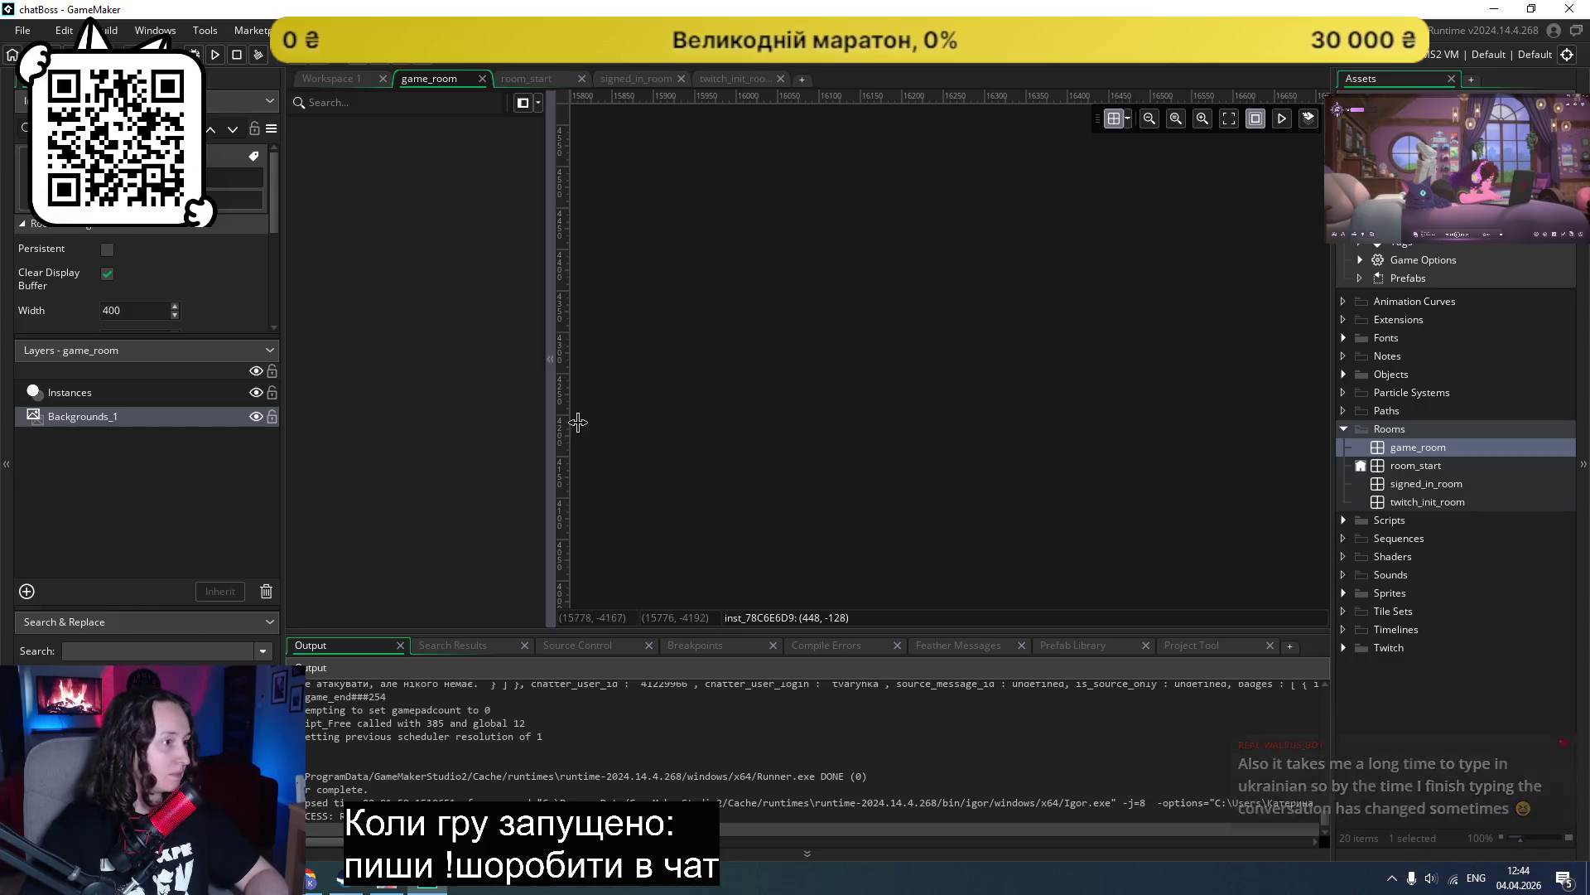
# Step: Select the Backgrounds_1 layer in game_room's layer list
pyautogui.keyDown('ctrl'); pyautogui.scroll(-10, 733, 405); pyautogui.keyUp('ctrl')
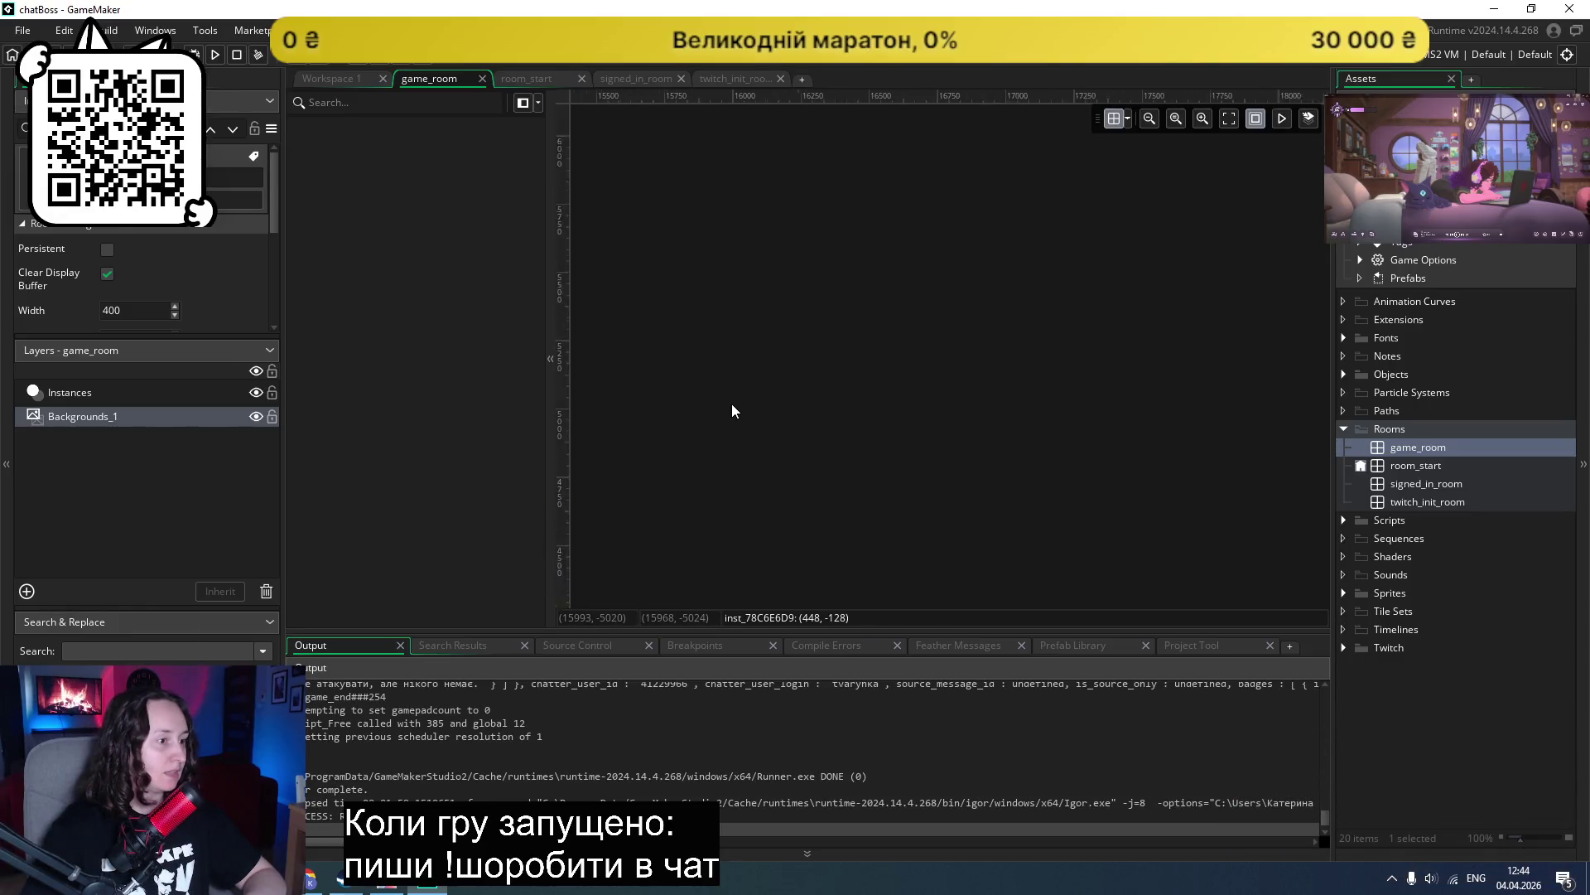
pyautogui.keyDown('ctrl'); pyautogui.scroll(10, 595, 447); pyautogui.keyUp('ctrl')
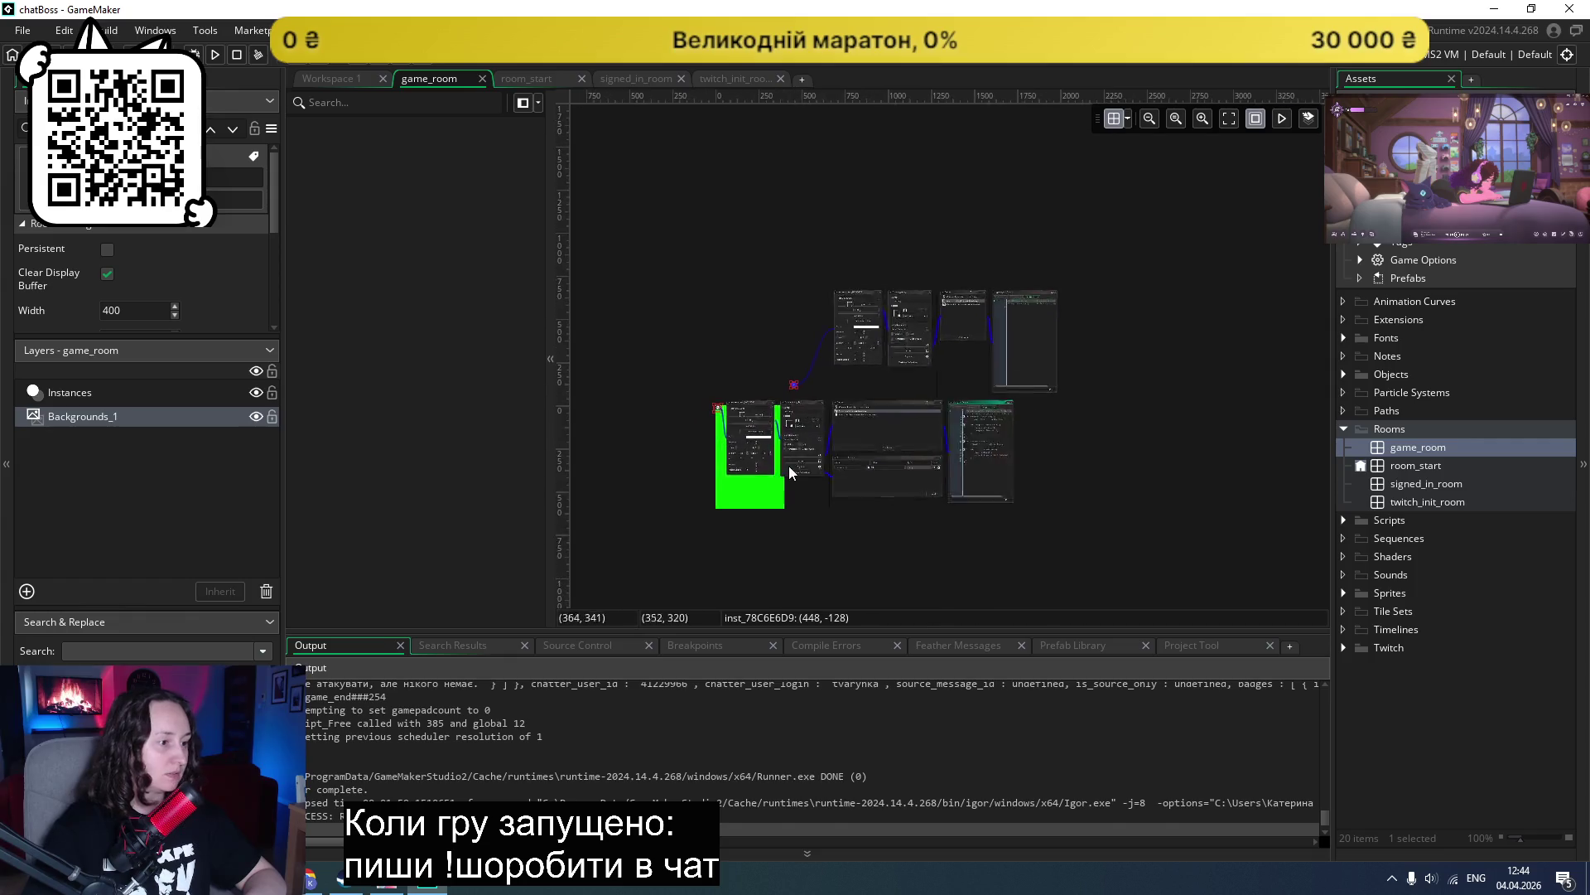
pyautogui.keyDown('ctrl'); pyautogui.scroll(2, 685, 521); pyautogui.keyUp('ctrl')
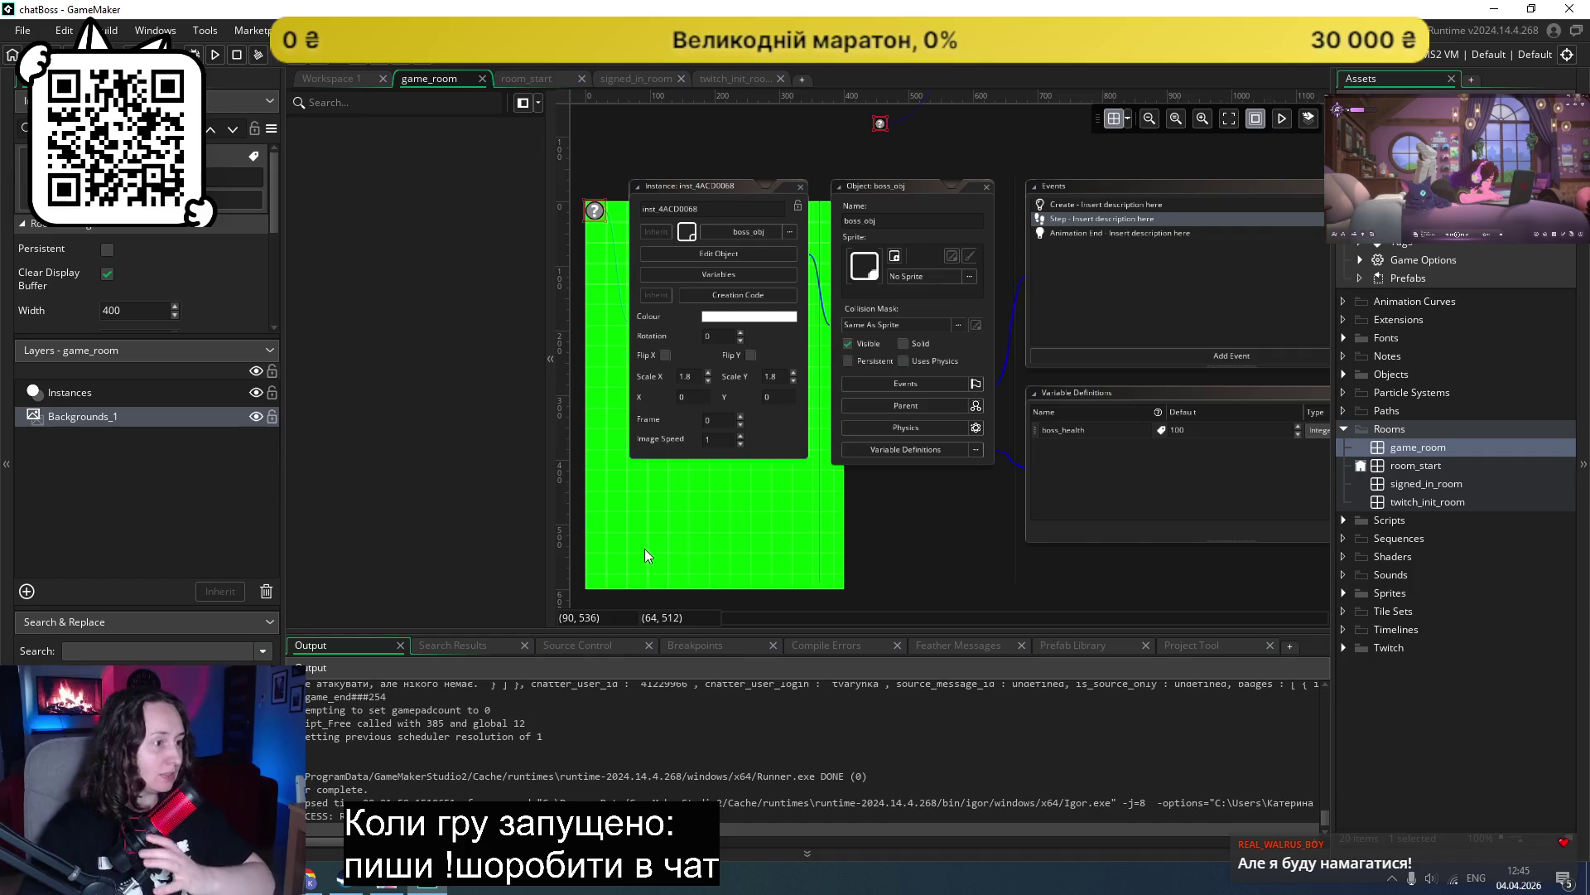
pyautogui.click(104, 390)
pyautogui.click(99, 414)
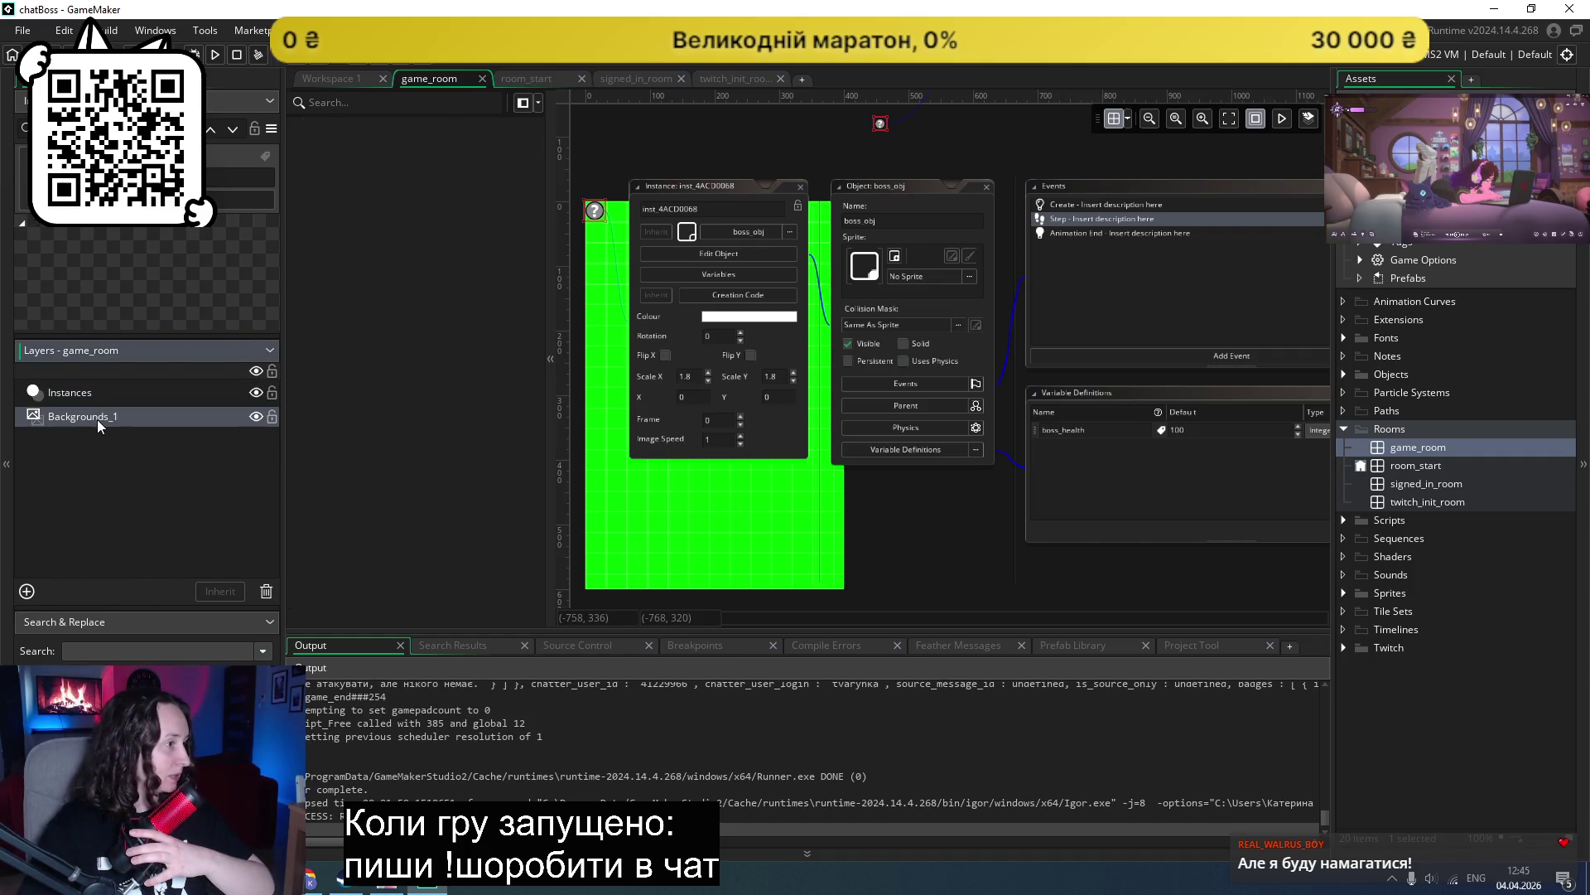
pyautogui.click(241, 200)
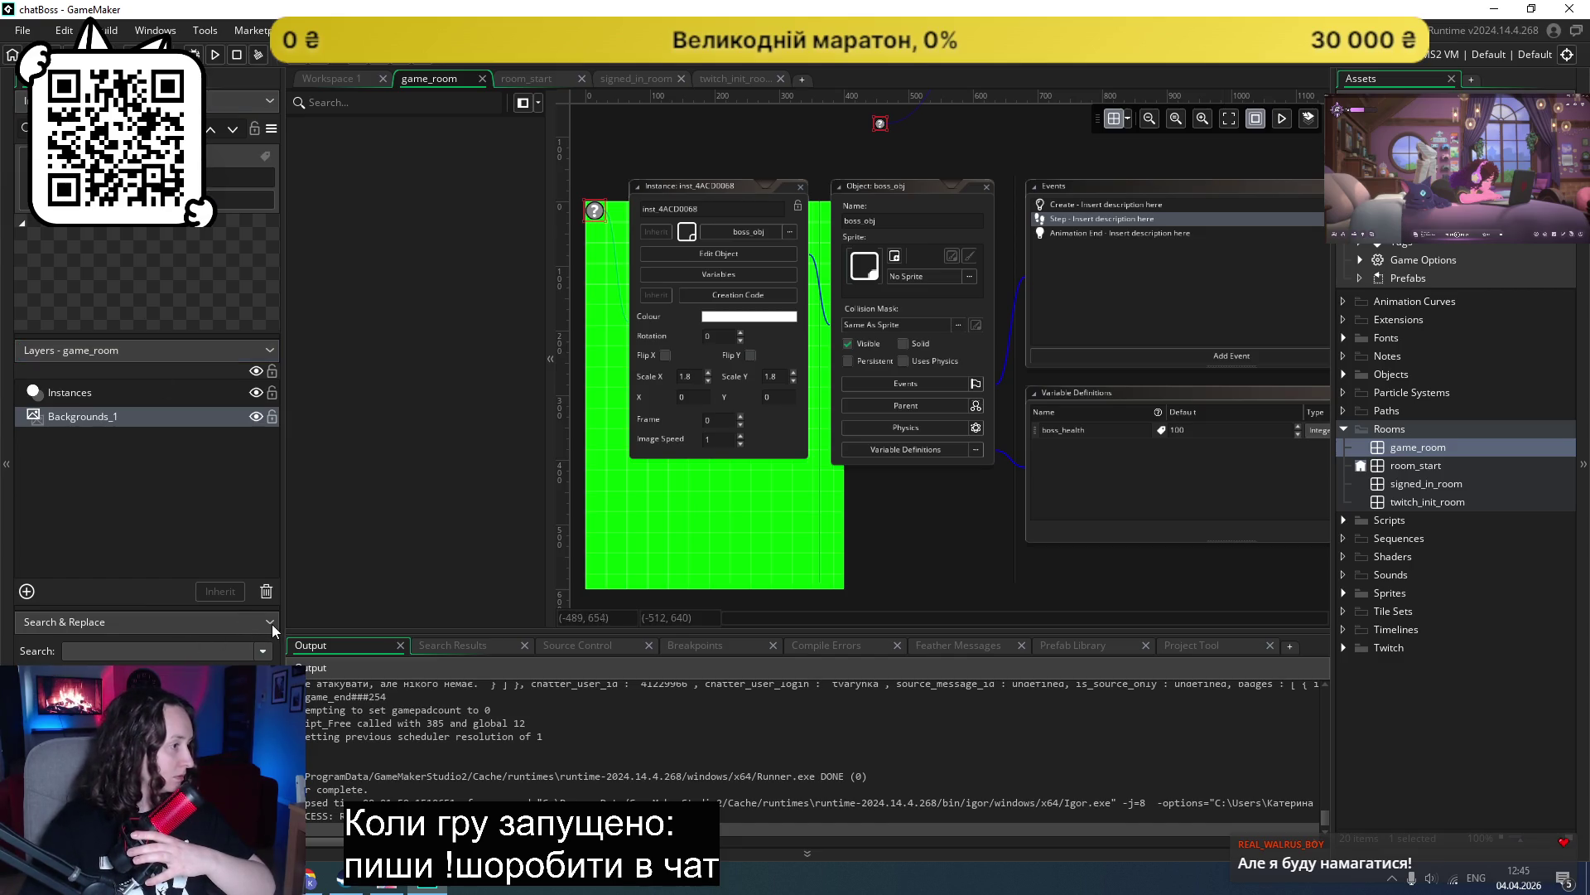
pyautogui.rightClick(90, 416)
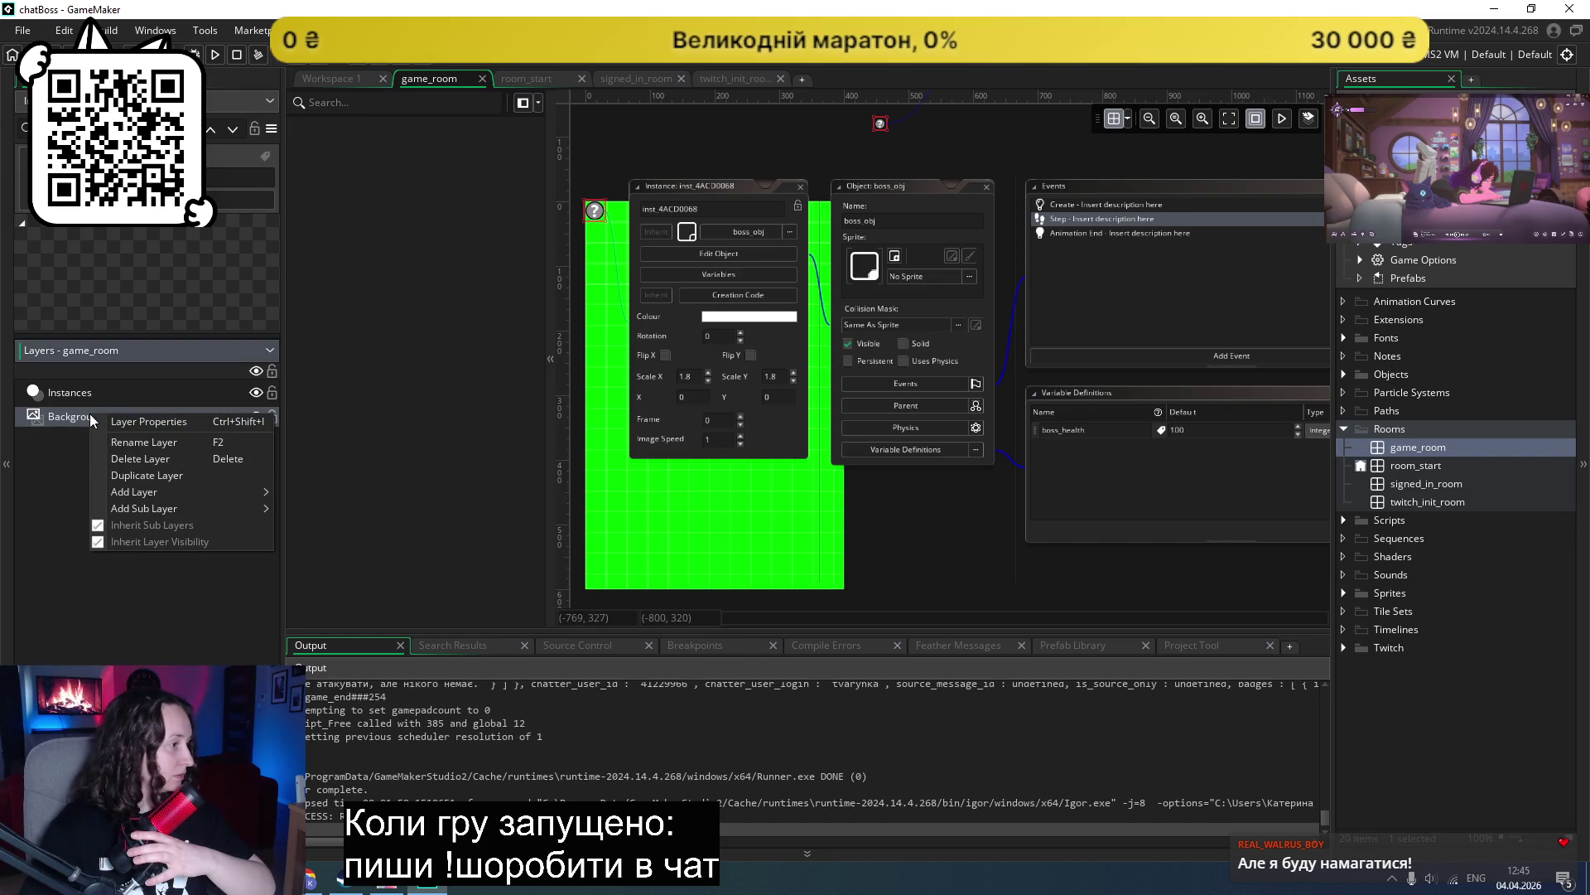
pyautogui.click(51, 471)
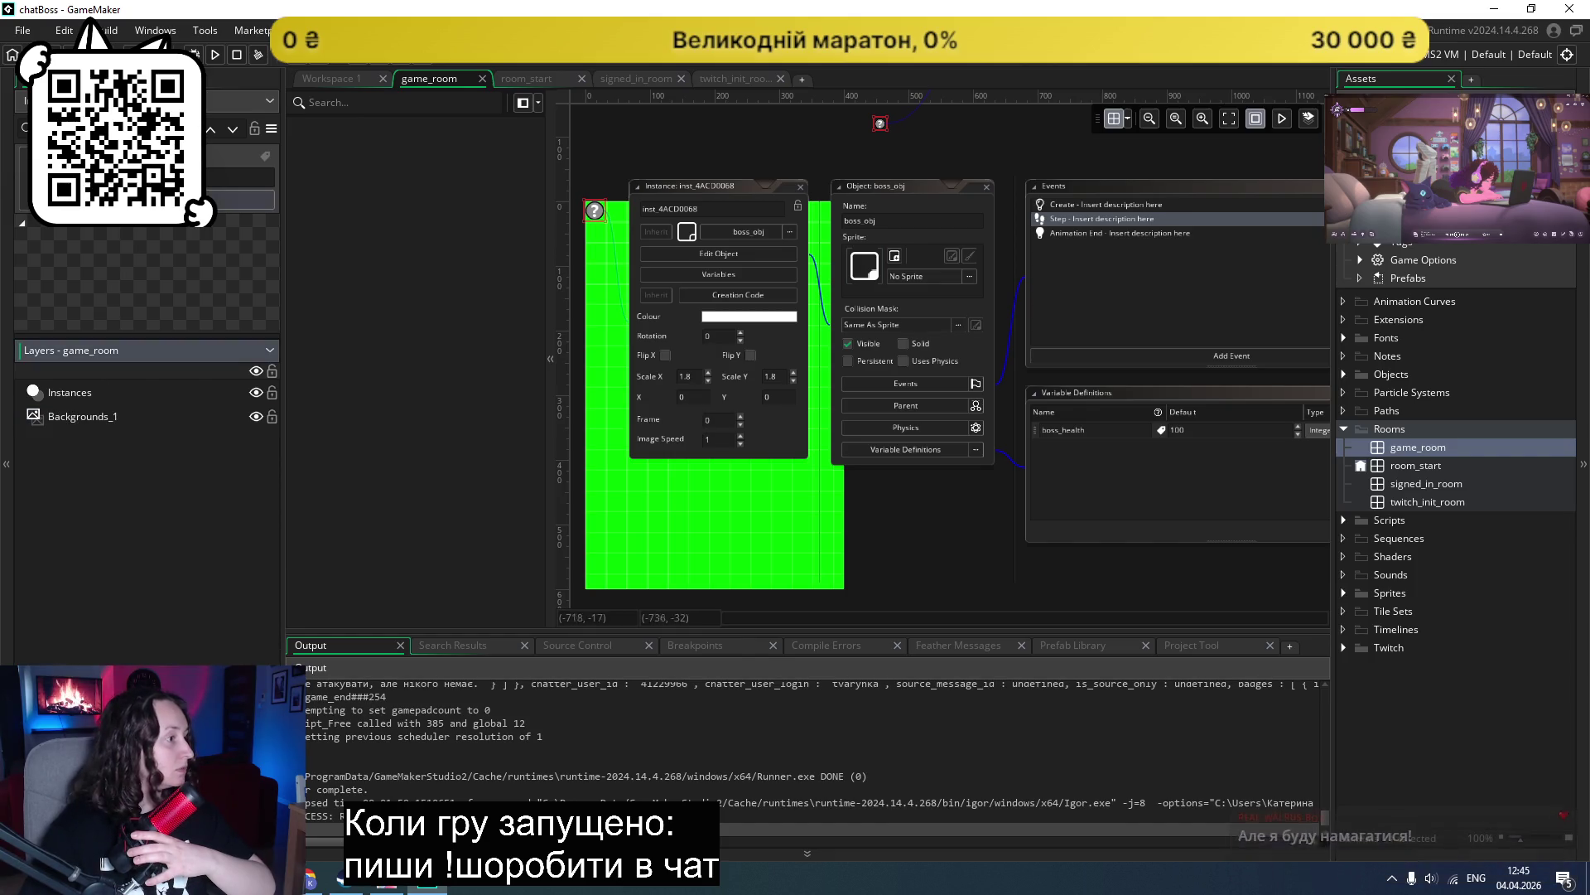
# Step: Set the Backgrounds_1 layer colour to black (000000), then open the room_start room
pyautogui.click(24, 226)
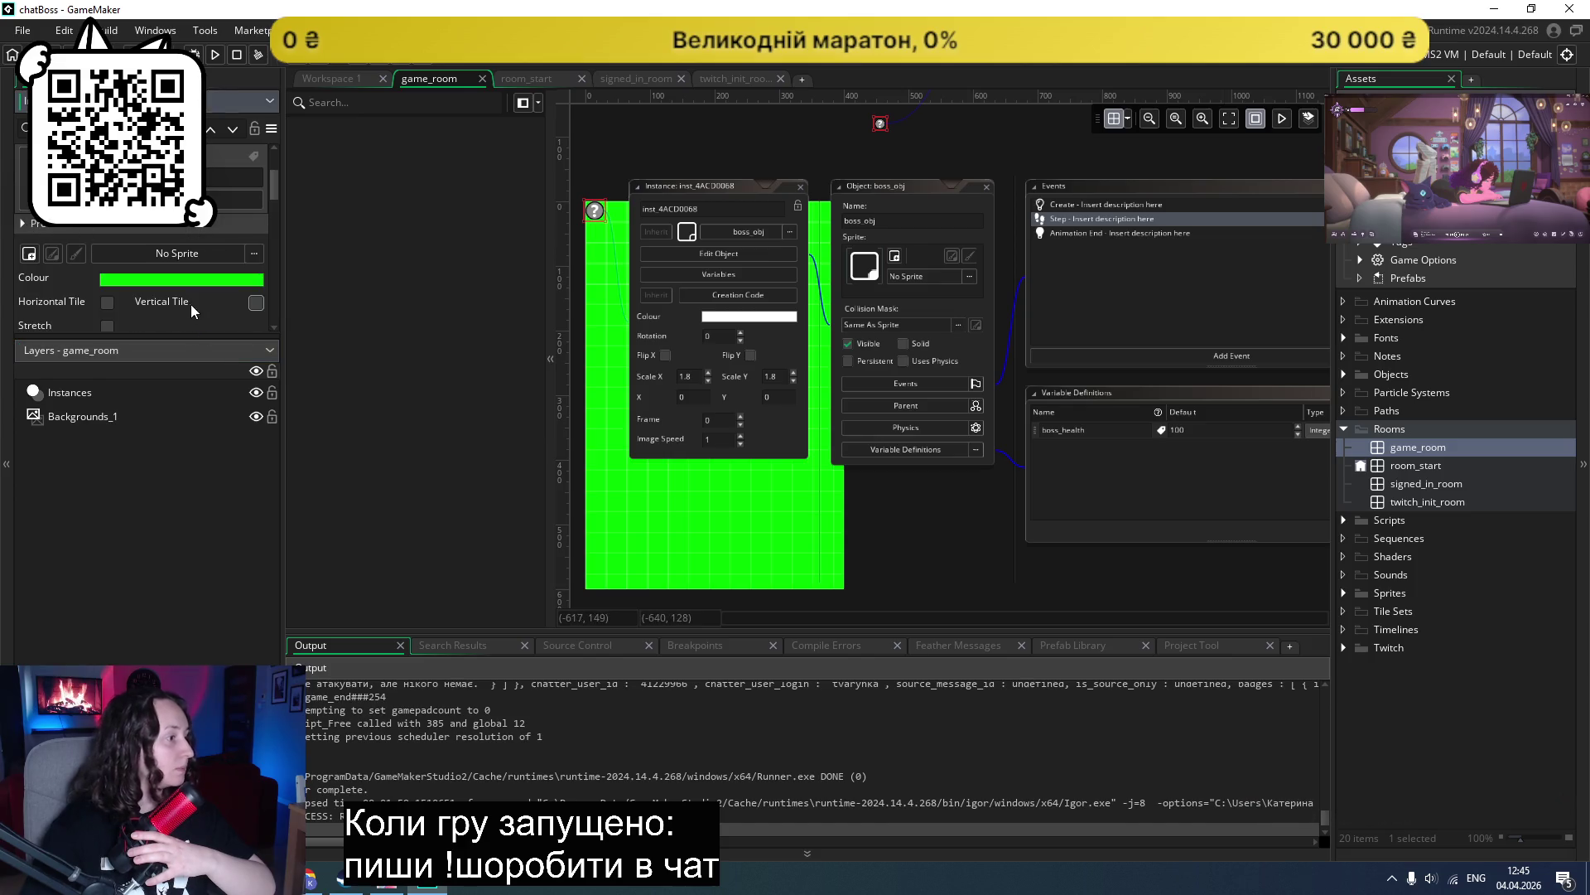
pyautogui.moveTo(252, 340); pyautogui.dragTo(207, 353)
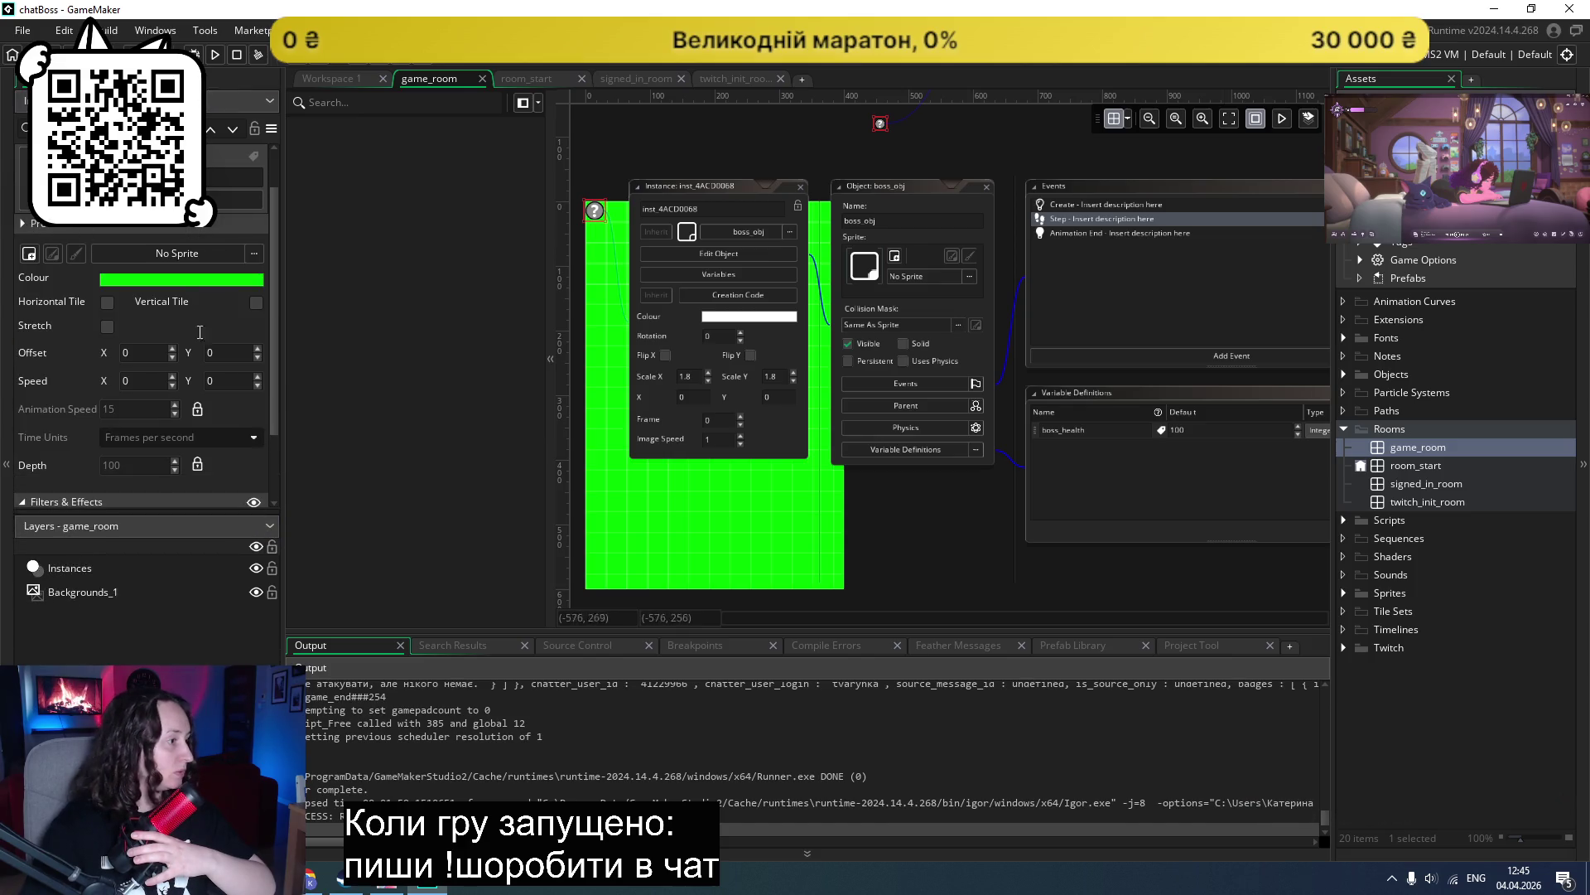
pyautogui.click(185, 282)
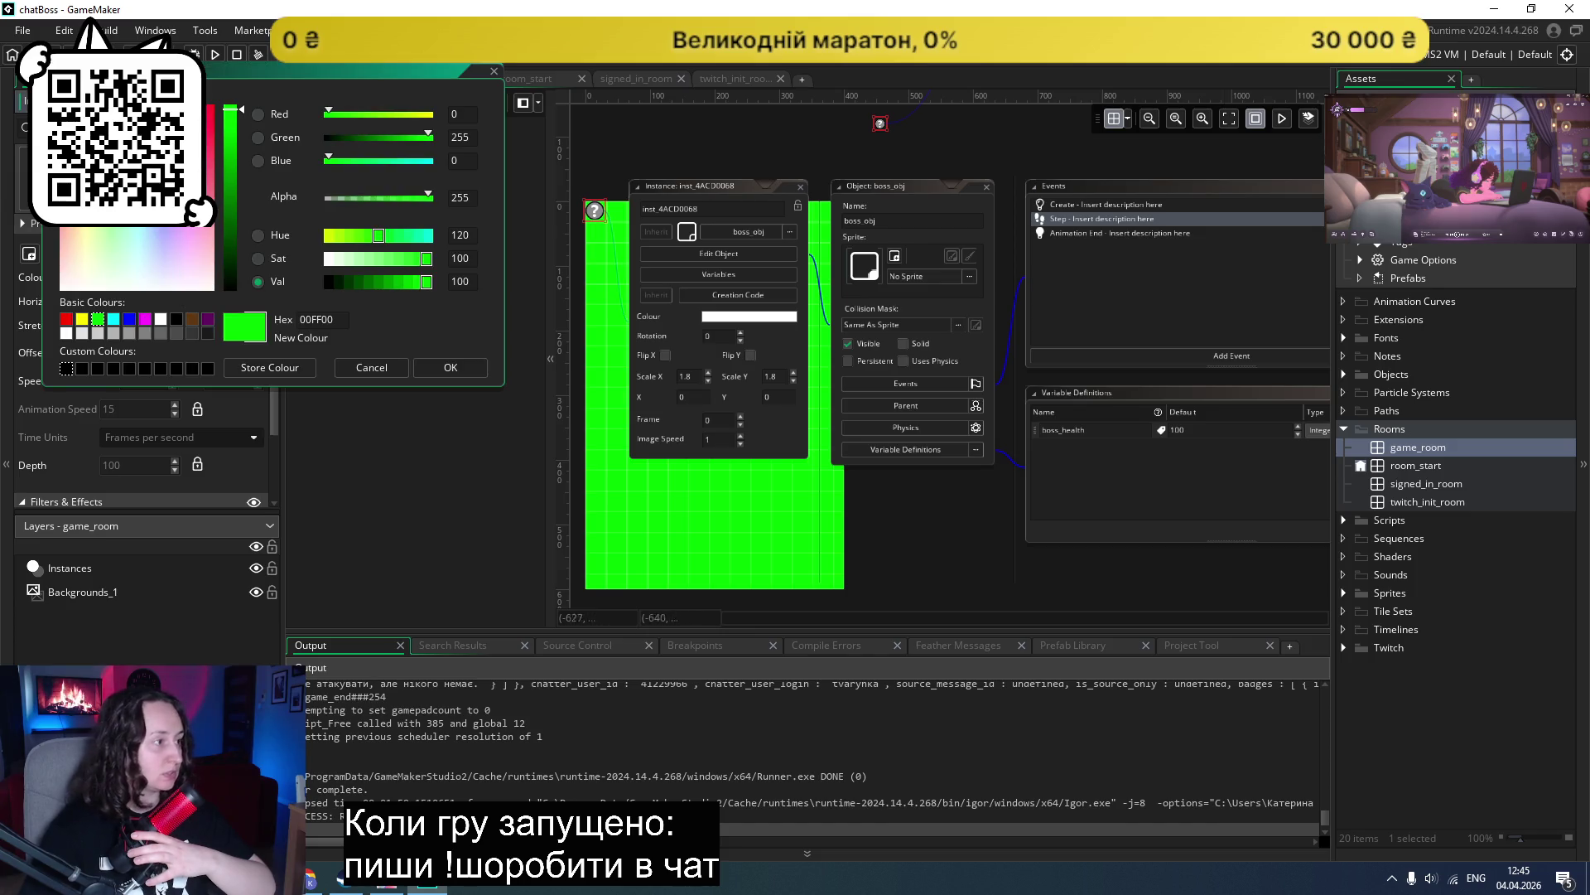
pyautogui.moveTo(125, 207)
pyautogui.mouseDown()
pyautogui.moveTo(137, 149)
pyautogui.moveTo(182, 299)
pyautogui.moveTo(229, 257)
pyautogui.moveTo(241, 312)
pyautogui.moveTo(257, 91)
pyautogui.moveTo(248, 335)
pyautogui.mouseUp()
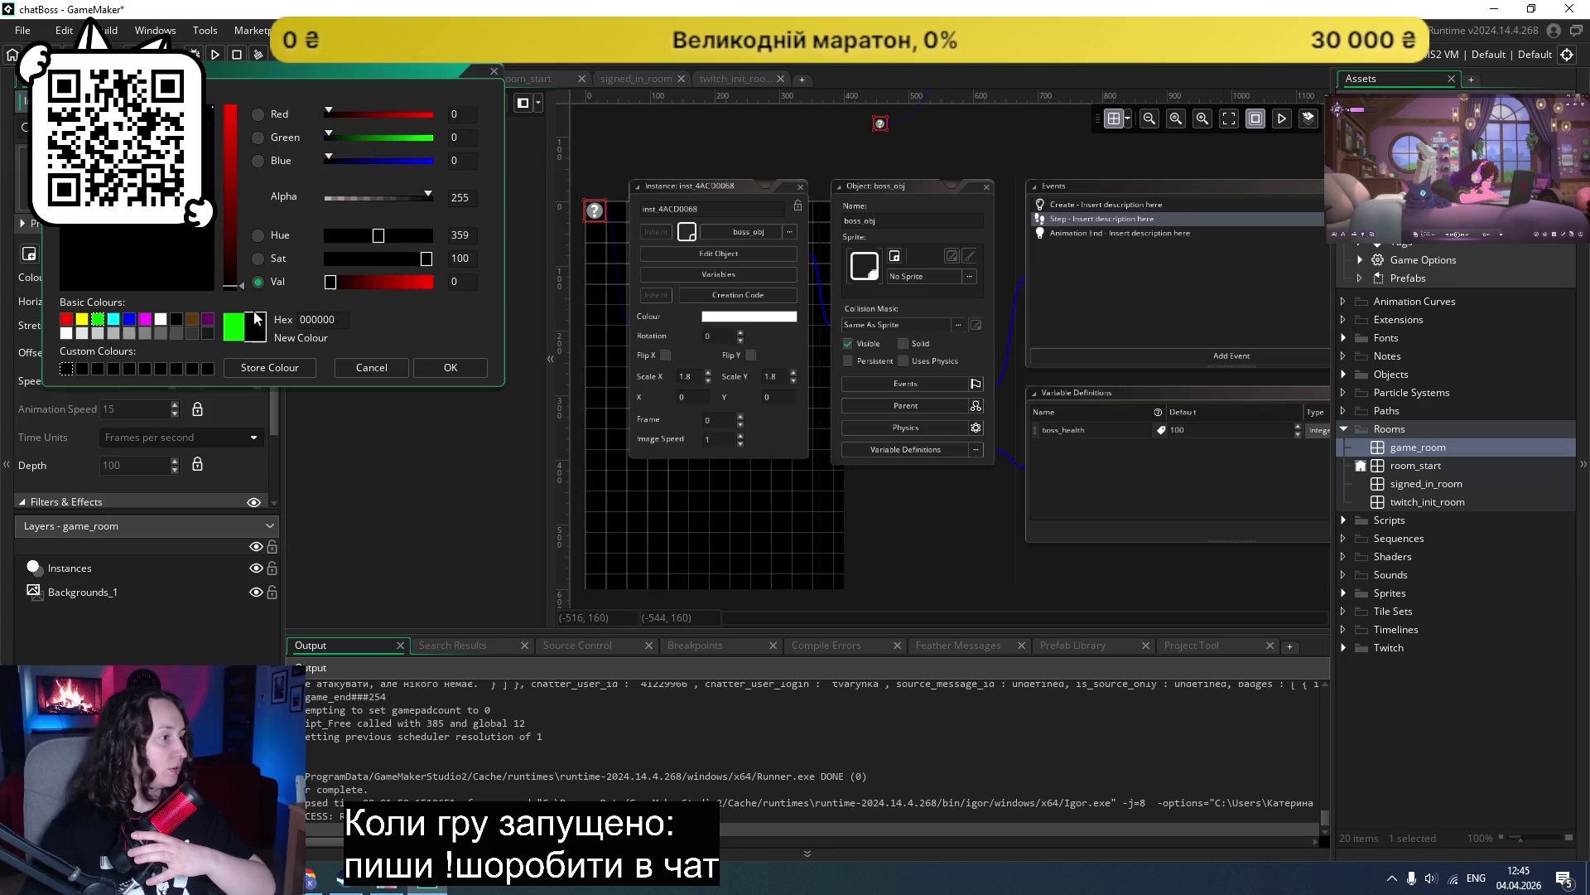
pyautogui.click(454, 366)
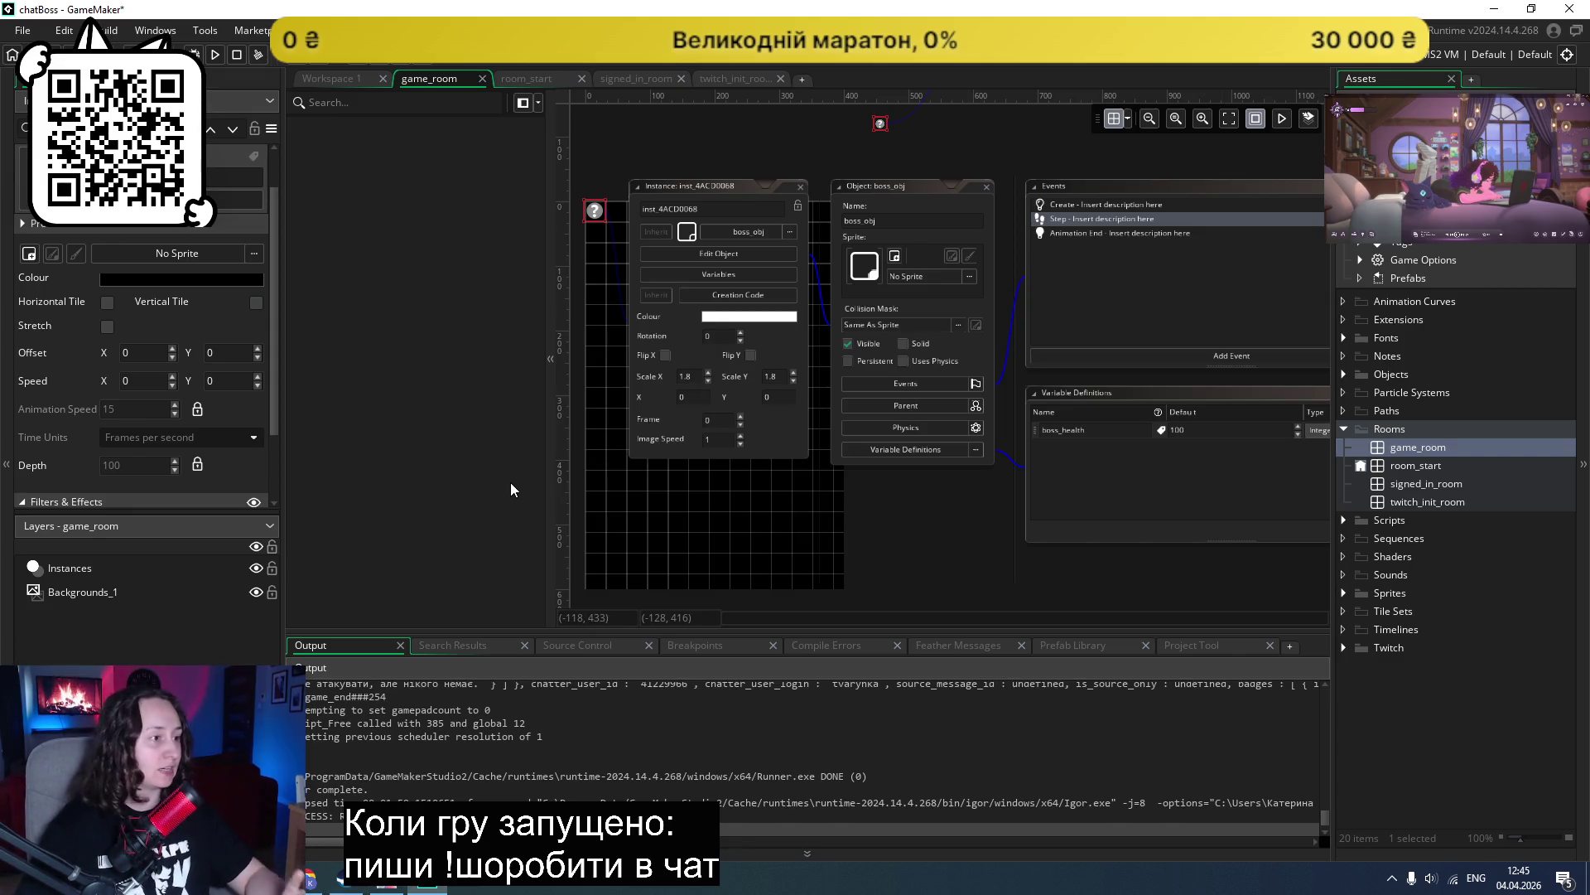
pyautogui.doubleClick(1429, 471)
# Step: Check the room_start Background layer's texture_stone sprite in the backgrounds folder, then go to File Explorer
pyautogui.scroll(-10, 706, 356)
pyautogui.scroll(10, 695, 360)
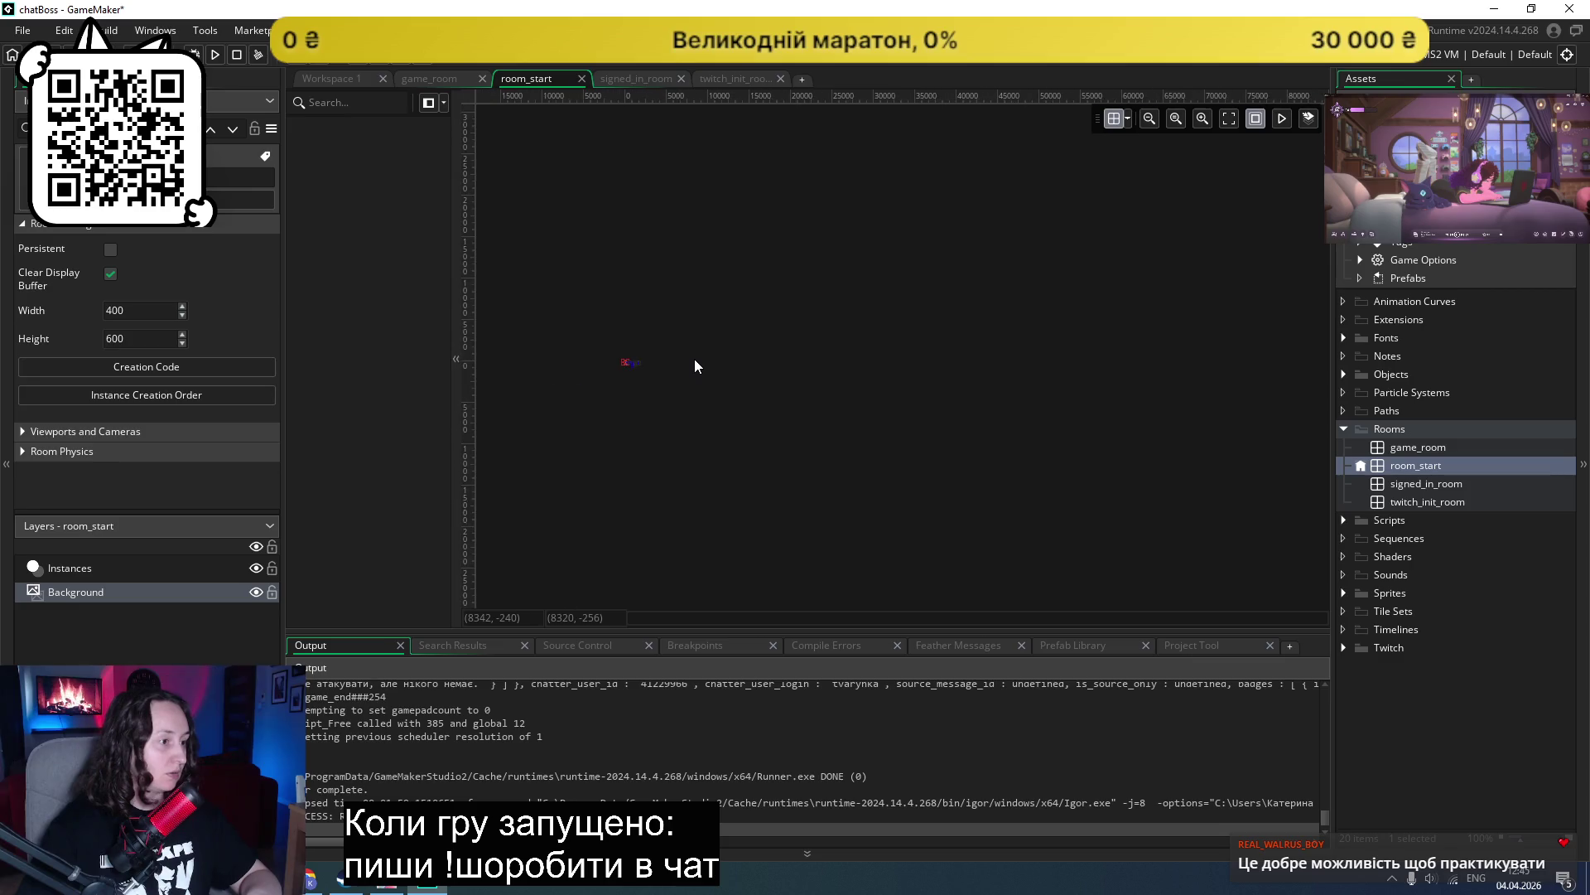
pyautogui.scroll(5, 792, 317)
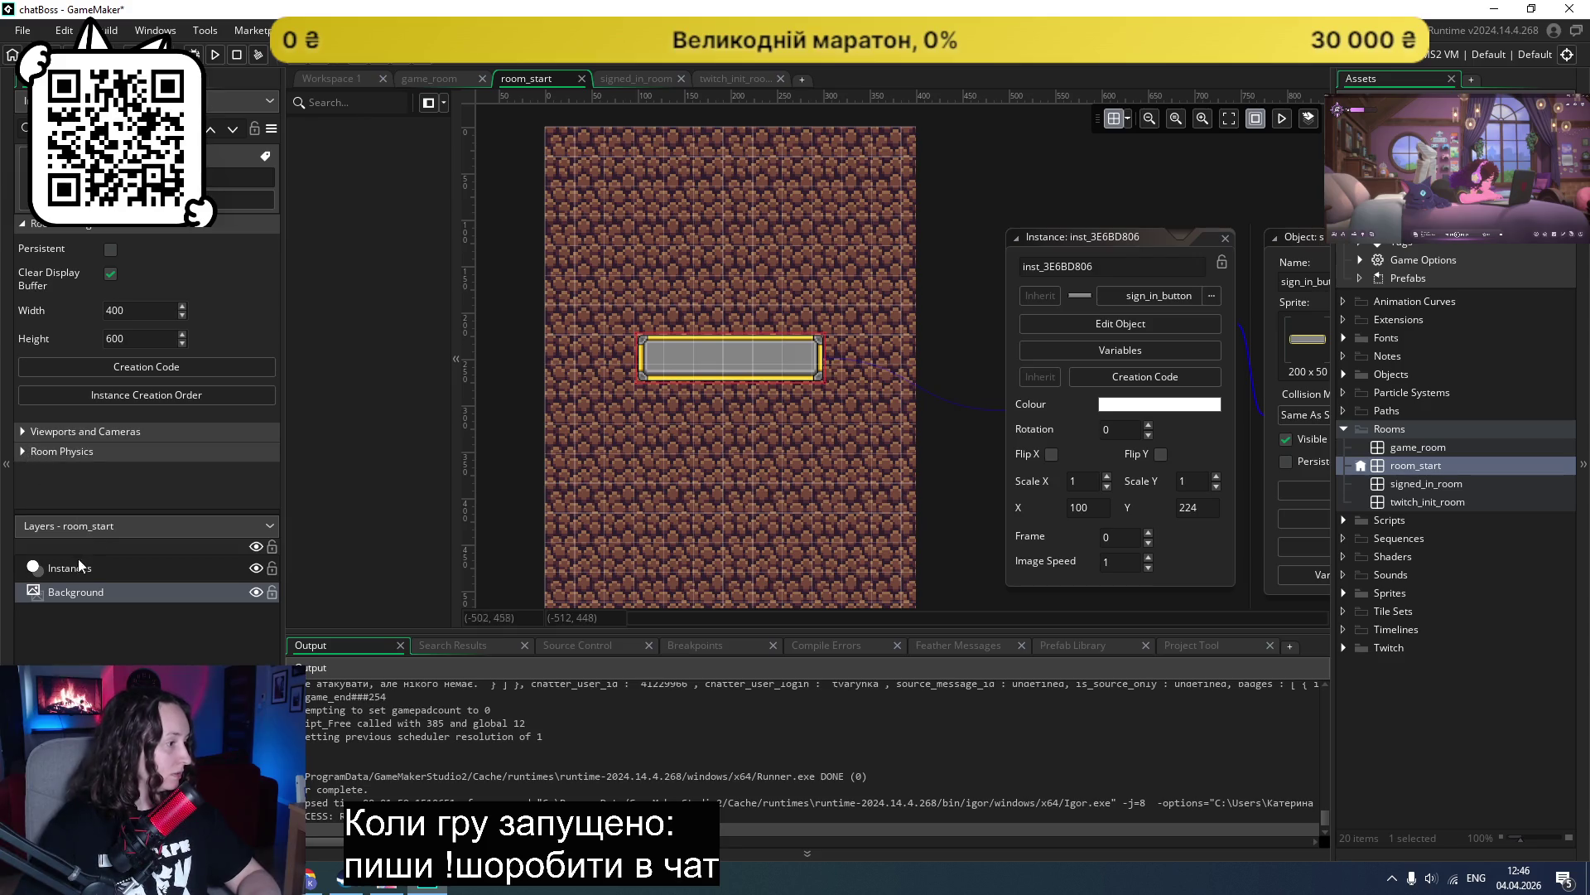
pyautogui.click(73, 591)
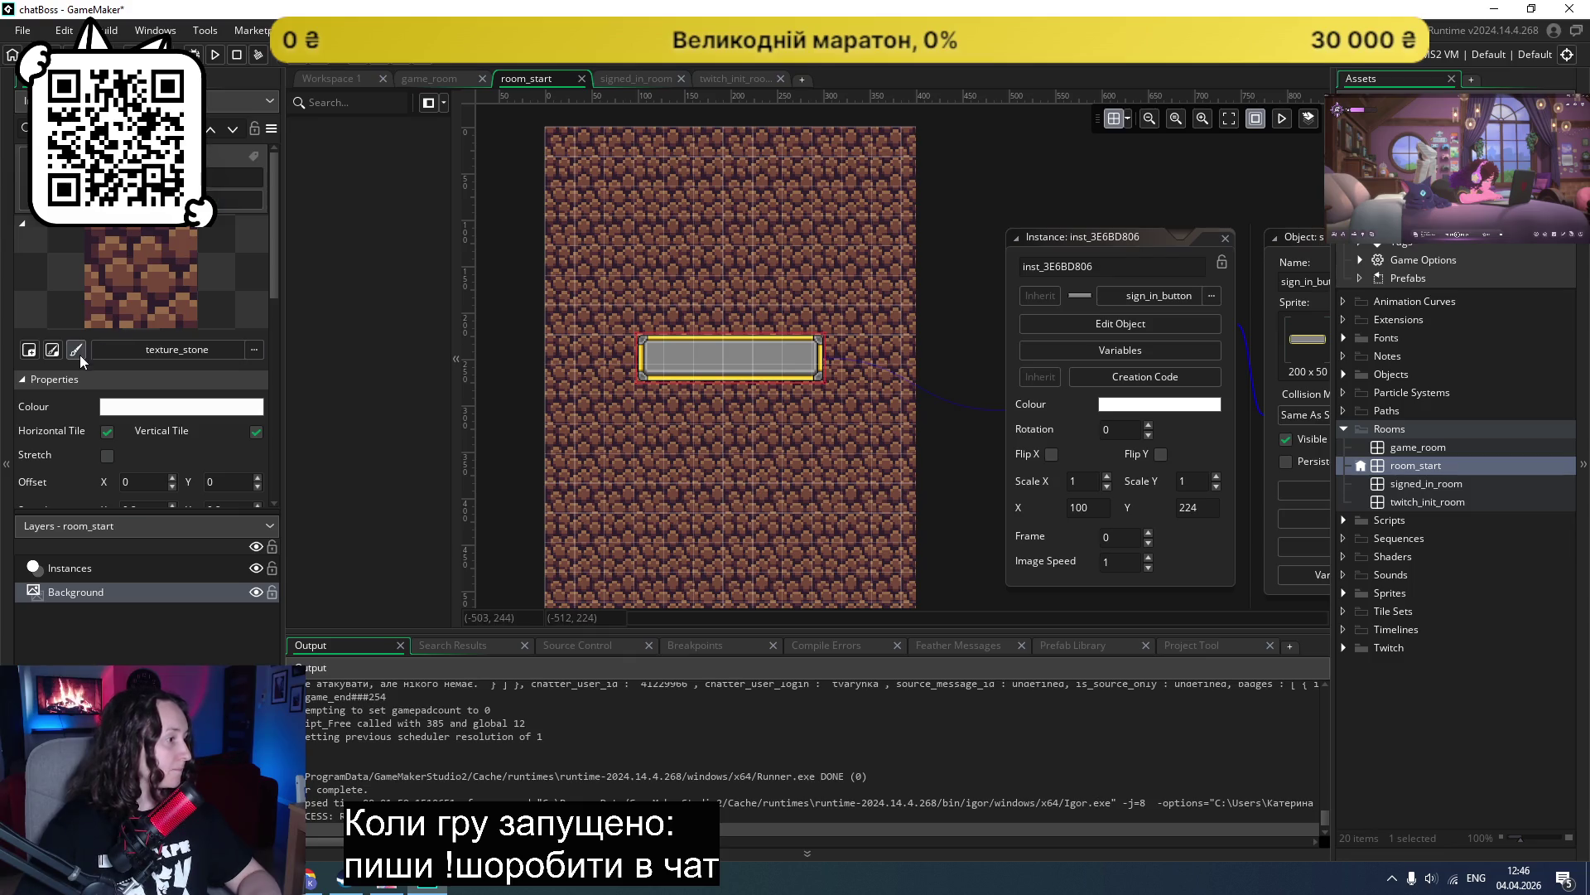
pyautogui.click(244, 351)
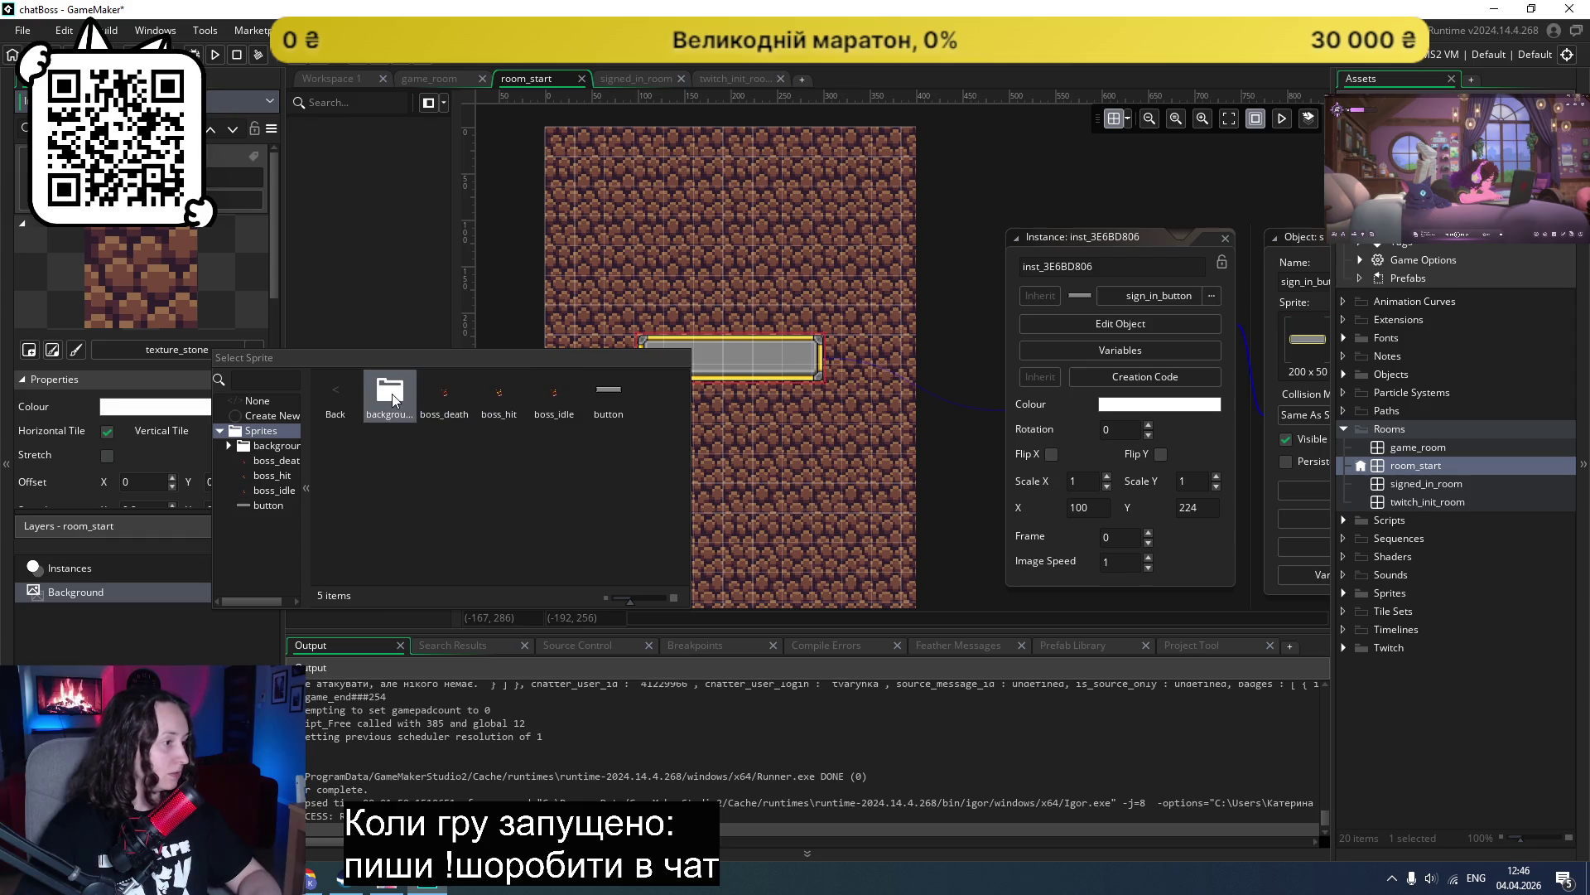
pyautogui.doubleClick(391, 395)
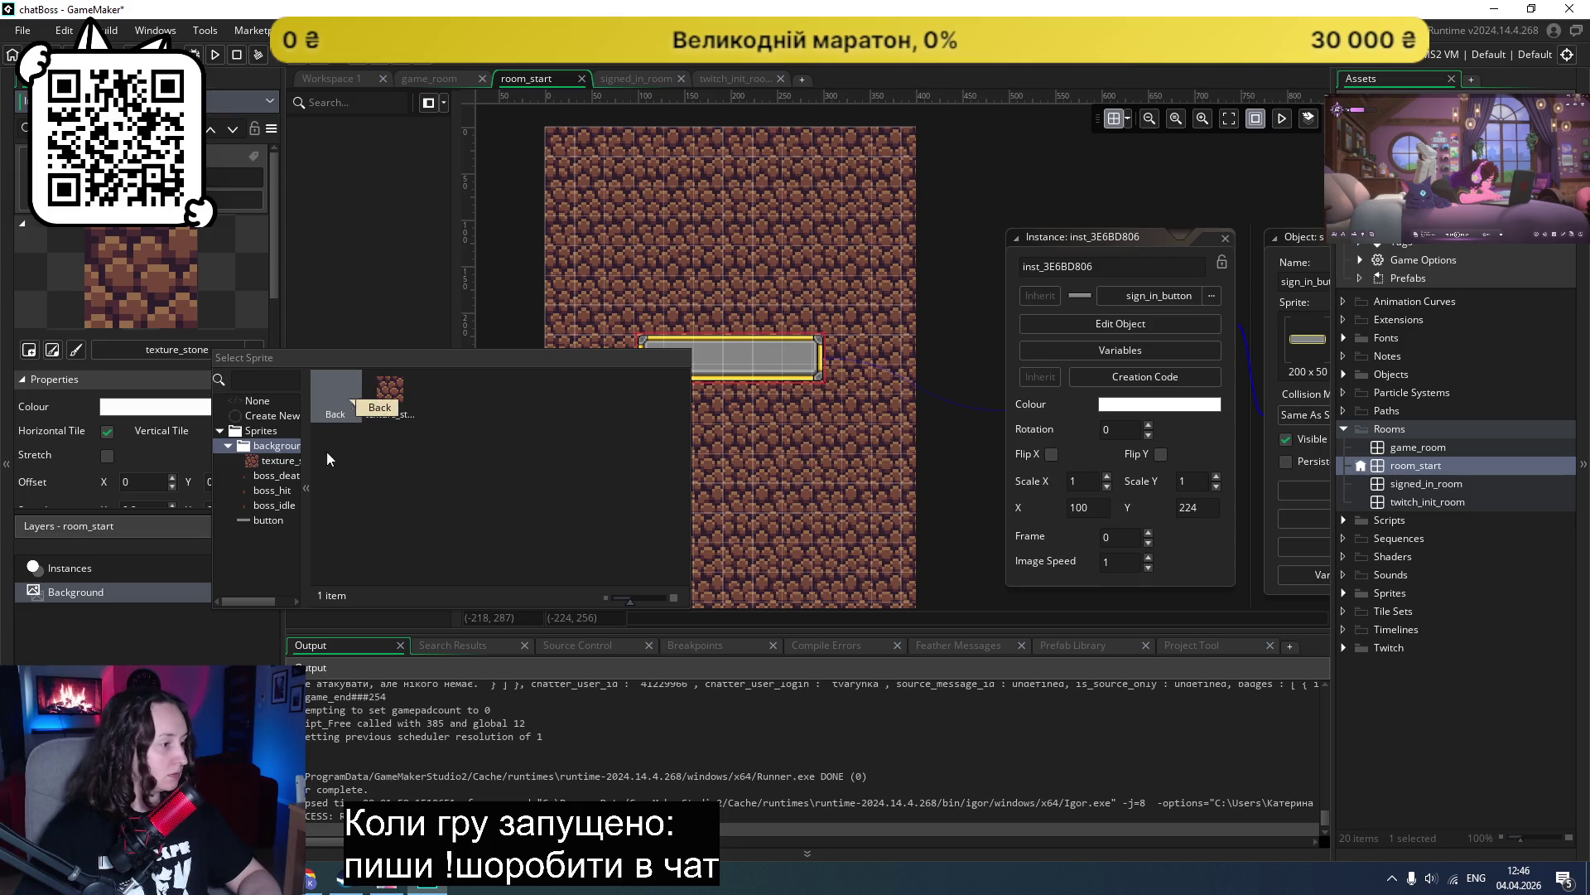
pyautogui.hotkey('alt', 'Tab')
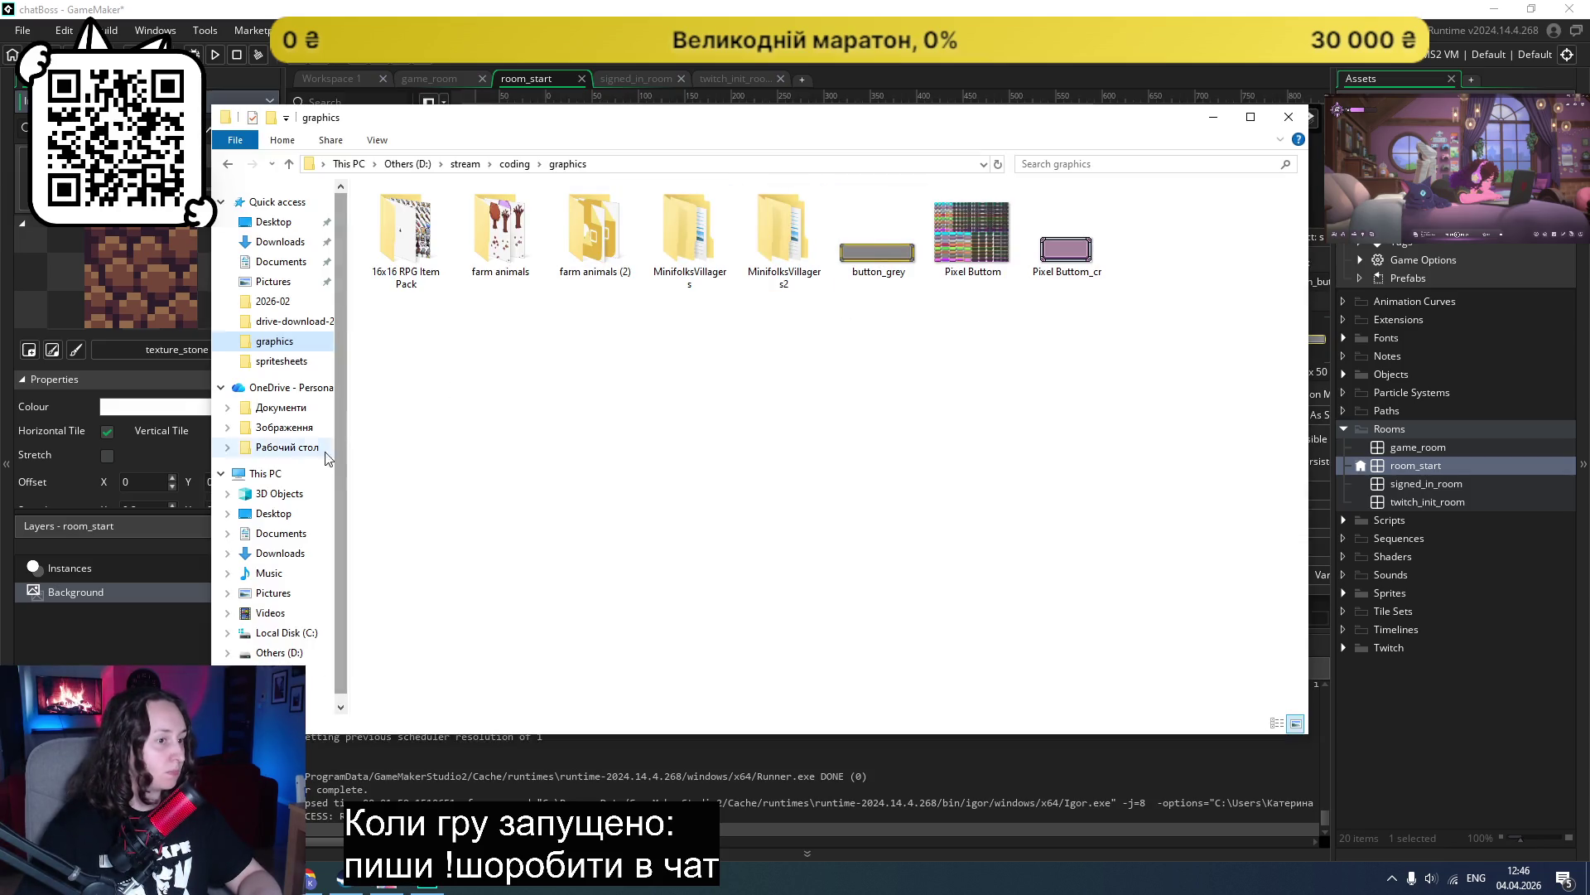
# Step: Navigate File Explorer from the D: drive to the stream\coding\graphics folder
pyautogui.click(279, 652)
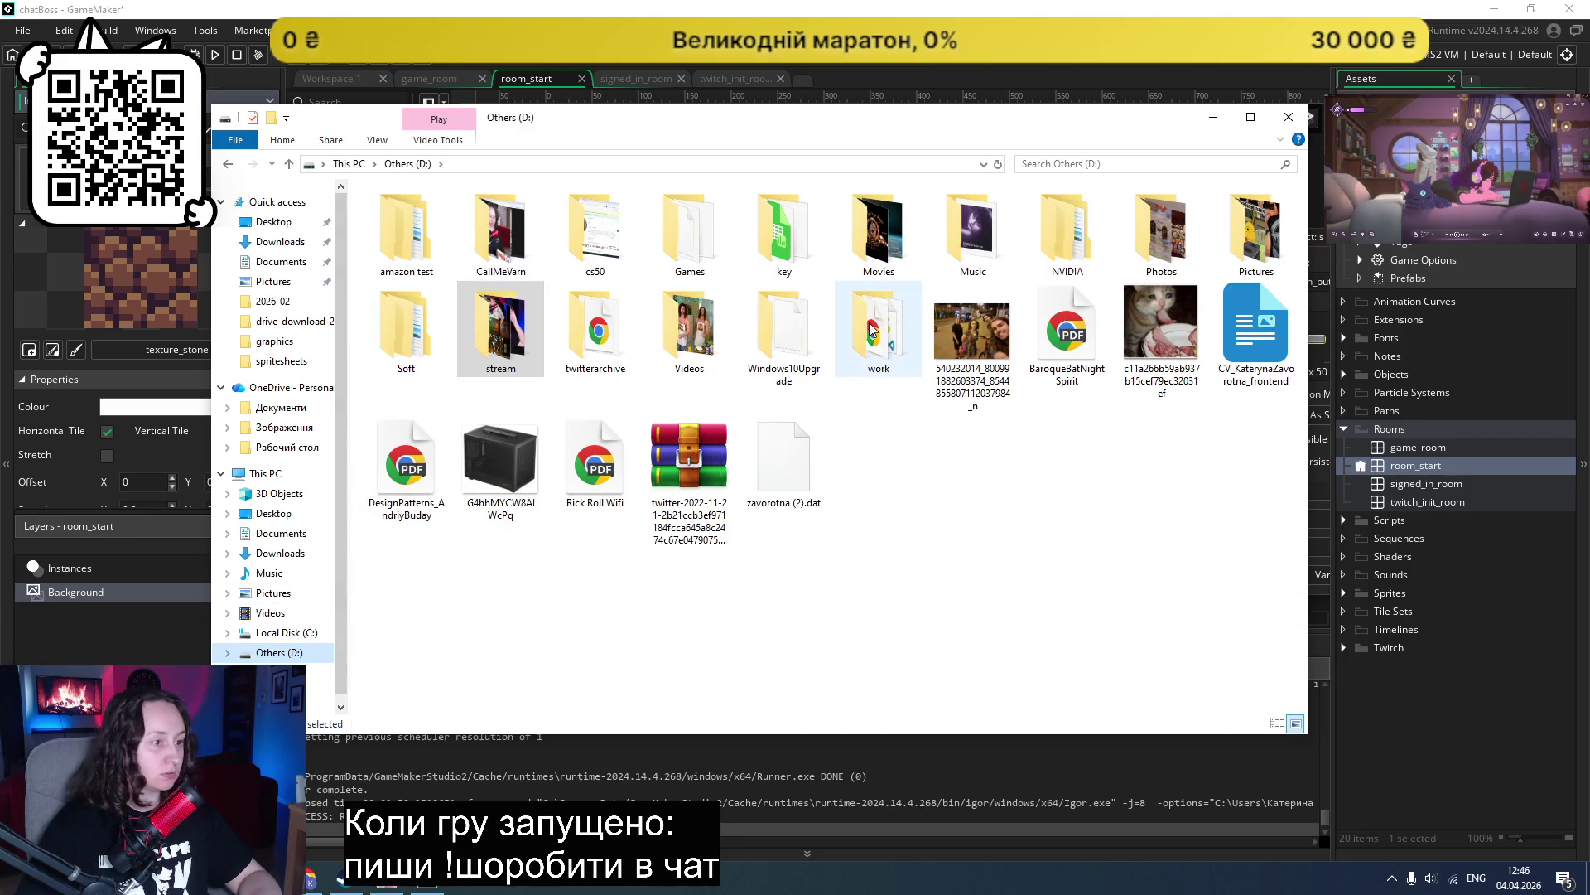
pyautogui.doubleClick(871, 329)
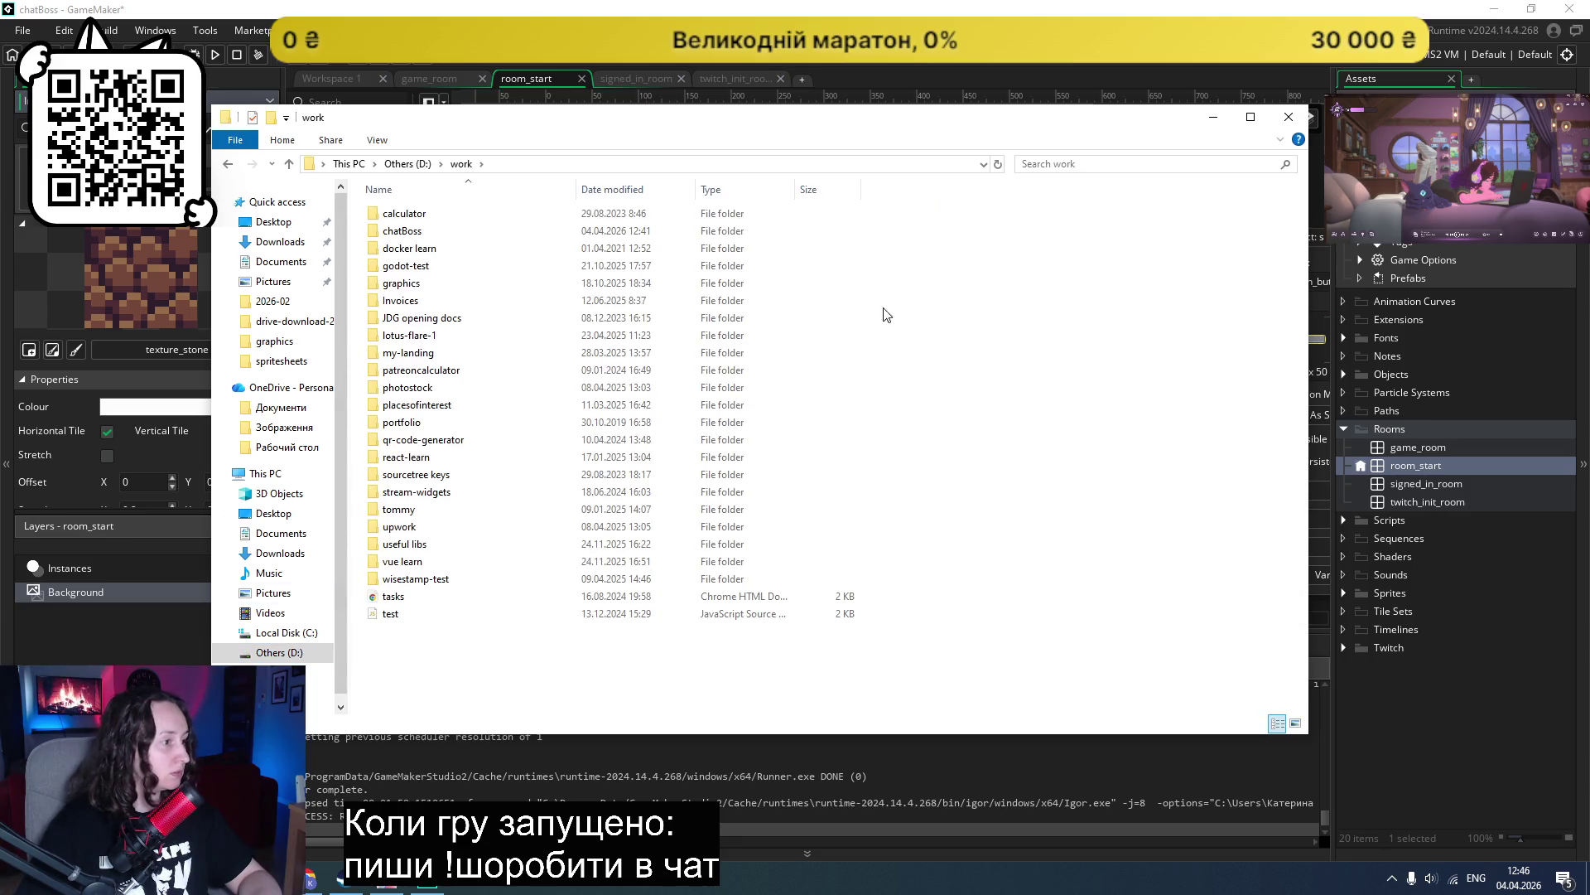
pyautogui.doubleClick(499, 284)
pyautogui.click(461, 163)
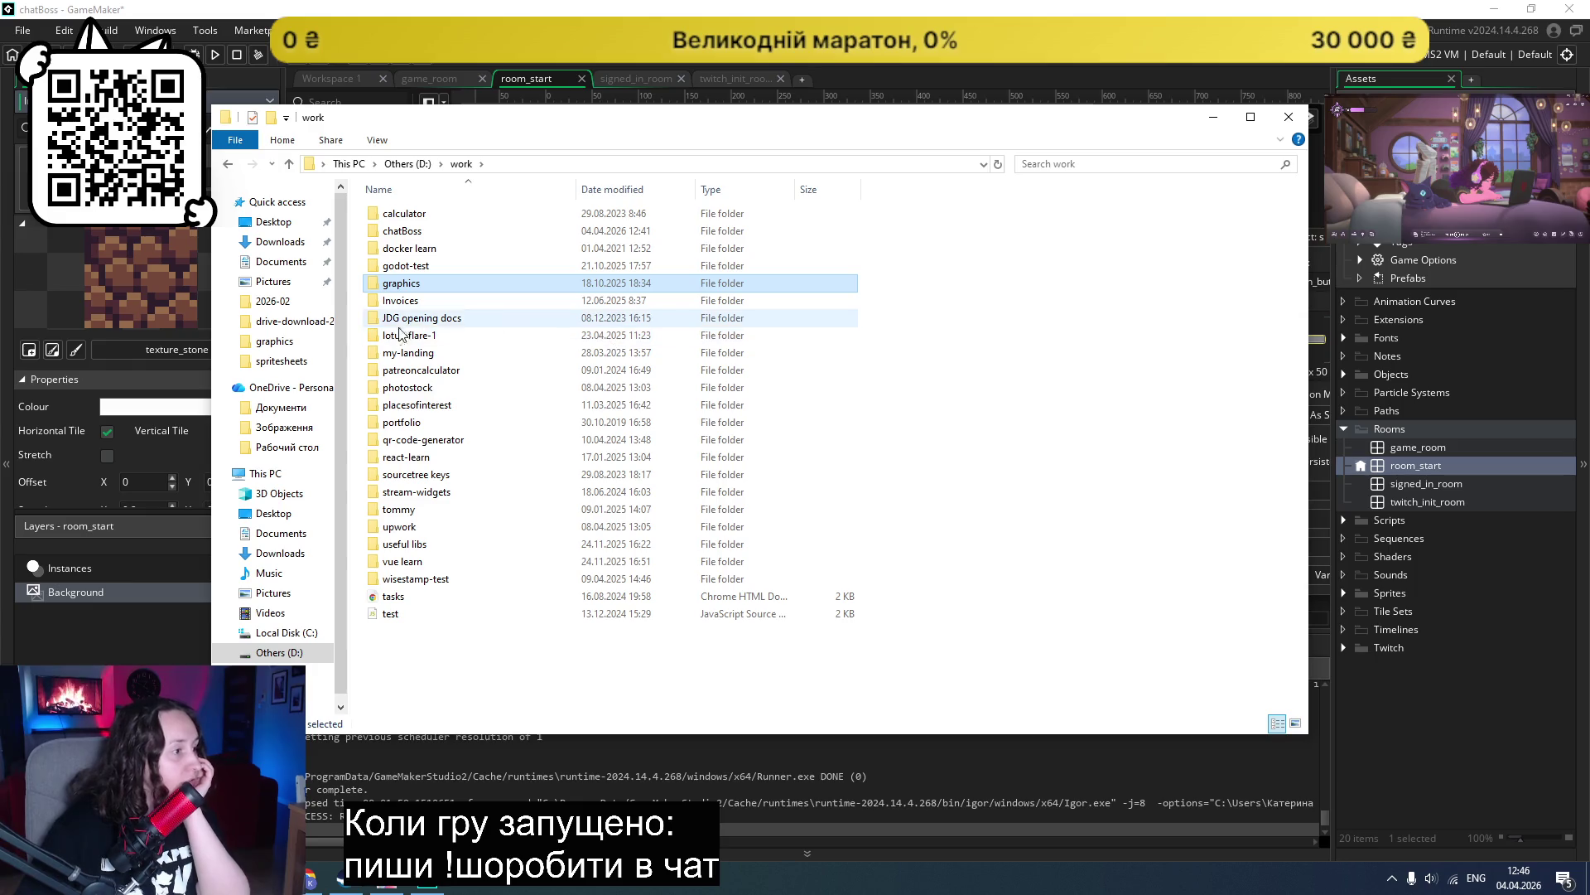
pyautogui.click(275, 341)
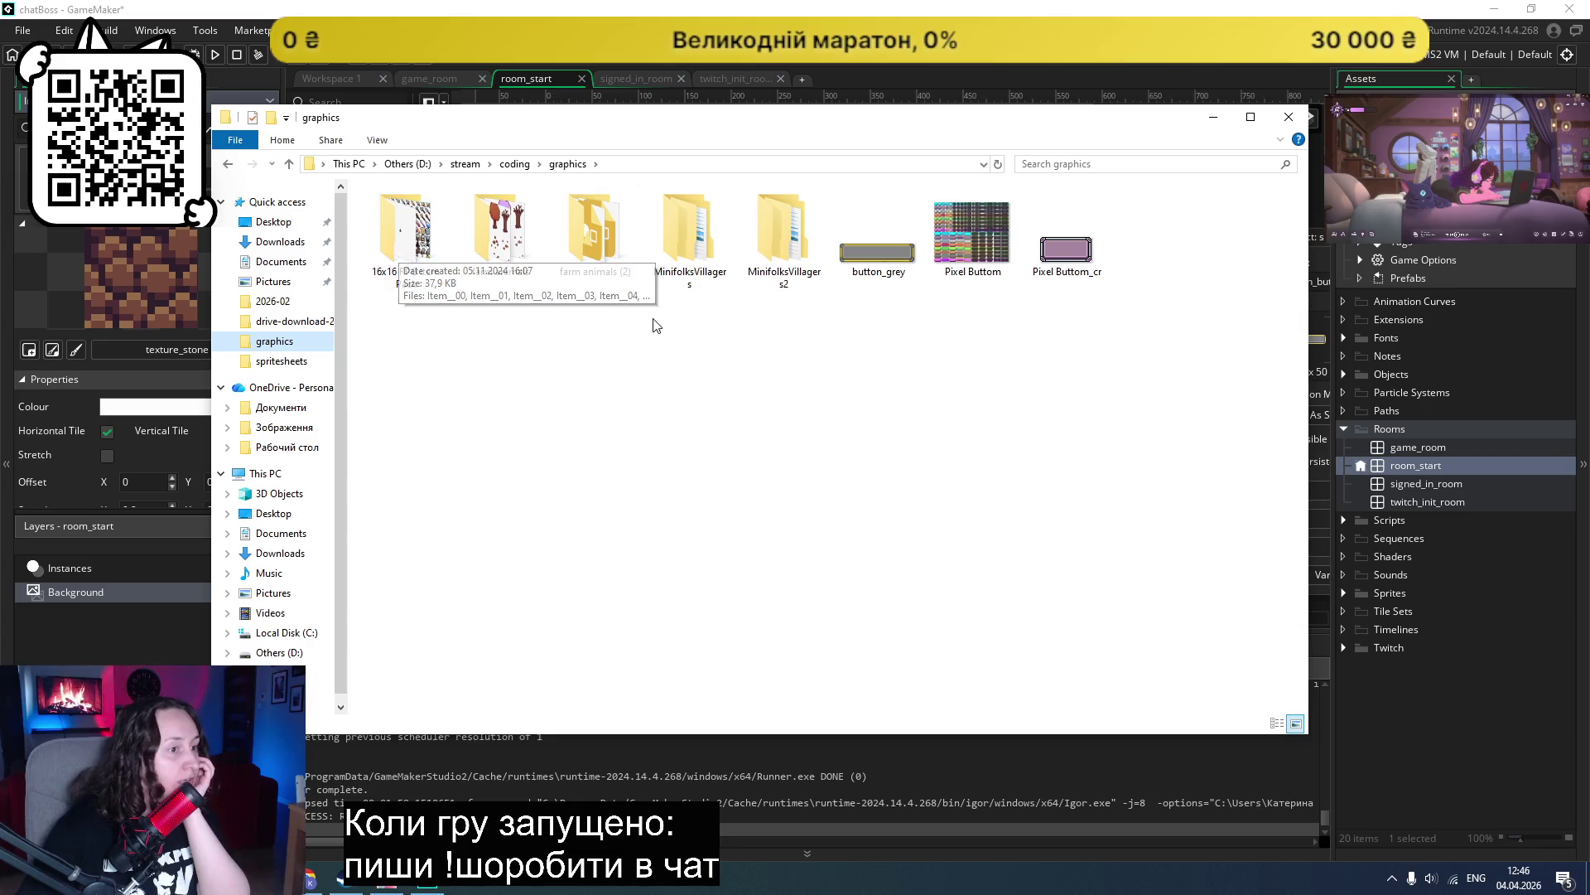
pyautogui.click(570, 409)
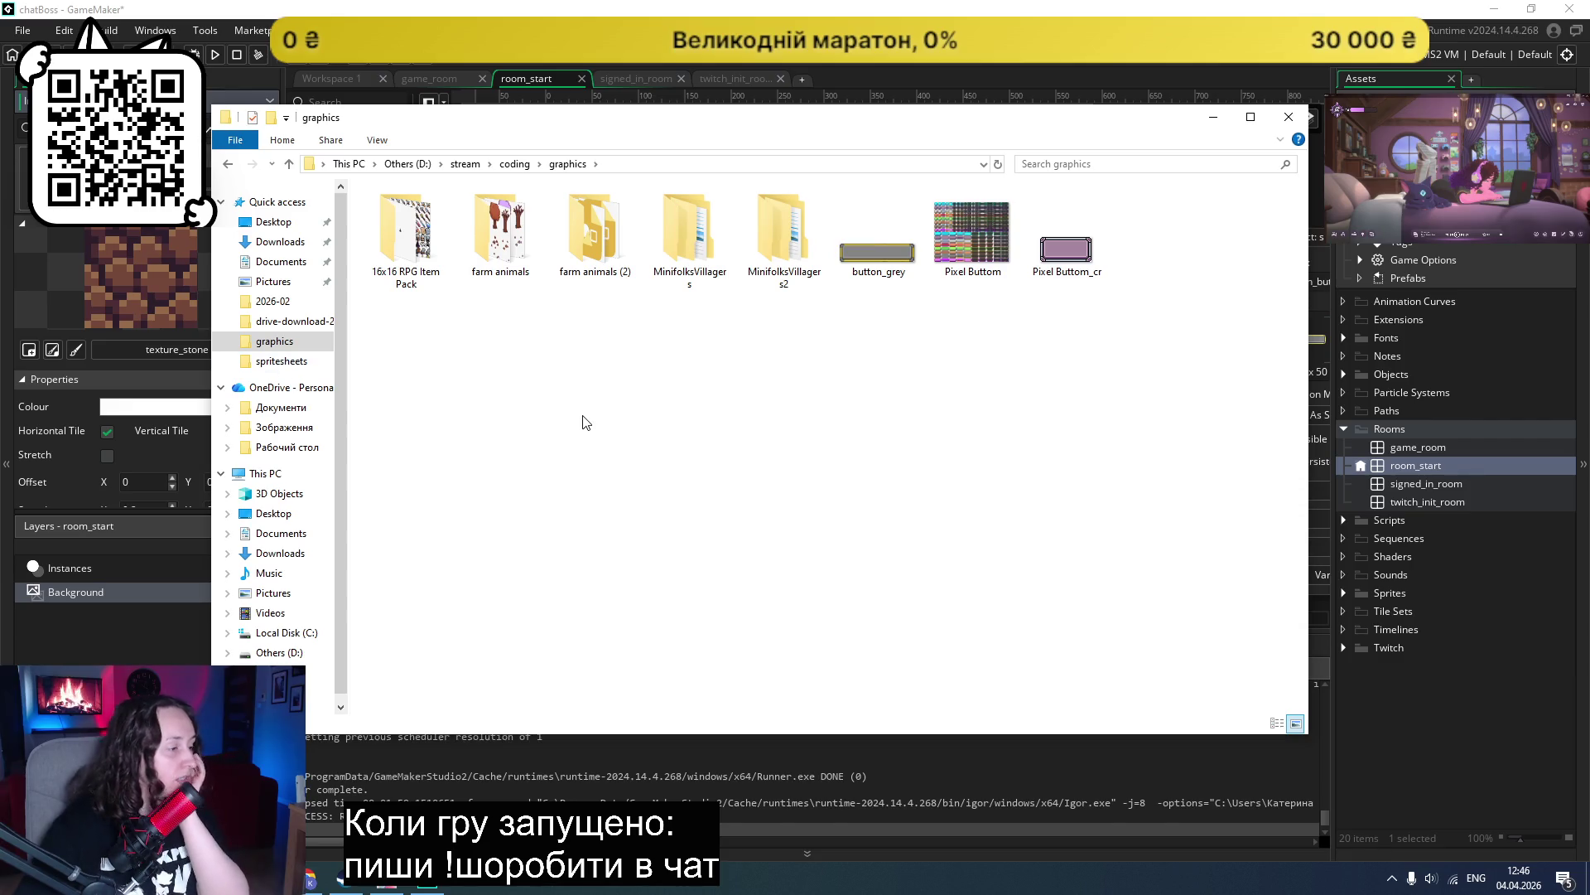
pyautogui.scroll(-1, 277, 497)
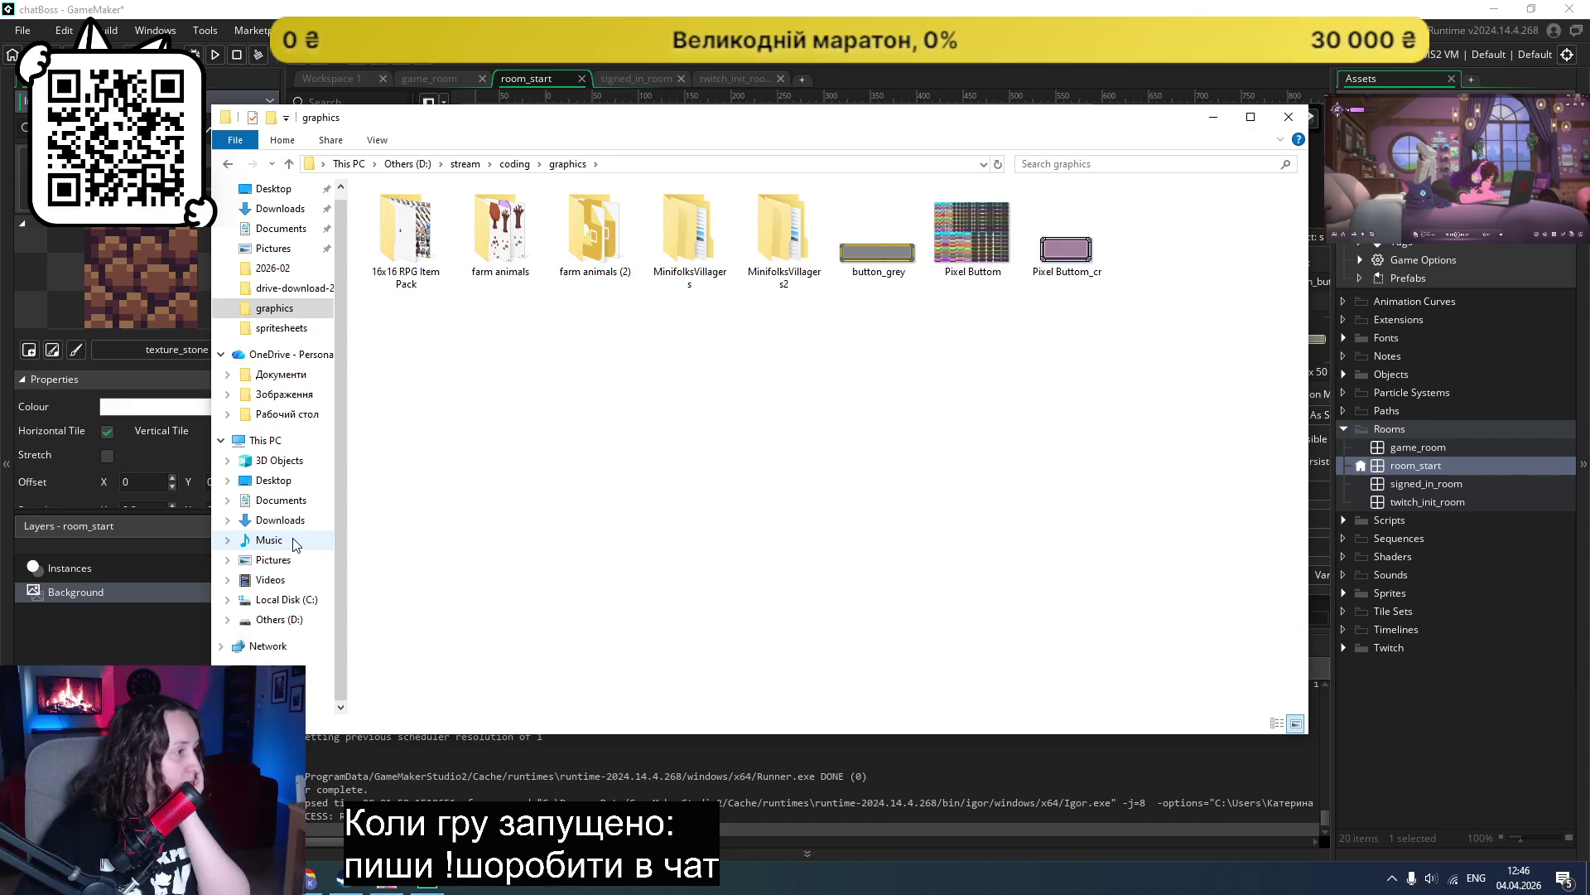
pyautogui.scroll(1, 296, 544)
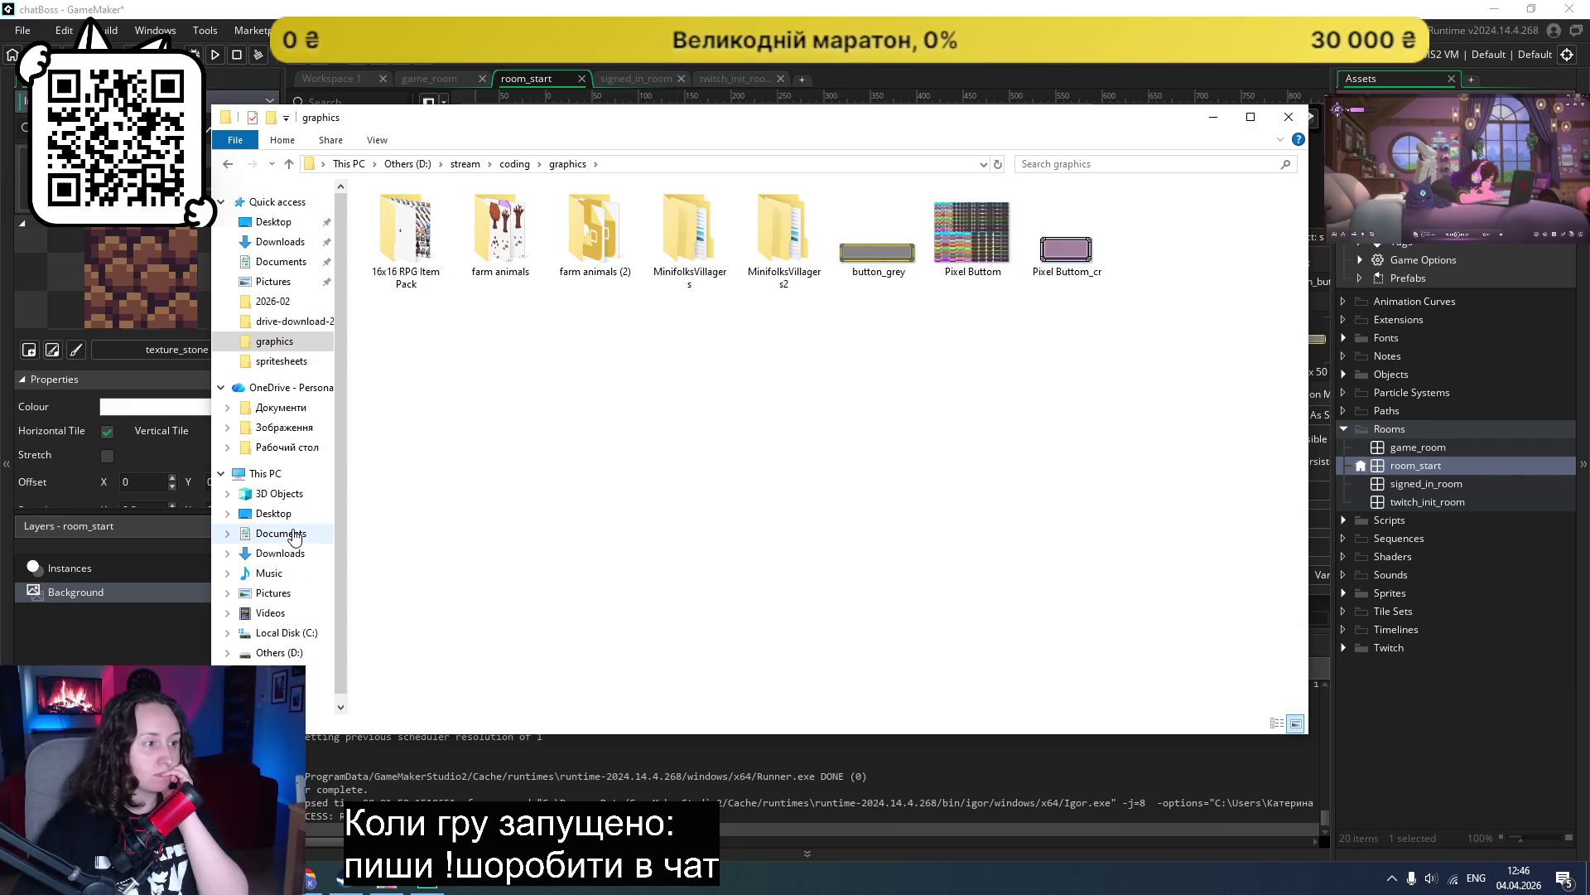
pyautogui.press('super+Down')
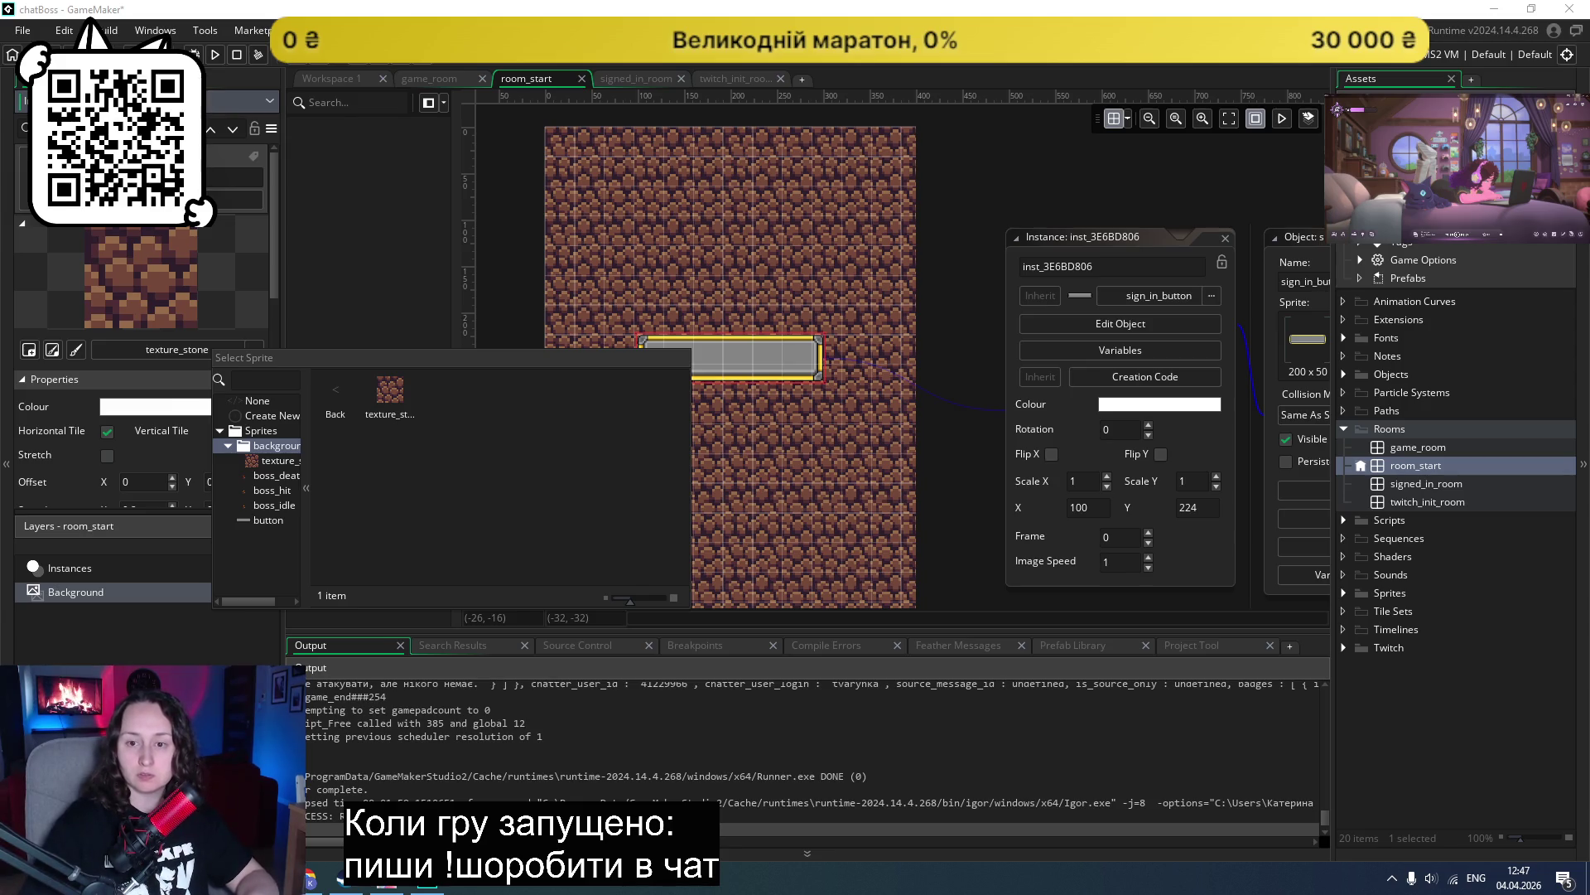
# Step: Open the tiles folder and view texture_16px 1 in the image viewer
pyautogui.hotkey('alt', 'Tab')
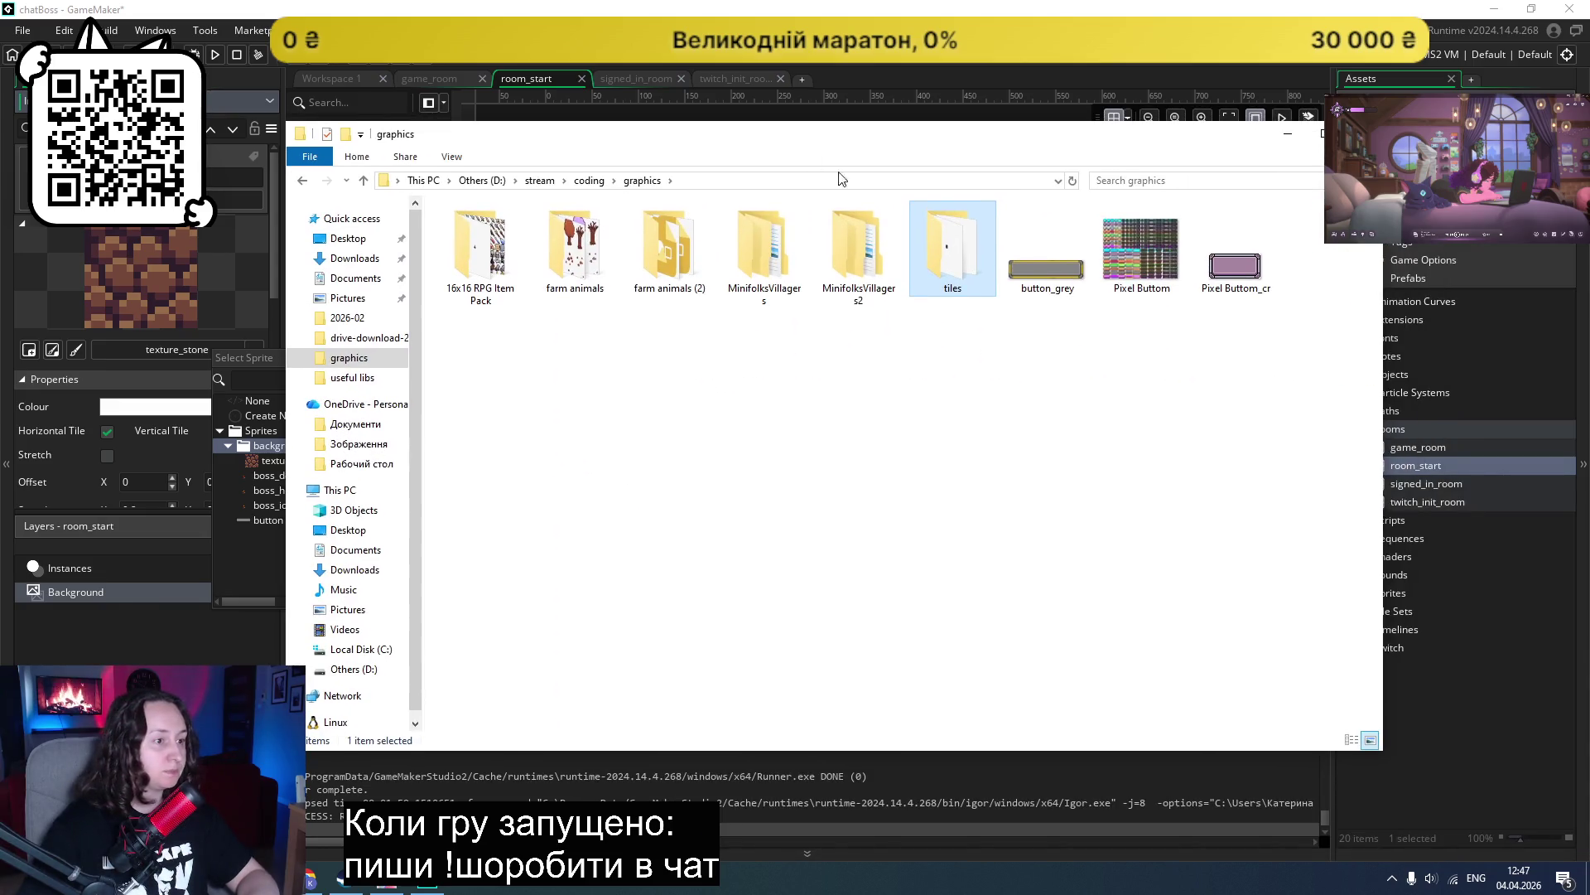
pyautogui.doubleClick(931, 245)
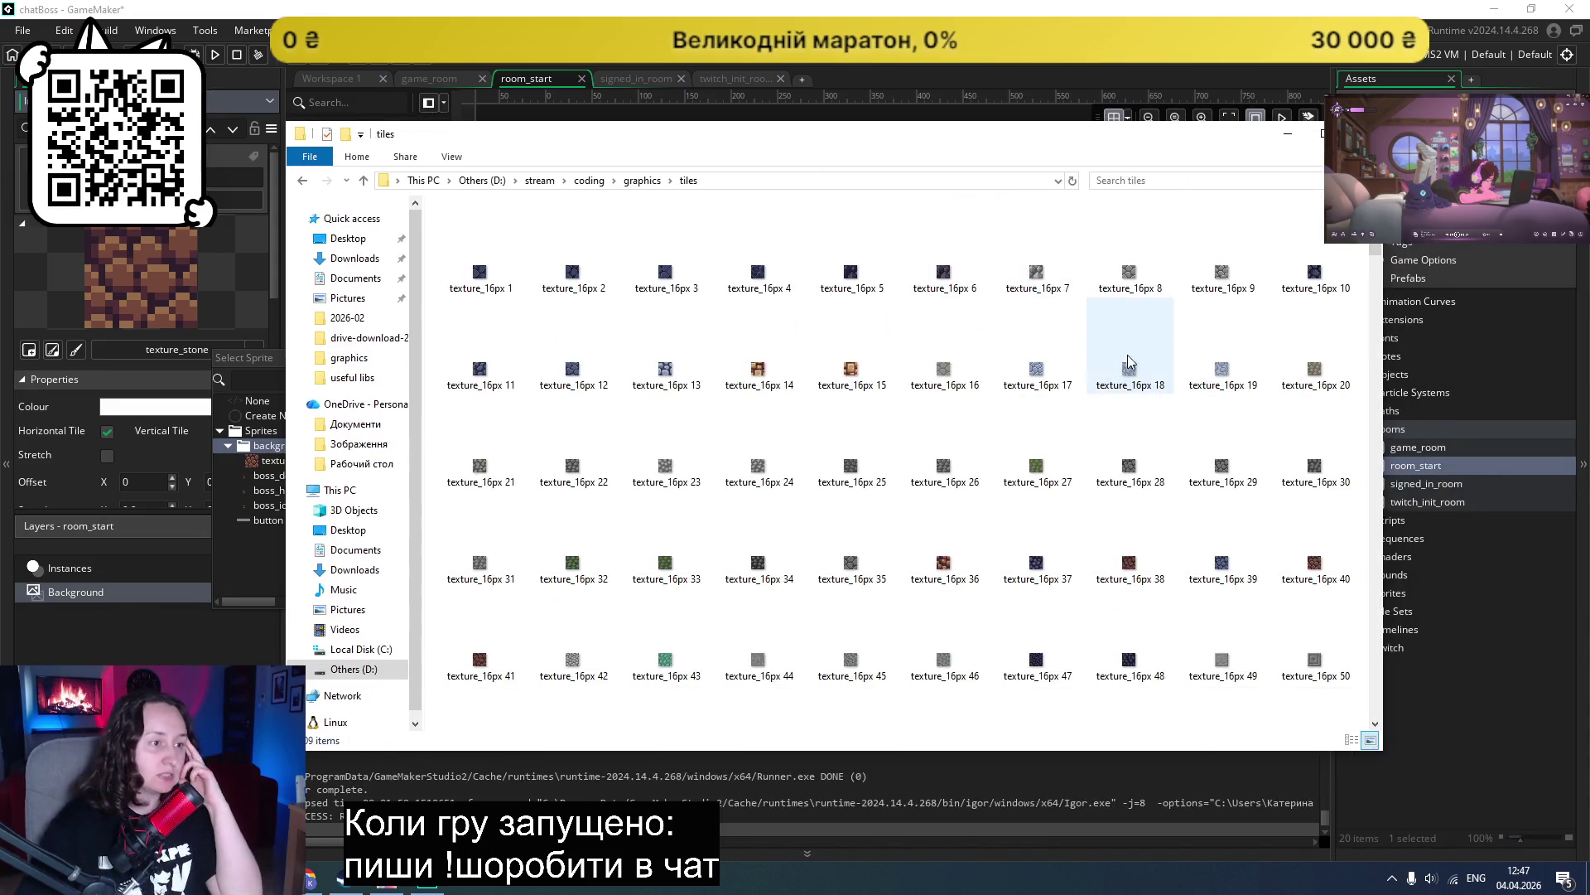
pyautogui.click(470, 275)
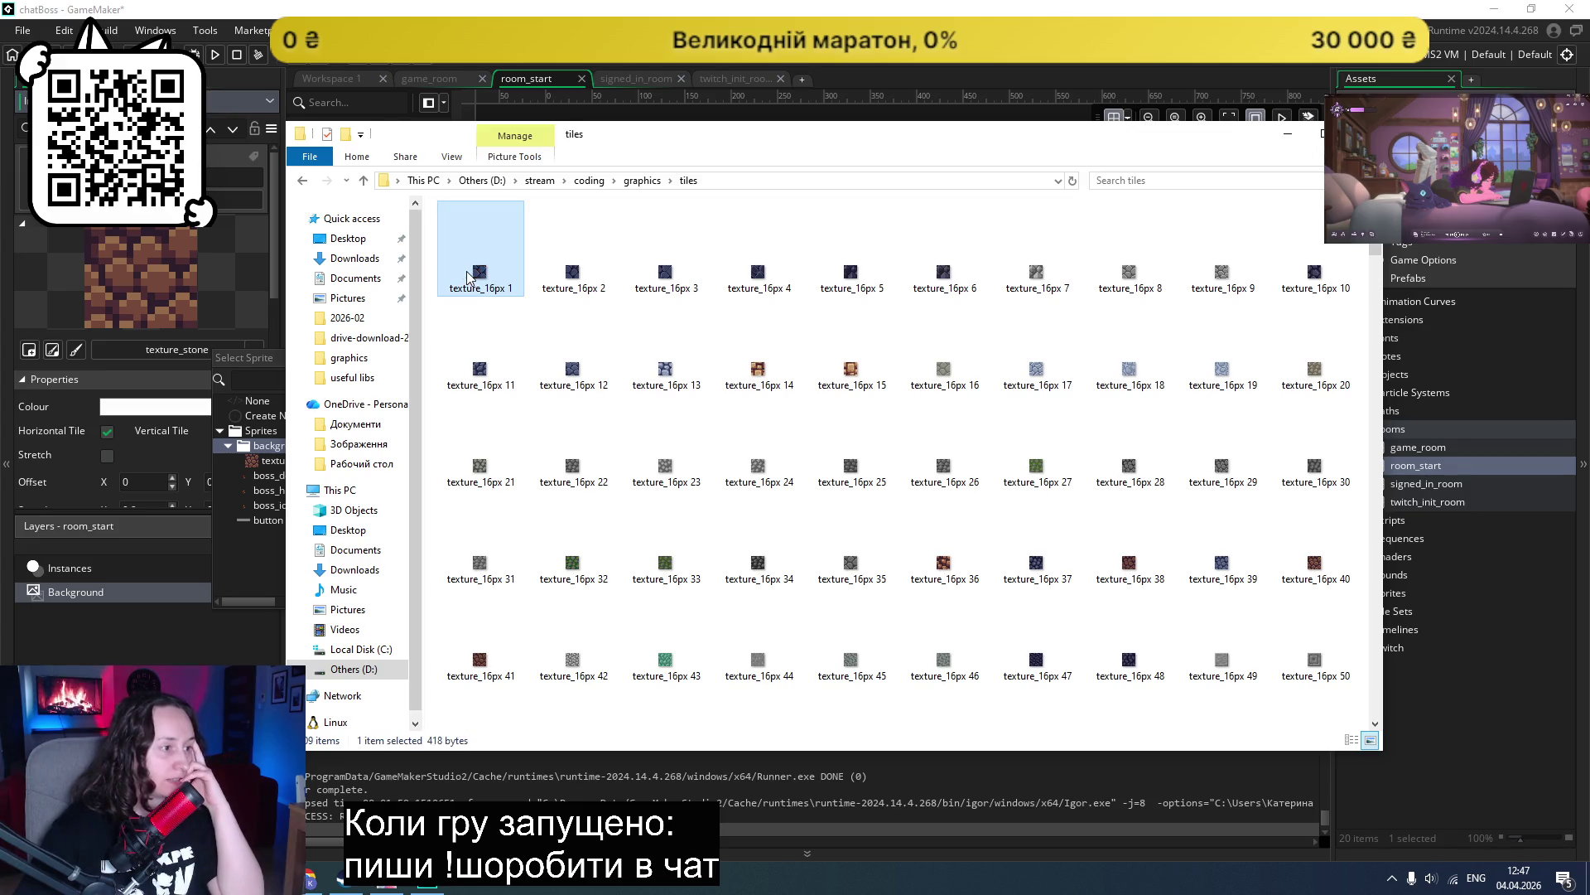
pyautogui.doubleClick(470, 275)
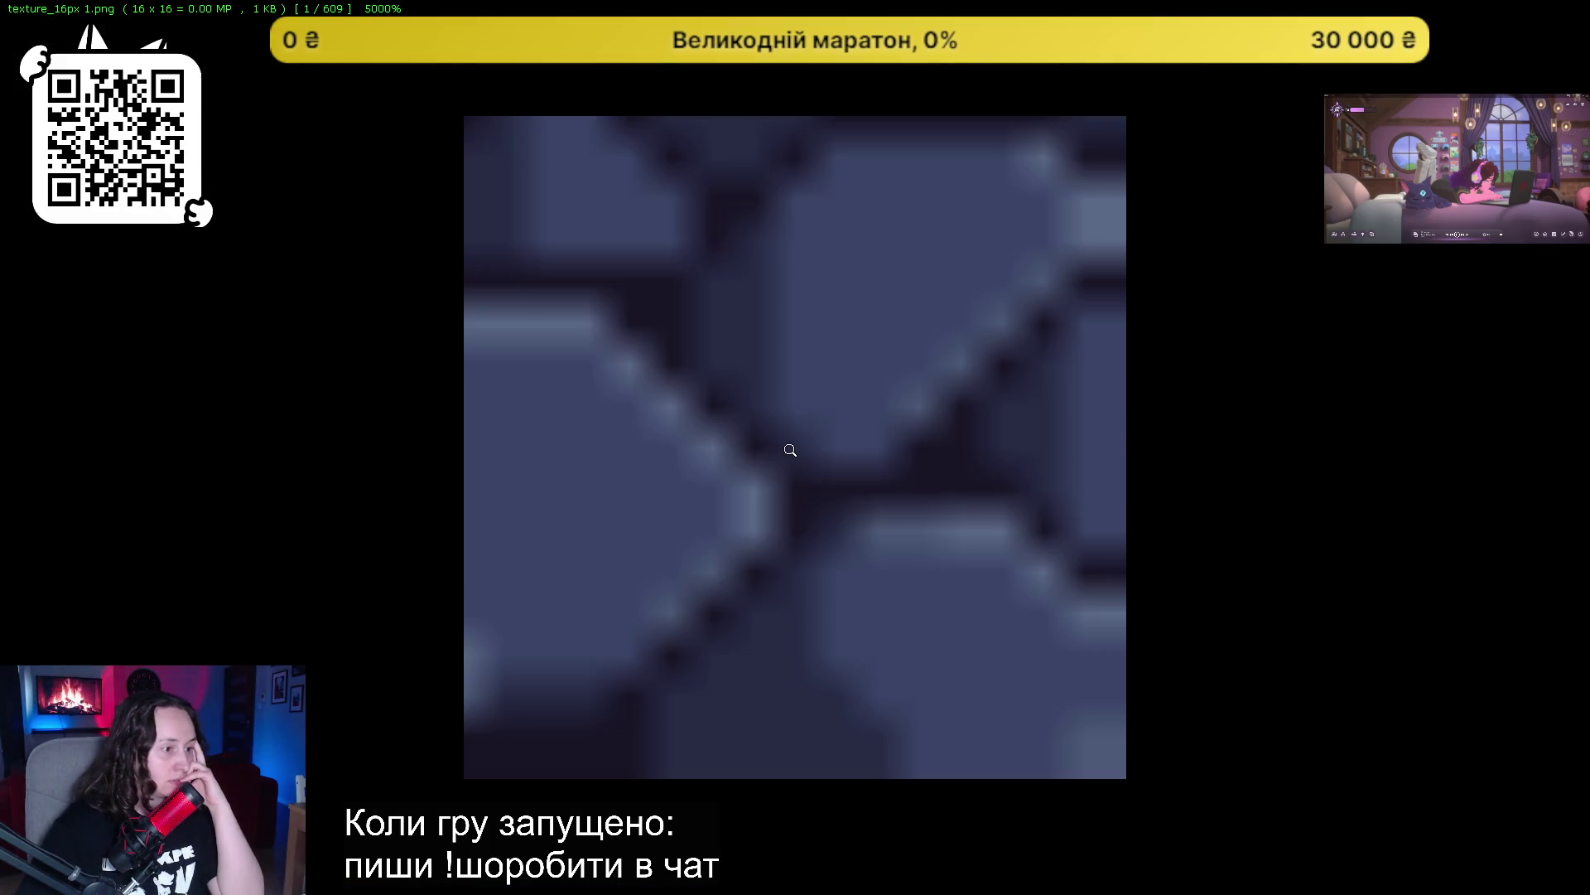
pyautogui.press('Right')
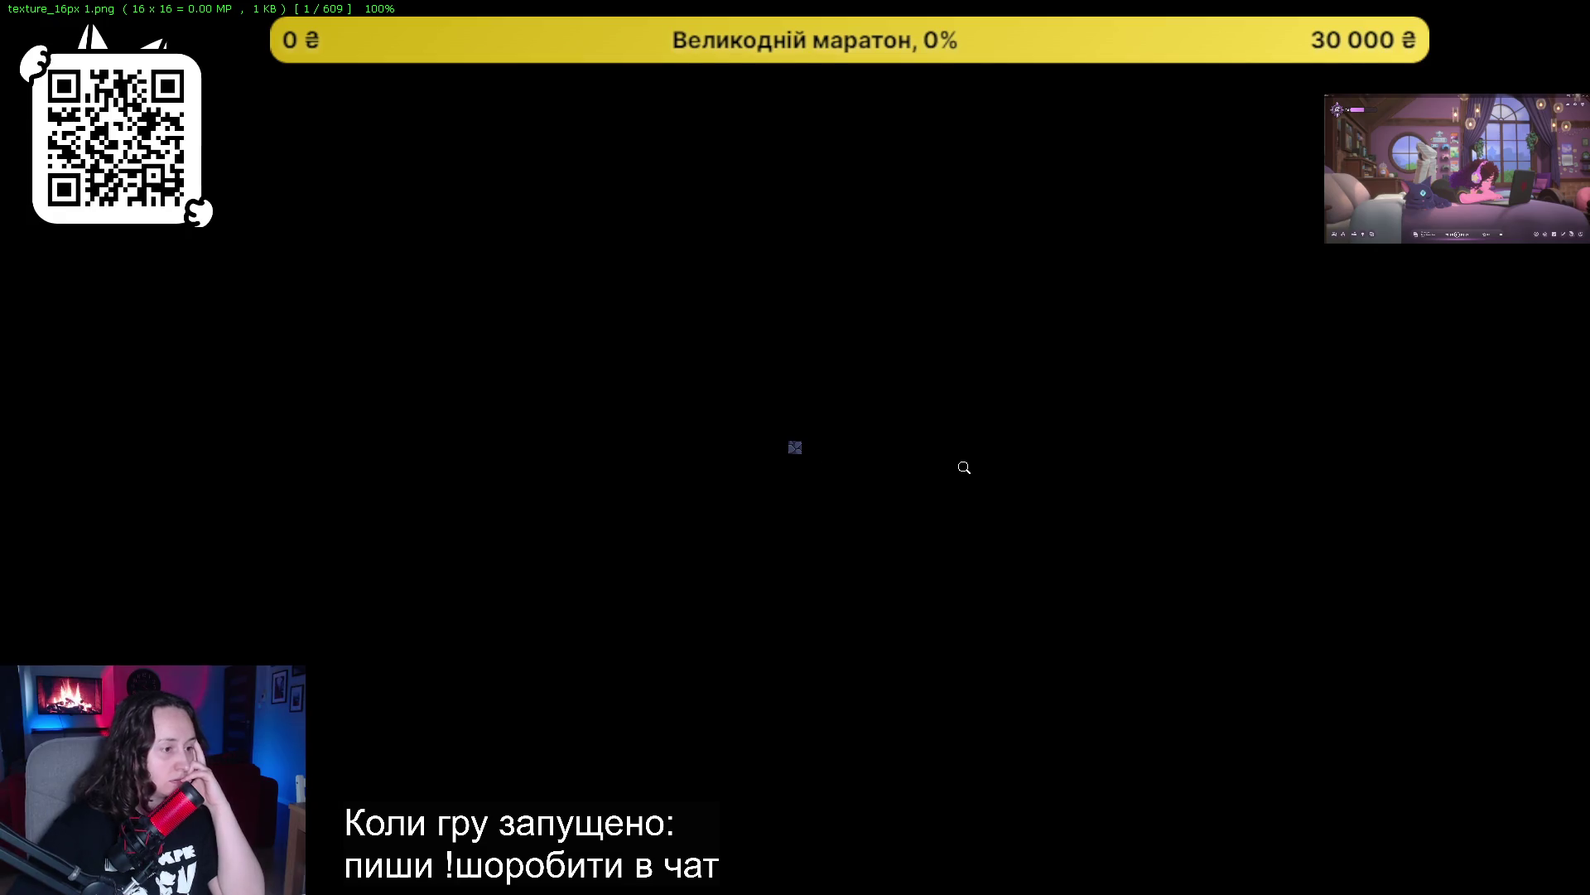
pyautogui.press('Right')
pyautogui.press('Right')
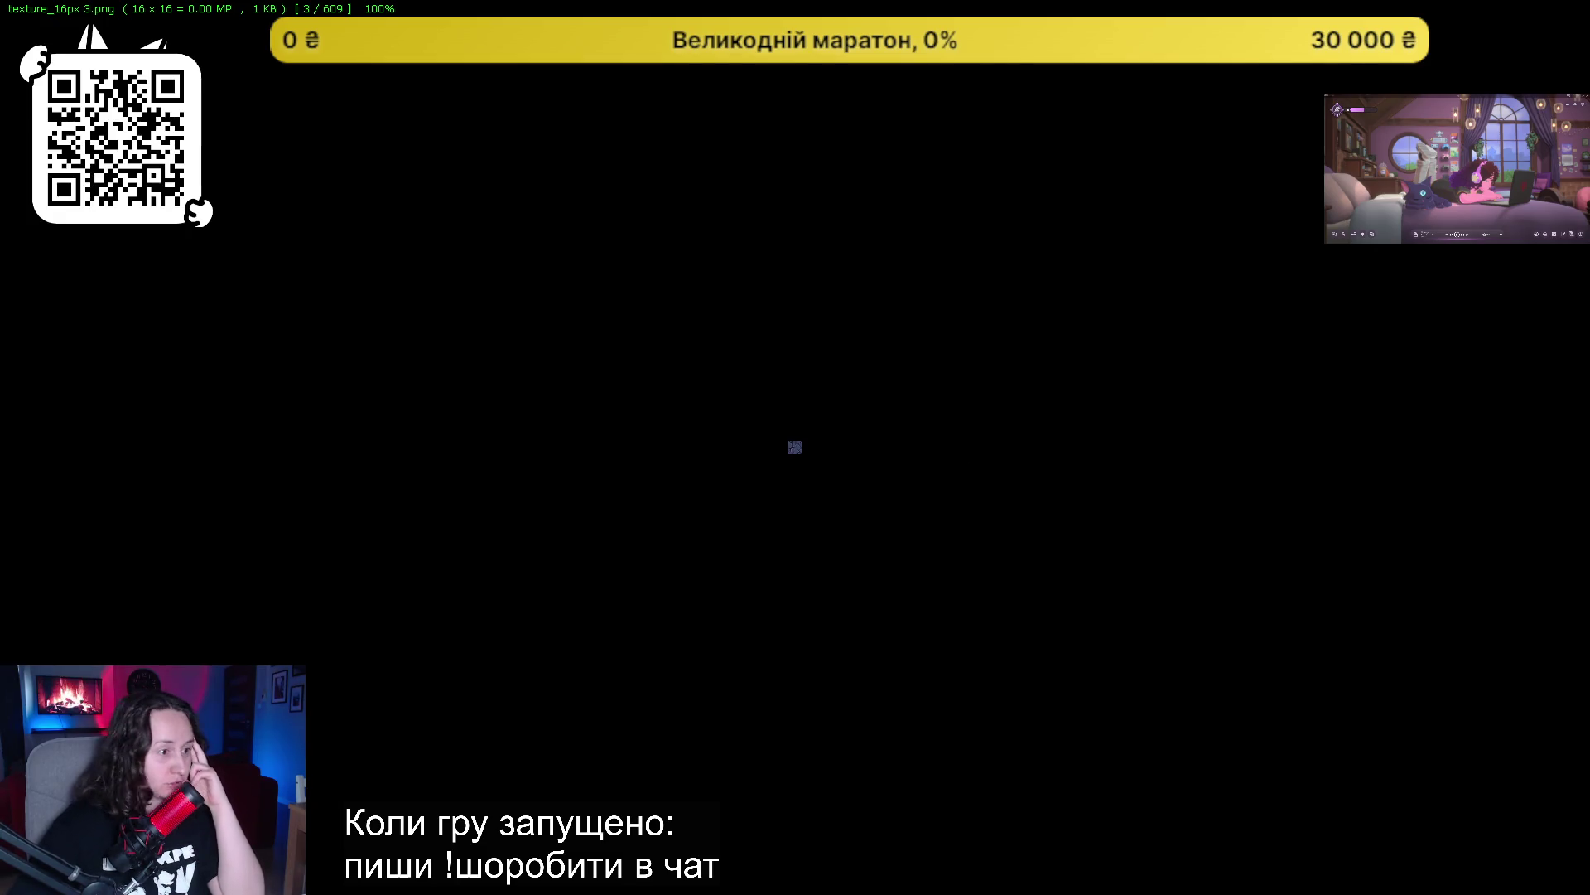
pyautogui.press('Right')
pyautogui.press('Right')
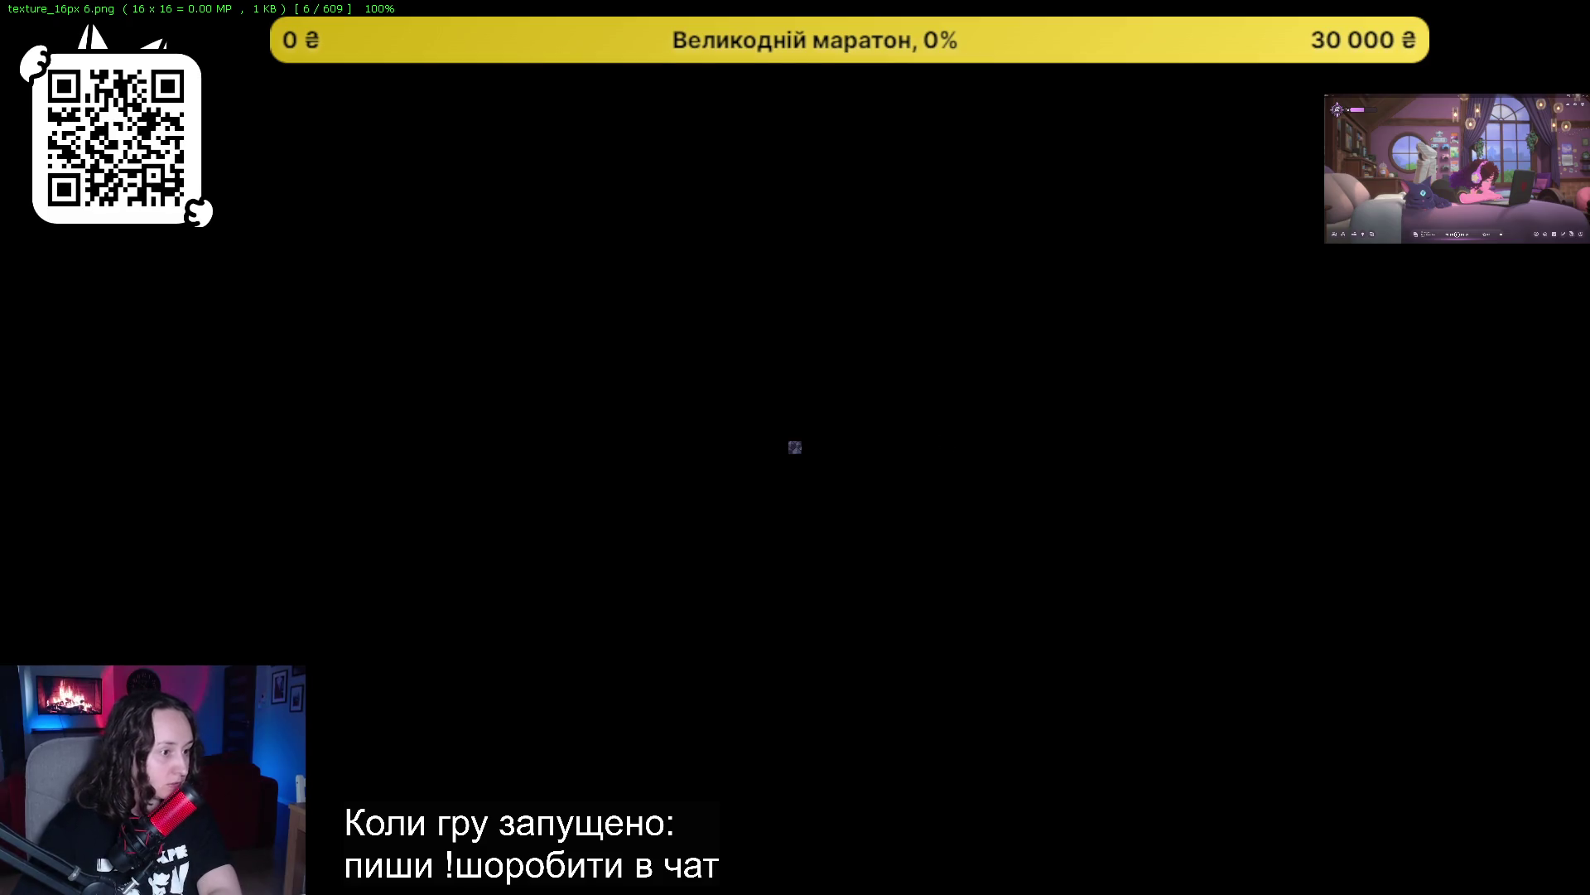
pyautogui.press('space')
pyautogui.press('space')
pyautogui.press('Right')
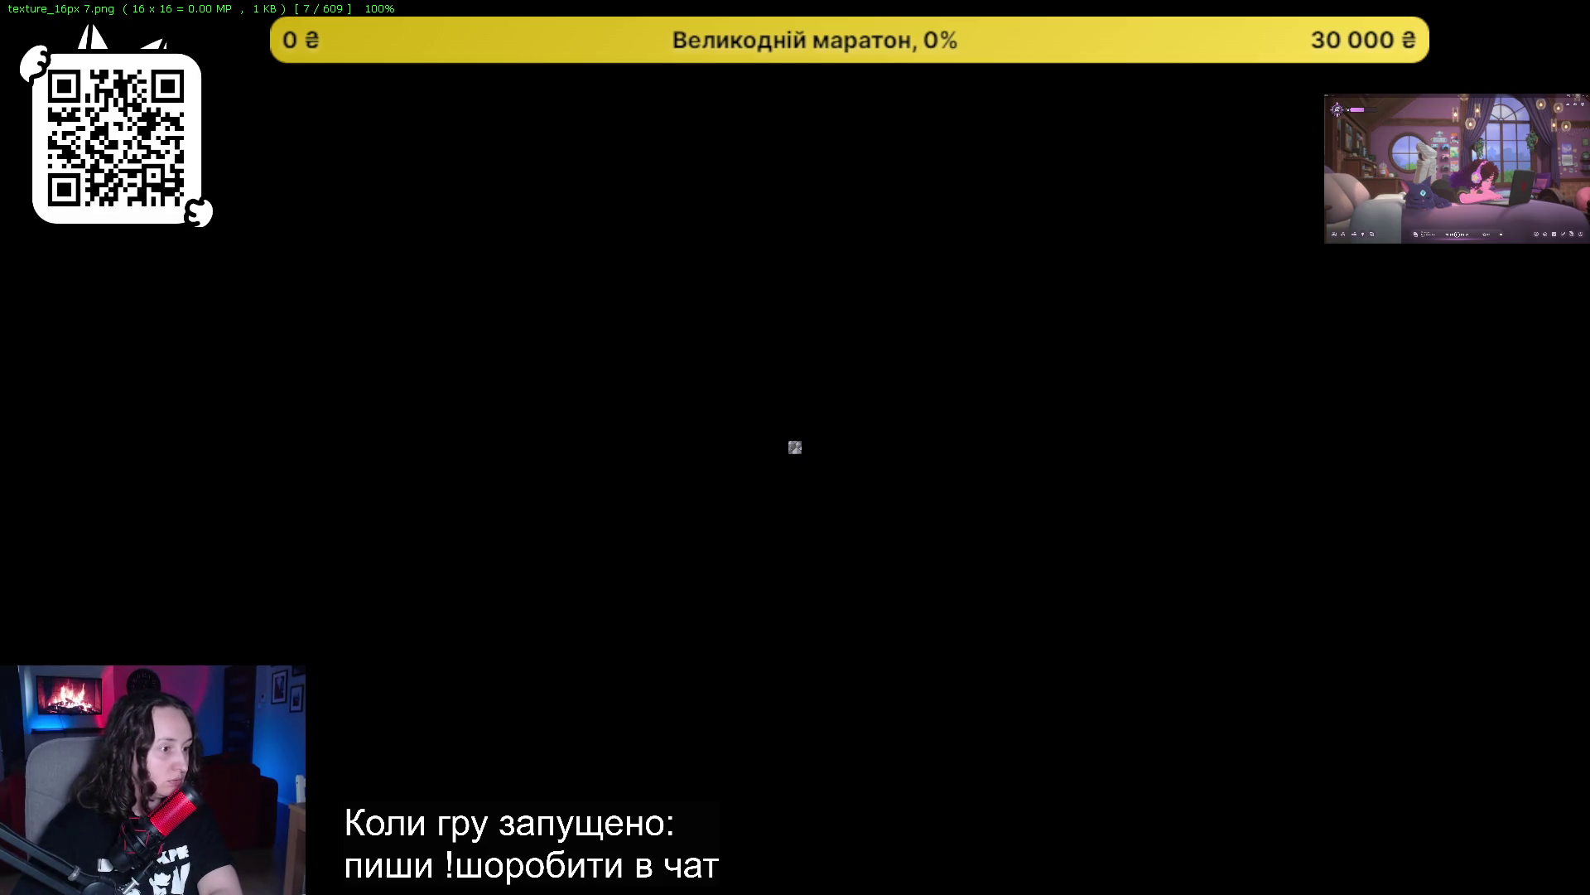
pyautogui.press('space')
pyautogui.press('space')
pyautogui.press('Right')
pyautogui.press('Right')
pyautogui.press('Right')
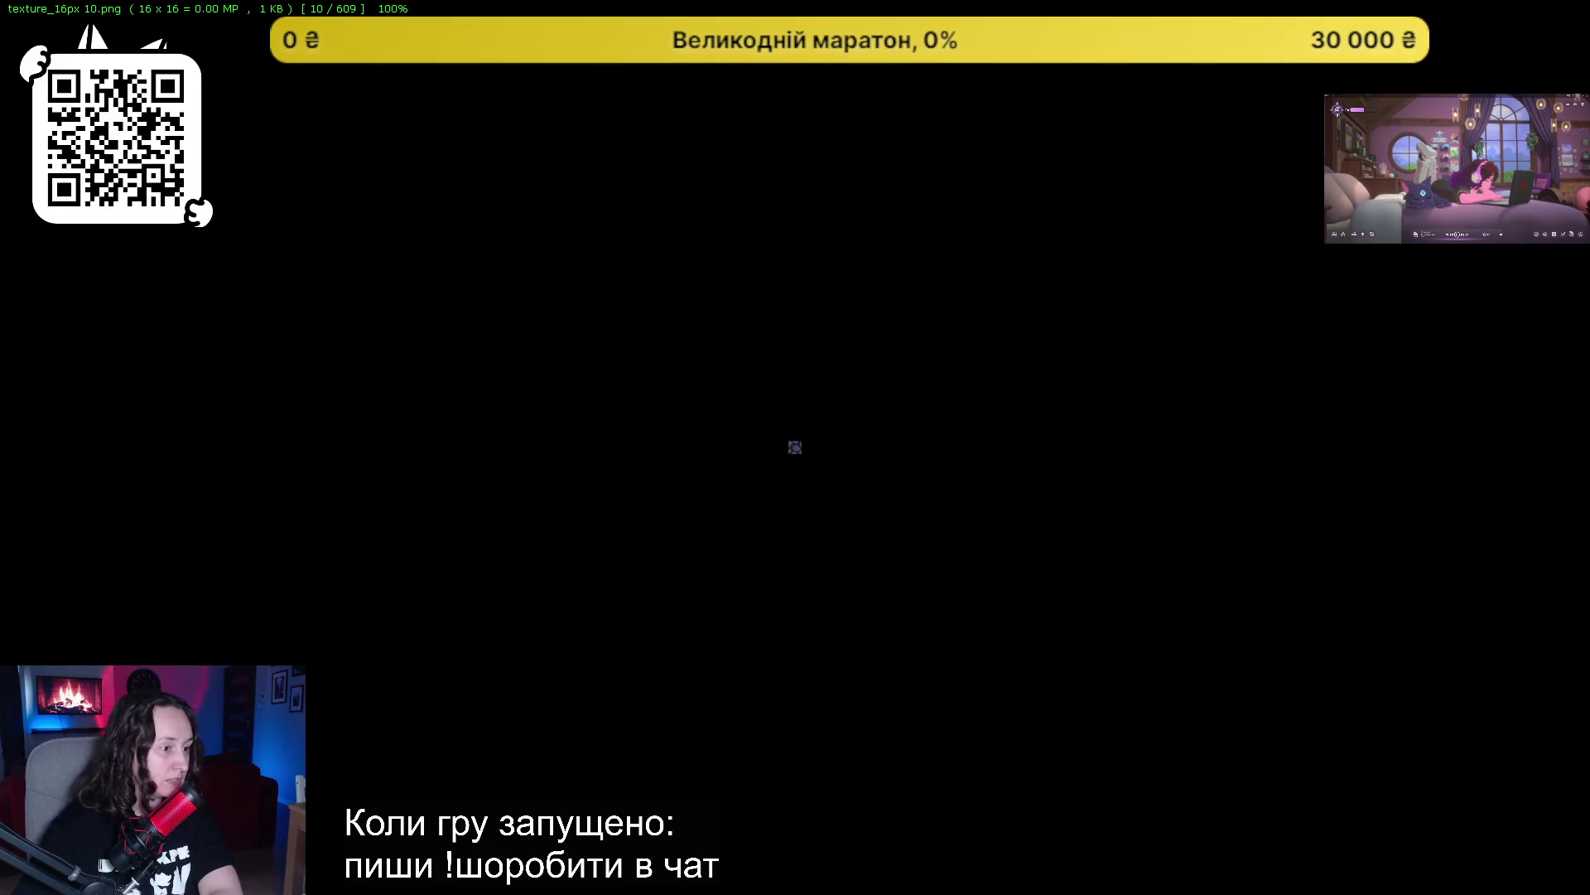
pyautogui.press('Escape')
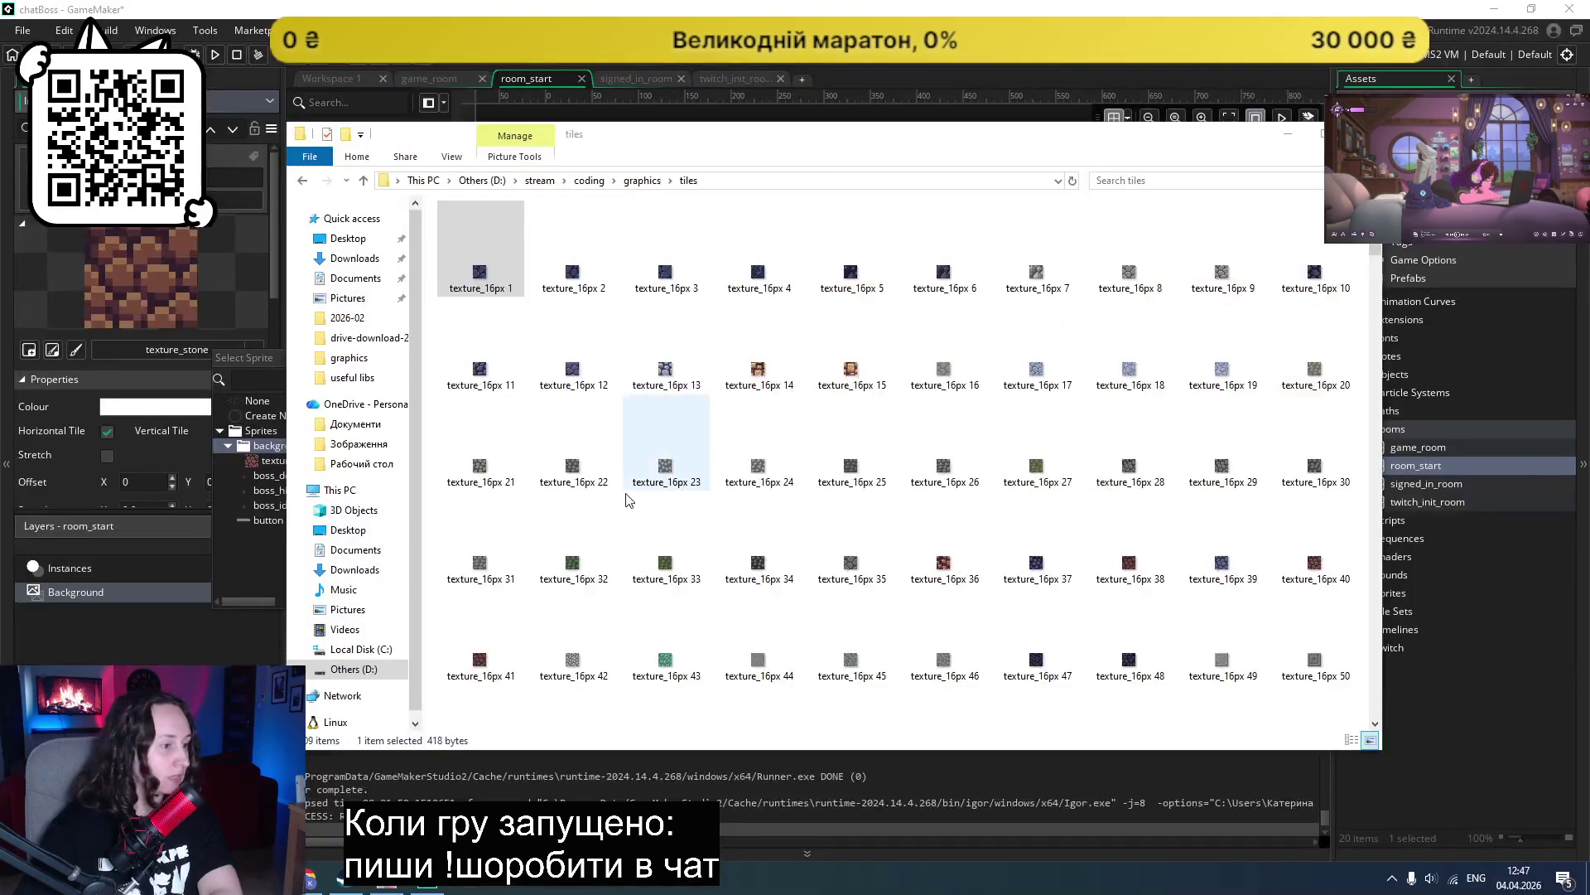
pyautogui.click(137, 652)
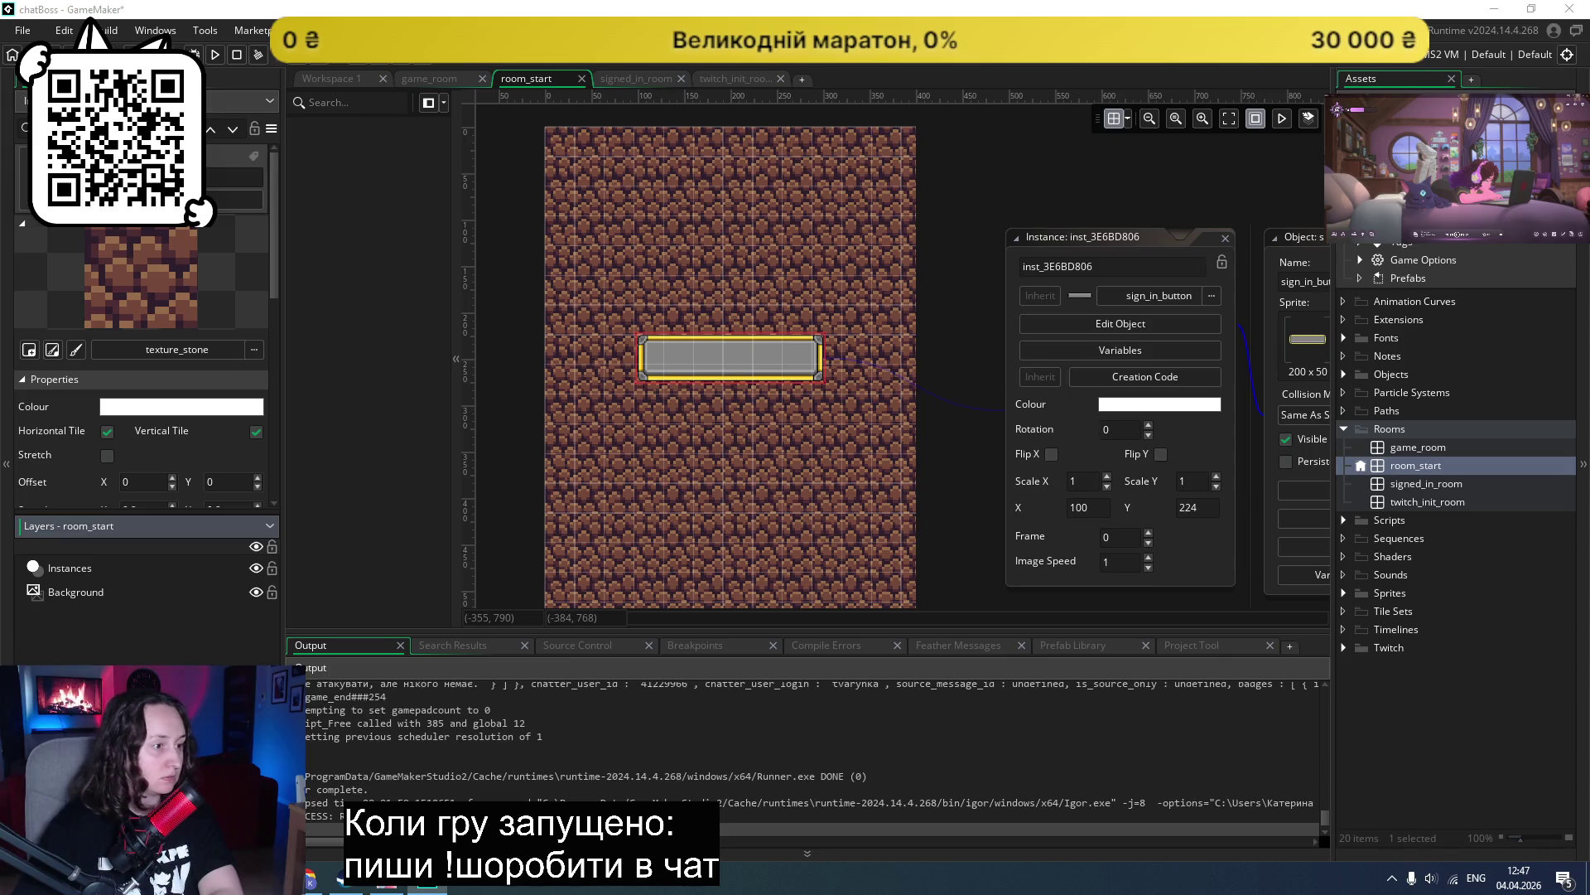
# Step: Preview texture_16px 25, move the tiles window left, and select the backgrounds sprite group
pyautogui.hotkey('alt', 'Tab')
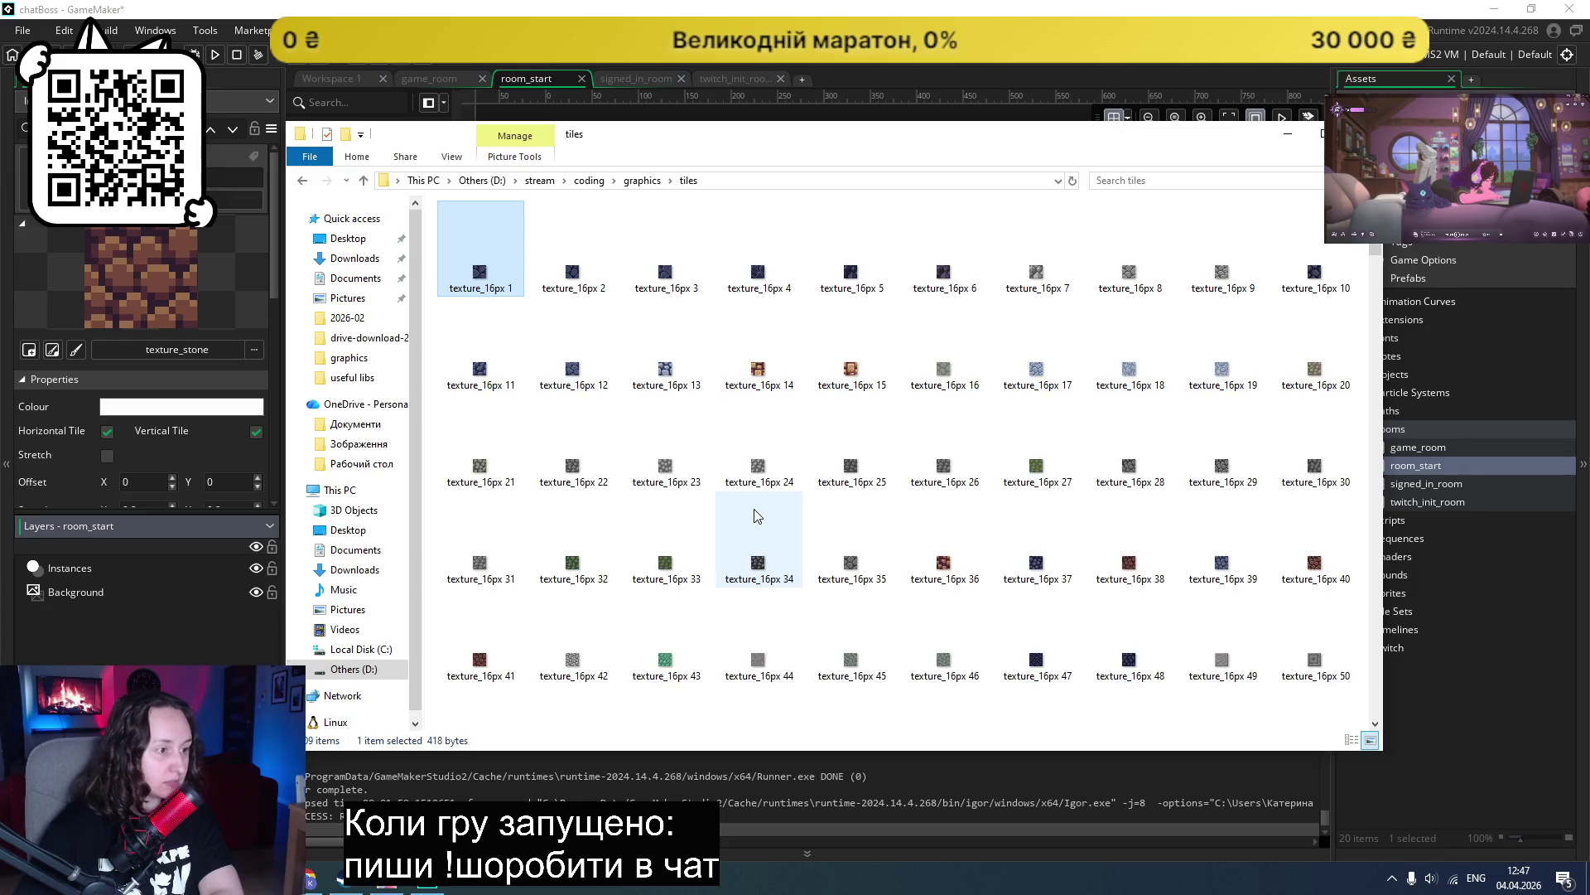
pyautogui.moveTo(790, 145)
pyautogui.mouseDown()
pyautogui.moveTo(1279, 158)
pyautogui.moveTo(903, 190)
pyautogui.moveTo(976, 265)
pyautogui.moveTo(1036, 425)
pyautogui.moveTo(994, 171)
pyautogui.mouseUp()
pyautogui.click(1052, 485)
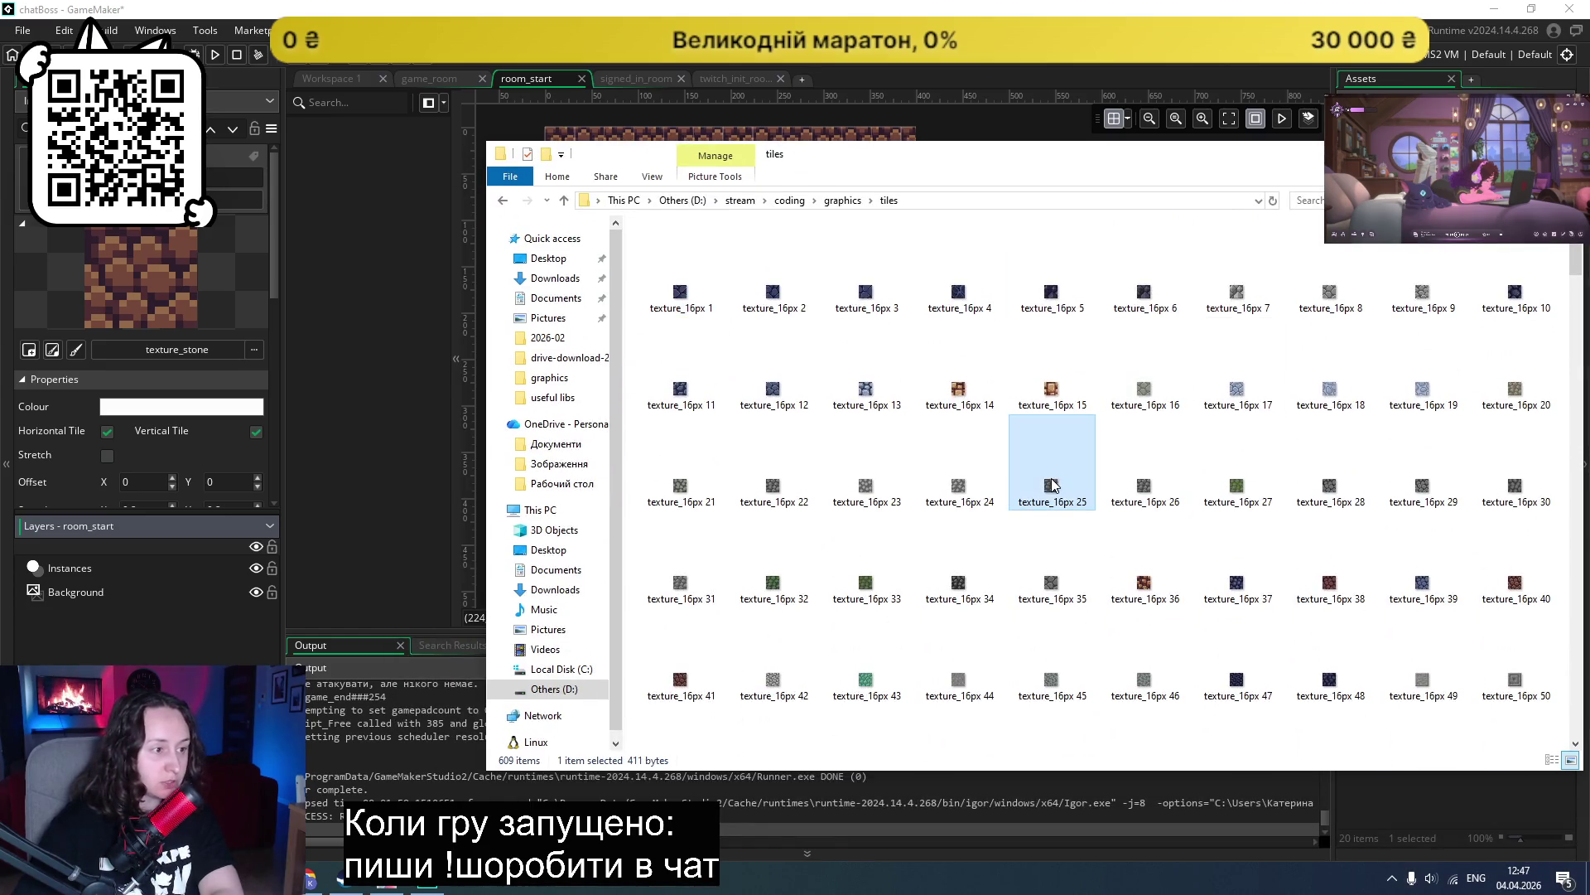
pyautogui.press('Return')
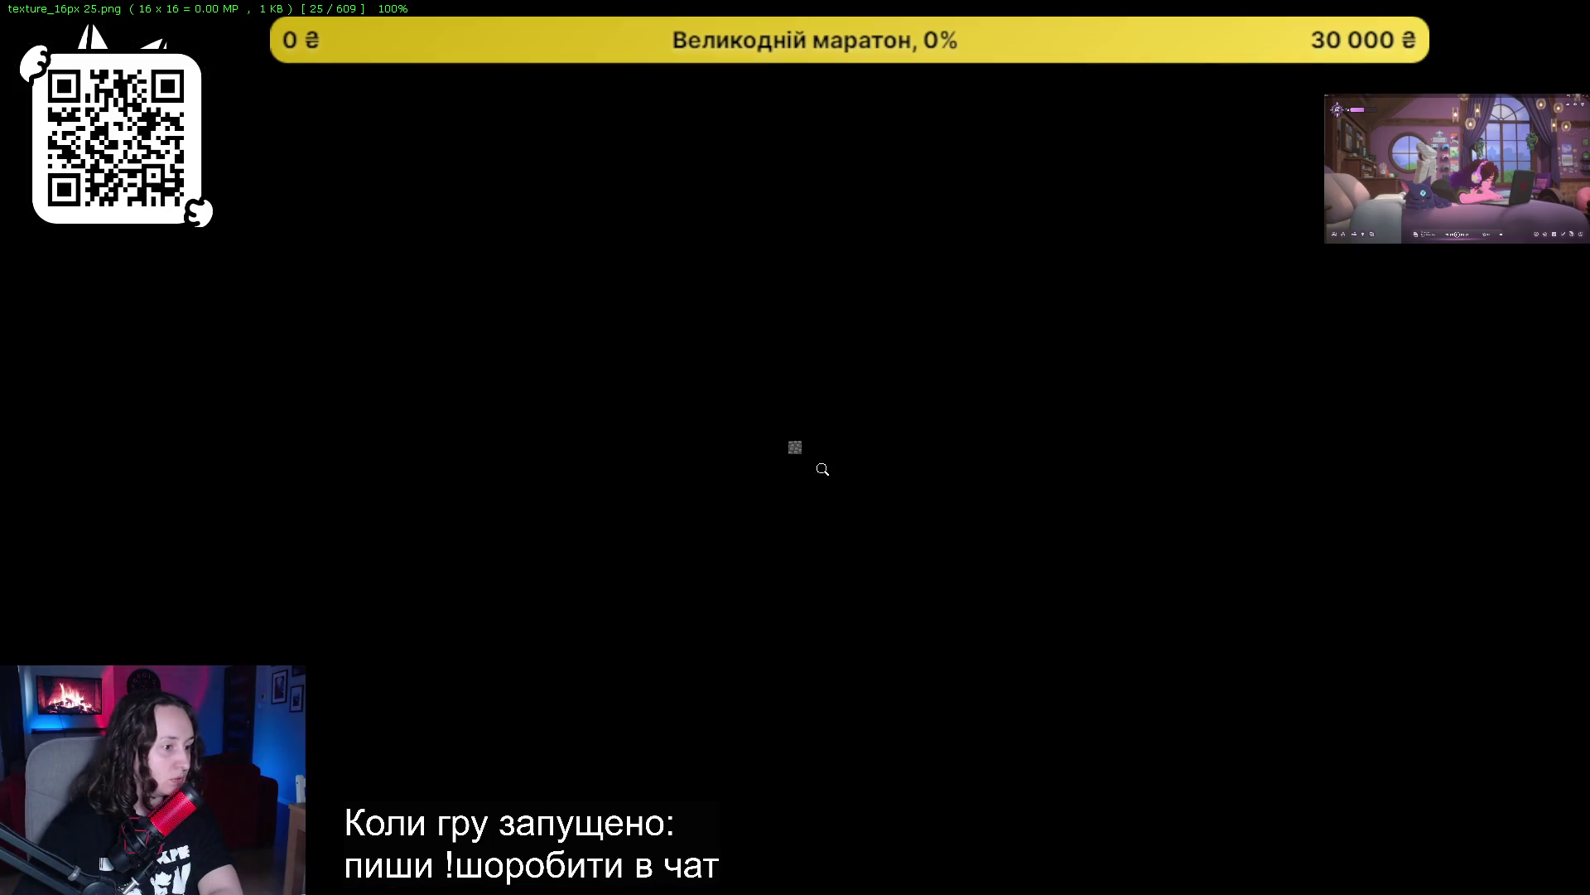
pyautogui.press('Escape')
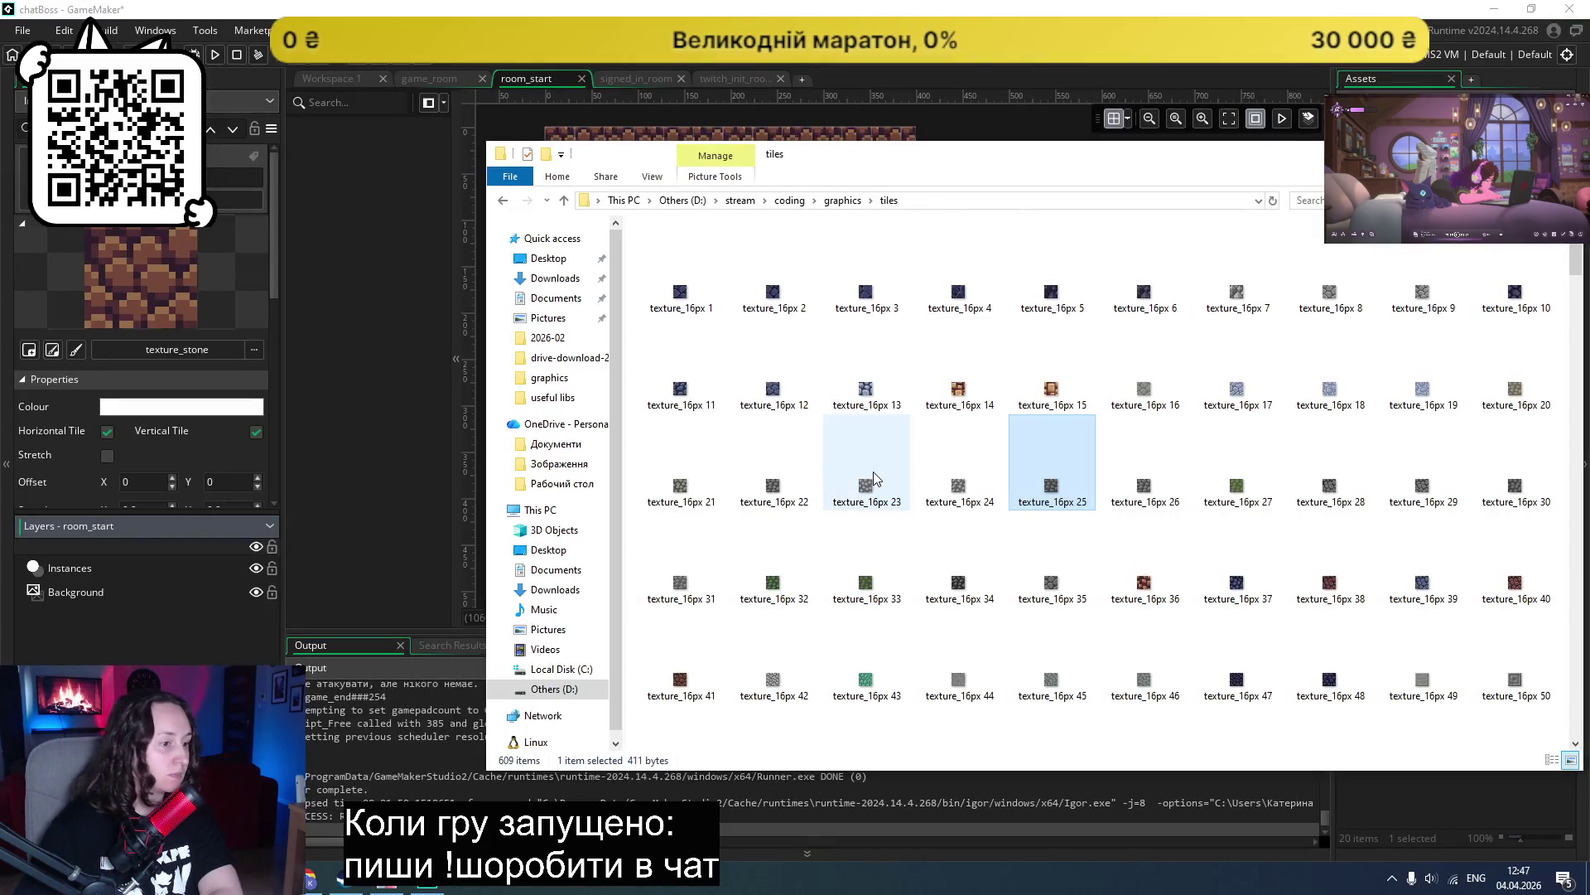
pyautogui.moveTo(1110, 163); pyautogui.dragTo(753, 163)
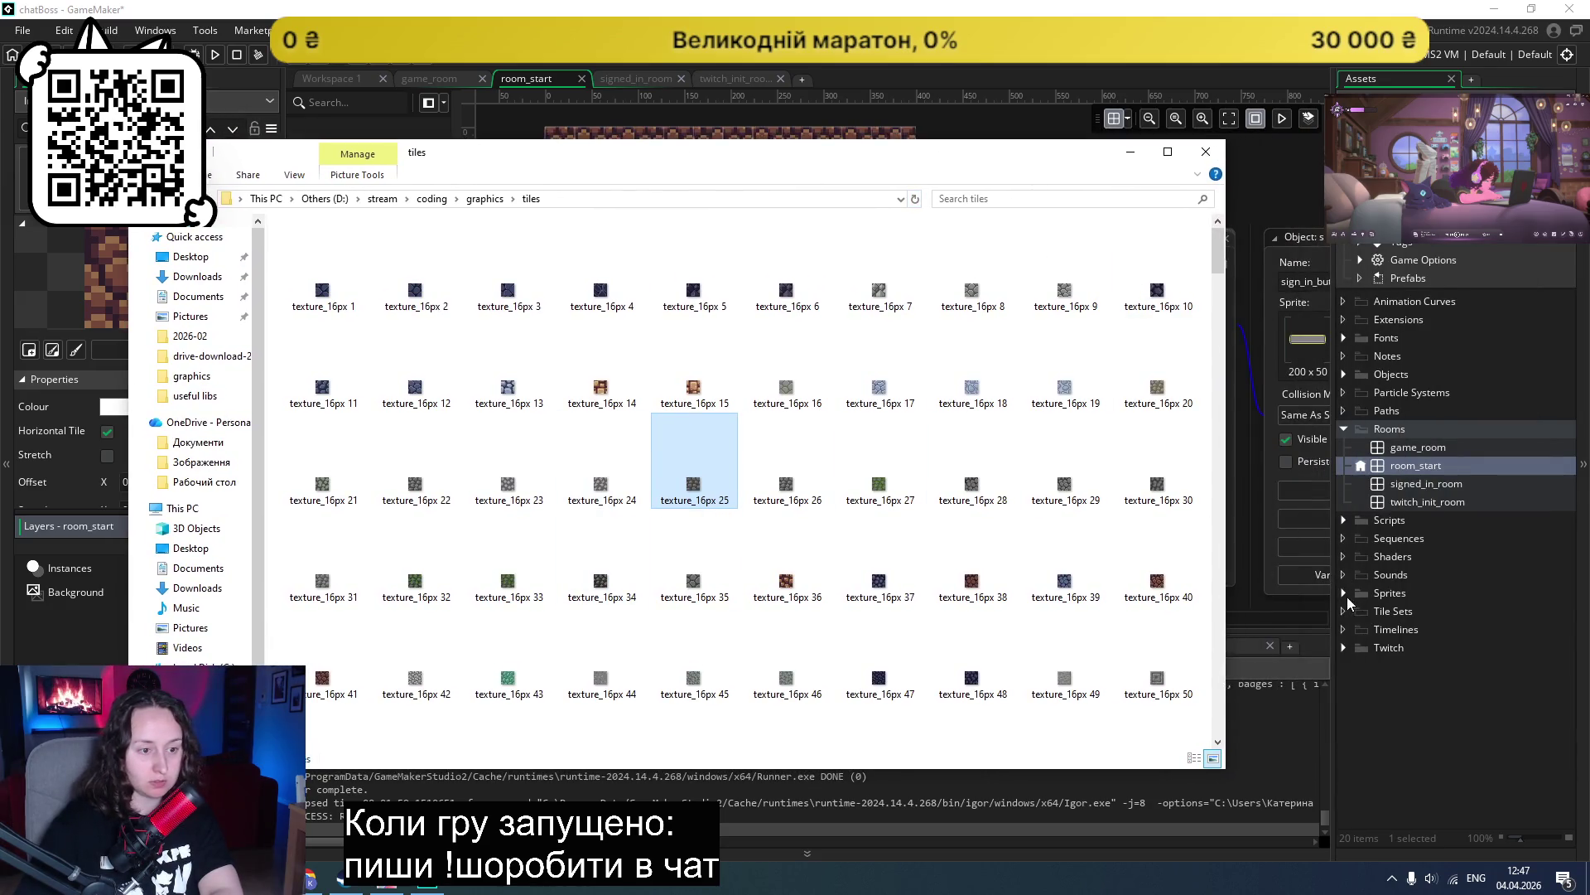
pyautogui.click(1345, 595)
pyautogui.click(1359, 612)
# Step: Create a new empty Sprite6 in the backgrounds group and close its editor
pyautogui.rightClick(1408, 608)
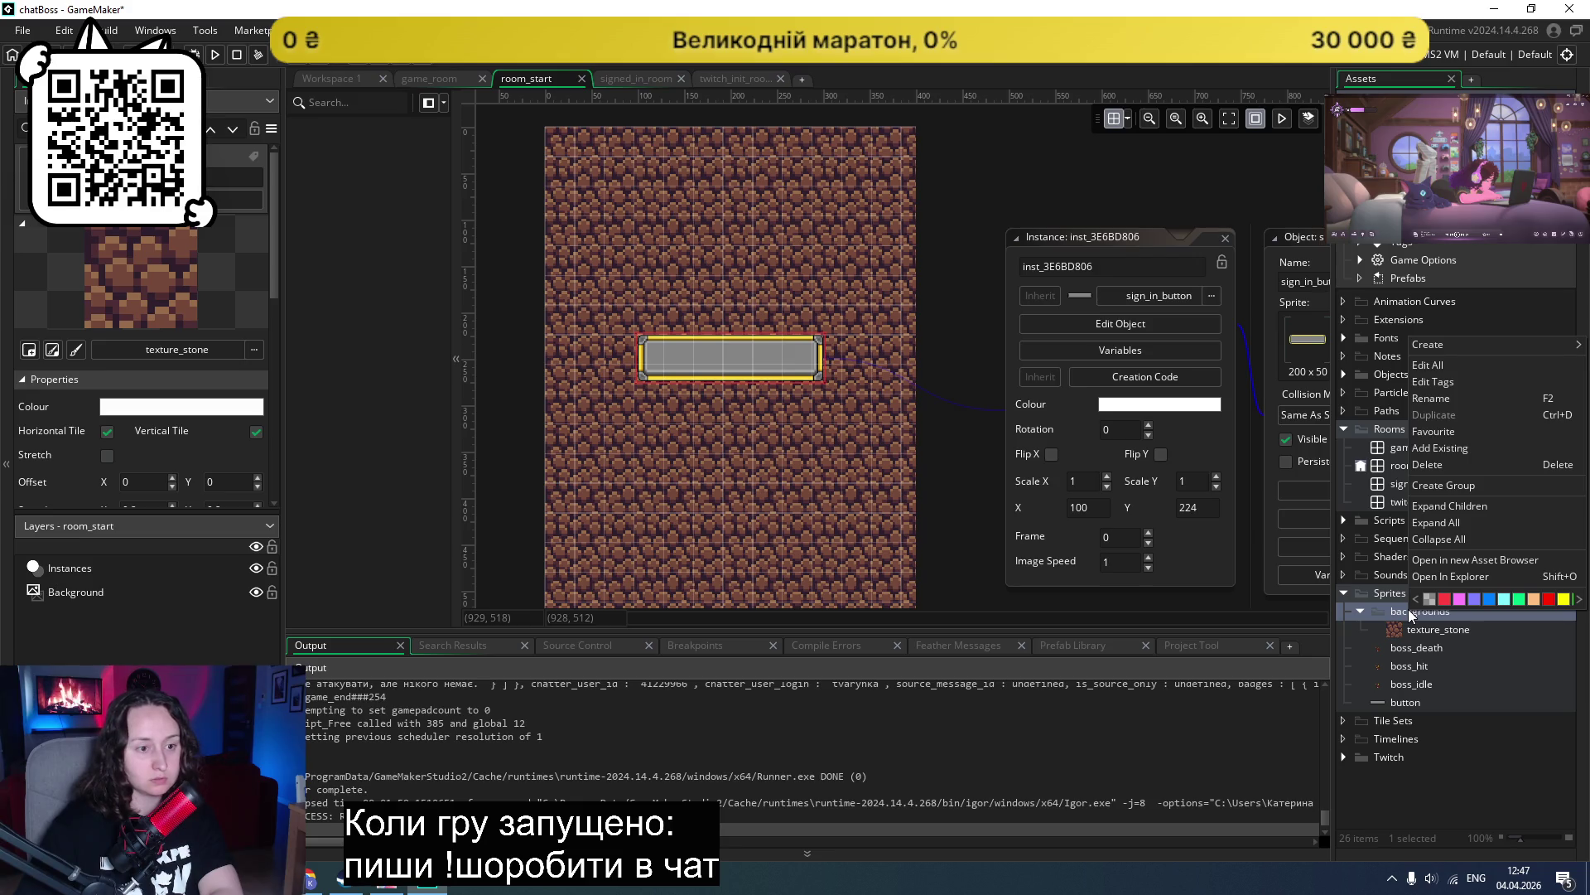
pyautogui.moveTo(1482, 340)
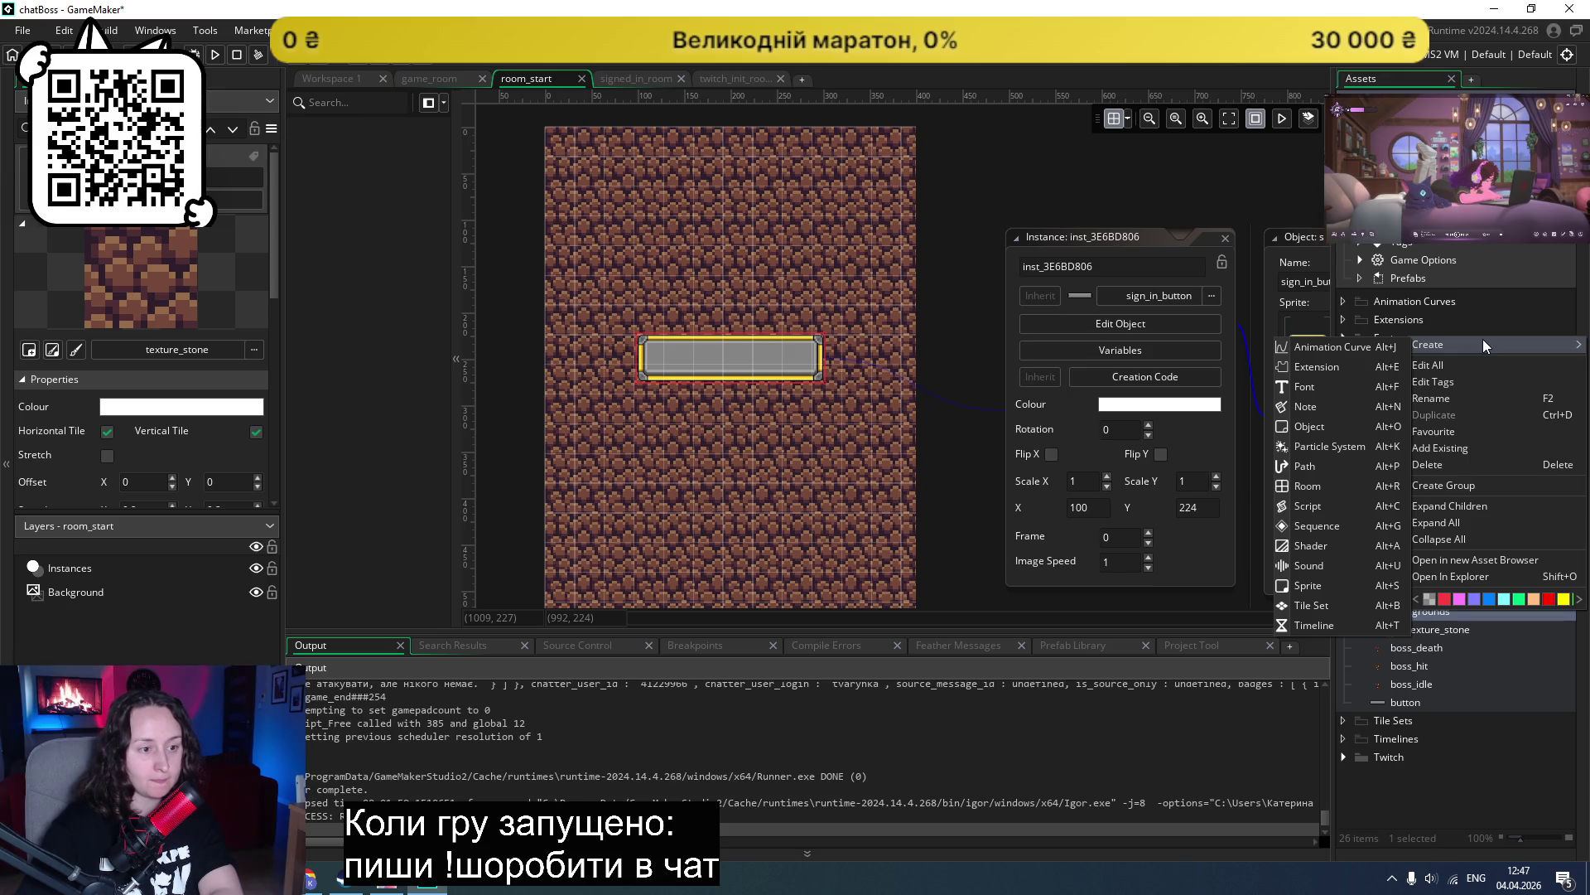
pyautogui.click(1324, 584)
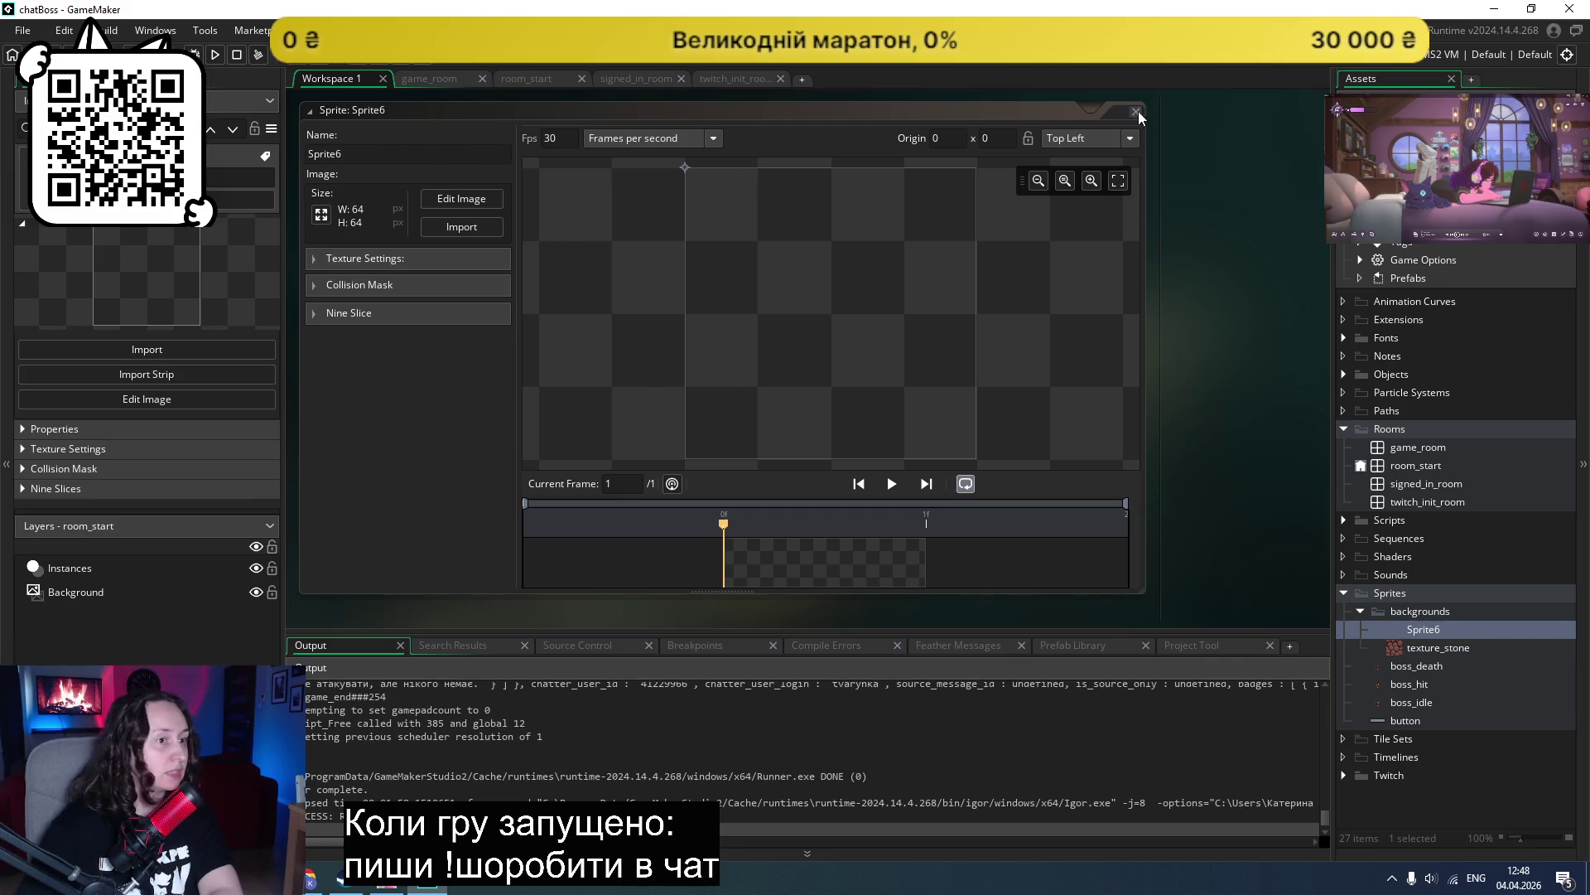
pyautogui.click(1138, 111)
# Step: Delete Sprite6 and open the backgrounds group's project folder in File Explorer
pyautogui.rightClick(1423, 628)
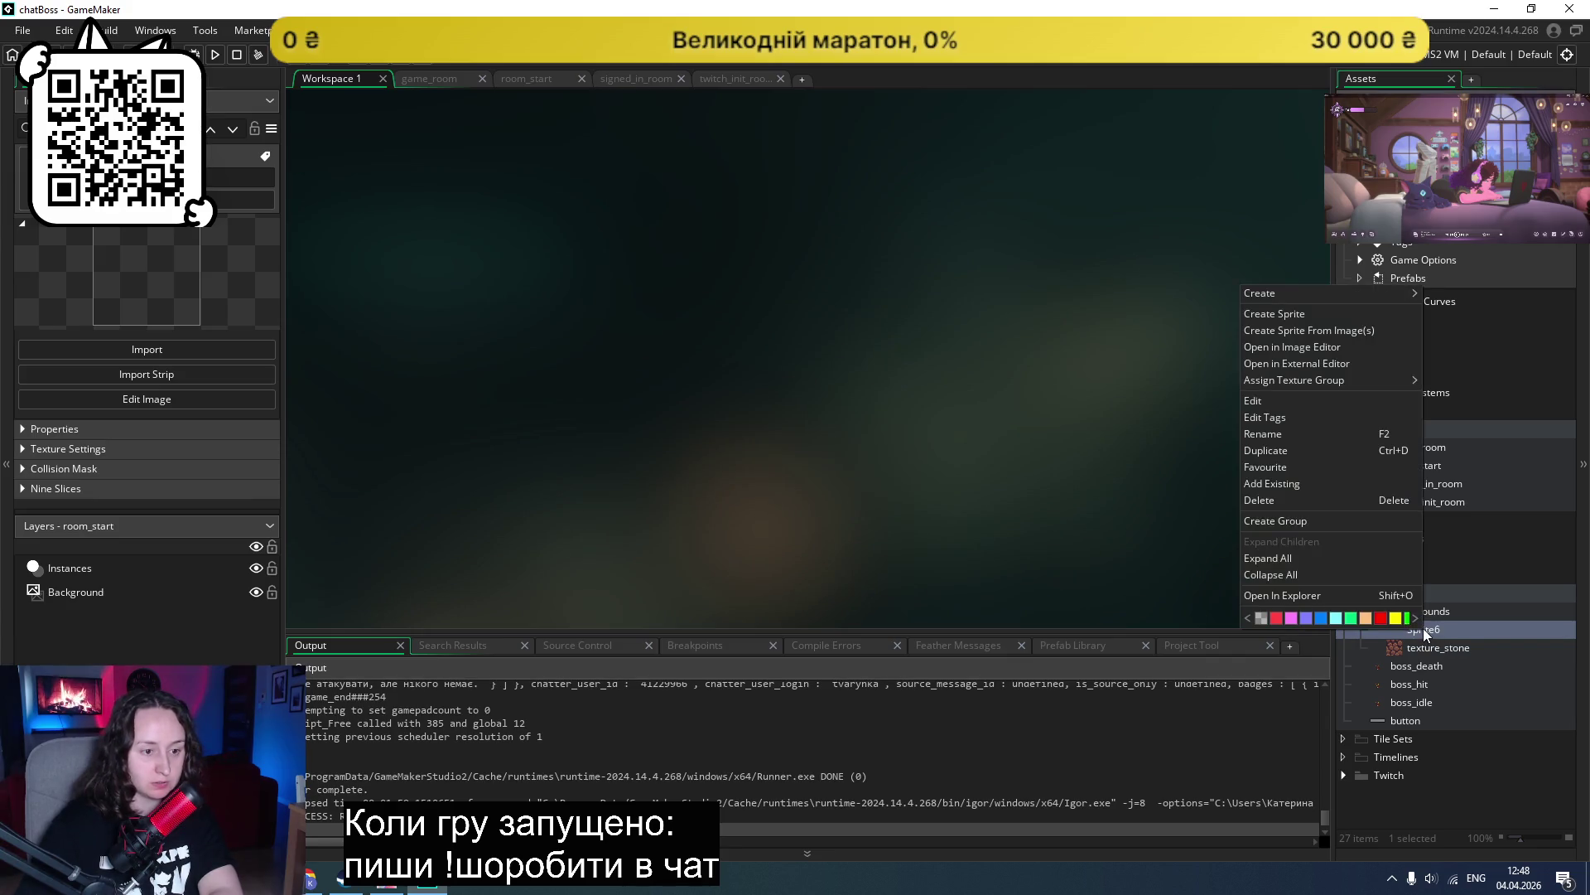
pyautogui.click(1292, 499)
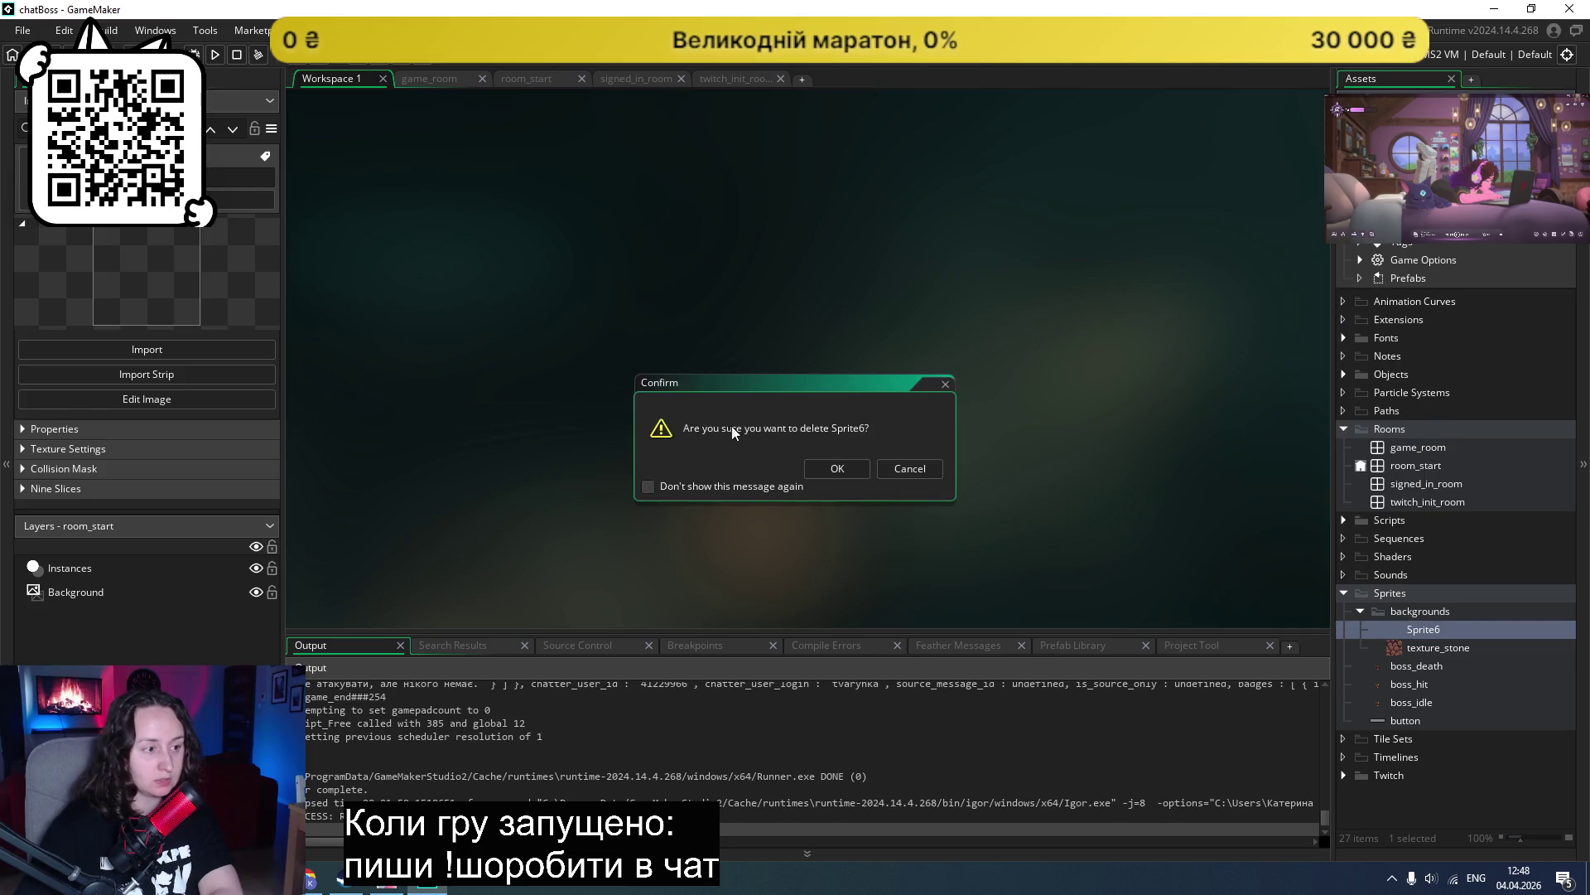
pyautogui.click(832, 469)
pyautogui.rightClick(1399, 613)
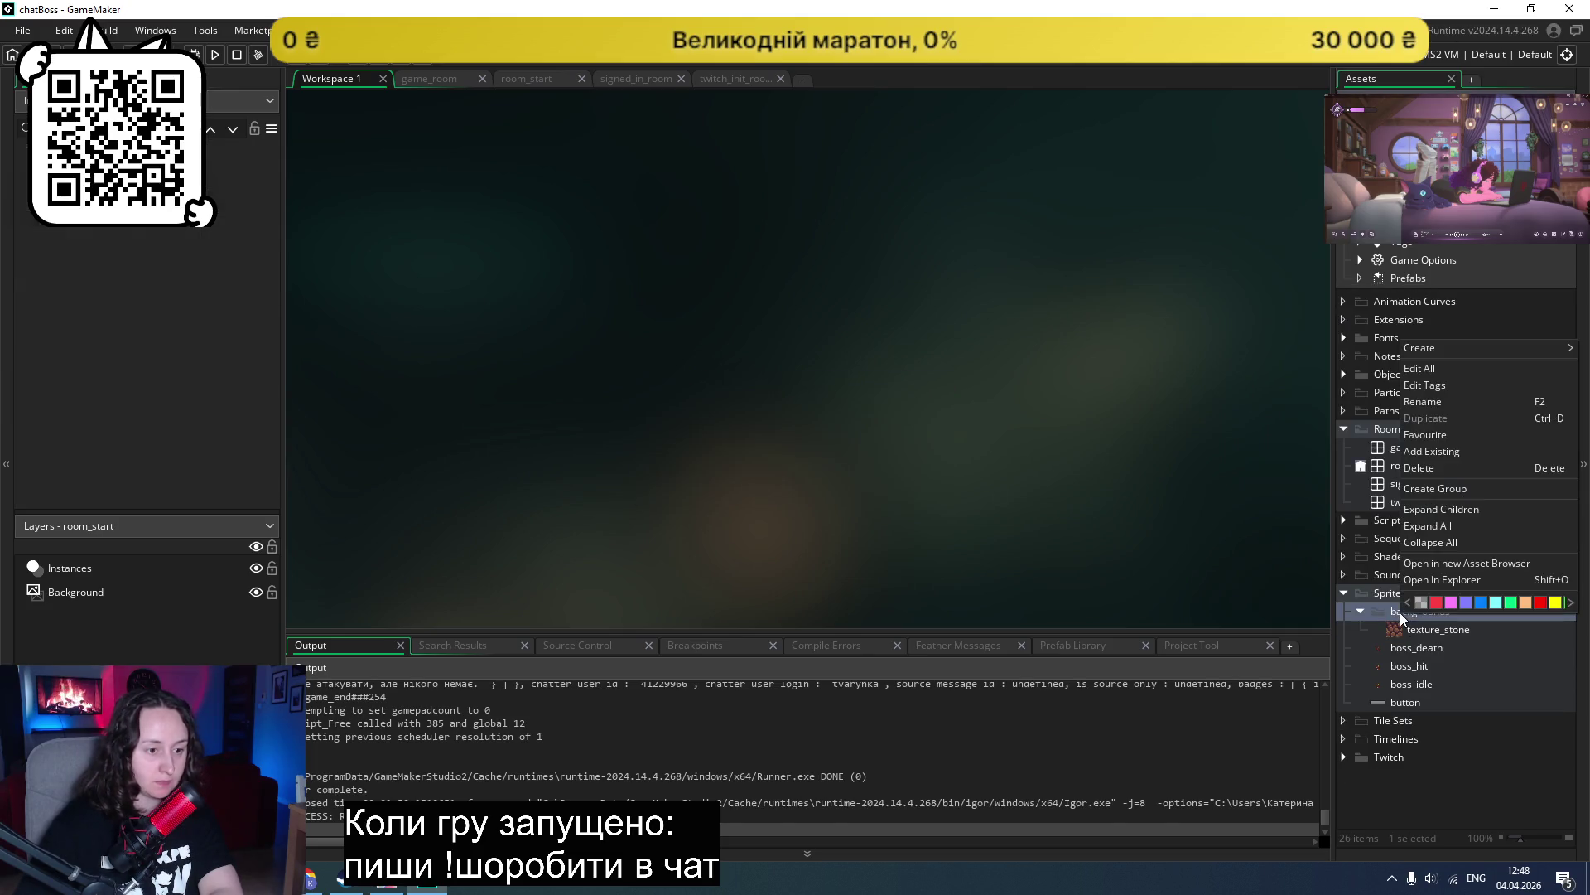
pyautogui.click(1419, 579)
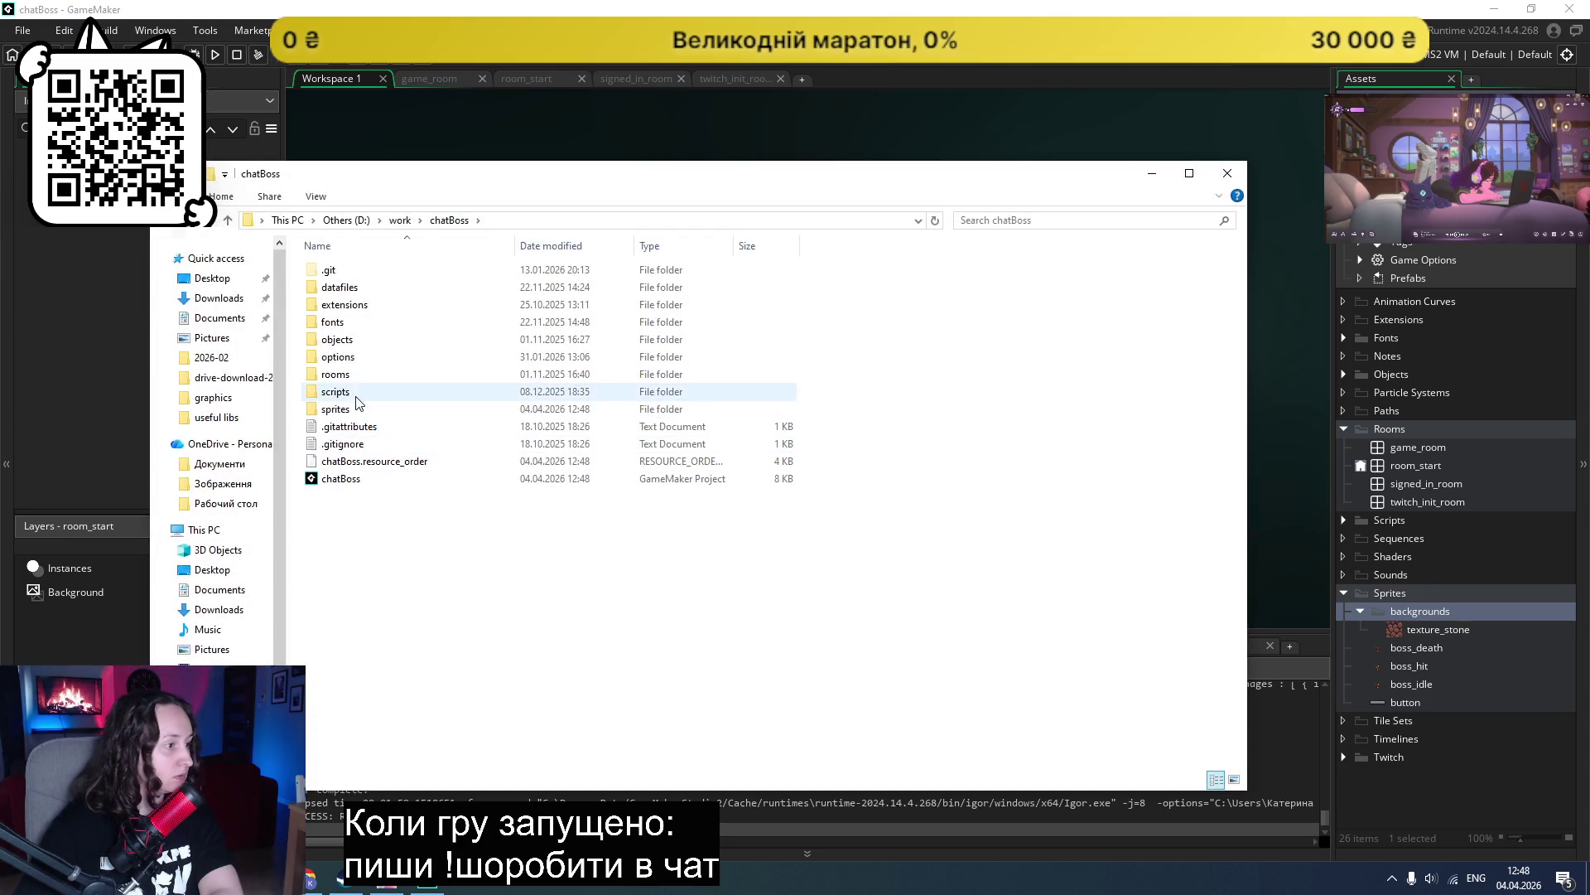
# Step: Drill into sprites > texture_stone > layers to find the layer PNG, then close Explorer
pyautogui.click(342, 411)
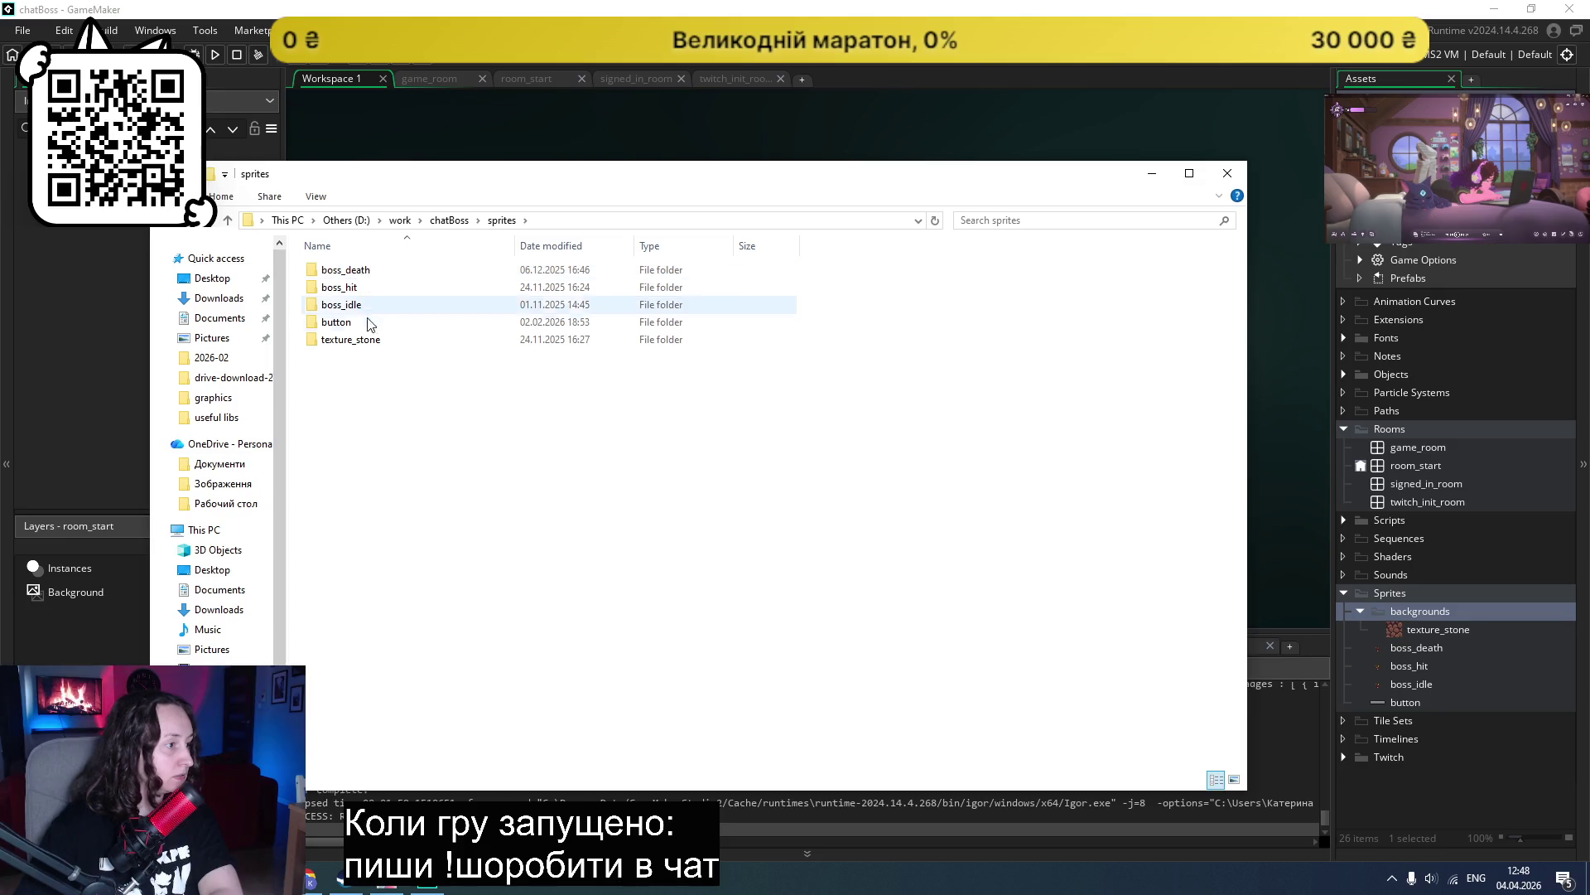
pyautogui.doubleClick(354, 341)
pyautogui.doubleClick(352, 269)
pyautogui.click(356, 275)
pyautogui.doubleClick(356, 274)
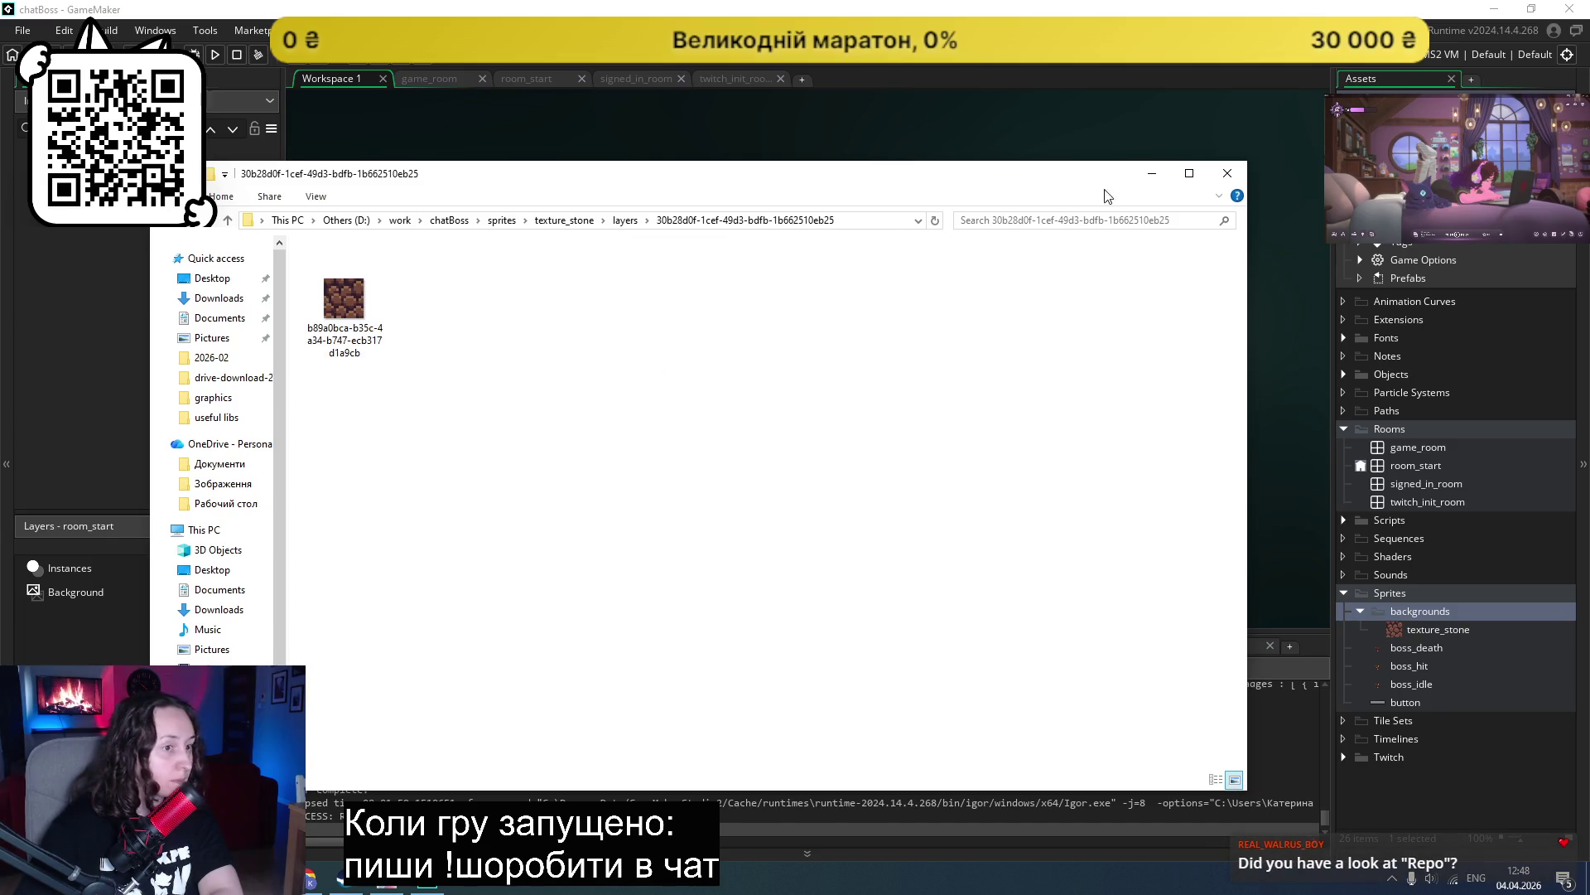
pyautogui.click(1229, 175)
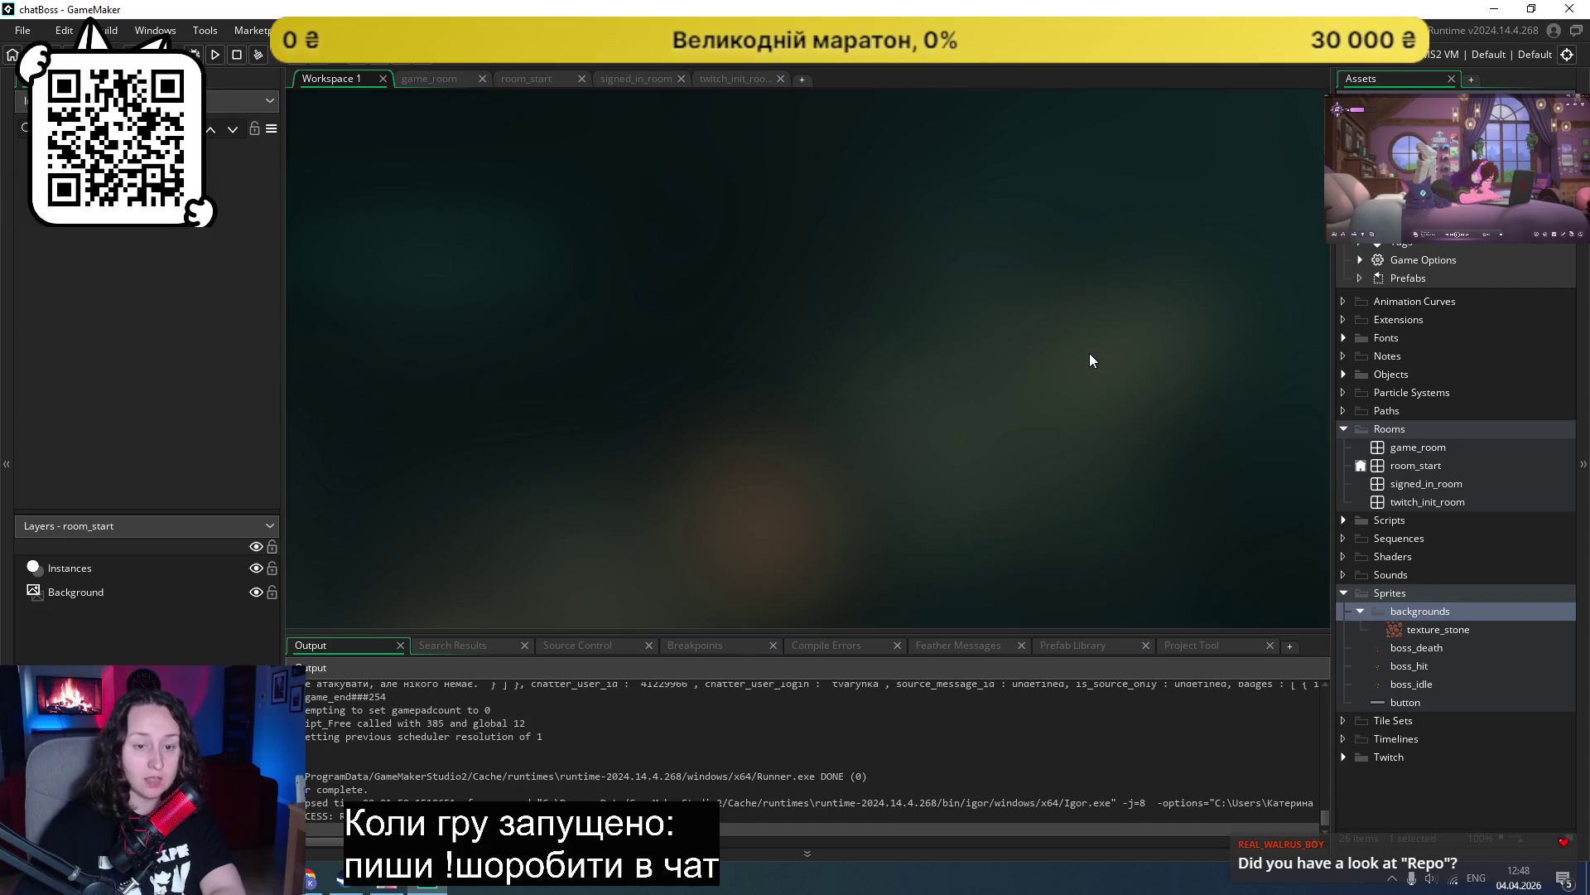
# Step: Google 'repo steam' in a new Chrome tab and open the R.E.P.O. on Steam result
pyautogui.click(310, 879)
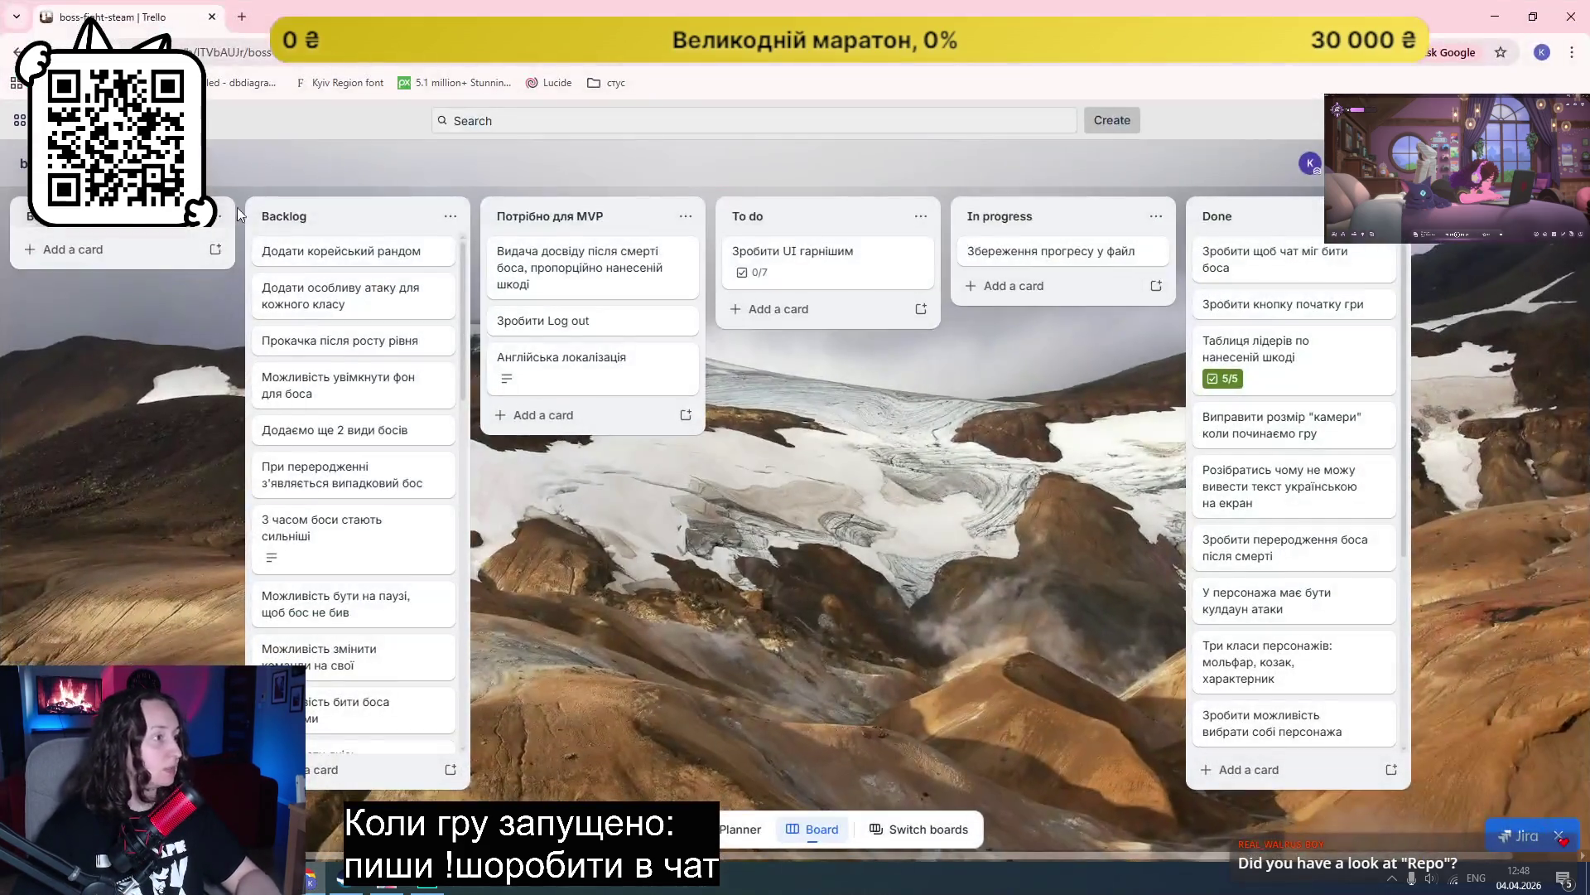
pyautogui.click(241, 16)
pyautogui.write('repo steam')
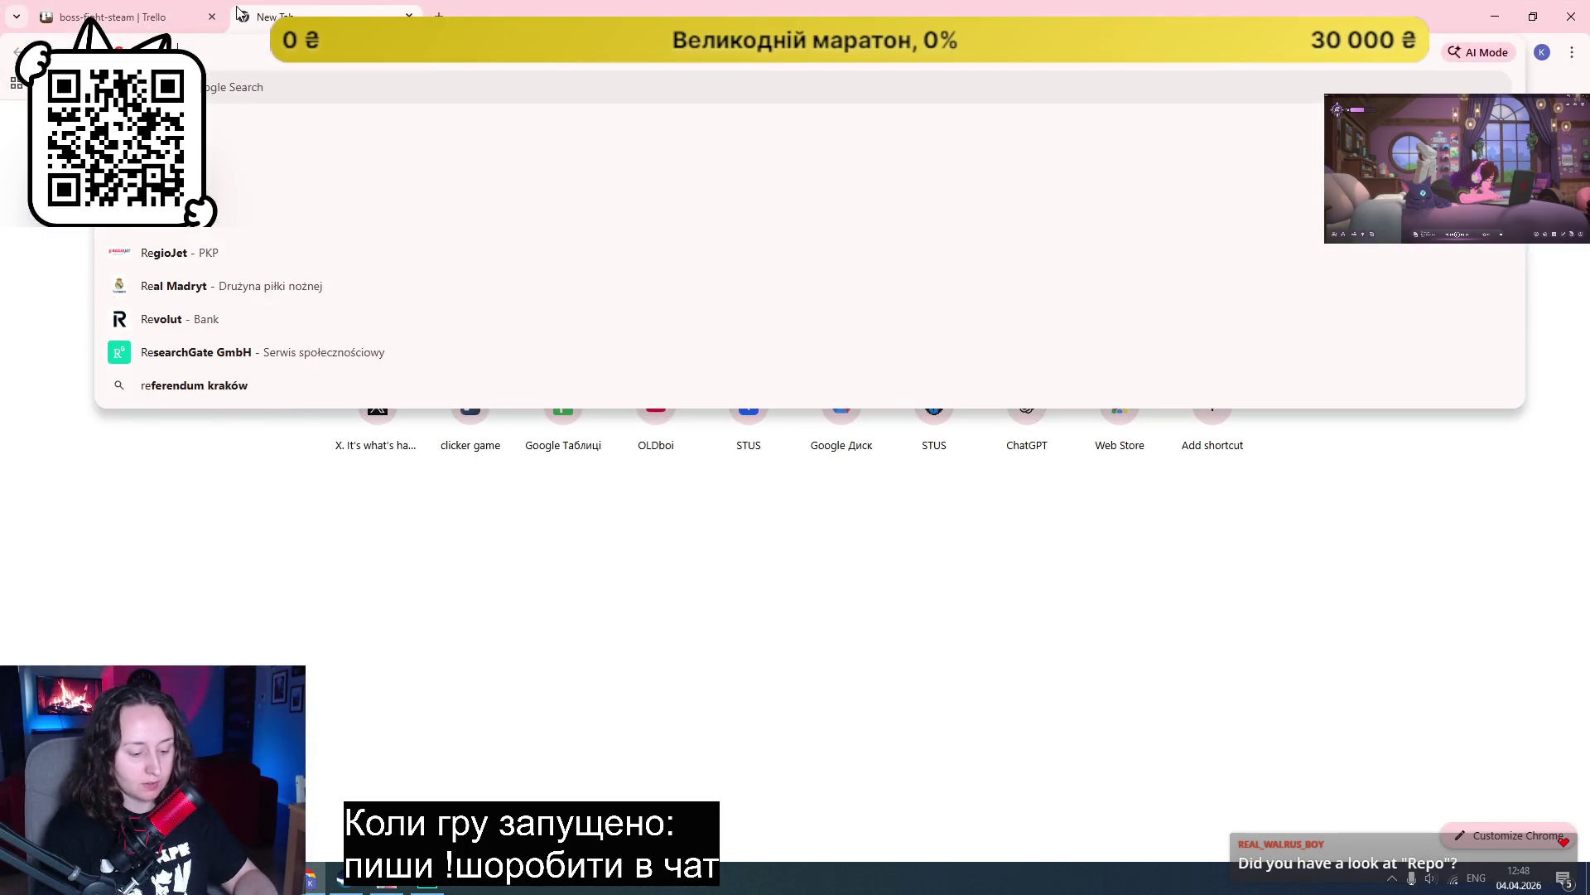
pyautogui.press('Return')
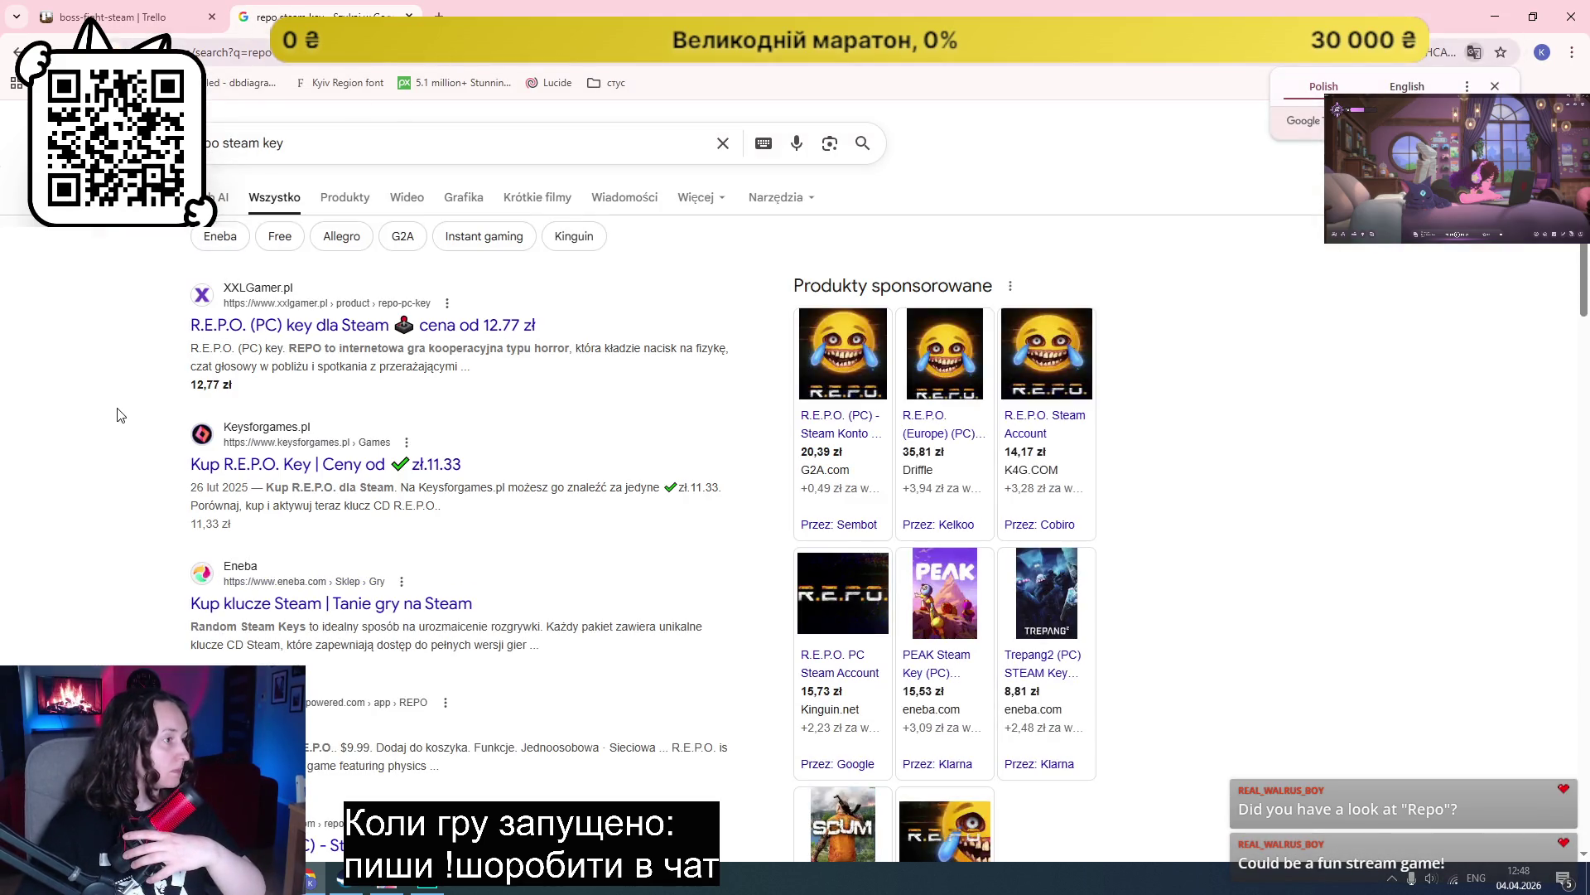
pyautogui.click(278, 145)
pyautogui.press('BackSpace')
pyautogui.press('BackSpace')
pyautogui.press('BackSpace')
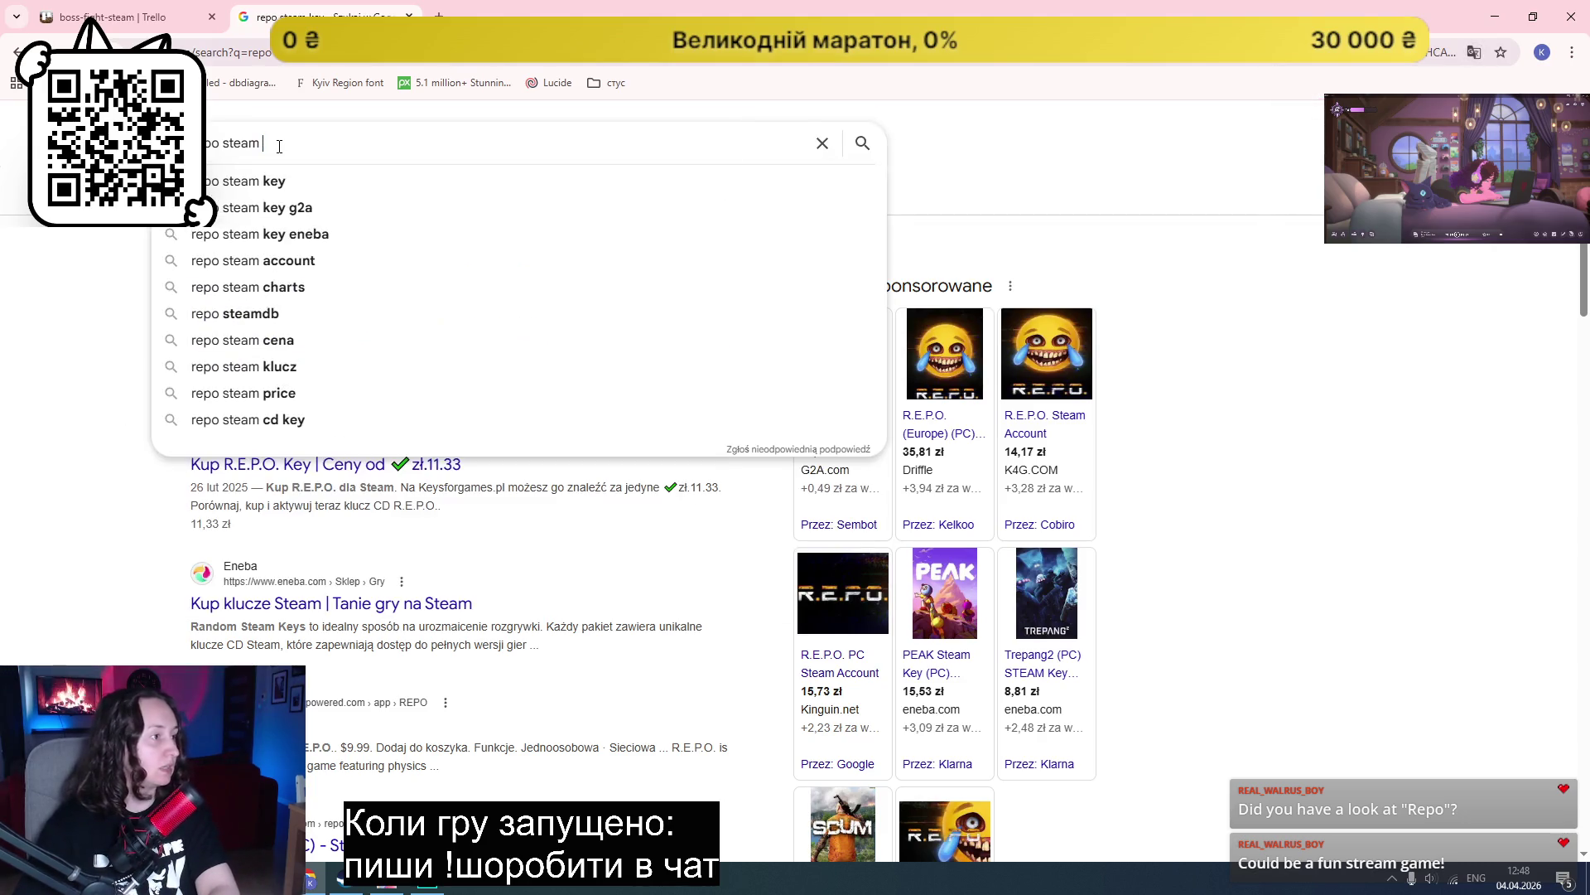
pyautogui.press('Return')
pyautogui.click(261, 286)
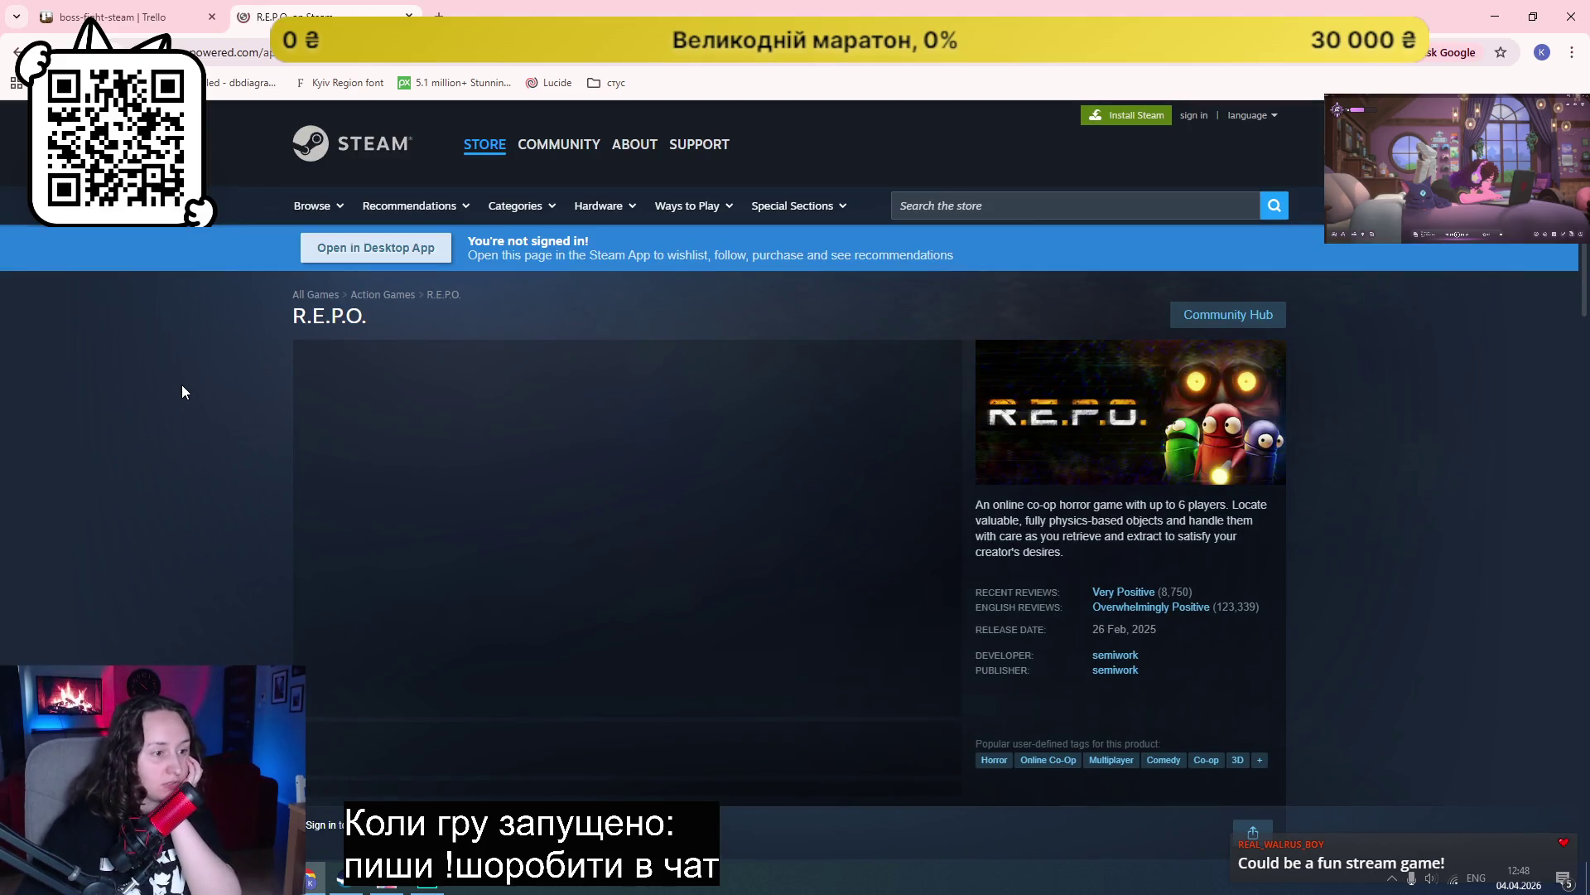
# Step: View R.E.P.O. screenshots, including the red-lit, green-lit and Extraction Point Completed shots
pyautogui.scroll(-2, 181, 385)
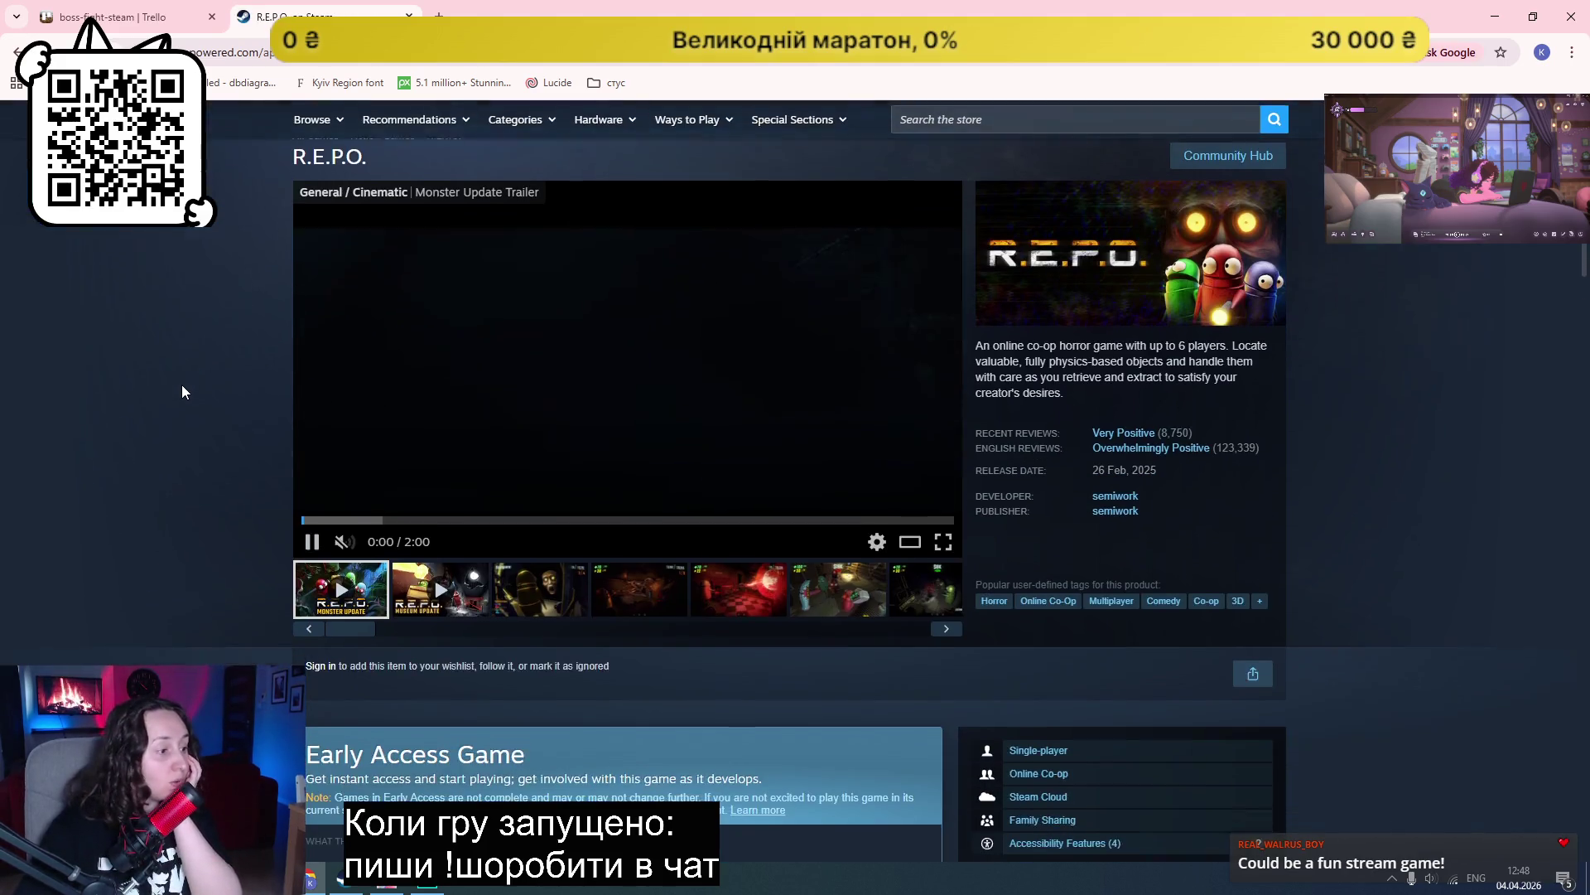
pyautogui.click(551, 592)
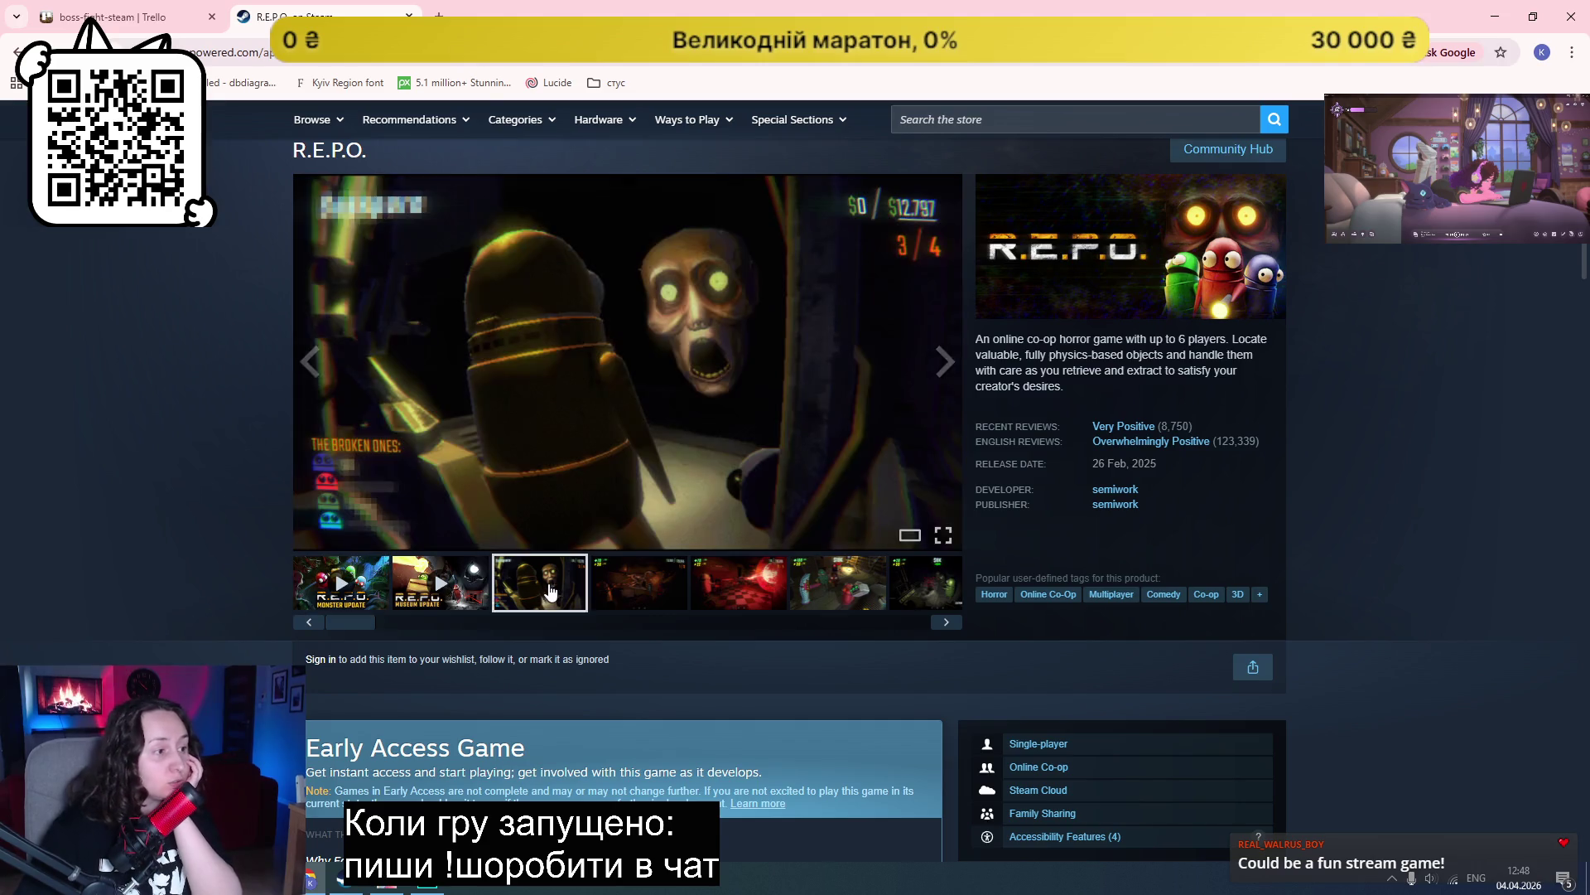
pyautogui.click(602, 600)
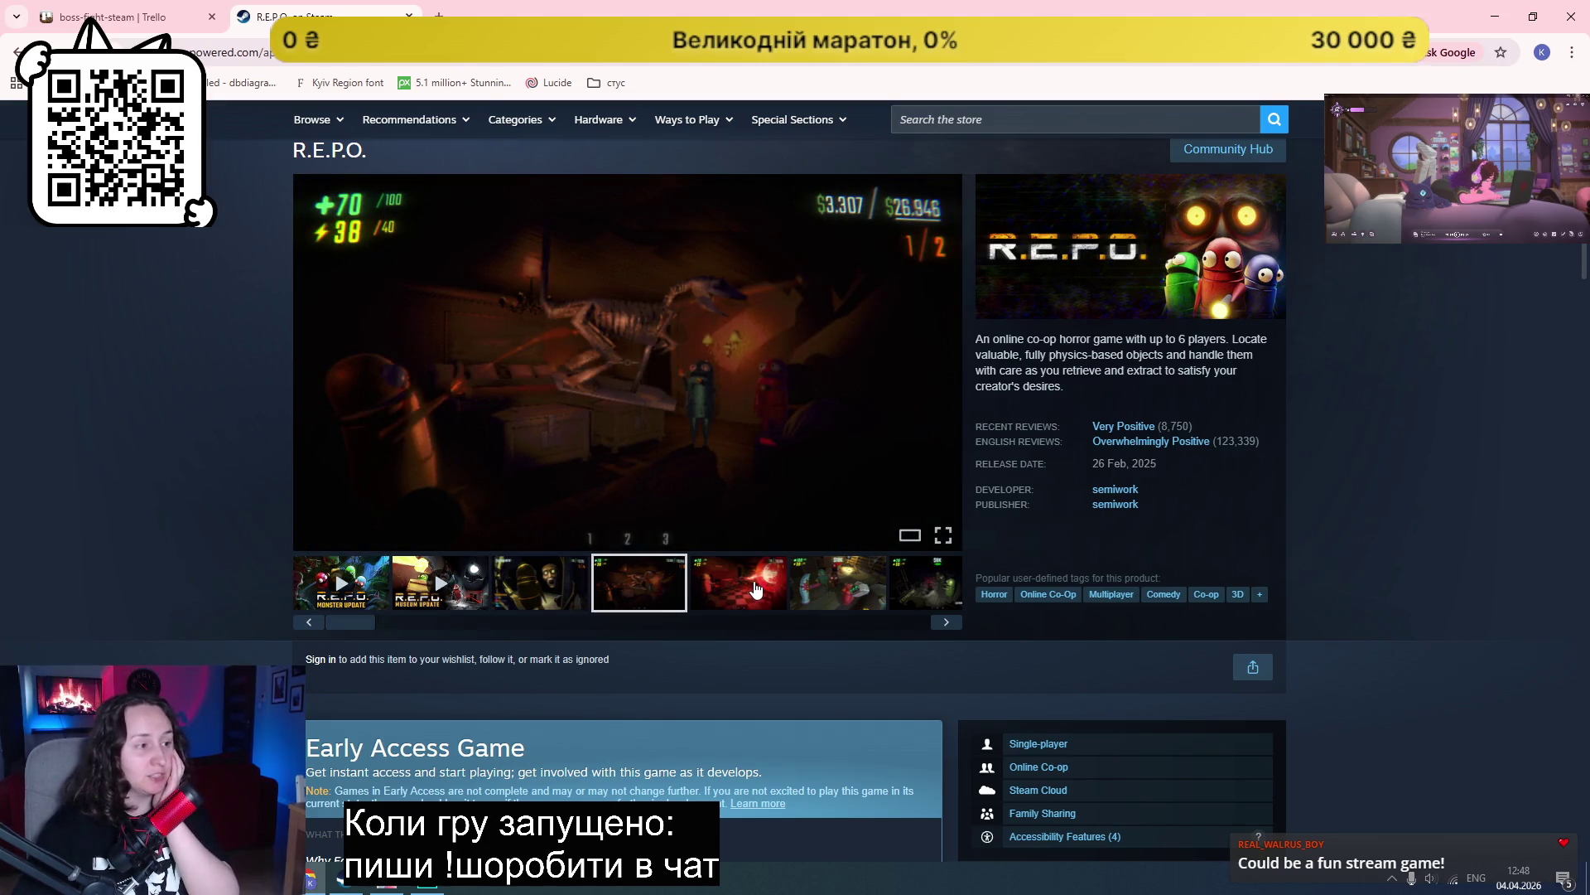
pyautogui.click(755, 588)
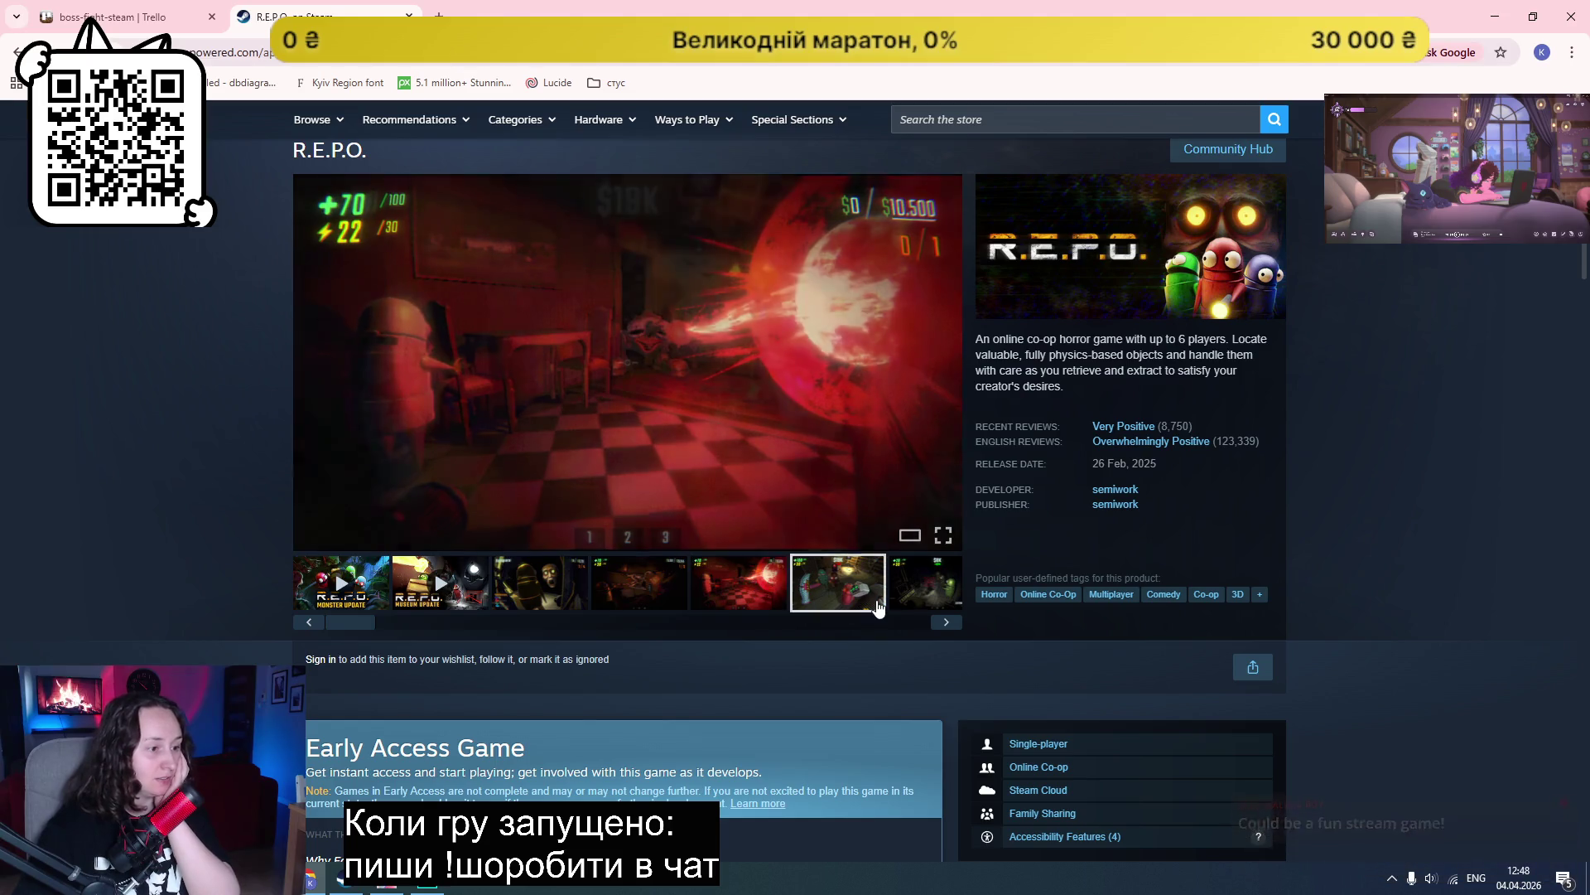
pyautogui.click(875, 608)
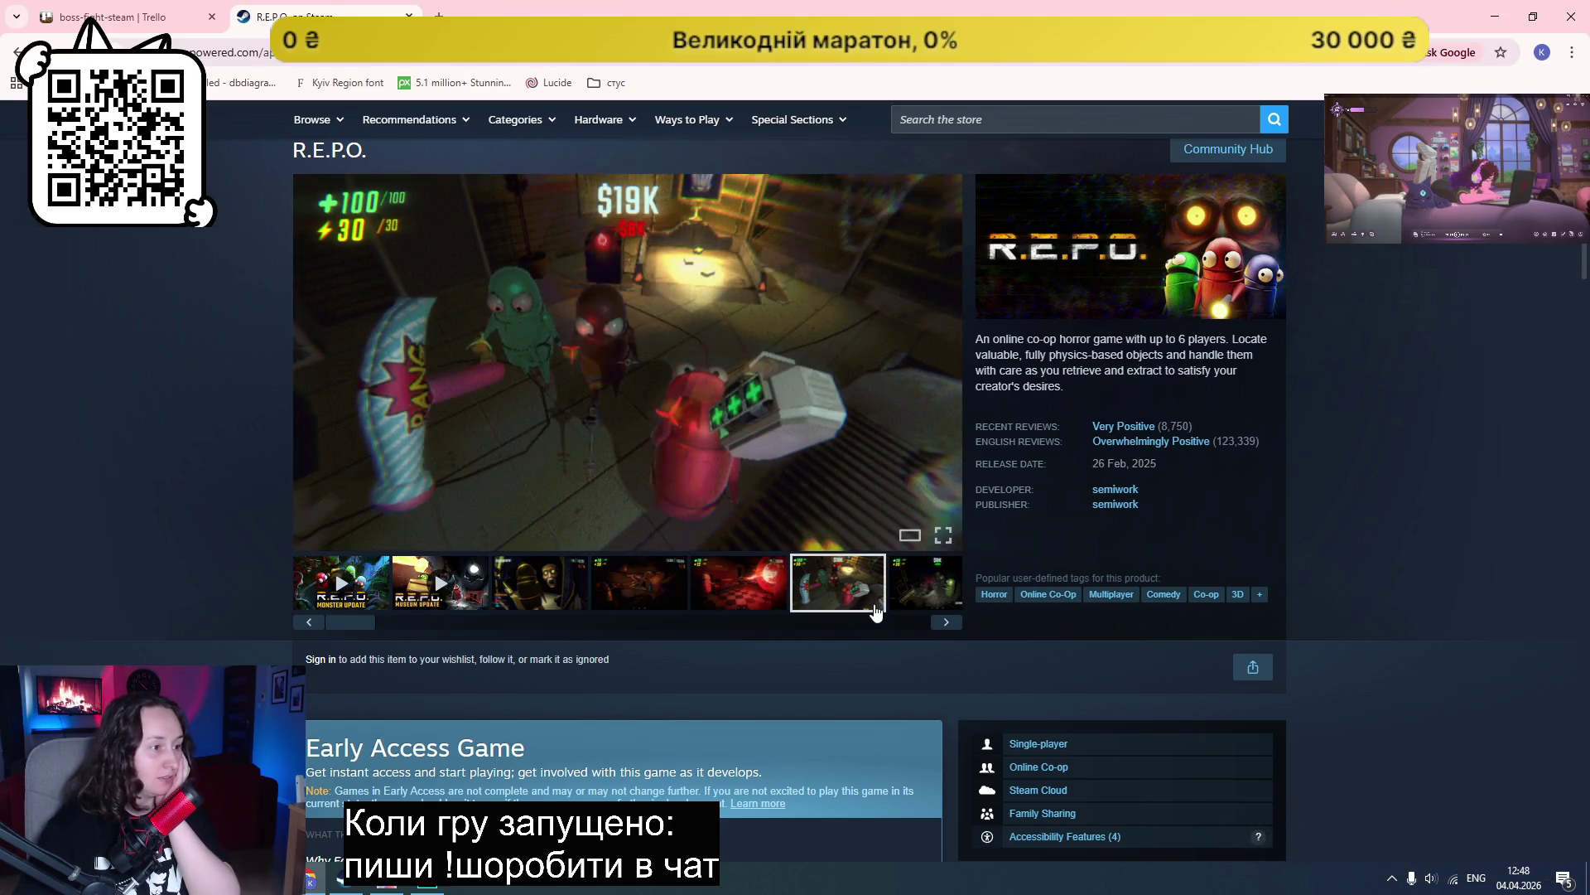
pyautogui.click(938, 592)
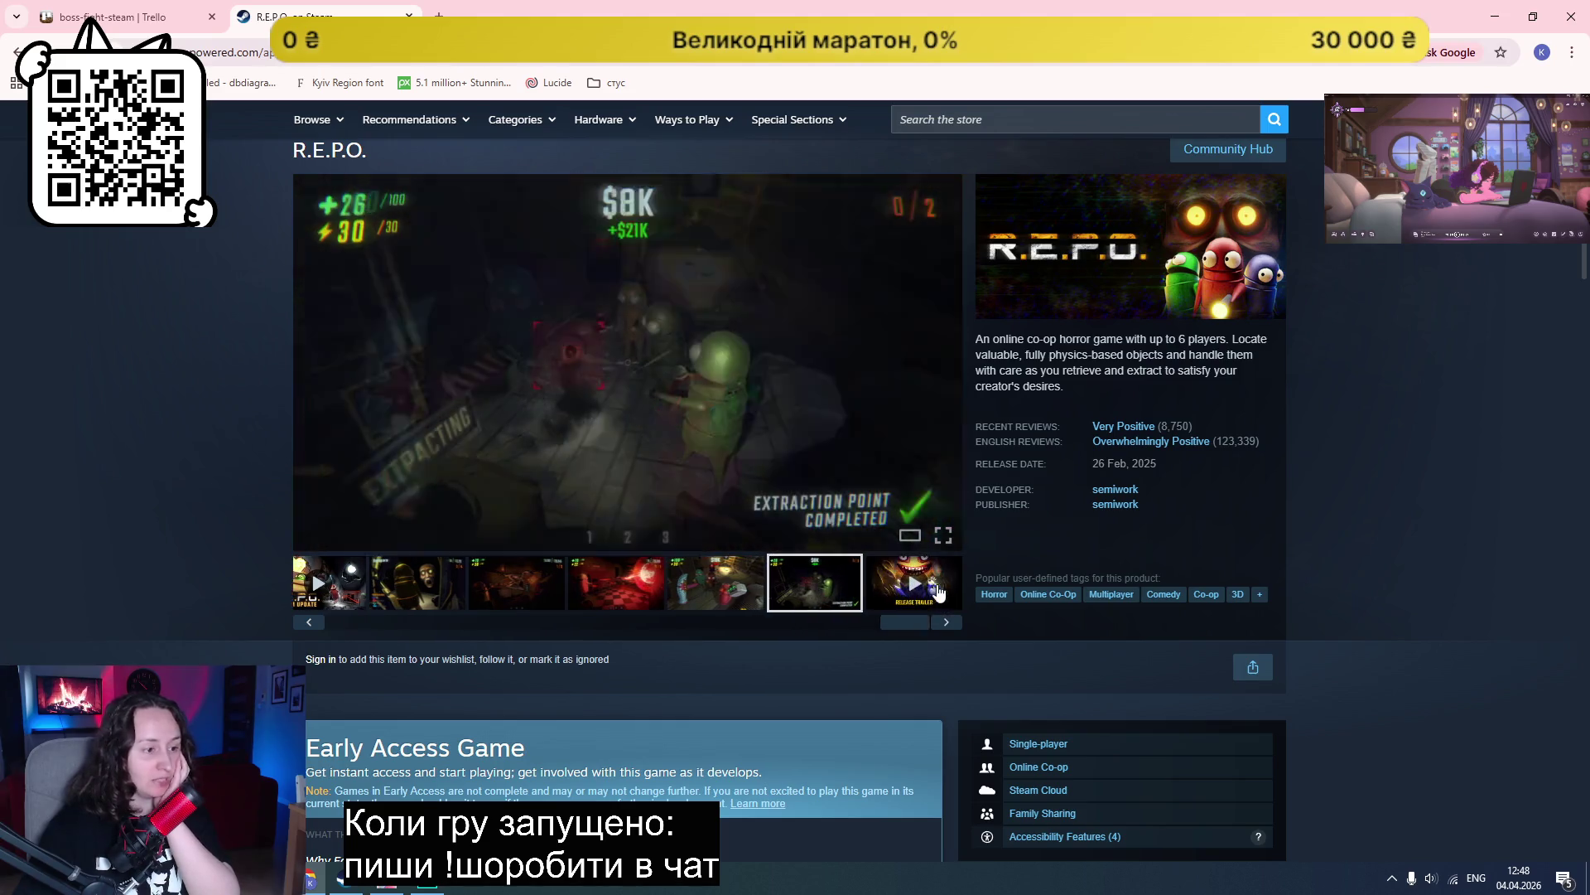
# Step: Scroll down the store page to the About This Game description and back up
pyautogui.scroll(-6, 124, 655)
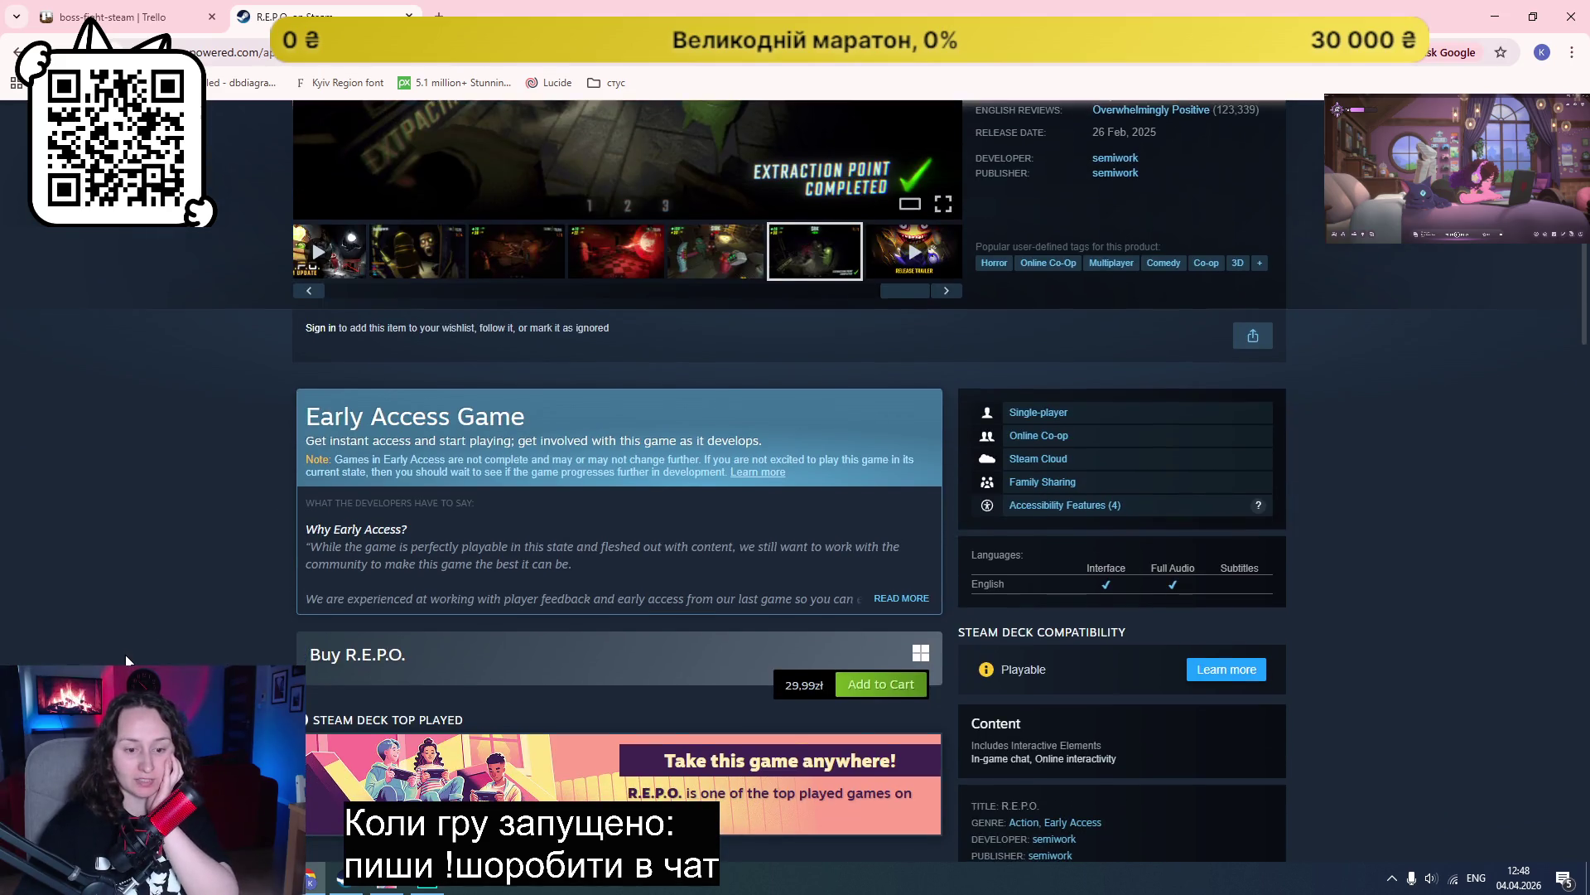
pyautogui.scroll(-15, 125, 659)
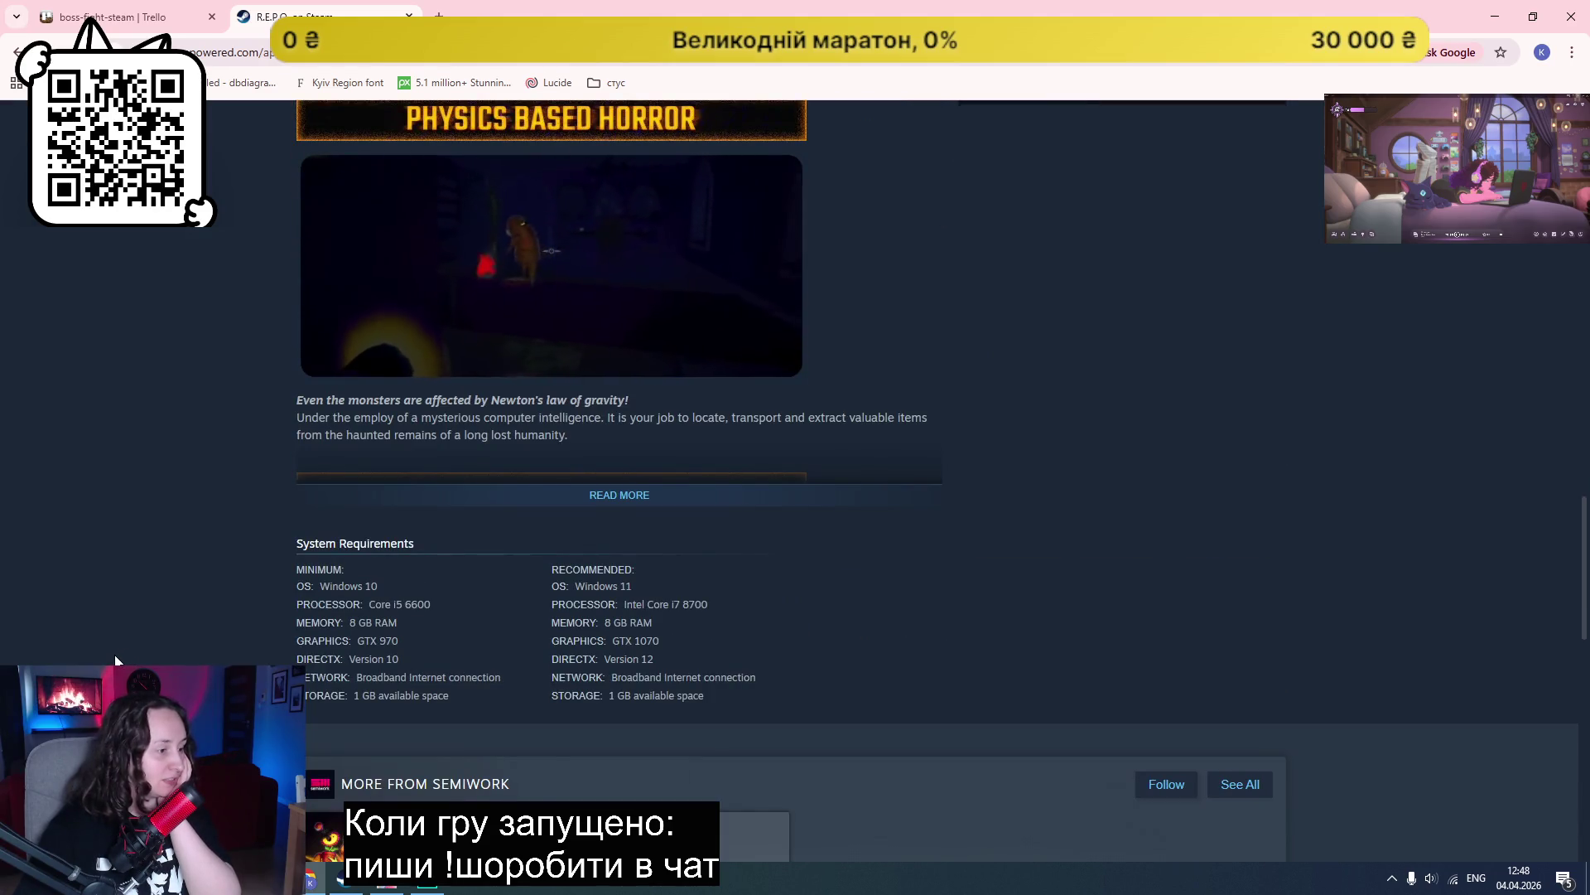
pyautogui.scroll(-4, 116, 660)
pyautogui.scroll(15, 113, 655)
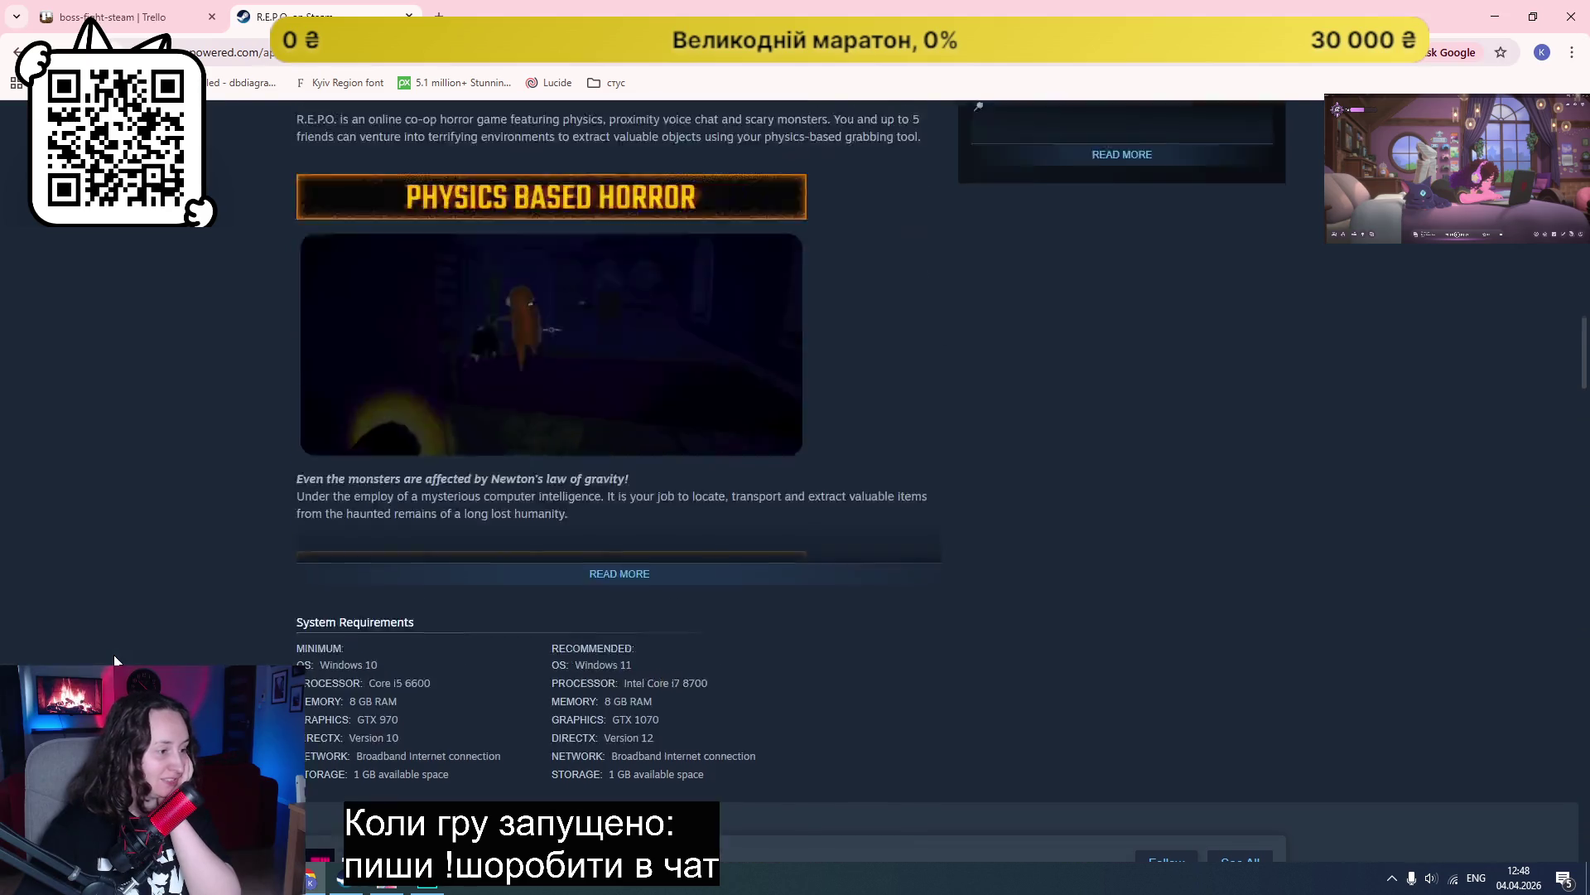
pyautogui.scroll(-4, 114, 654)
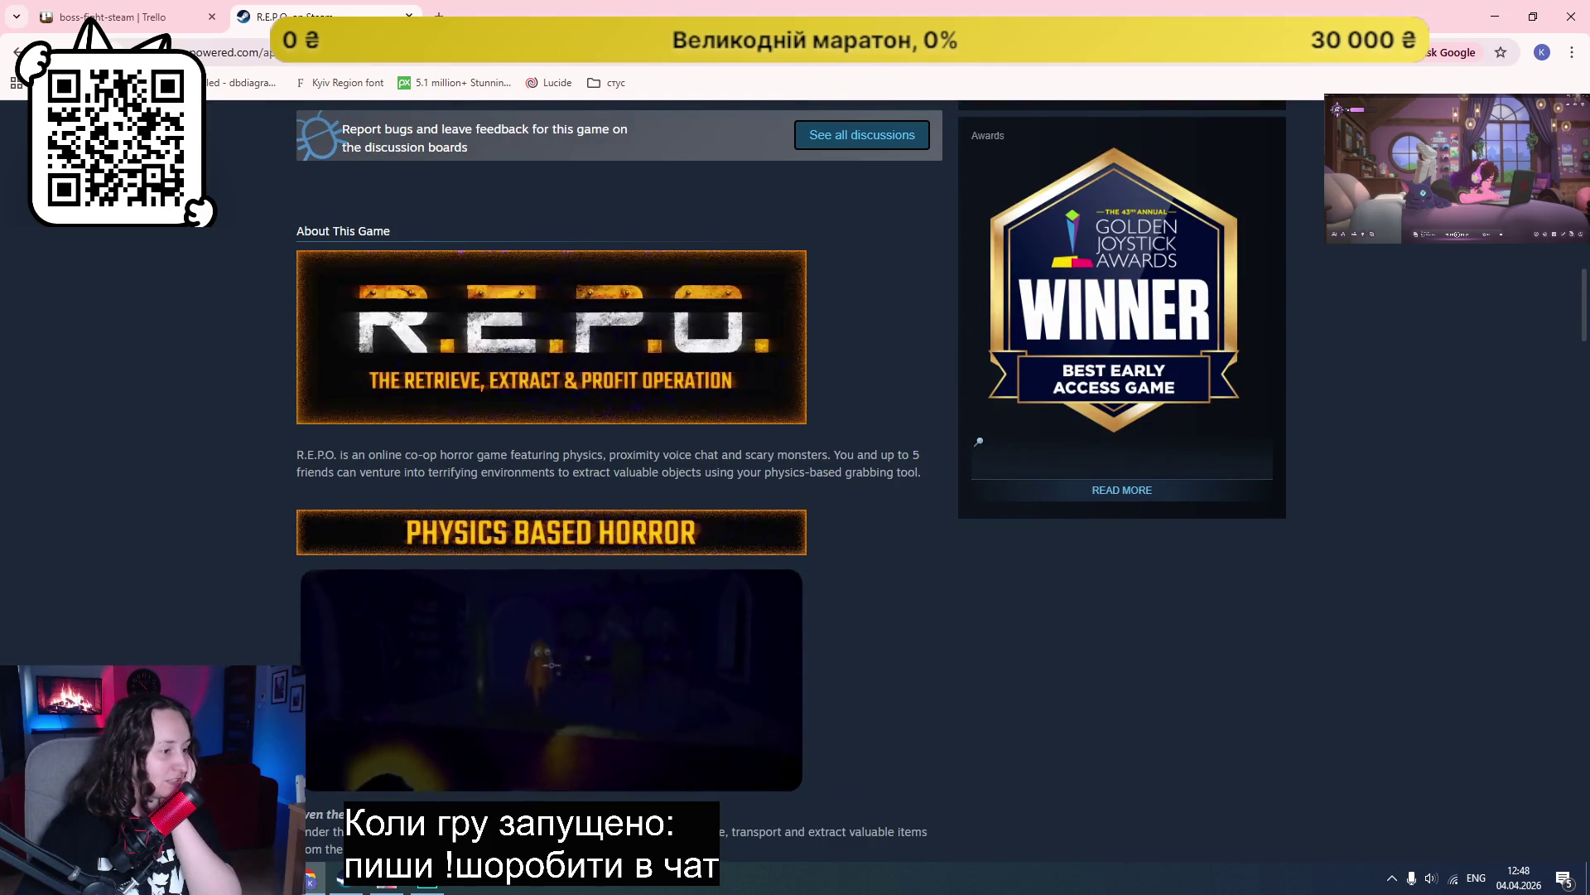
pyautogui.scroll(12, 265, 649)
pyautogui.scroll(7, 265, 649)
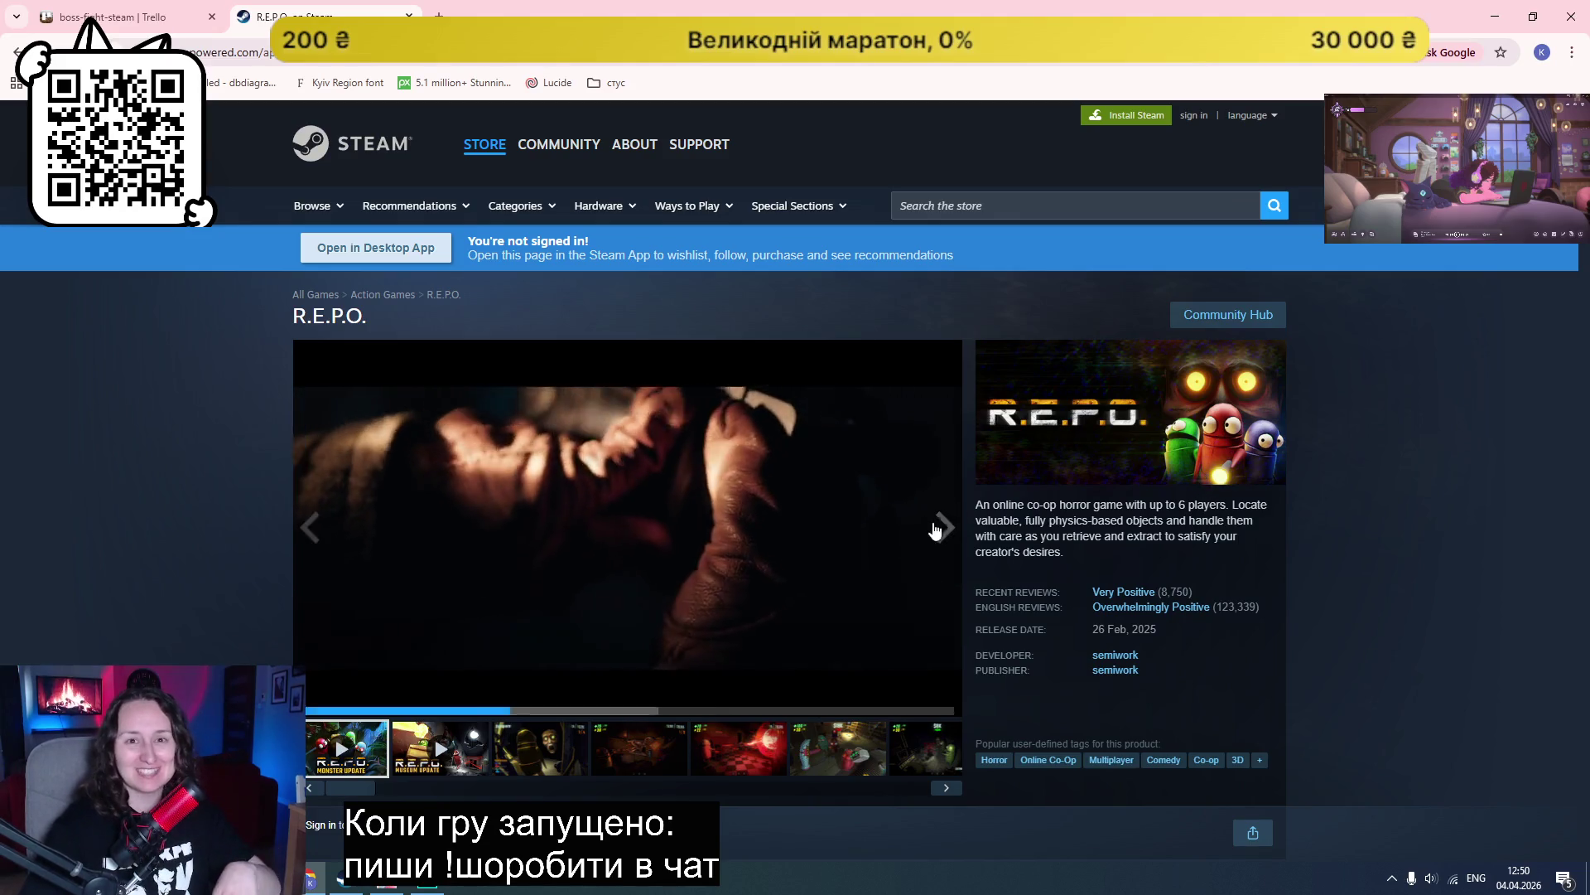
# Step: Return from Trello to the chatBoss GameMaker project and right-click the backgrounds sprite group
pyautogui.click(124, 17)
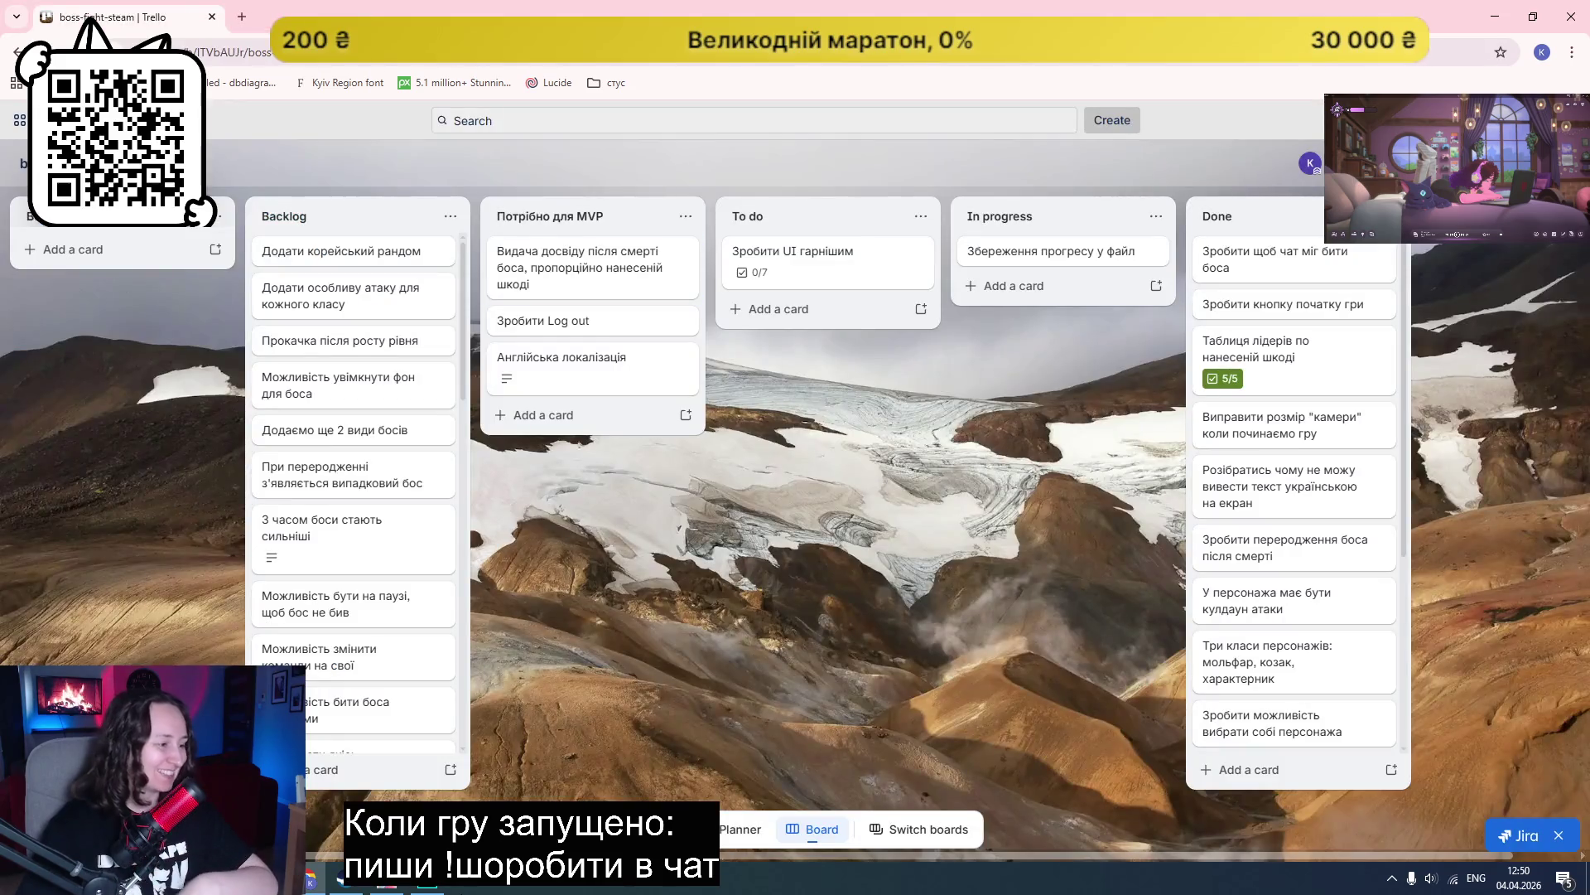
pyautogui.click(427, 879)
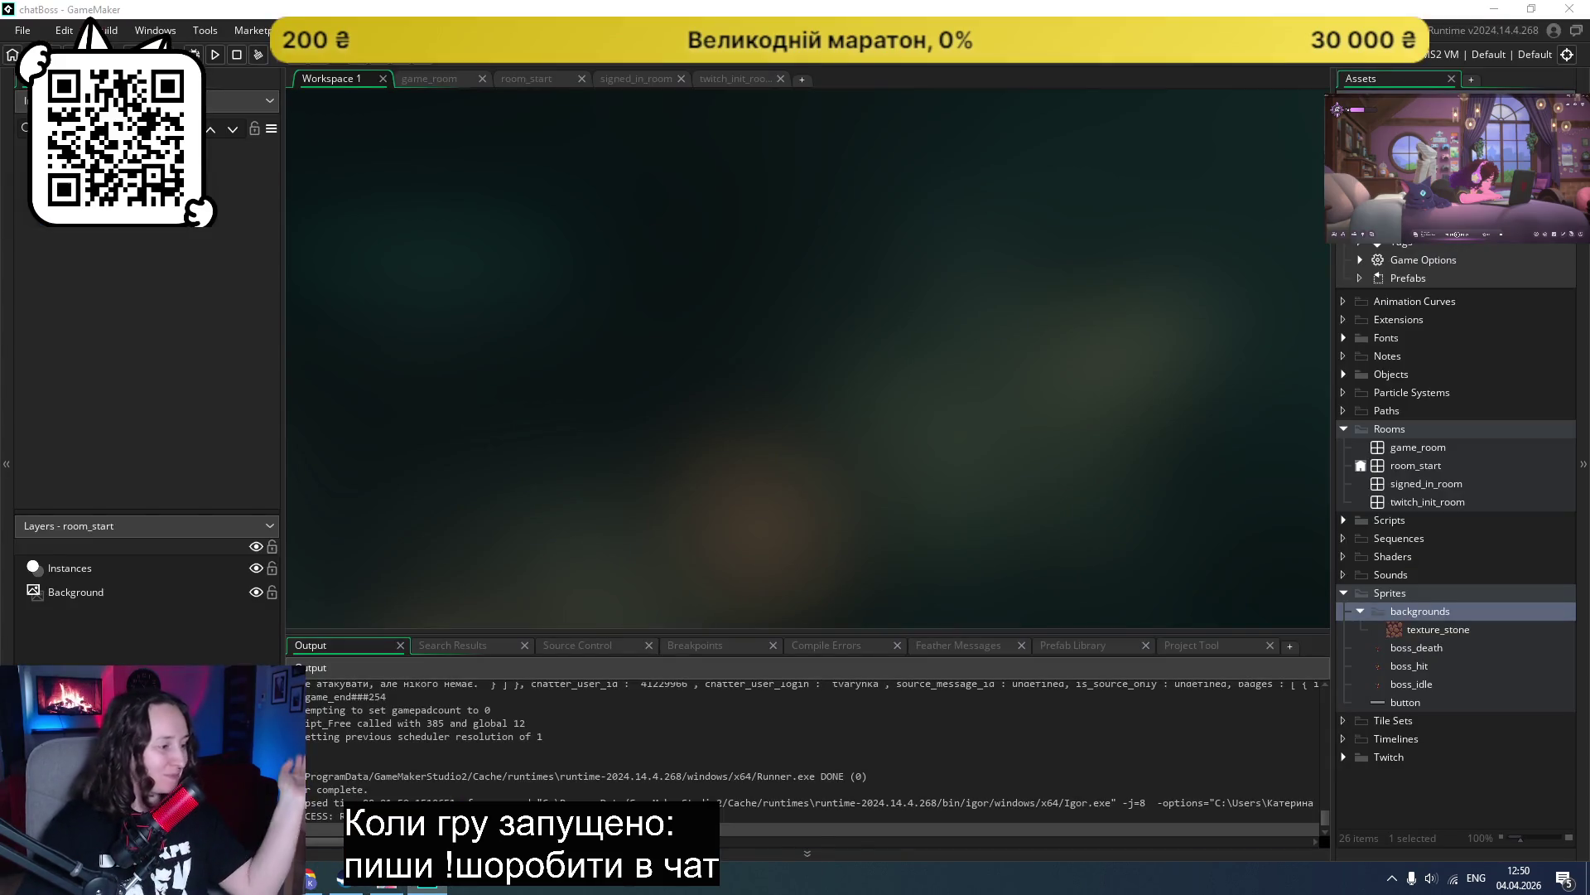
pyautogui.click(387, 880)
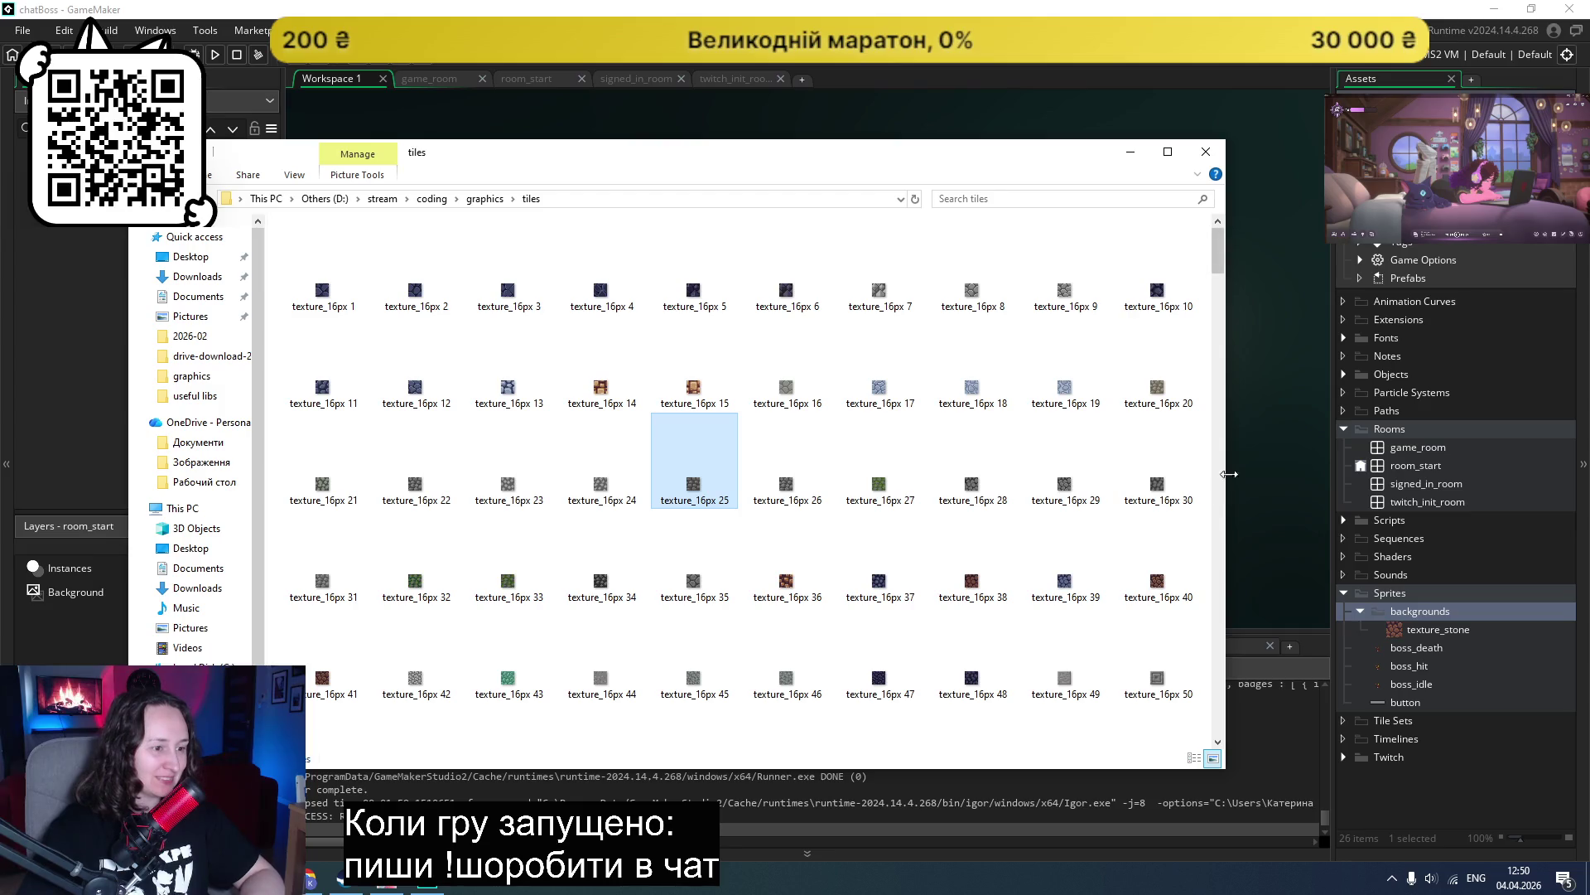
pyautogui.rightClick(1379, 612)
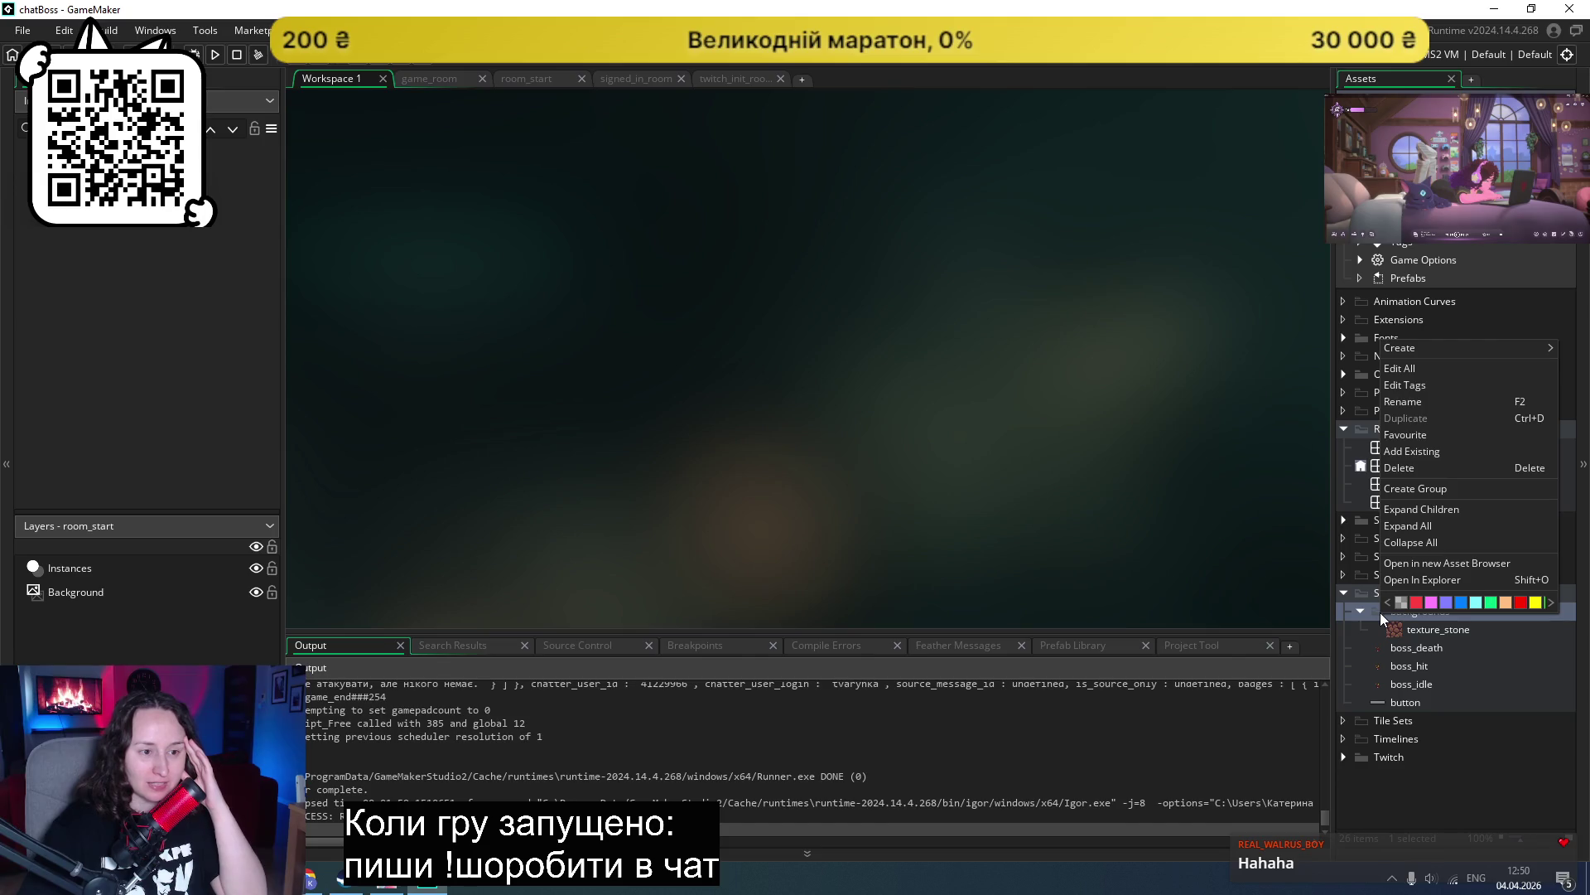
pyautogui.click(1454, 449)
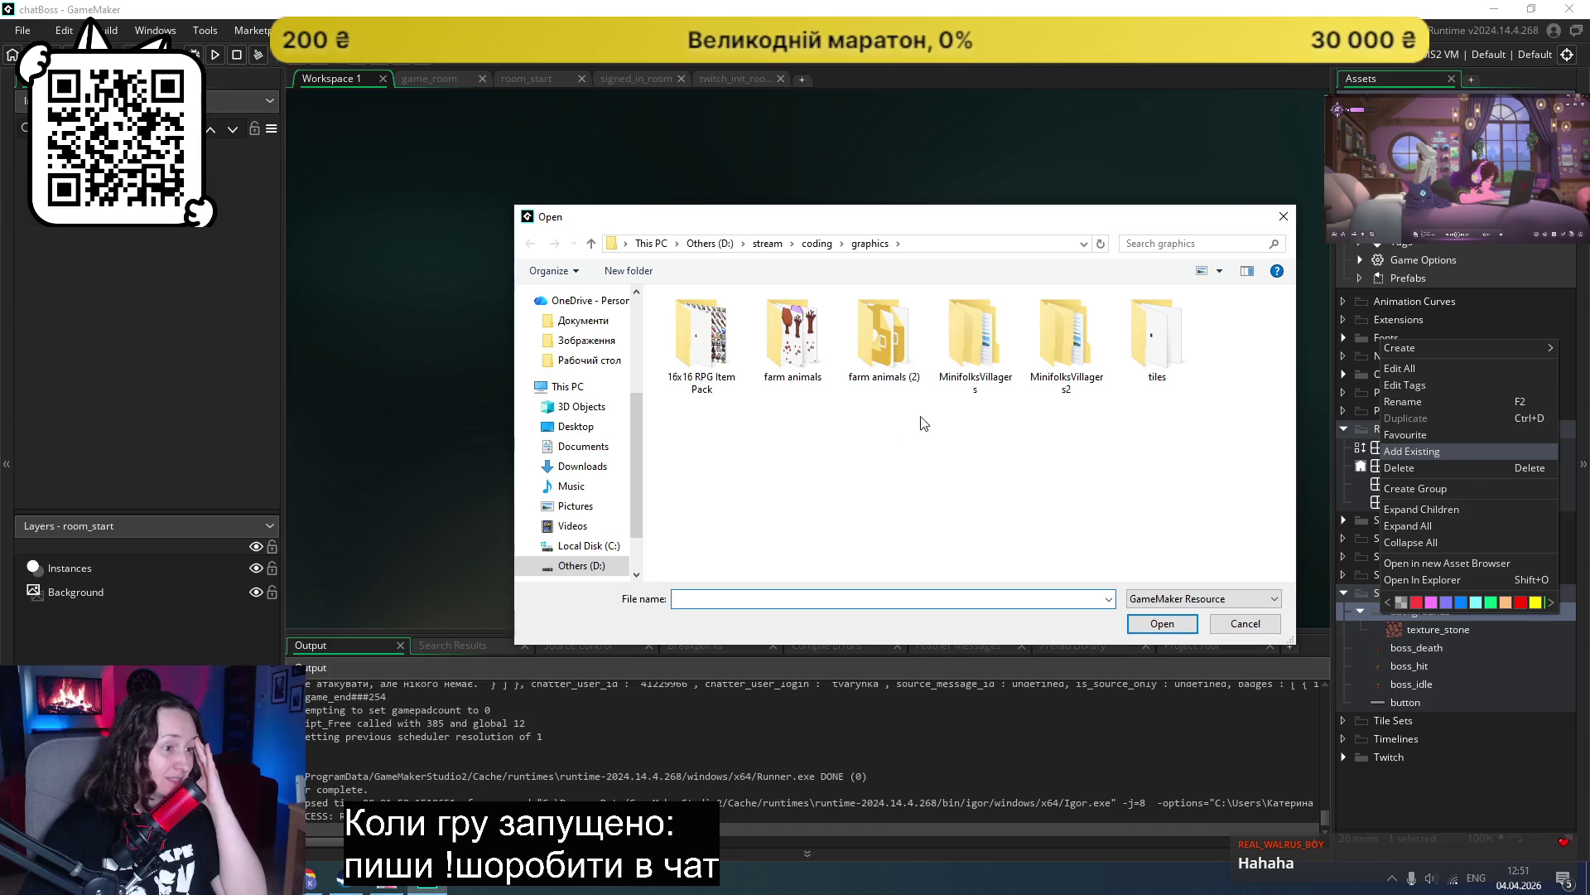
pyautogui.doubleClick(1166, 315)
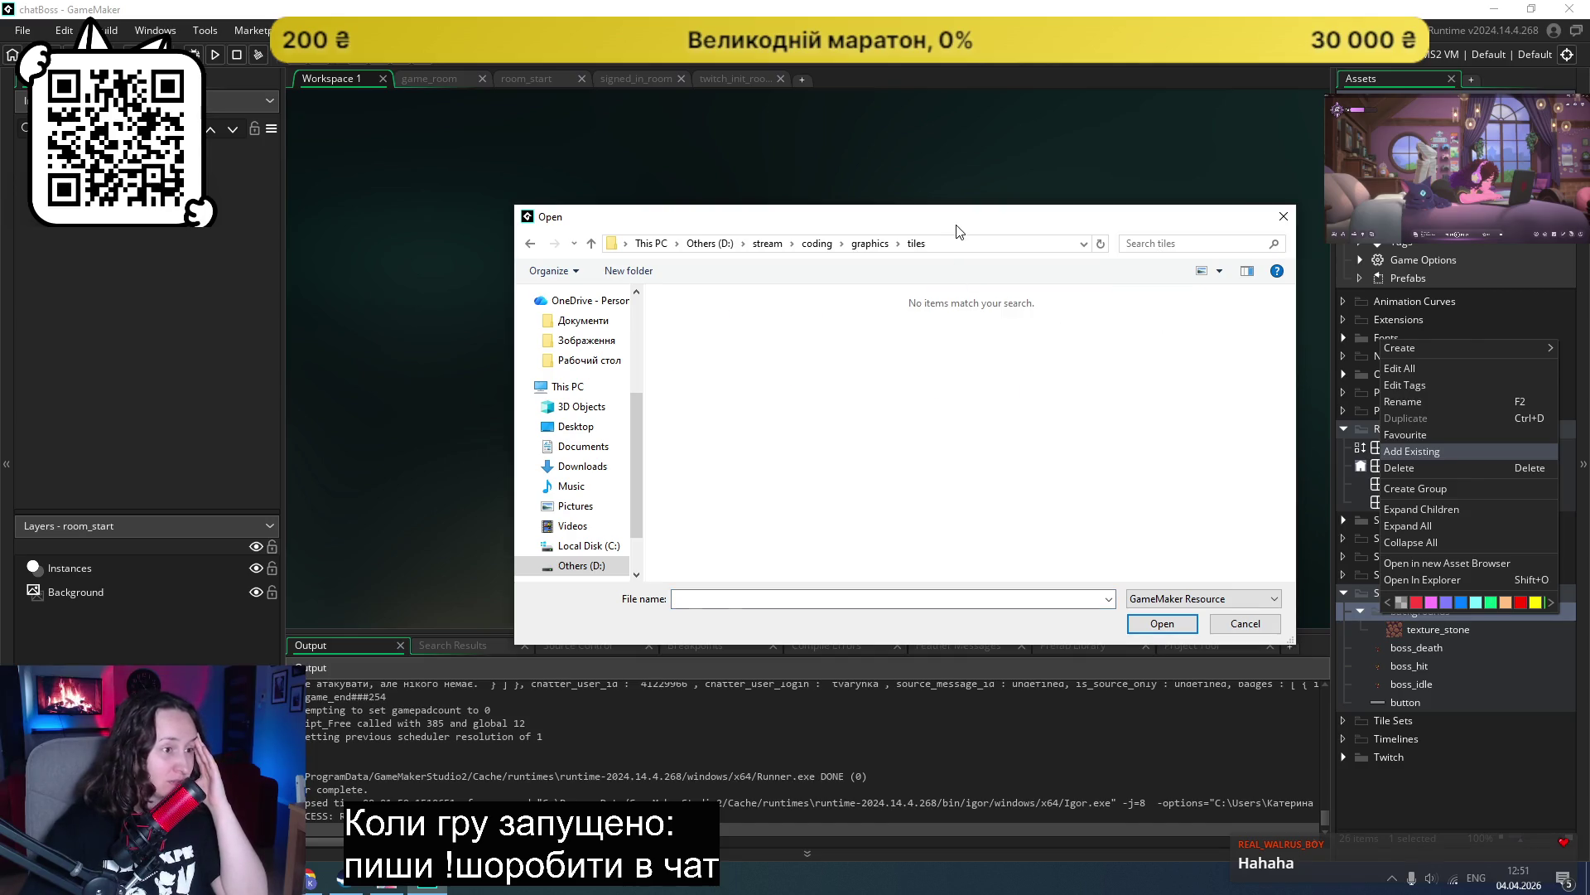
pyautogui.click(1290, 222)
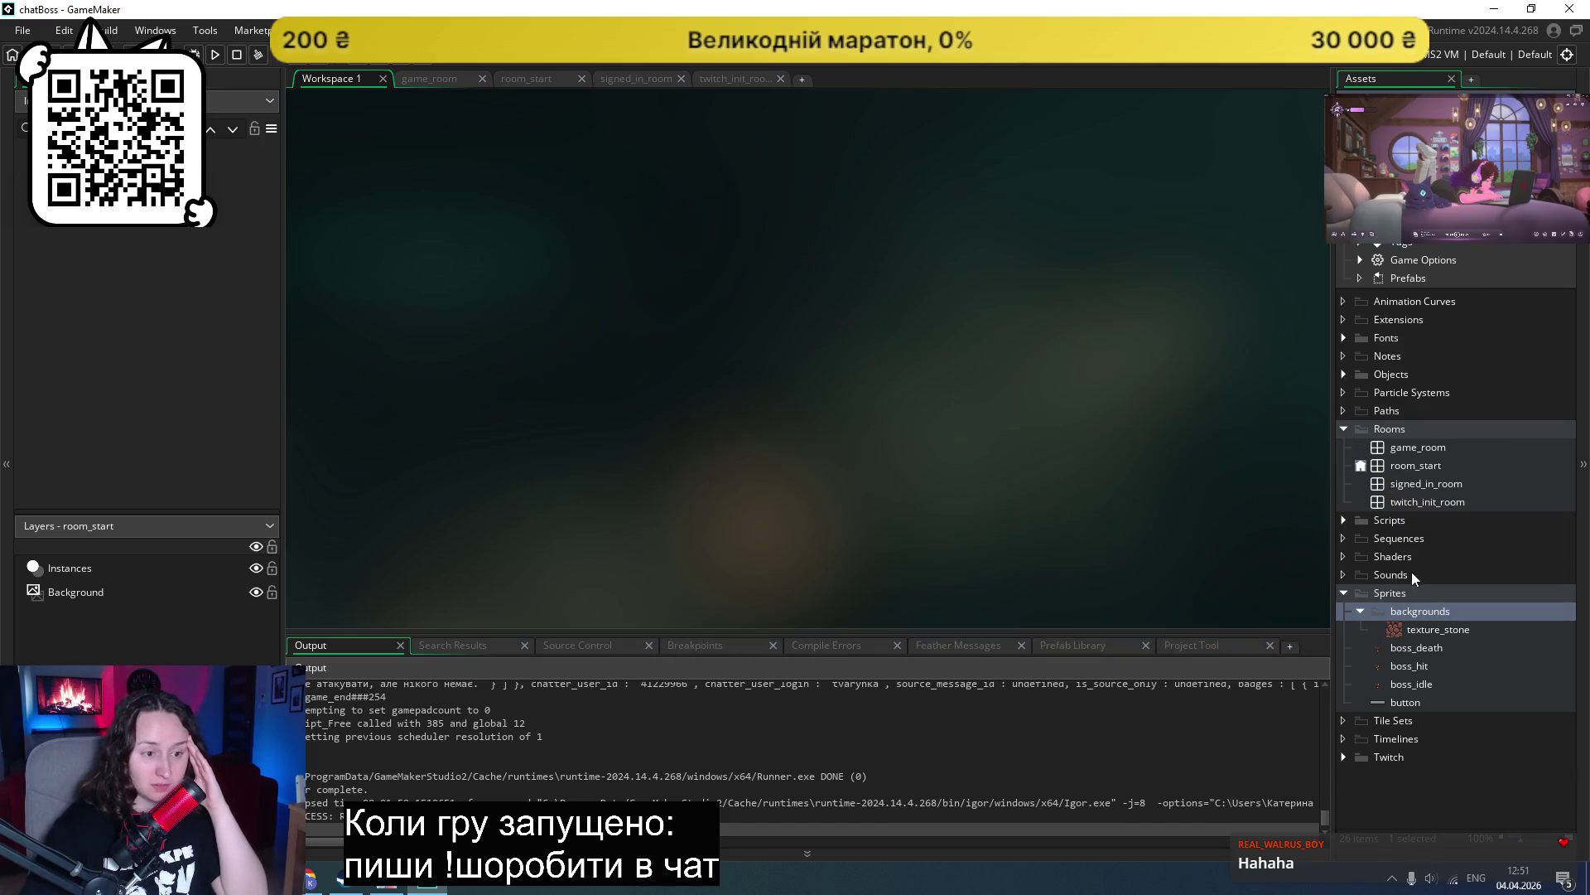
pyautogui.rightClick(1383, 611)
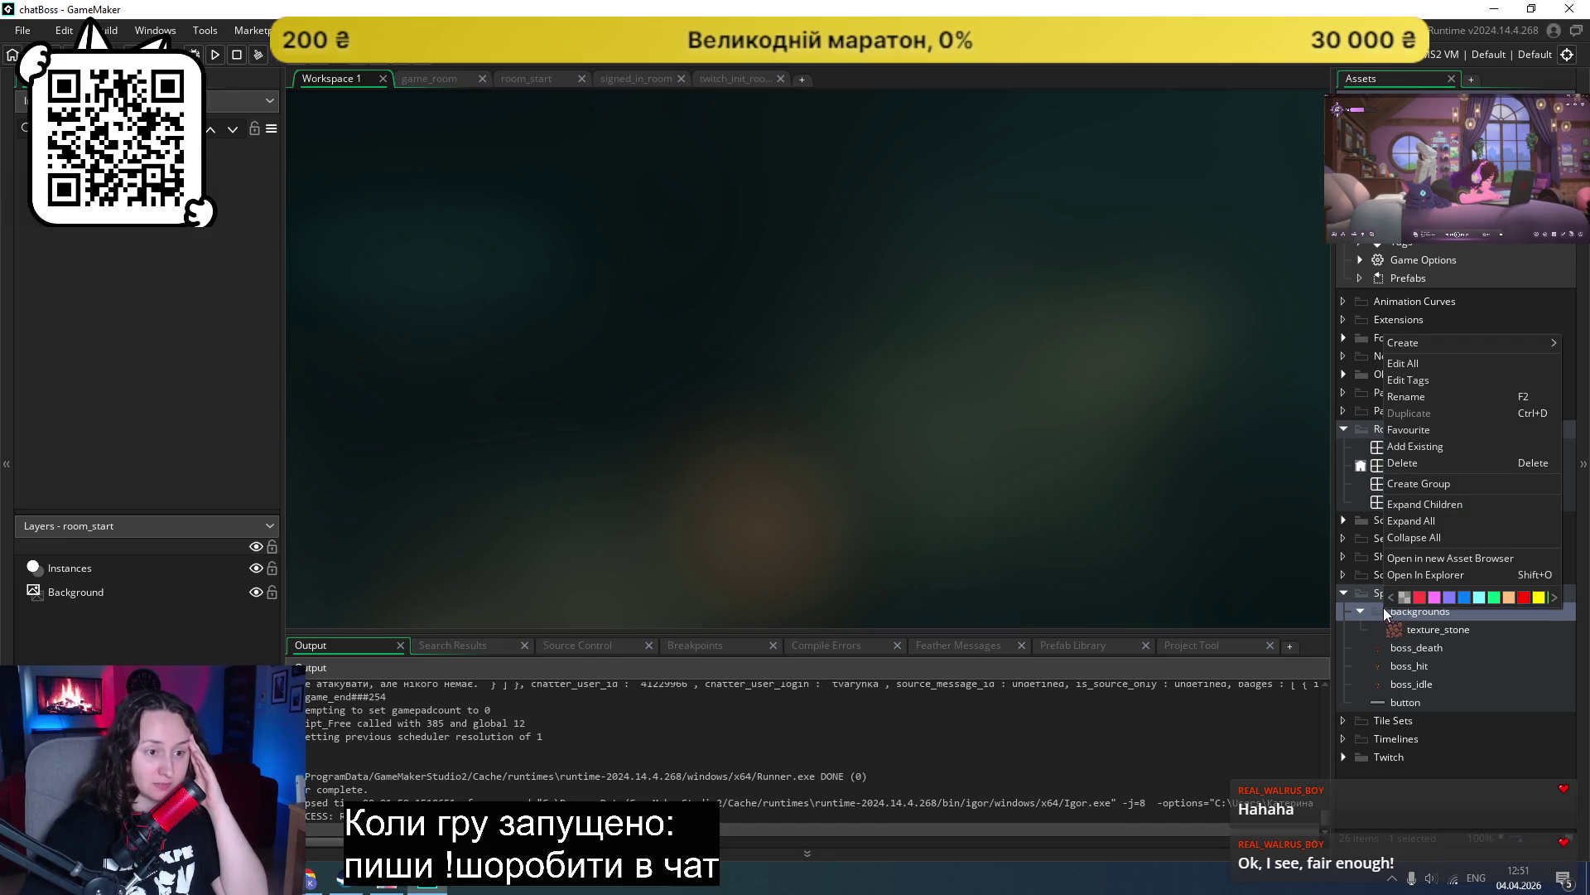
pyautogui.moveTo(1429, 340)
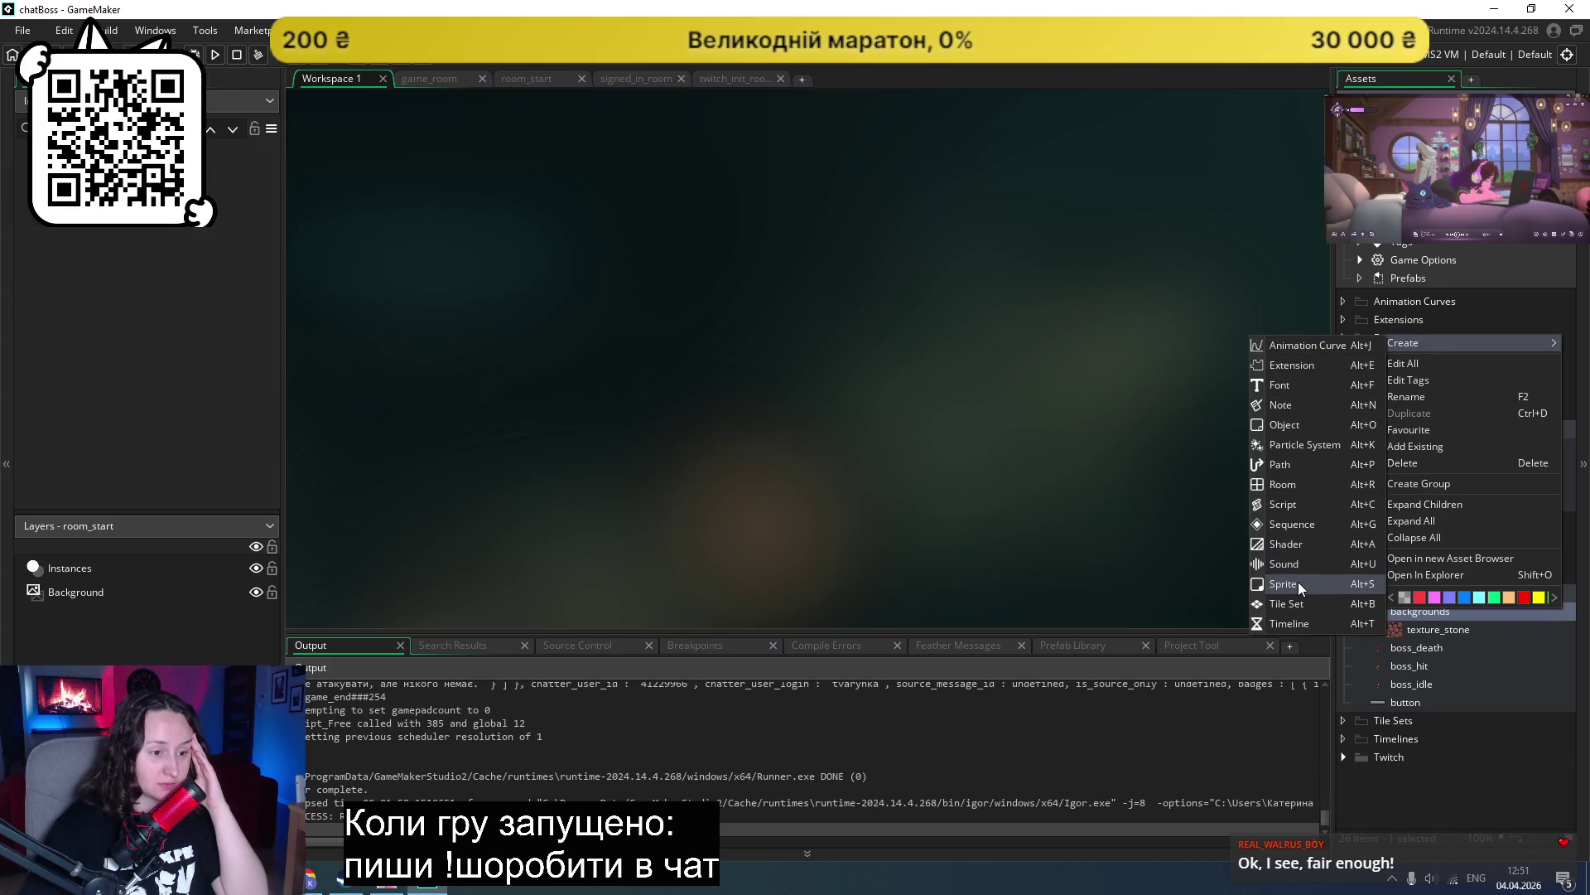
pyautogui.click(1130, 569)
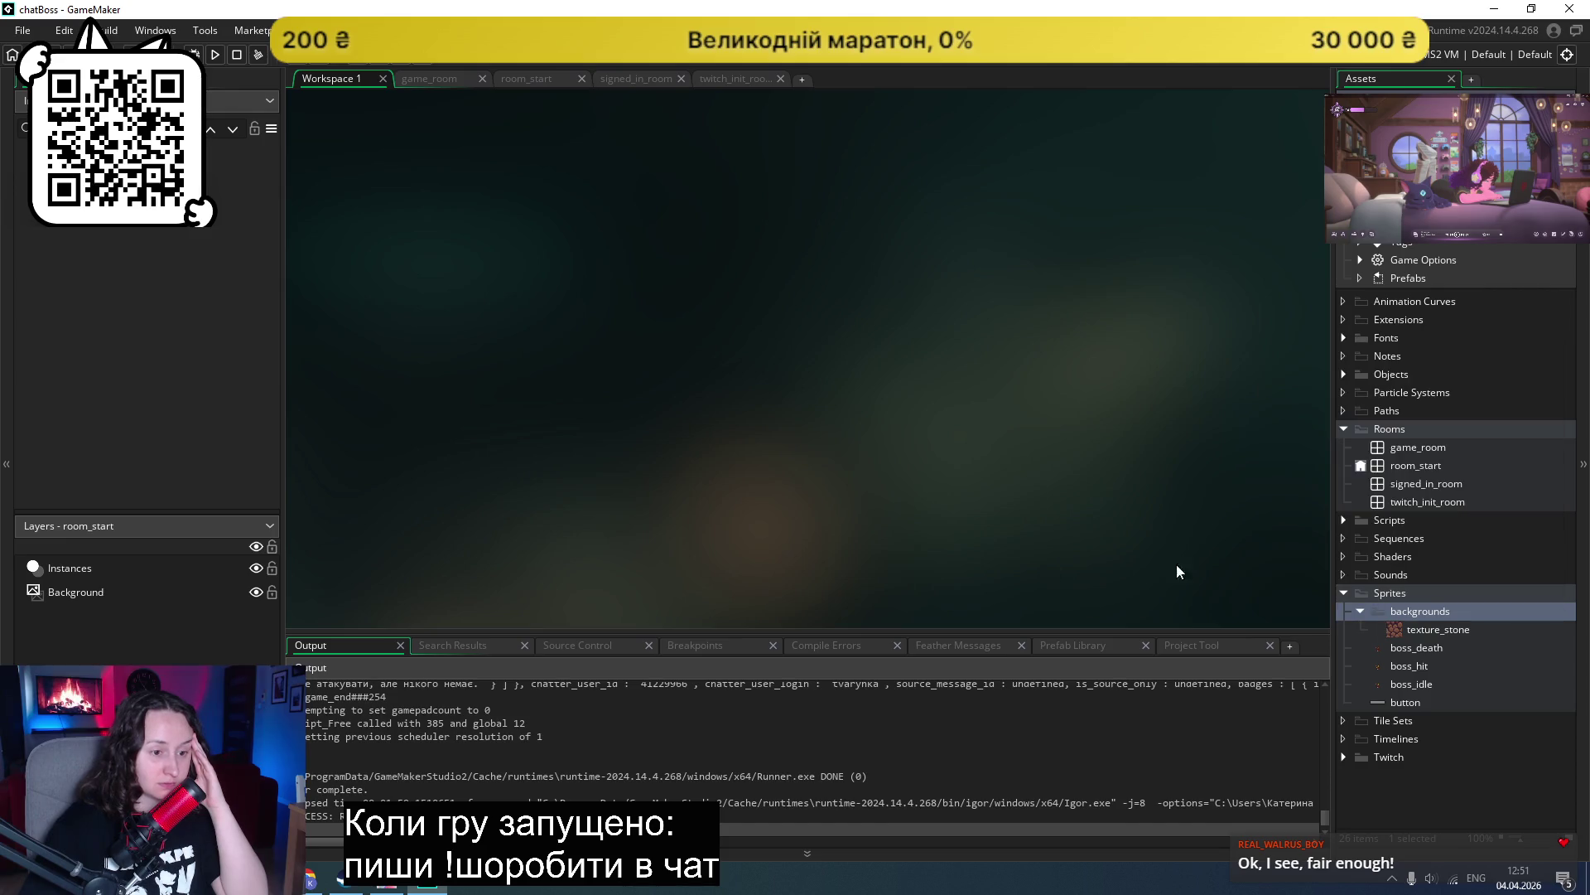
# Step: Open the texture_stone sprite, start an image import, and enlarge the dialog on the tiles folder
pyautogui.click(1454, 628)
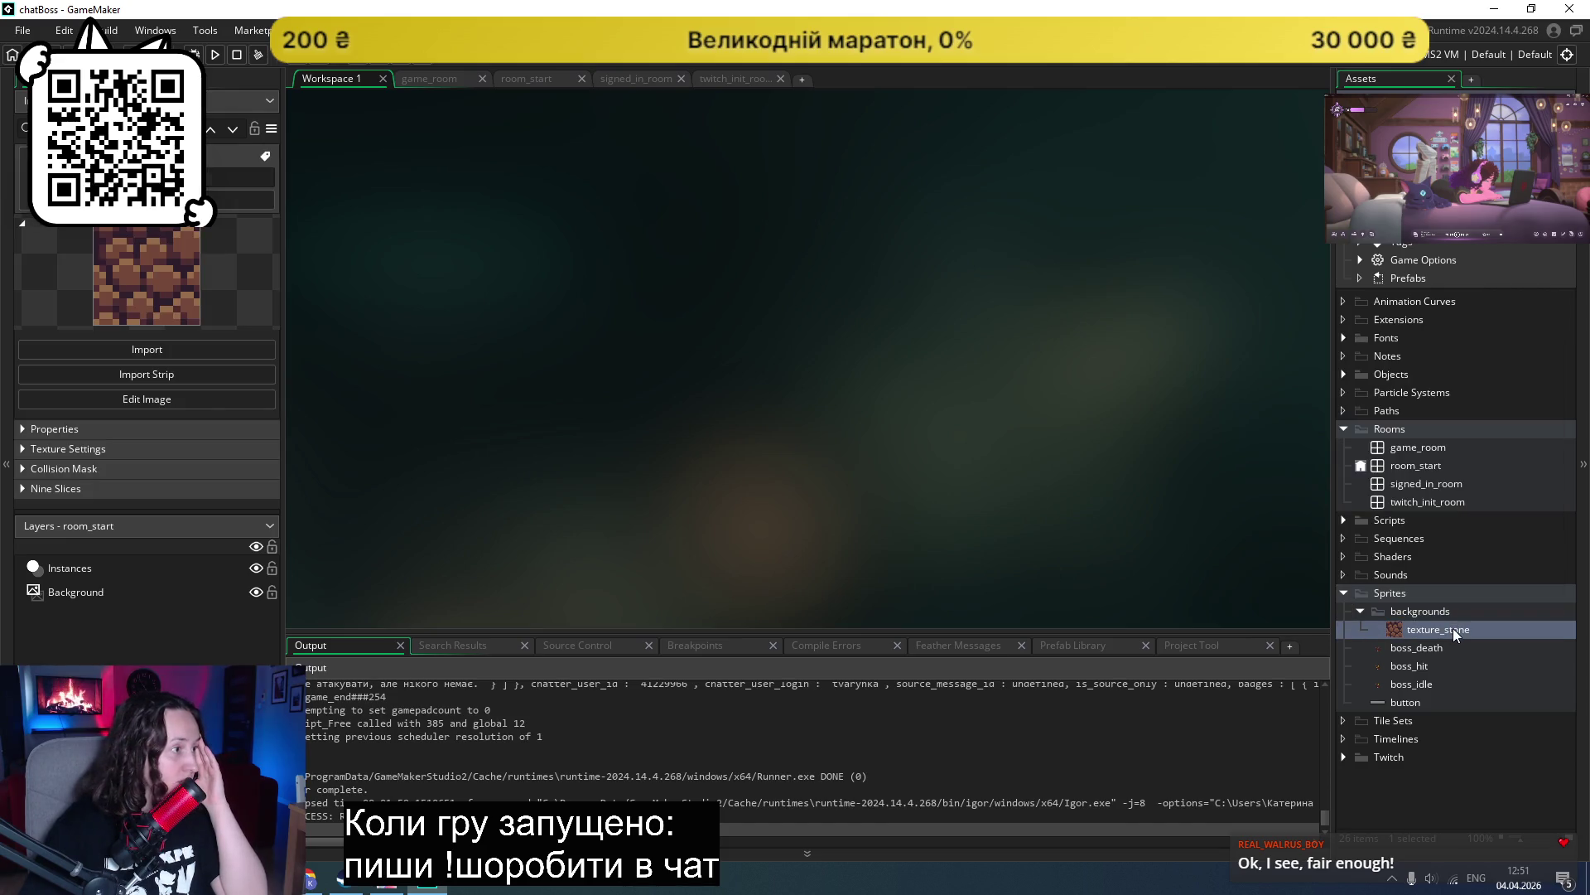
pyautogui.doubleClick(1439, 628)
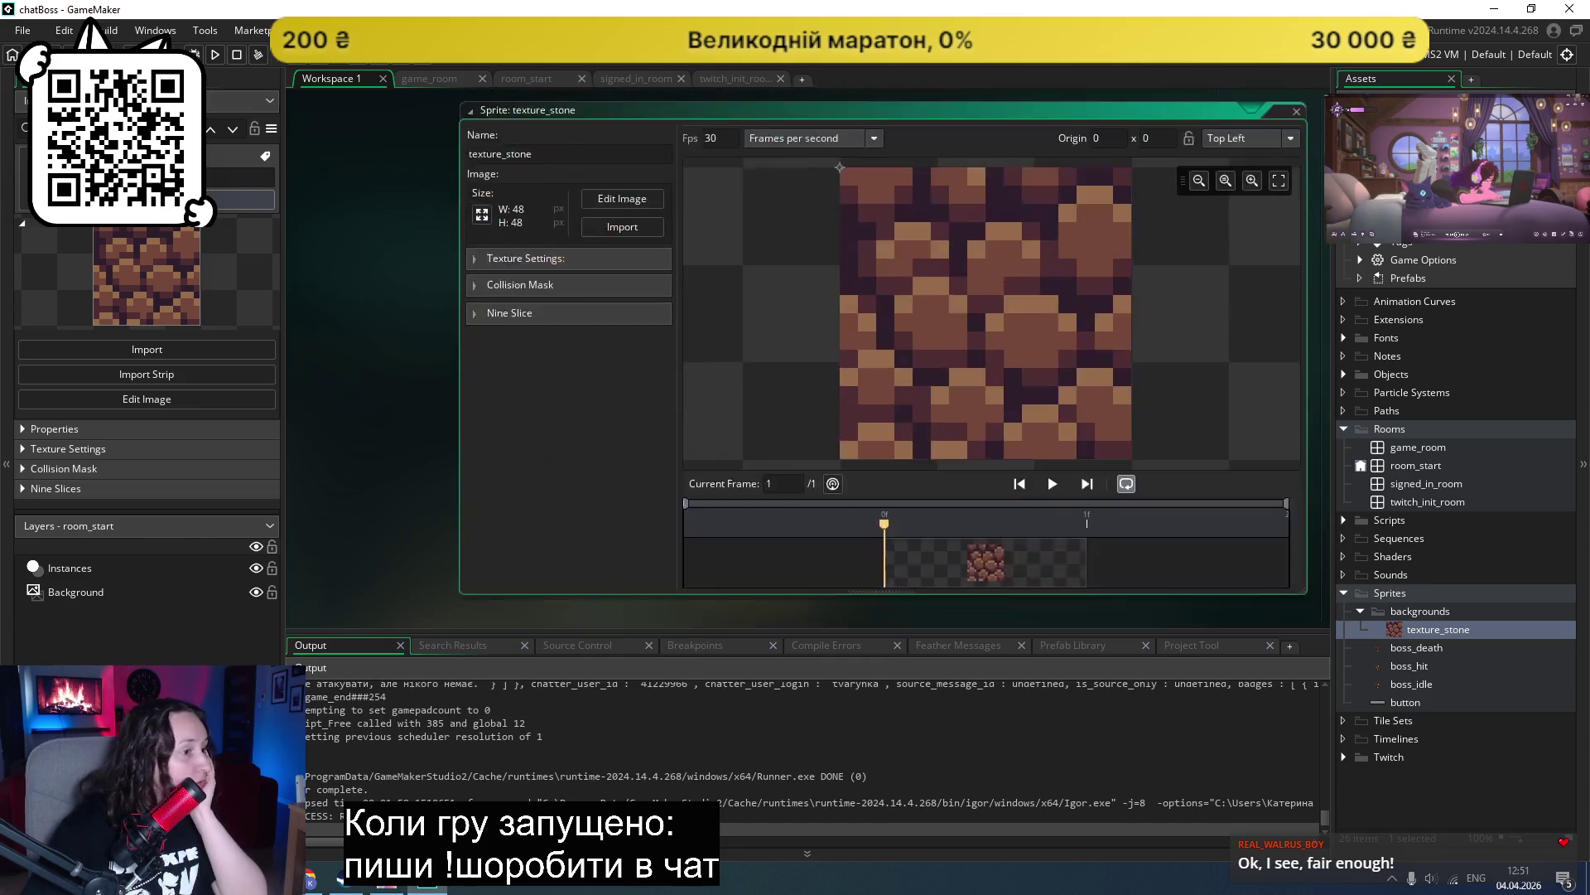
pyautogui.click(623, 226)
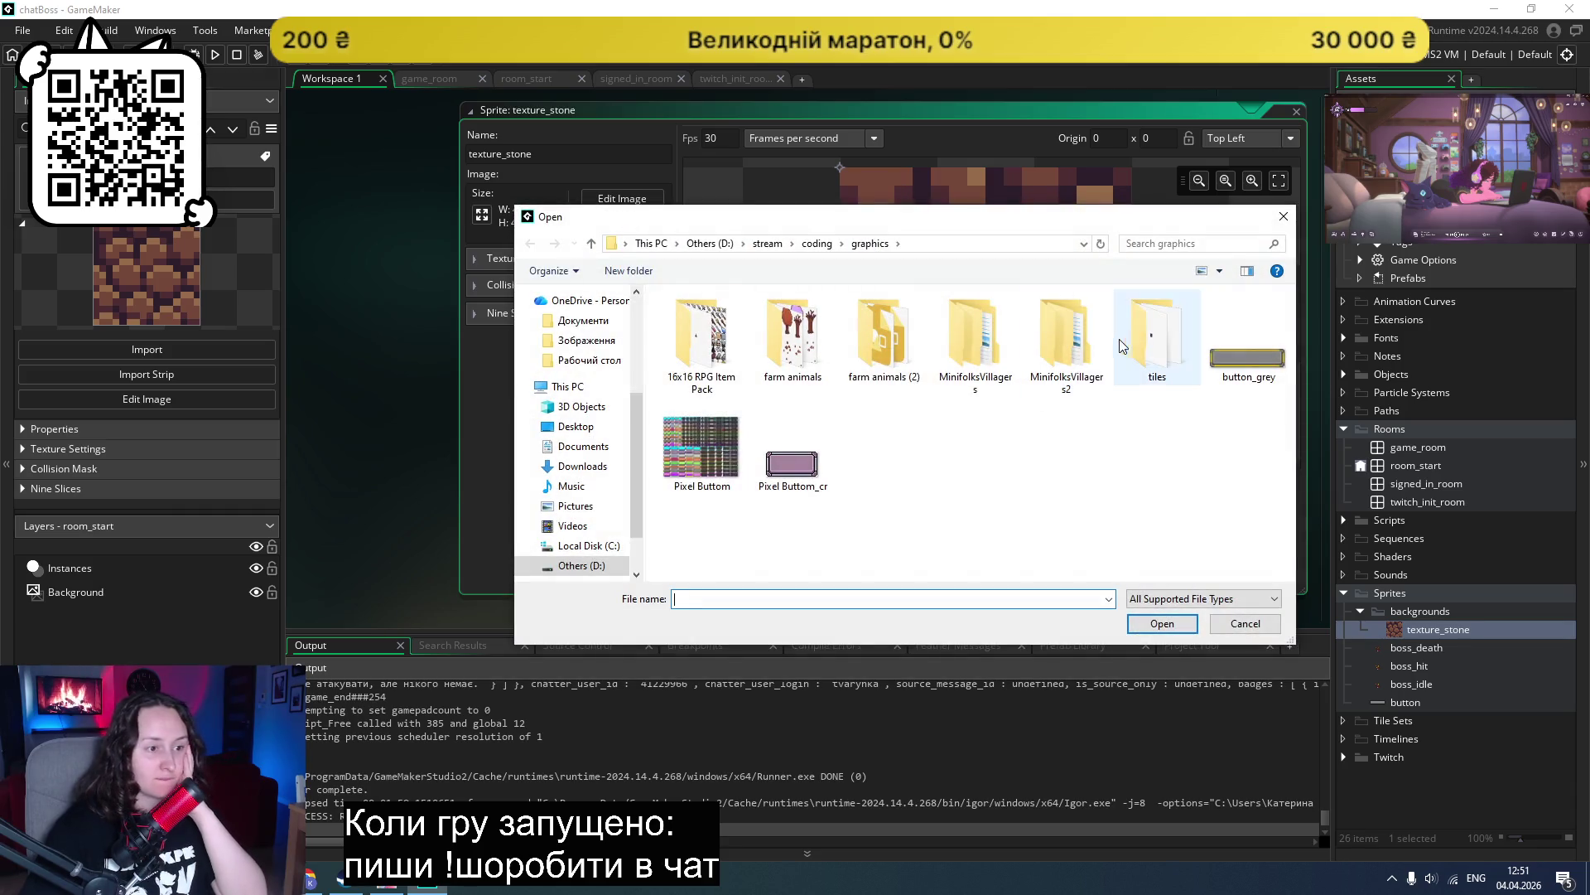
pyautogui.doubleClick(1155, 340)
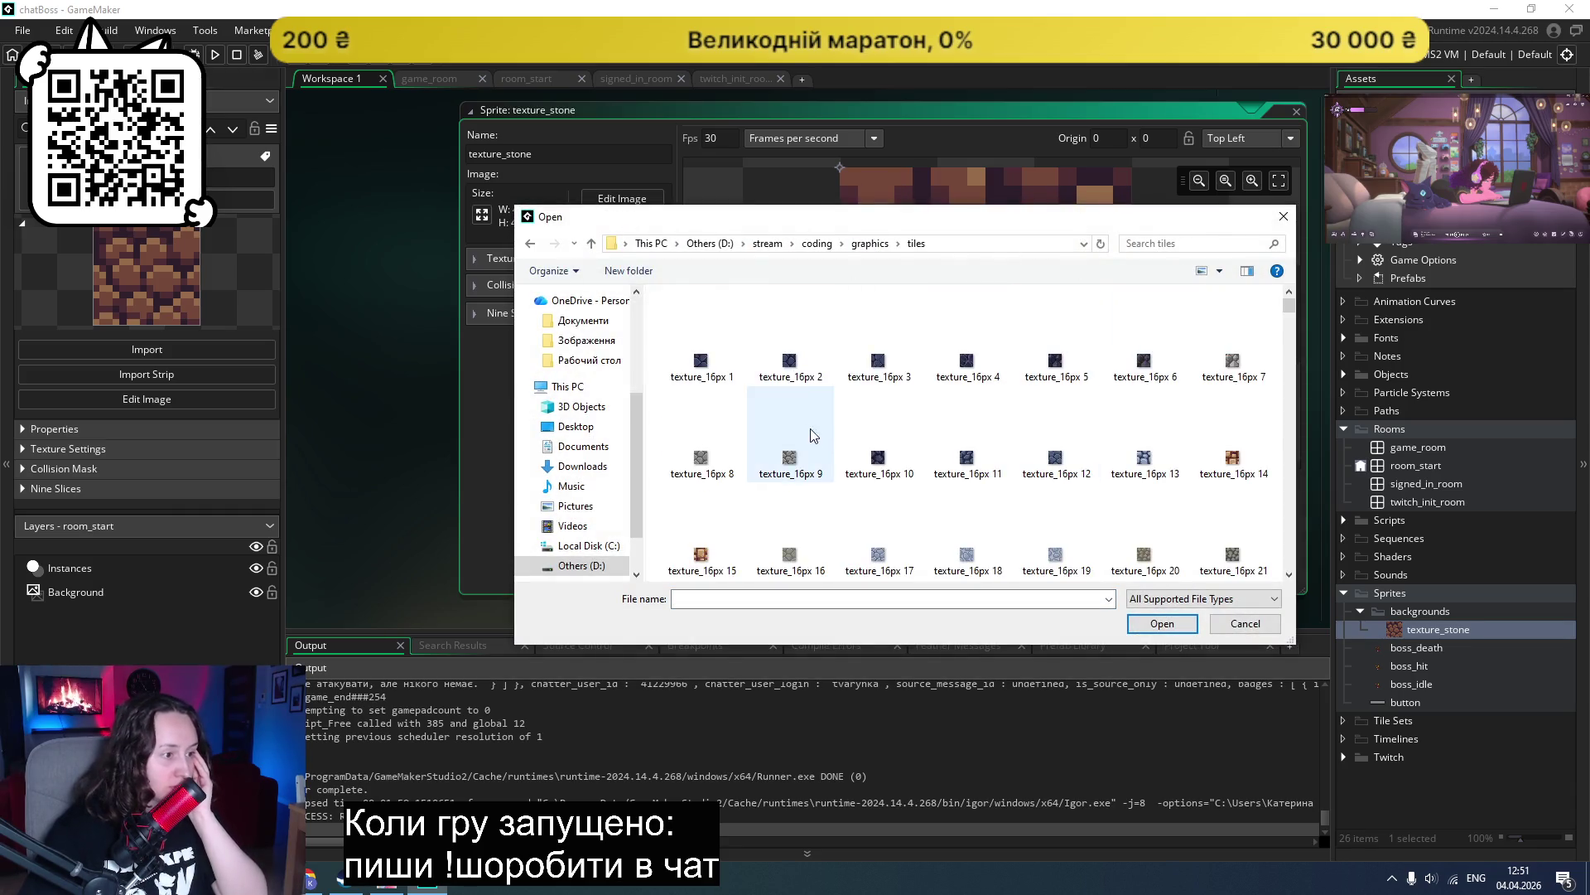
pyautogui.scroll(-2, 917, 487)
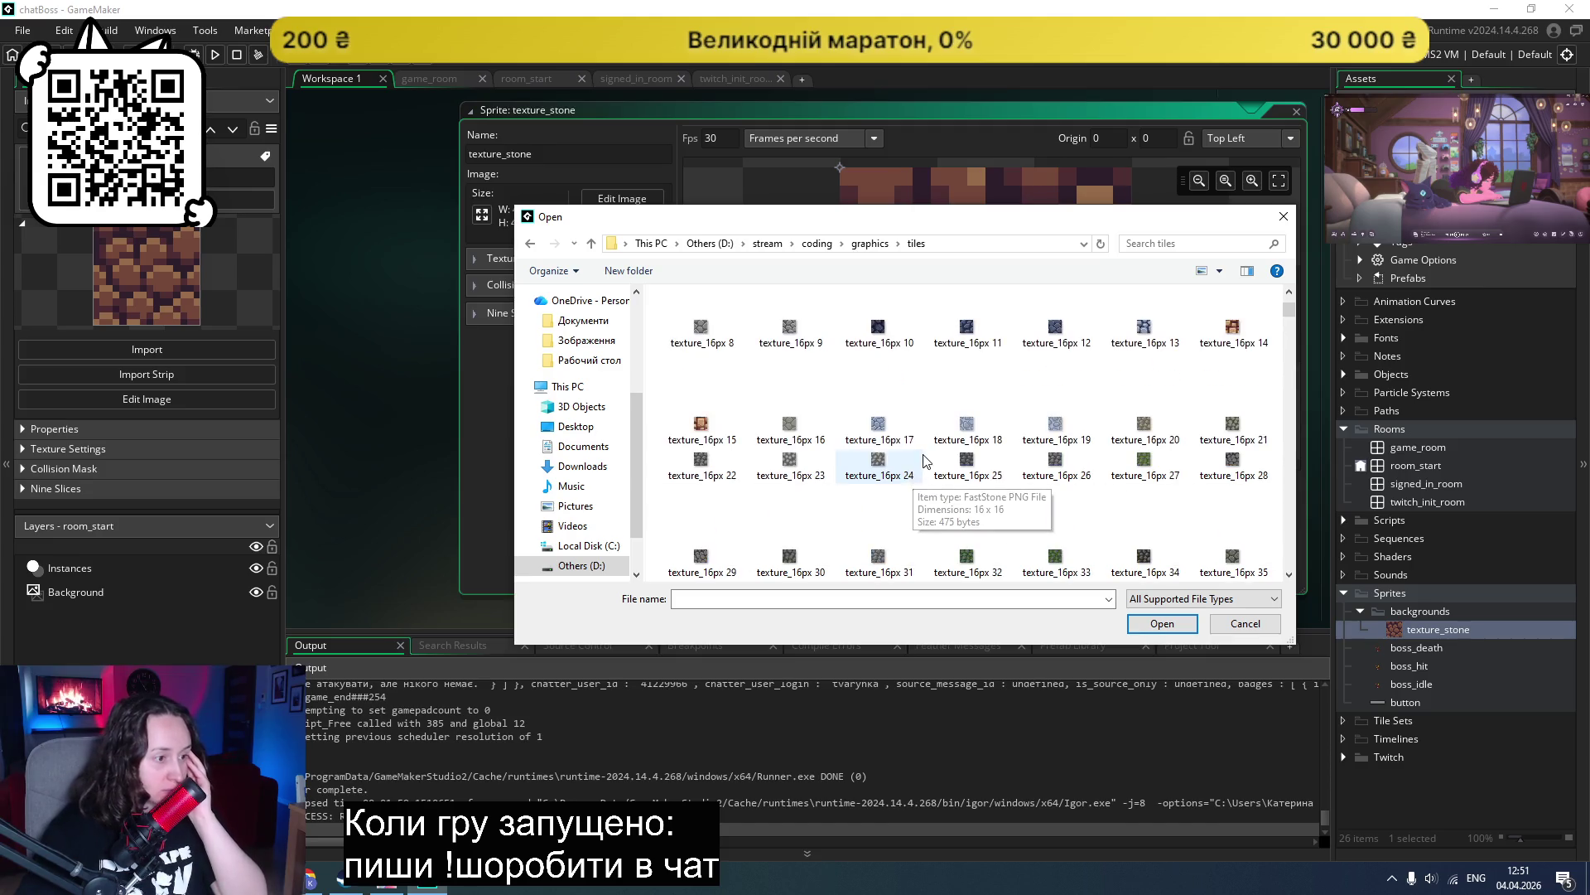
pyautogui.moveTo(1169, 226); pyautogui.dragTo(1060, 146)
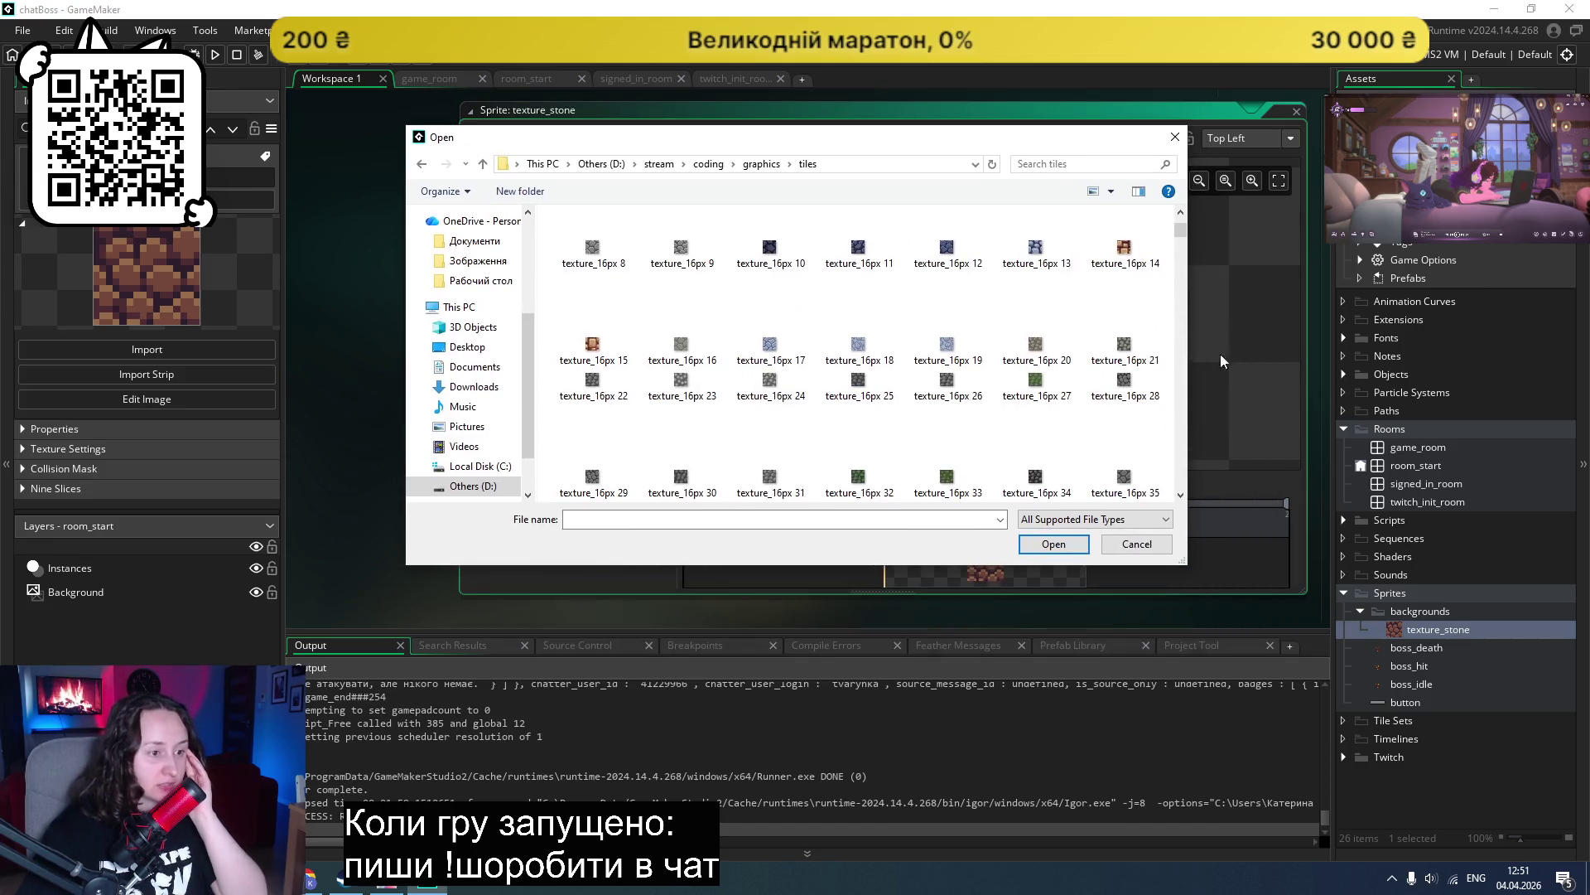
pyautogui.moveTo(1186, 563); pyautogui.dragTo(1330, 694)
# Step: Browse the tile textures and import texture_16px 181 as the sprite image
pyautogui.scroll(-15, 1053, 461)
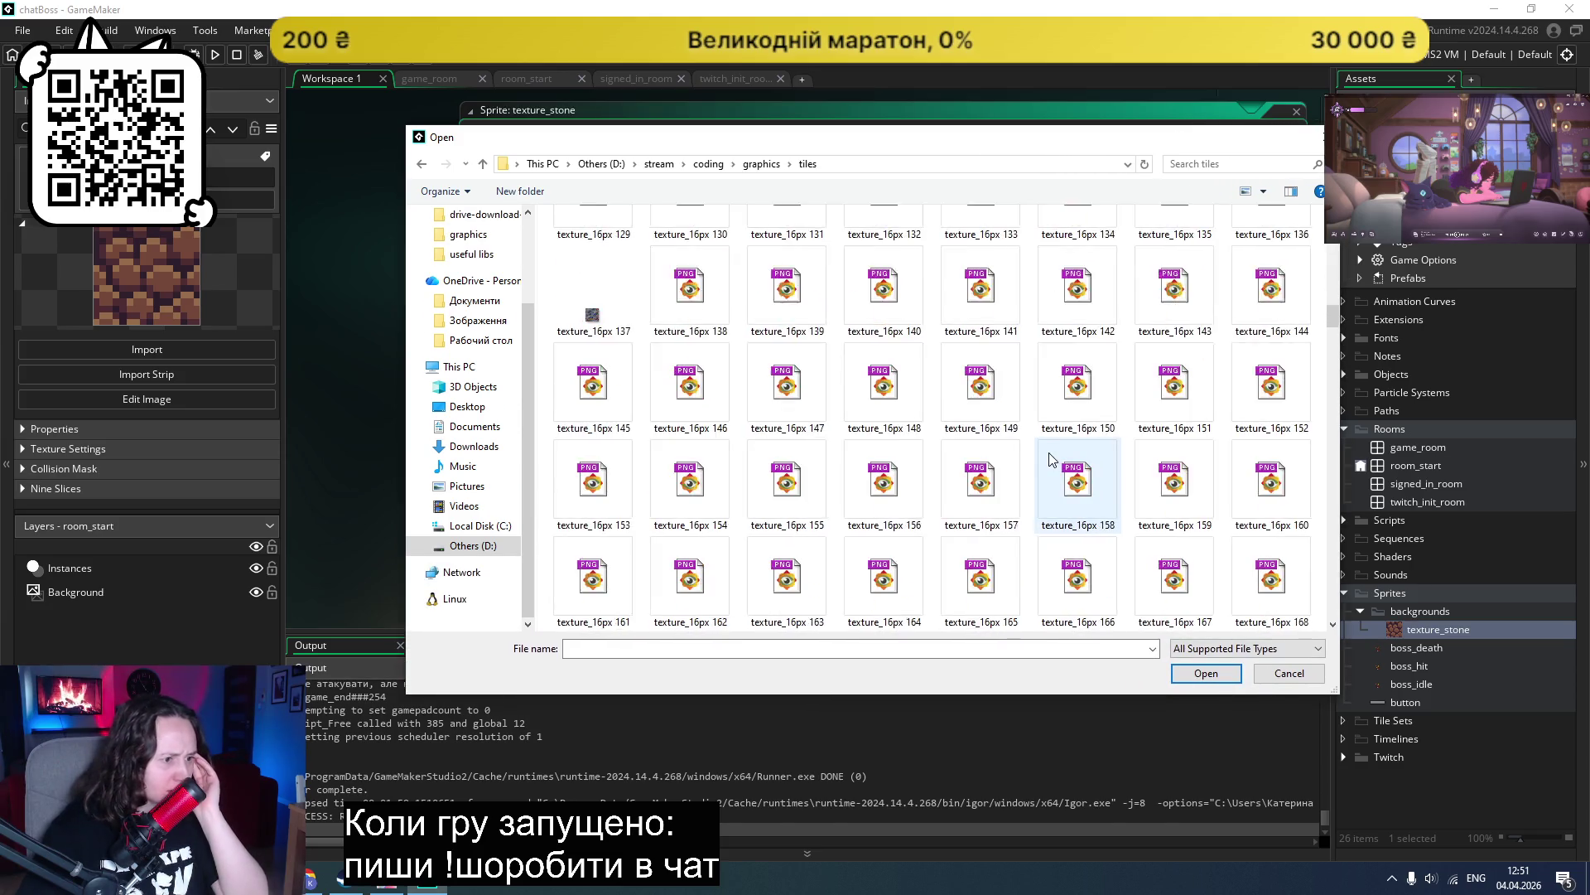
pyautogui.scroll(-2, 1024, 472)
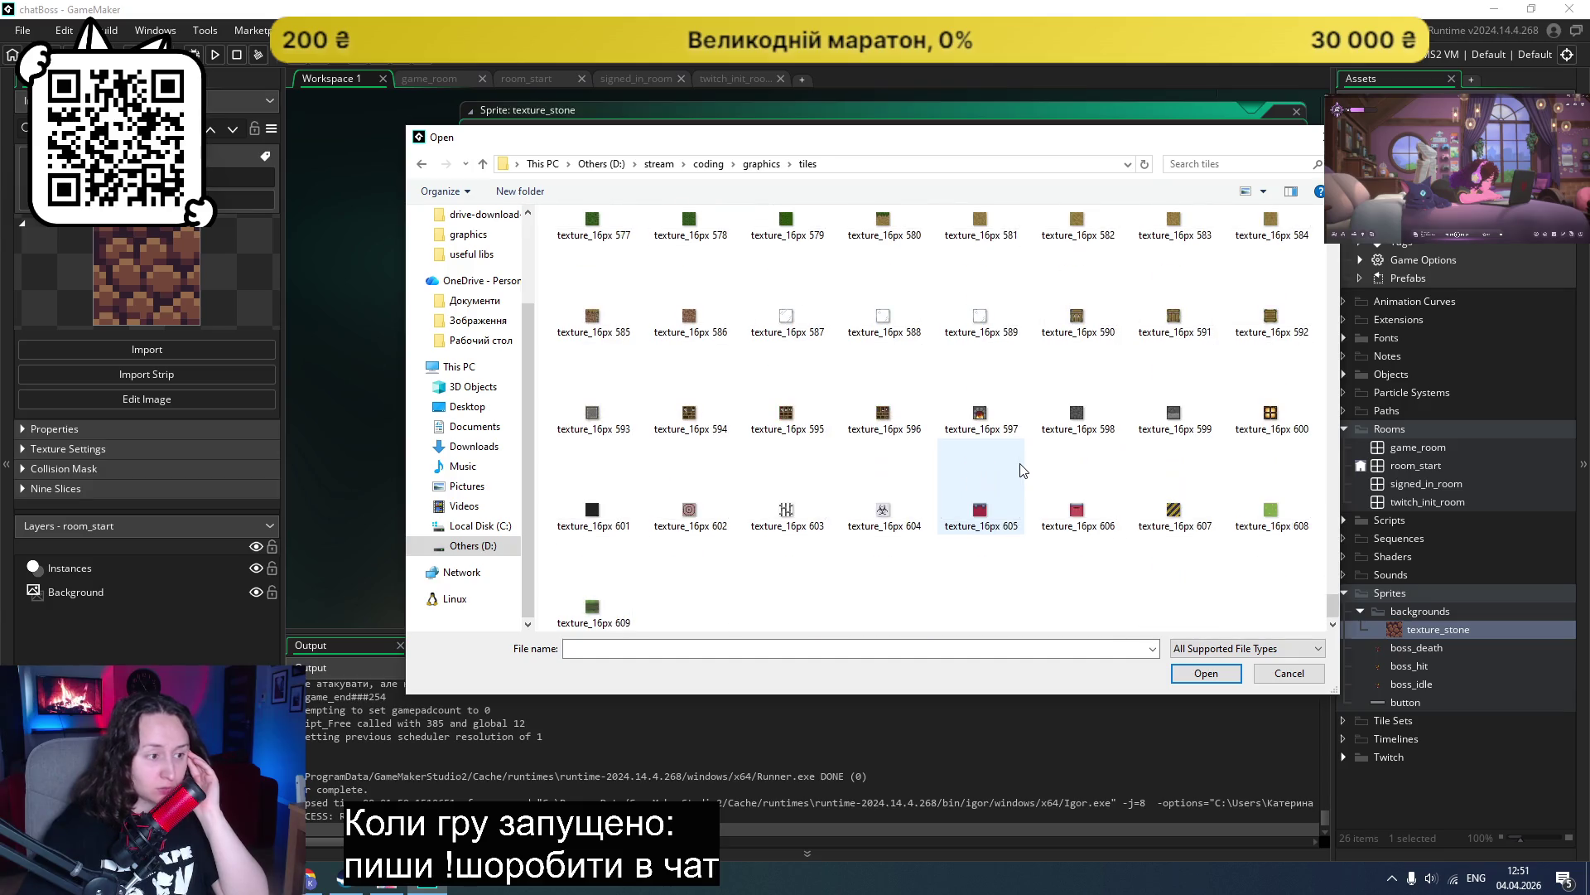
pyautogui.scroll(2, 948, 583)
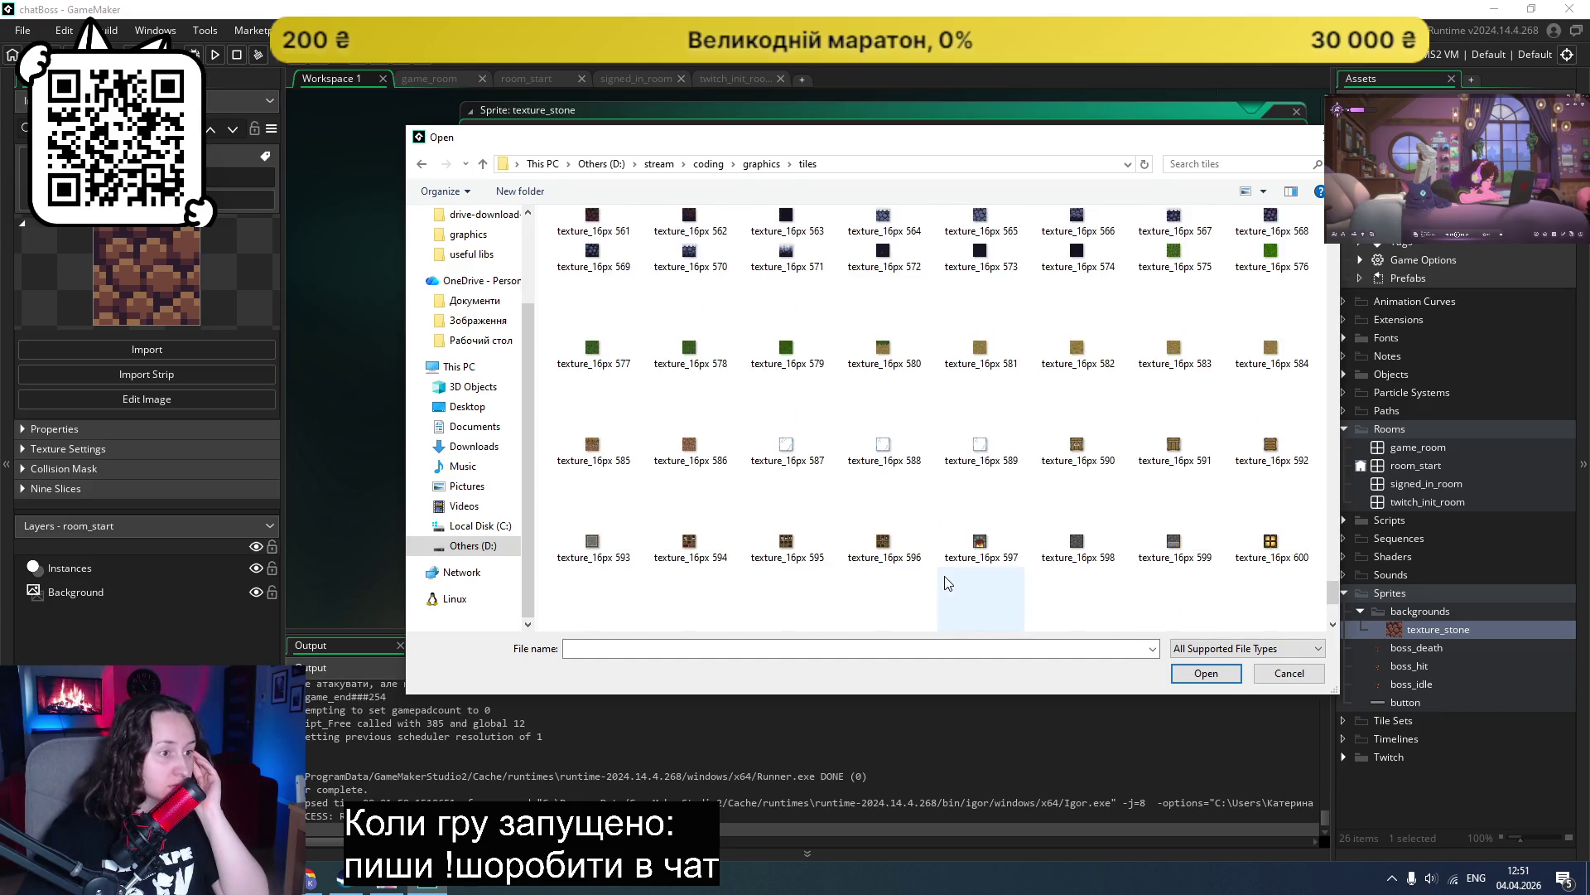
pyautogui.scroll(3, 949, 583)
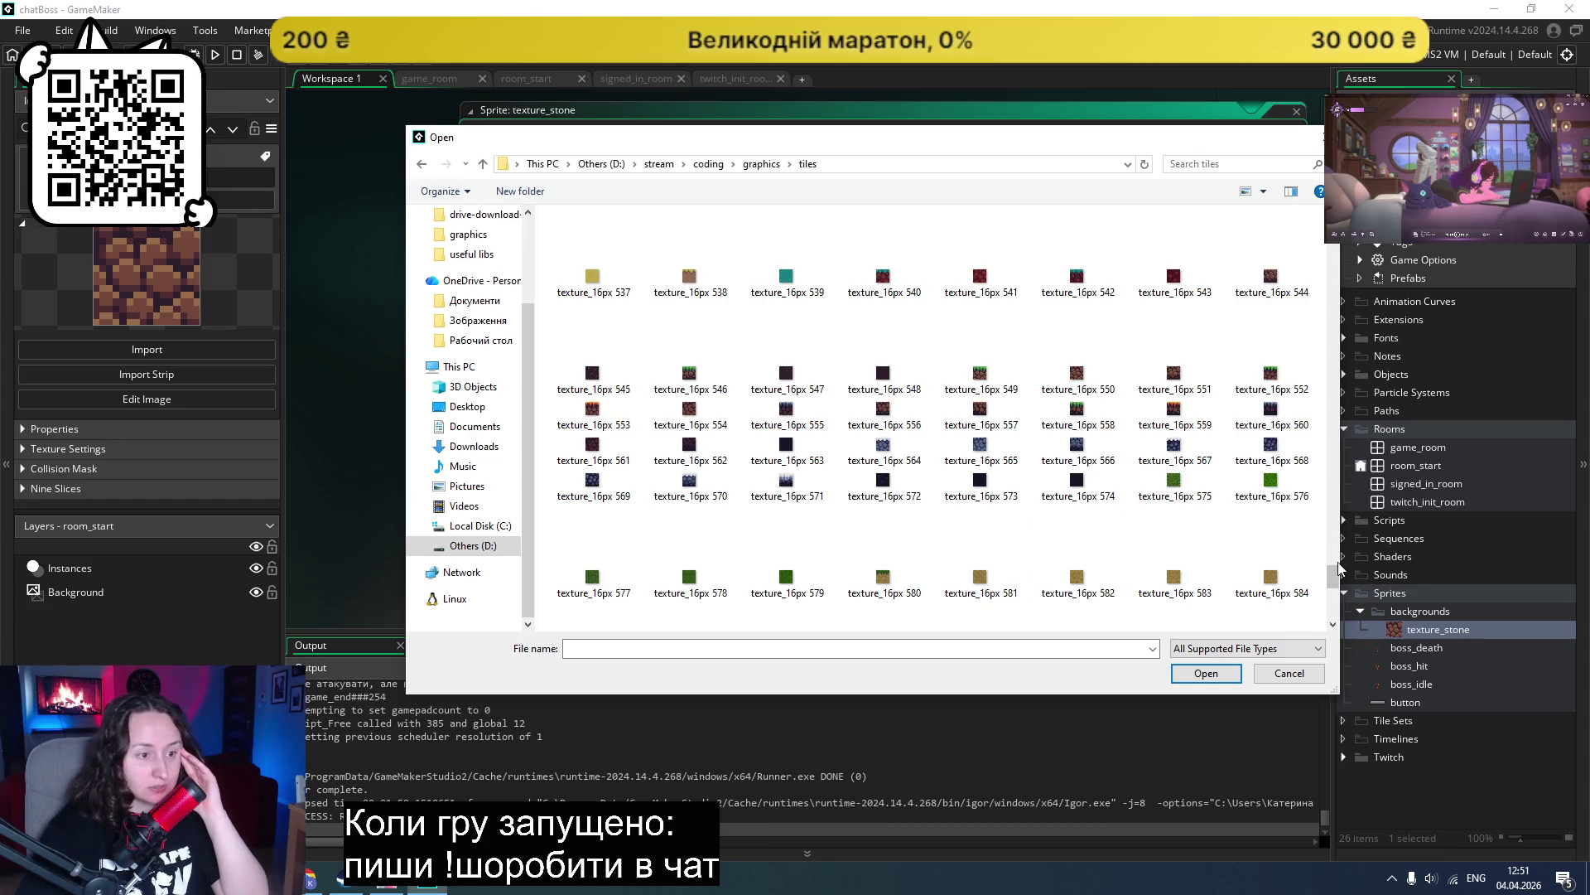
pyautogui.moveTo(1335, 578); pyautogui.dragTo(1326, 376)
pyautogui.scroll(2, 1125, 535)
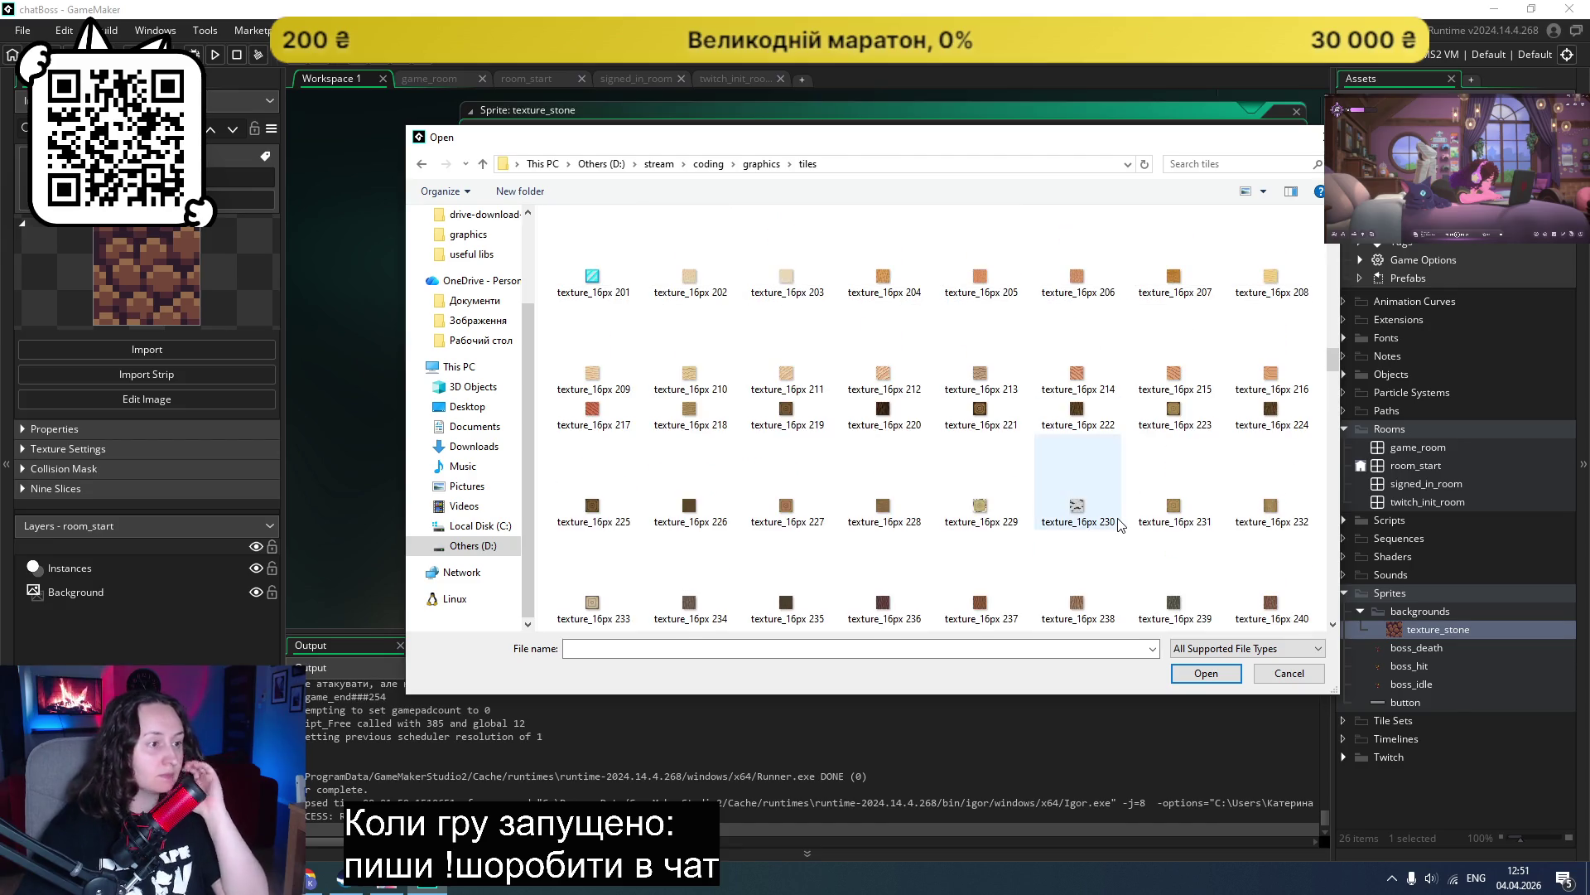
pyautogui.scroll(3, 1120, 525)
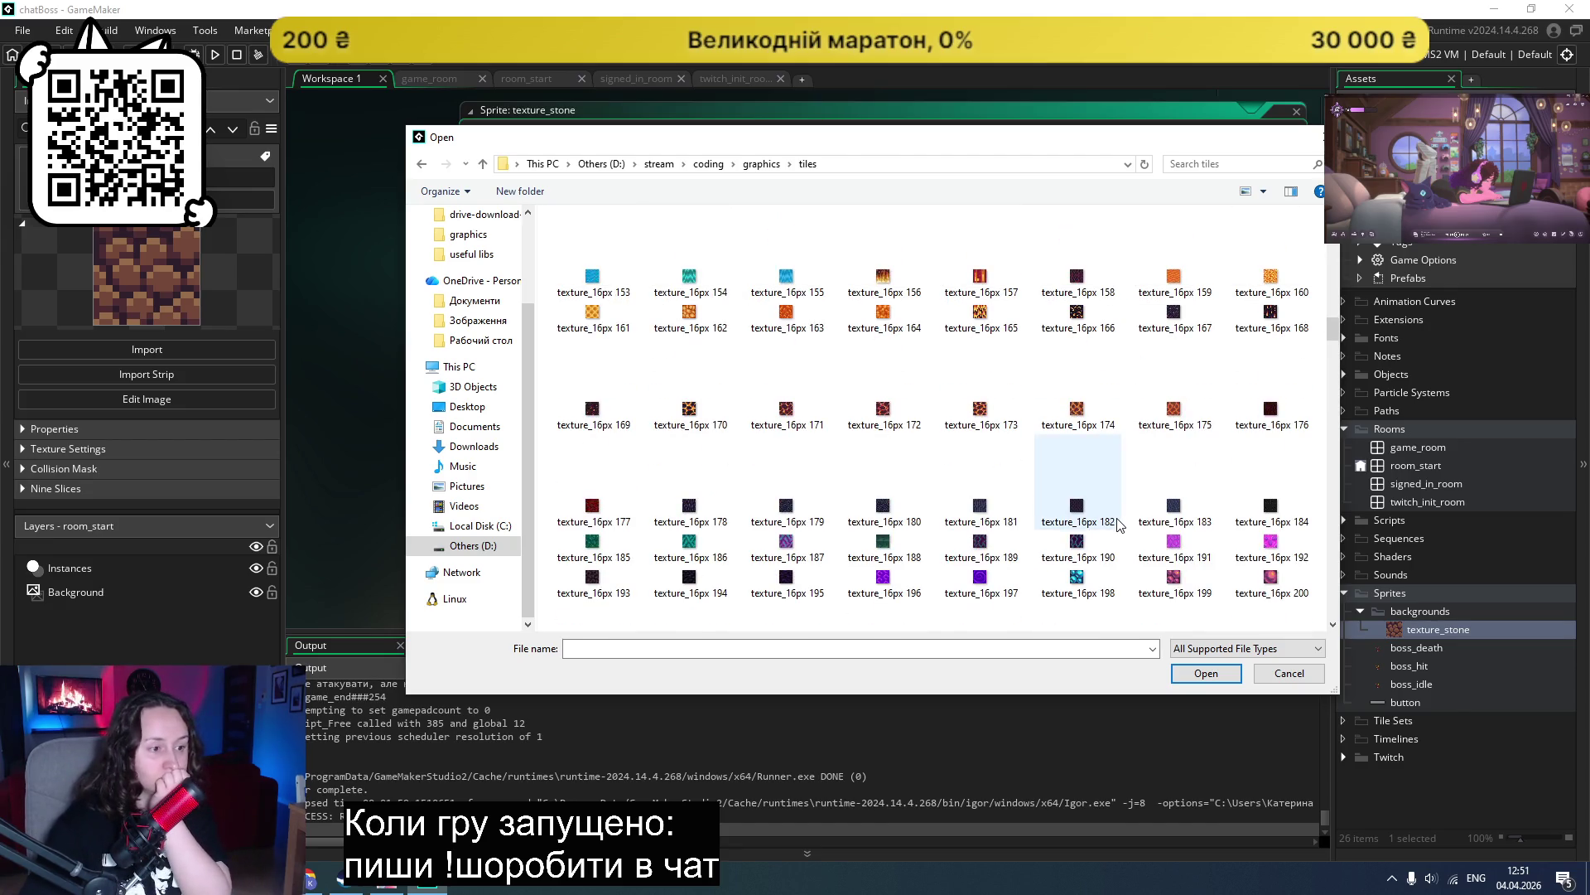
pyautogui.doubleClick(981, 513)
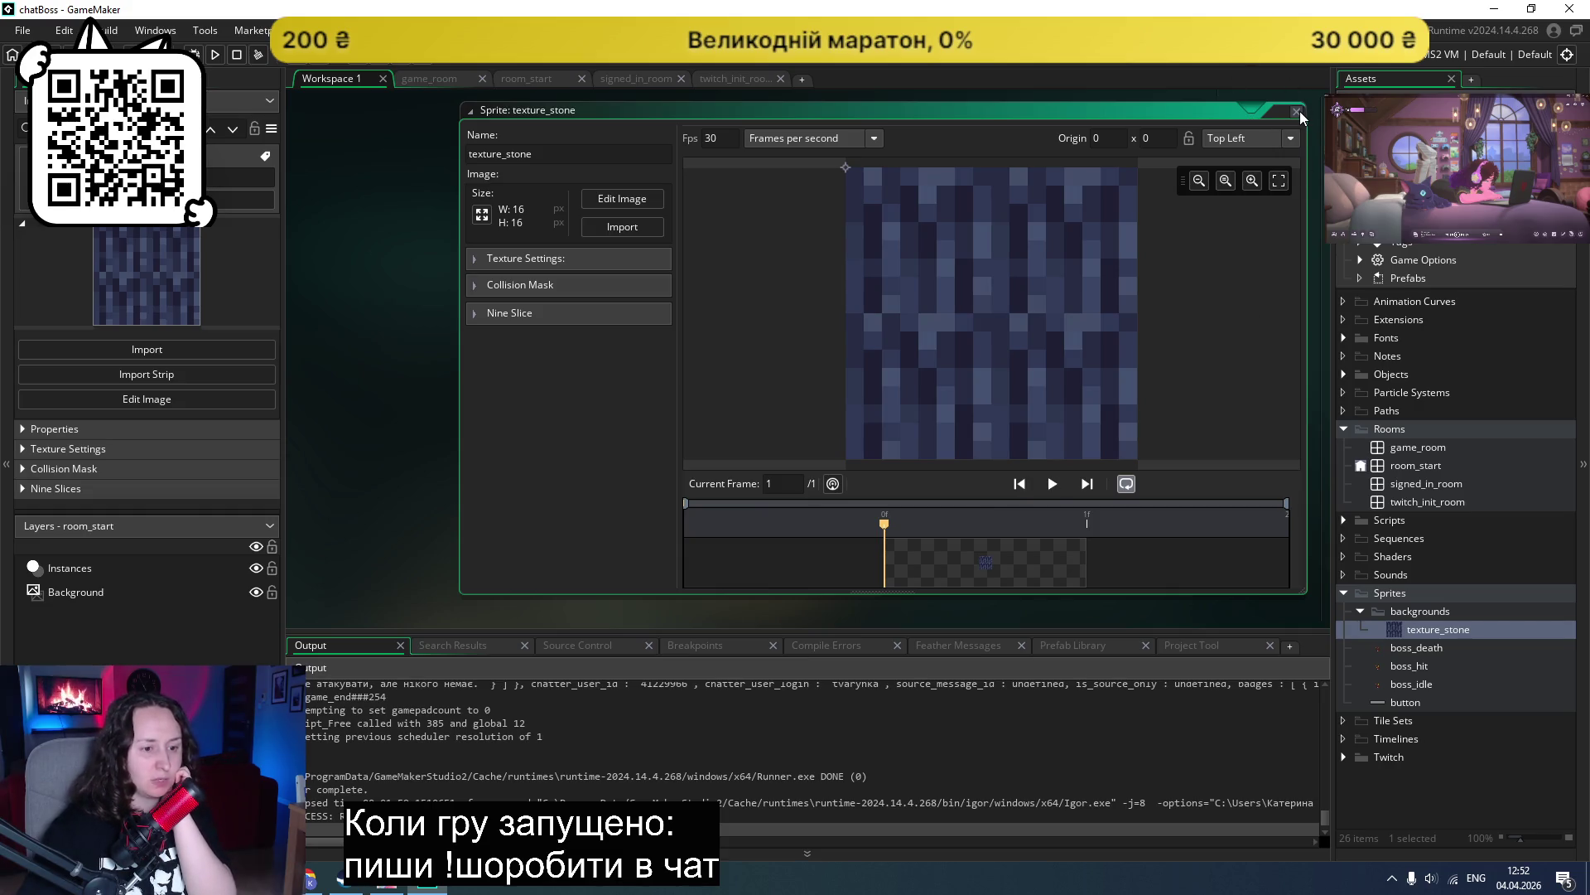
pyautogui.click(1297, 111)
pyautogui.press('F5')
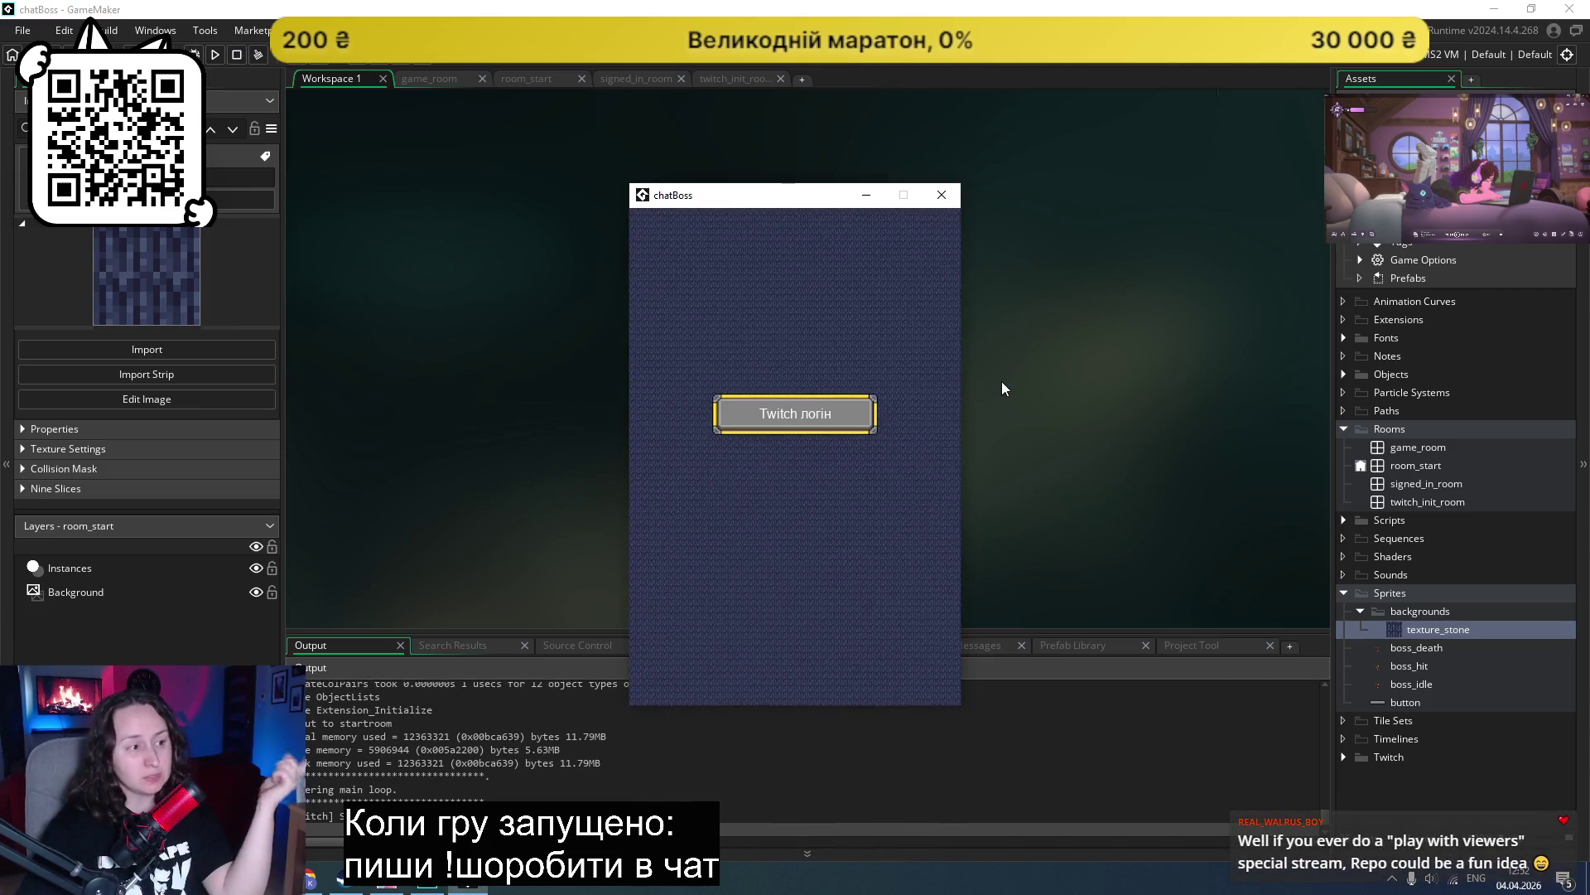
pyautogui.click(942, 196)
pyautogui.rightClick(1433, 629)
pyautogui.doubleClick(1455, 621)
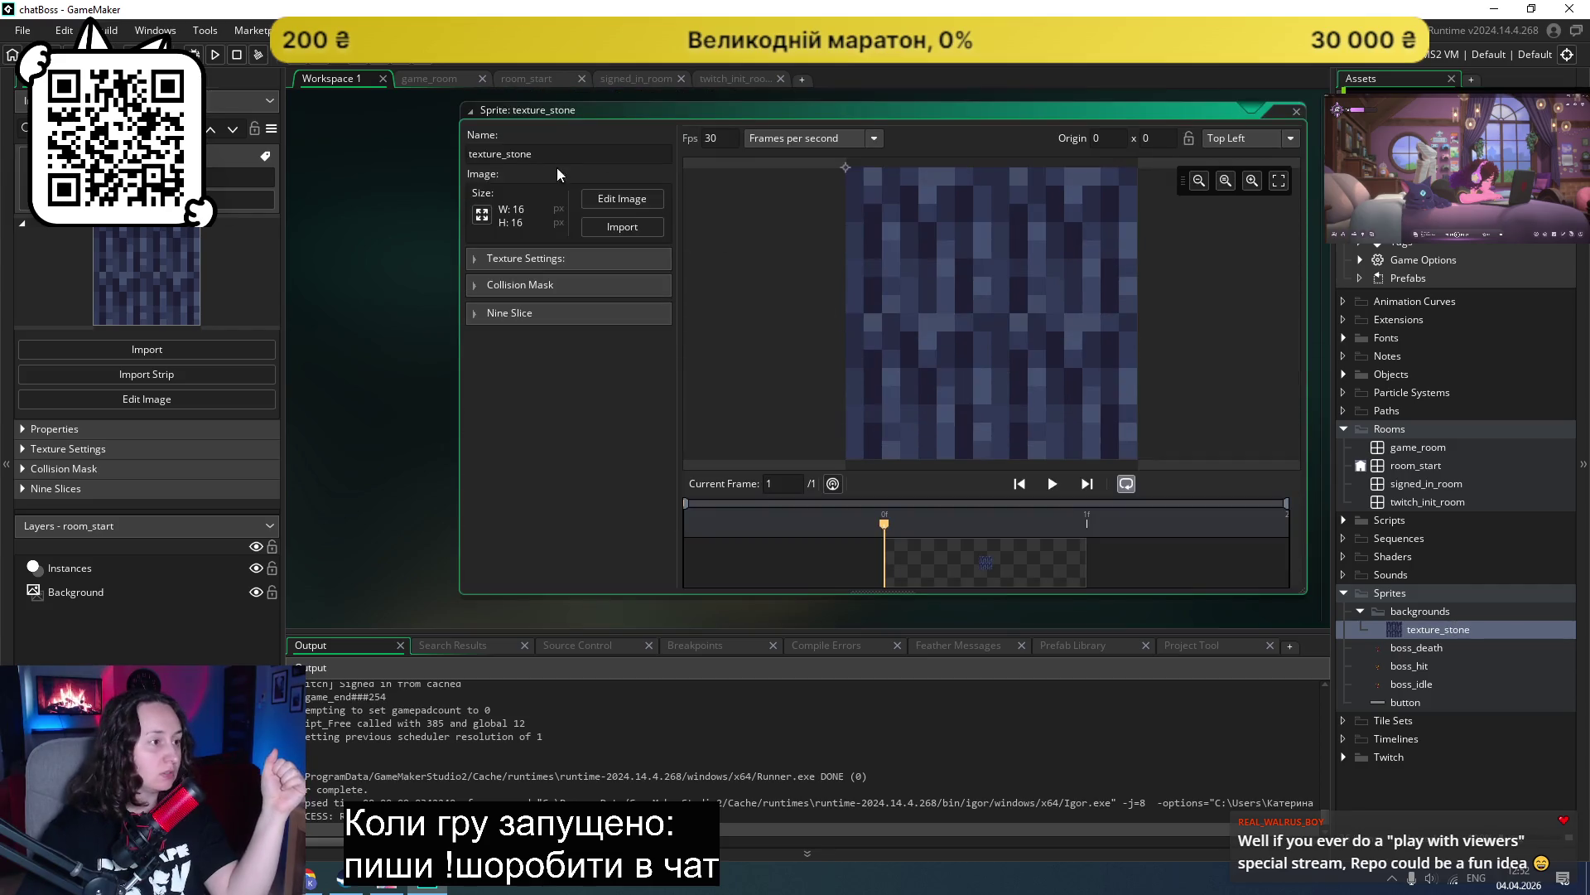
# Step: Cancel the sprite import to keep the blue stone tile, then rebuild the game and start the Twitch login
pyautogui.click(613, 227)
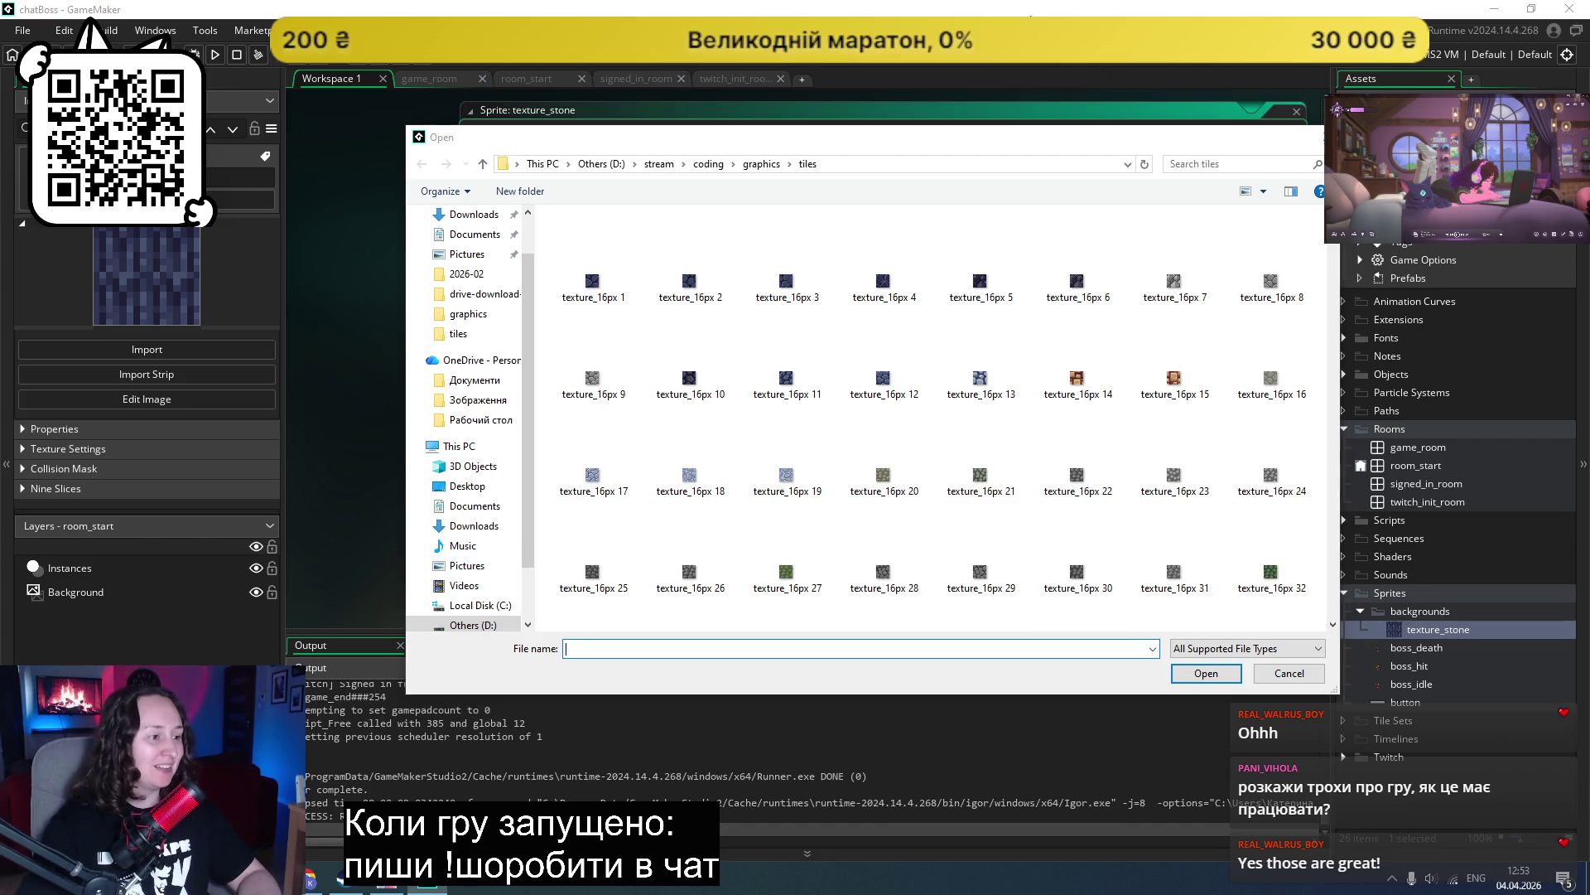
pyautogui.click(1288, 674)
pyautogui.click(217, 55)
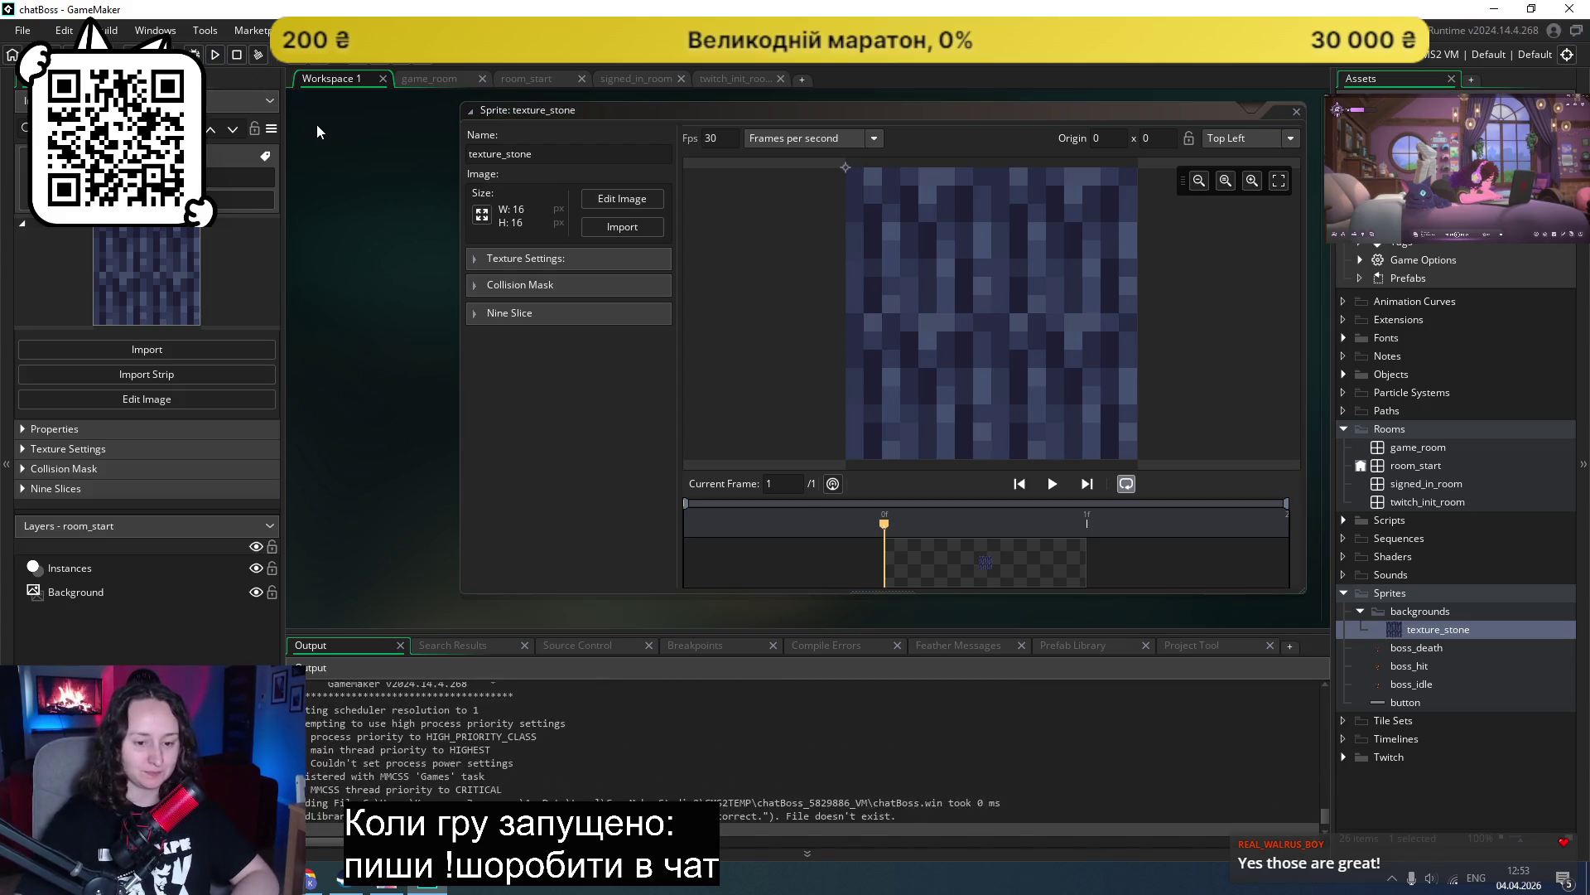
pyautogui.click(779, 416)
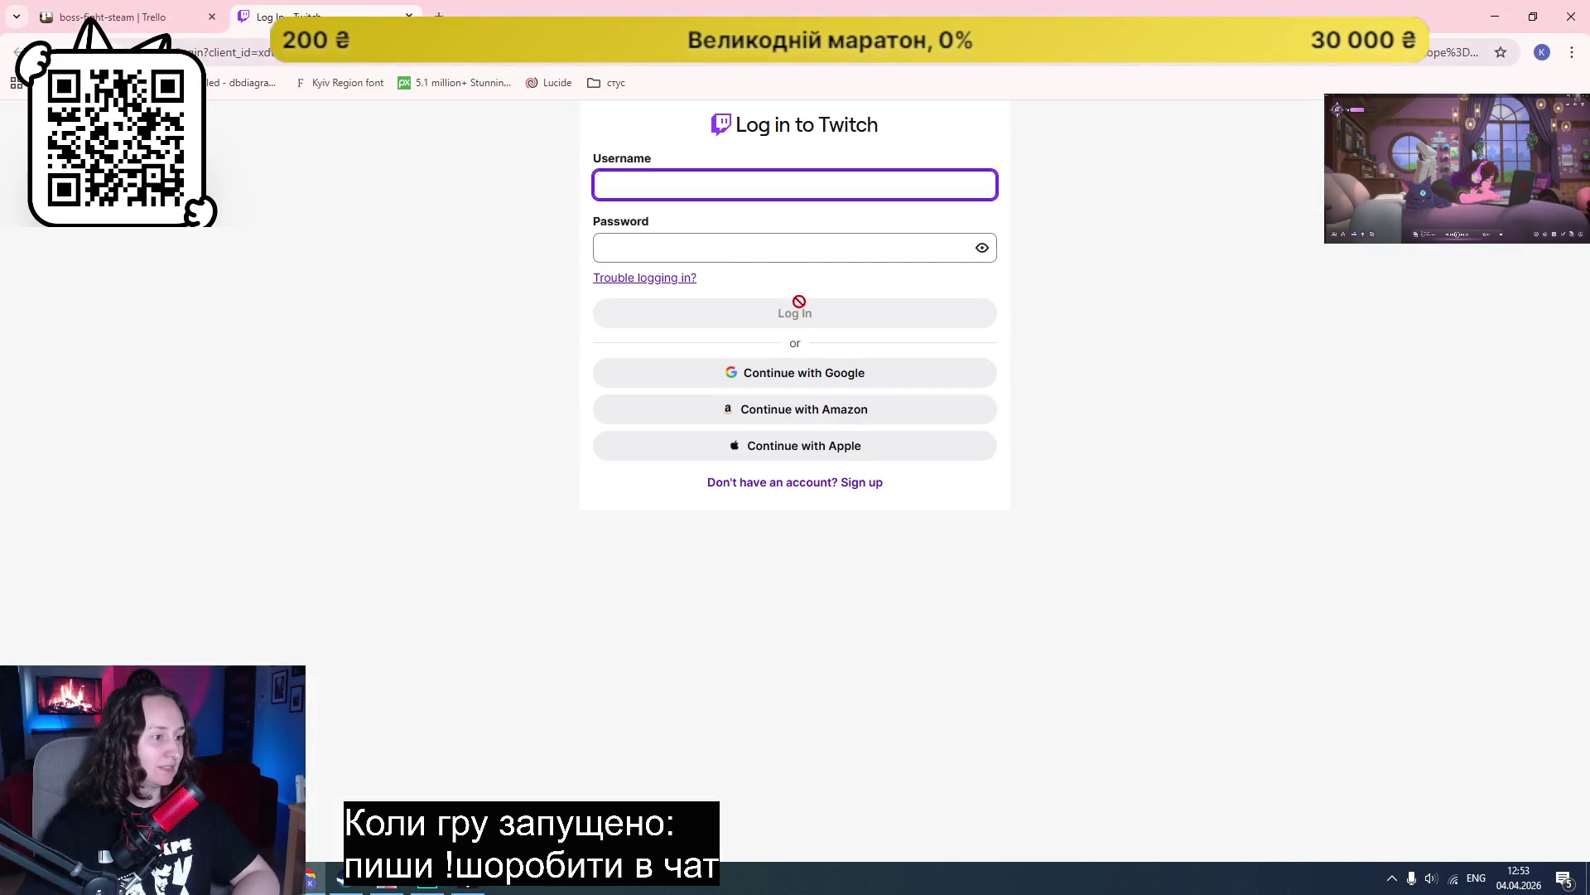
# Step: Close the Twitch login tab in Chrome and shut the chatBoss test window
pyautogui.middleClick(300, 11)
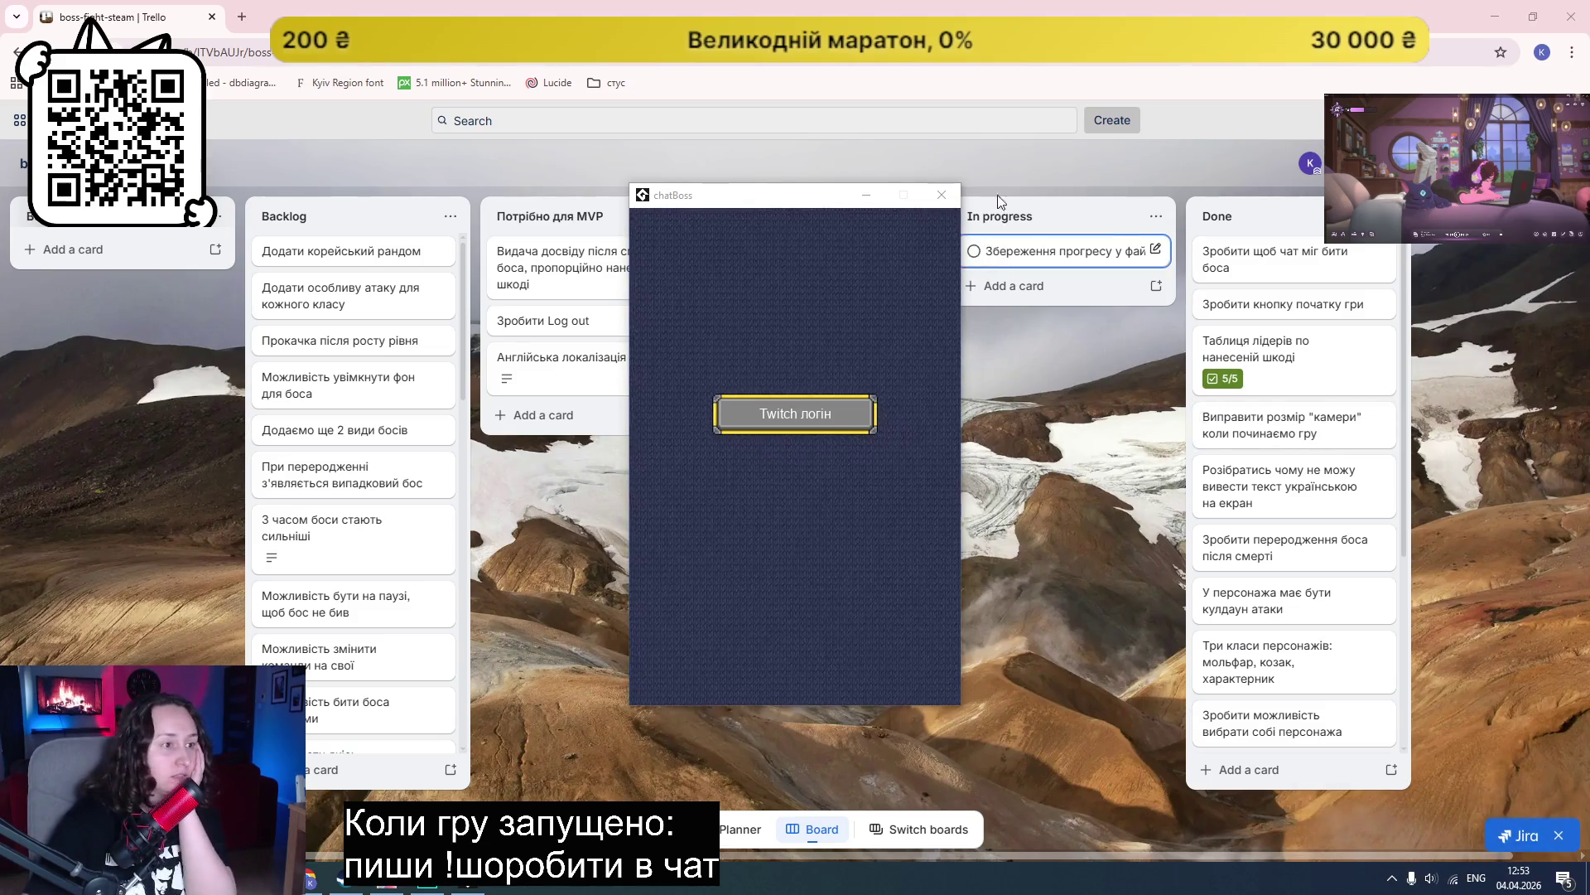
pyautogui.click(942, 194)
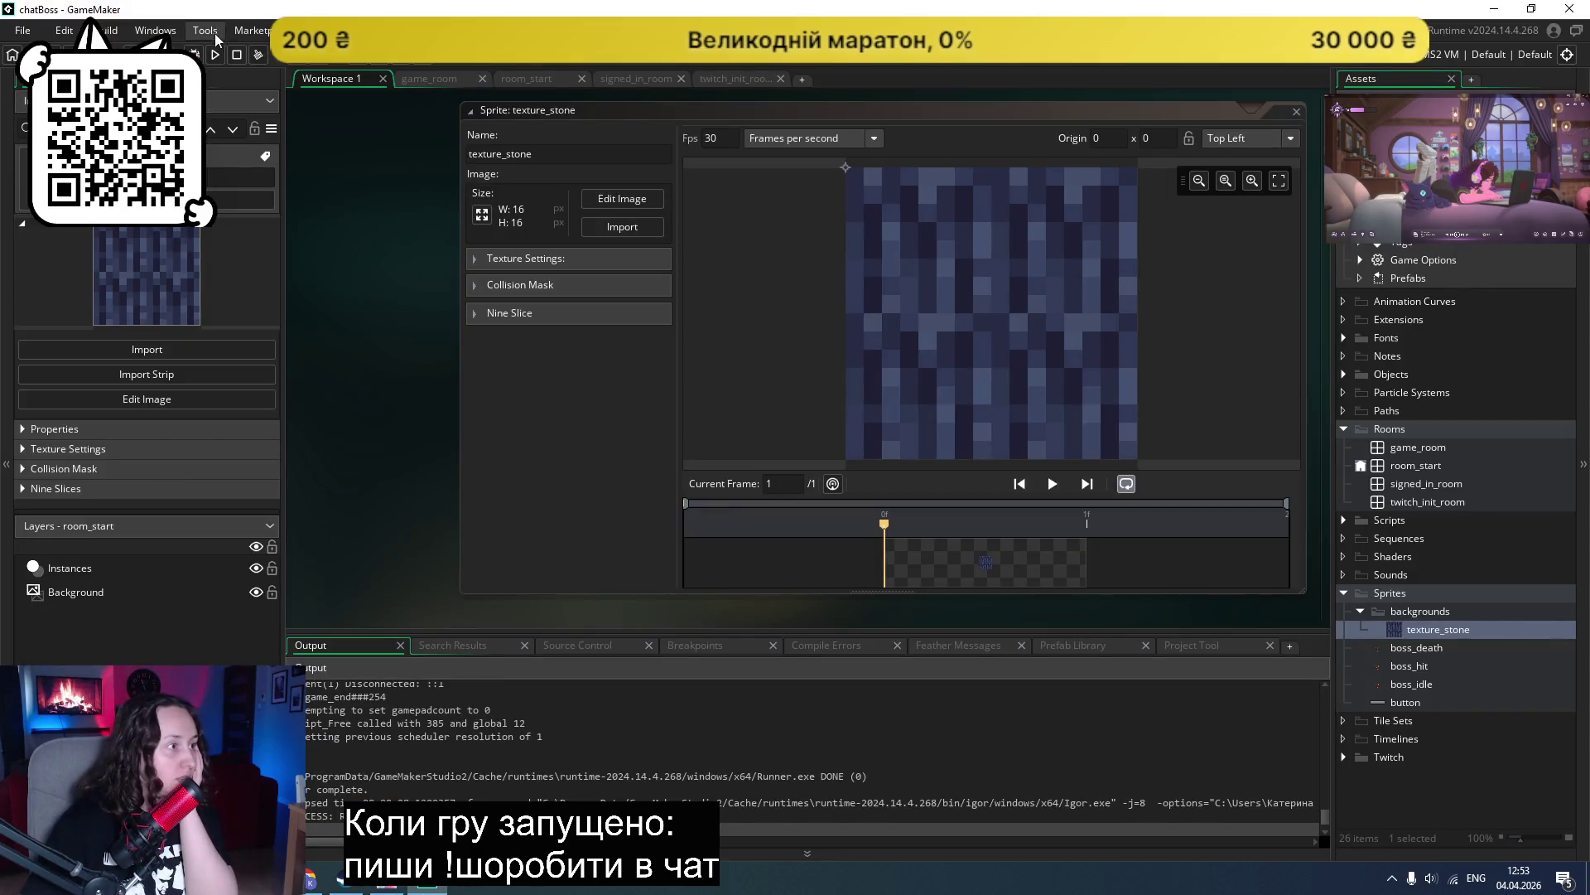
# Step: Run the game, sign in with Twitch and enter the boss room at boss health 100
pyautogui.click(214, 55)
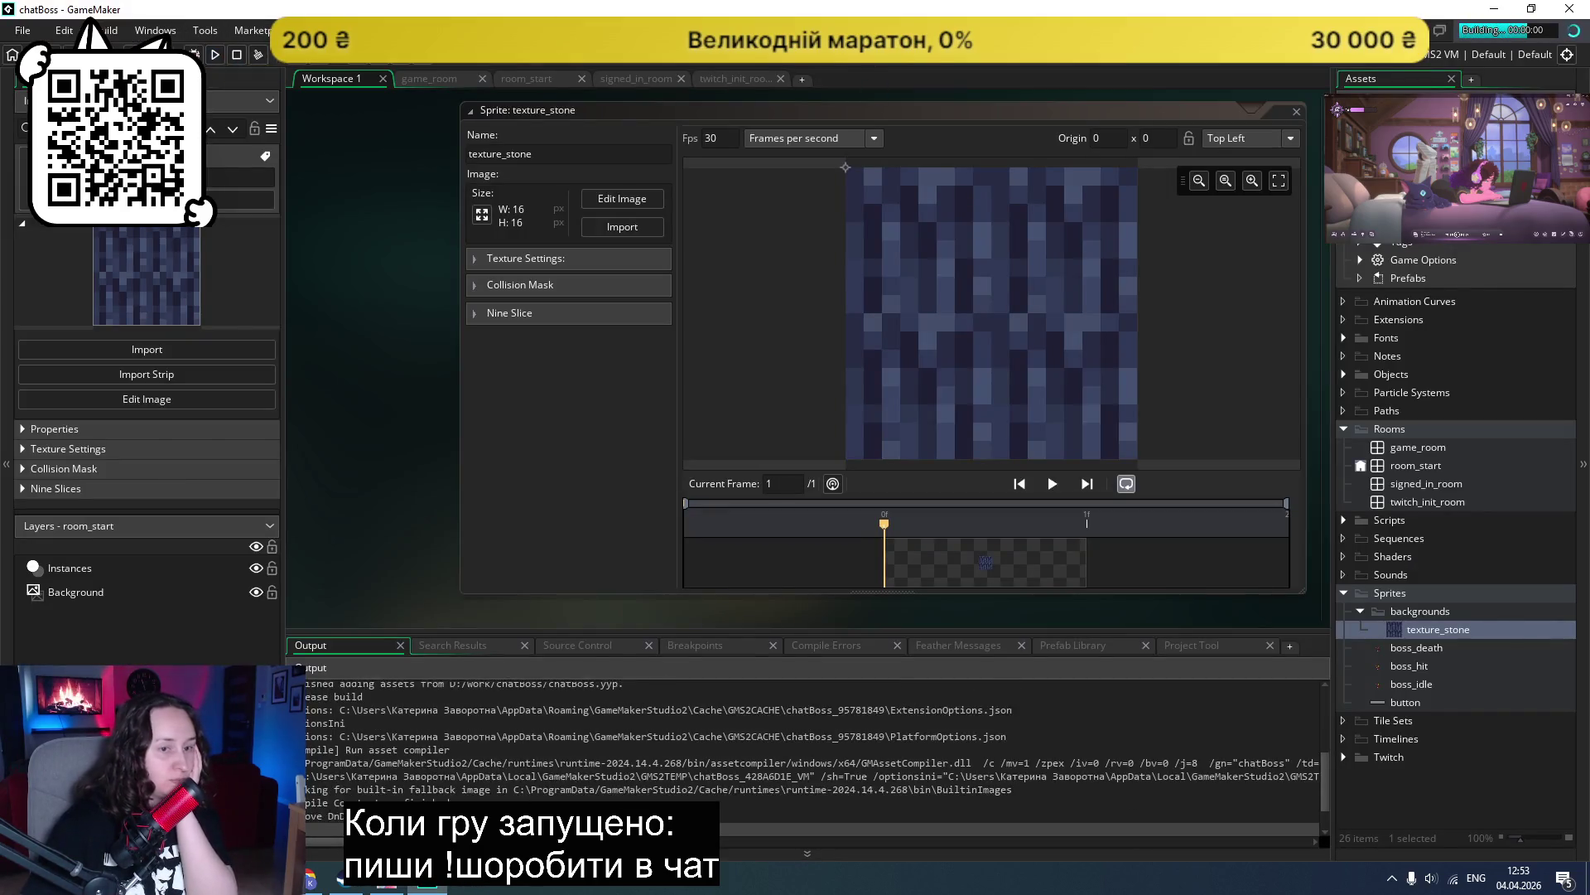
pyautogui.click(782, 416)
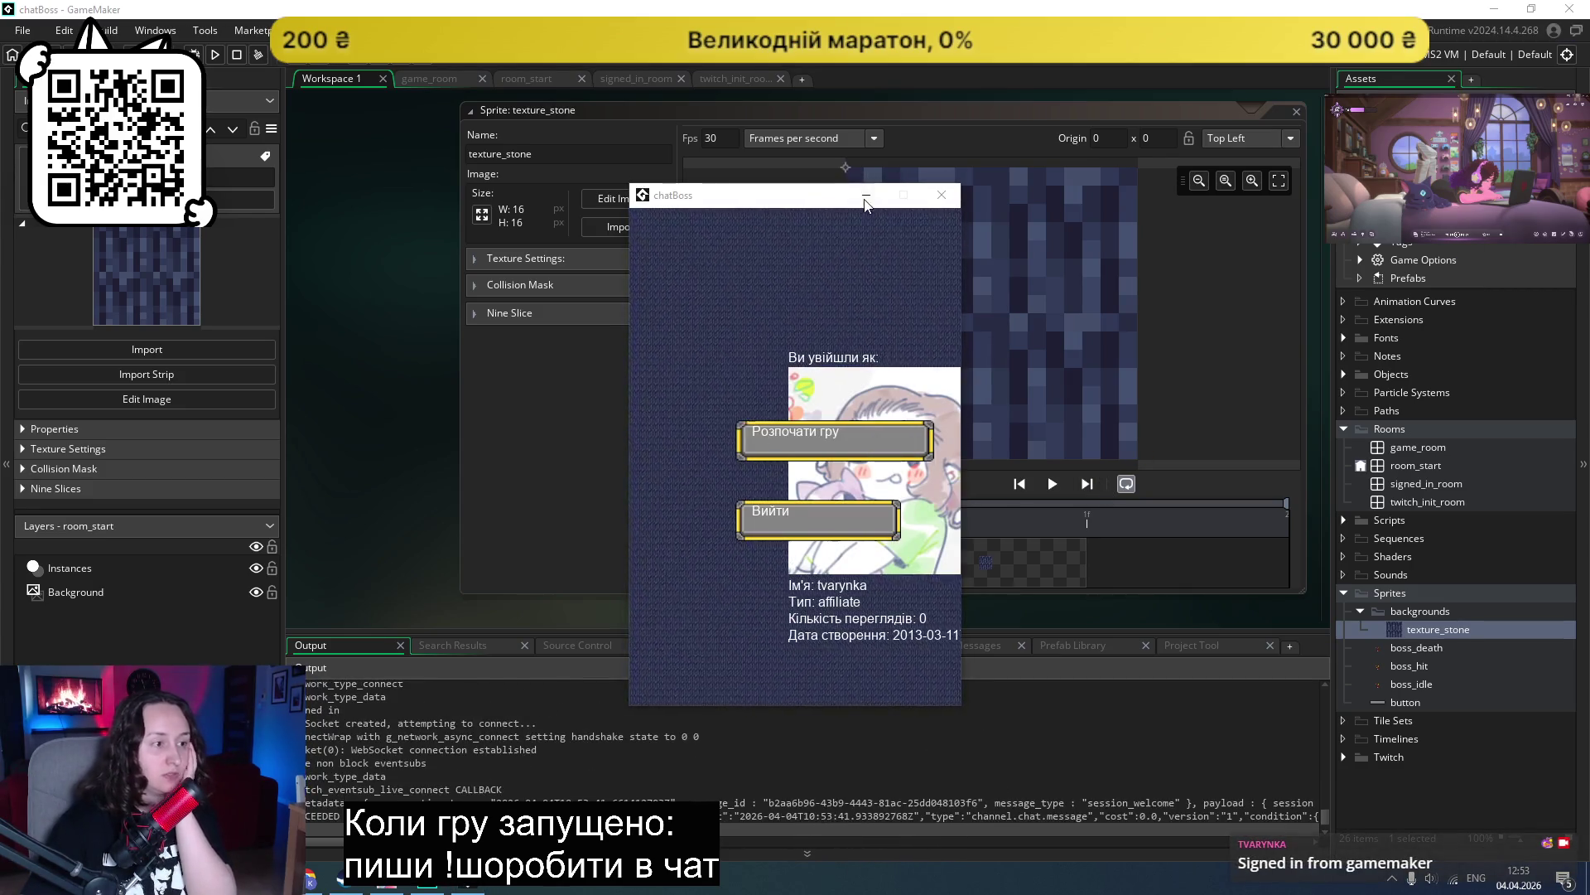
pyautogui.click(805, 444)
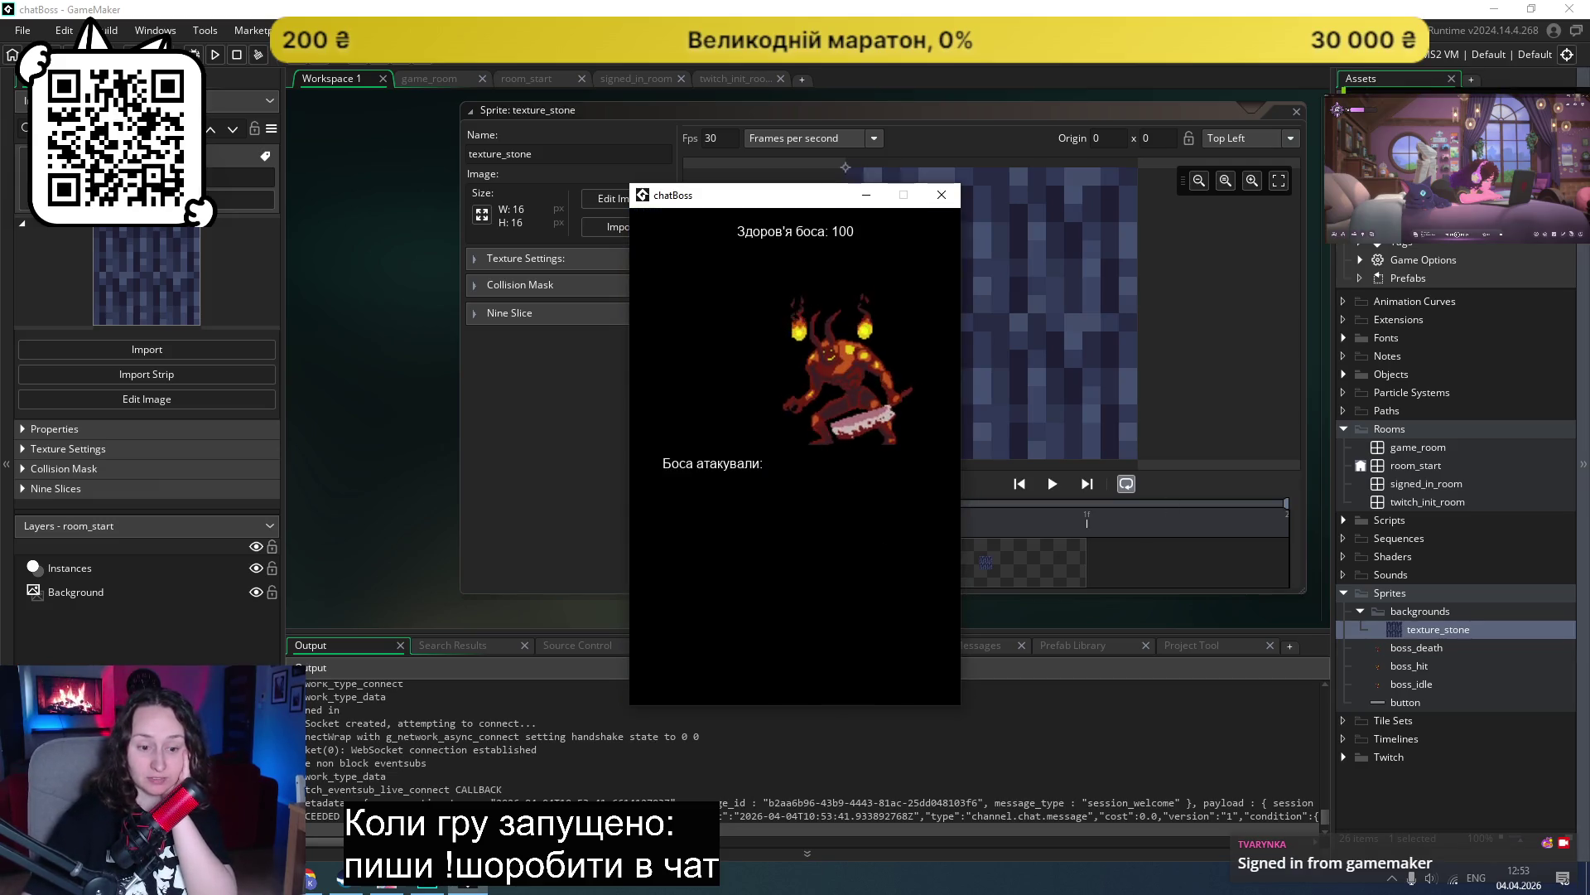
pyautogui.hotkey('alt', 'shift')
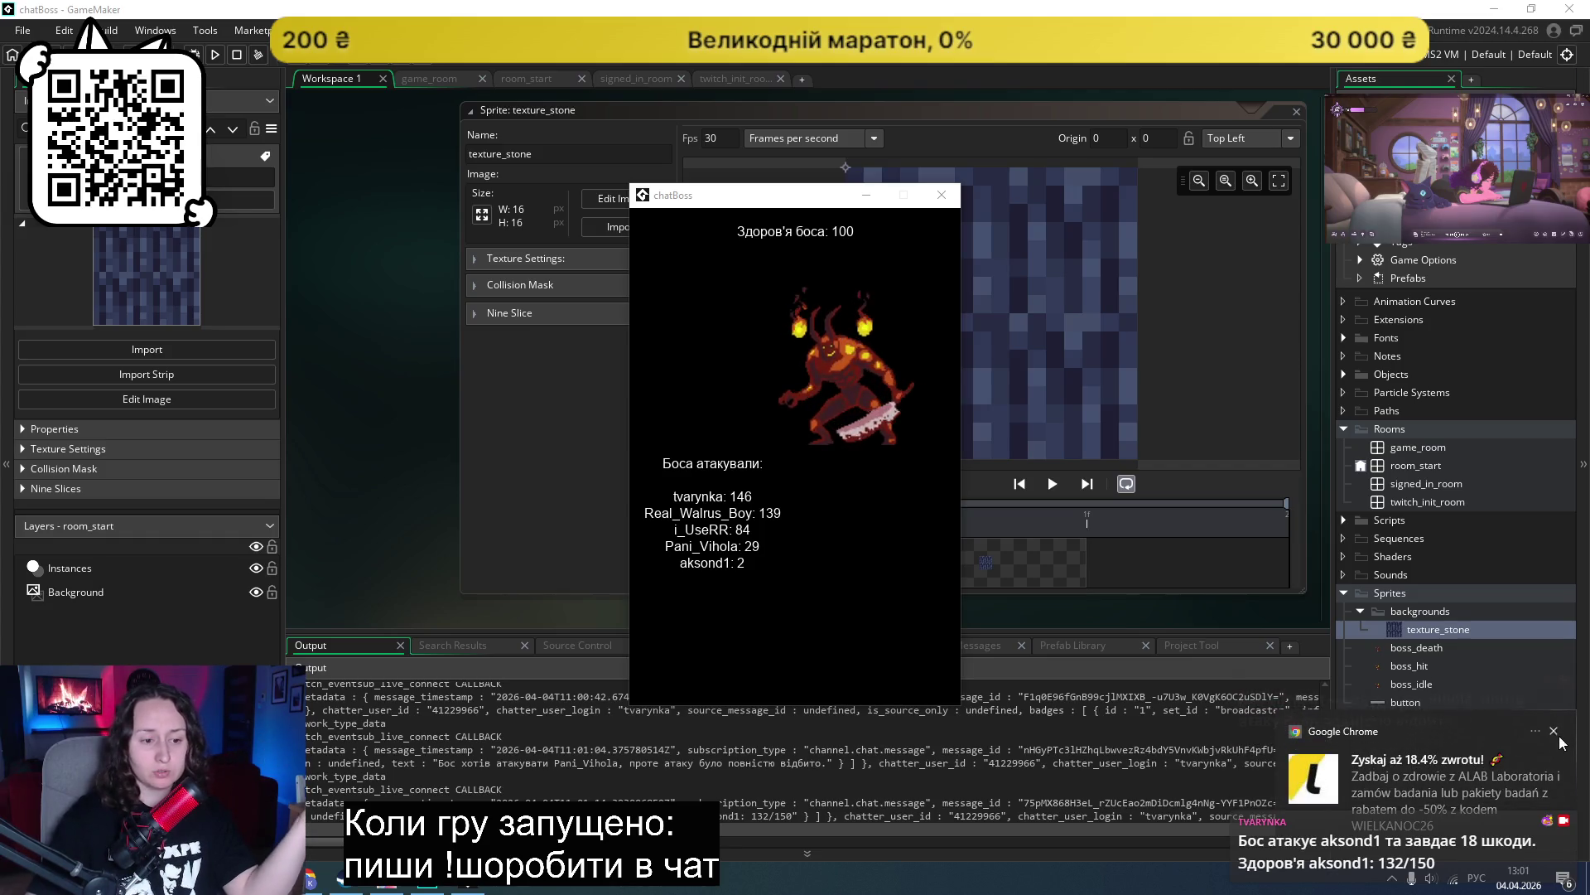
# Step: Dismiss the browser notification and drag the running game window left to reveal the texture_stone sprite
pyautogui.click(1554, 733)
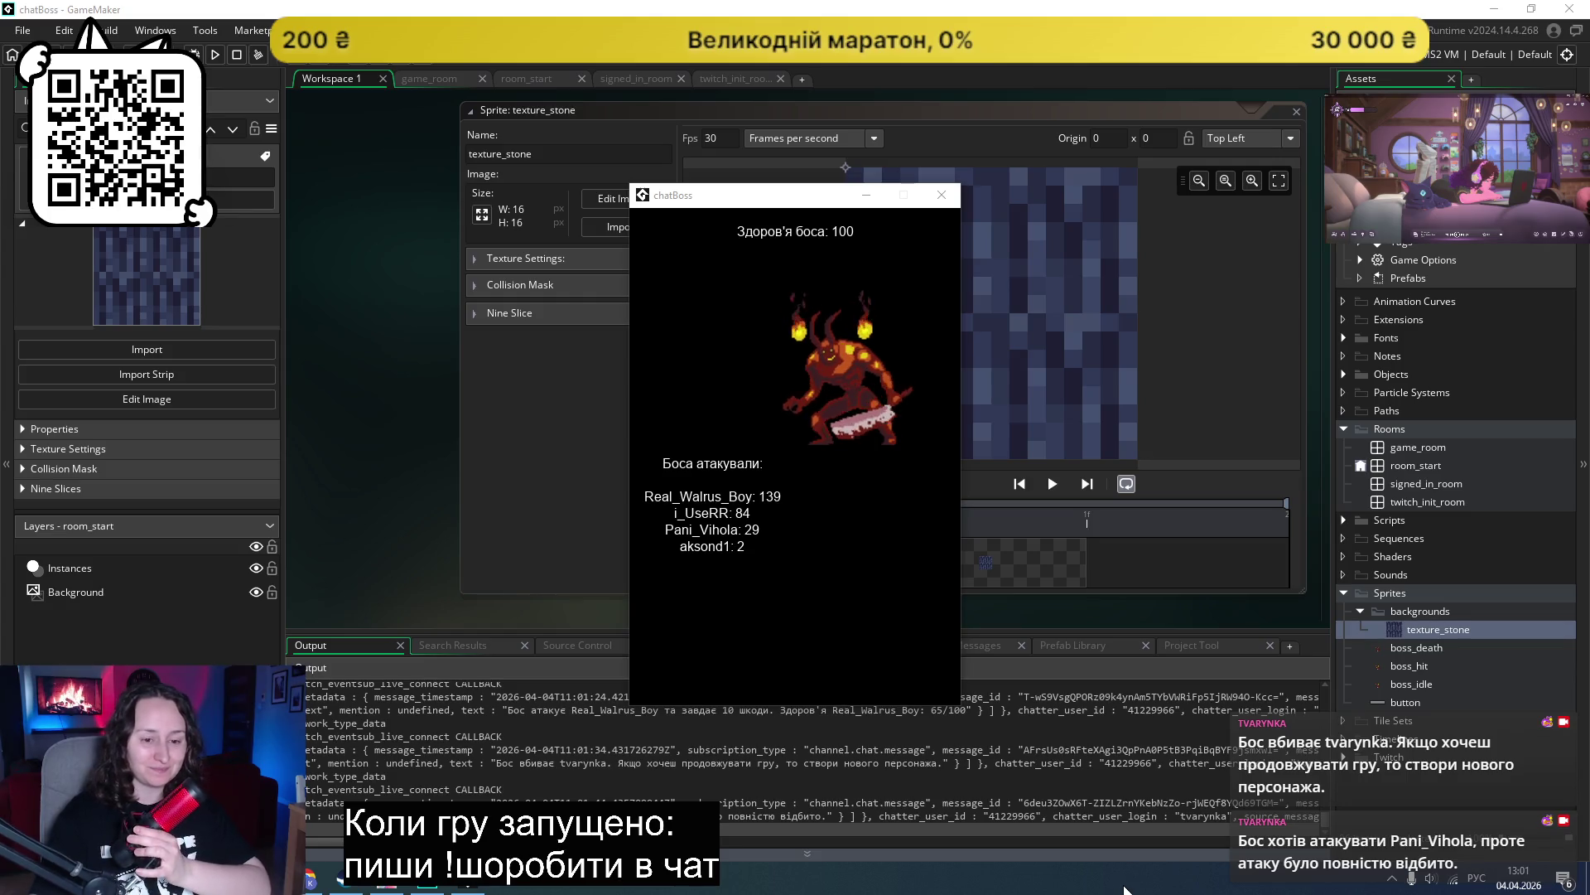
pyautogui.moveTo(762, 190)
pyautogui.mouseDown()
pyautogui.moveTo(366, 190)
pyautogui.moveTo(158, 160)
pyautogui.mouseUp()
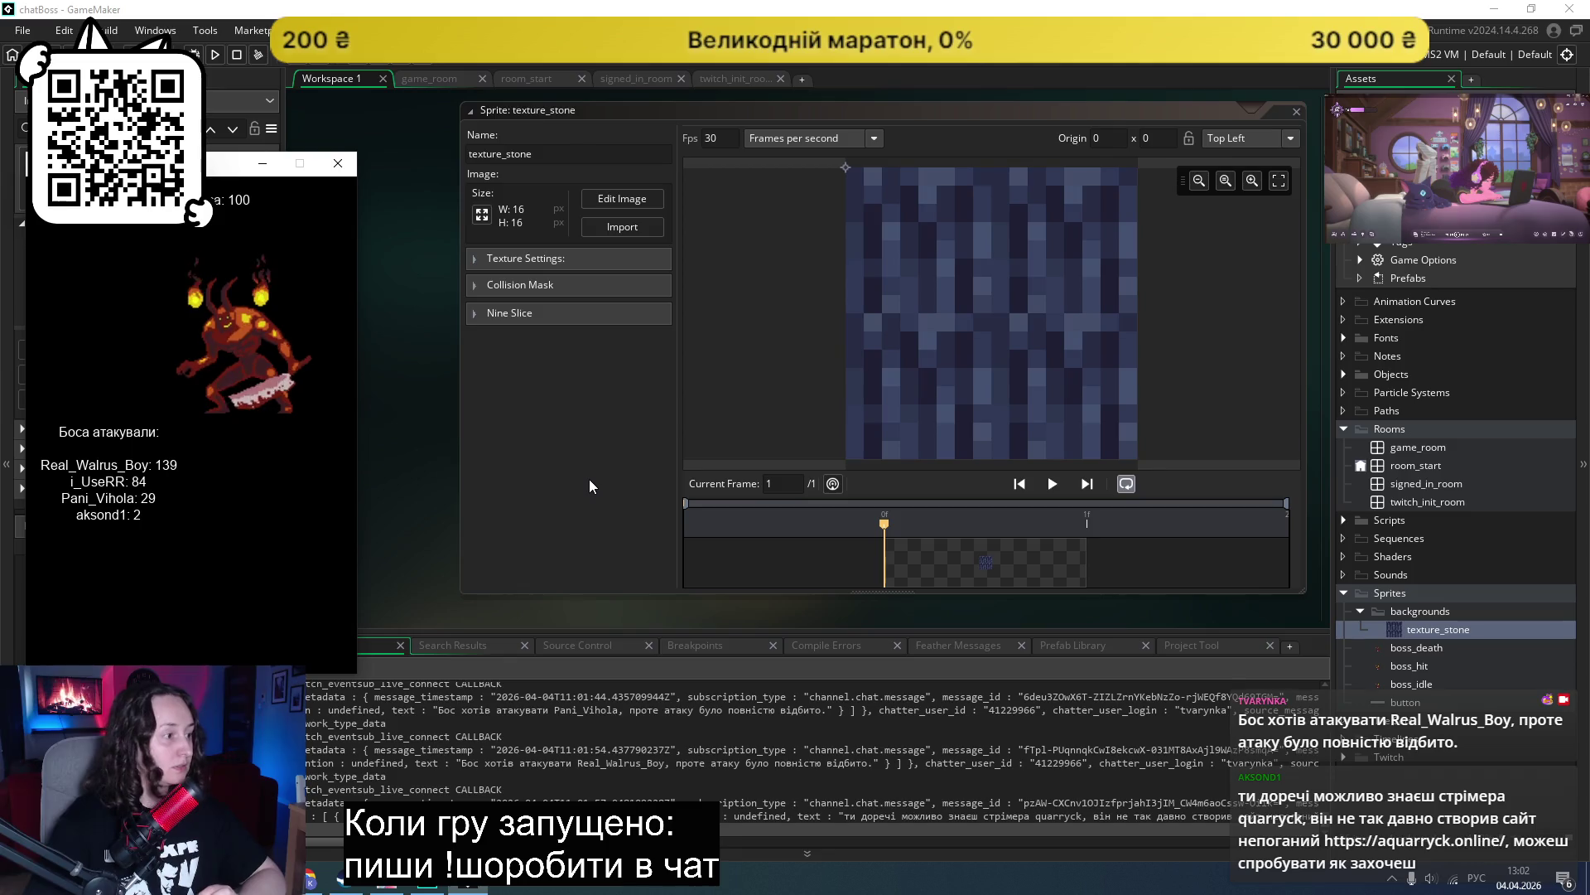
pyautogui.hotkey('alt', 'Tab')
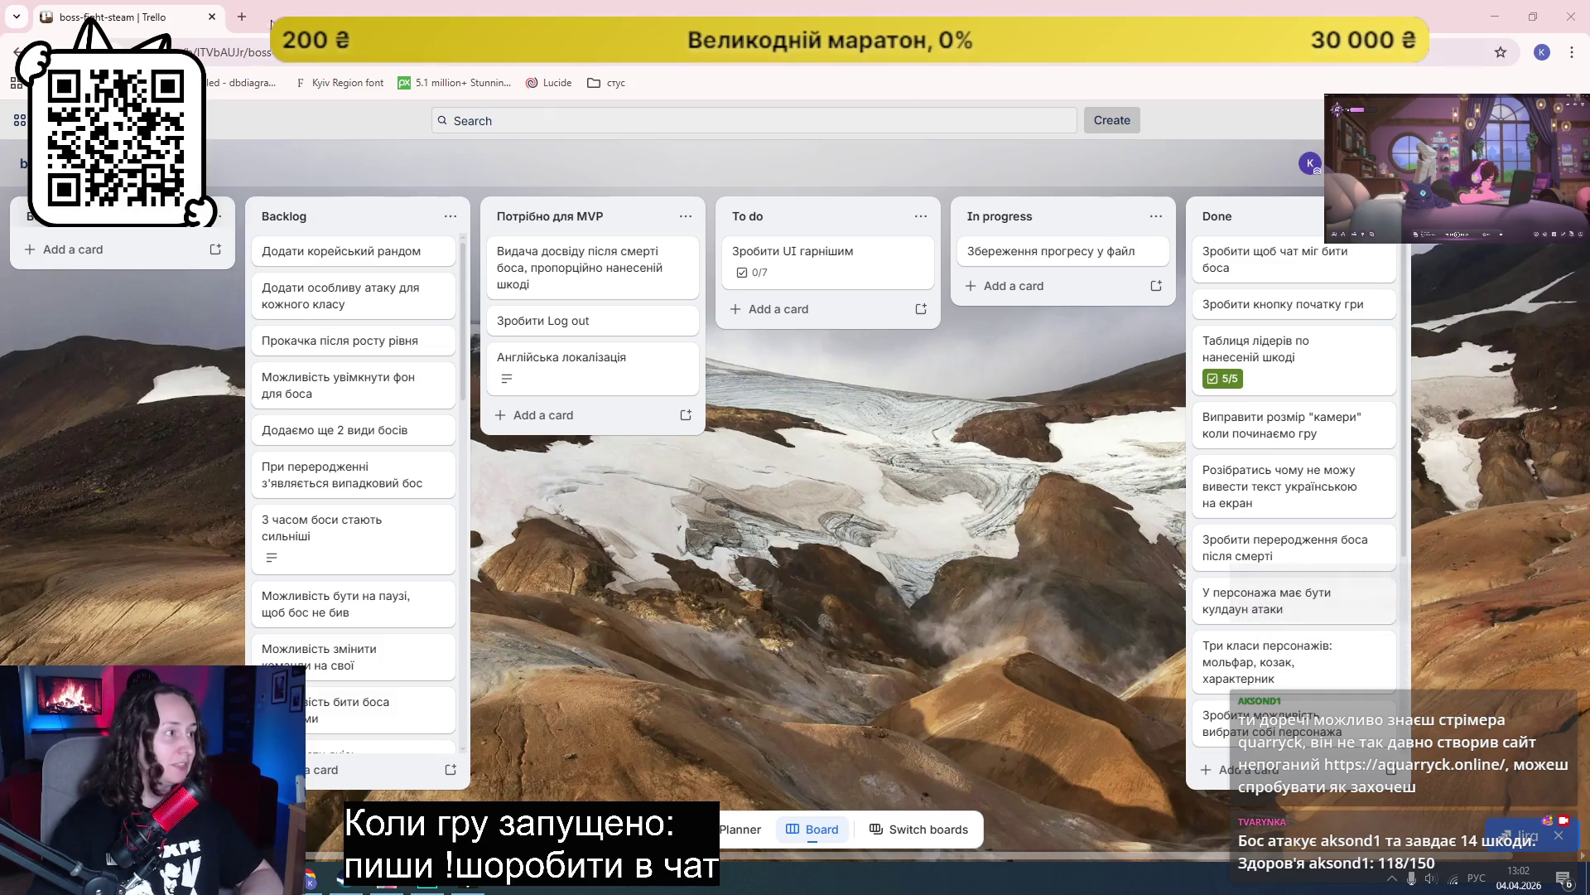
pyautogui.click(242, 17)
pyautogui.write('https://aquarryck.online/')
pyautogui.press('Return')
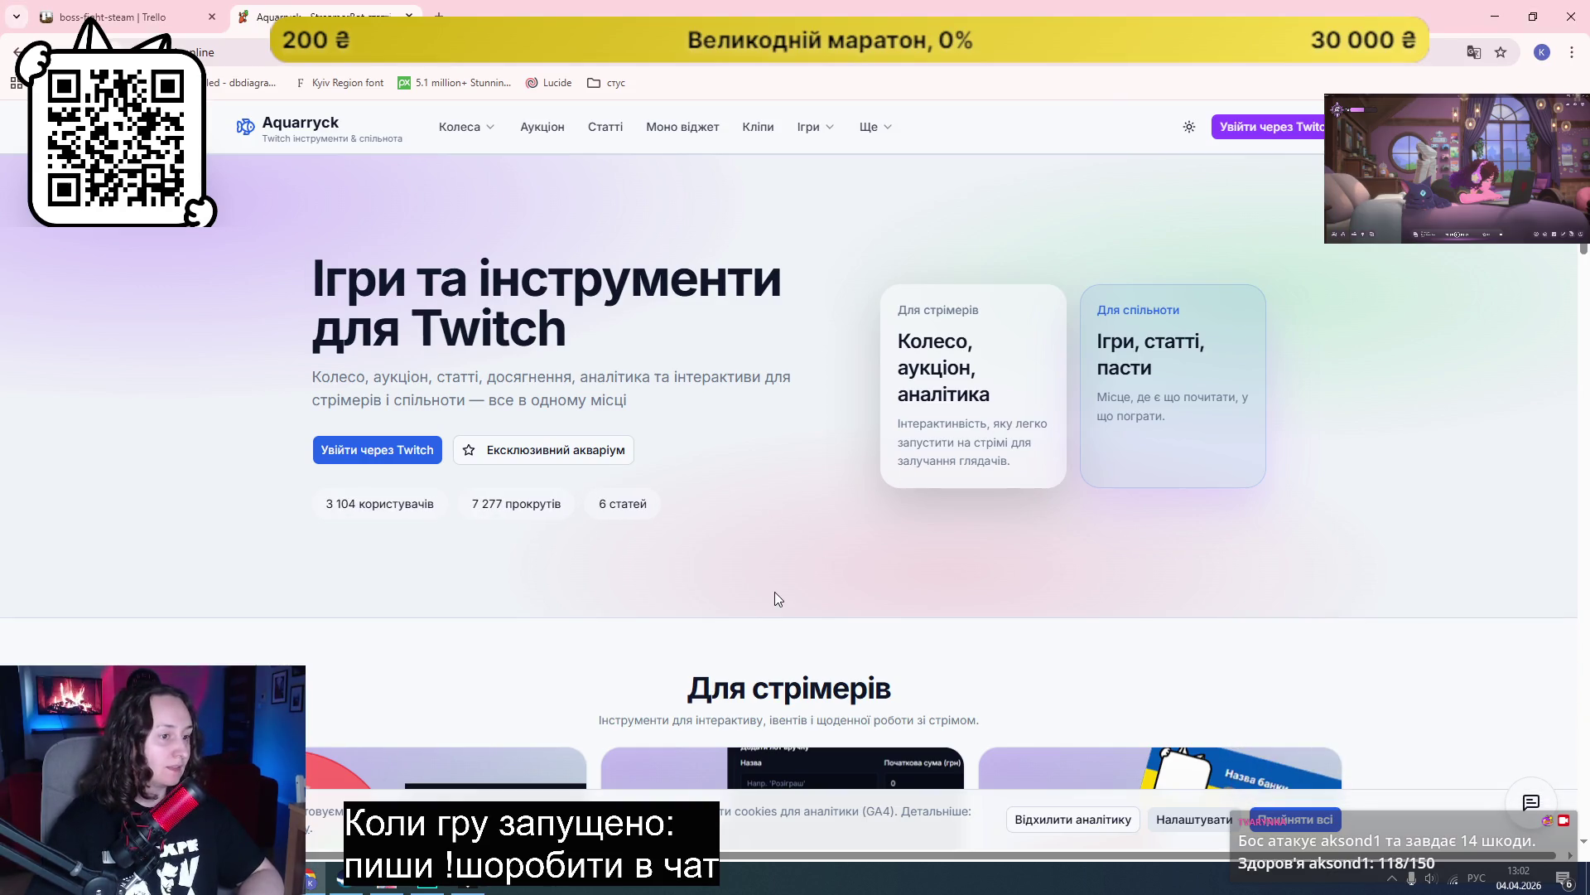
# Step: Browse the home page's streamer tools carousel and go to the custom wheels page
pyautogui.scroll(-3, 772, 586)
pyautogui.click(1334, 671)
pyautogui.scroll(-5, 1414, 508)
pyautogui.scroll(-5, 1414, 508)
pyautogui.scroll(5, 1414, 508)
pyautogui.scroll(10, 1414, 508)
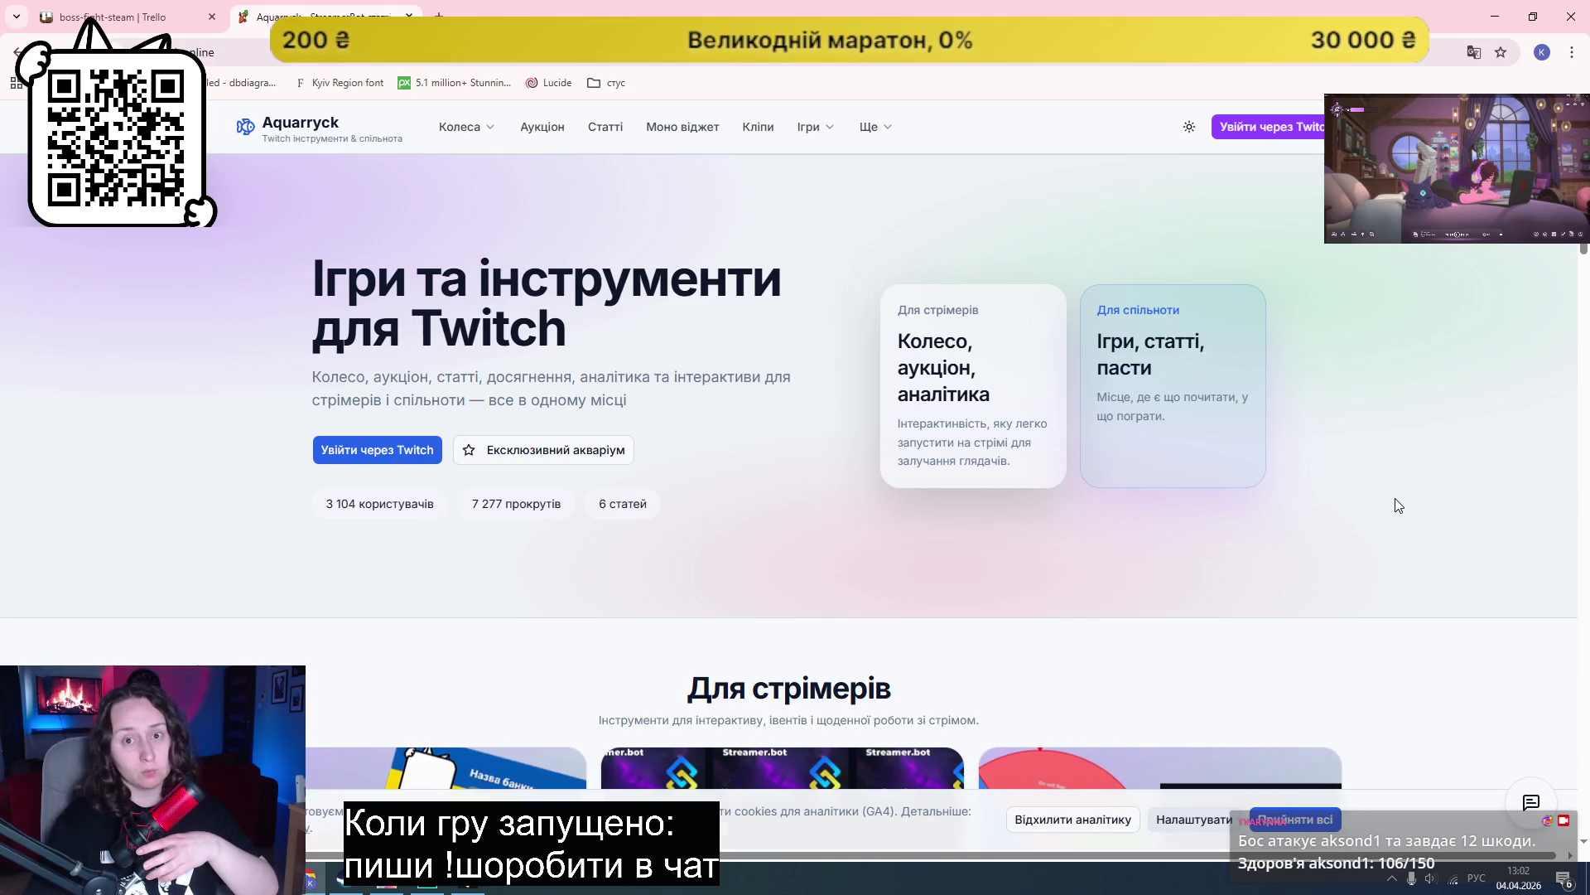
pyautogui.click(478, 135)
# Step: Look through the wheel pages: custom wheels, Steam wheel, and the retro wheel's Capture game details
pyautogui.click(469, 161)
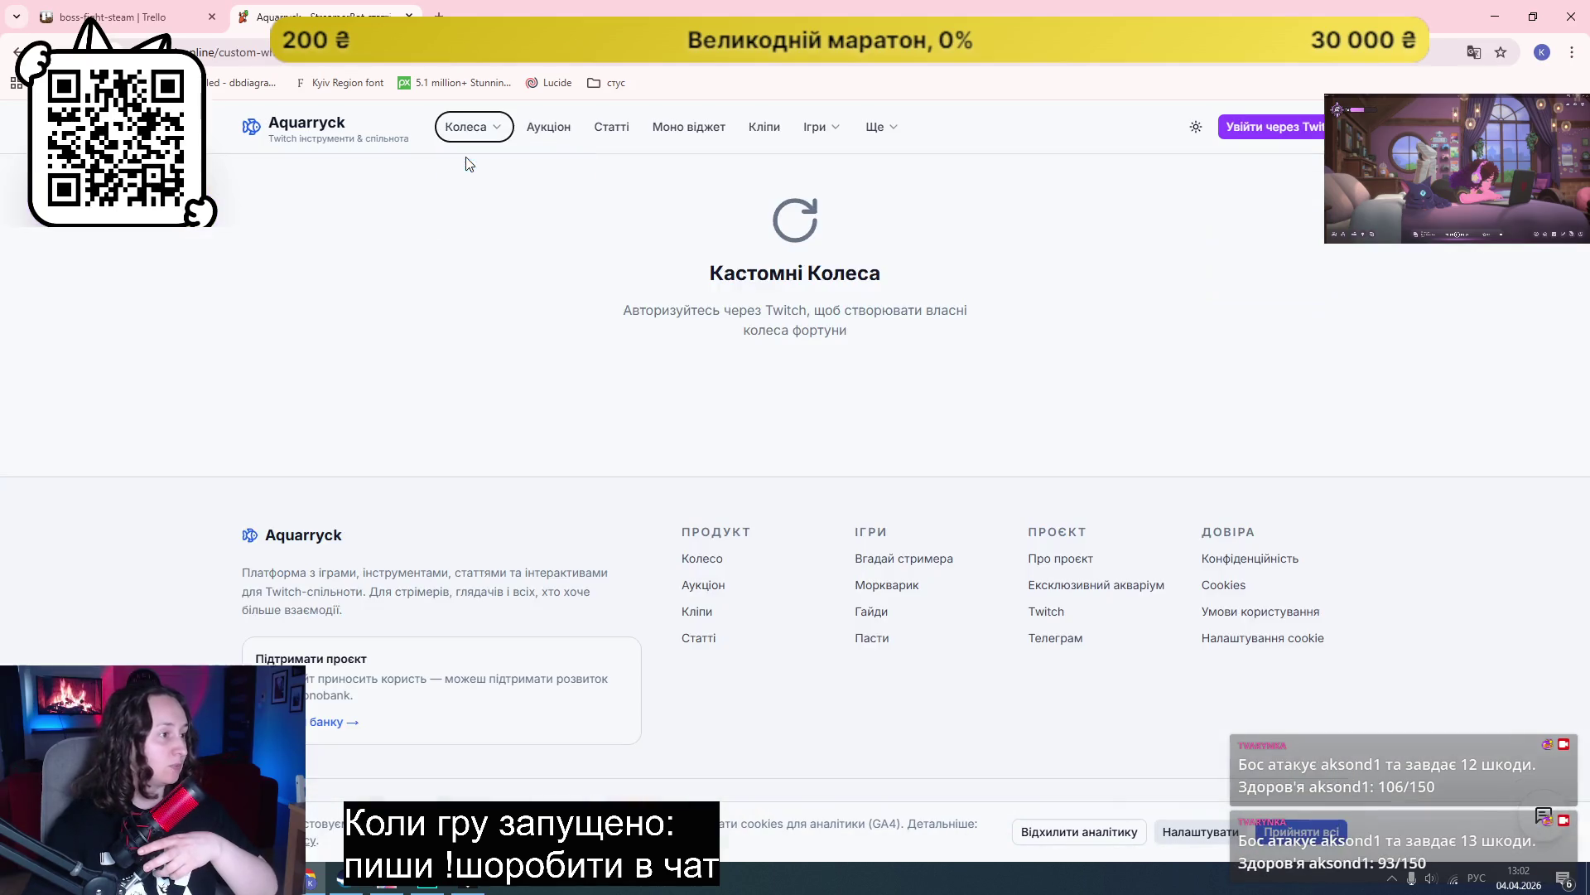
pyautogui.click(471, 127)
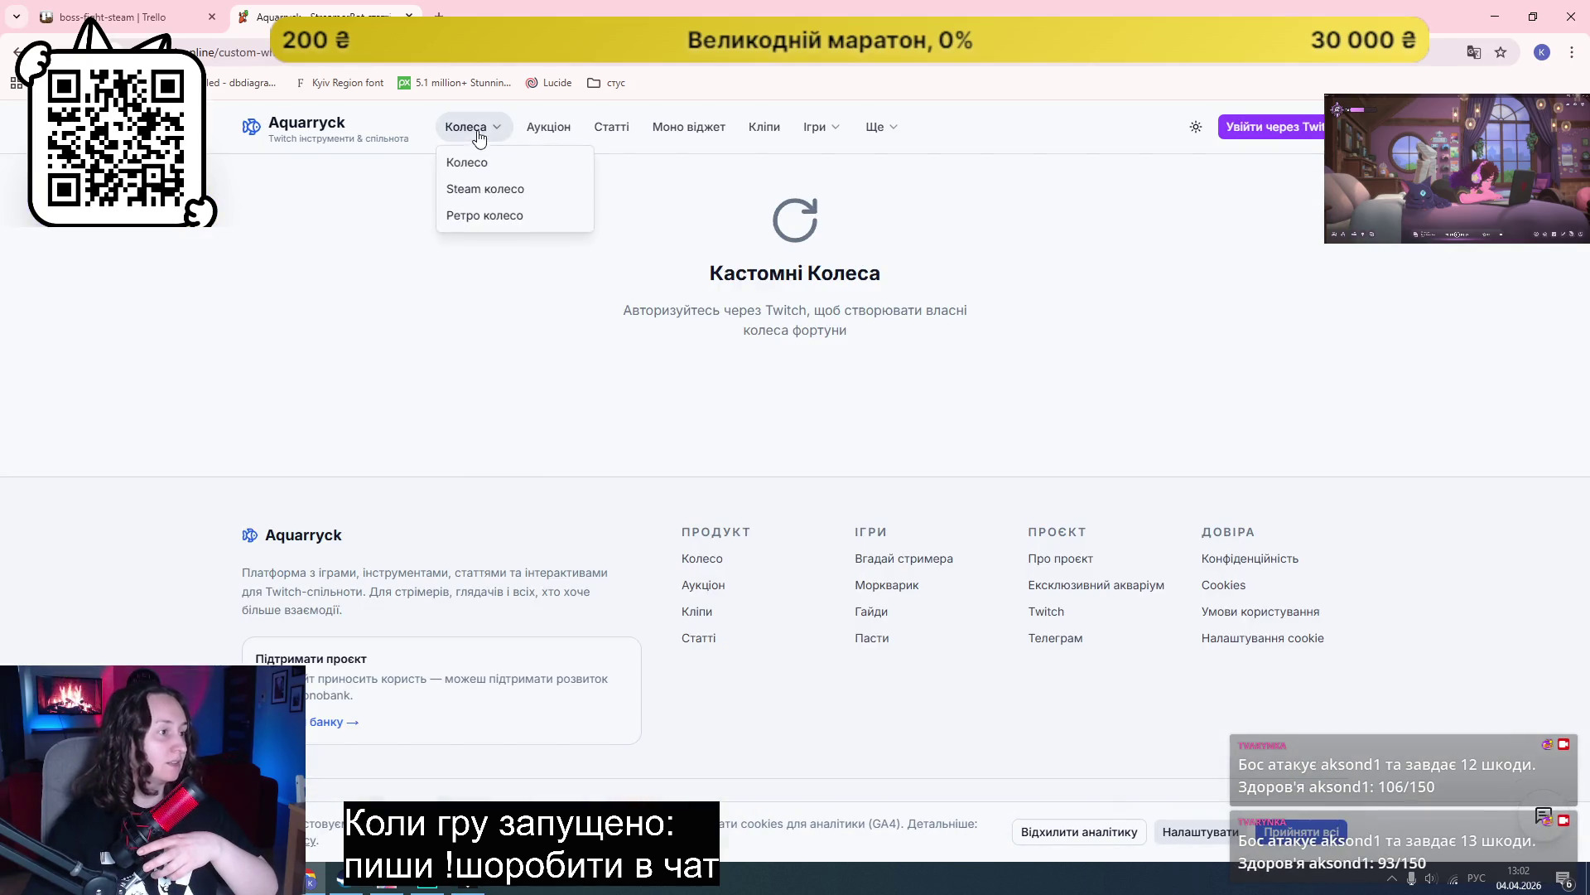
pyautogui.click(490, 189)
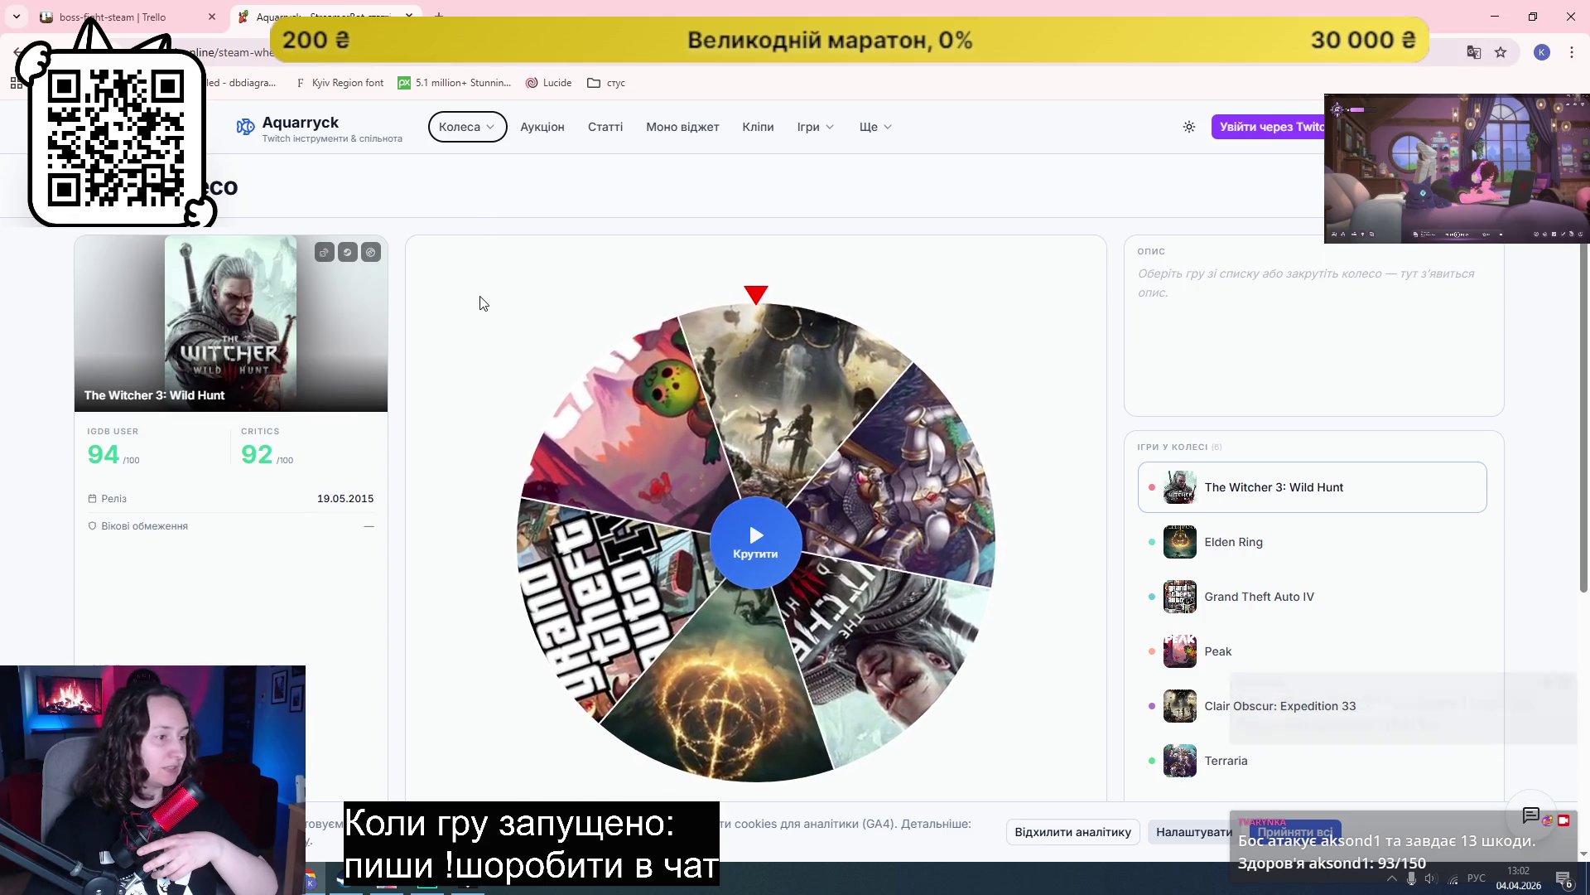
pyautogui.scroll(-4, 518, 391)
pyautogui.scroll(4, 518, 391)
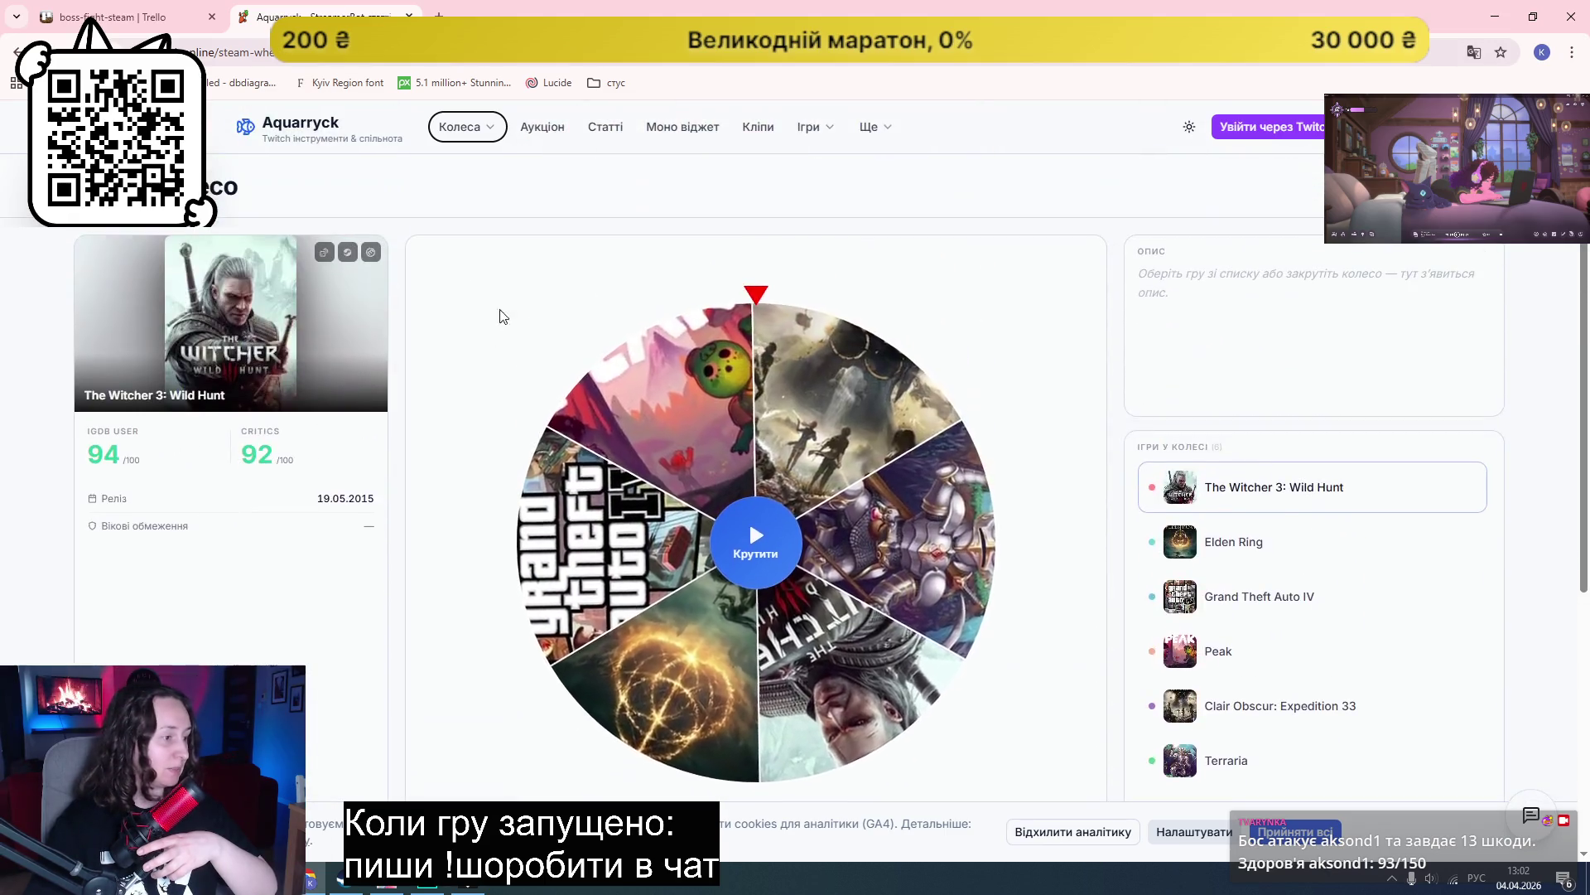
pyautogui.click(464, 127)
pyautogui.click(480, 216)
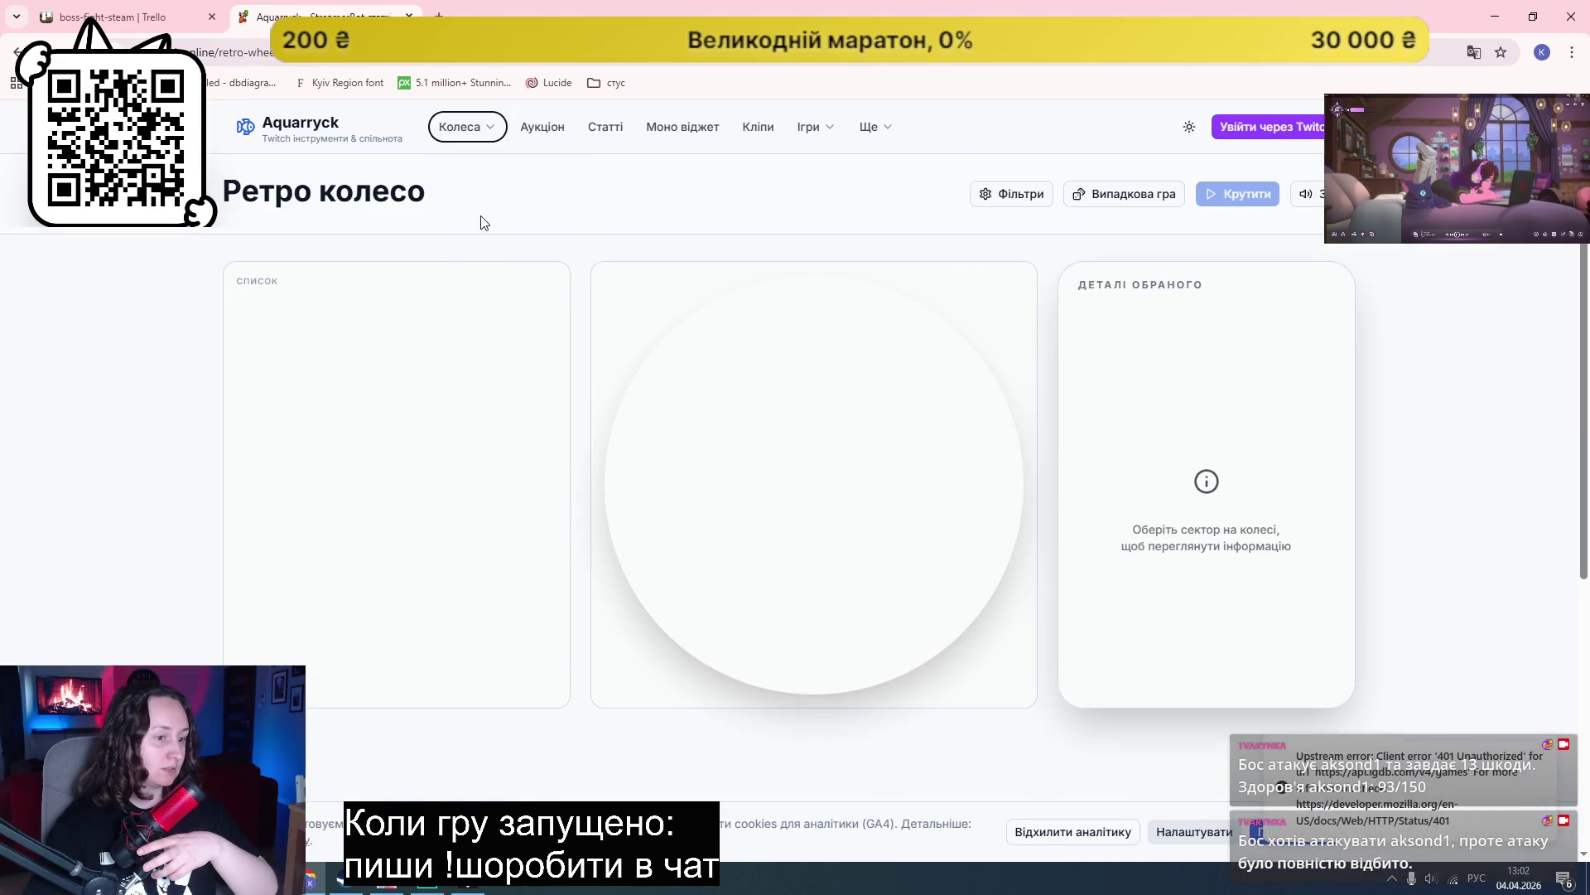
pyautogui.click(308, 342)
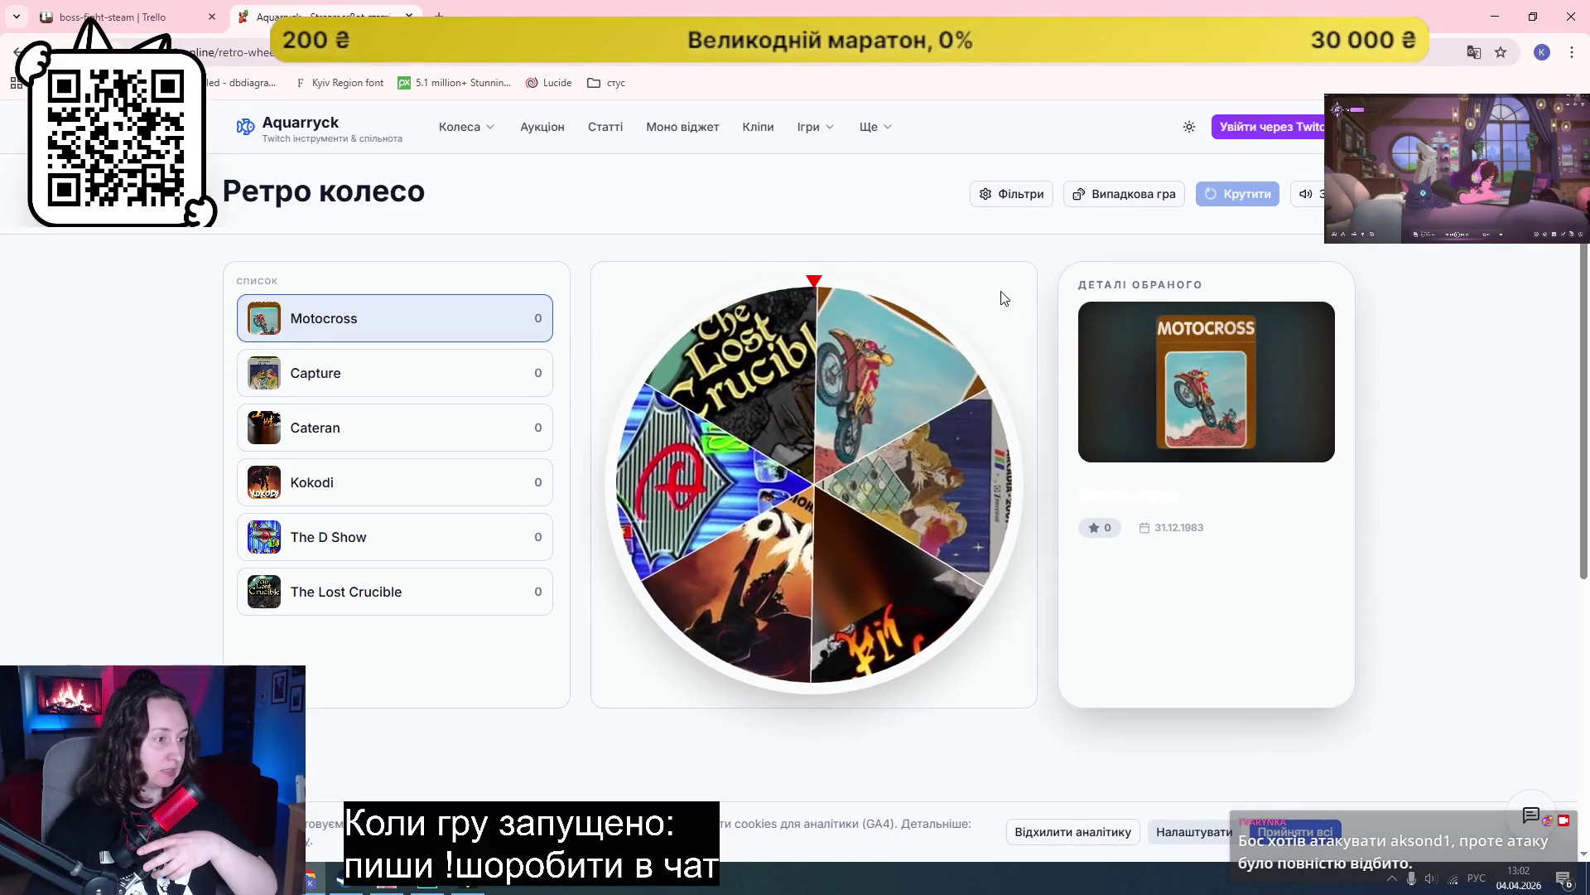
pyautogui.click(373, 379)
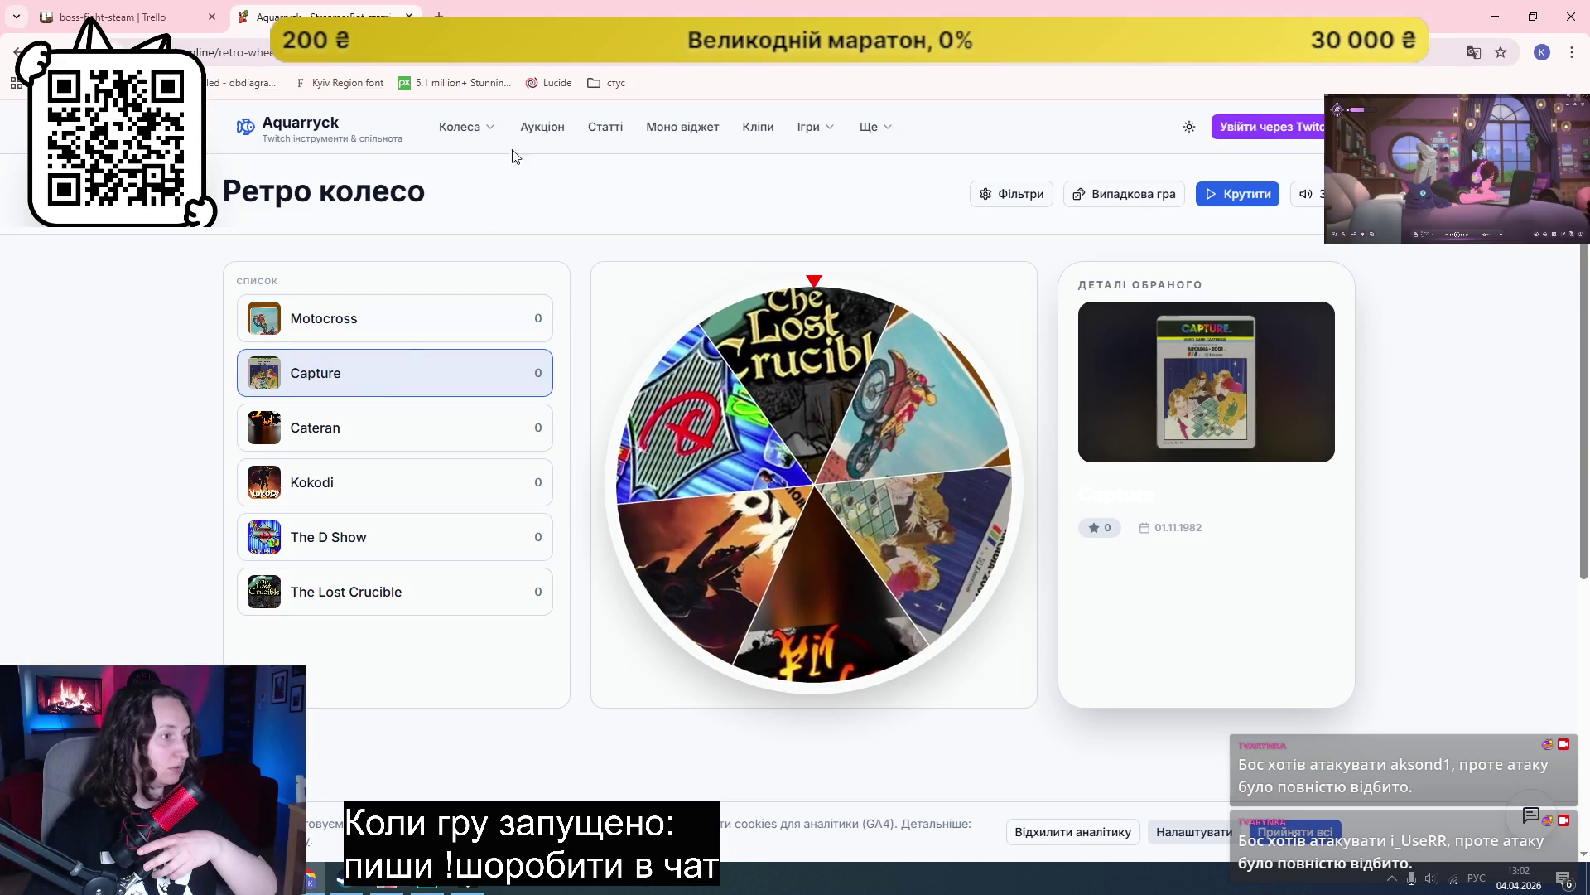
# Step: Visit the Аукціон, Статті, Моно віджет and Кліпи pages
pyautogui.click(557, 134)
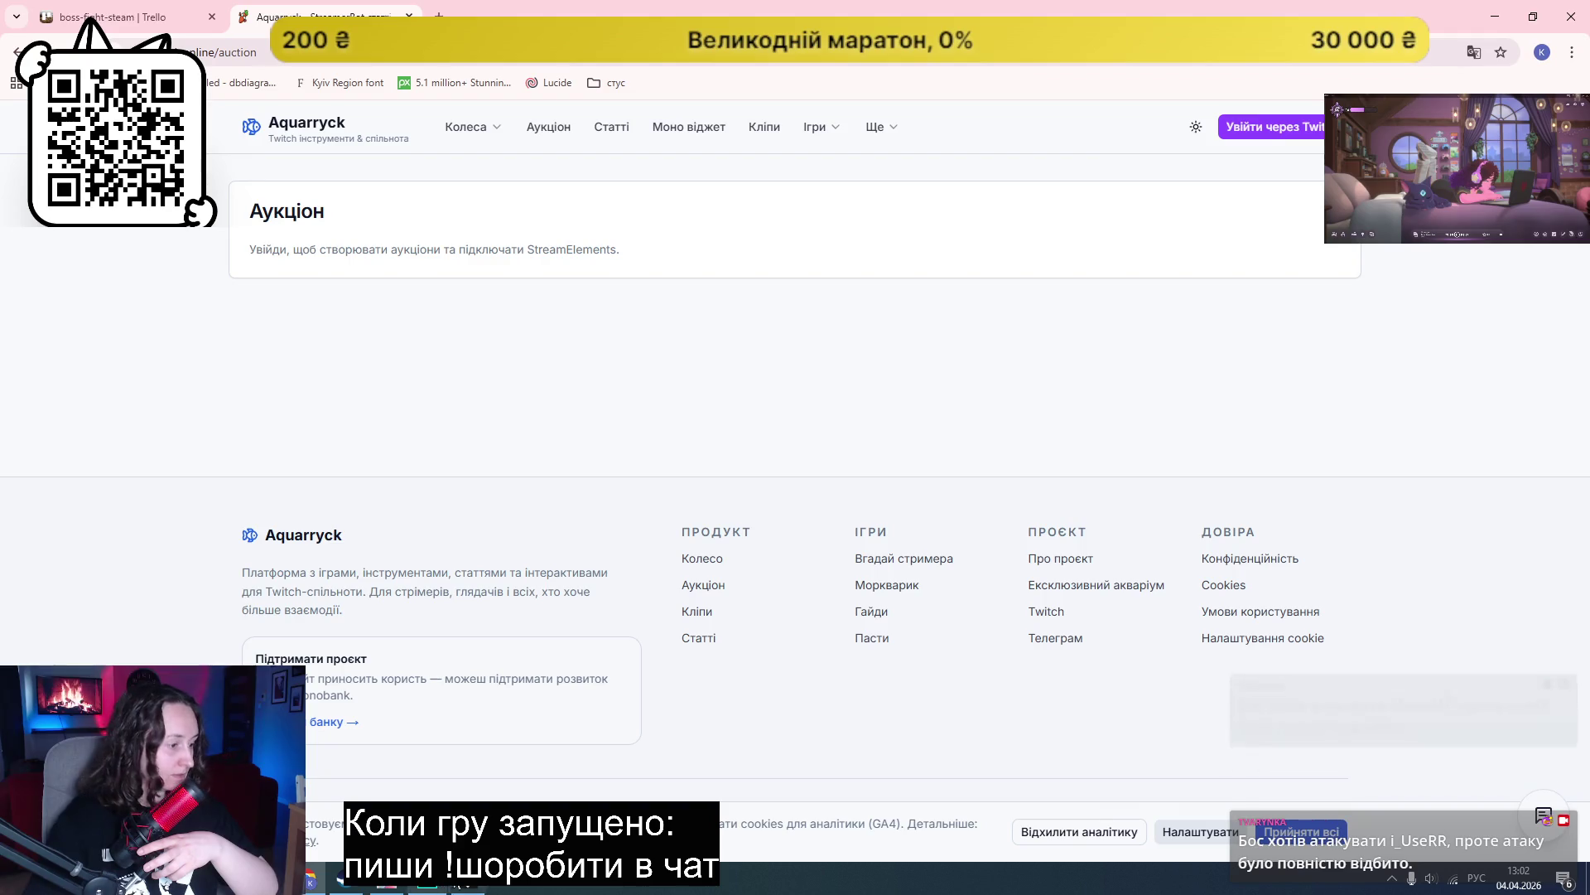
pyautogui.click(607, 135)
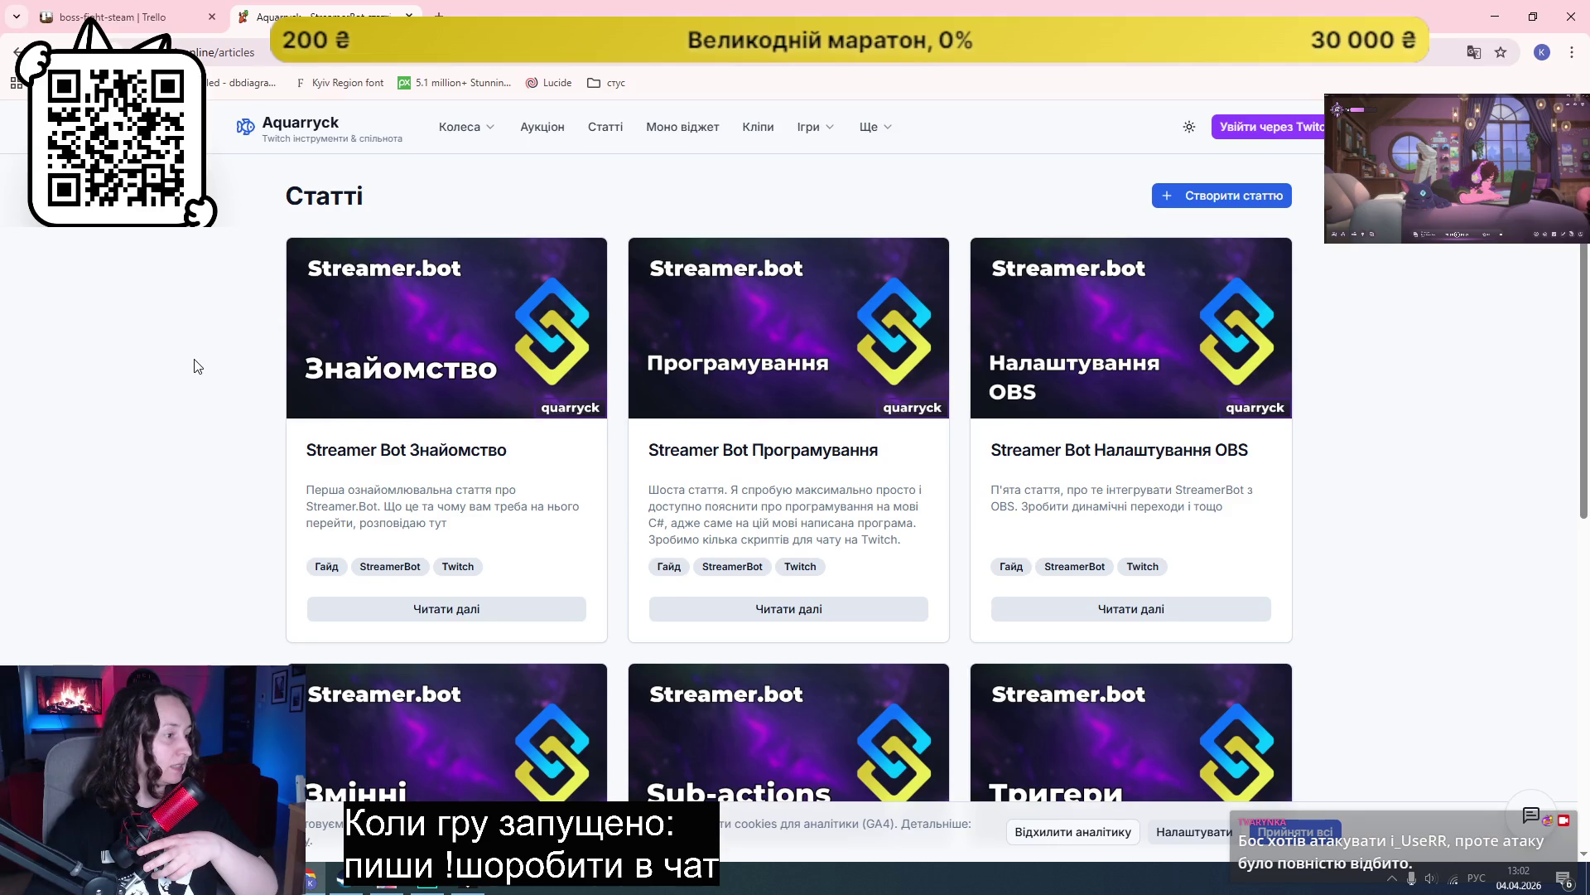
pyautogui.scroll(-5, 700, 154)
pyautogui.scroll(5, 691, 124)
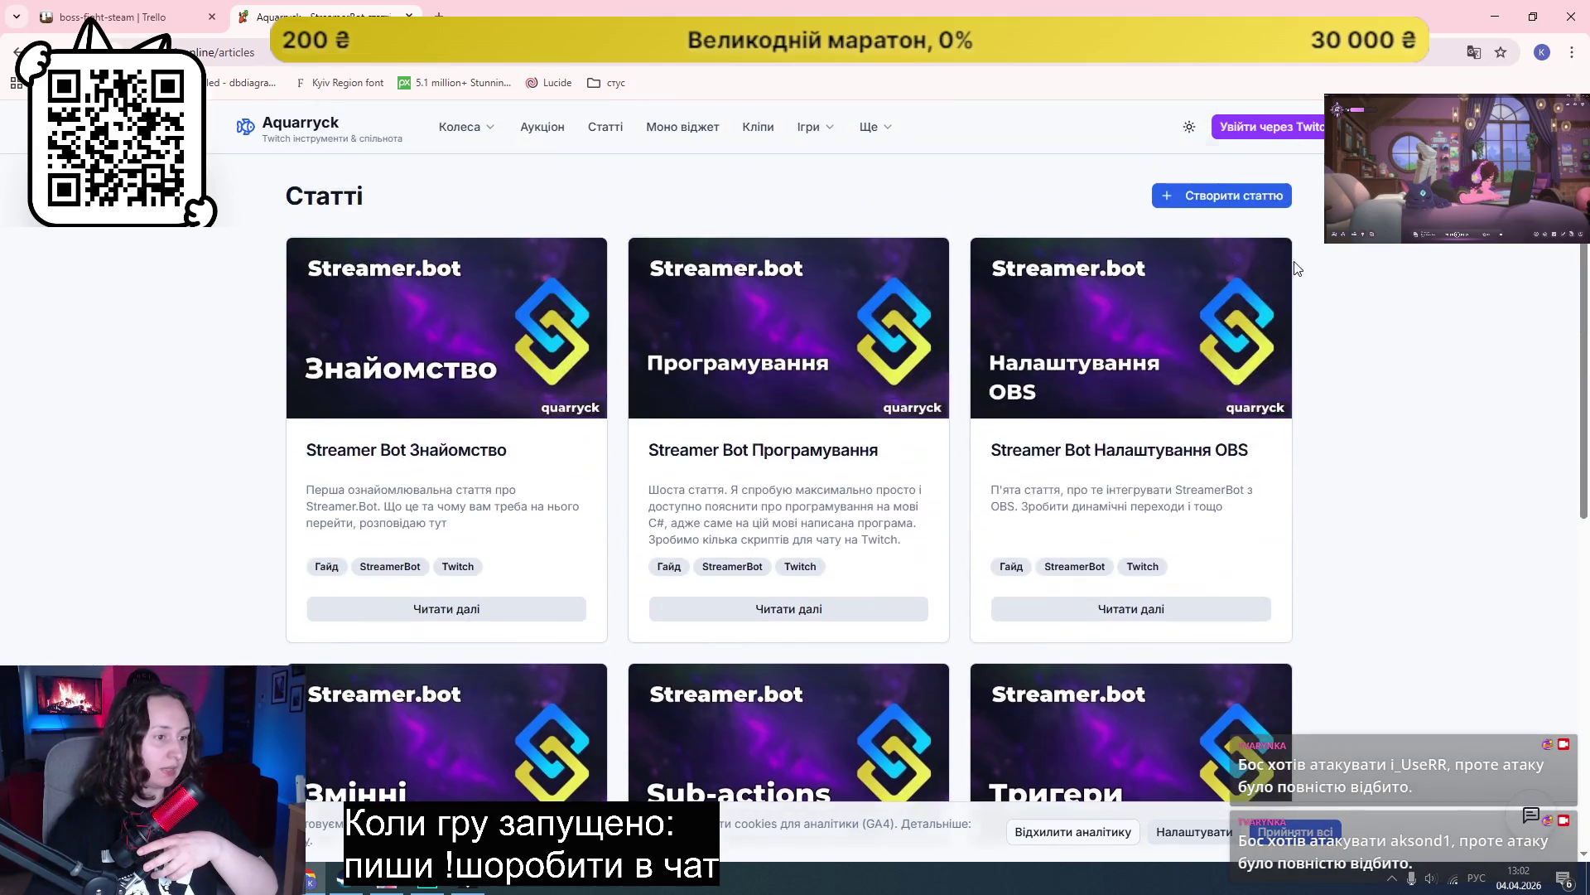
pyautogui.click(689, 134)
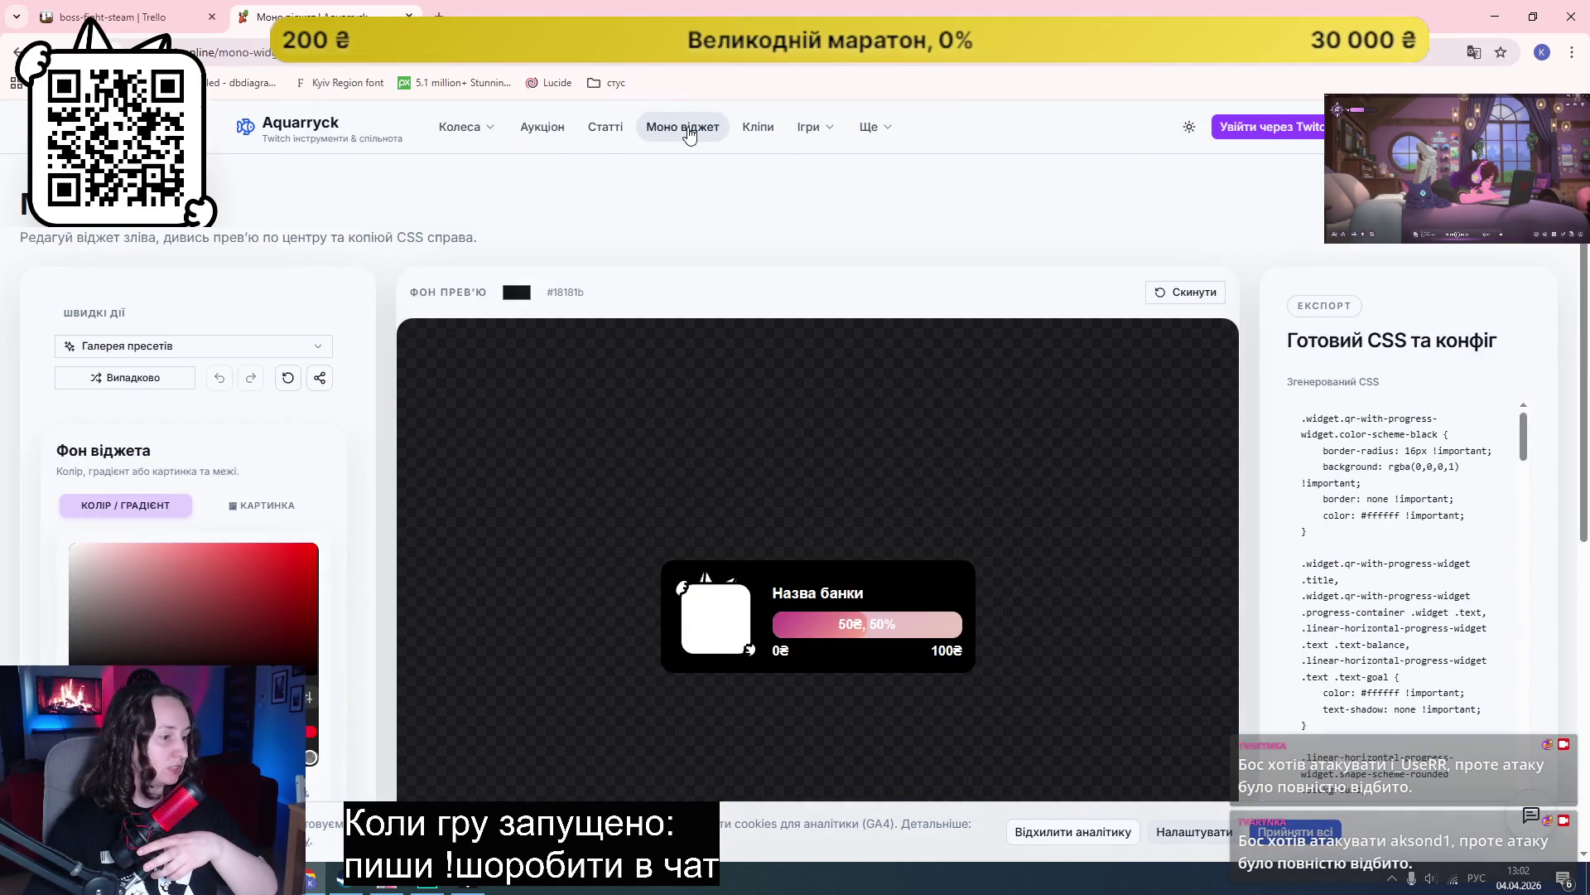
pyautogui.scroll(-5, 540, 427)
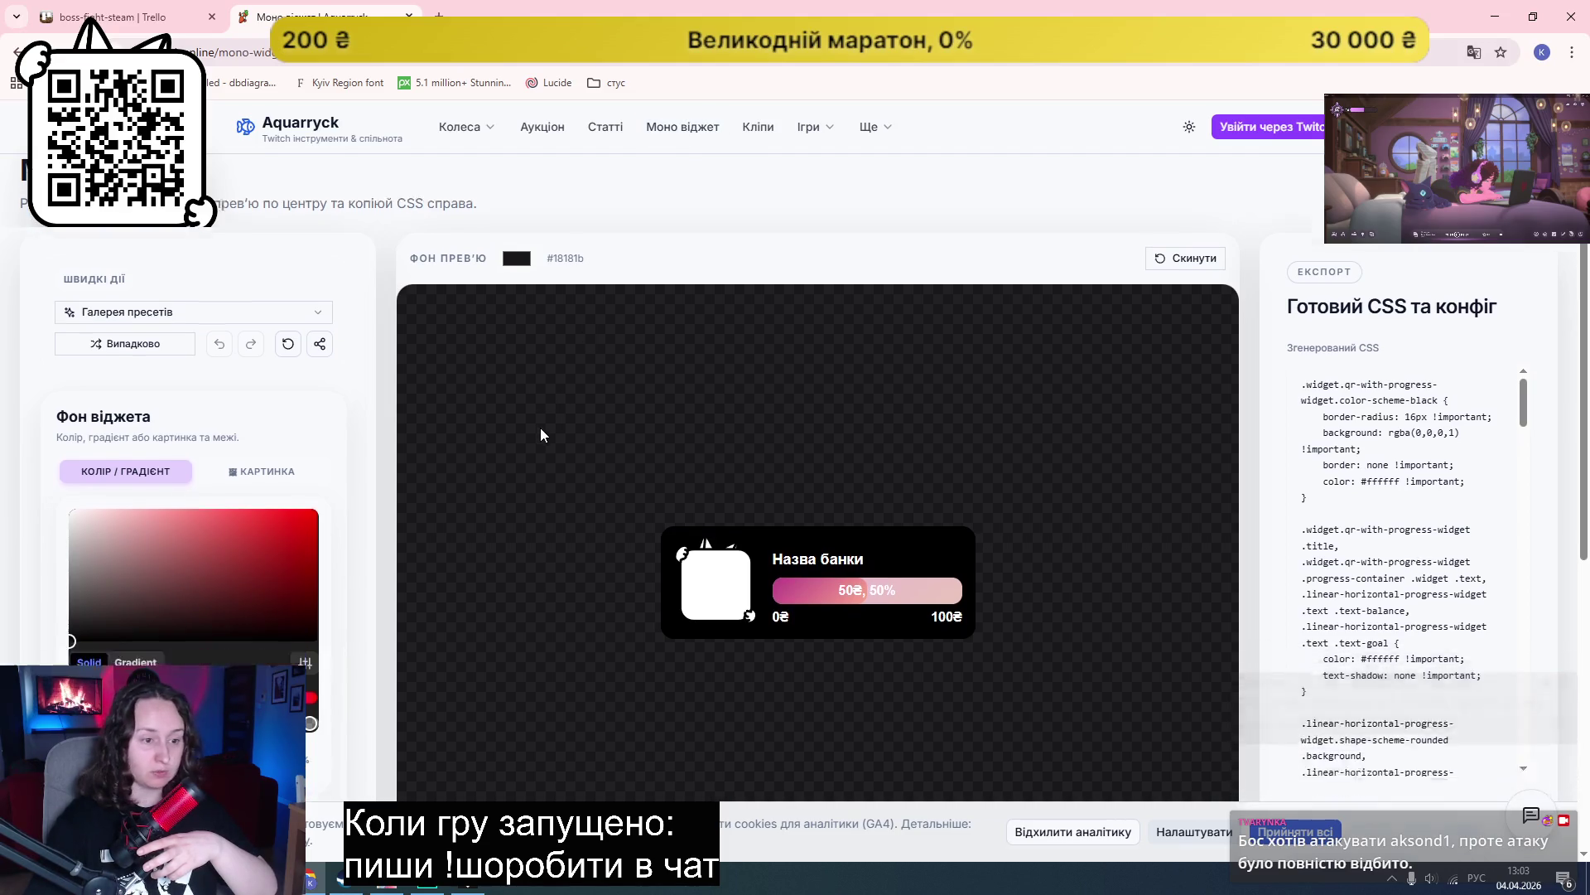
pyautogui.scroll(5, 449, 576)
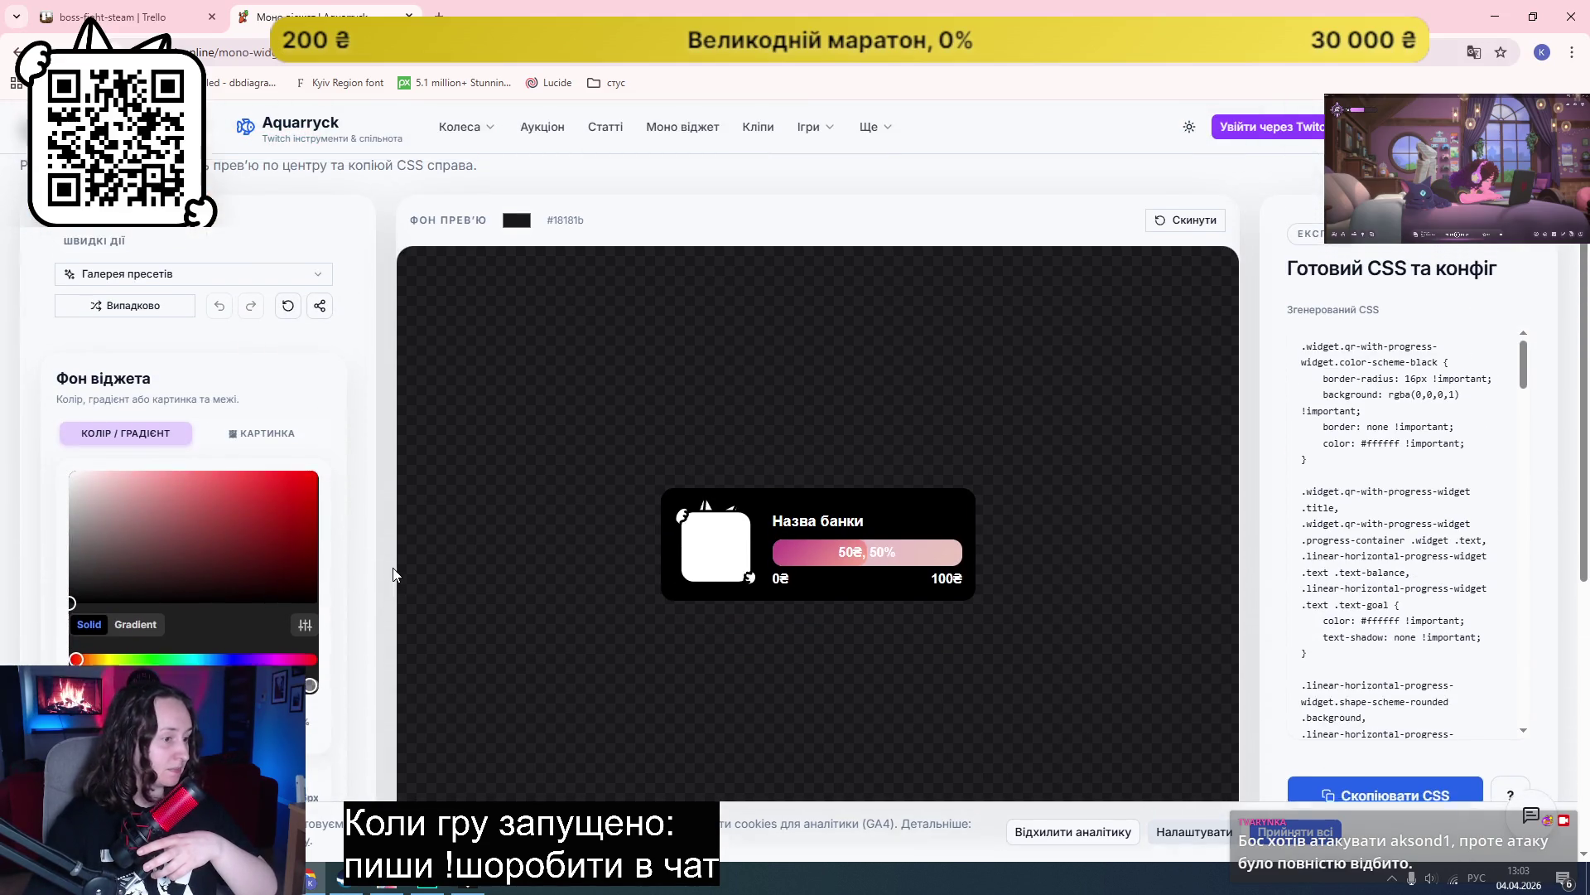
pyautogui.click(760, 131)
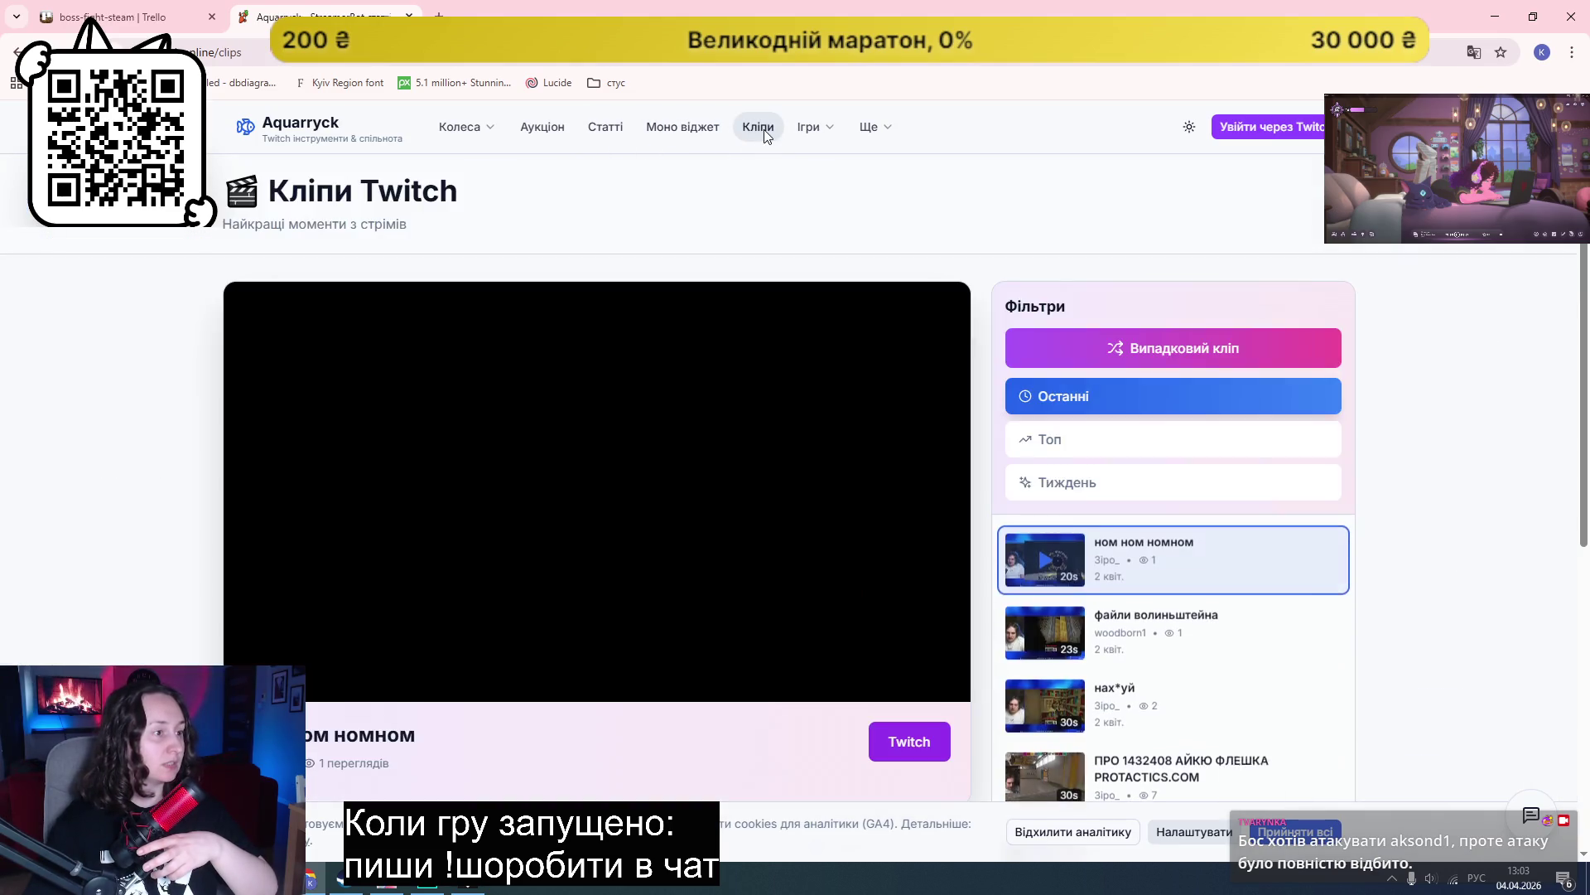
# Step: Open the Вгадай стримера and Морквина game pages, check the Ще list, then close the Aquarryck tab
pyautogui.click(810, 126)
pyautogui.click(825, 171)
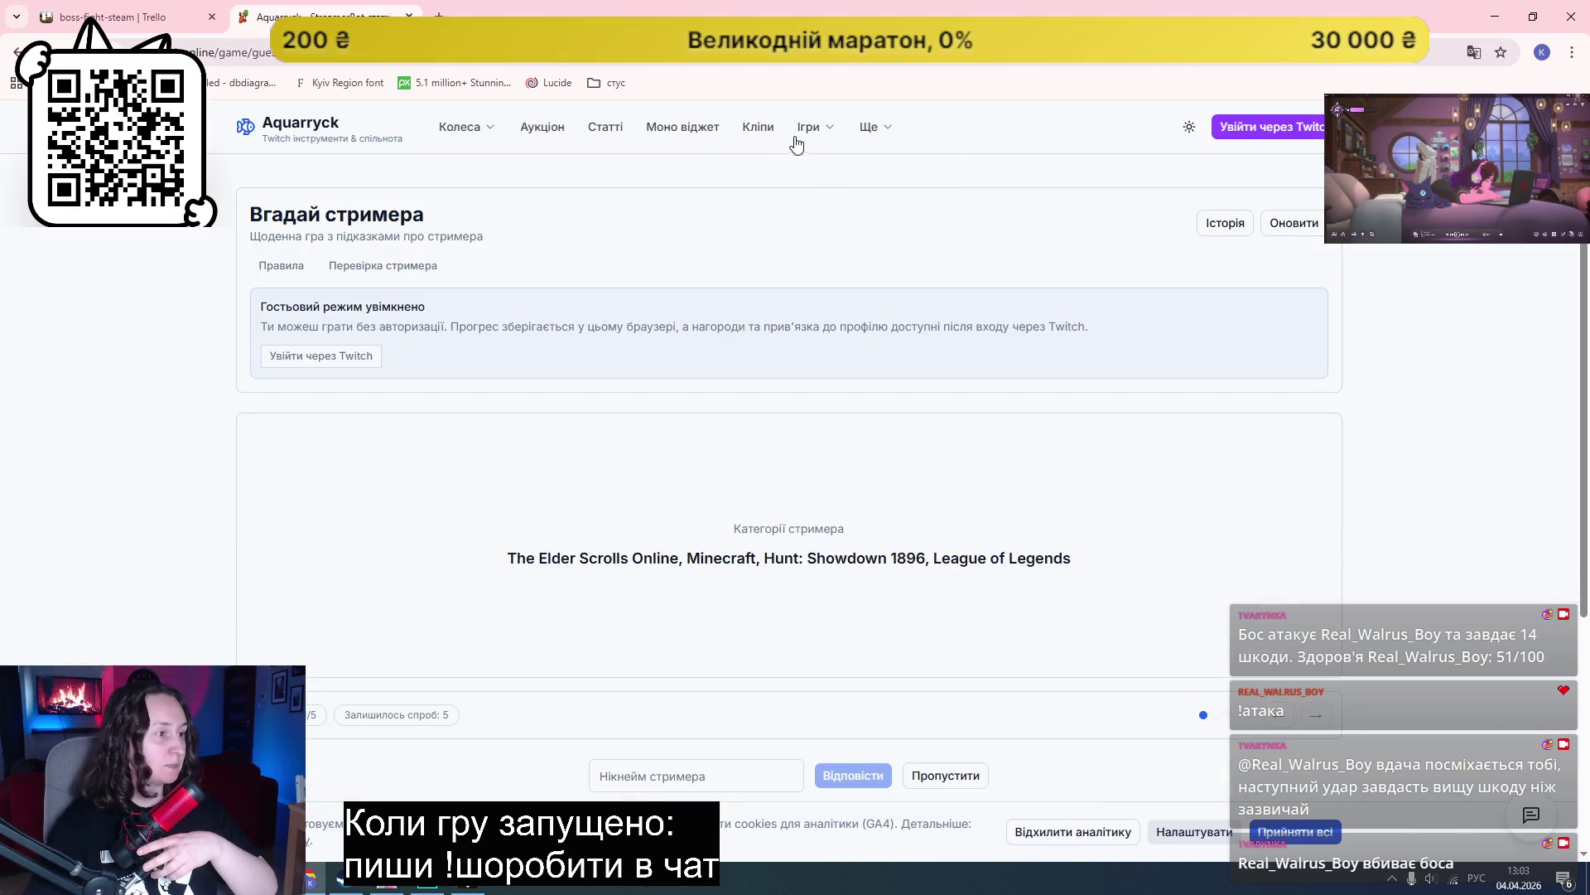
pyautogui.click(809, 127)
pyautogui.click(820, 191)
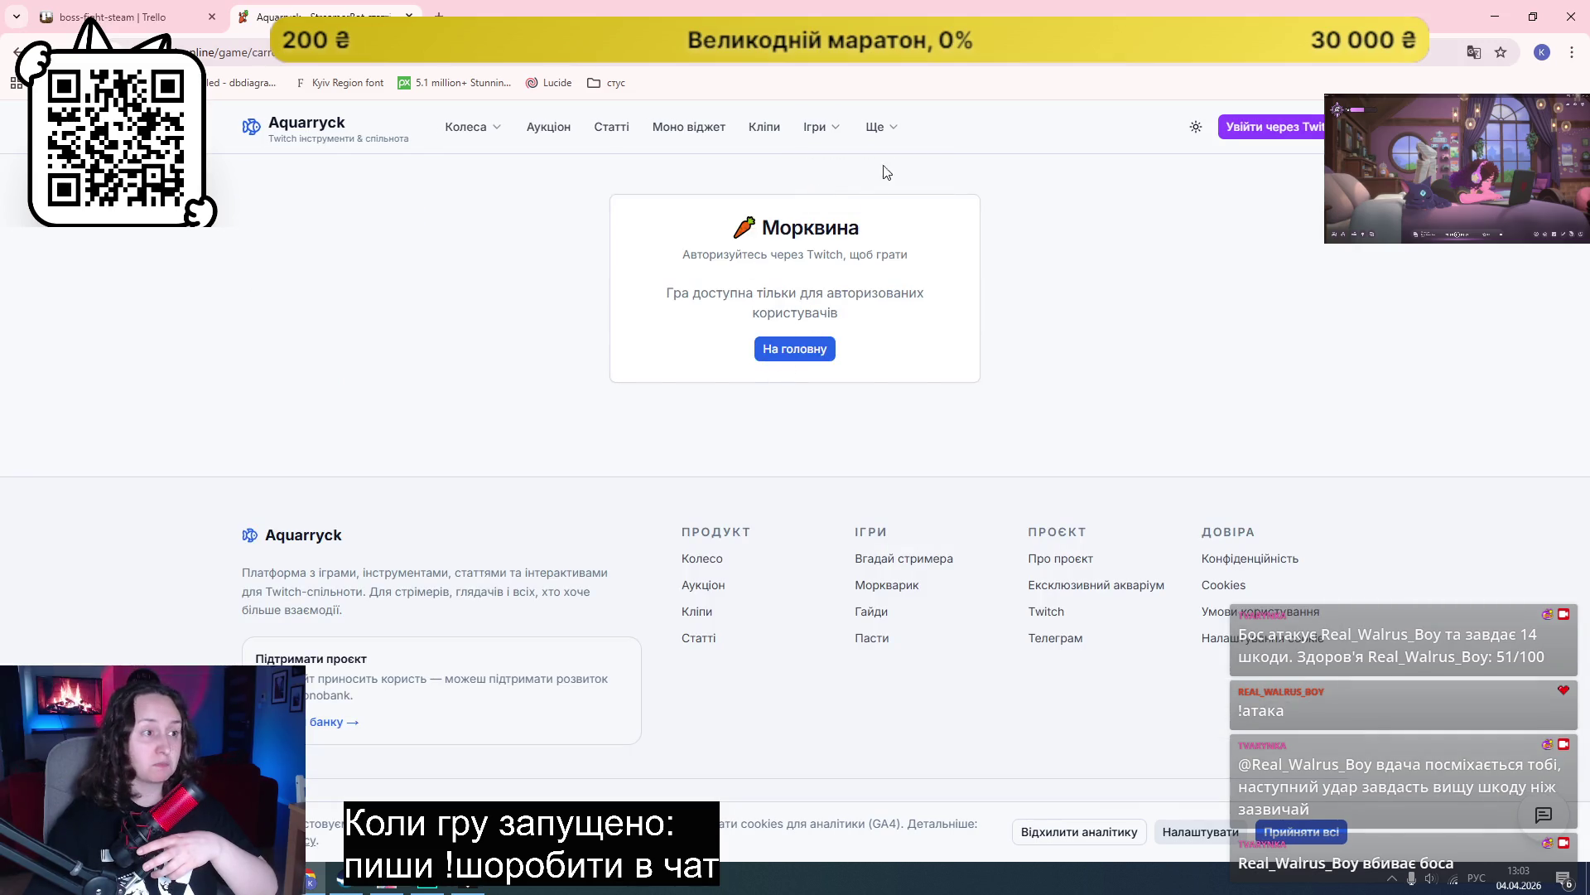
pyautogui.click(879, 129)
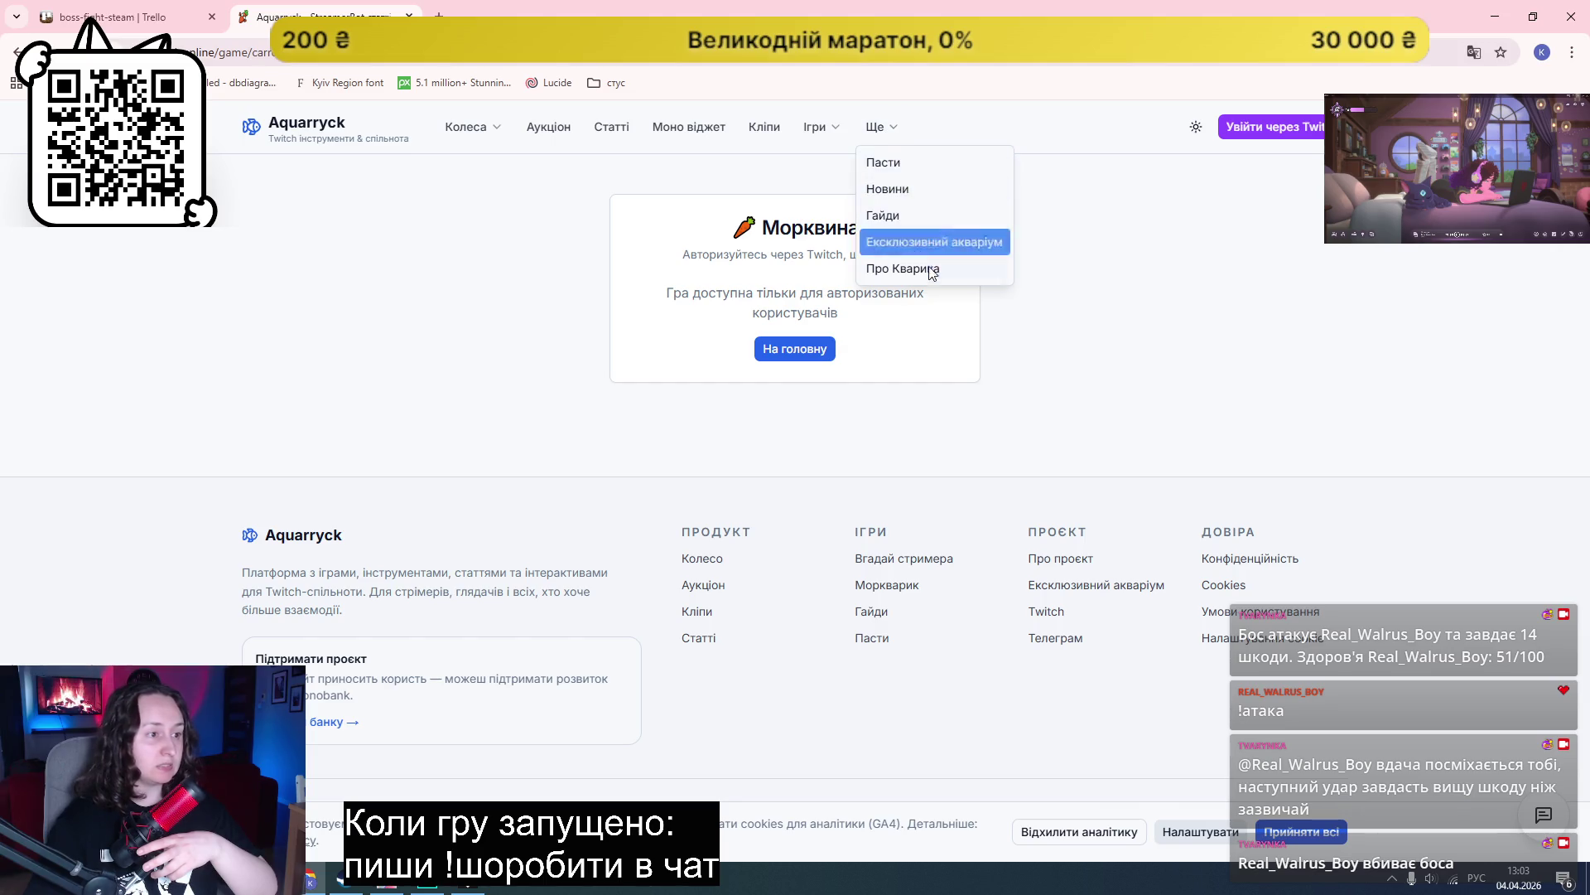
pyautogui.click(369, 115)
pyautogui.hotkey('ctrl', 'w')
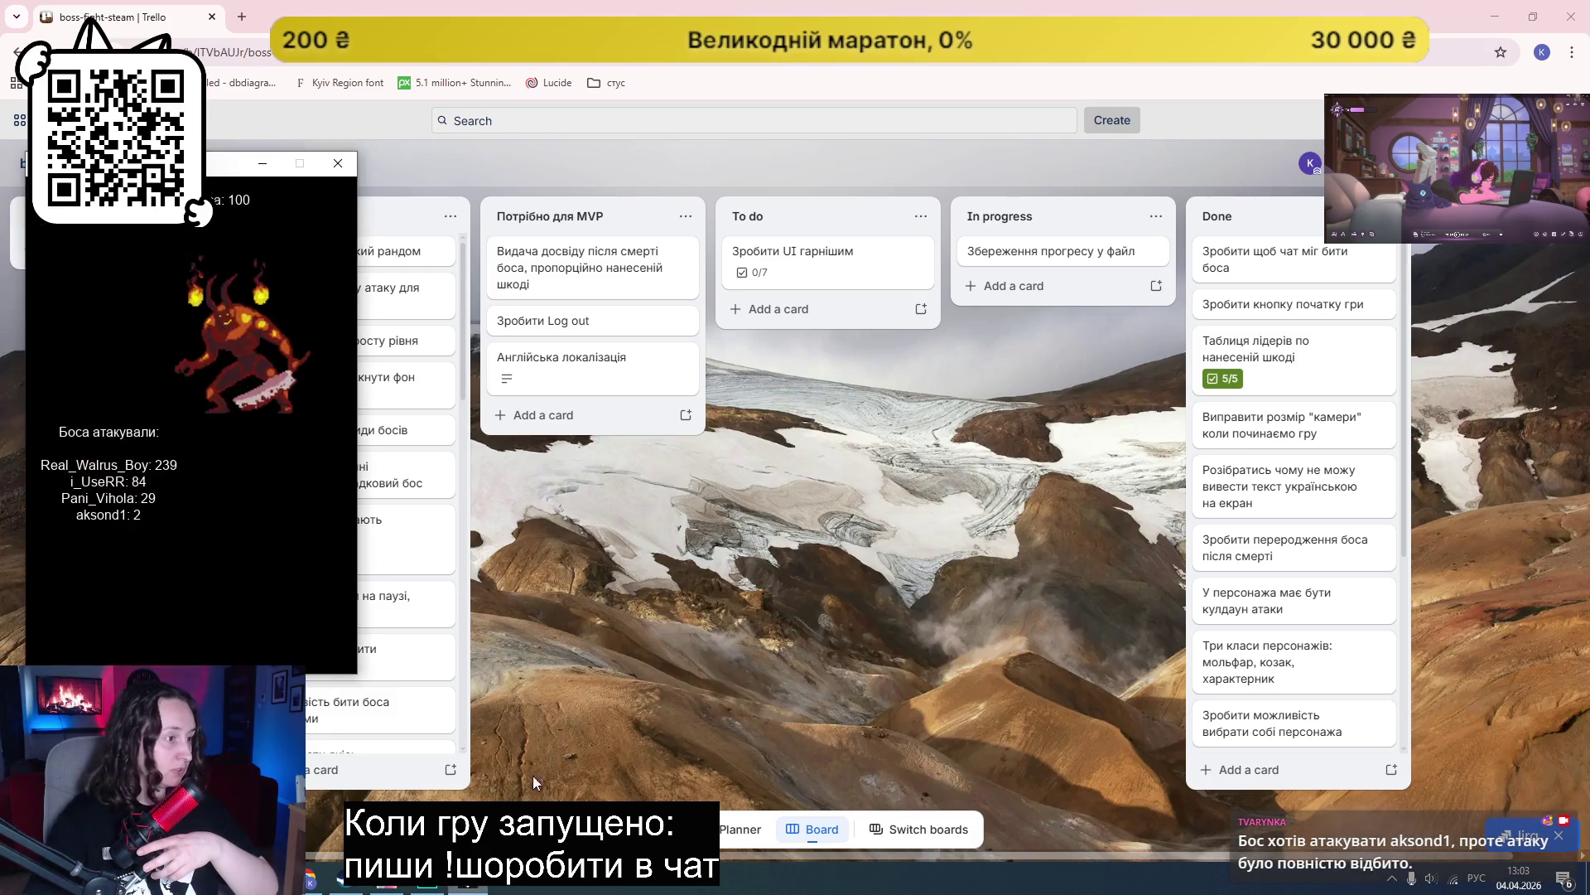
# Step: Close the running chatBoss window and switch back to GameMaker
pyautogui.click(338, 163)
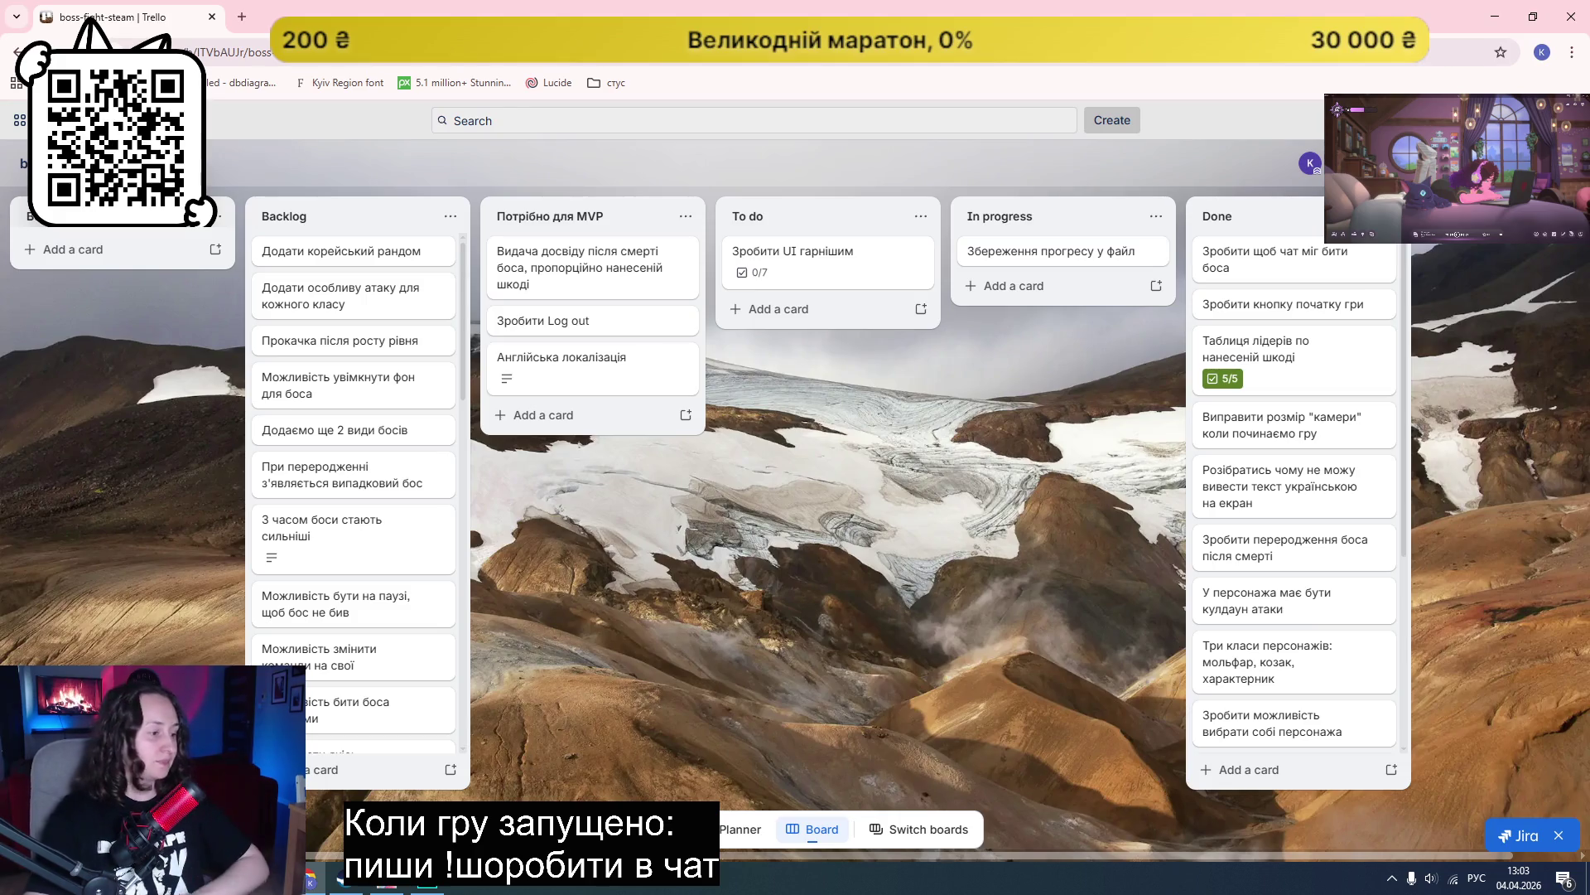
pyautogui.hotkey('alt', 'Tab')
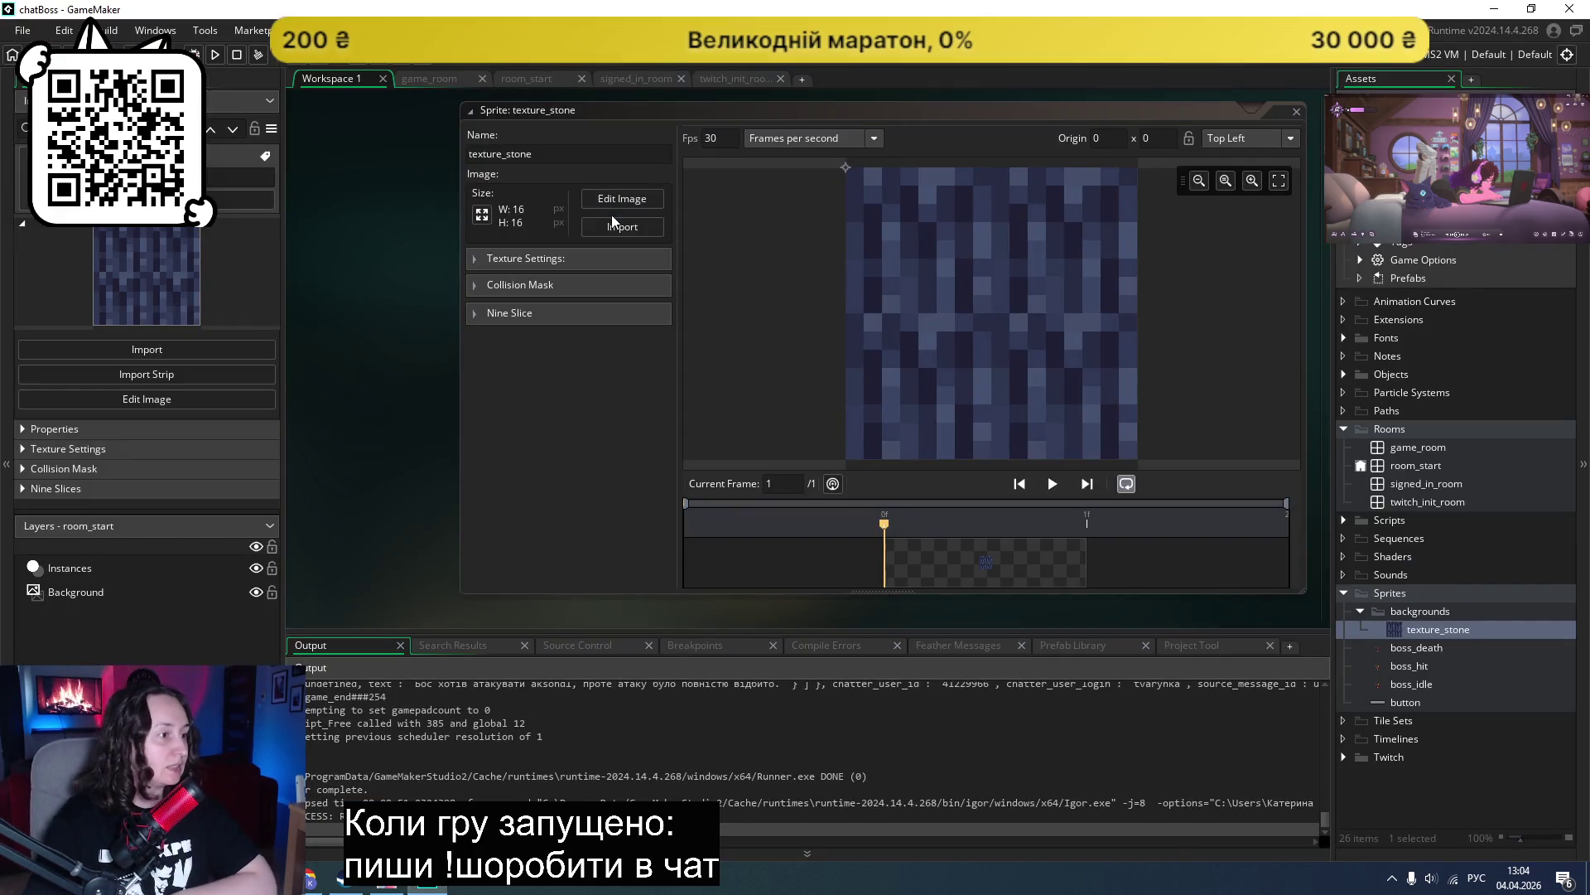
# Step: Import texture_16px 58 into texture_stone and run the game to check the tiled background
pyautogui.click(614, 225)
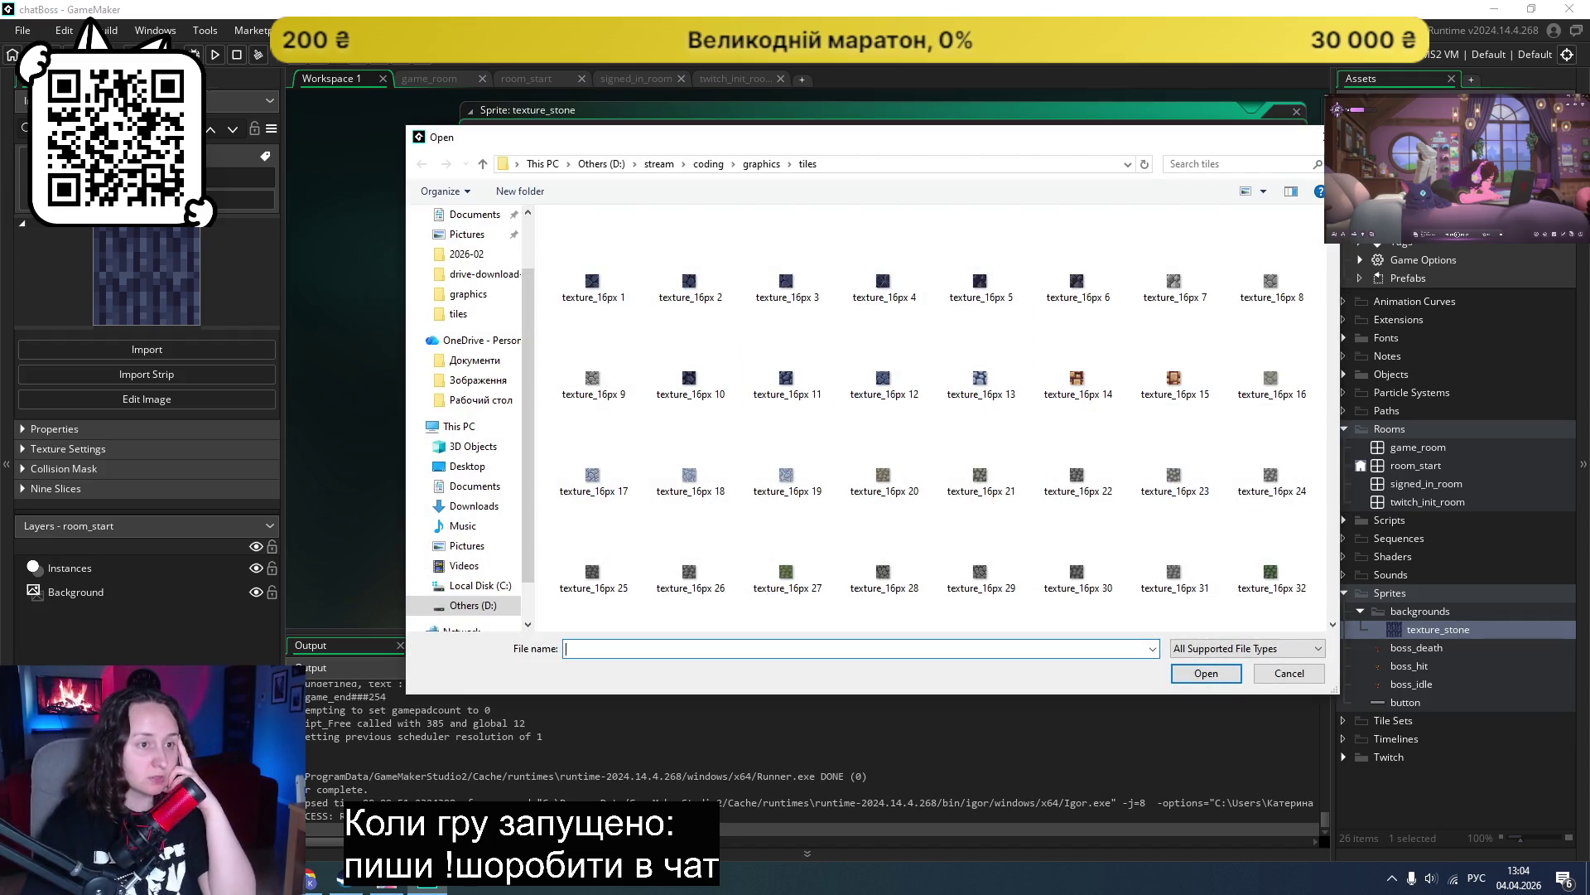
pyautogui.scroll(-3, 787, 497)
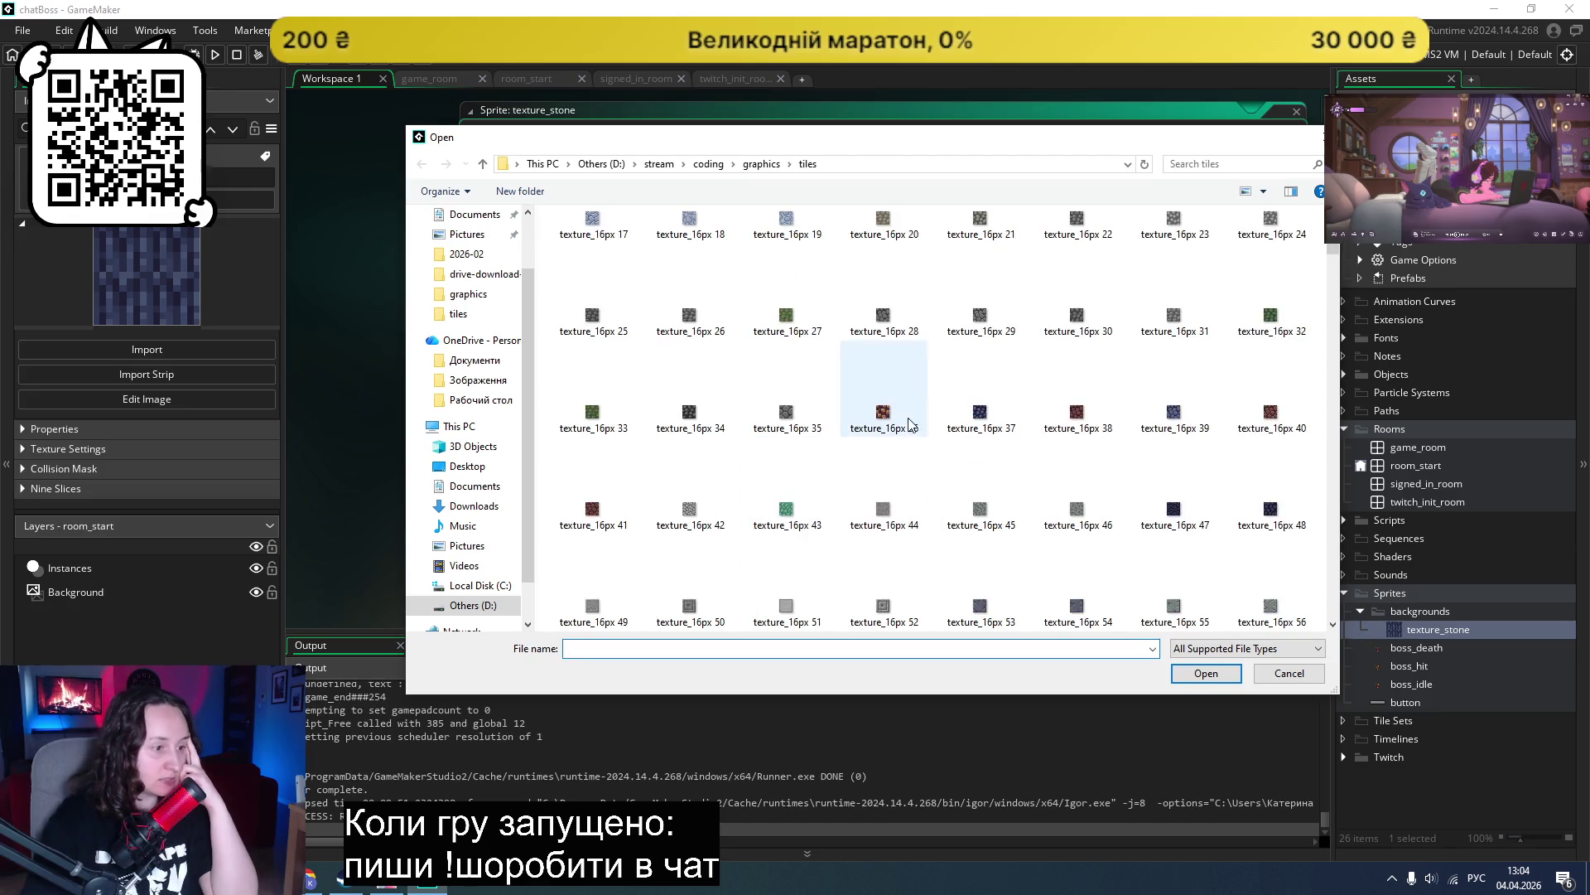
pyautogui.scroll(-3, 885, 425)
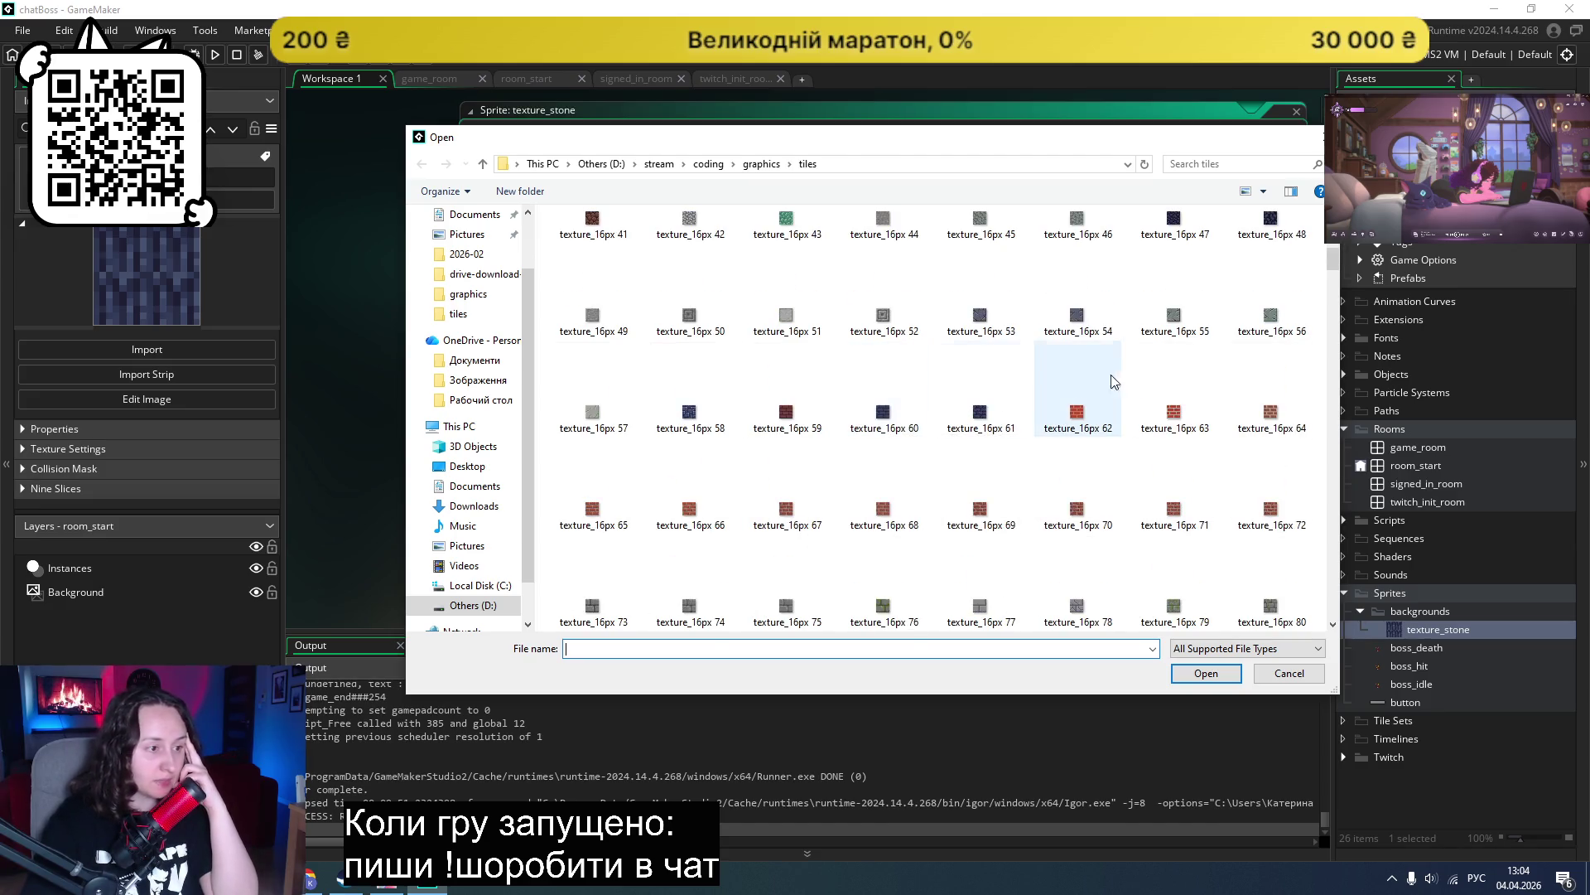
pyautogui.doubleClick(689, 418)
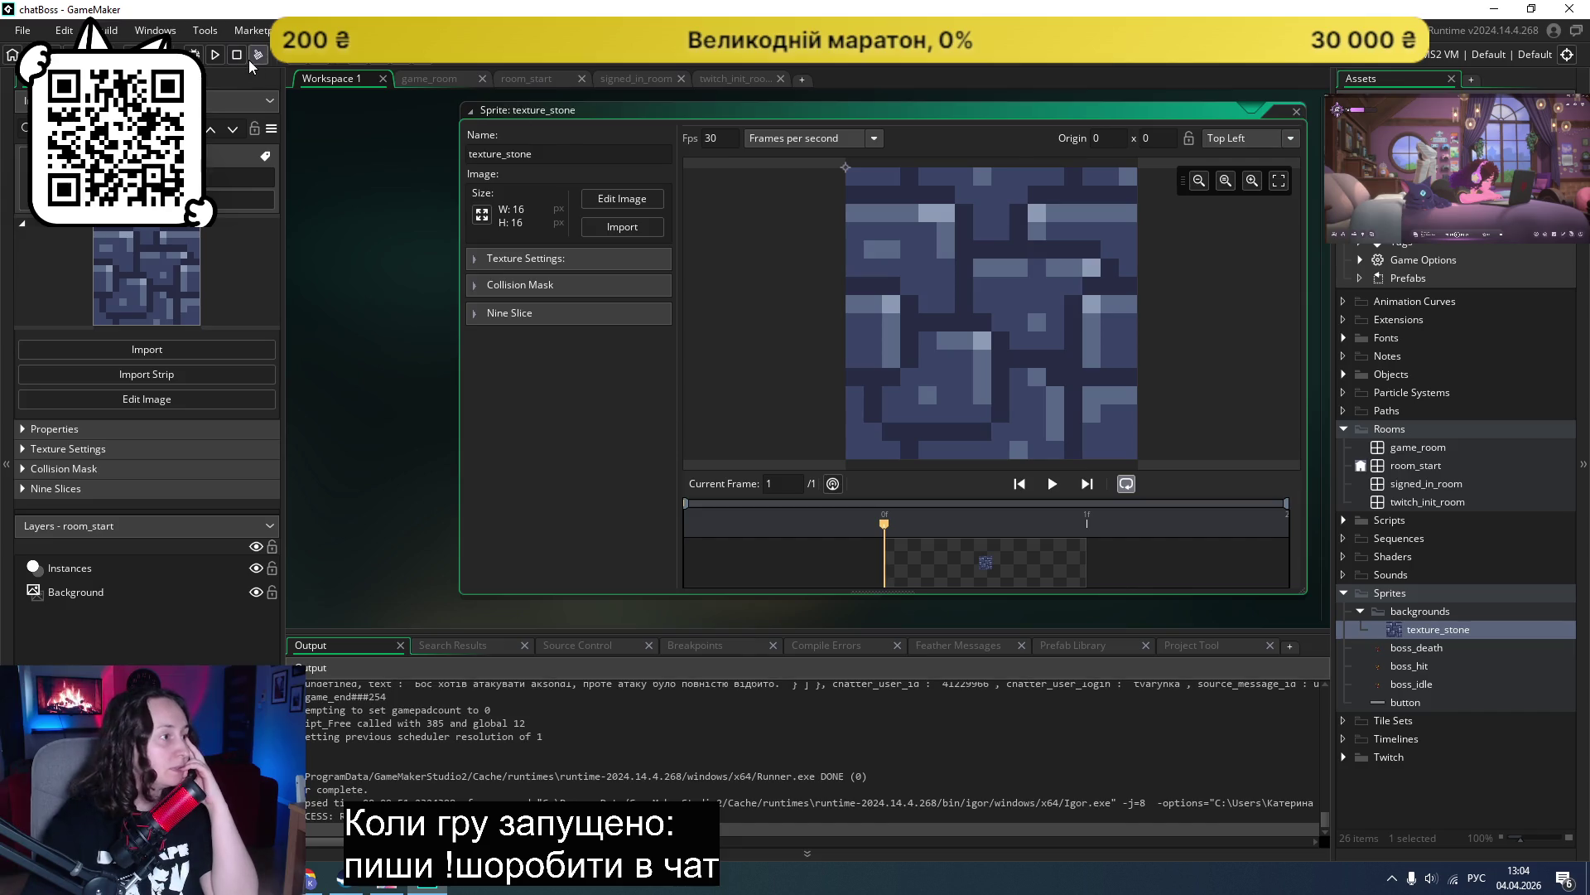
pyautogui.click(217, 55)
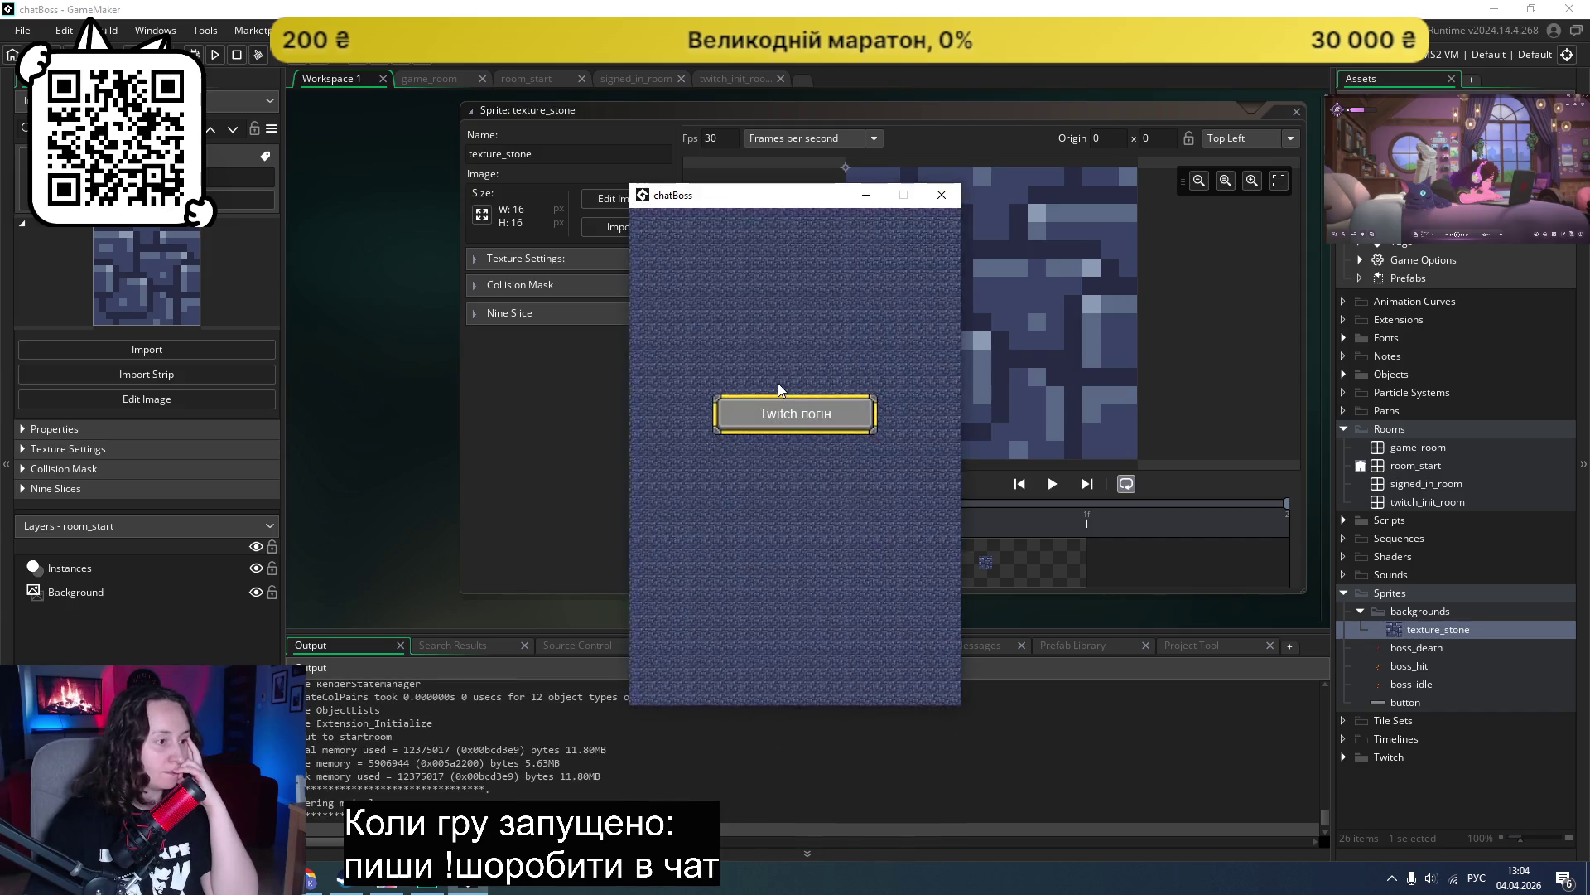
# Step: Swap texture_stone's image for texture_16px 88 and test-run the game to view it tiled
pyautogui.click(942, 195)
pyautogui.click(622, 226)
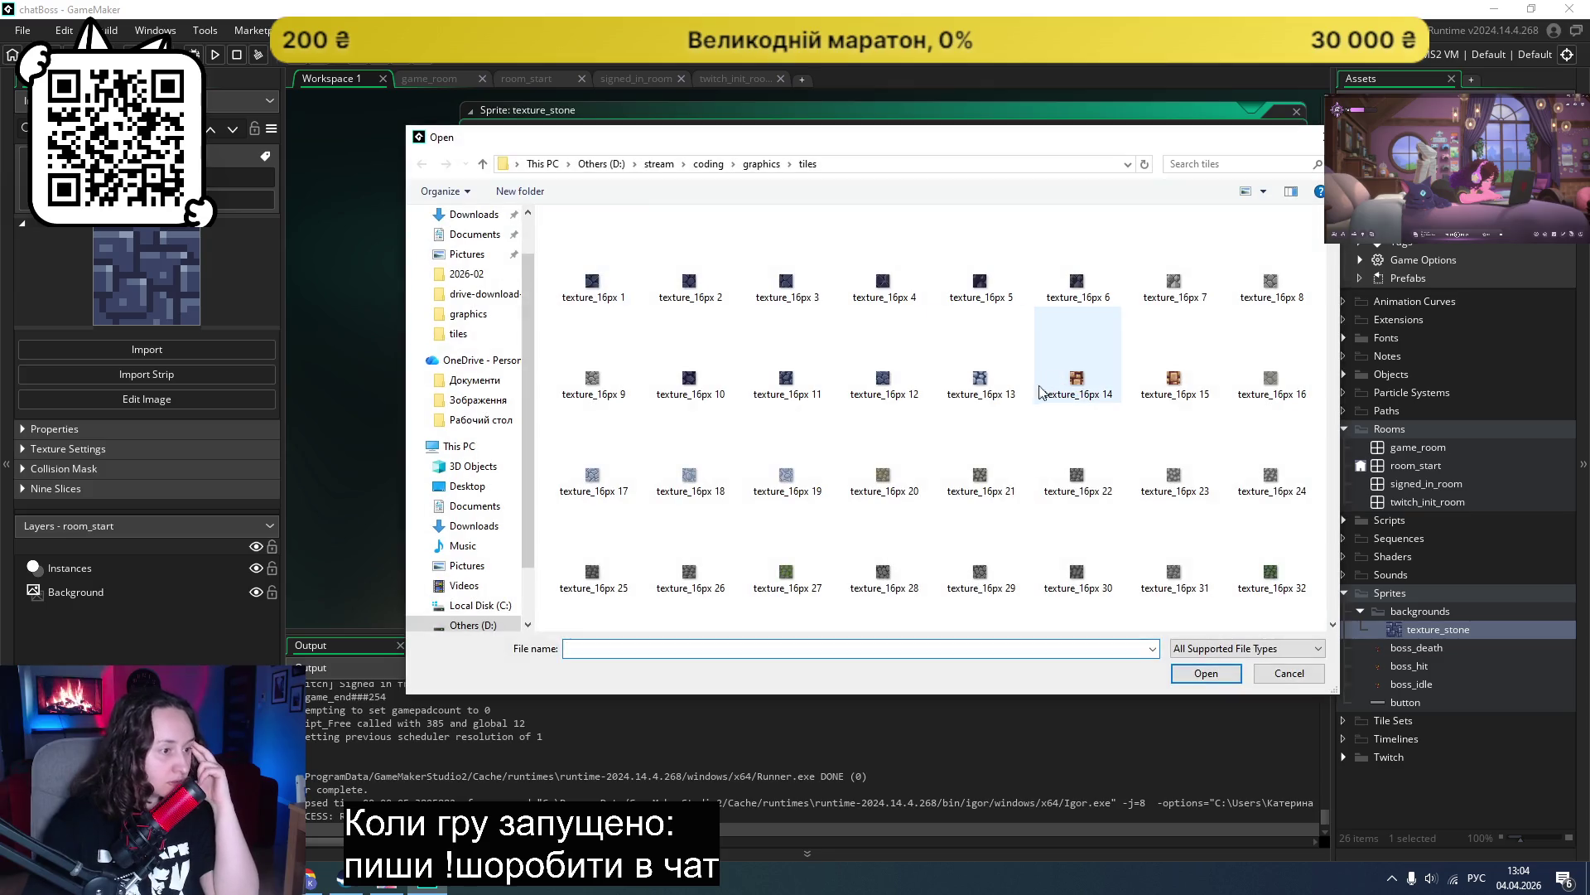
pyautogui.scroll(-3, 983, 468)
pyautogui.scroll(-3, 983, 462)
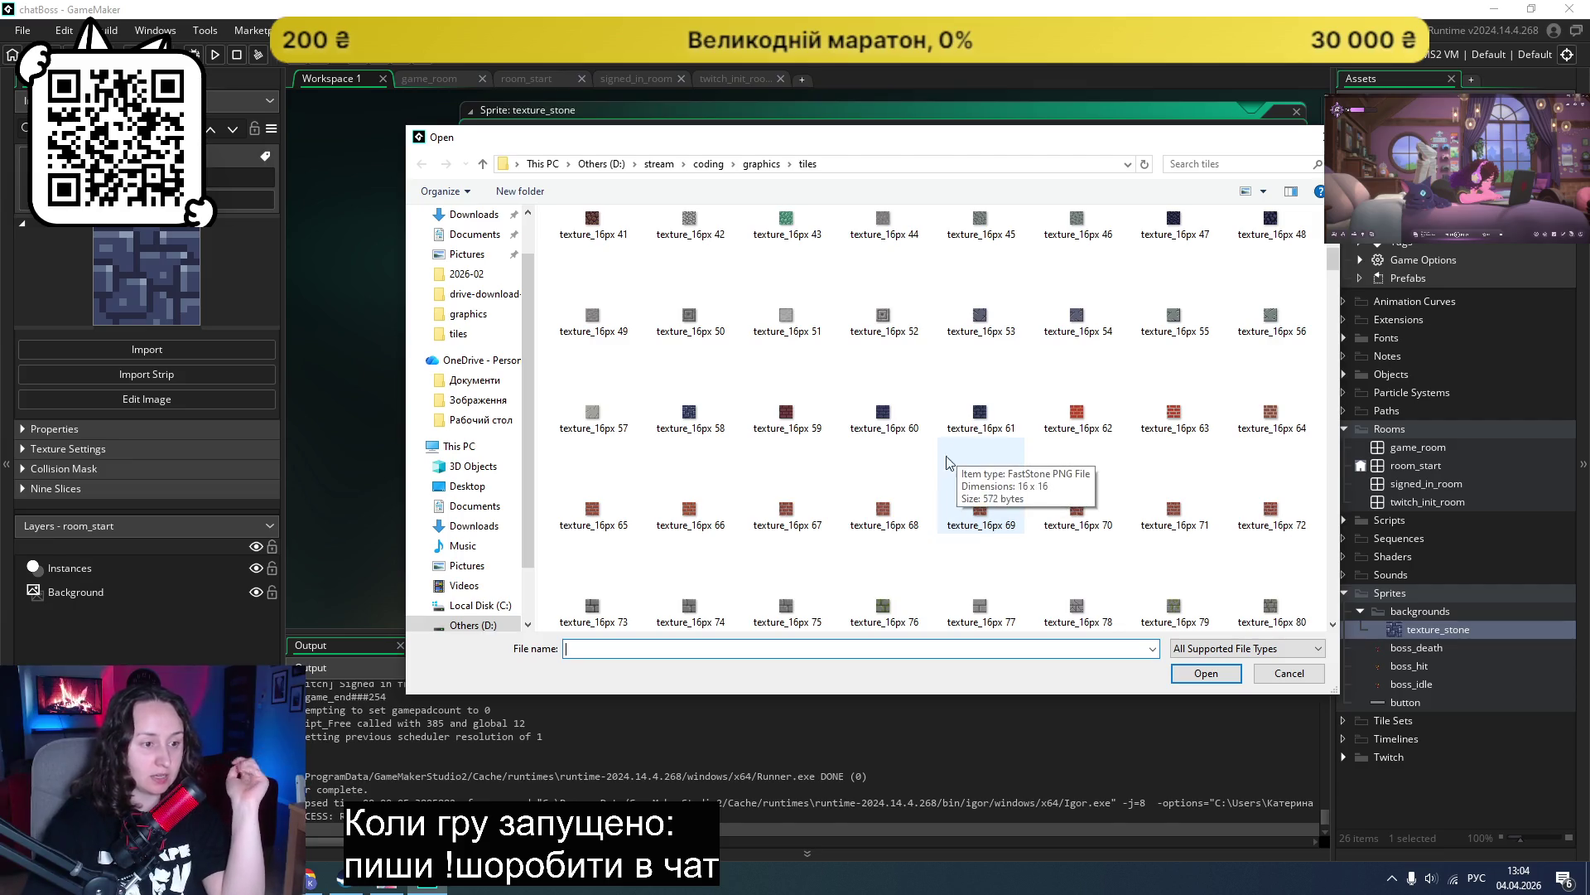
pyautogui.scroll(-3, 817, 409)
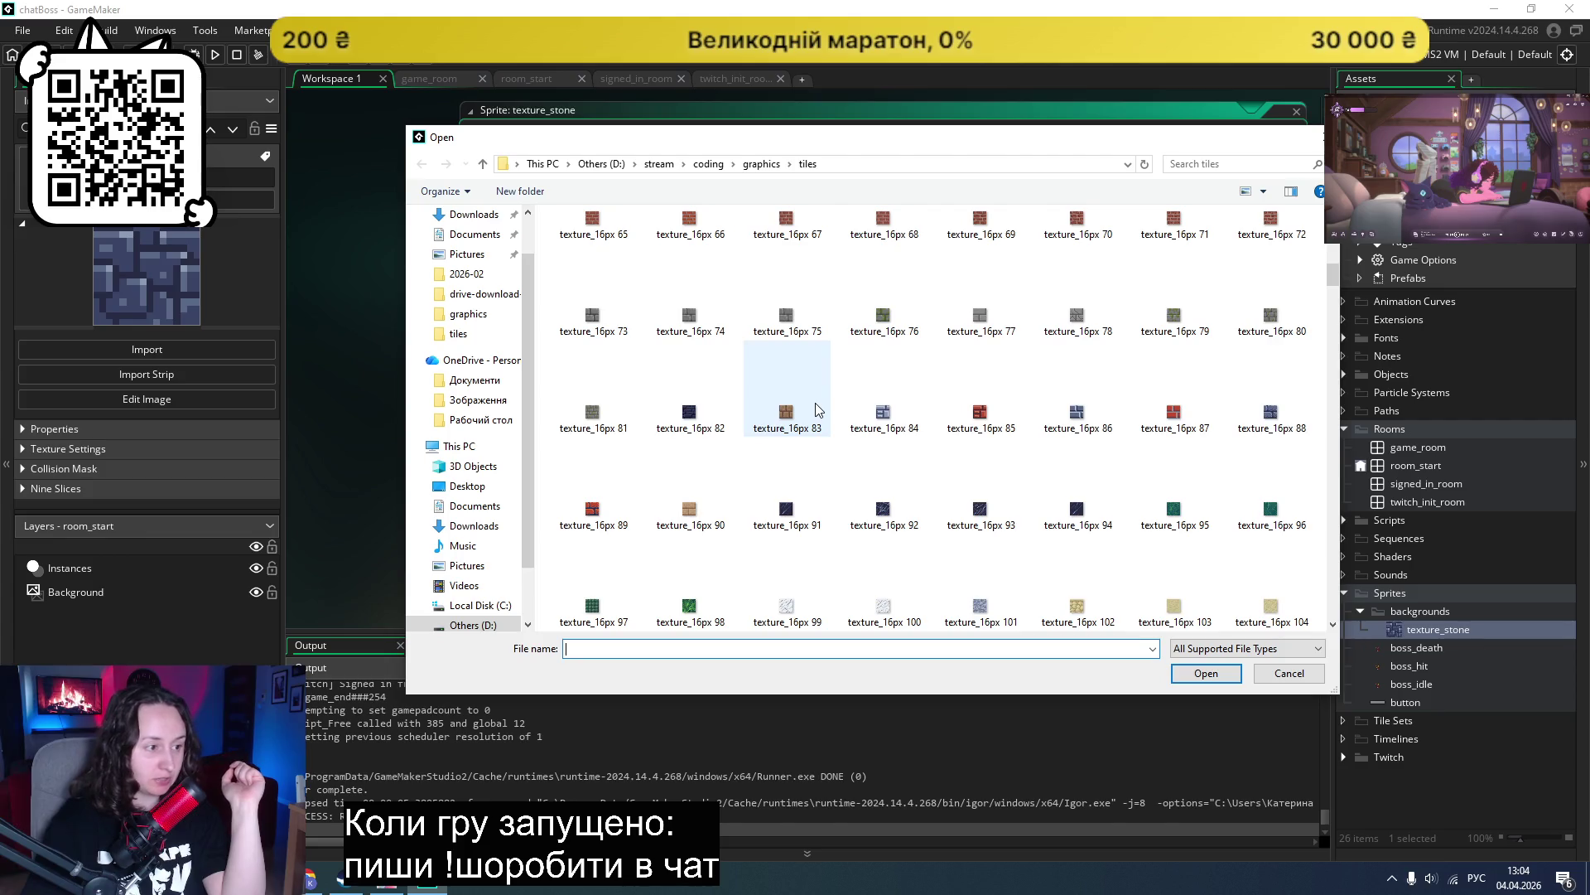
pyautogui.click(1276, 422)
pyautogui.doubleClick(1274, 420)
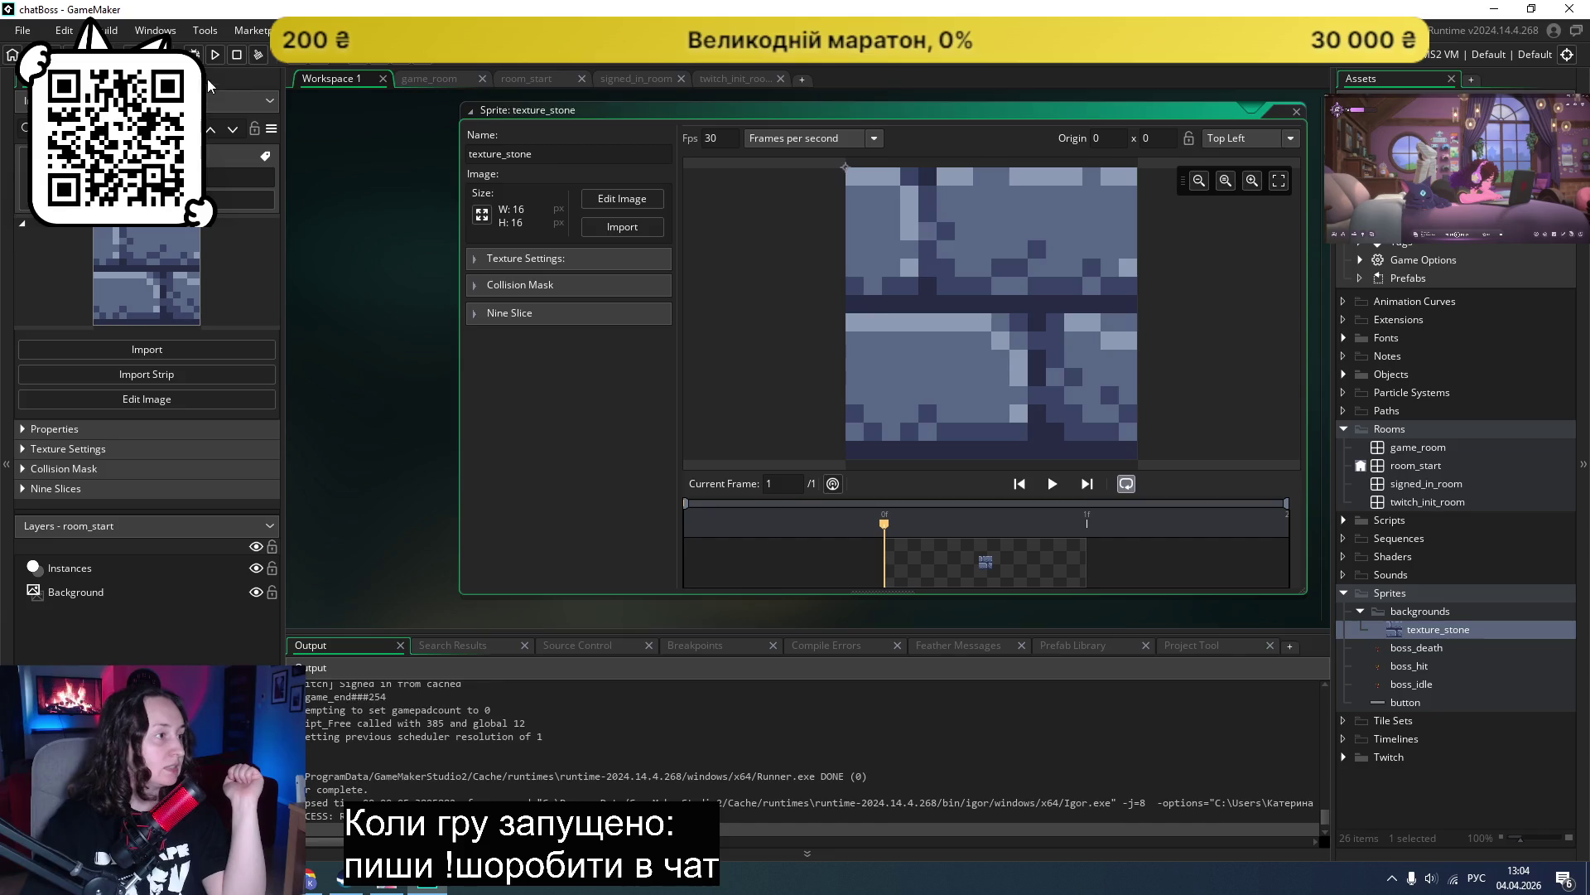
pyautogui.click(215, 54)
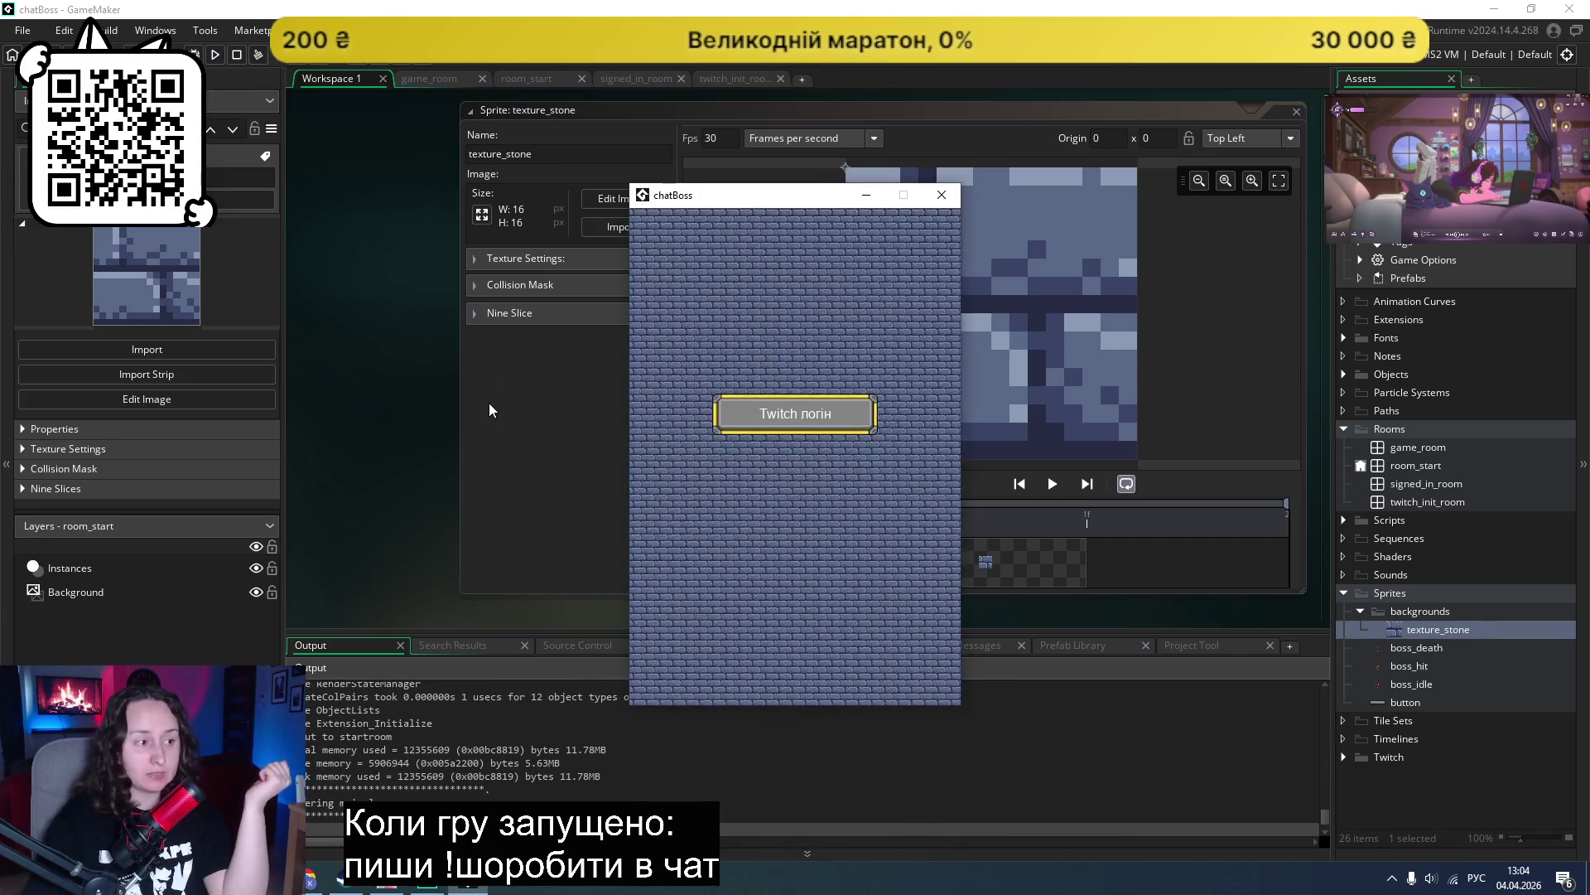
pyautogui.click(943, 195)
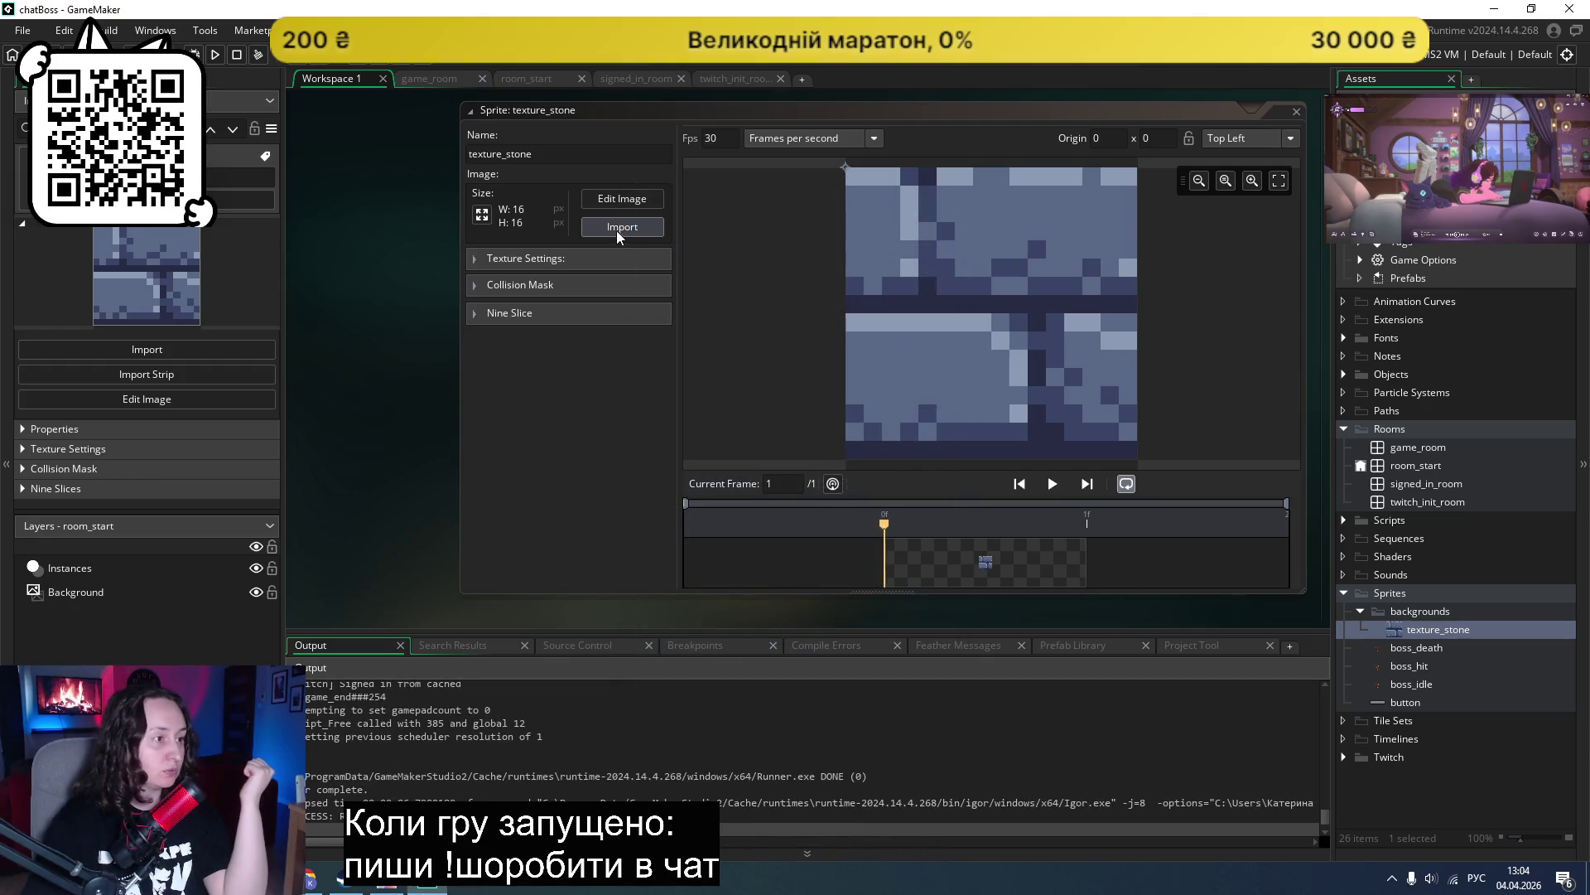
# Step: Import texture_16px 2, the dark blue octagon stone tile at the top of the tiles folder, into texture_stone
pyautogui.click(619, 228)
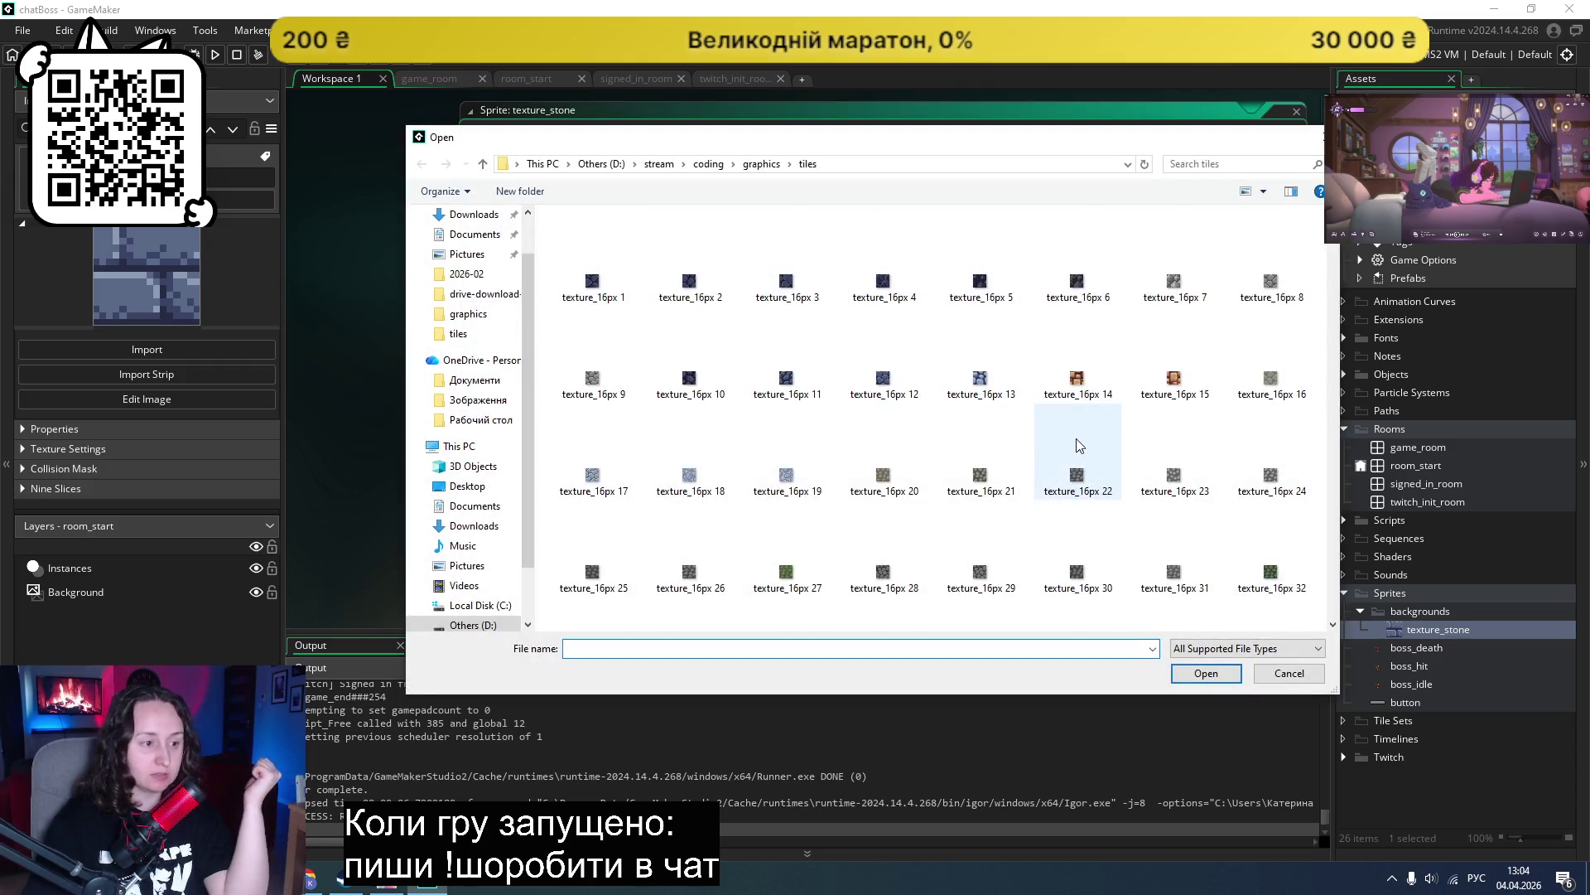
pyautogui.scroll(-5, 1079, 445)
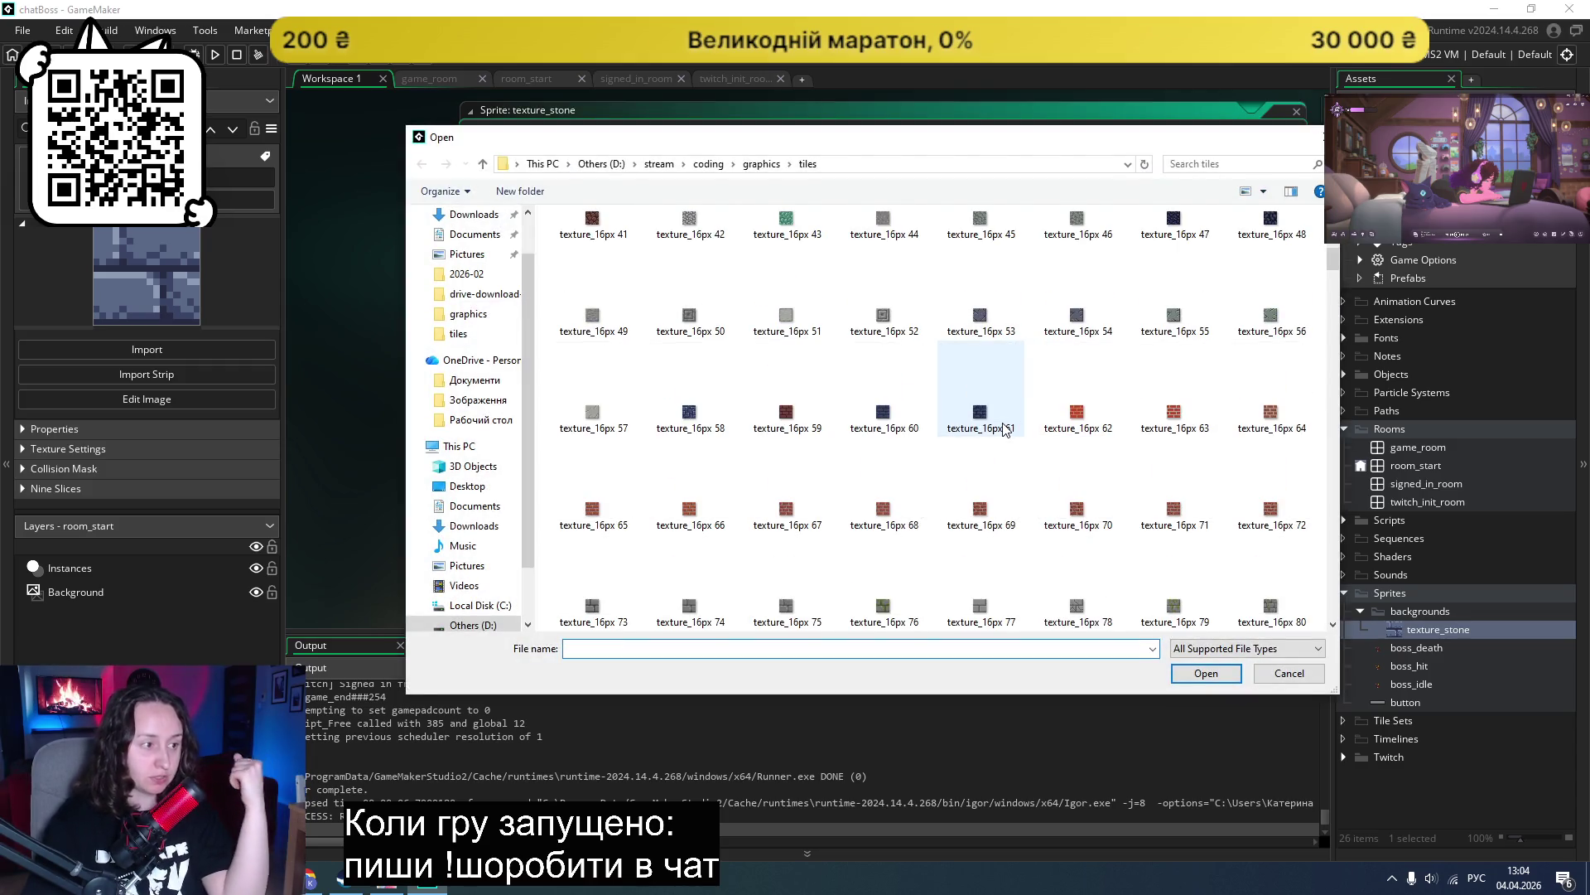
pyautogui.scroll(-3, 1005, 429)
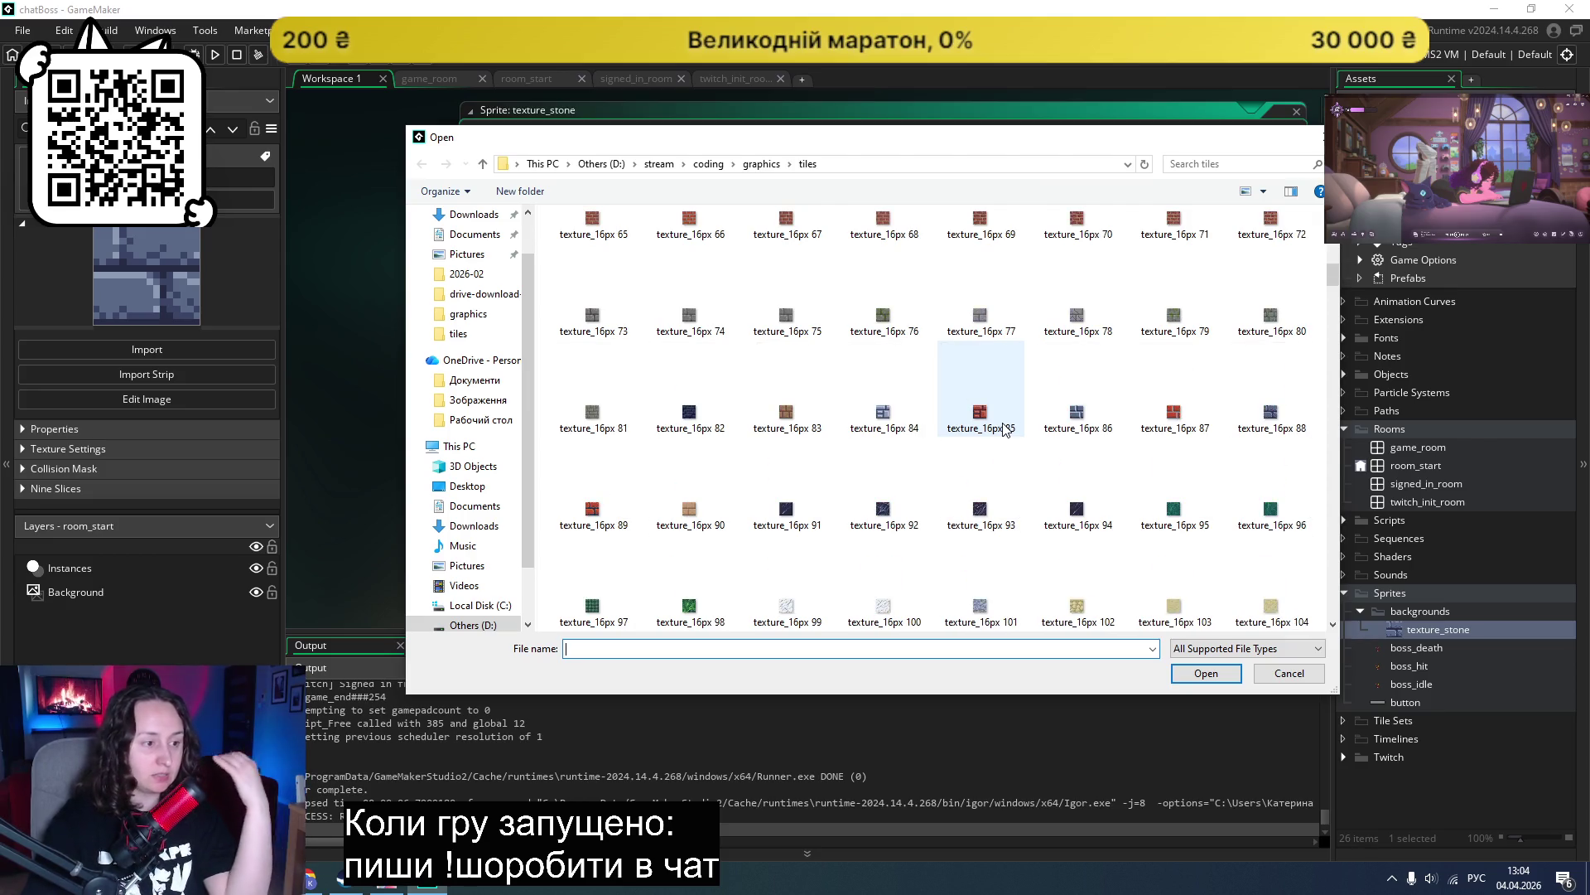
pyautogui.scroll(-3, 1005, 429)
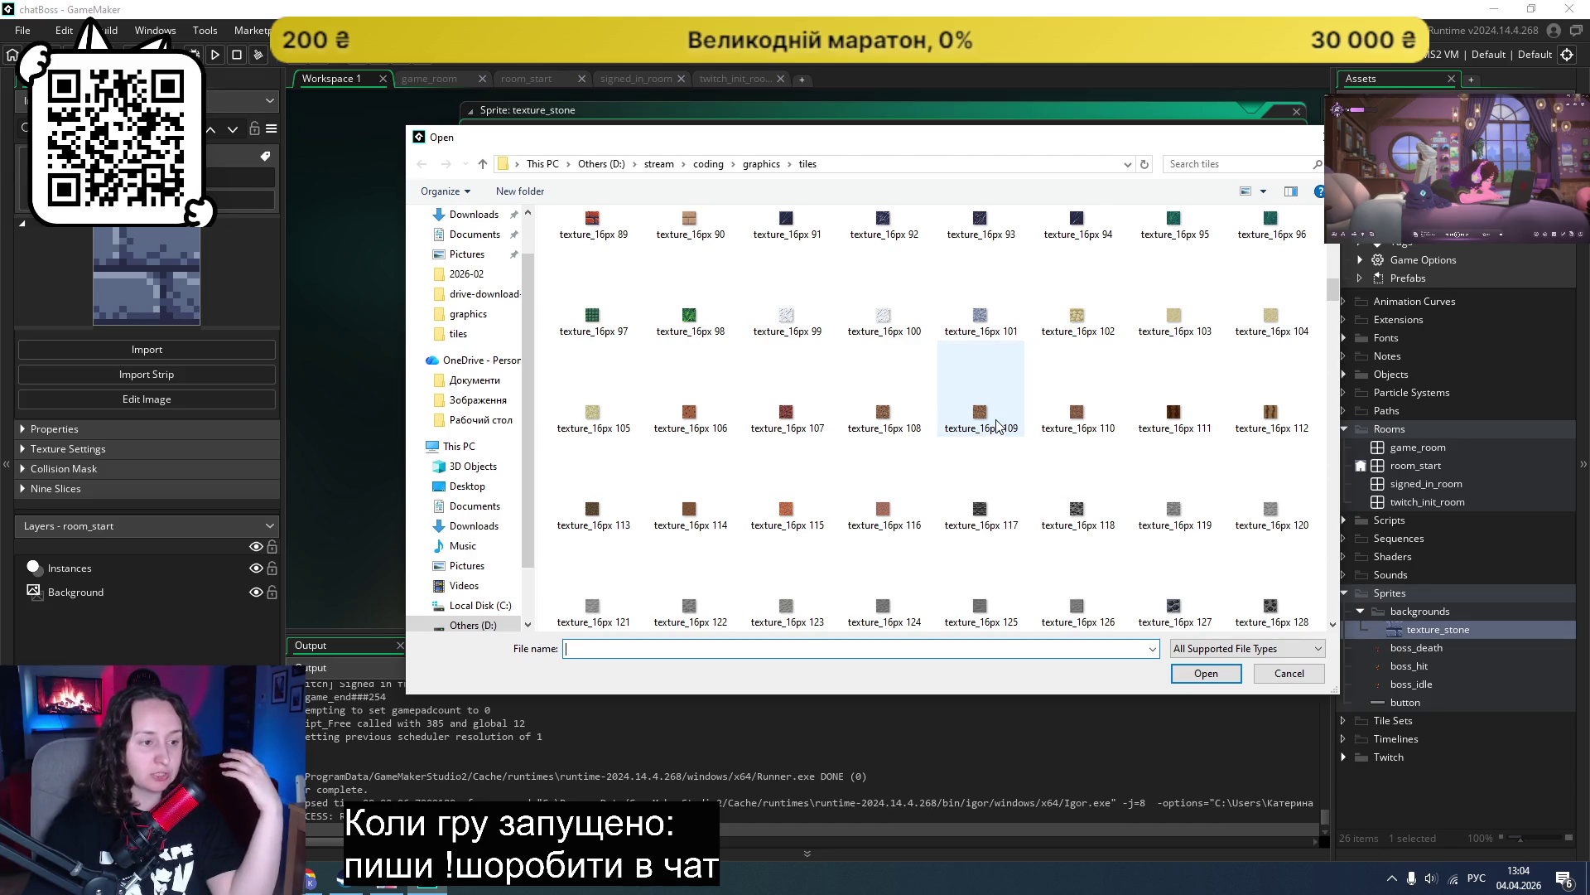
pyautogui.scroll(-3, 996, 425)
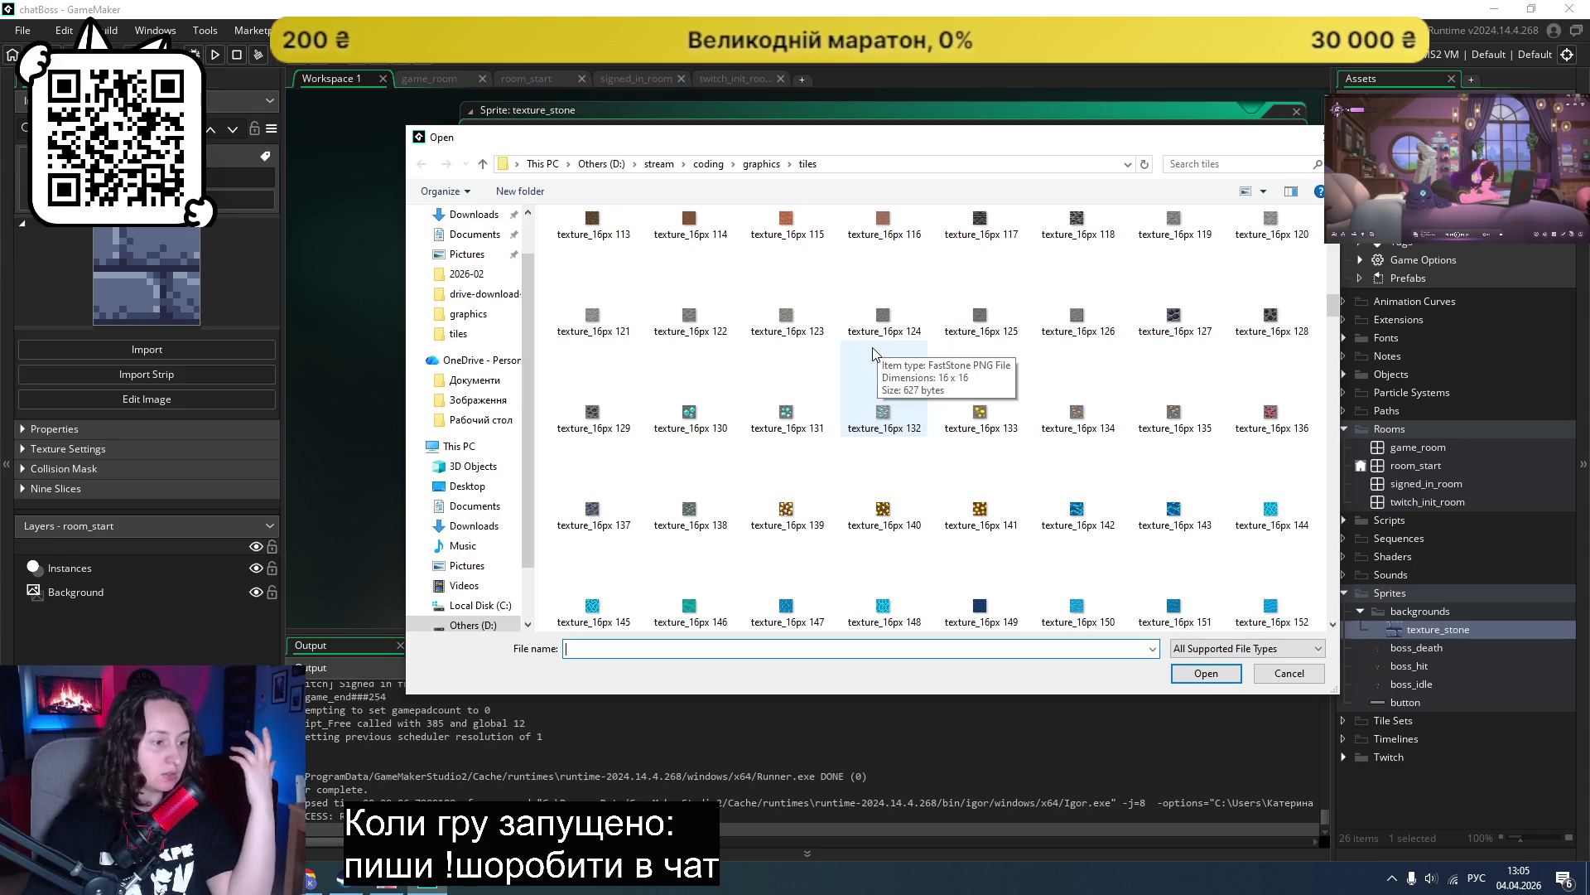
pyautogui.scroll(-3, 872, 354)
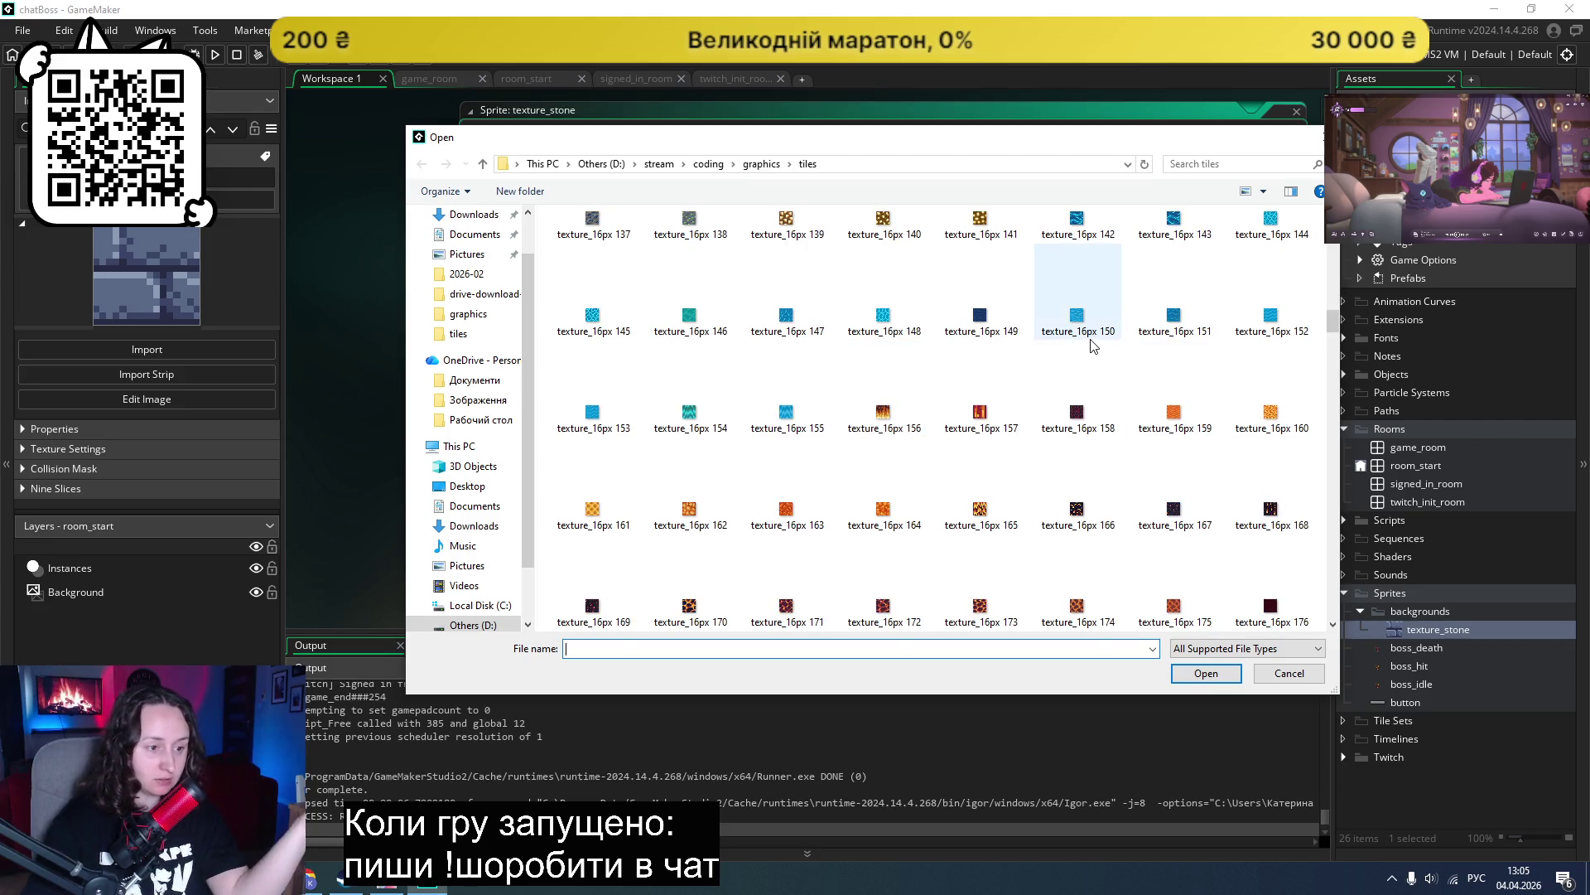
pyautogui.scroll(-3, 976, 347)
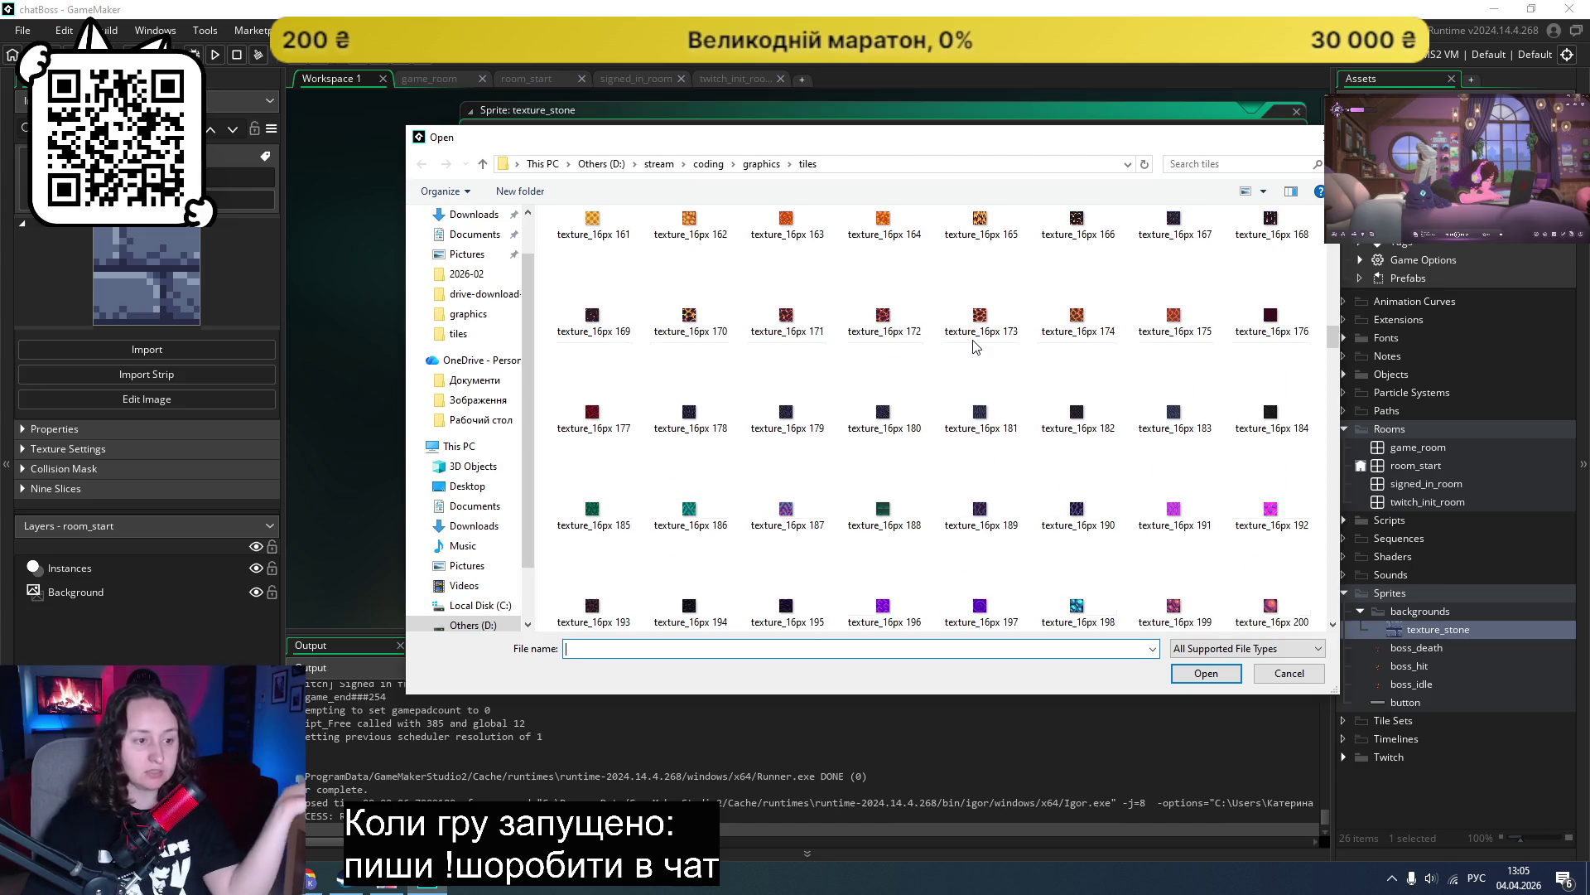
pyautogui.scroll(-3, 973, 346)
pyautogui.scroll(-3, 945, 349)
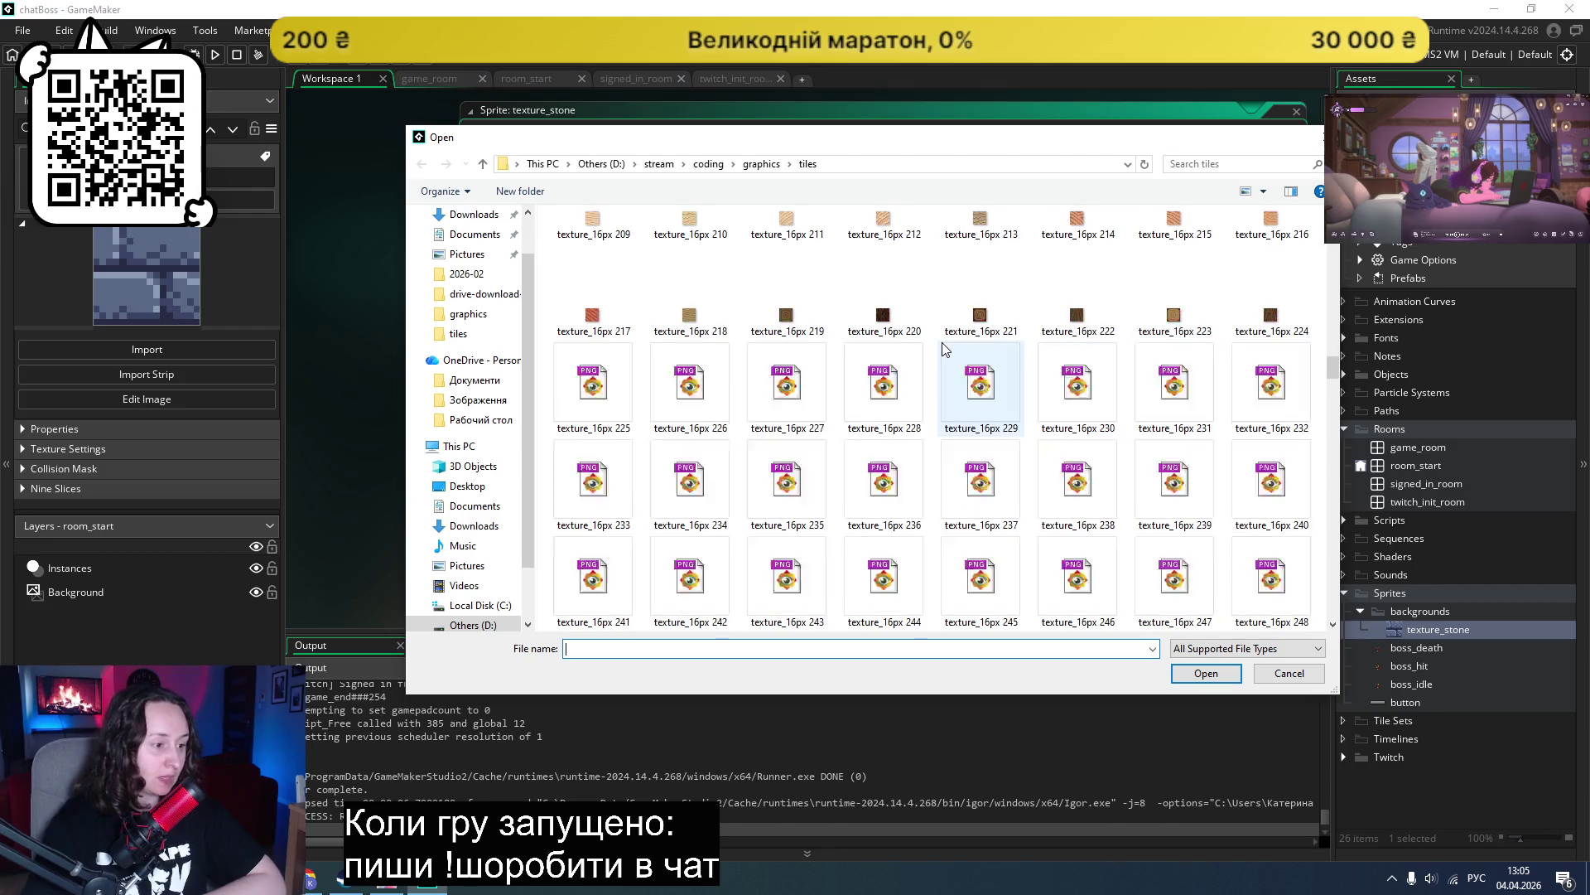
pyautogui.scroll(-3, 945, 349)
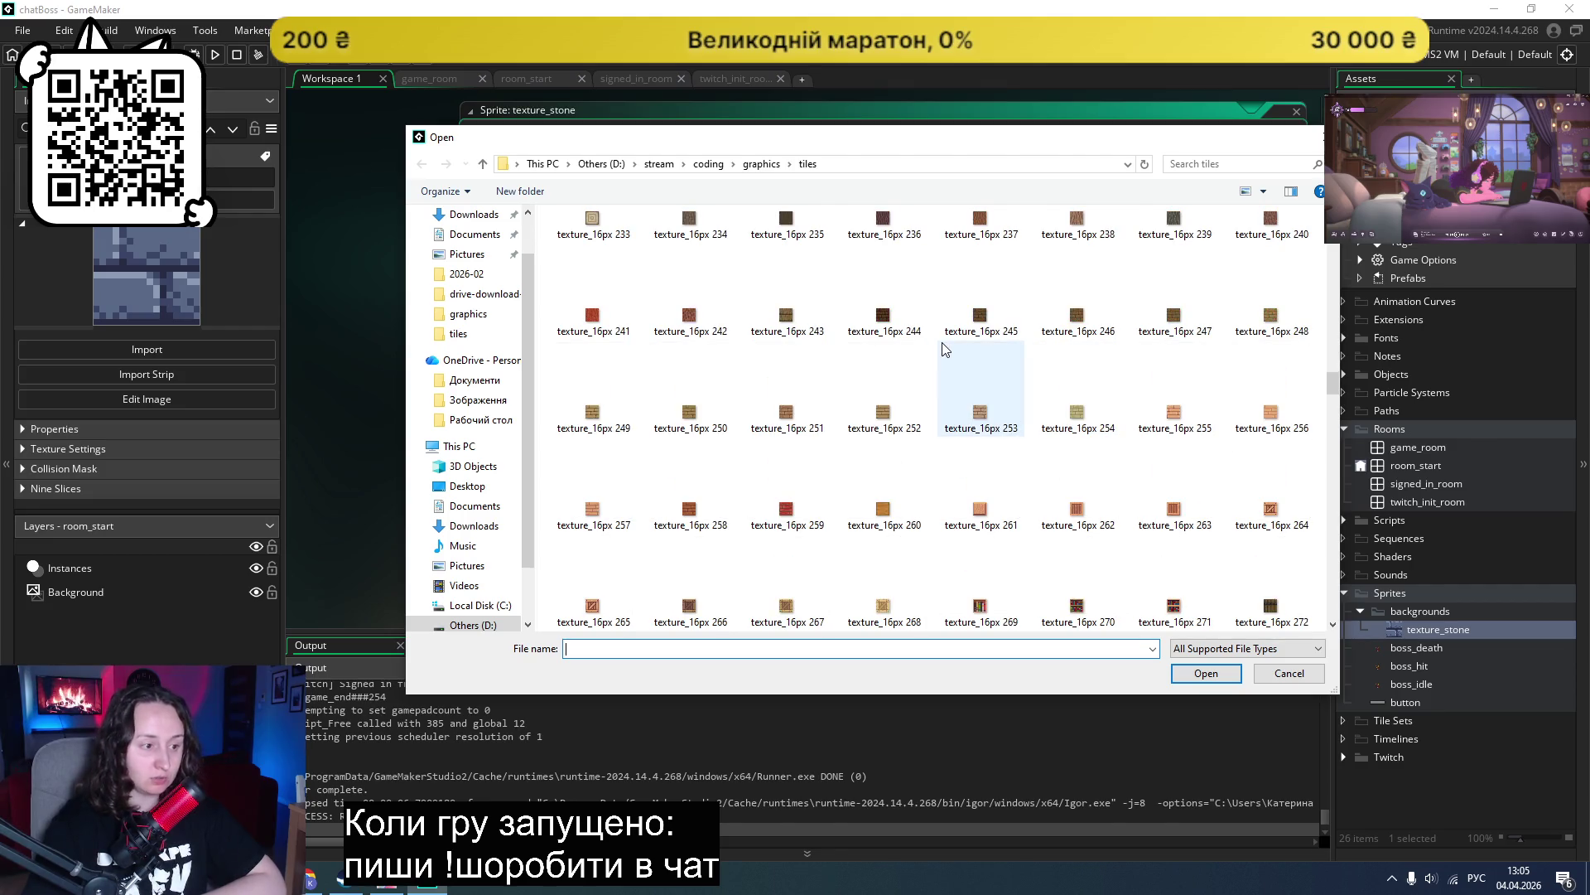
pyautogui.scroll(-3, 945, 349)
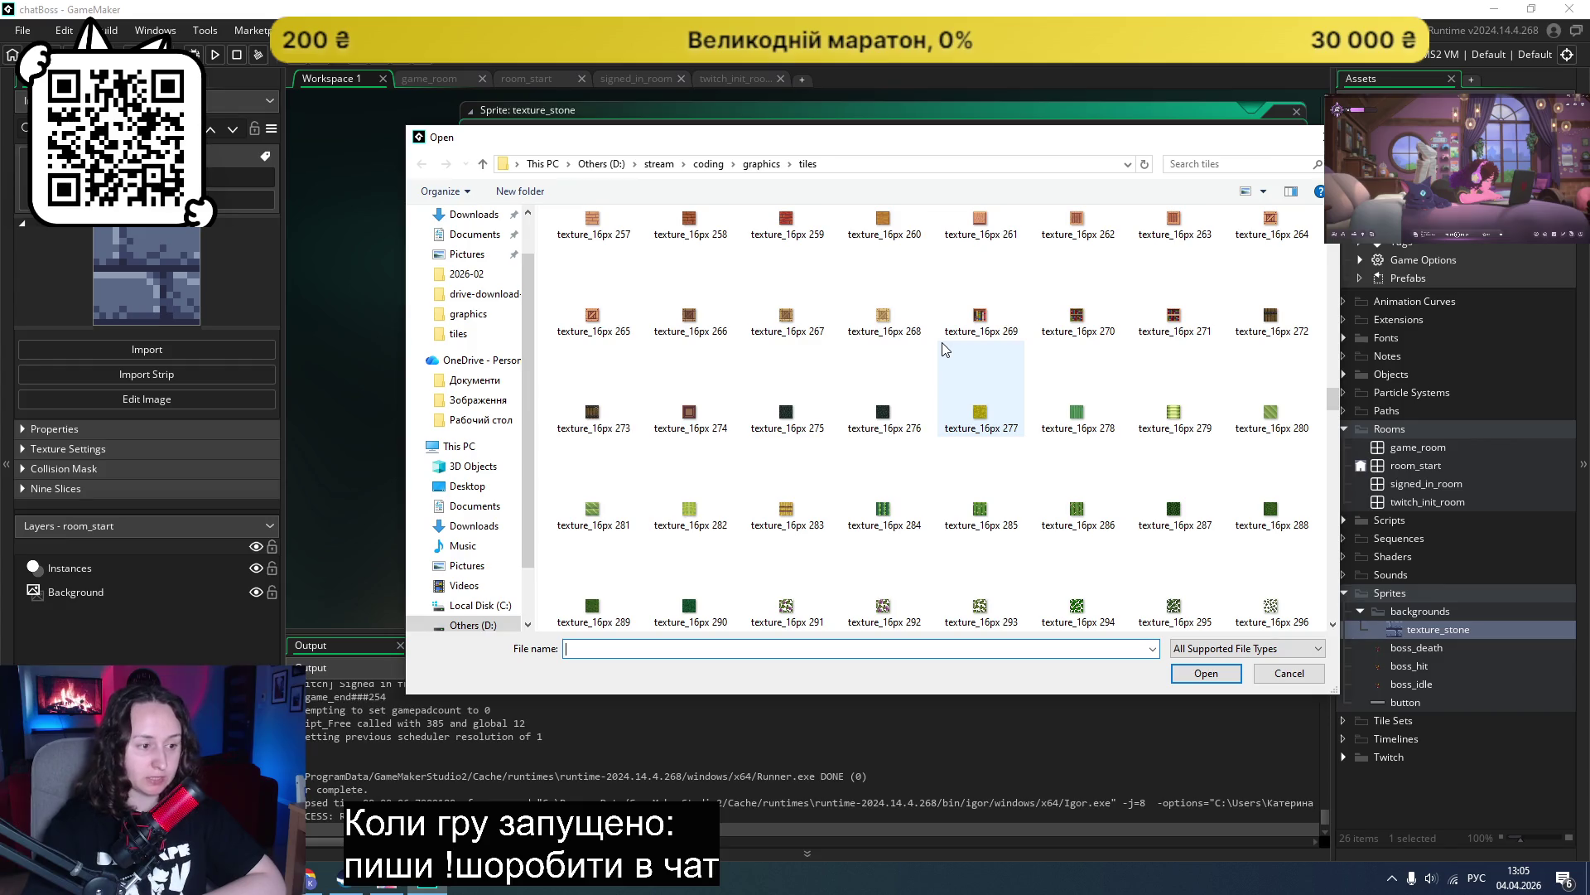
pyautogui.scroll(-3, 945, 349)
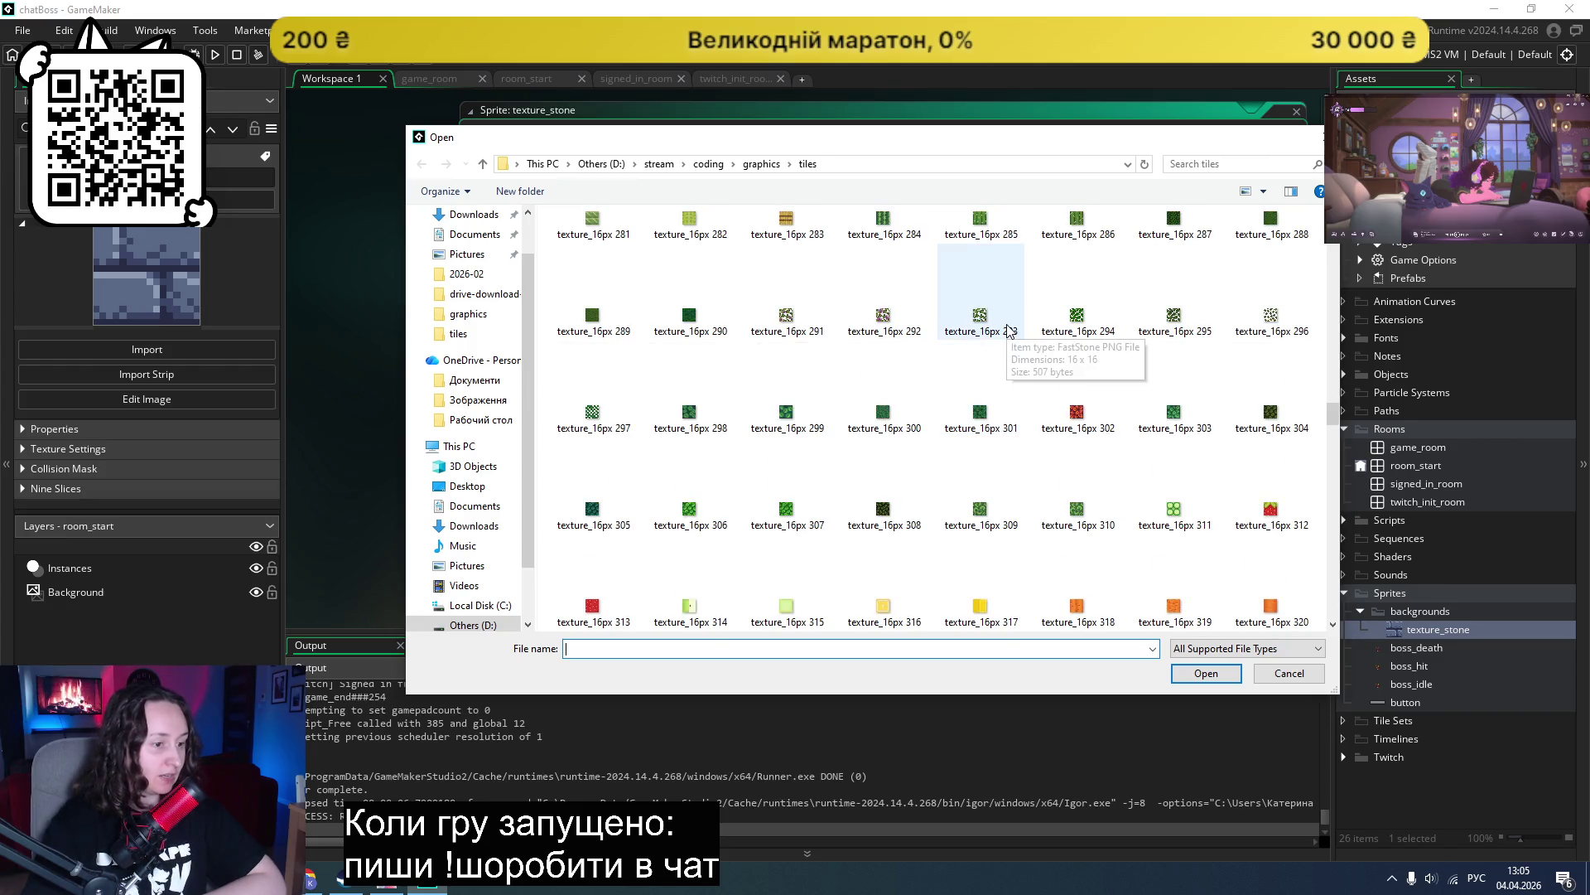
pyautogui.scroll(-3, 1007, 336)
pyautogui.scroll(-3, 937, 363)
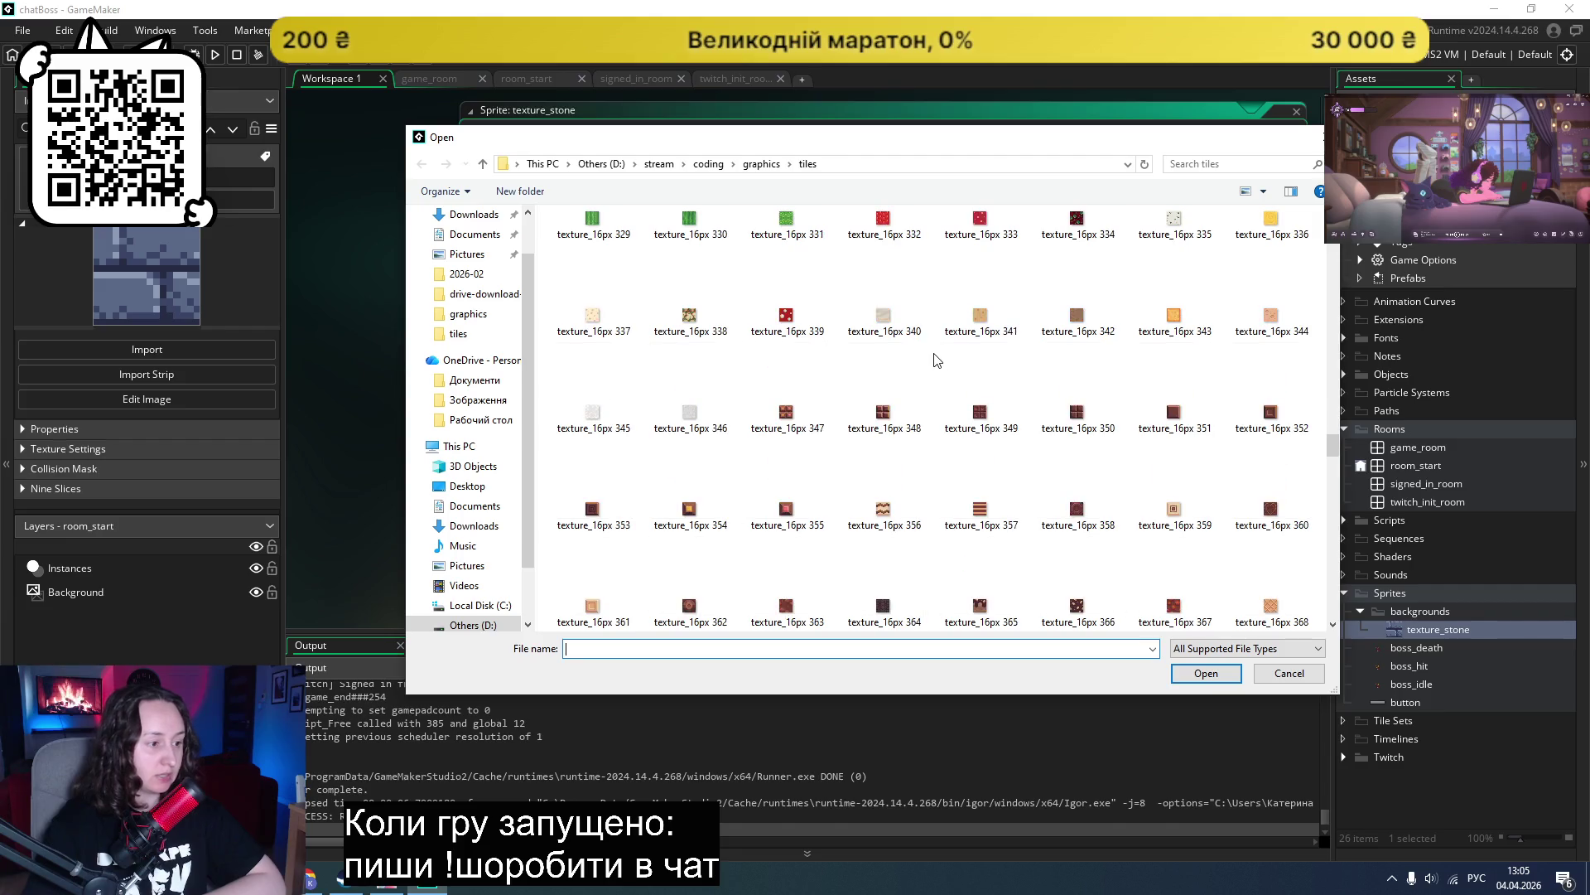
pyautogui.scroll(-3, 936, 360)
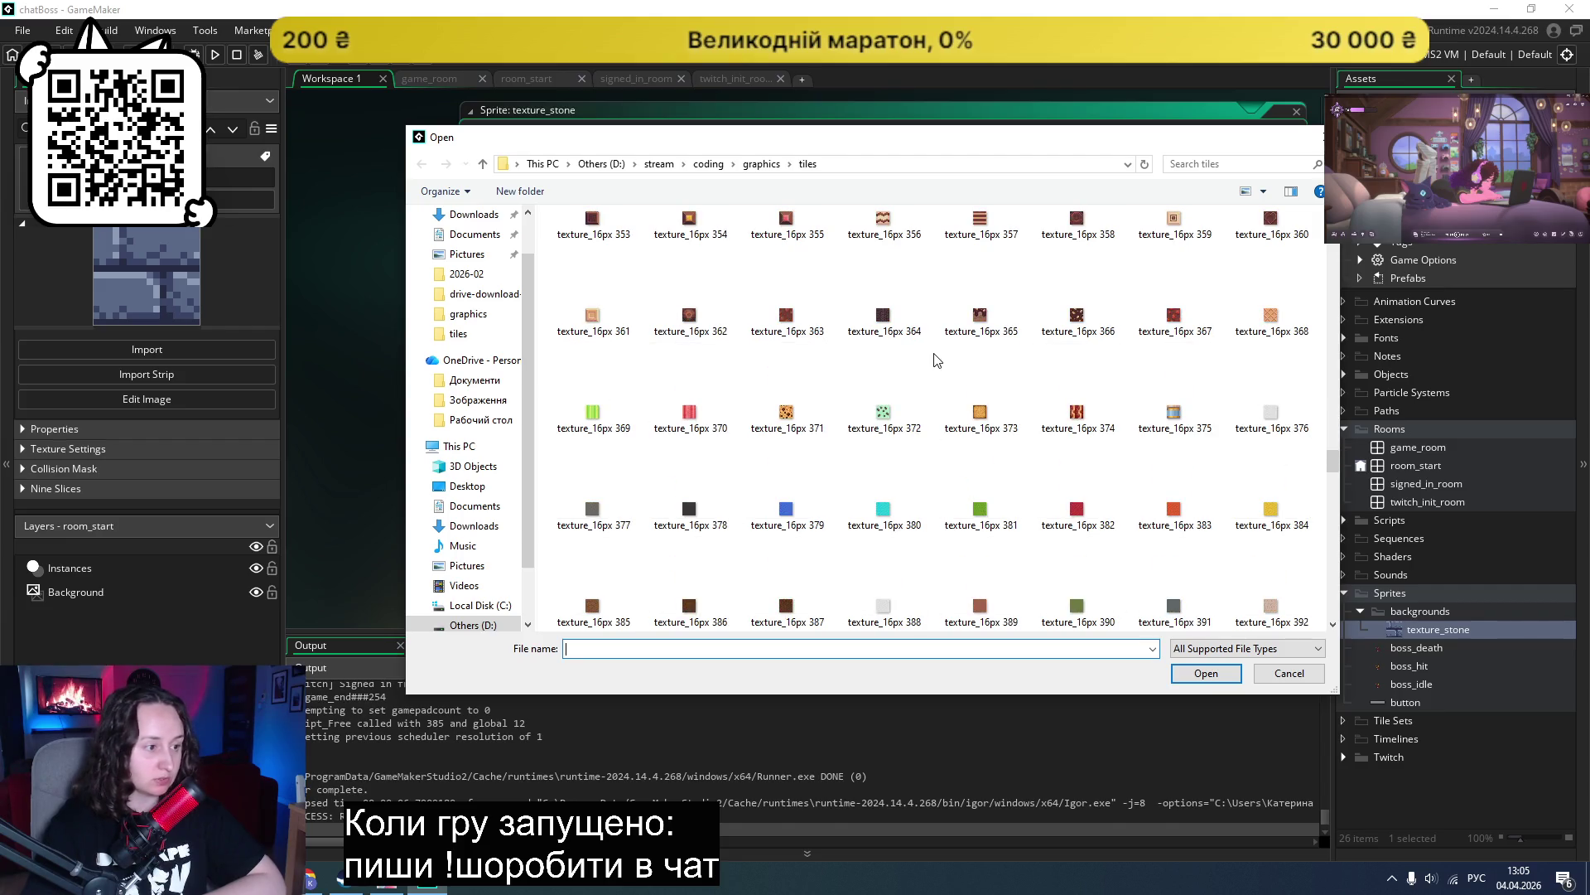
pyautogui.scroll(-3, 854, 447)
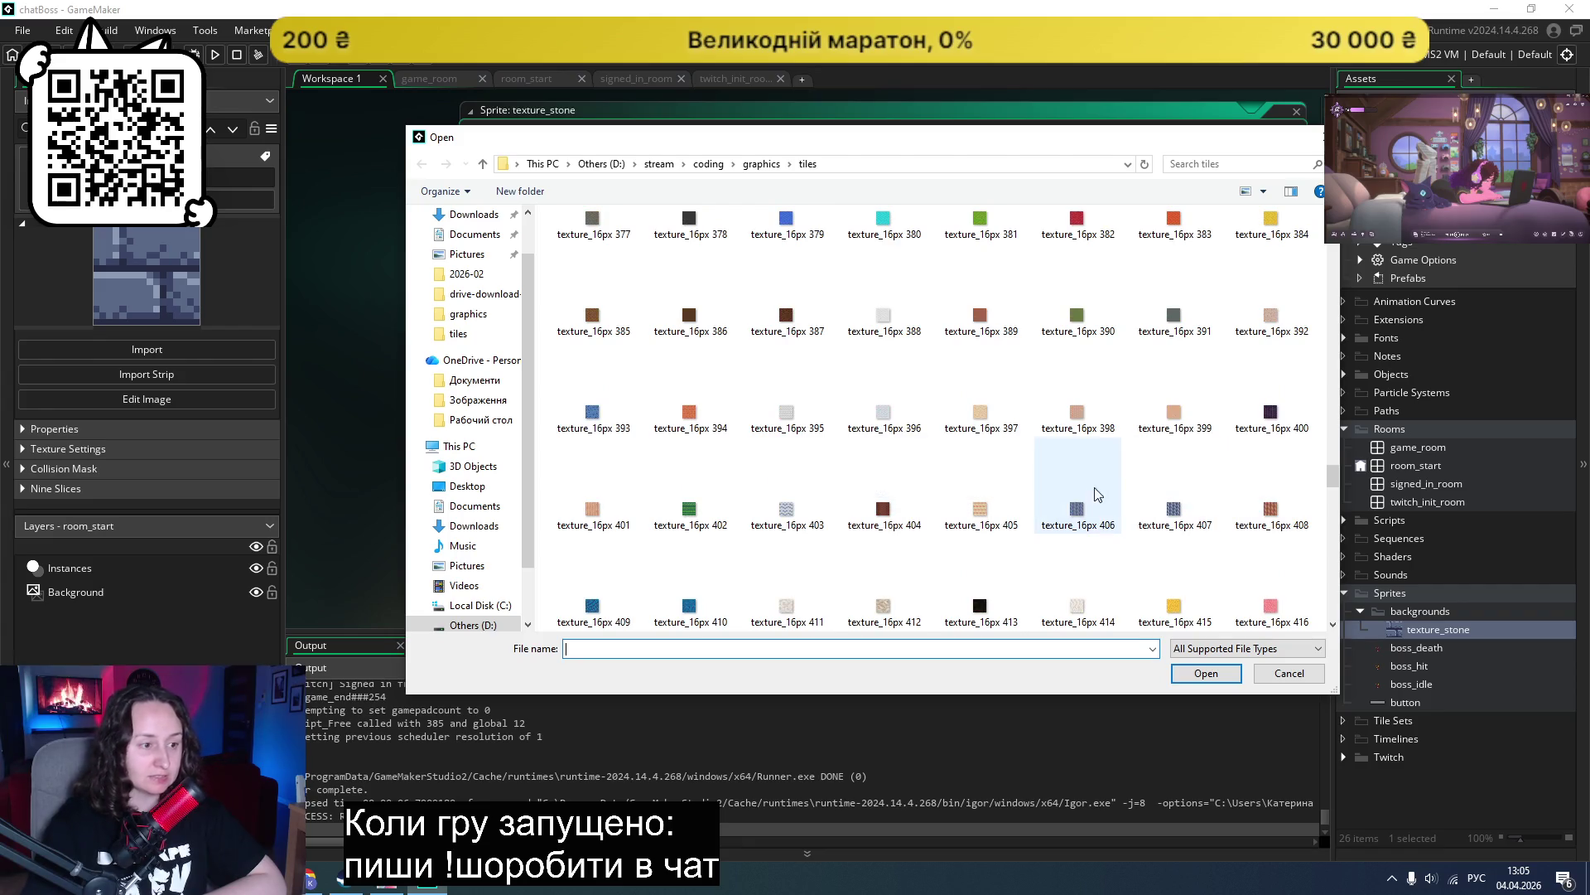
pyautogui.scroll(-3, 1112, 459)
pyautogui.scroll(-3, 1110, 458)
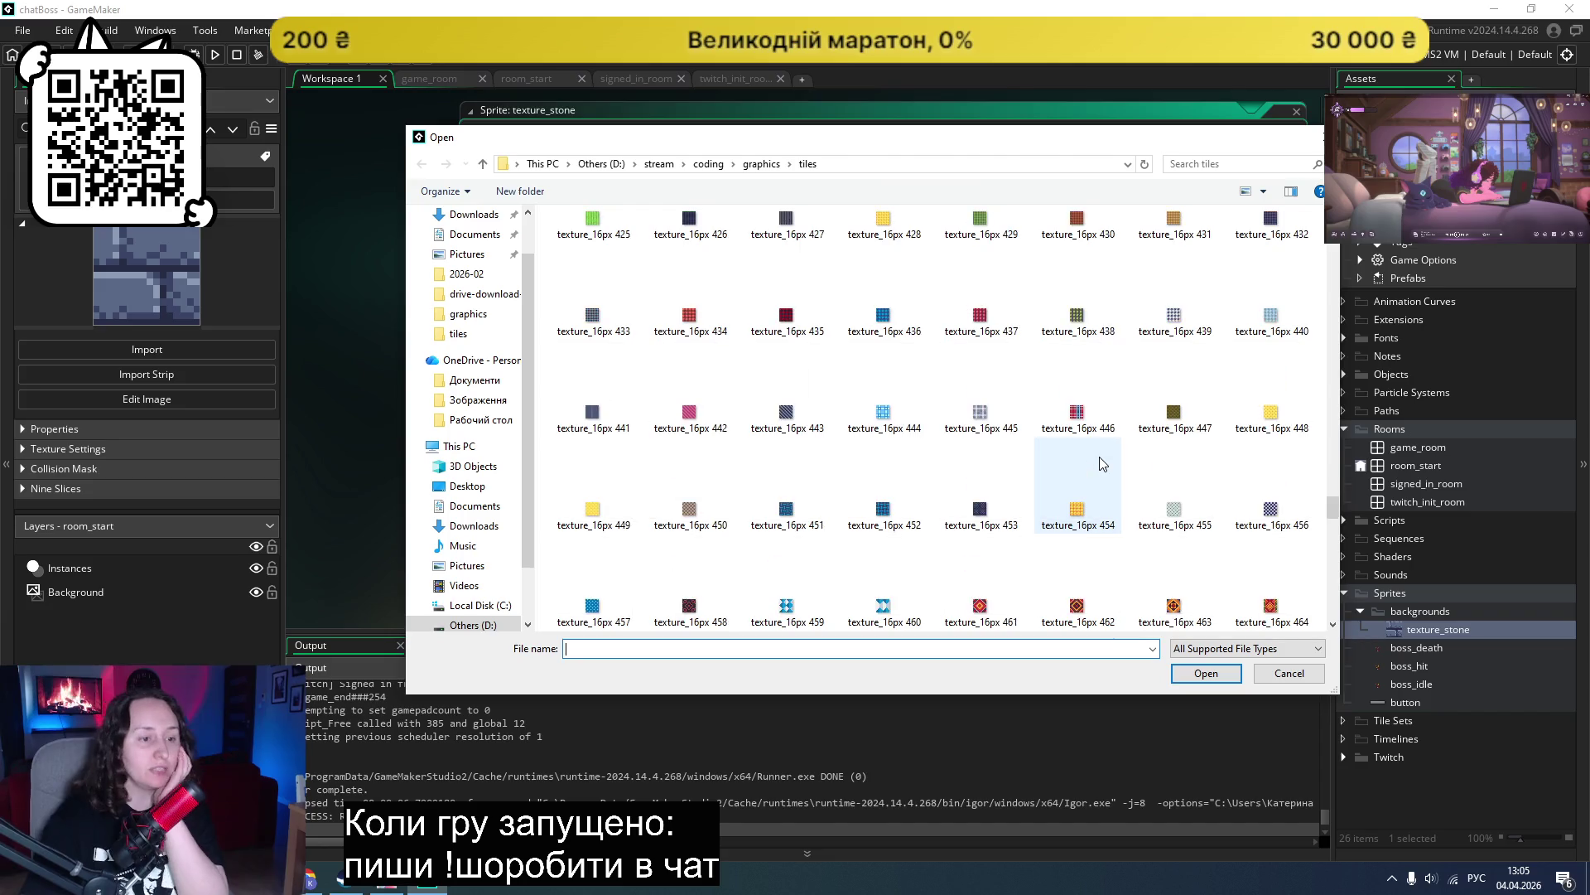
pyautogui.scroll(-3, 1196, 439)
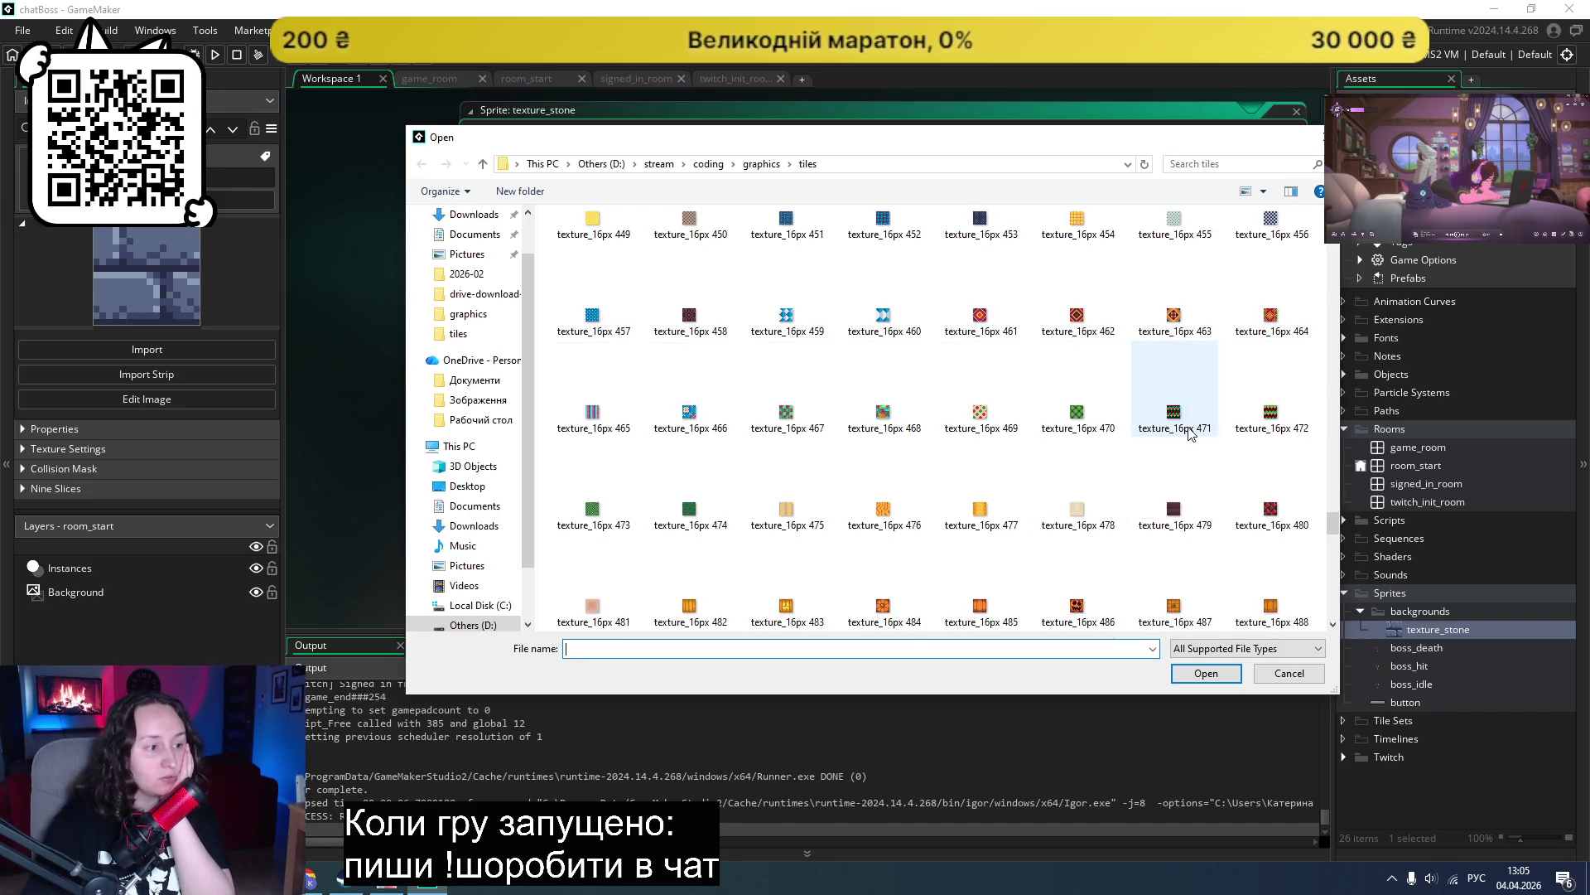
pyautogui.scroll(-6, 1191, 415)
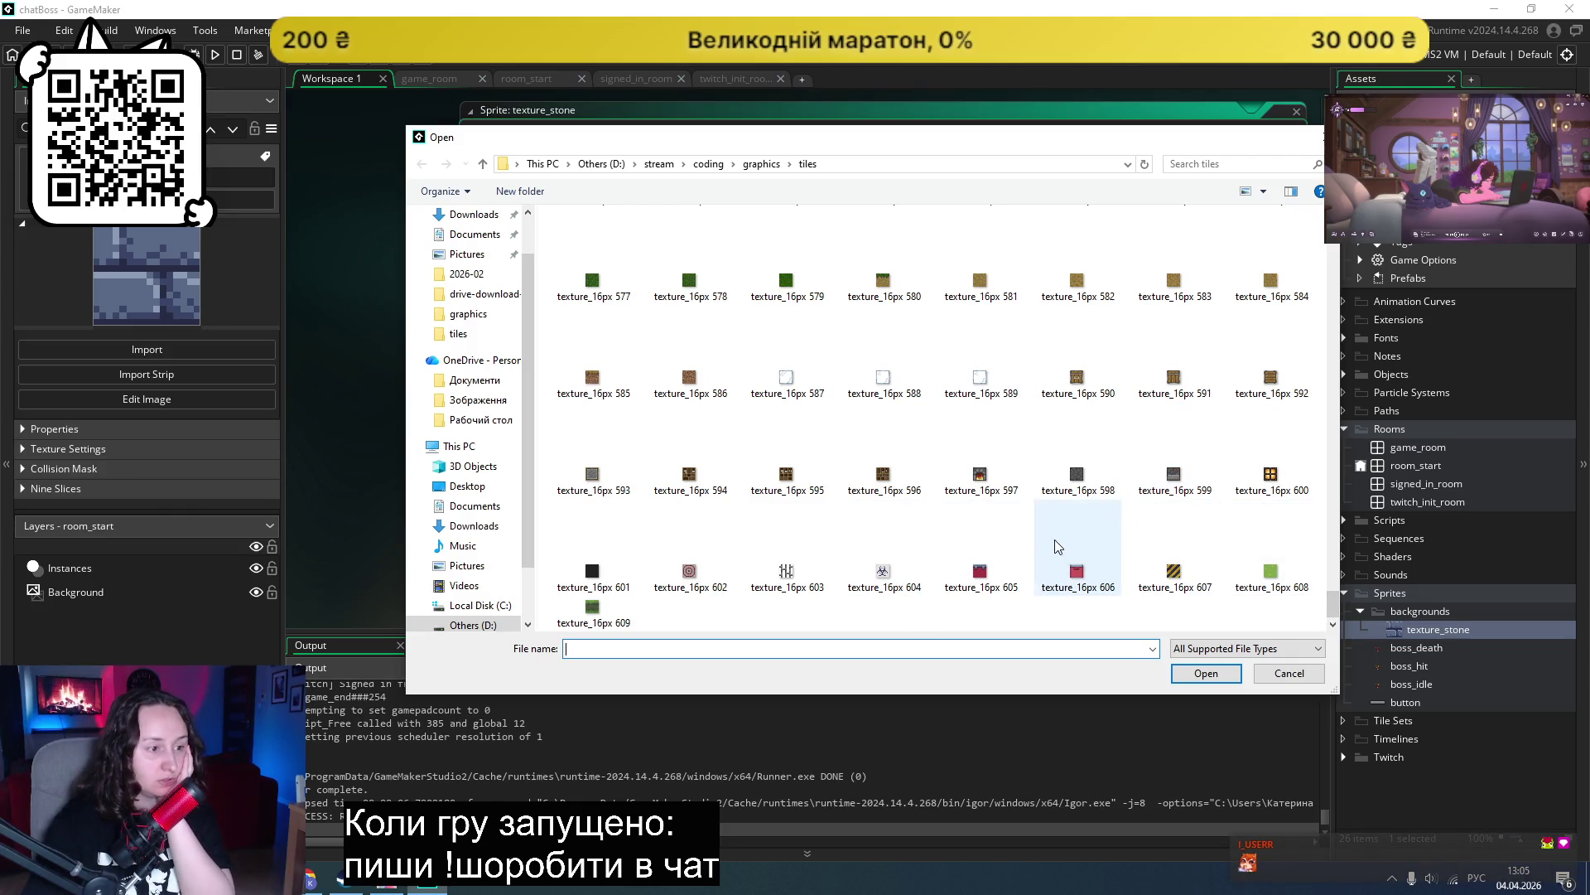
pyautogui.scroll(1, 1057, 539)
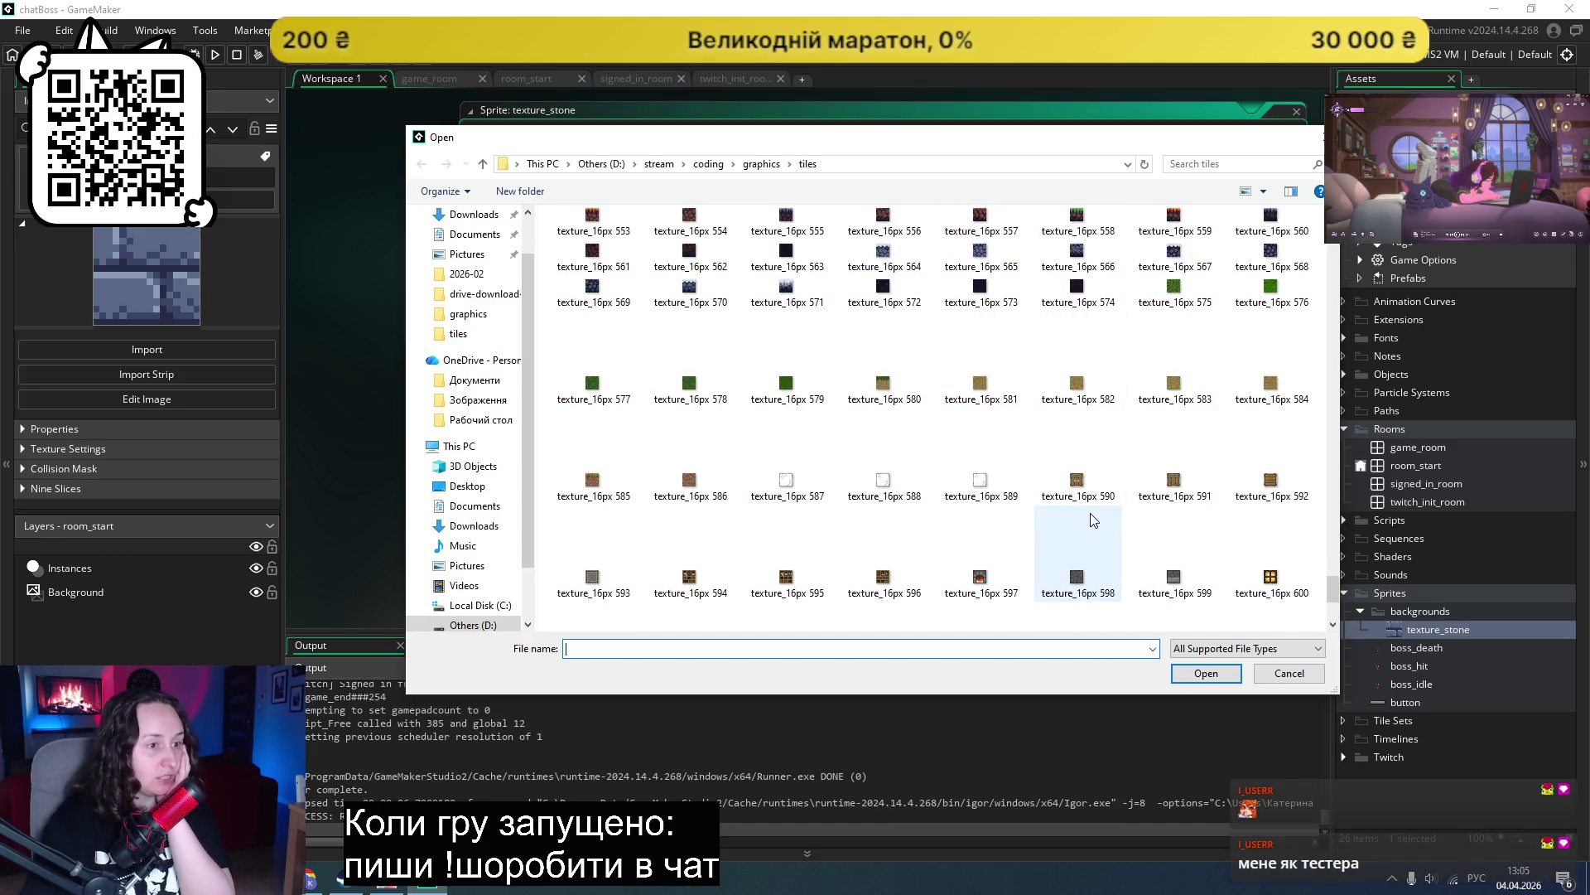
pyautogui.scroll(3, 1268, 505)
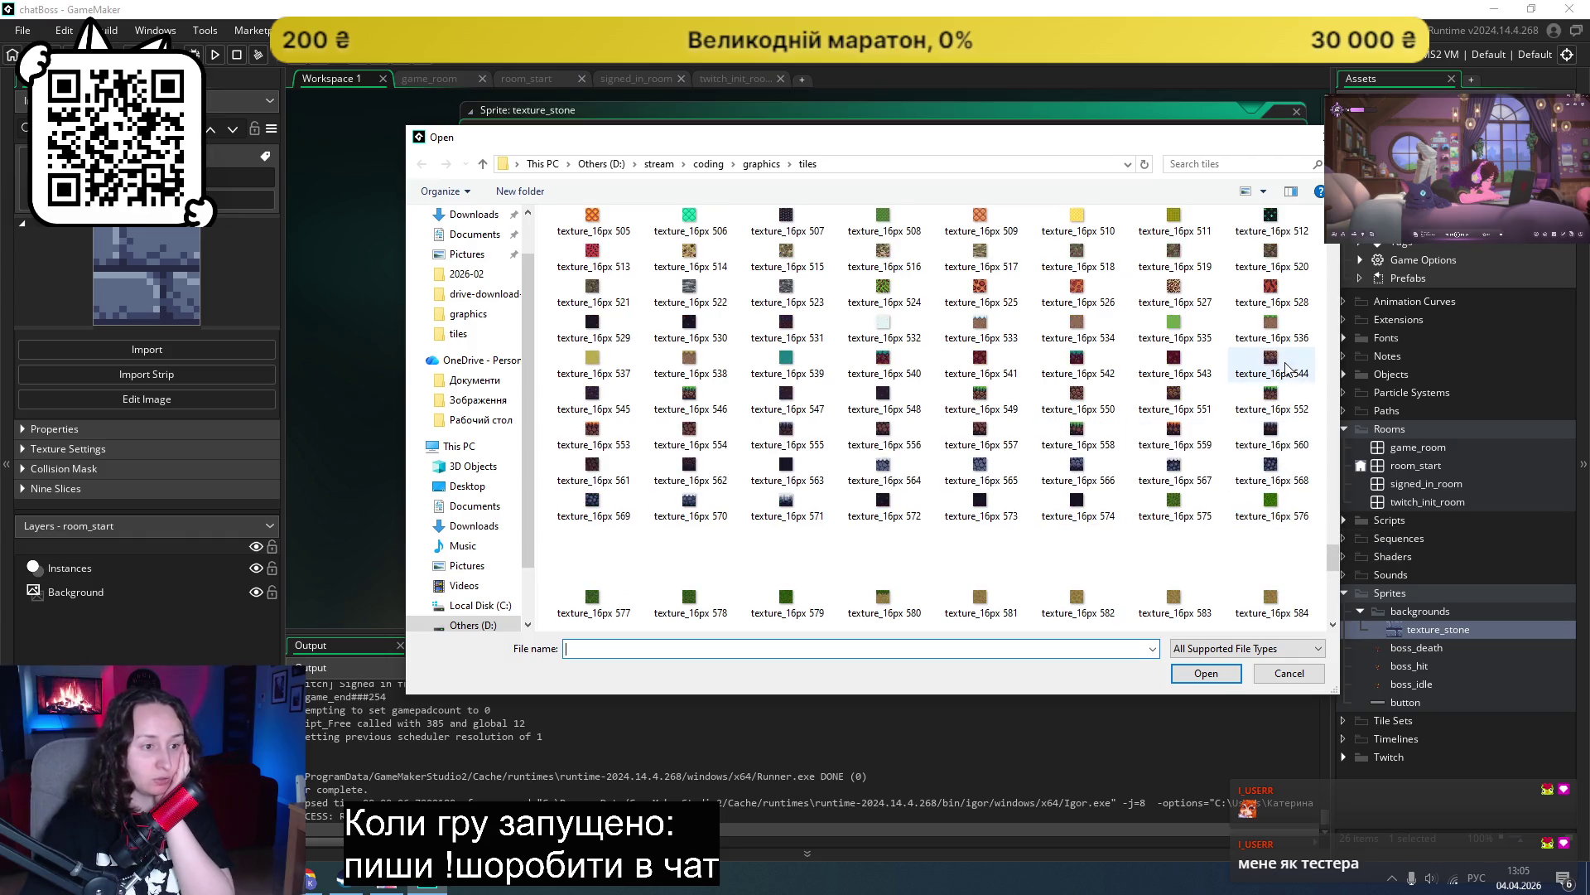
pyautogui.scroll(3, 1132, 457)
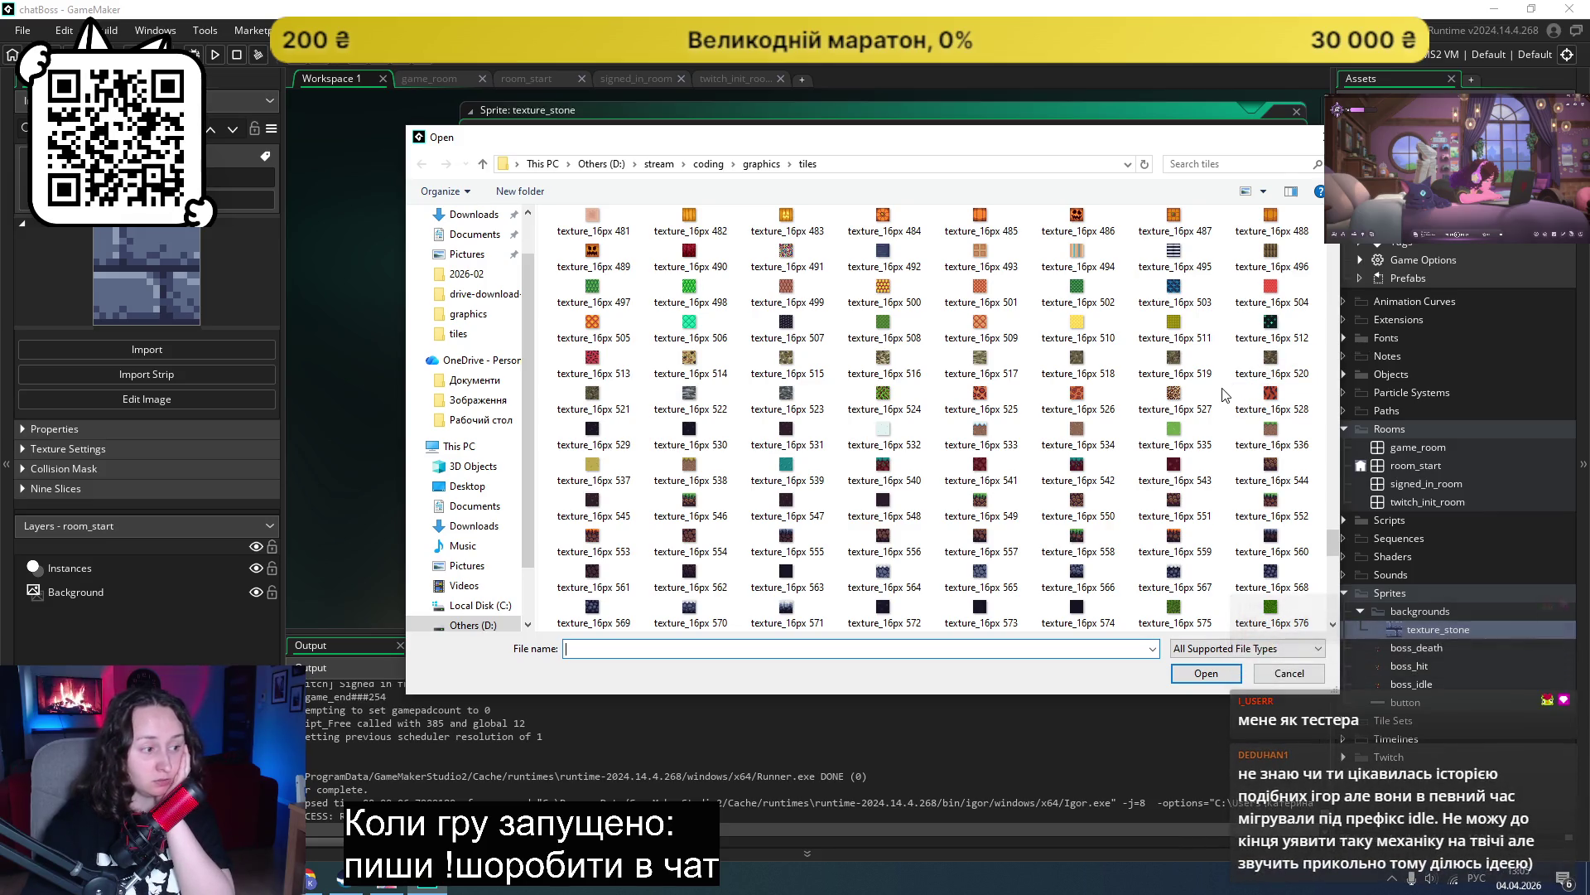
pyautogui.scroll(3, 1223, 395)
pyautogui.scroll(3, 1223, 395)
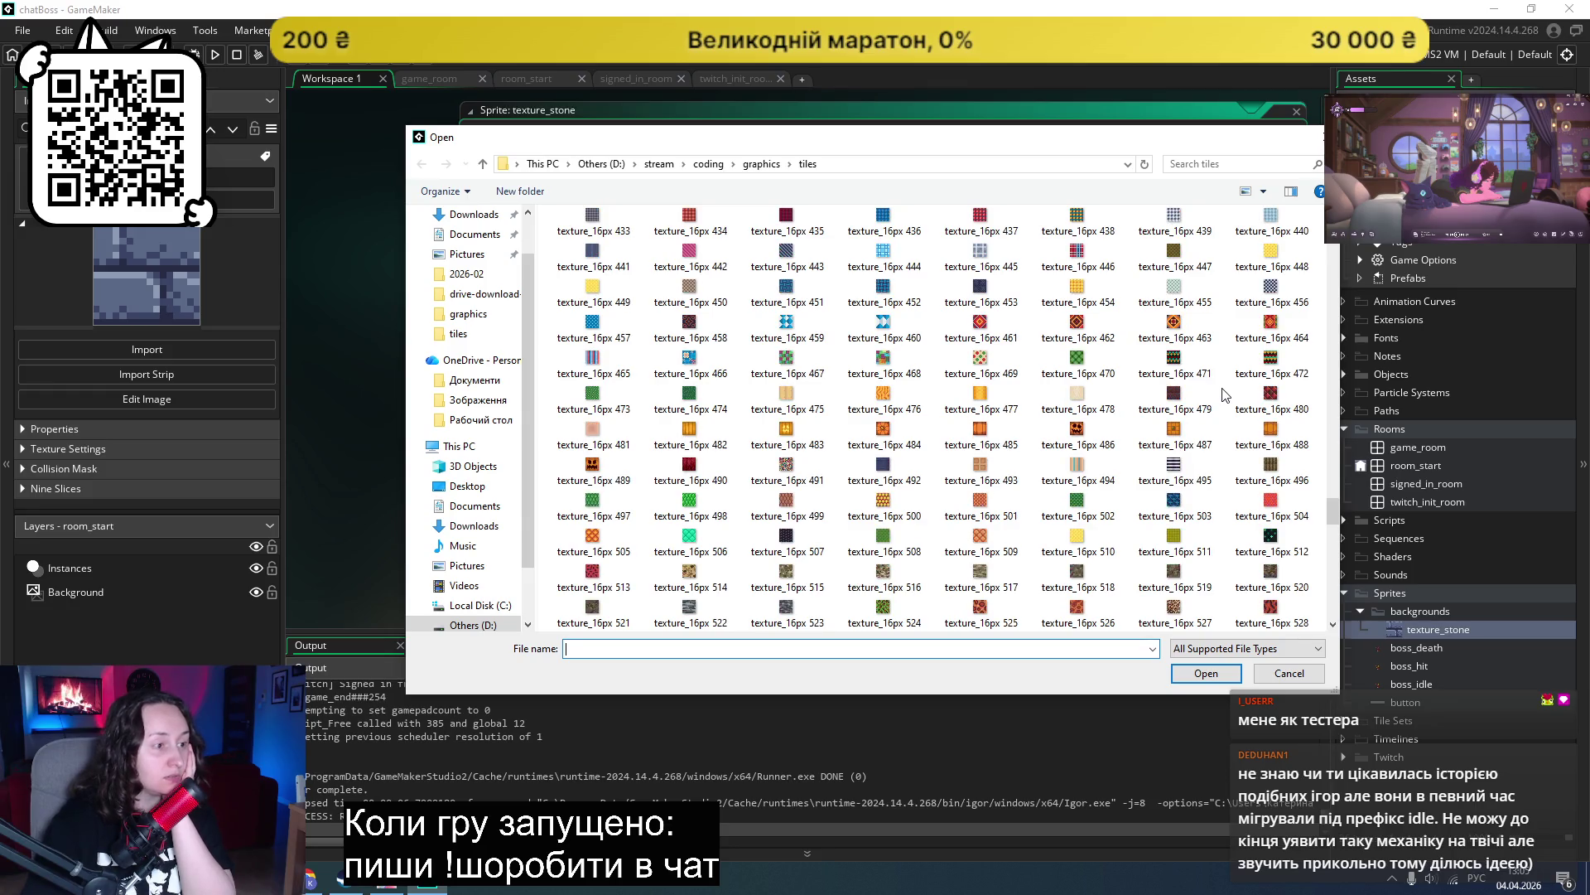
pyautogui.scroll(3, 1182, 430)
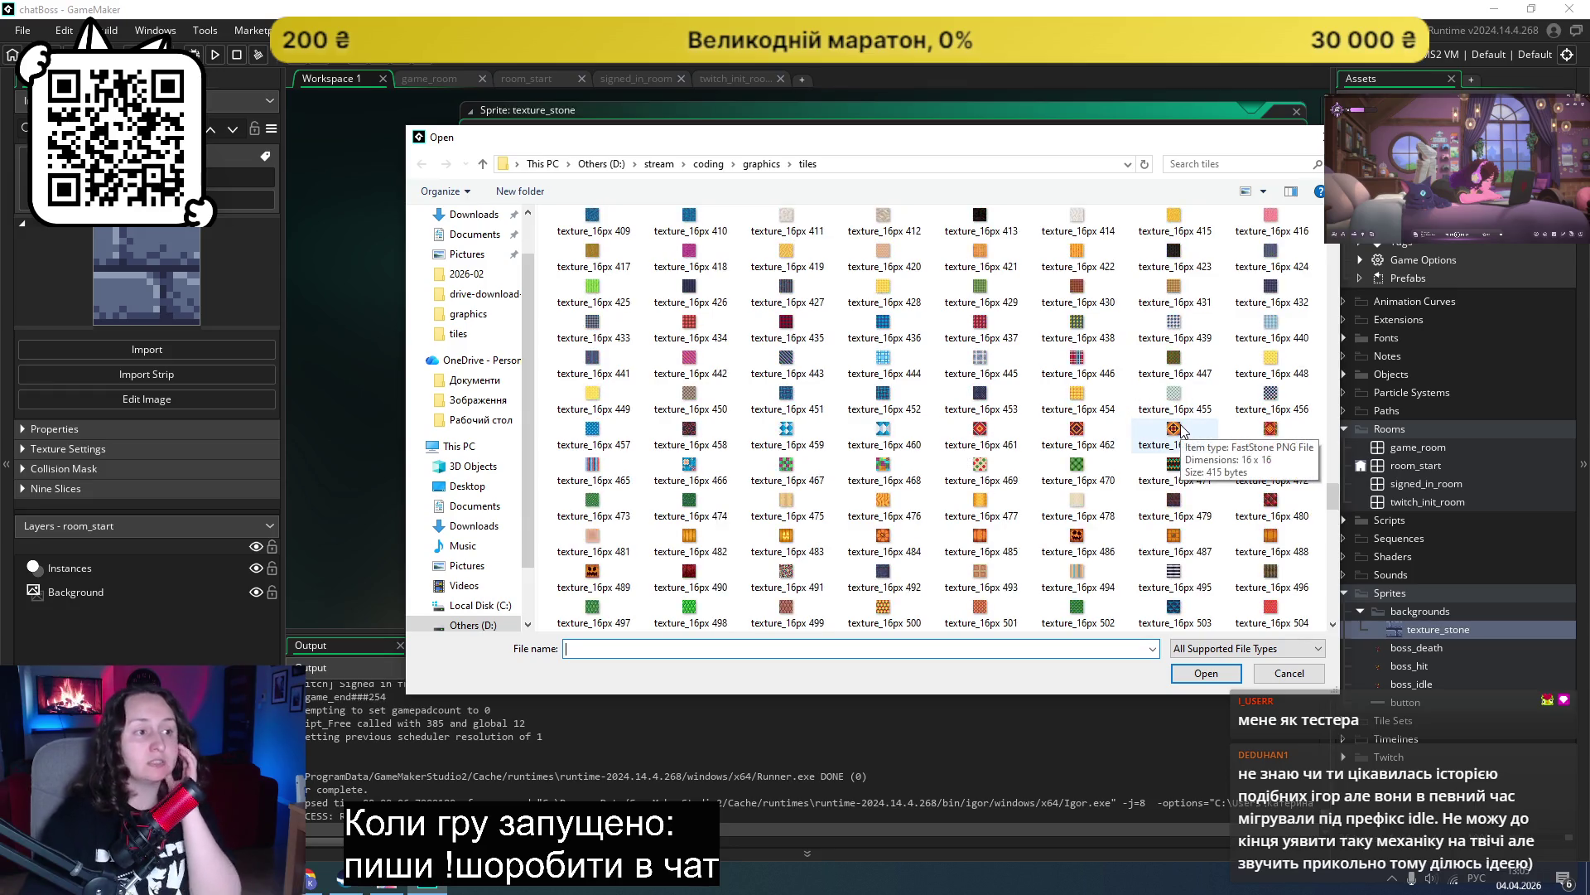
pyautogui.scroll(3, 1182, 429)
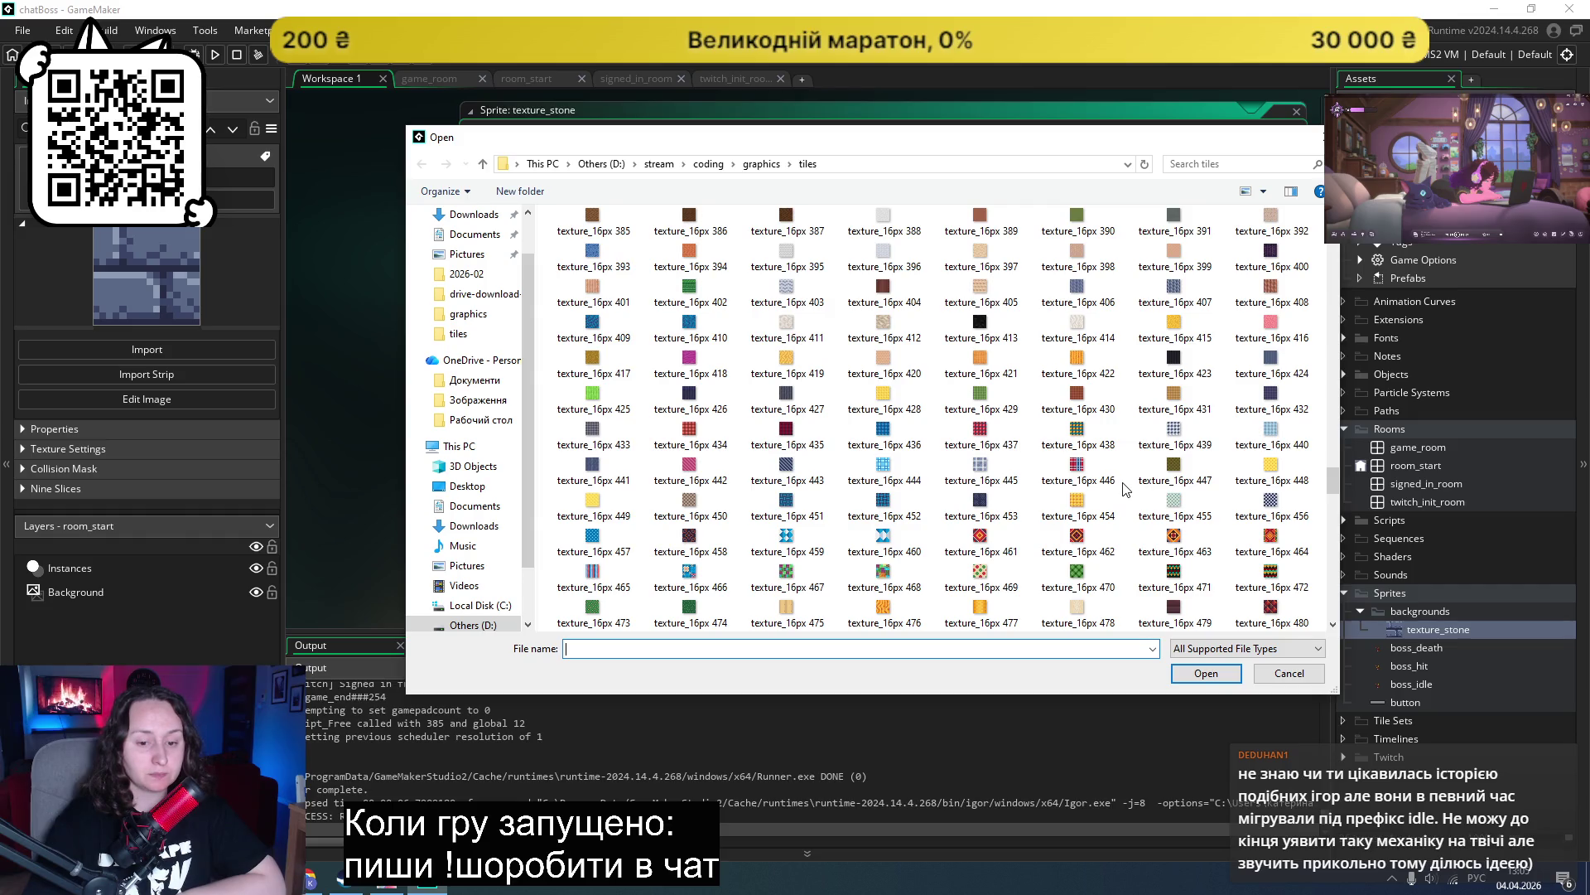
pyautogui.scroll(3, 1087, 507)
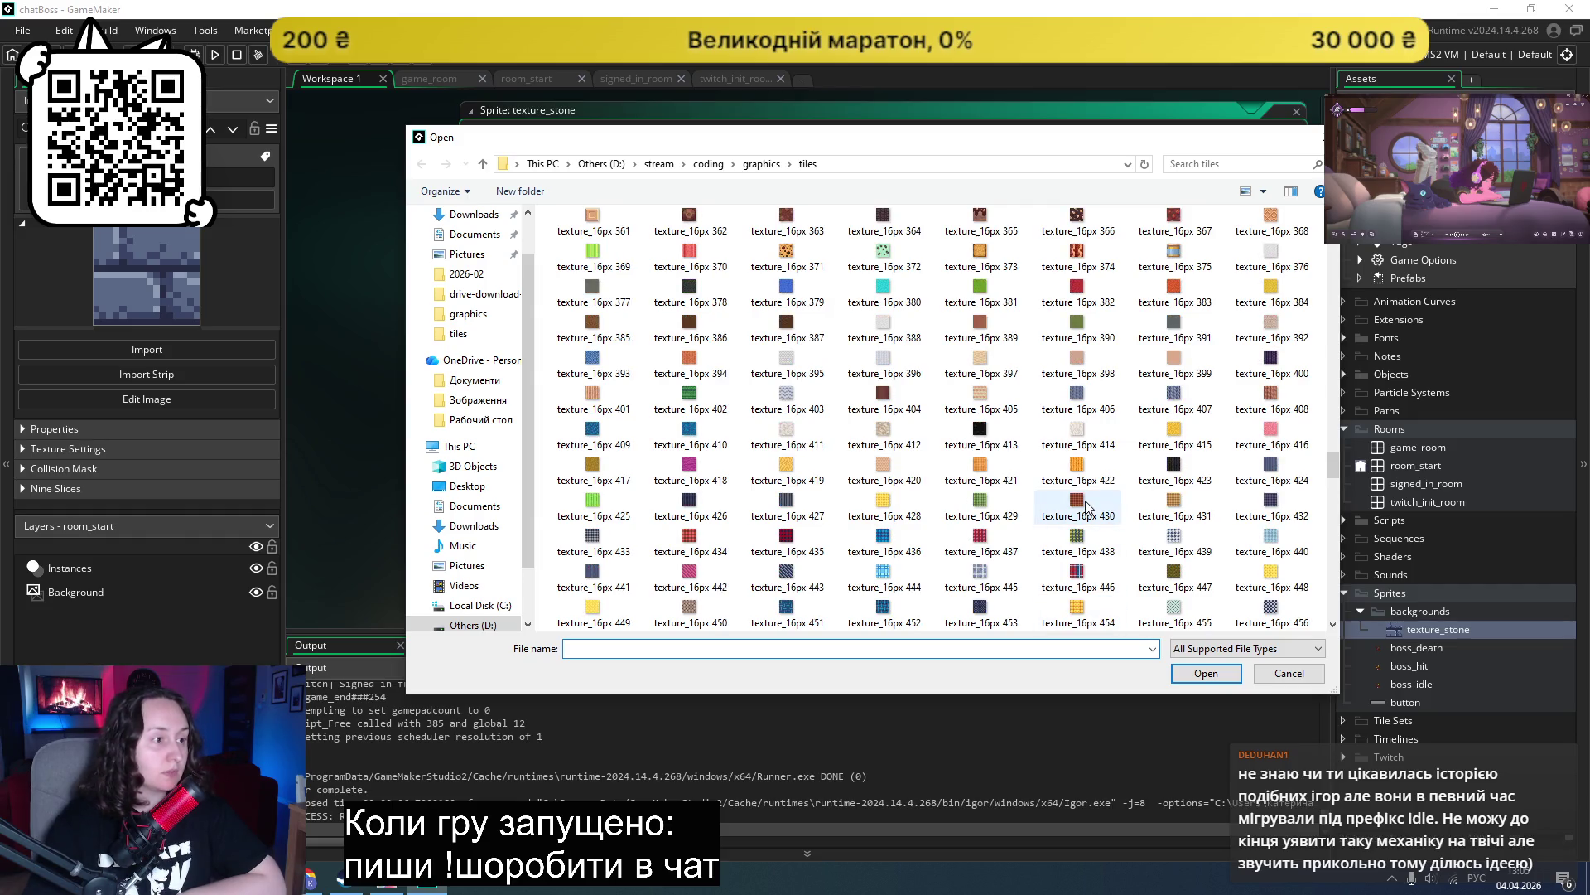
pyautogui.scroll(3, 1087, 505)
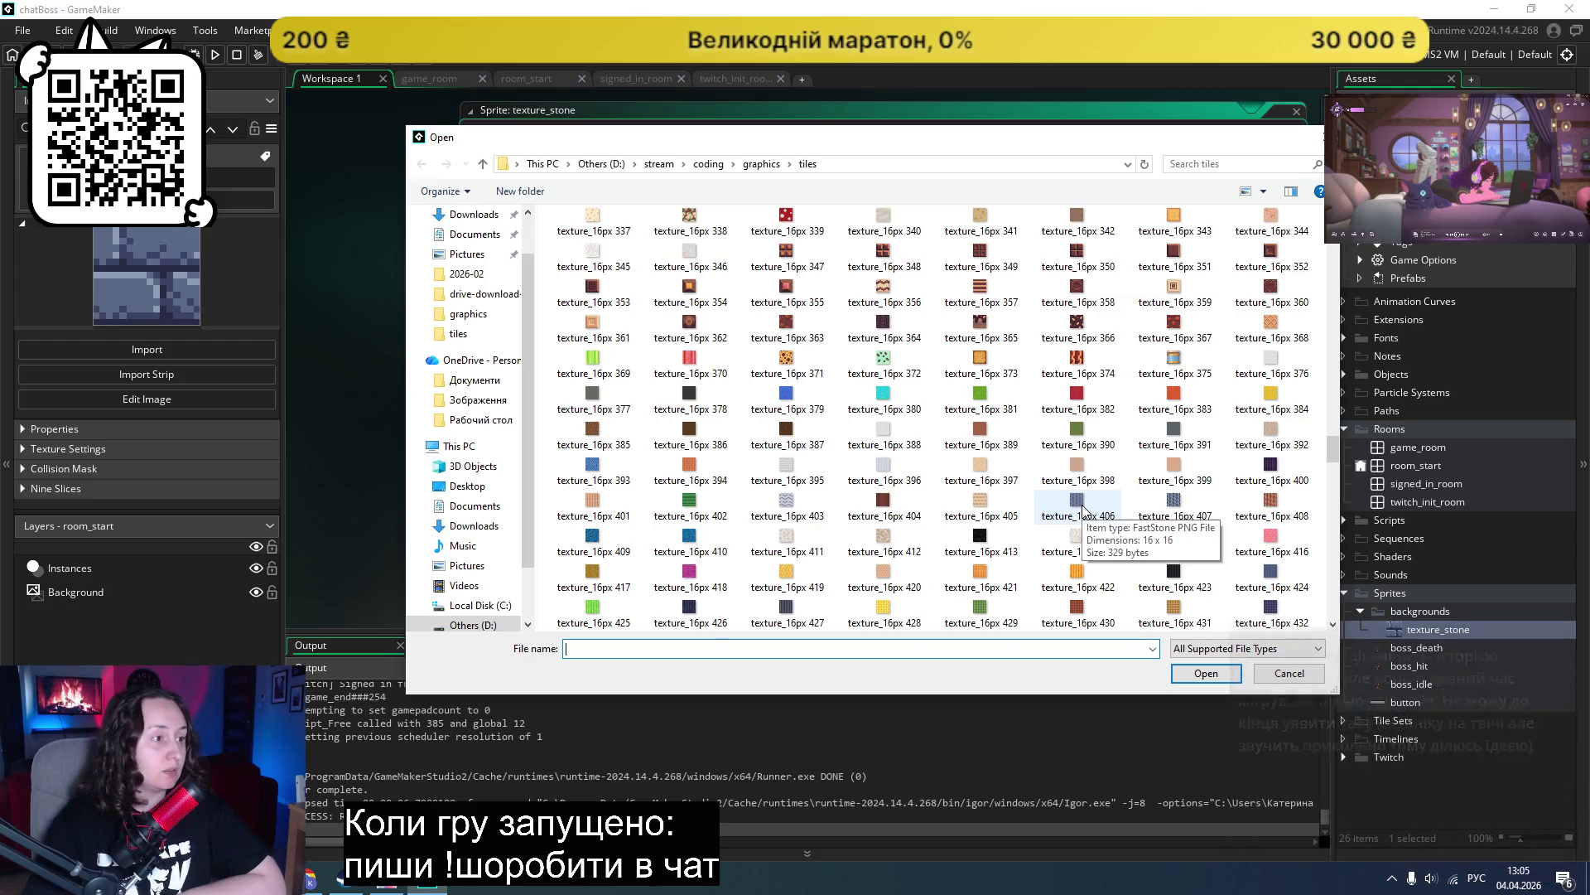
pyautogui.scroll(3, 1083, 507)
pyautogui.scroll(3, 1025, 580)
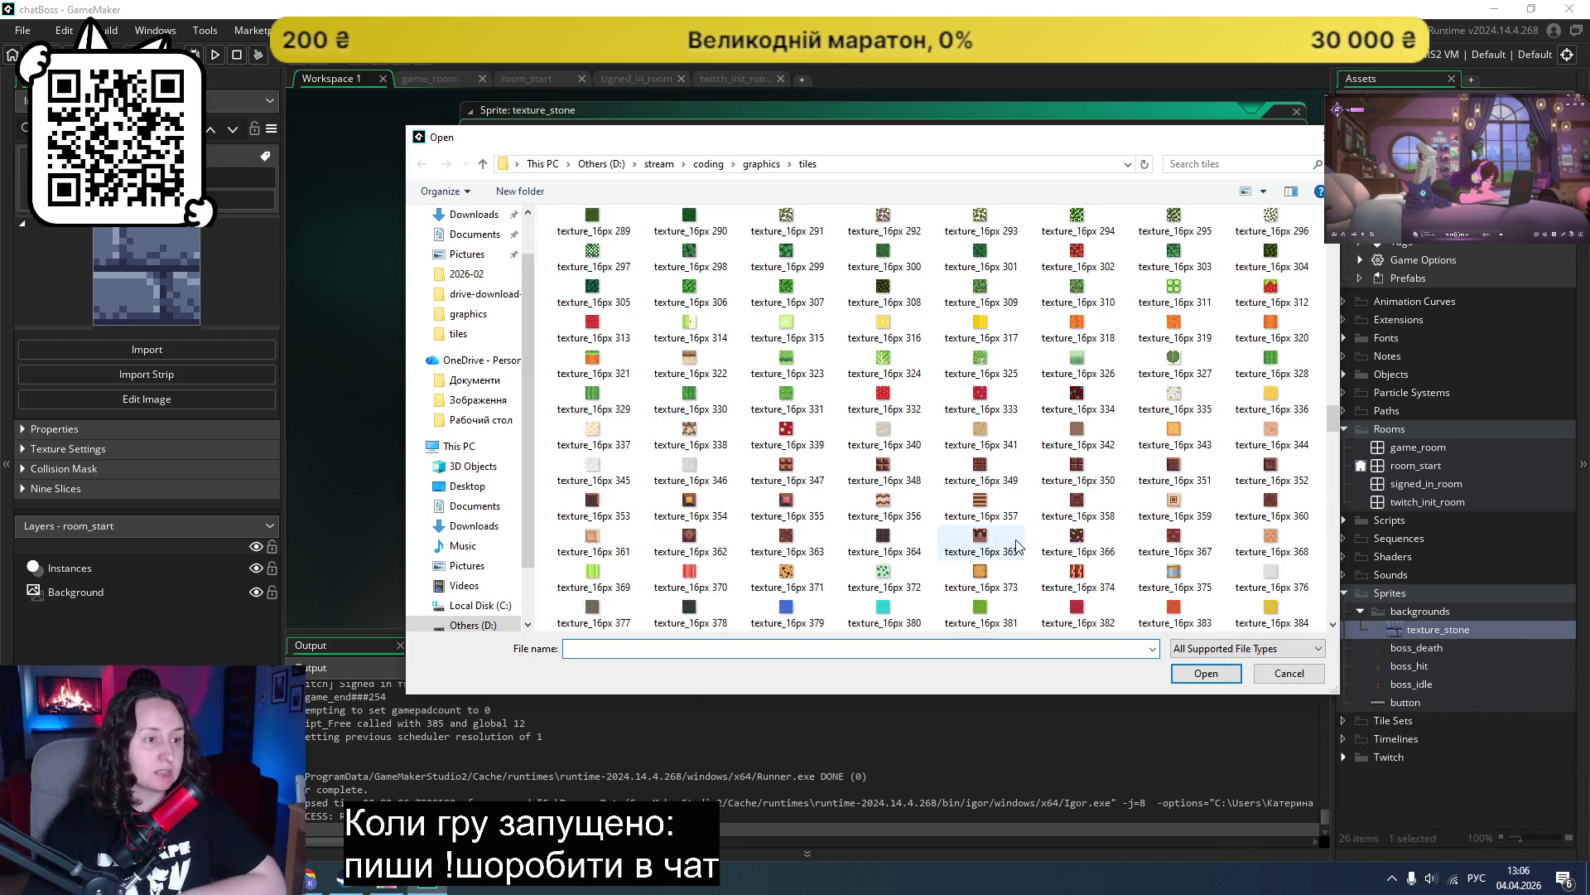
pyautogui.scroll(3, 1014, 535)
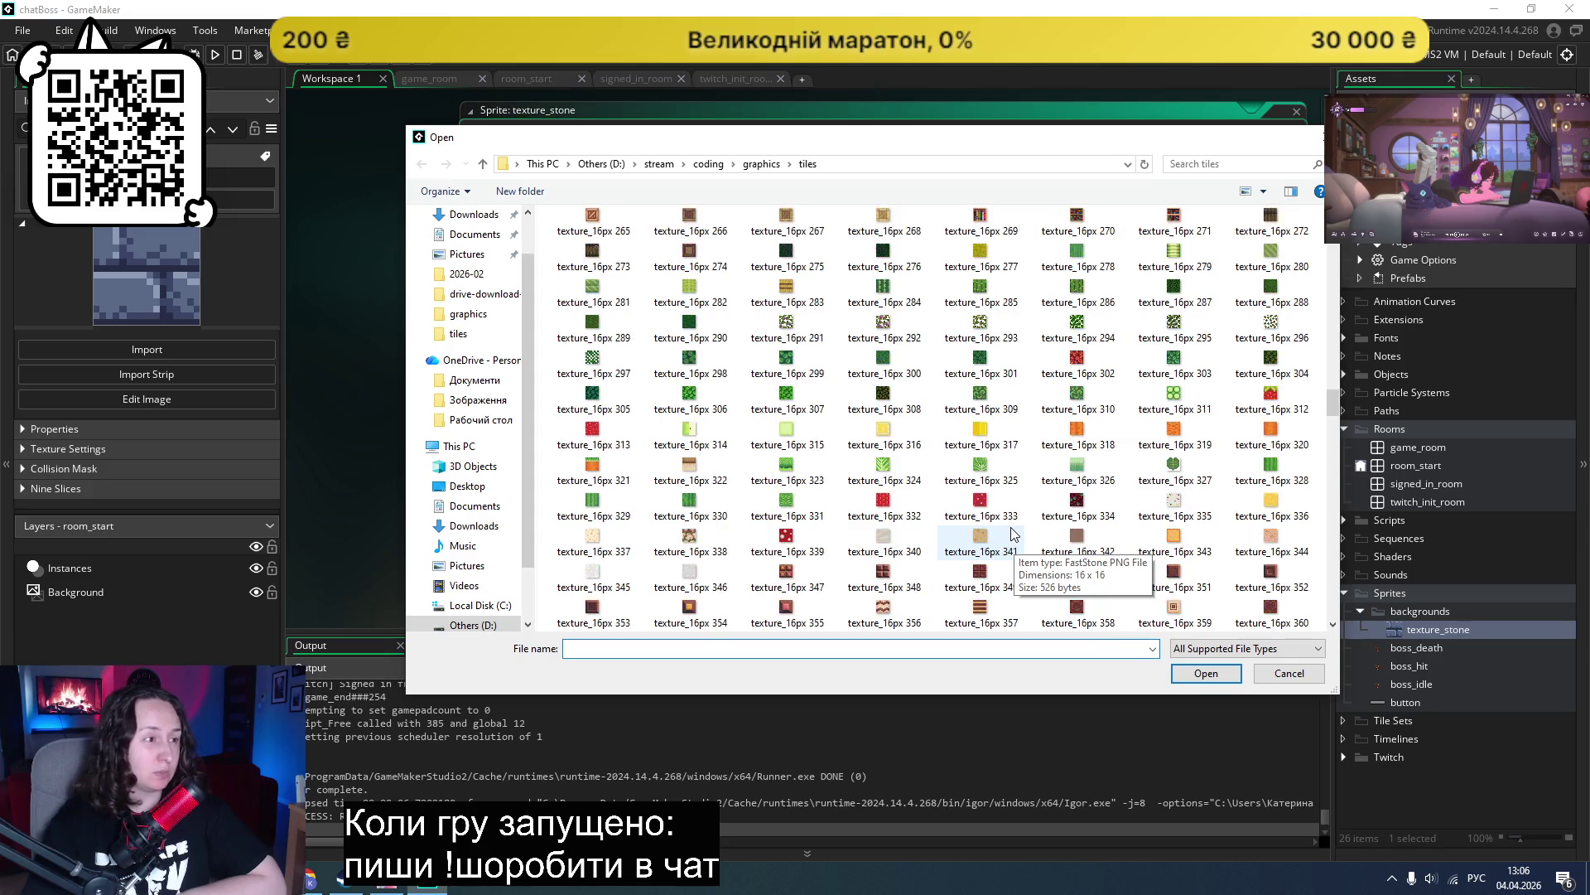
pyautogui.scroll(3, 1014, 534)
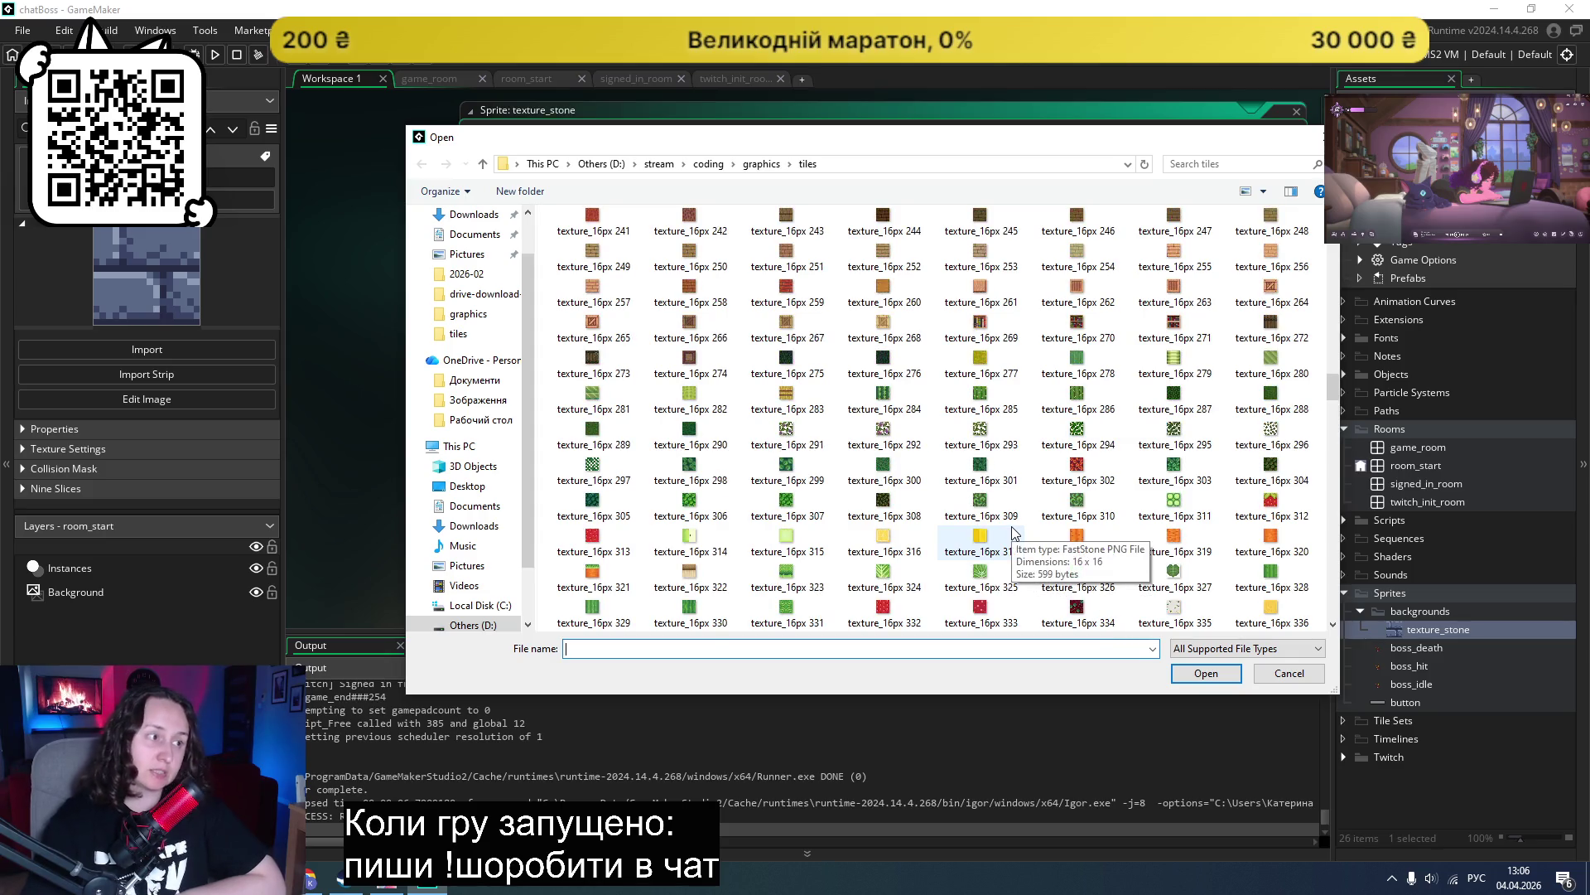
pyautogui.scroll(3, 1013, 535)
pyautogui.scroll(3, 1014, 535)
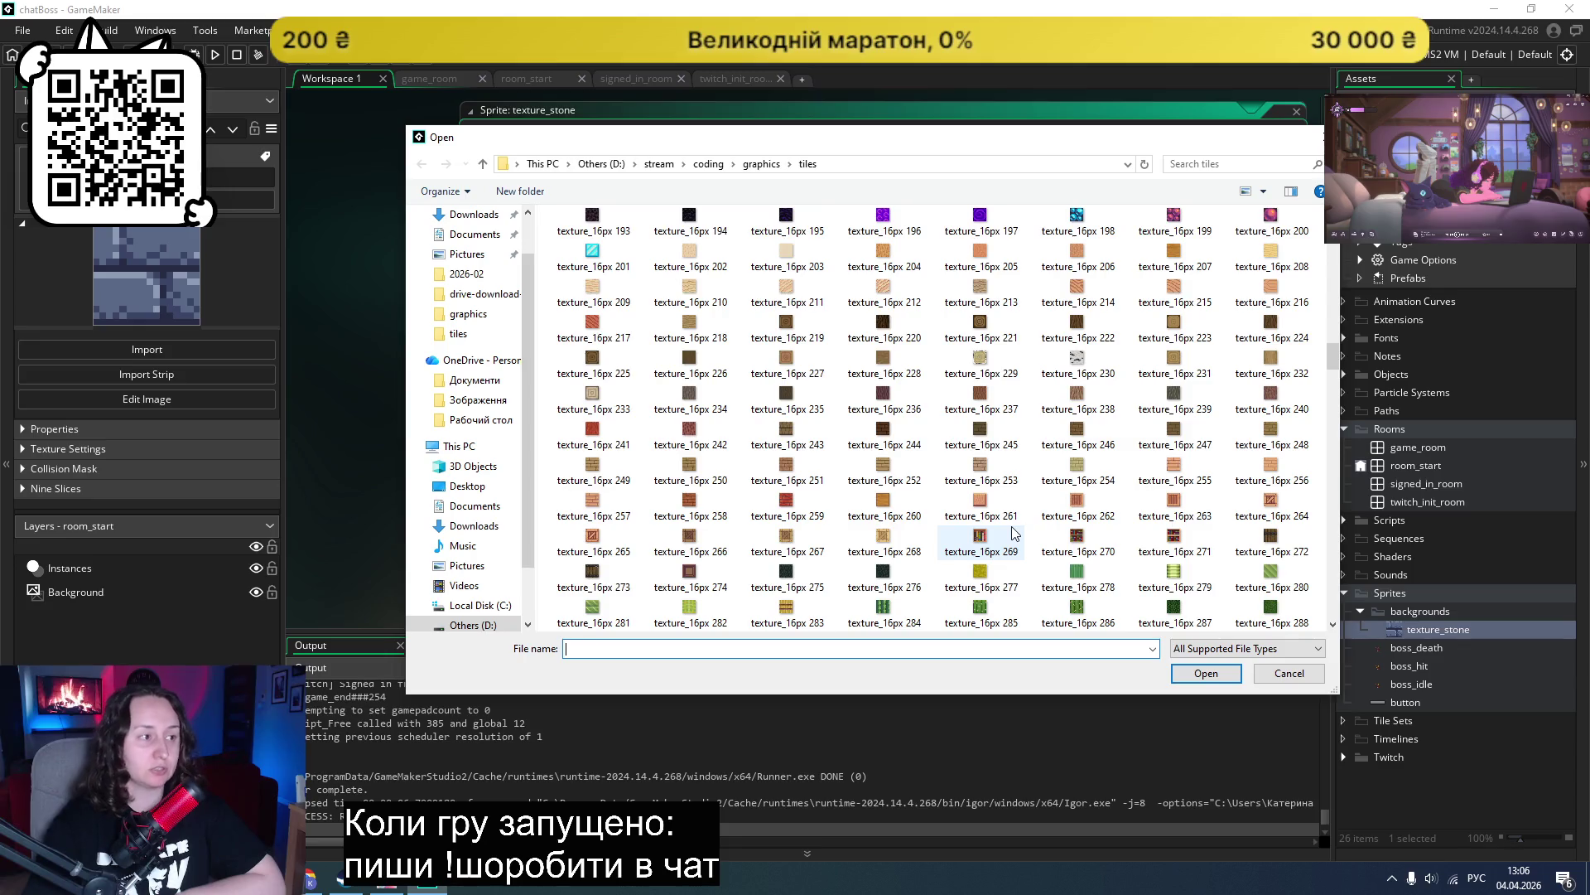
pyautogui.scroll(3, 1014, 534)
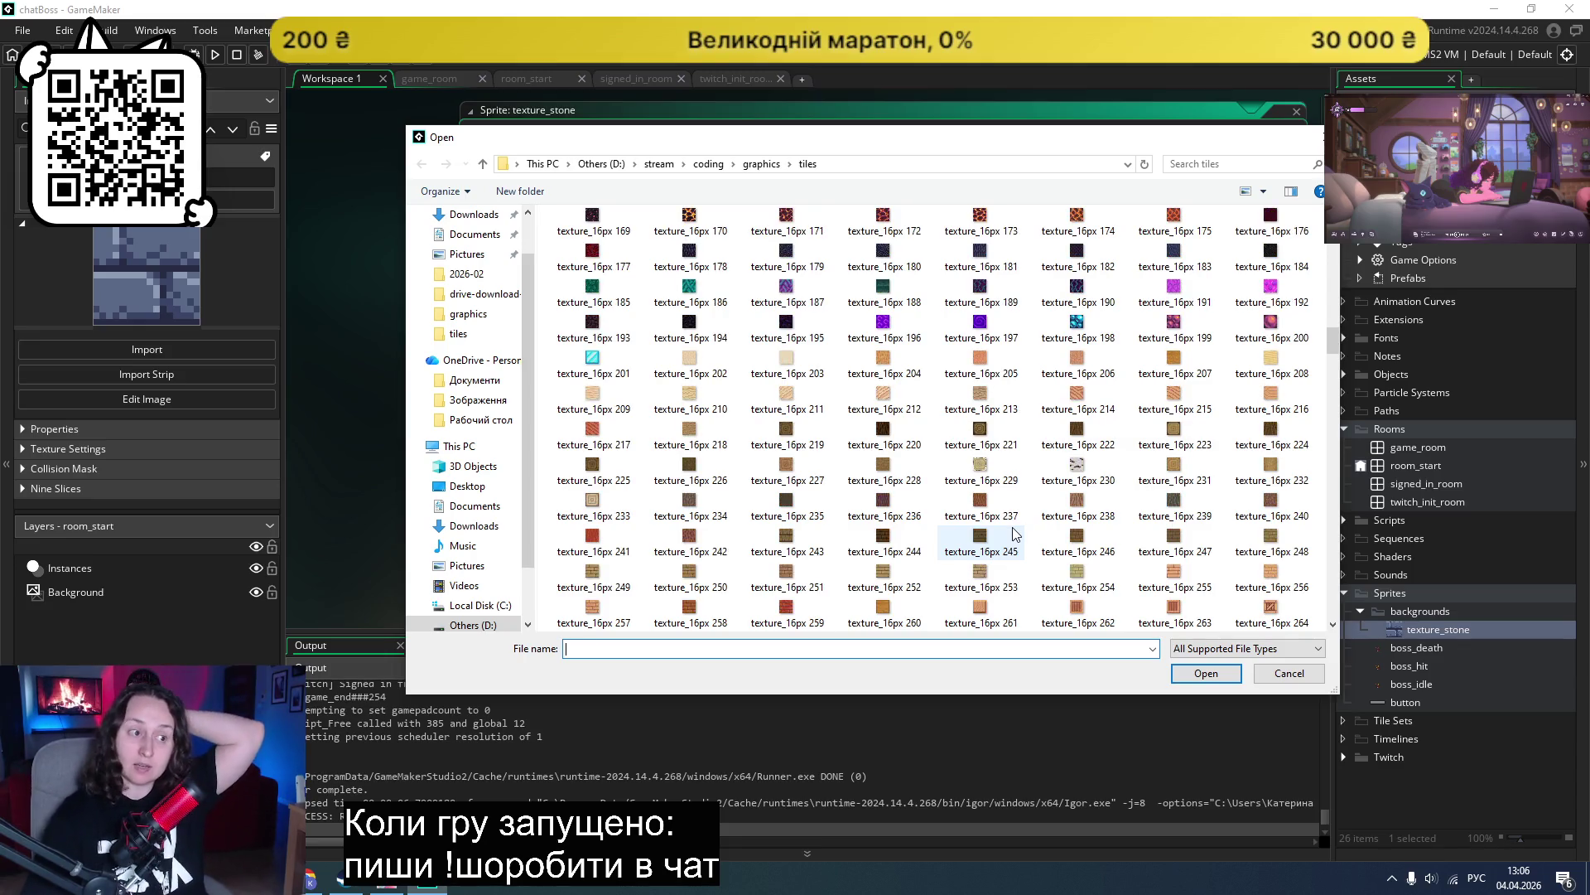
pyautogui.scroll(3, 1013, 534)
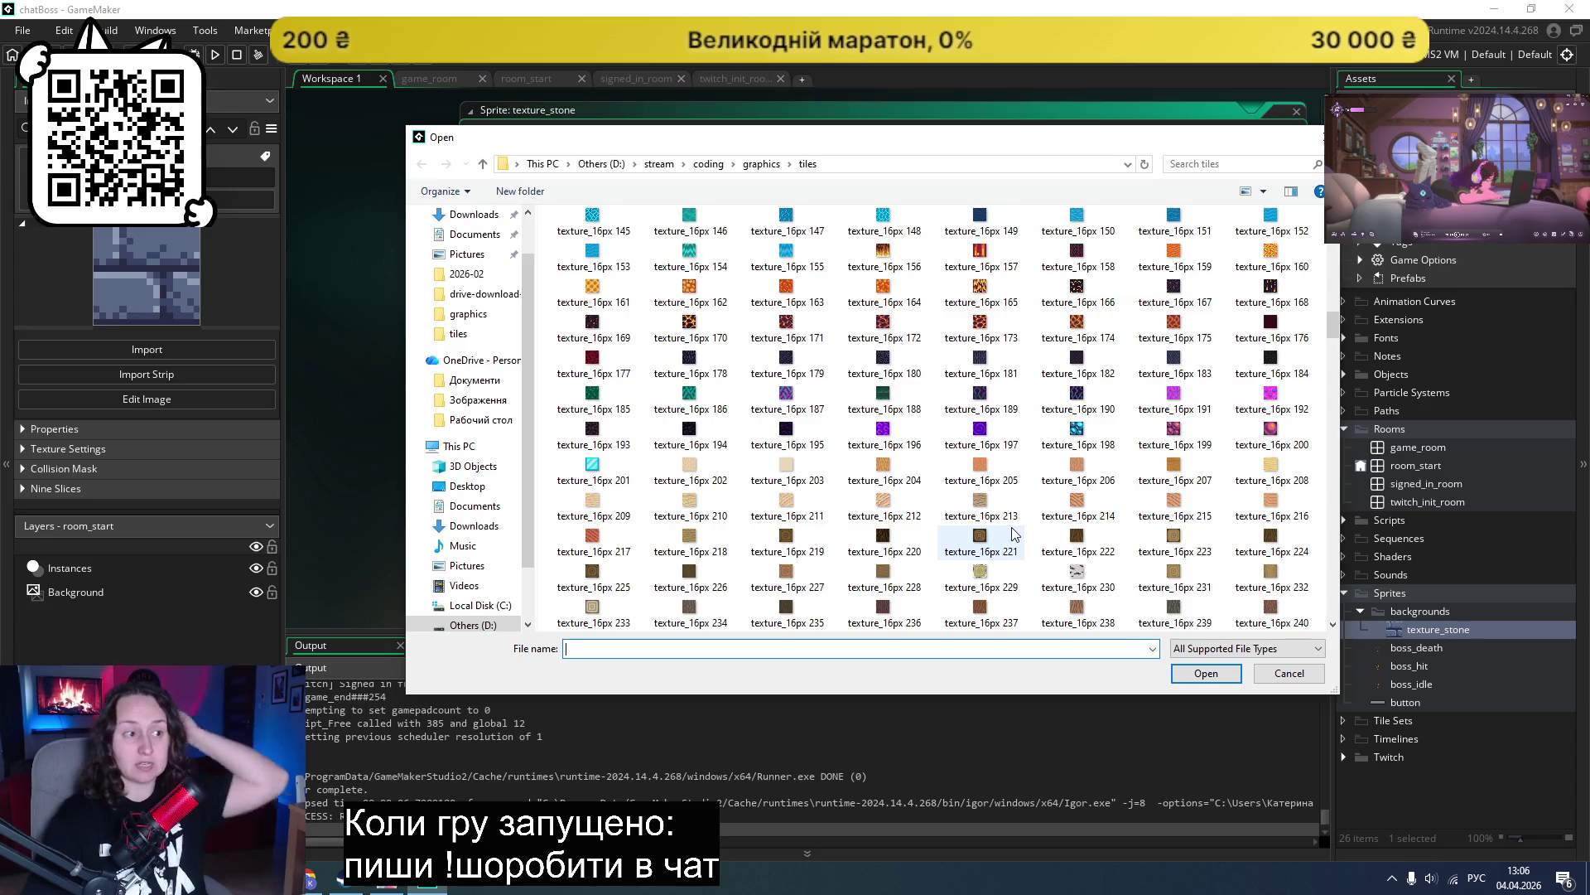
pyautogui.scroll(3, 1014, 535)
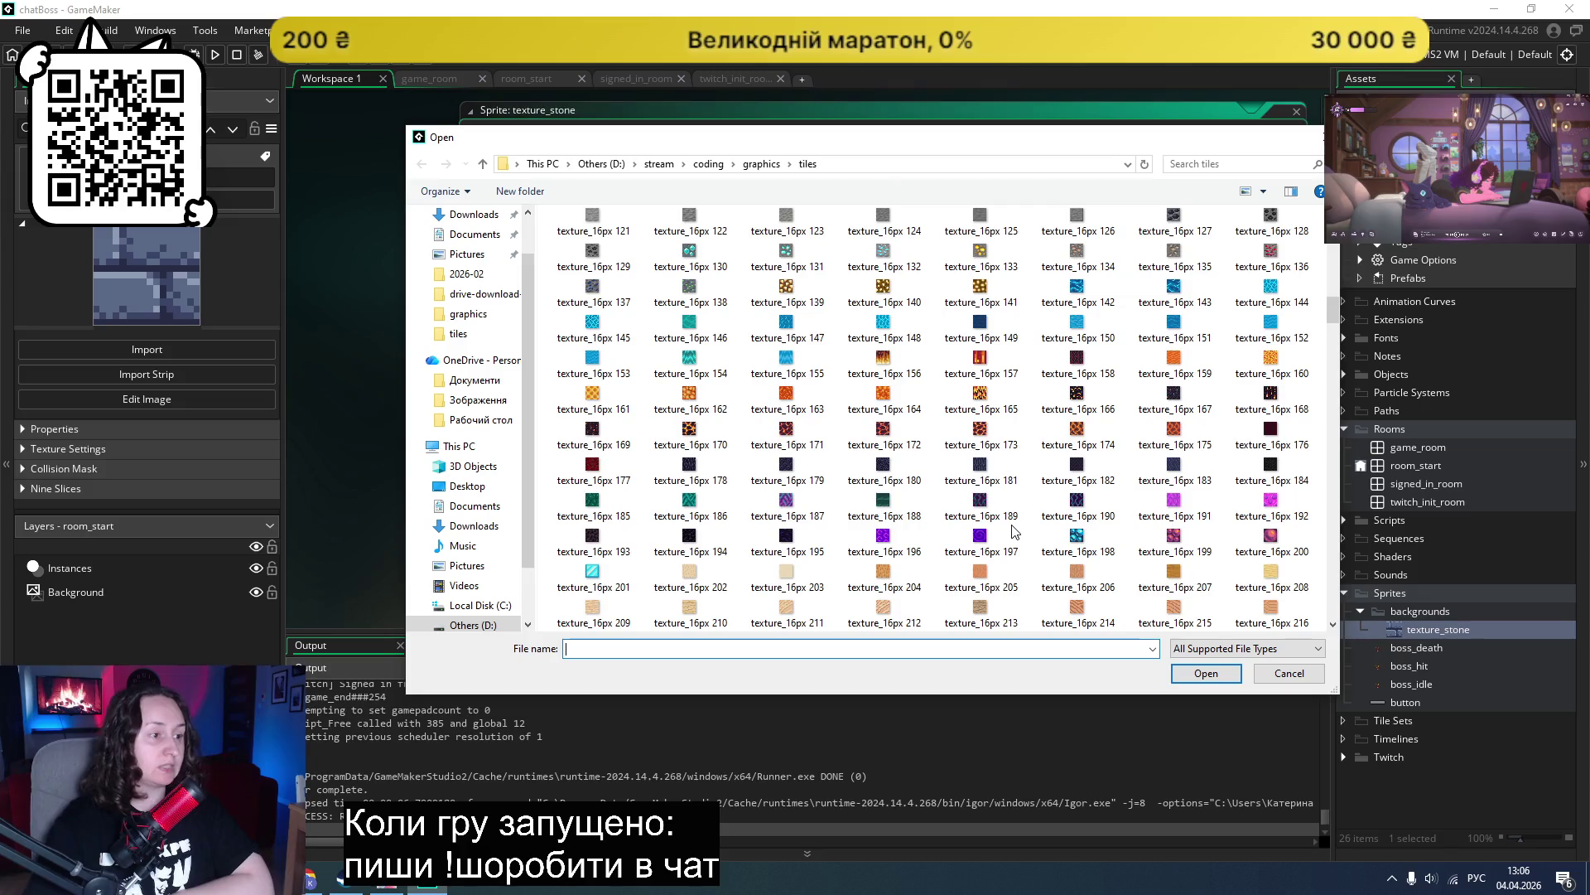
pyautogui.scroll(3, 1014, 531)
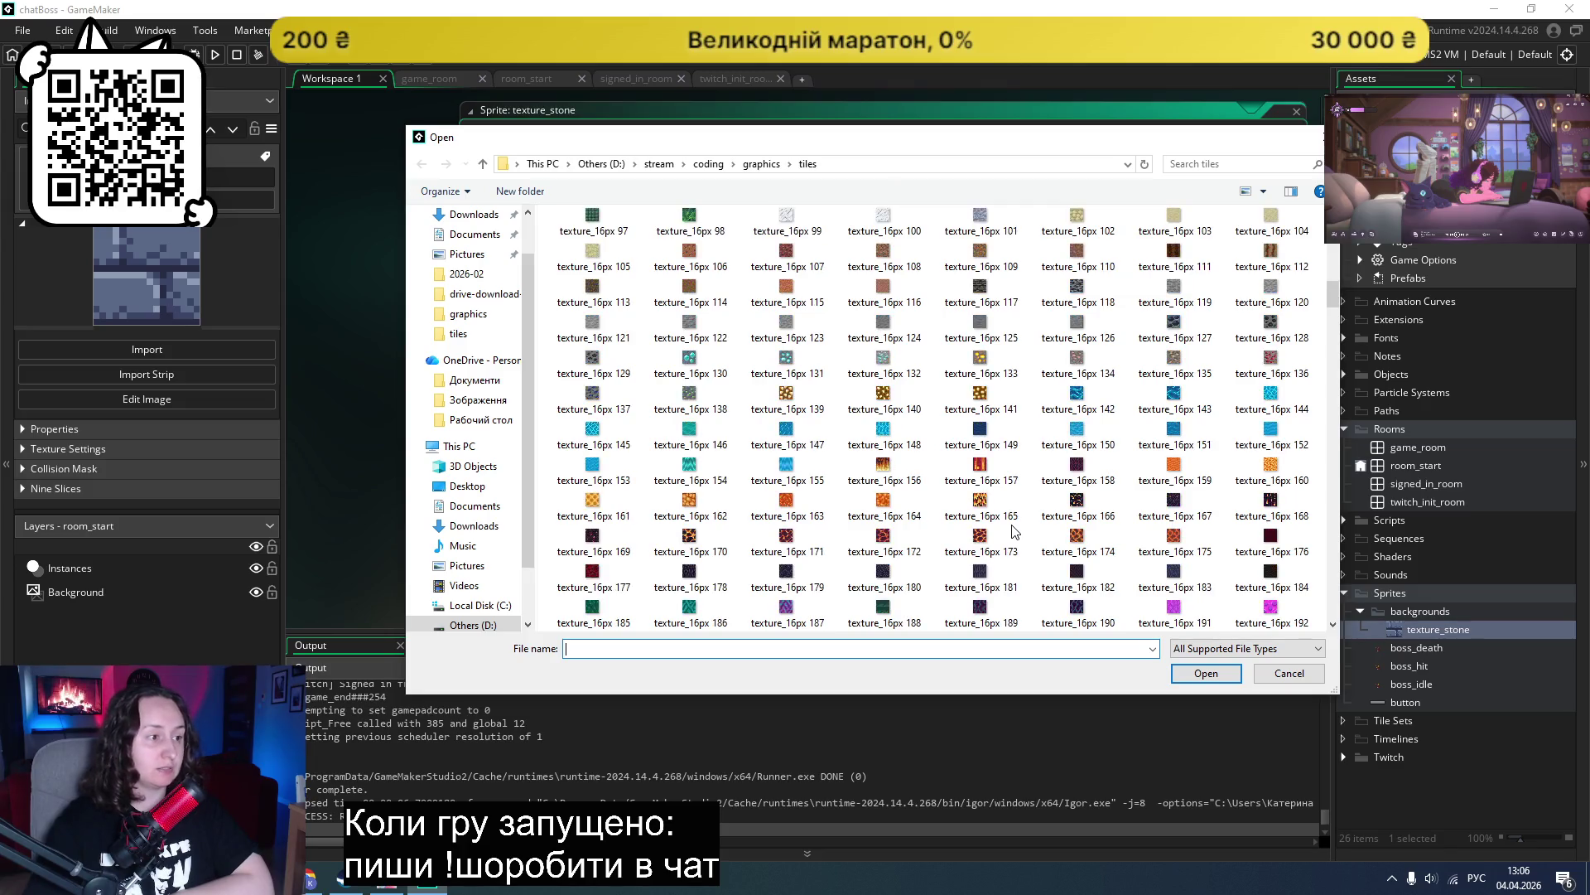
pyautogui.scroll(3, 1013, 531)
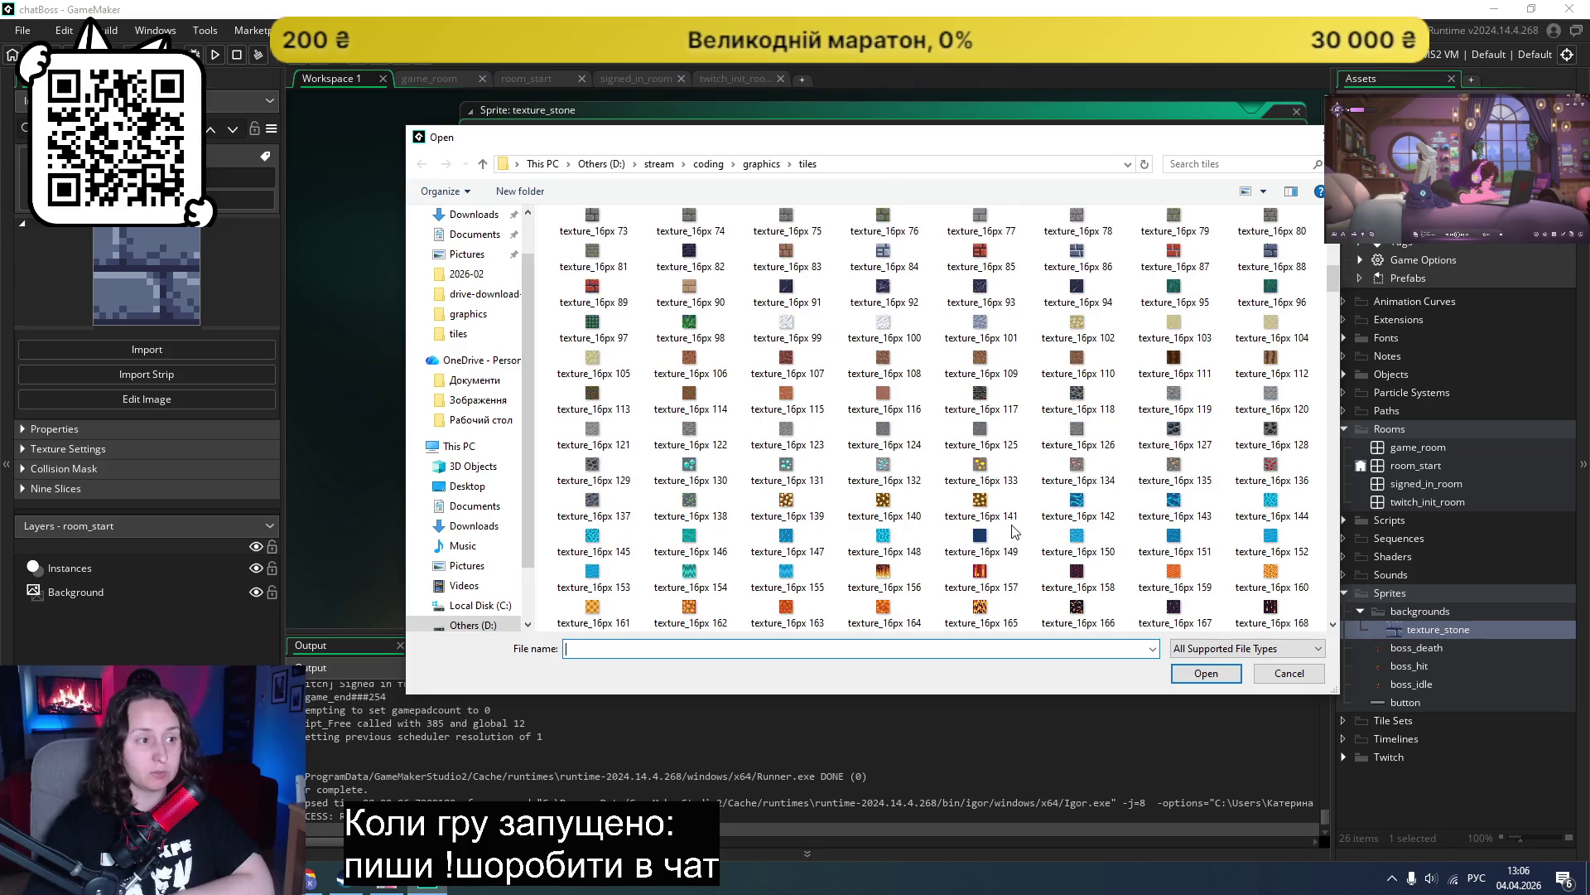
pyautogui.scroll(3, 1014, 531)
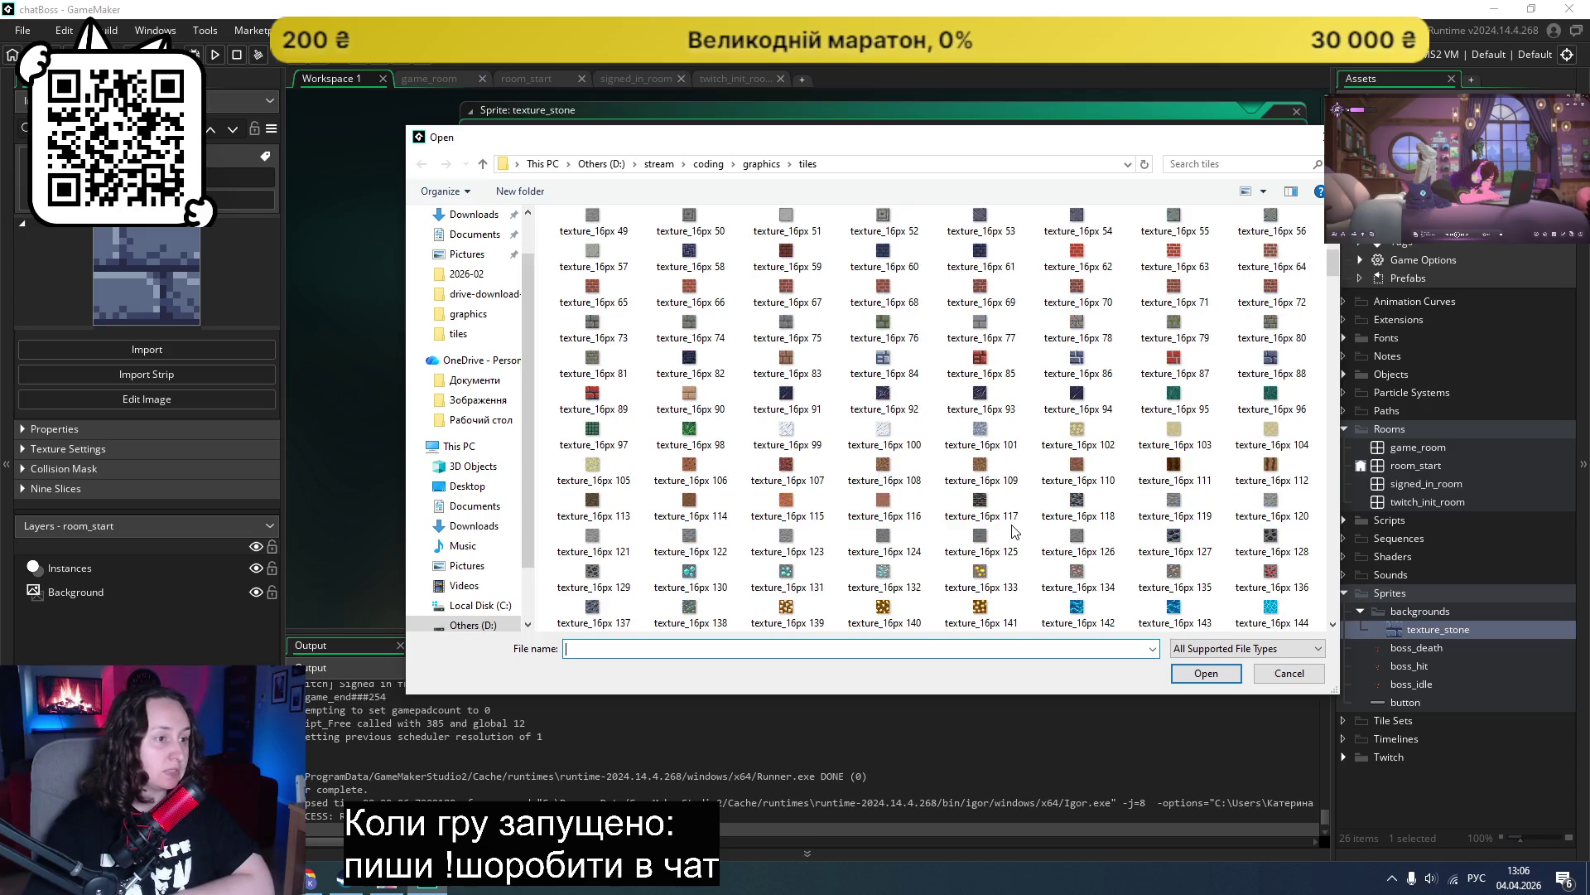
pyautogui.scroll(3, 1014, 530)
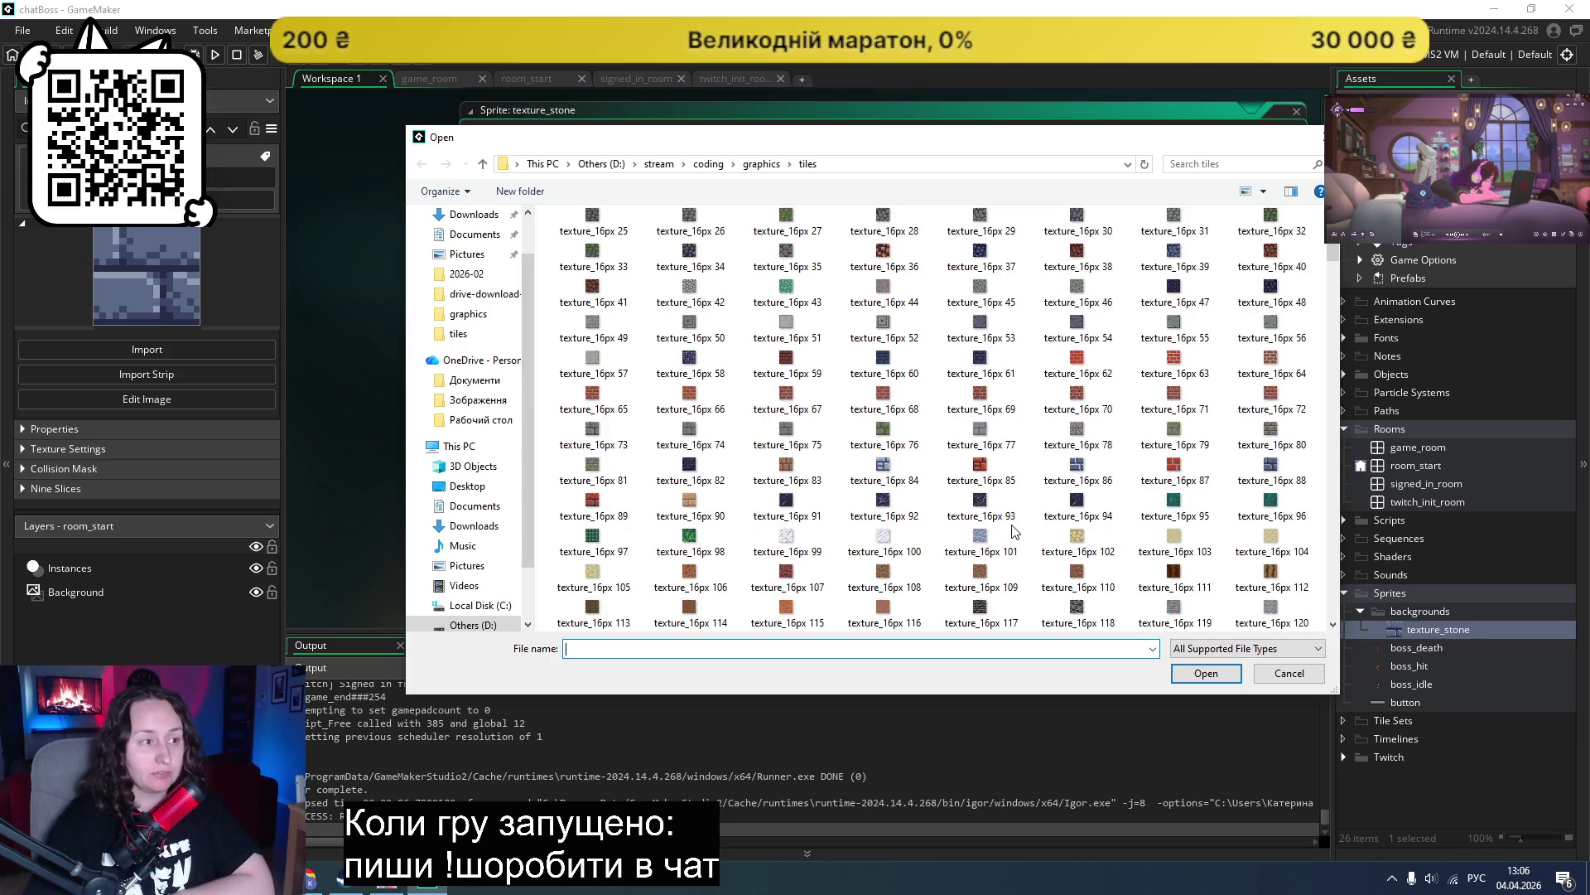
pyautogui.scroll(3, 1014, 531)
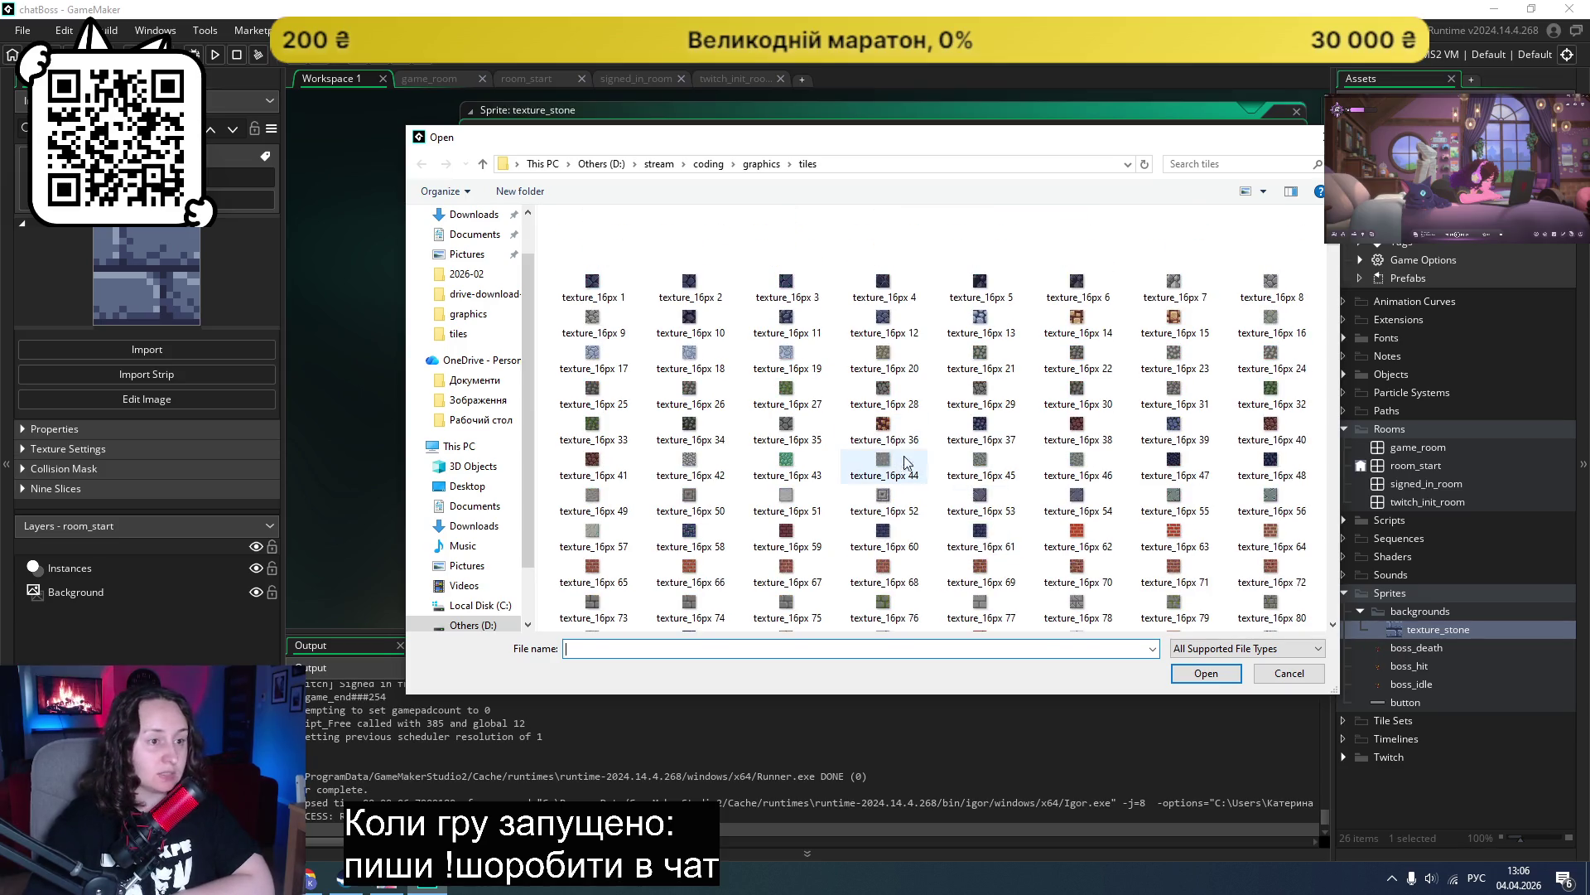
pyautogui.doubleClick(696, 289)
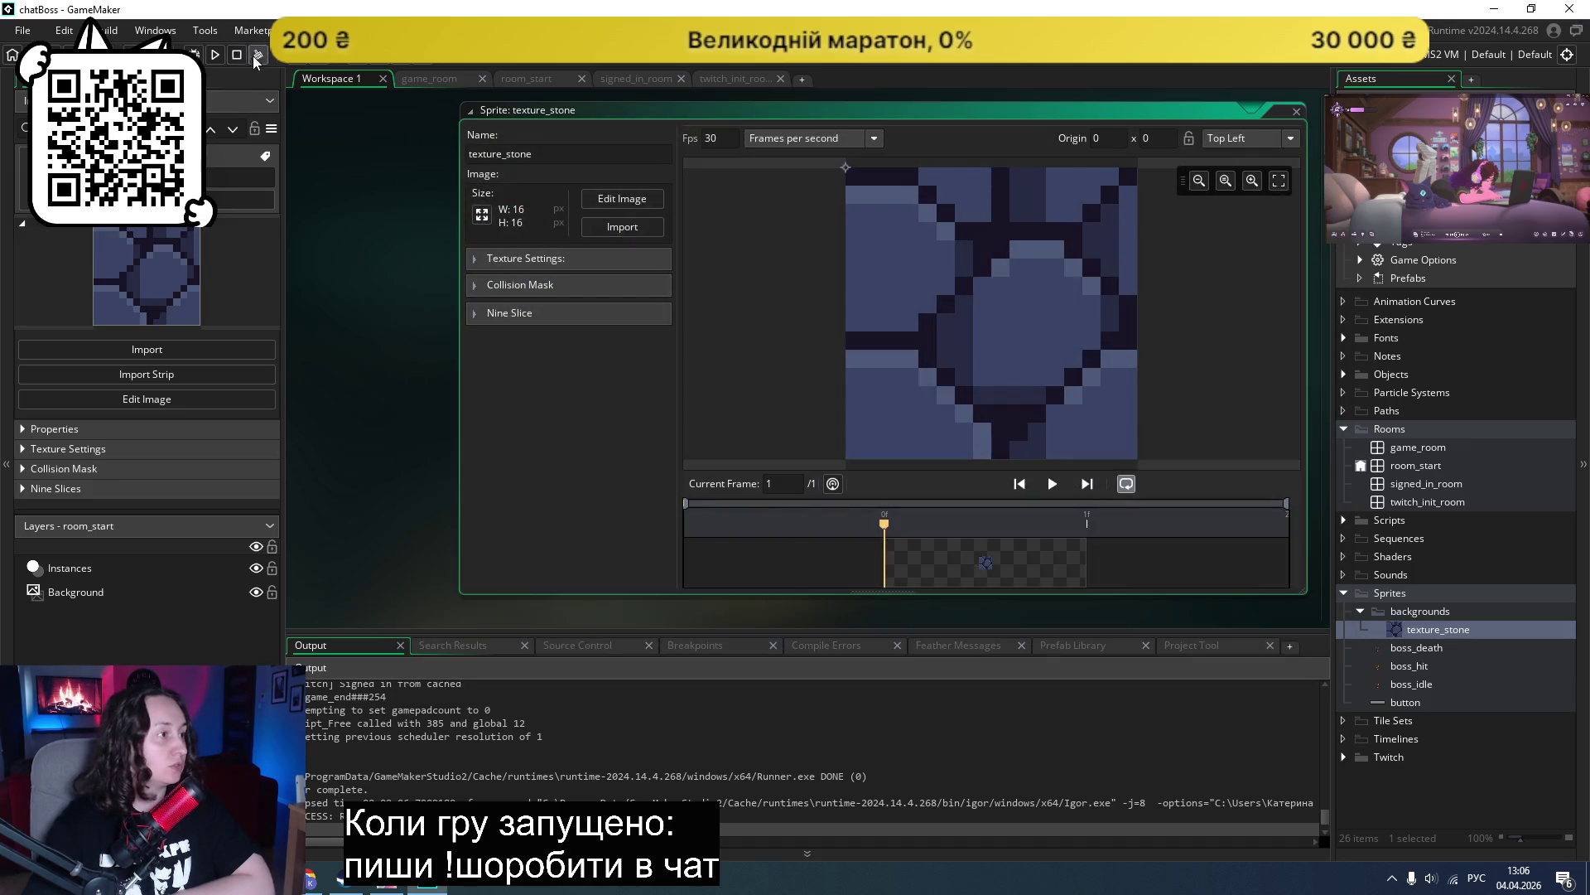
# Step: Test-run chatBoss to check the blue stone tiling behind the Twitch login, then browse for another sprite image
pyautogui.press('F5')
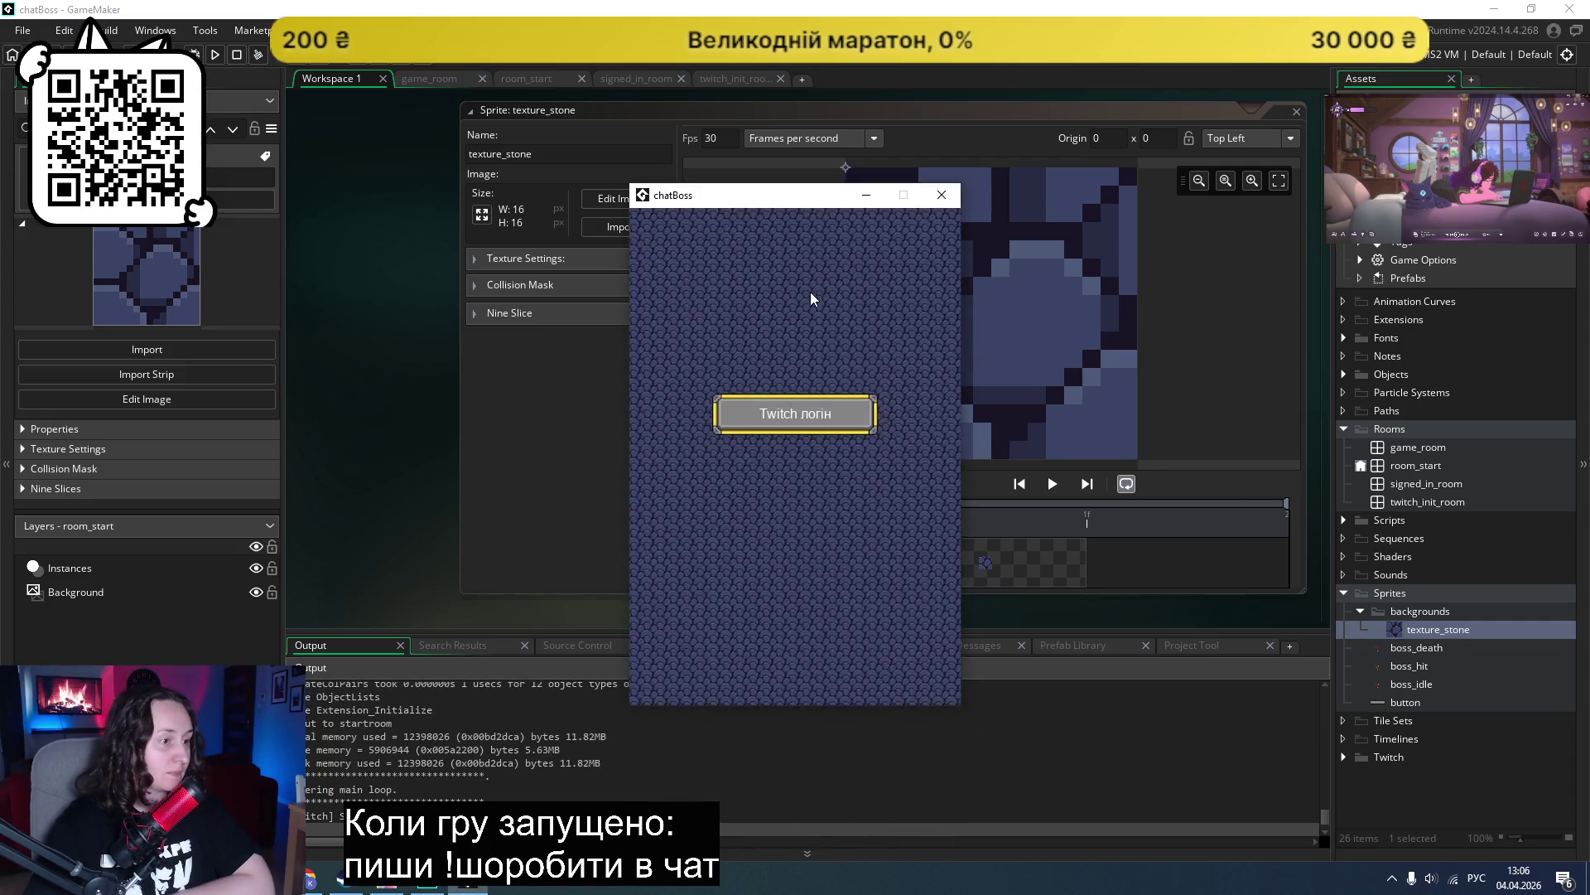
pyautogui.click(942, 195)
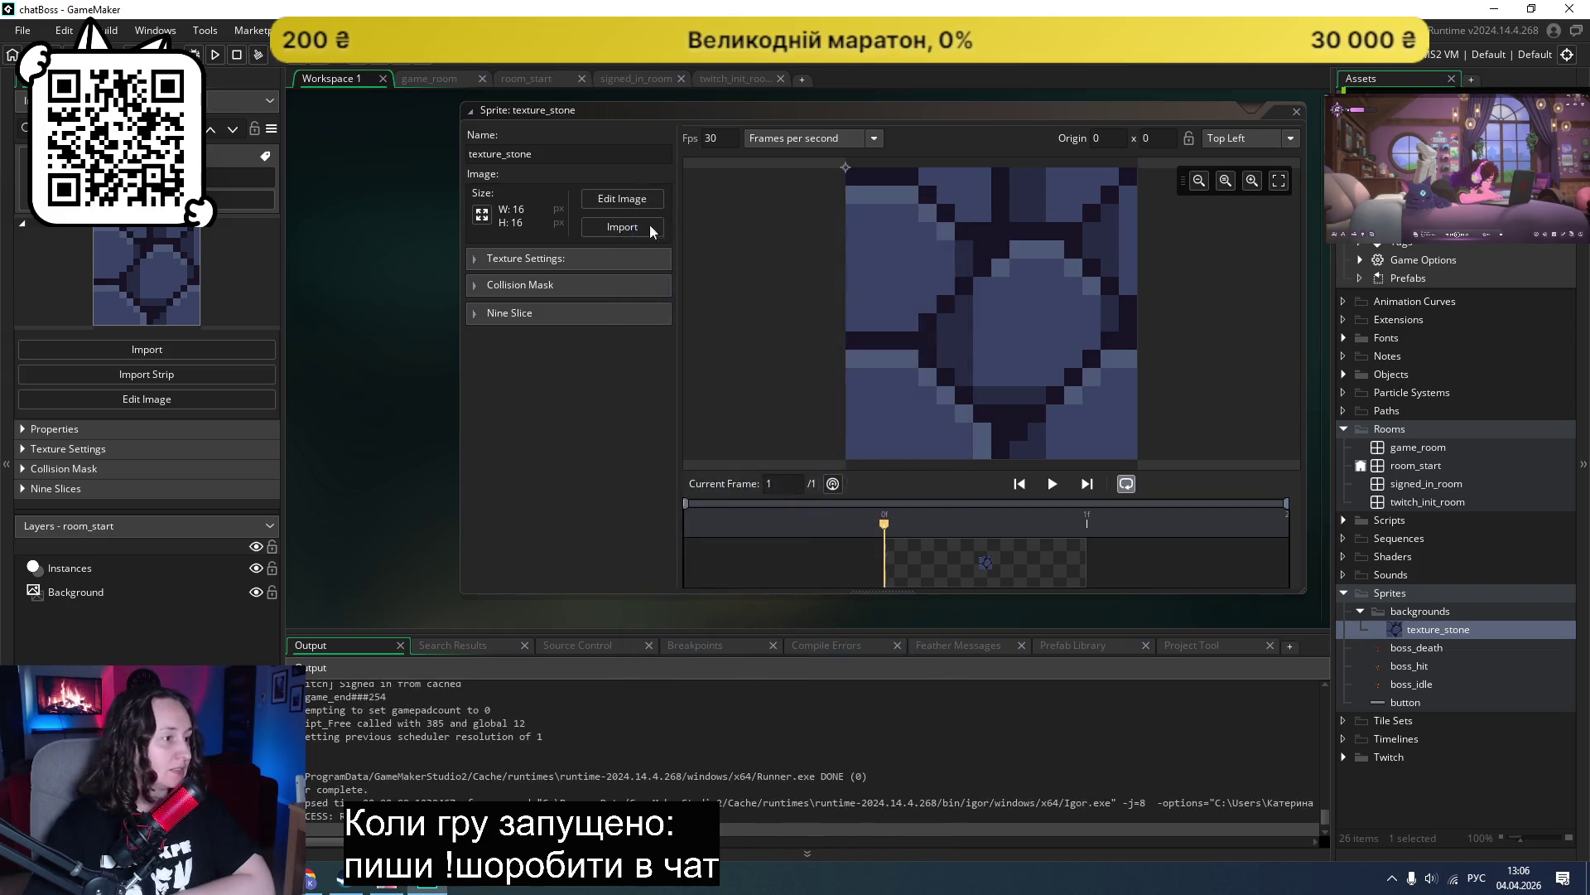
pyautogui.click(635, 226)
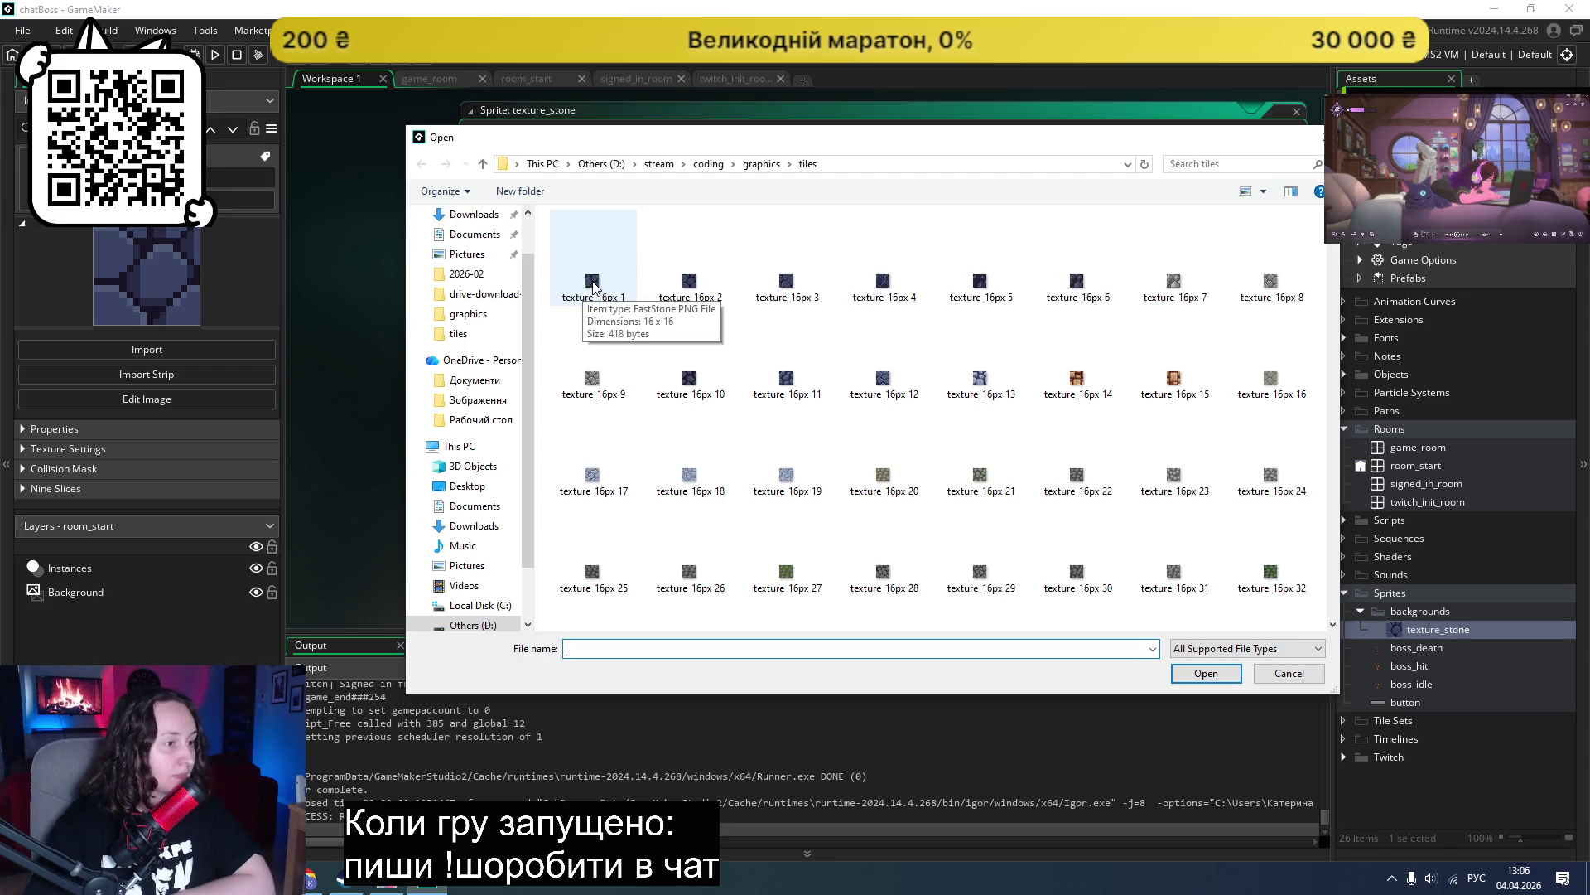
# Step: Load texture_16px 3 into texture_stone and test-run the game, then switch to Chrome
pyautogui.doubleClick(787, 284)
pyautogui.click(220, 61)
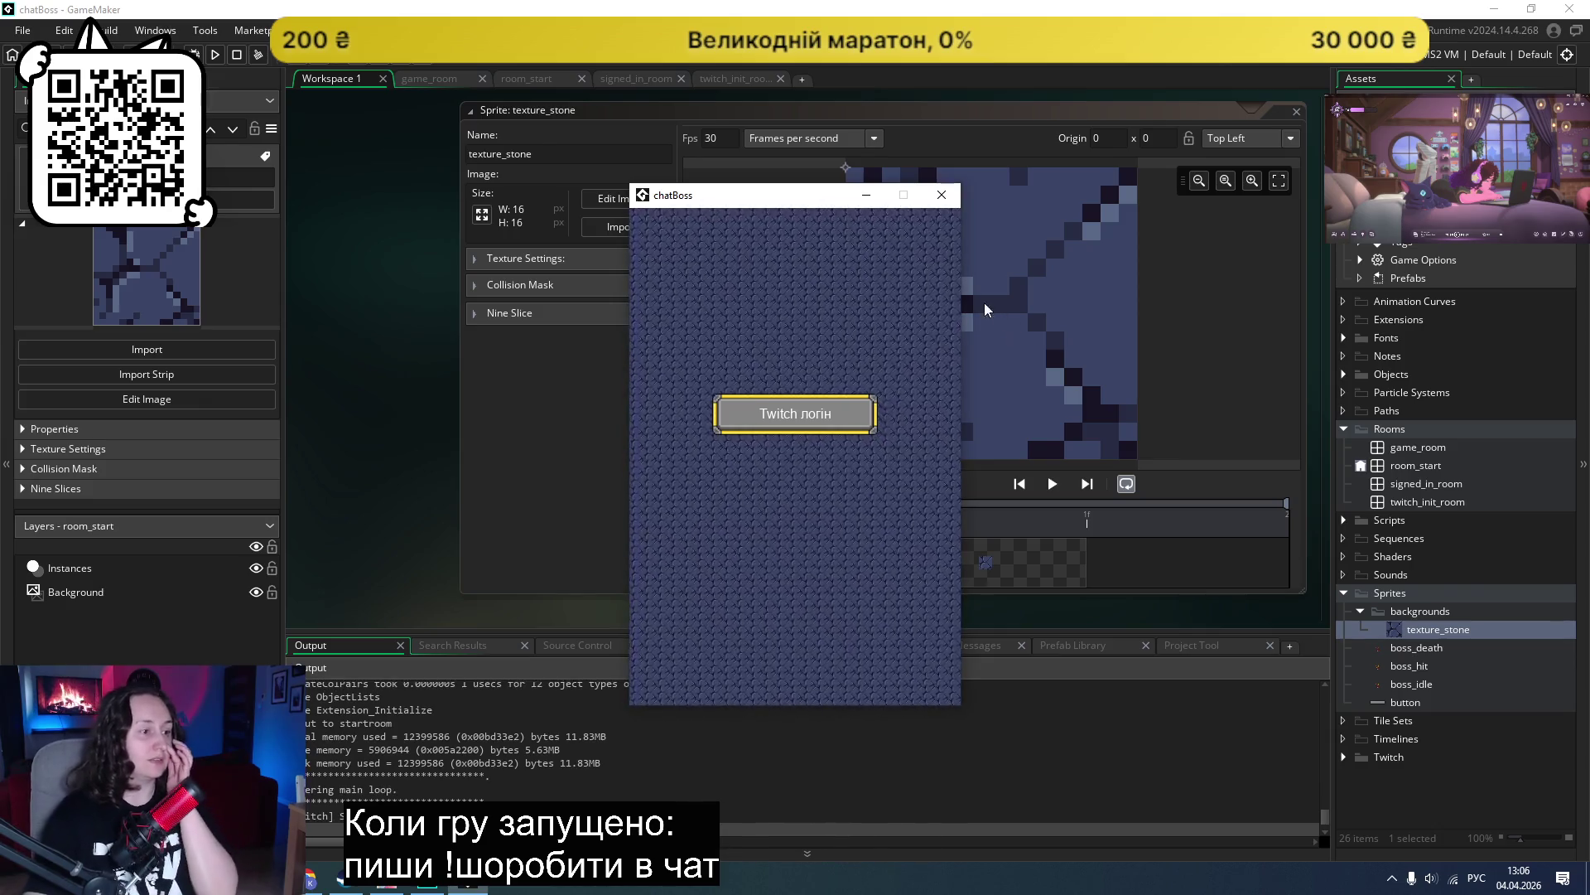
pyautogui.click(951, 189)
pyautogui.click(622, 227)
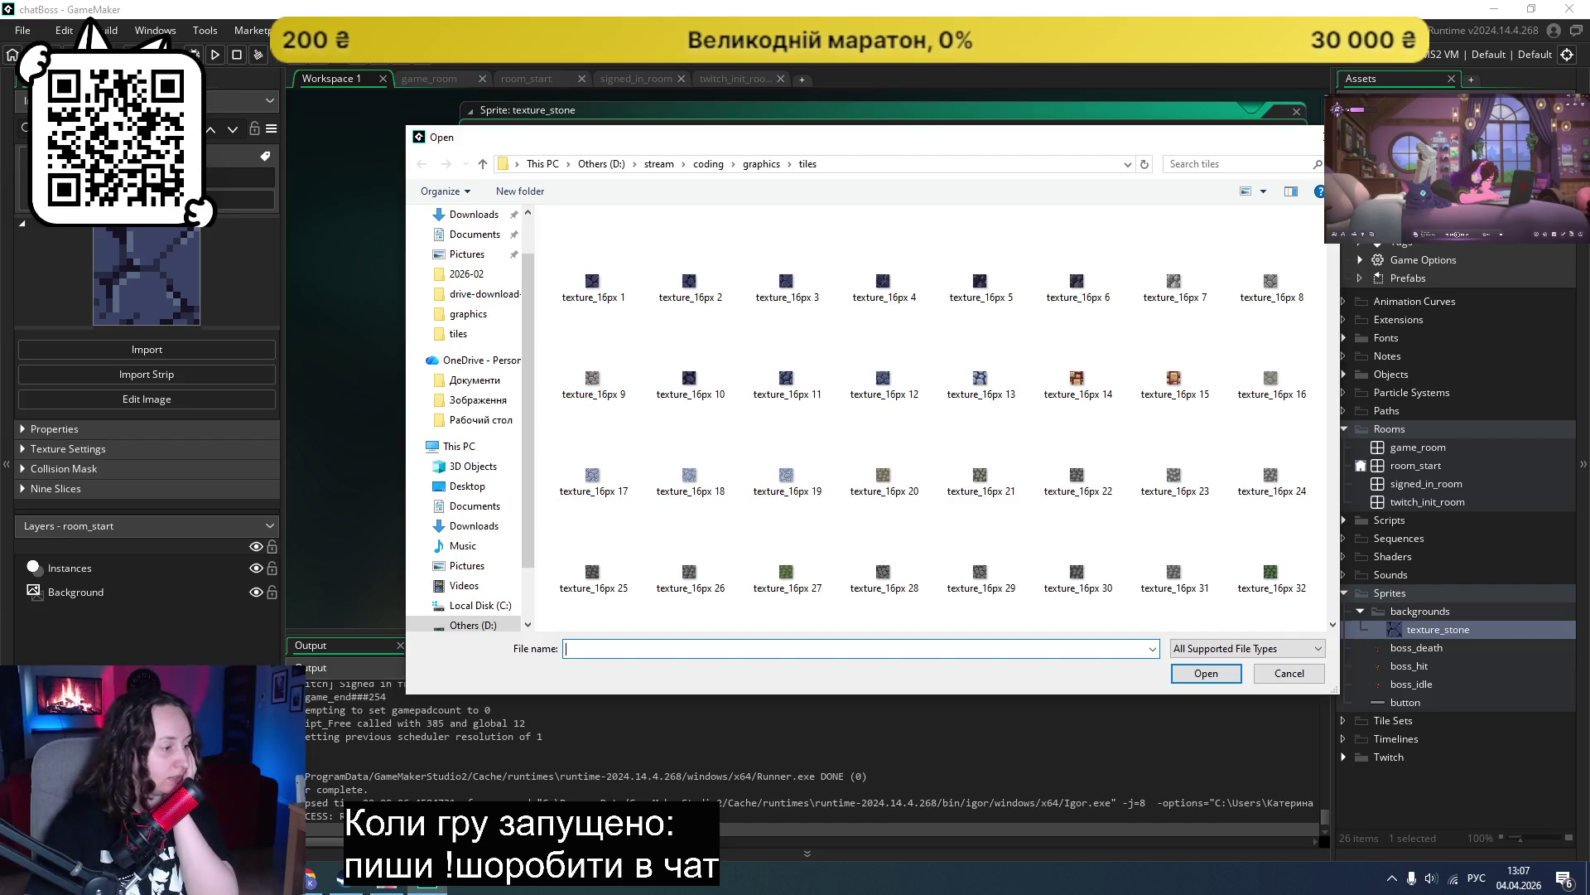
pyautogui.click(310, 880)
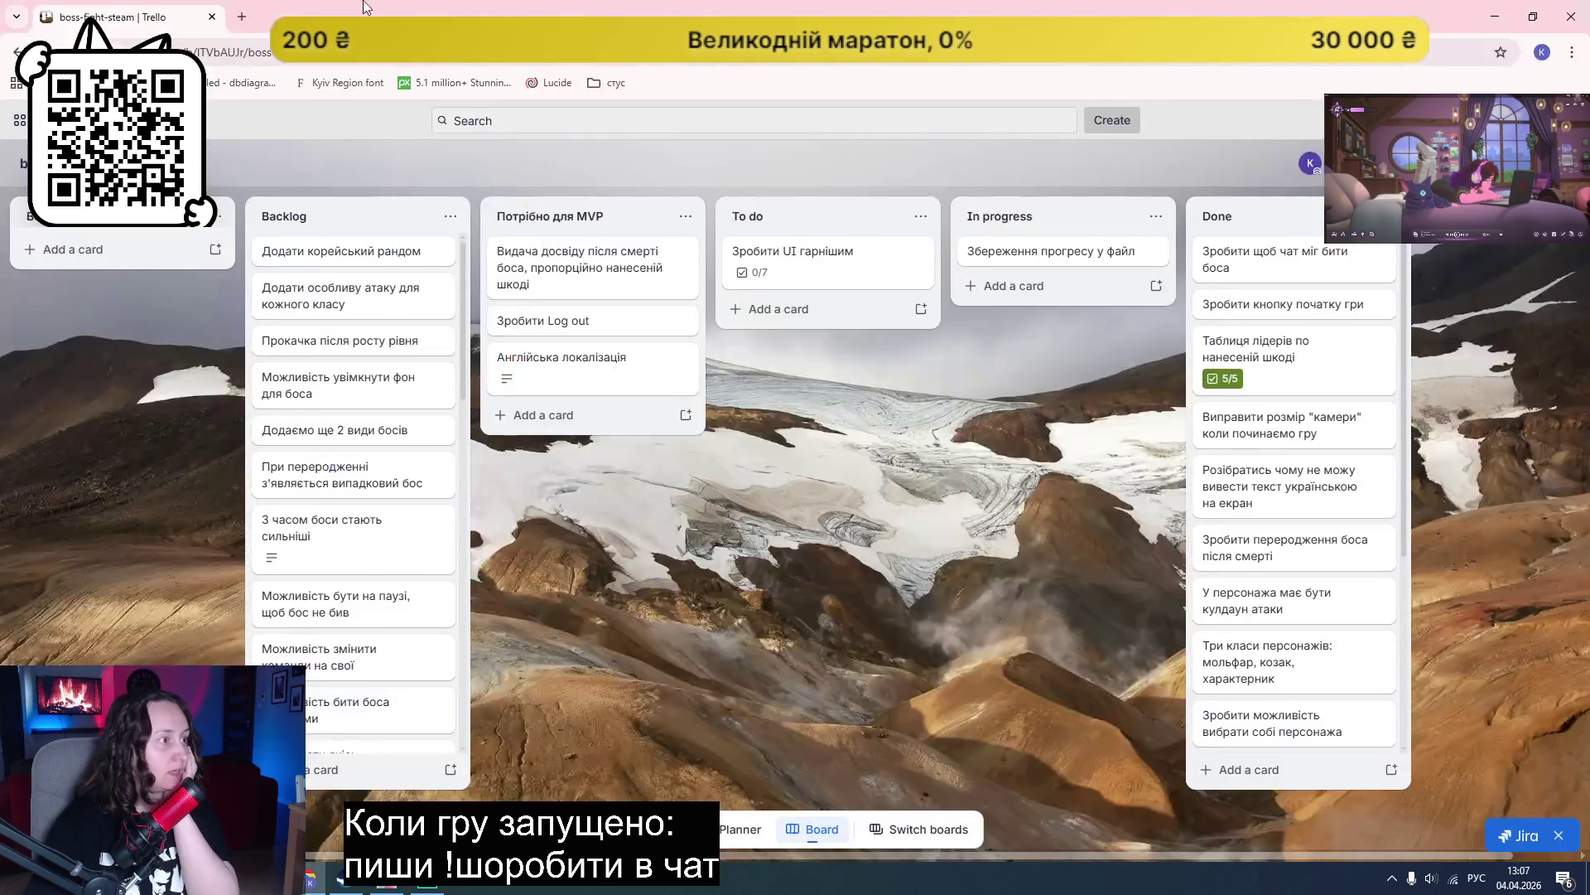
# Step: Search Google for 'idle game data' and open the Incremental games database site
pyautogui.click(238, 15)
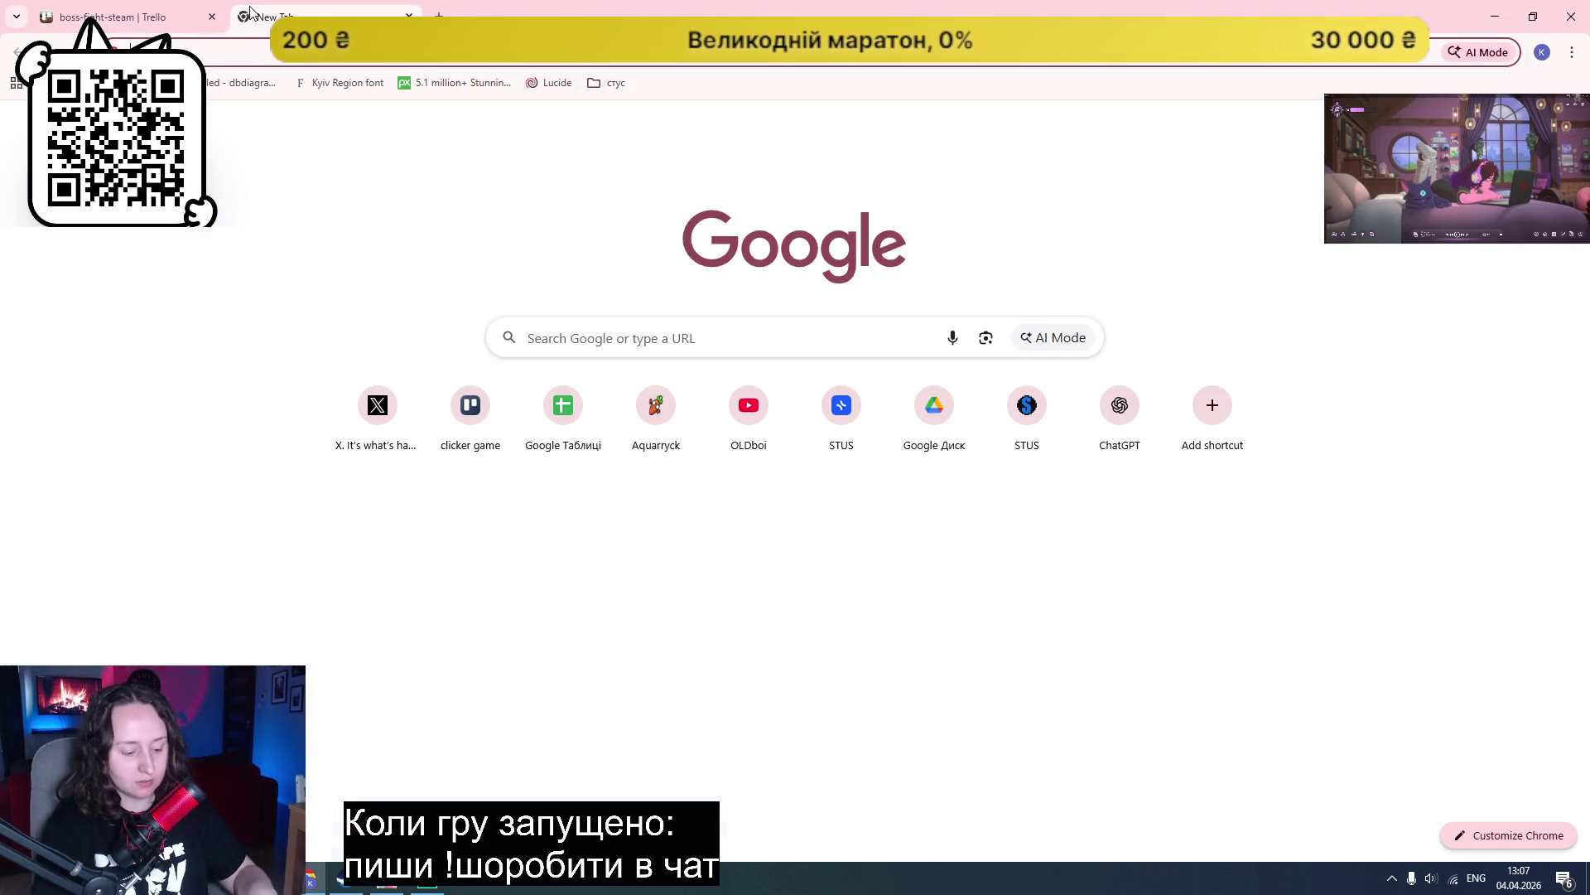
pyautogui.write('idle game data')
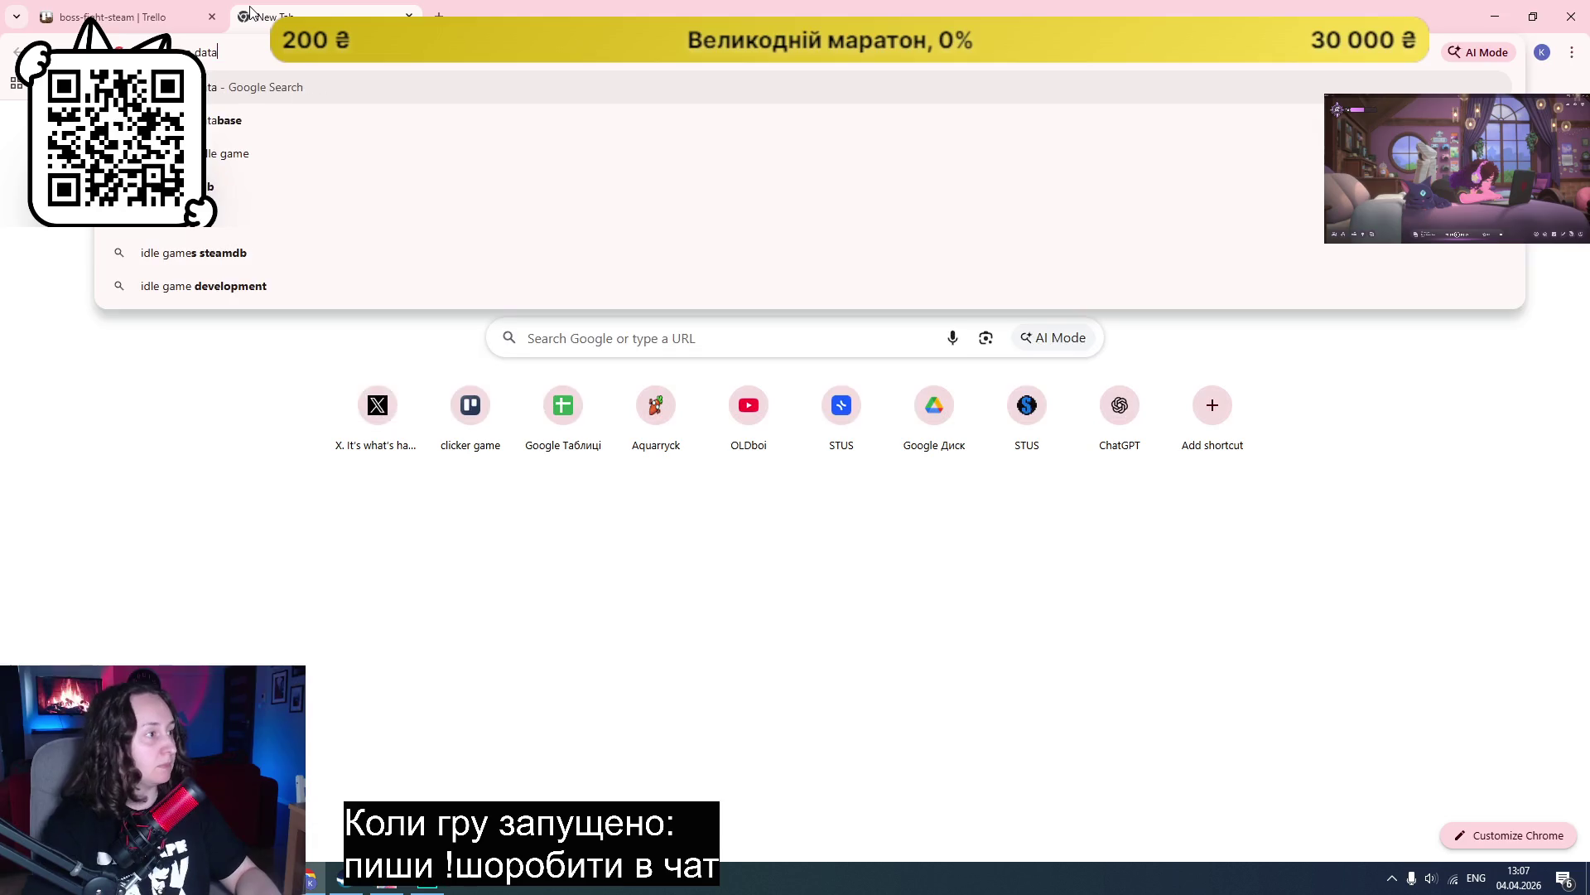
pyautogui.press('Down')
pyautogui.press('Return')
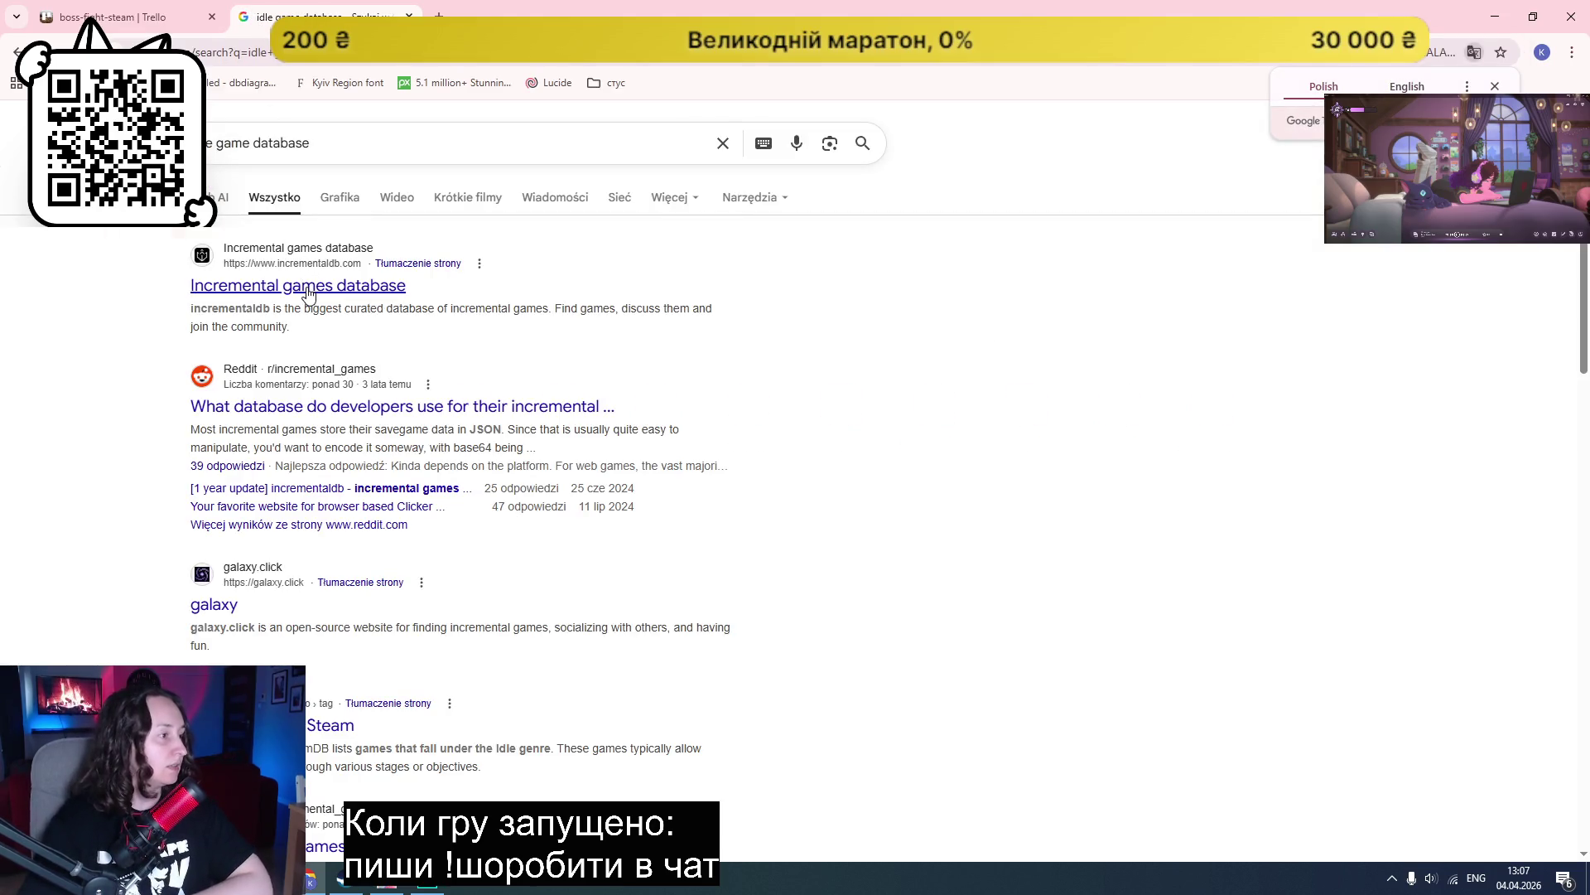
pyautogui.click(308, 287)
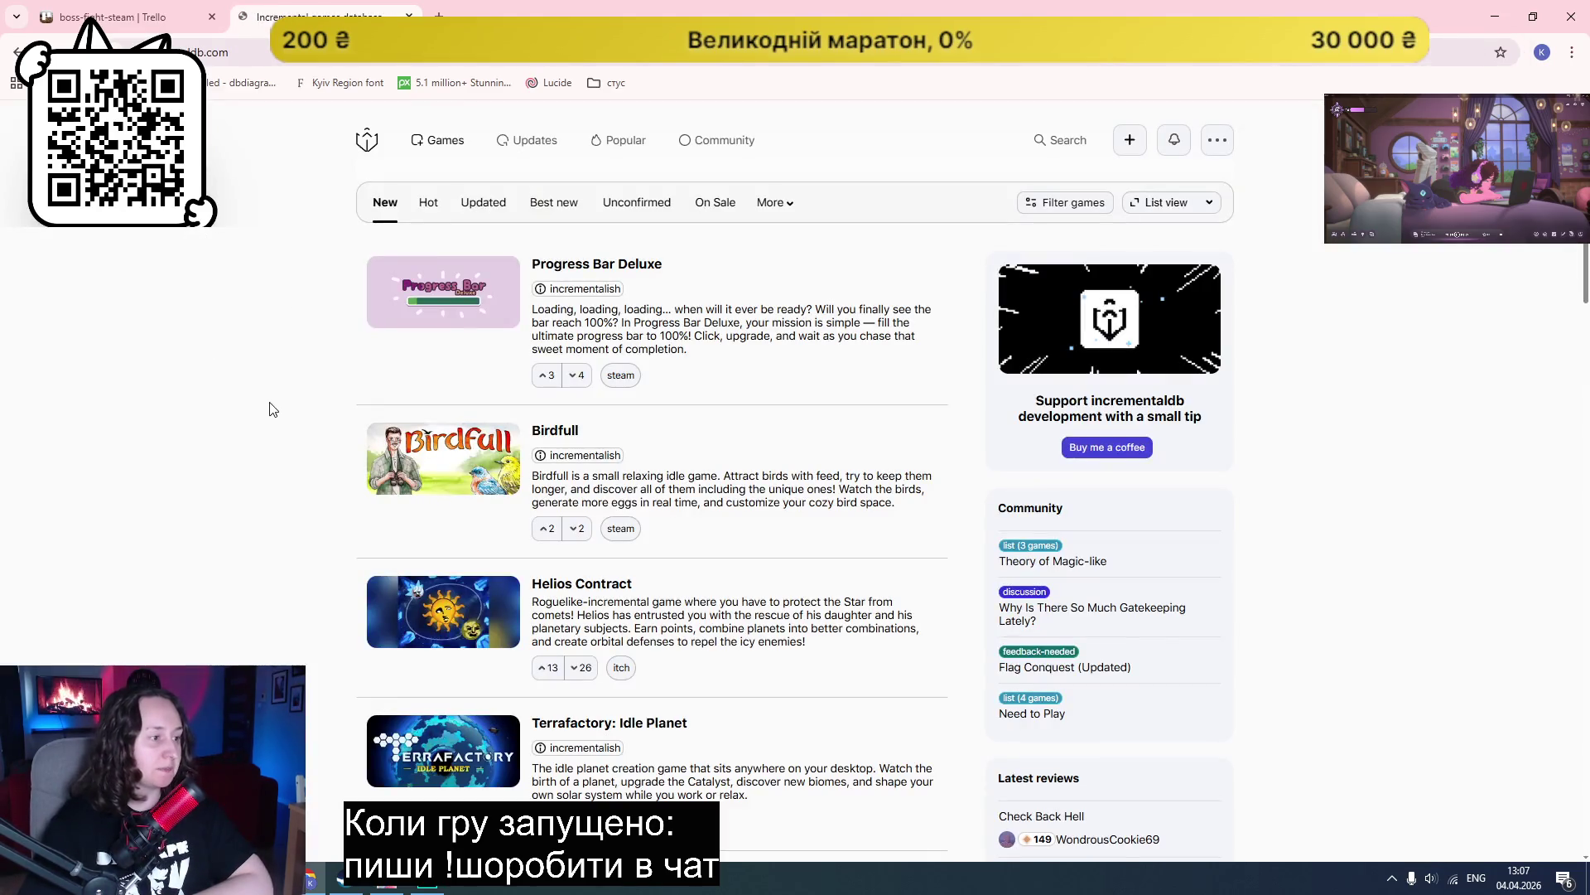
# Step: Browse the incremental games list and copy the site's URL
pyautogui.scroll(-1, 1328, 408)
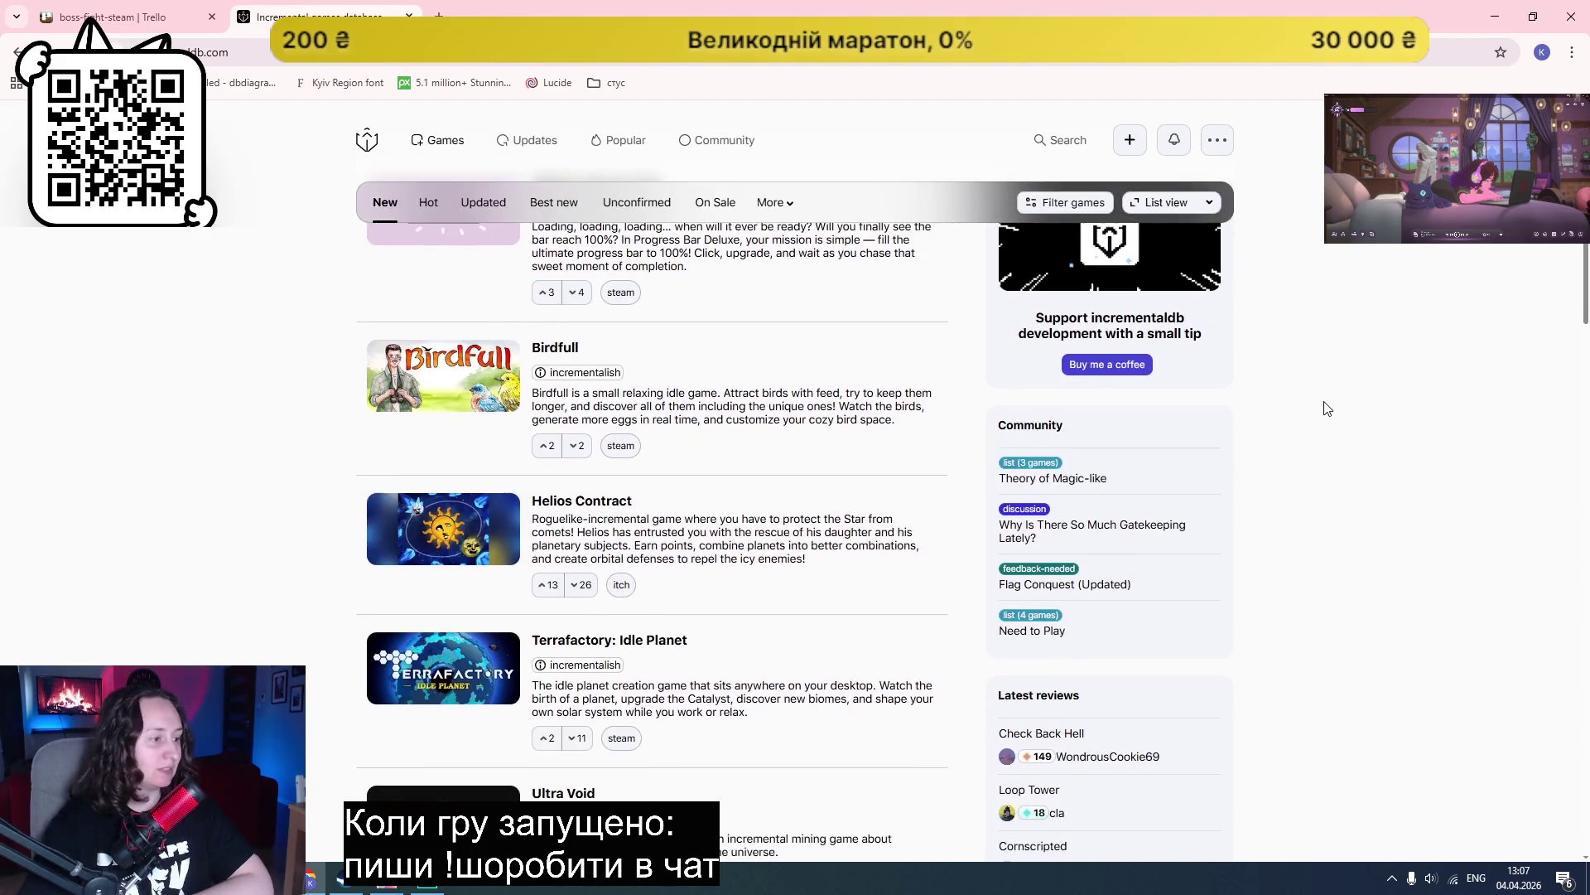
pyautogui.scroll(-7, 1328, 408)
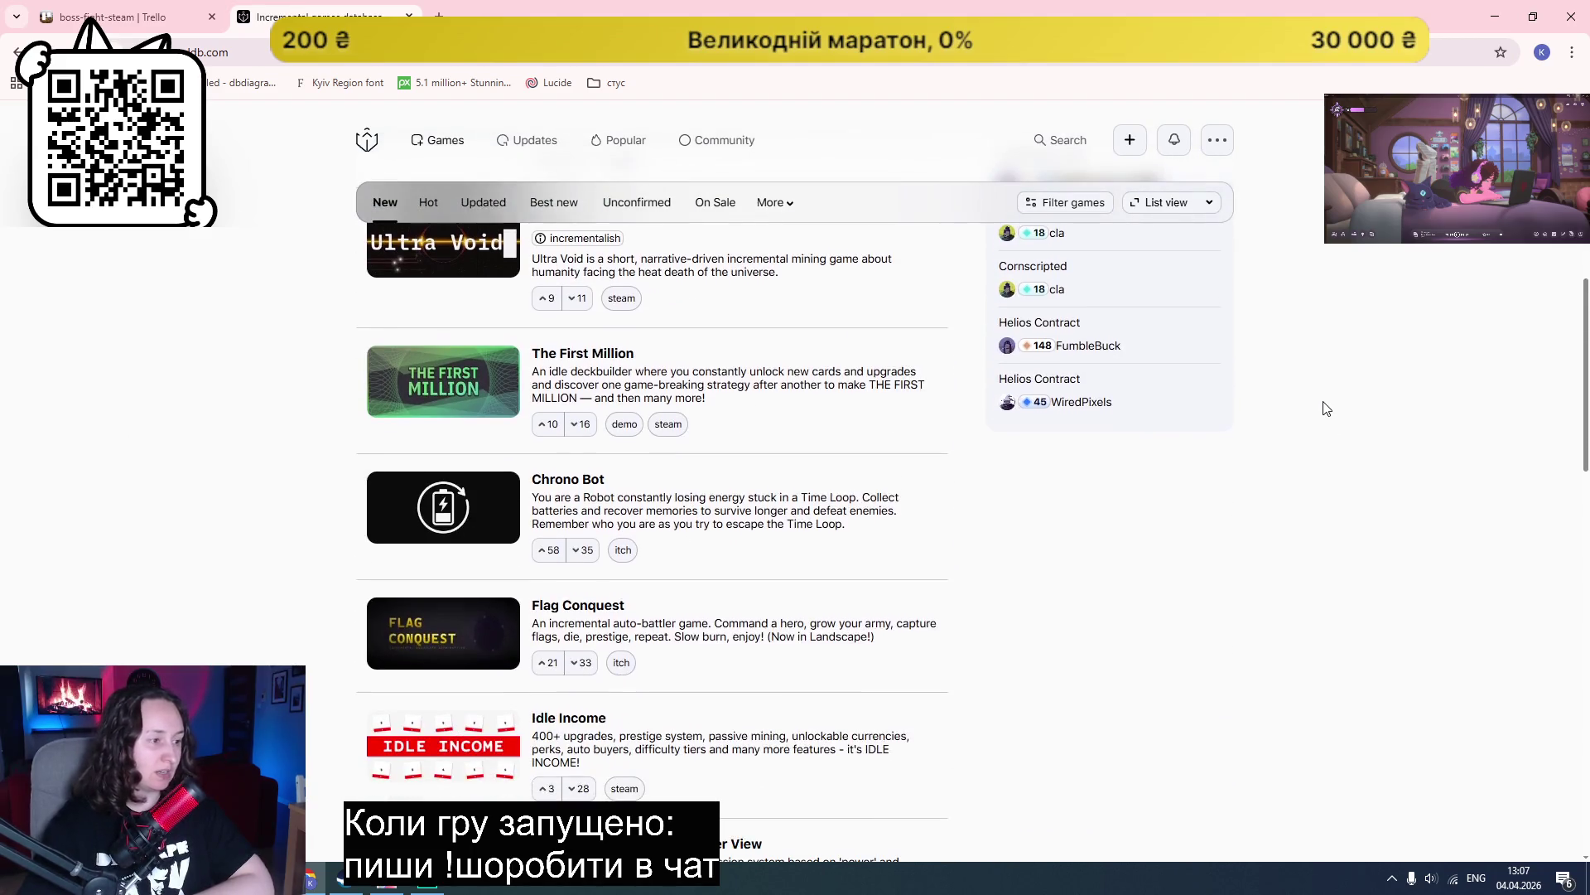
pyautogui.scroll(-4, 1328, 408)
pyautogui.scroll(-2, 1326, 409)
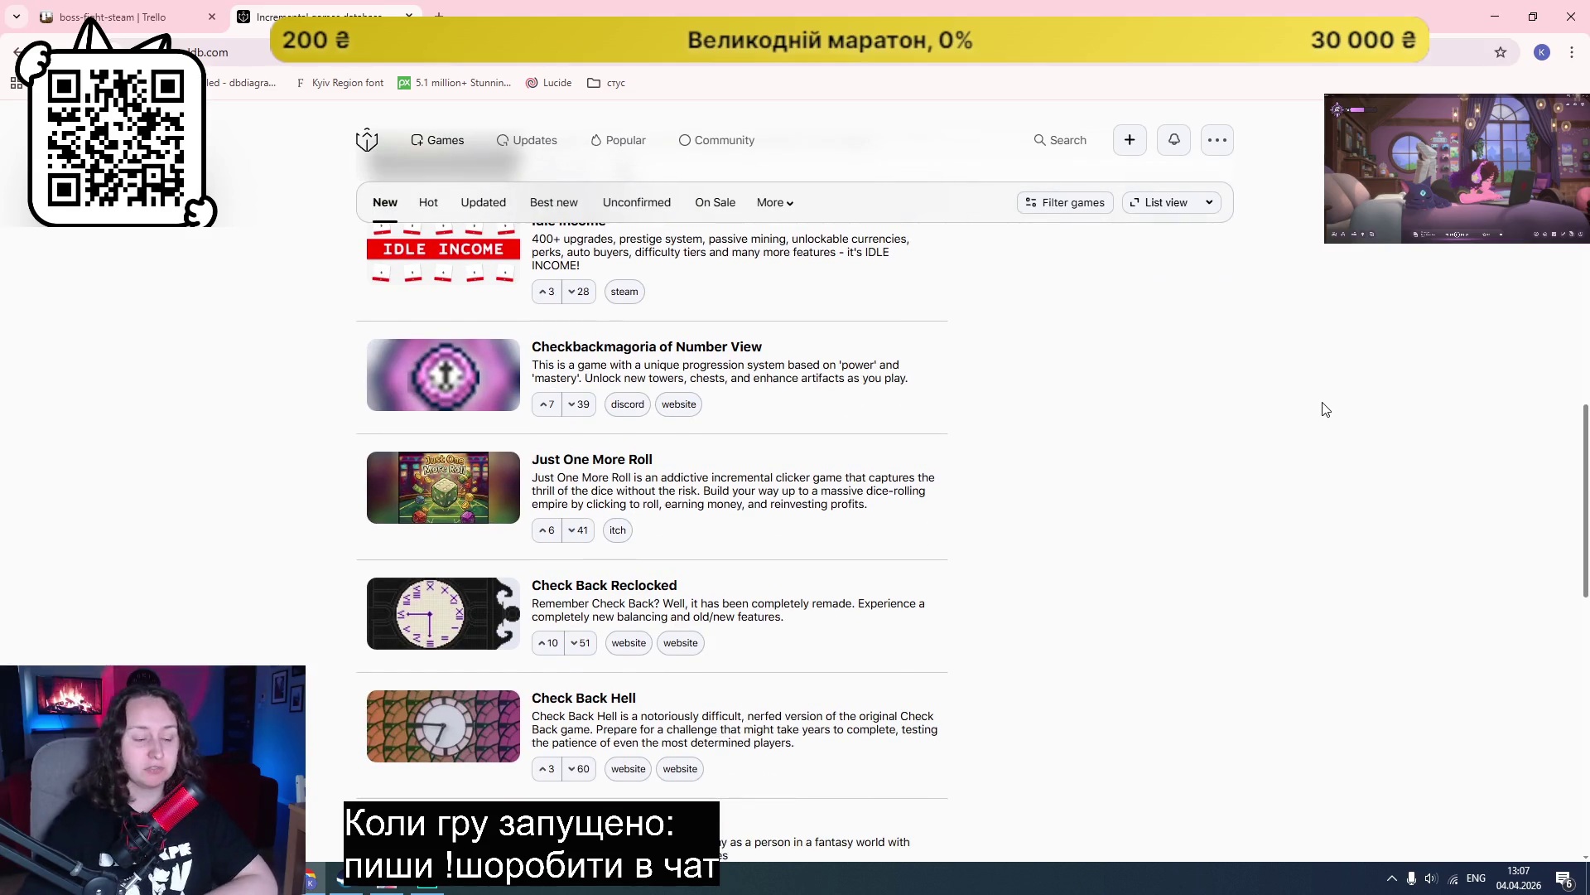
pyautogui.scroll(-6, 1326, 409)
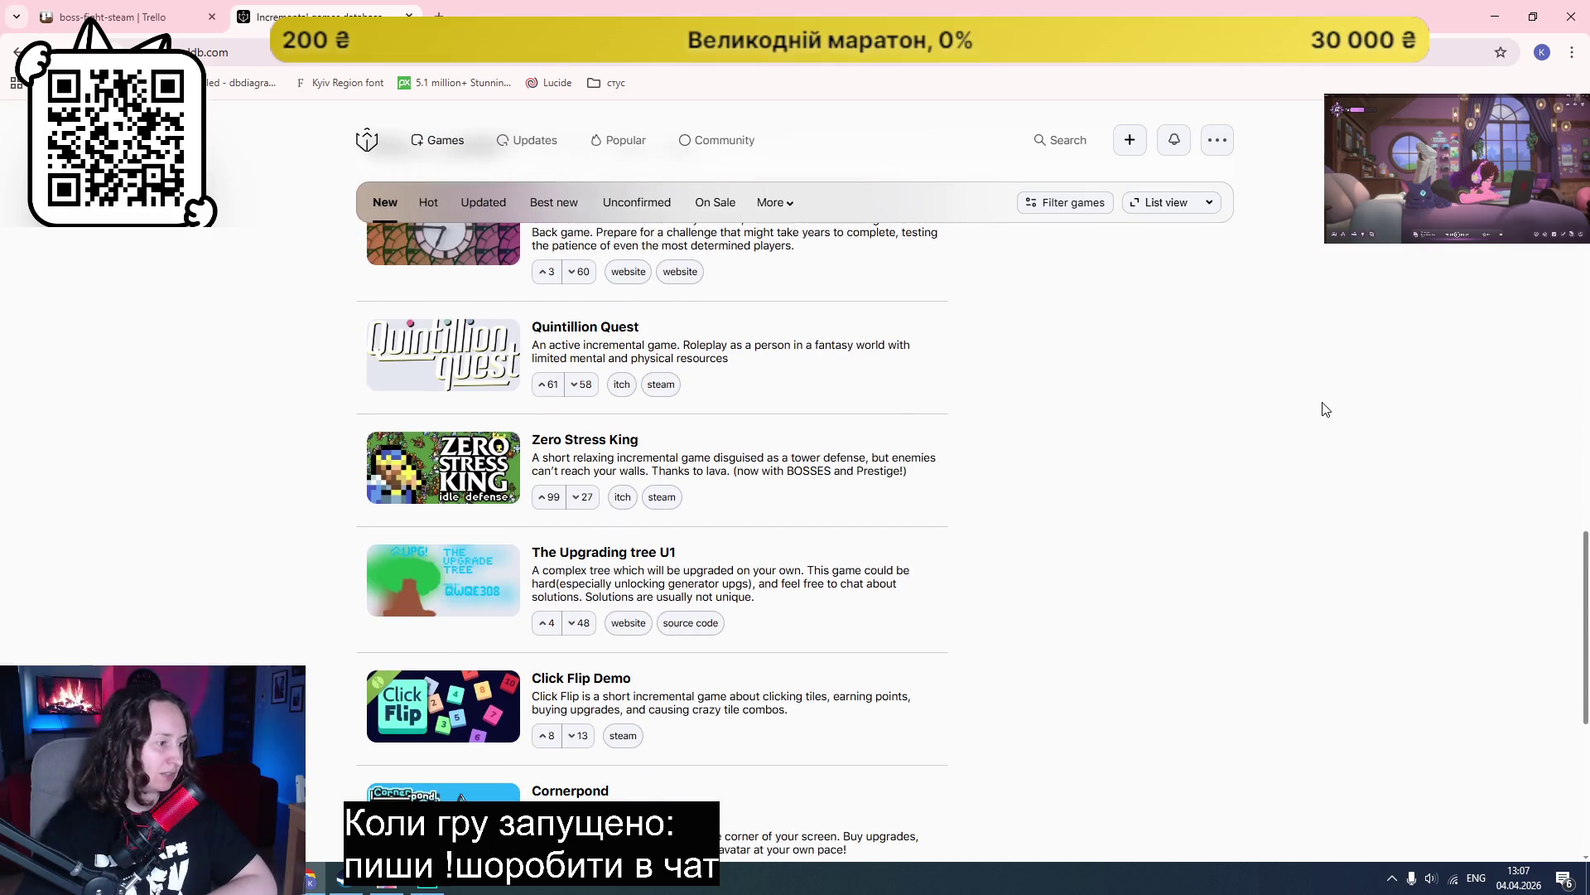
pyautogui.scroll(-5, 1326, 409)
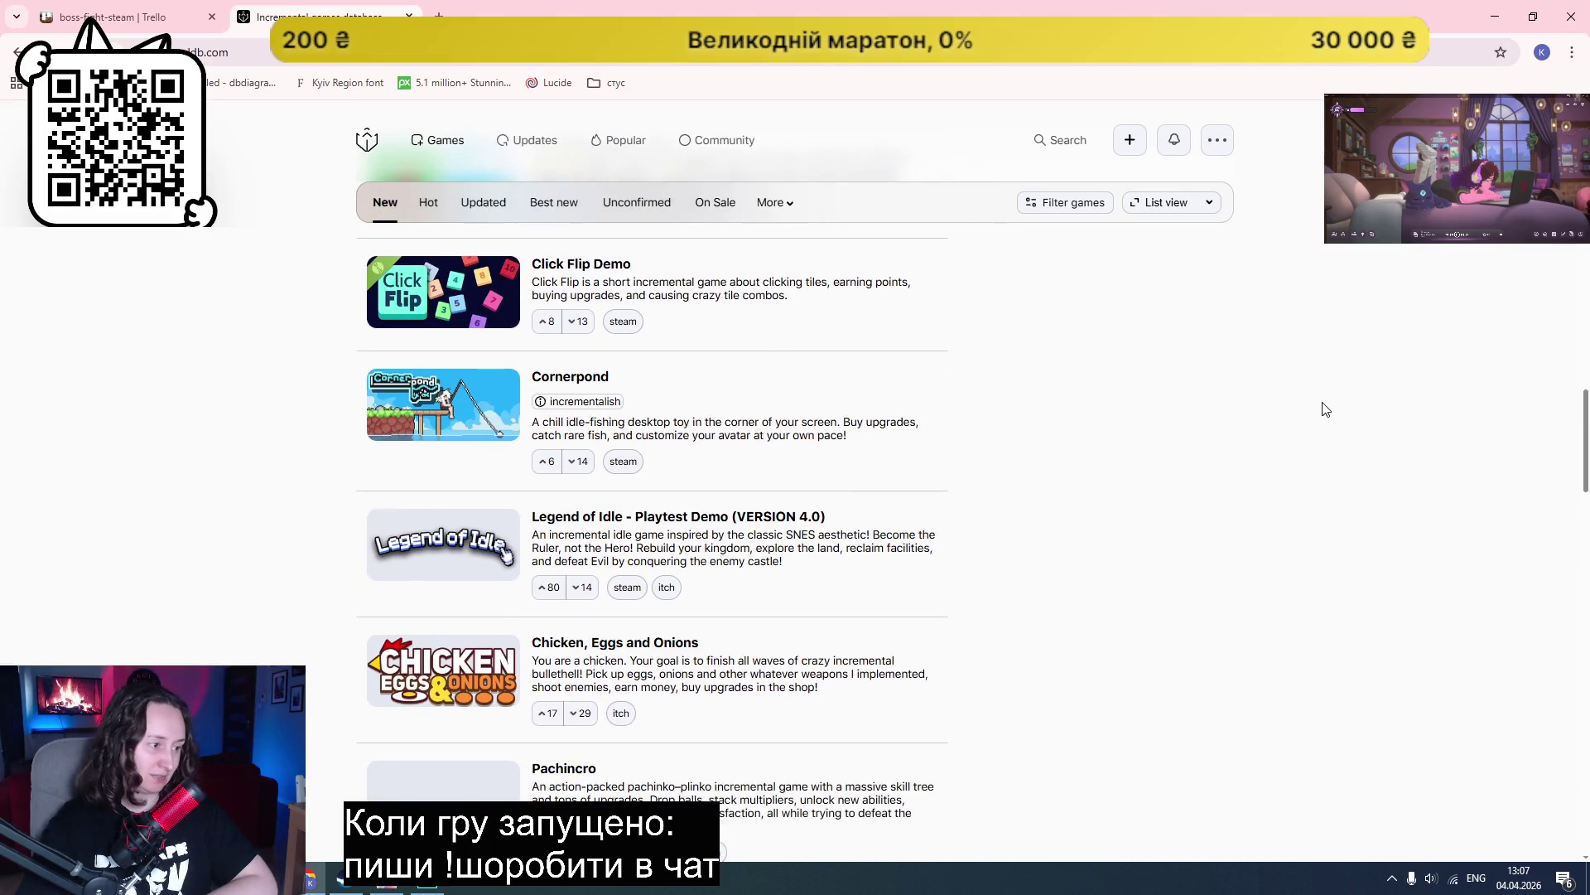
pyautogui.scroll(-10, 1326, 408)
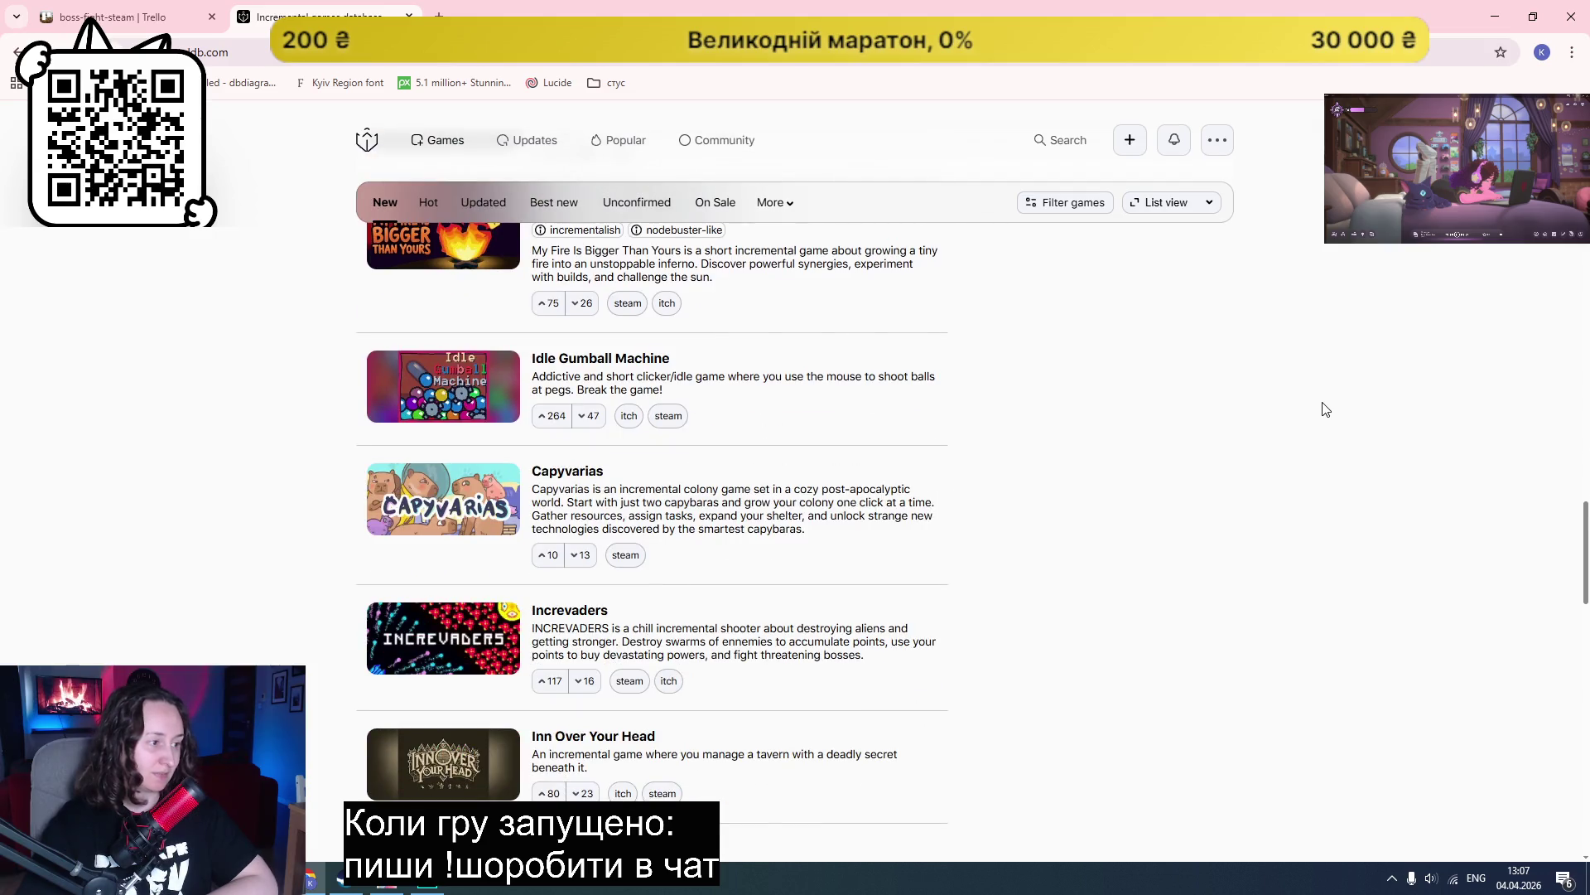
pyautogui.hotkey('ctrl', 'l')
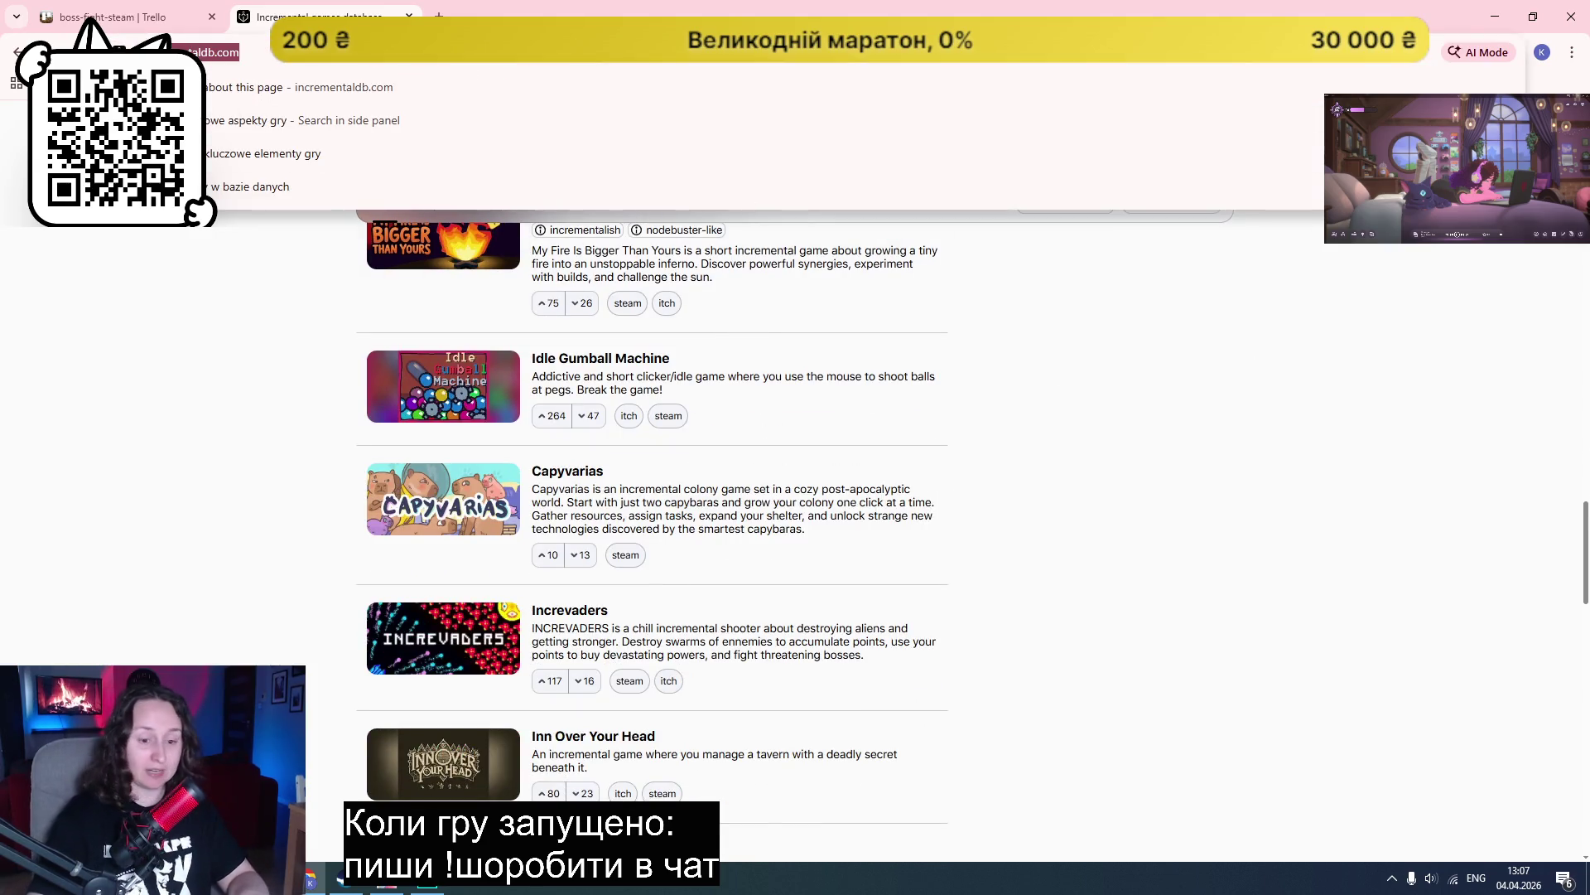
pyautogui.press('Escape')
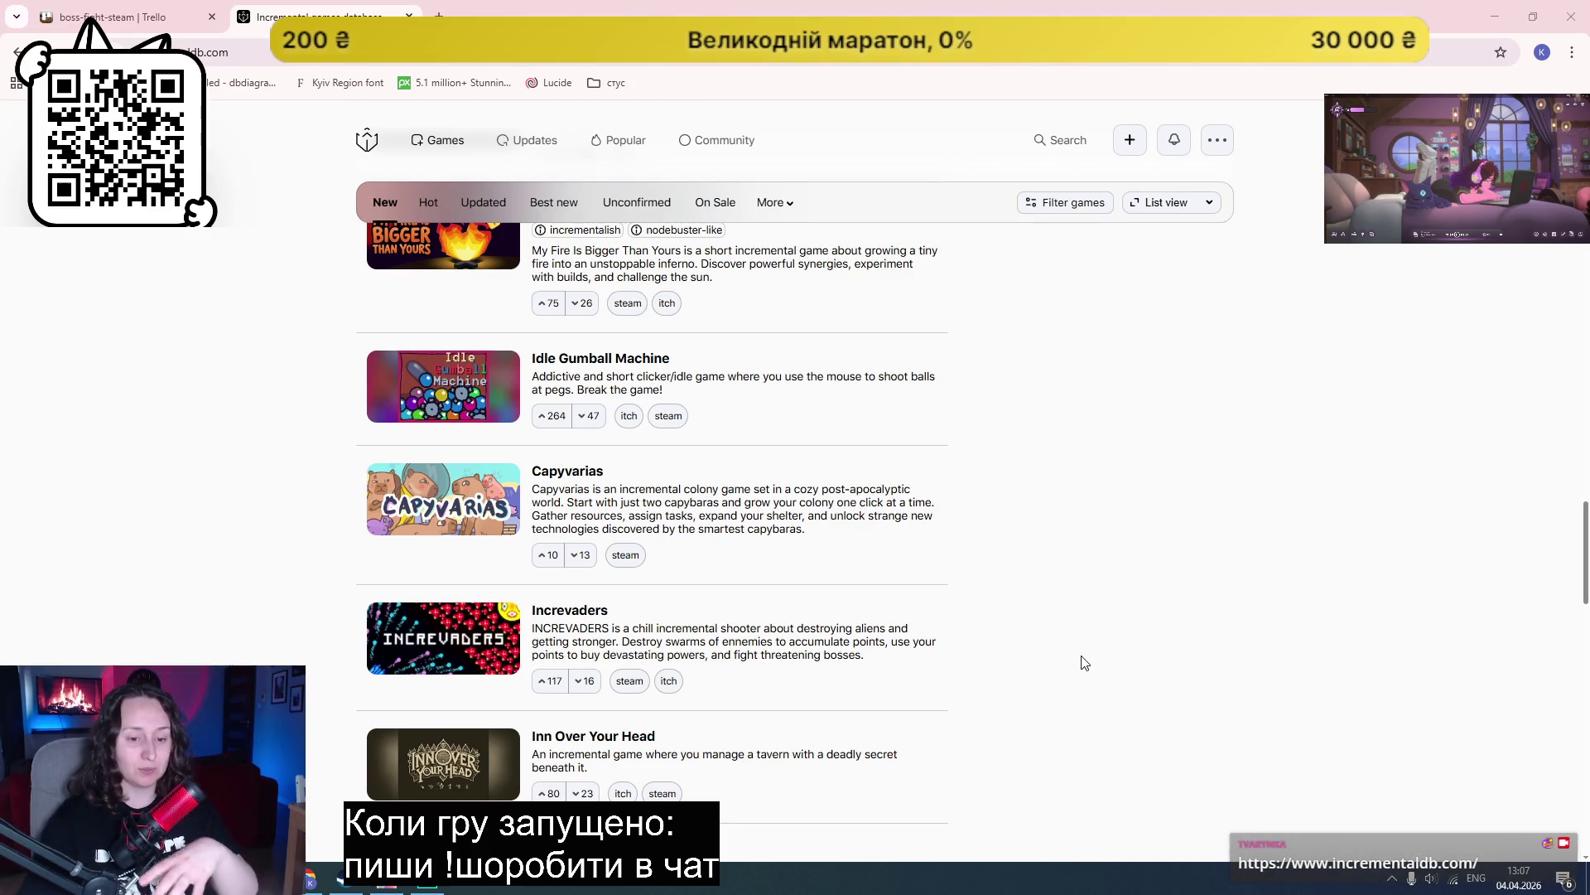
# Step: Look over more of the list, close the database tab and return to GameMaker
pyautogui.scroll(-3, 1125, 625)
pyautogui.scroll(-3, 1128, 626)
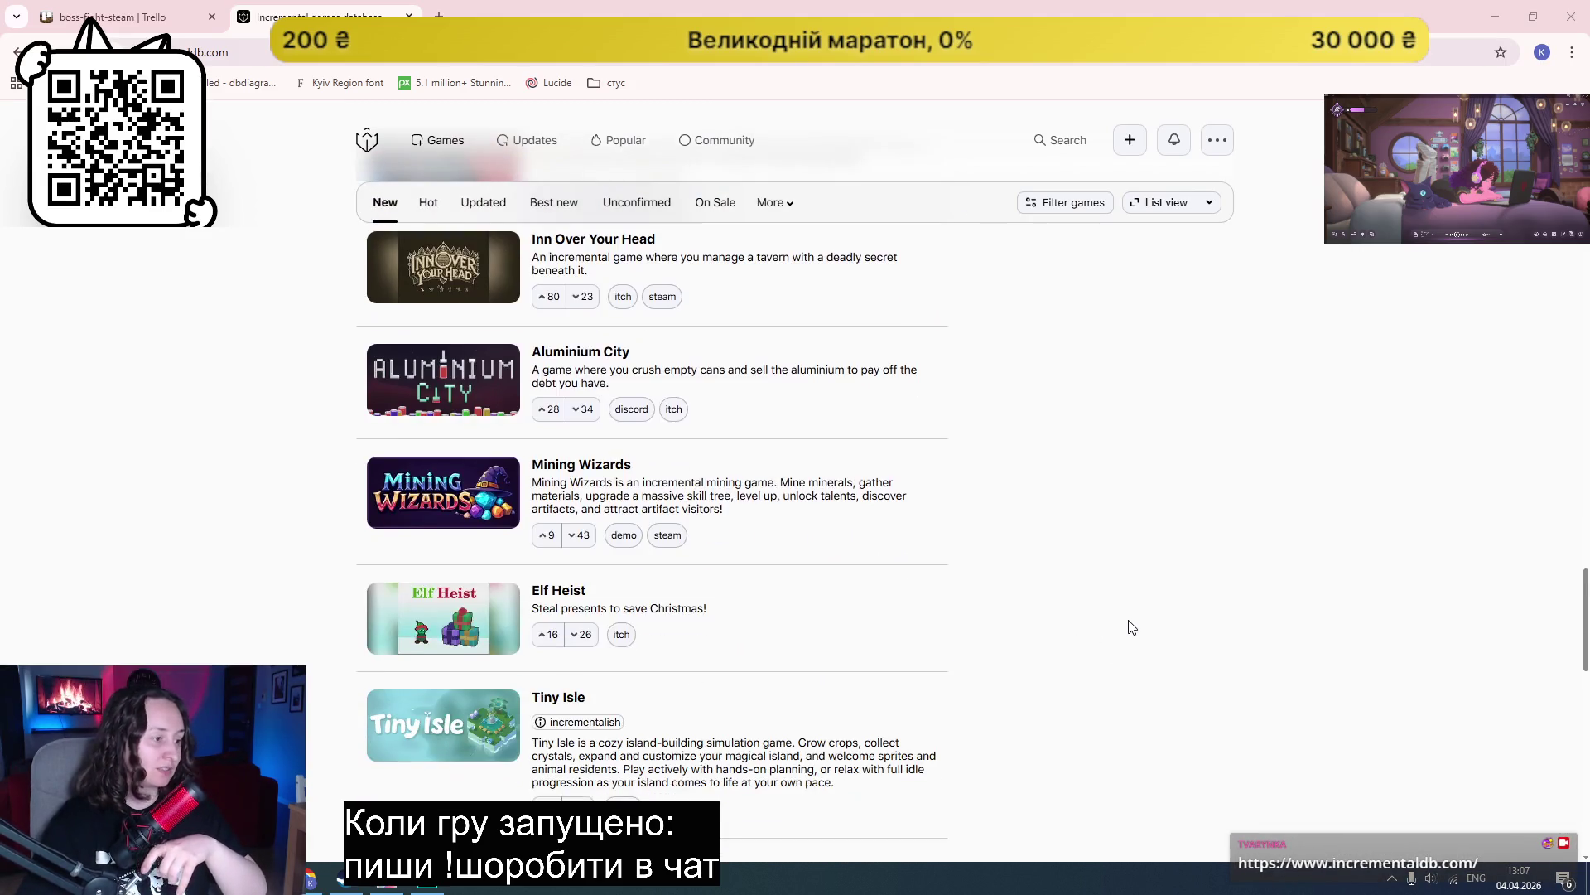
pyautogui.scroll(-6, 1130, 625)
pyautogui.scroll(13, 1143, 613)
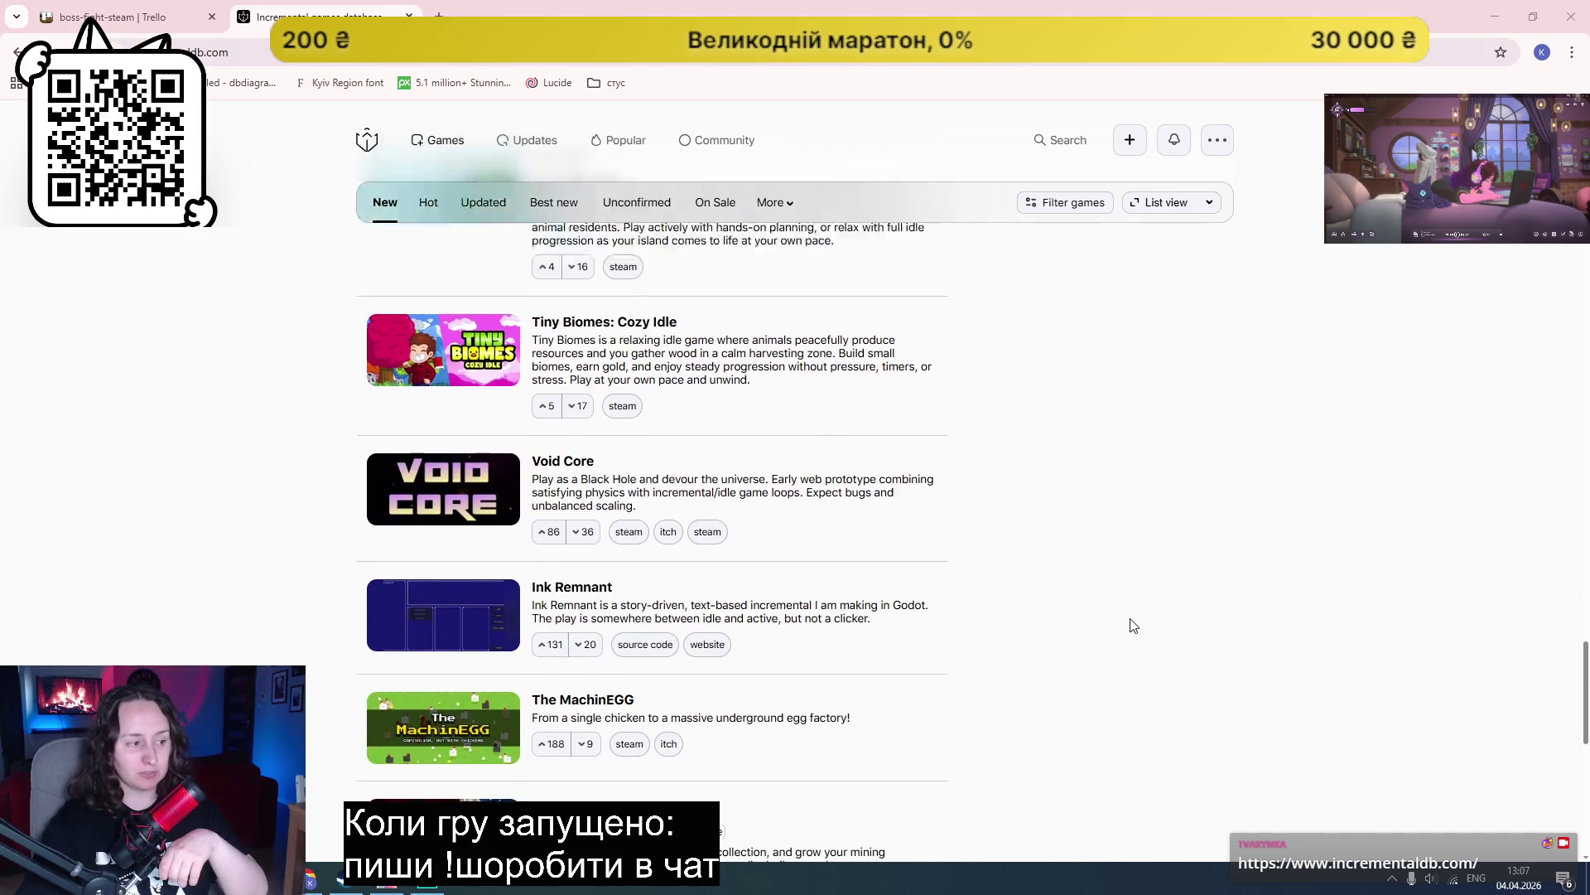
pyautogui.scroll(15, 1150, 605)
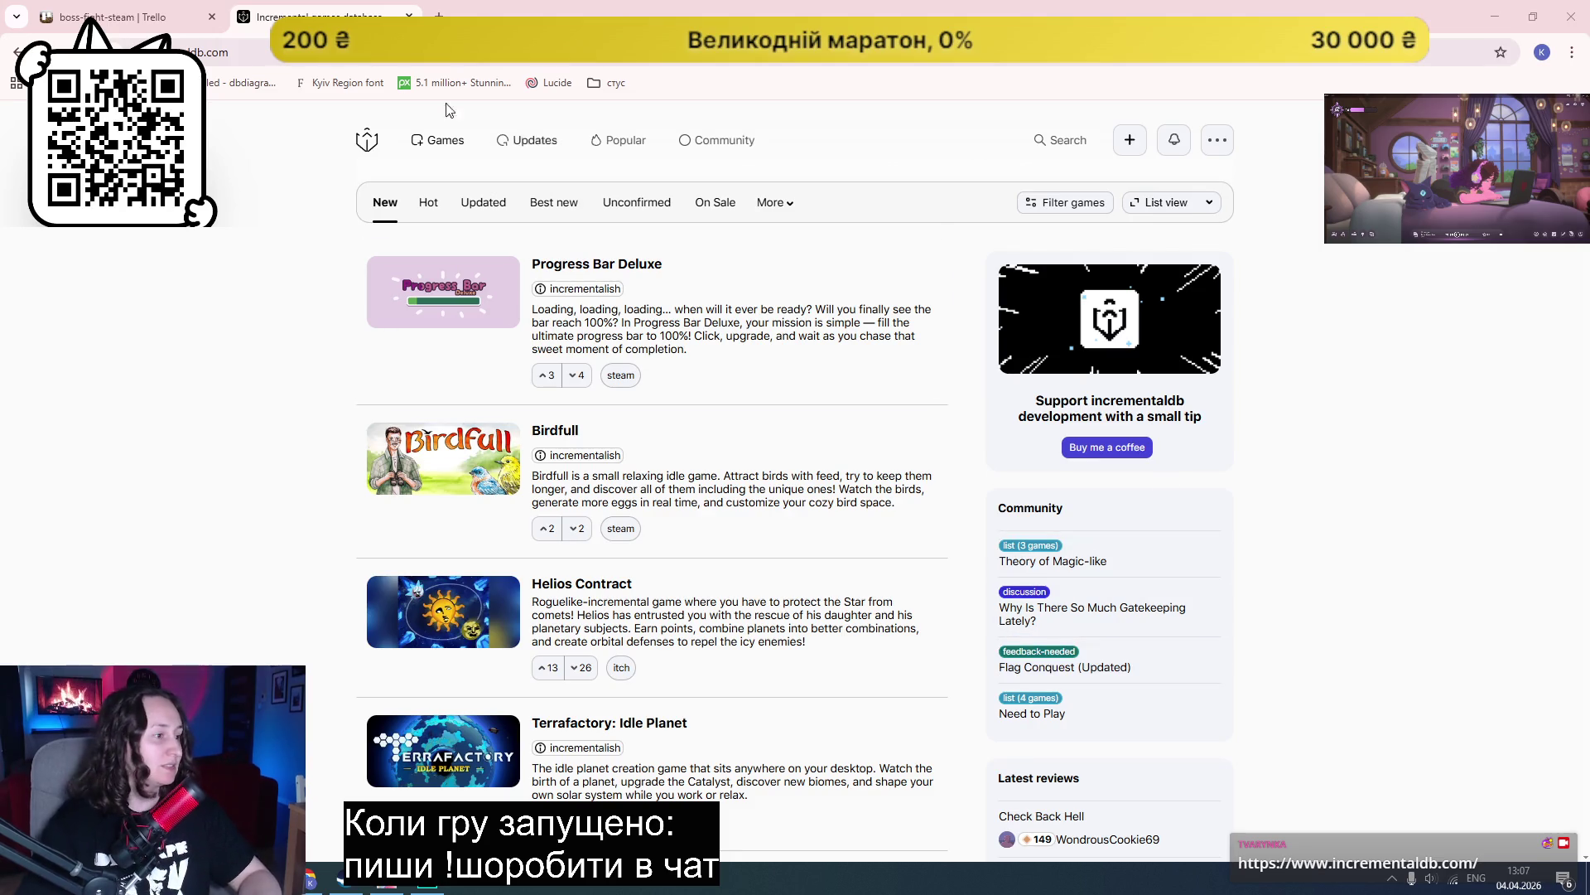
pyautogui.click(410, 16)
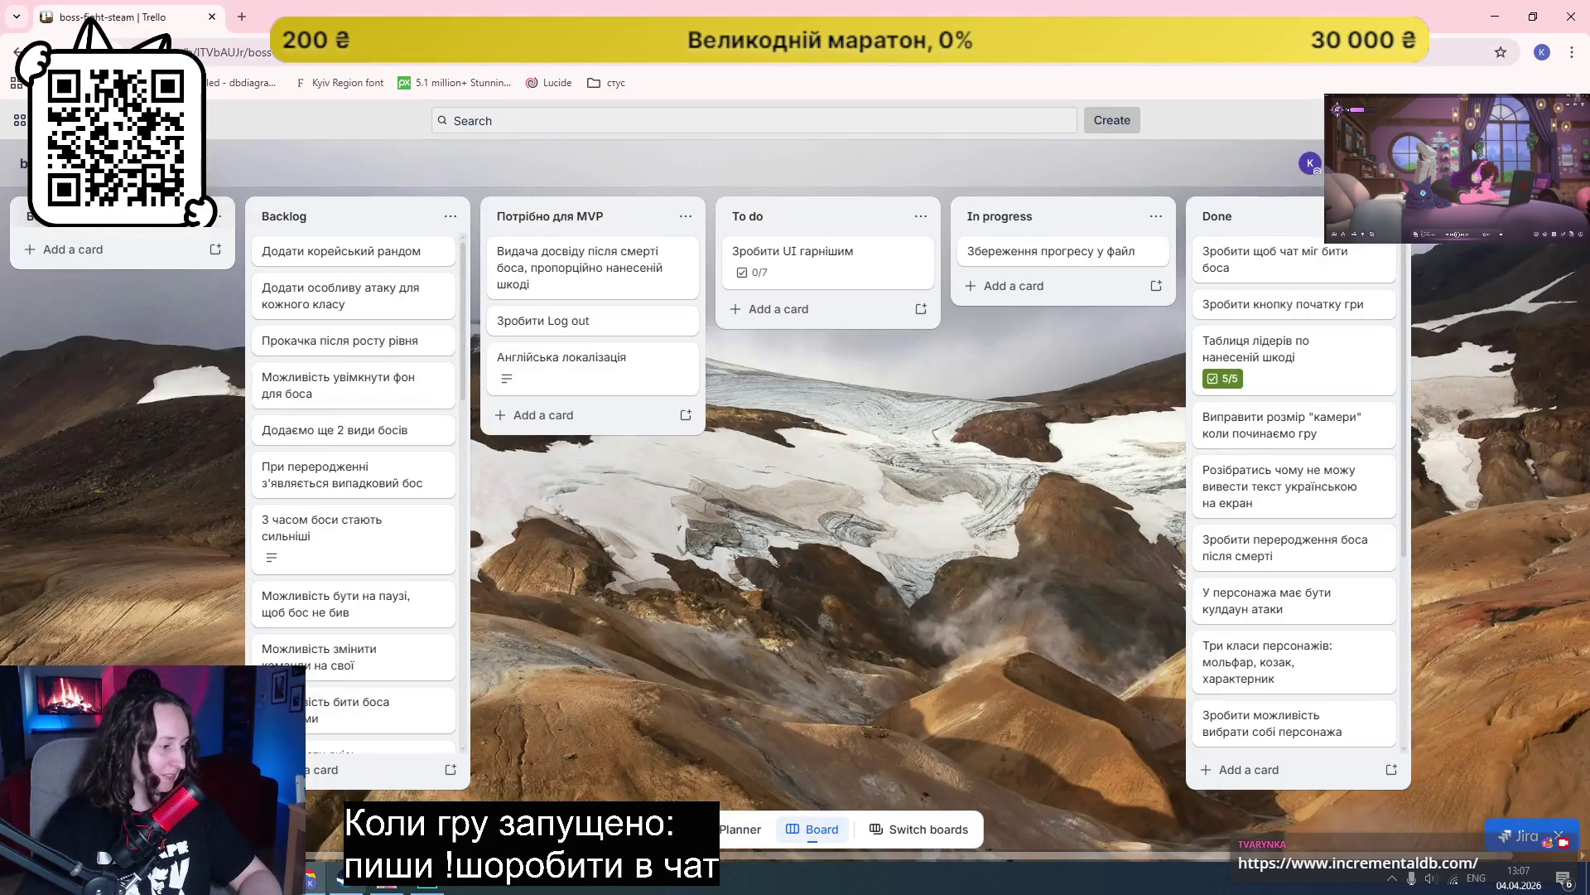
pyautogui.click(431, 880)
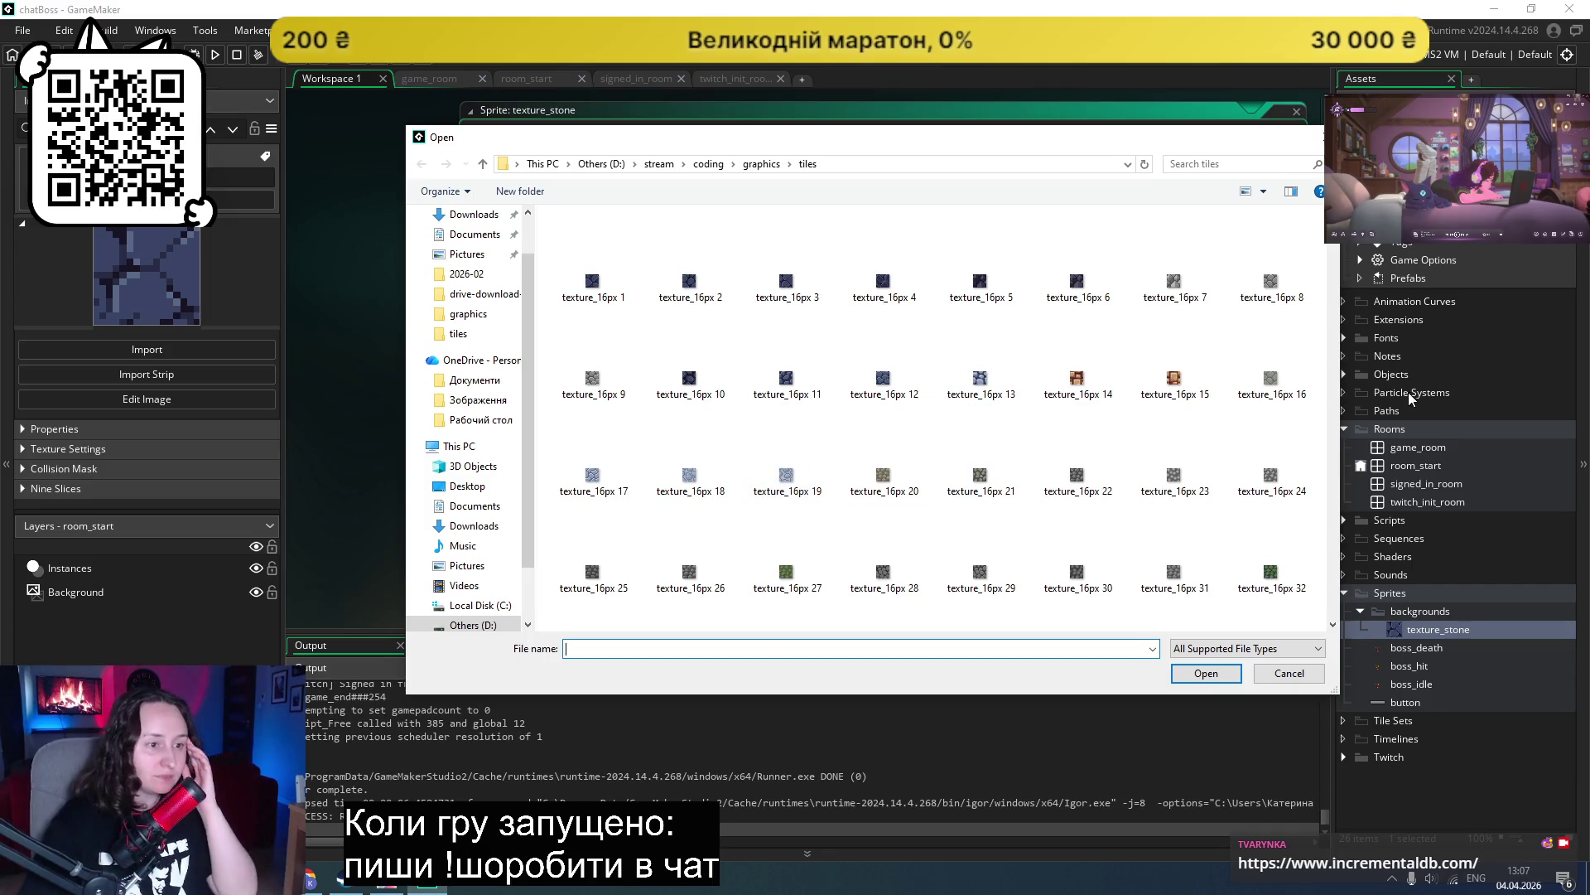
# Step: Load texture_16px 16 into texture_stone and test-run the game
pyautogui.doubleClick(1276, 384)
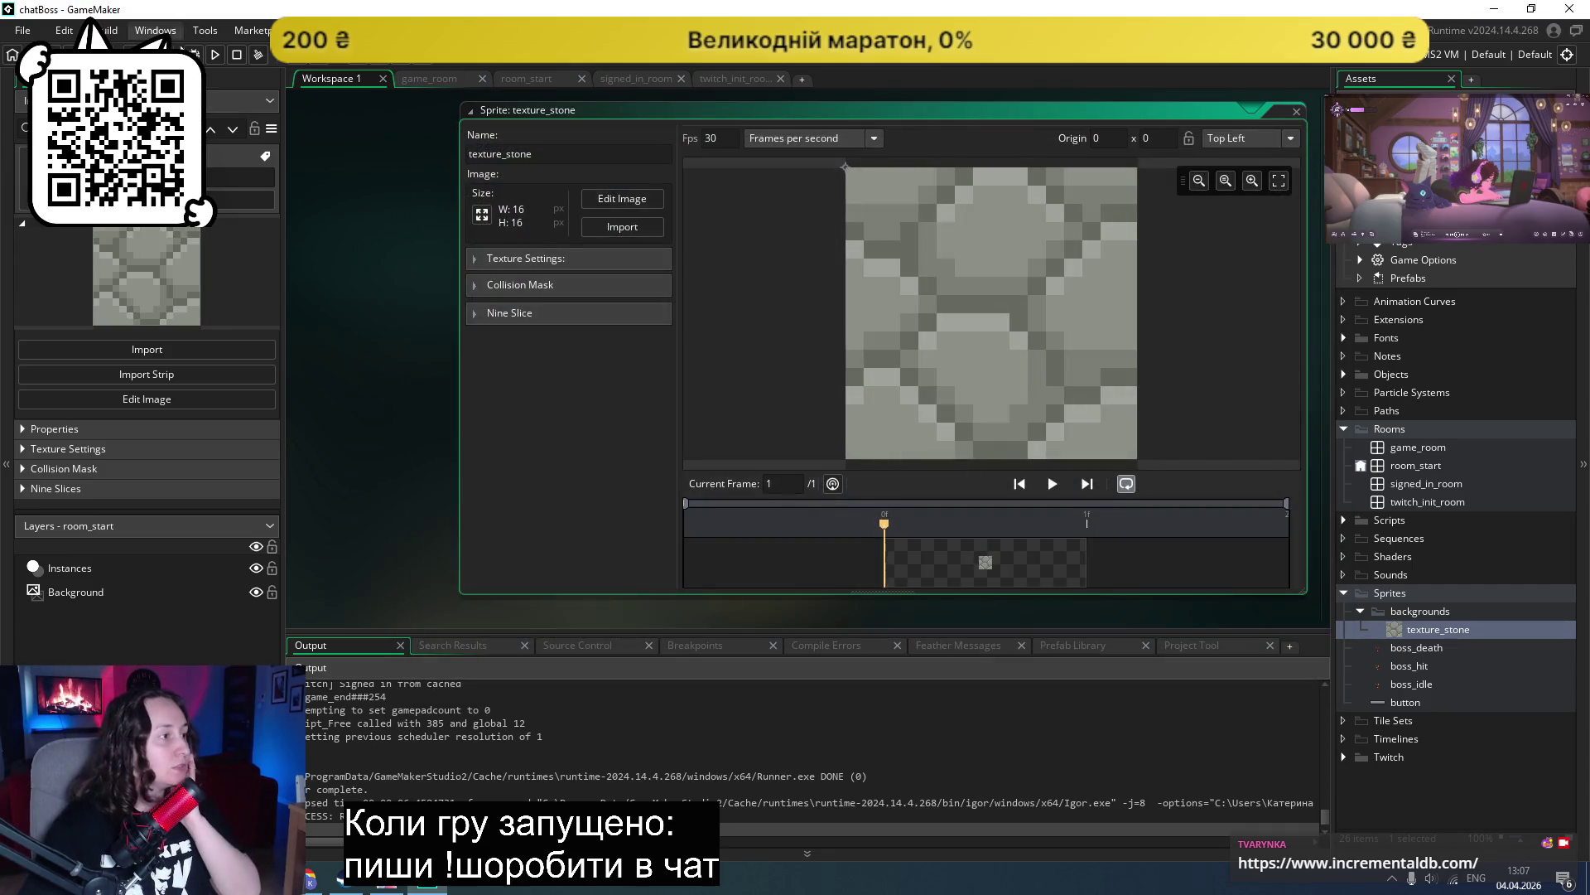
pyautogui.click(217, 56)
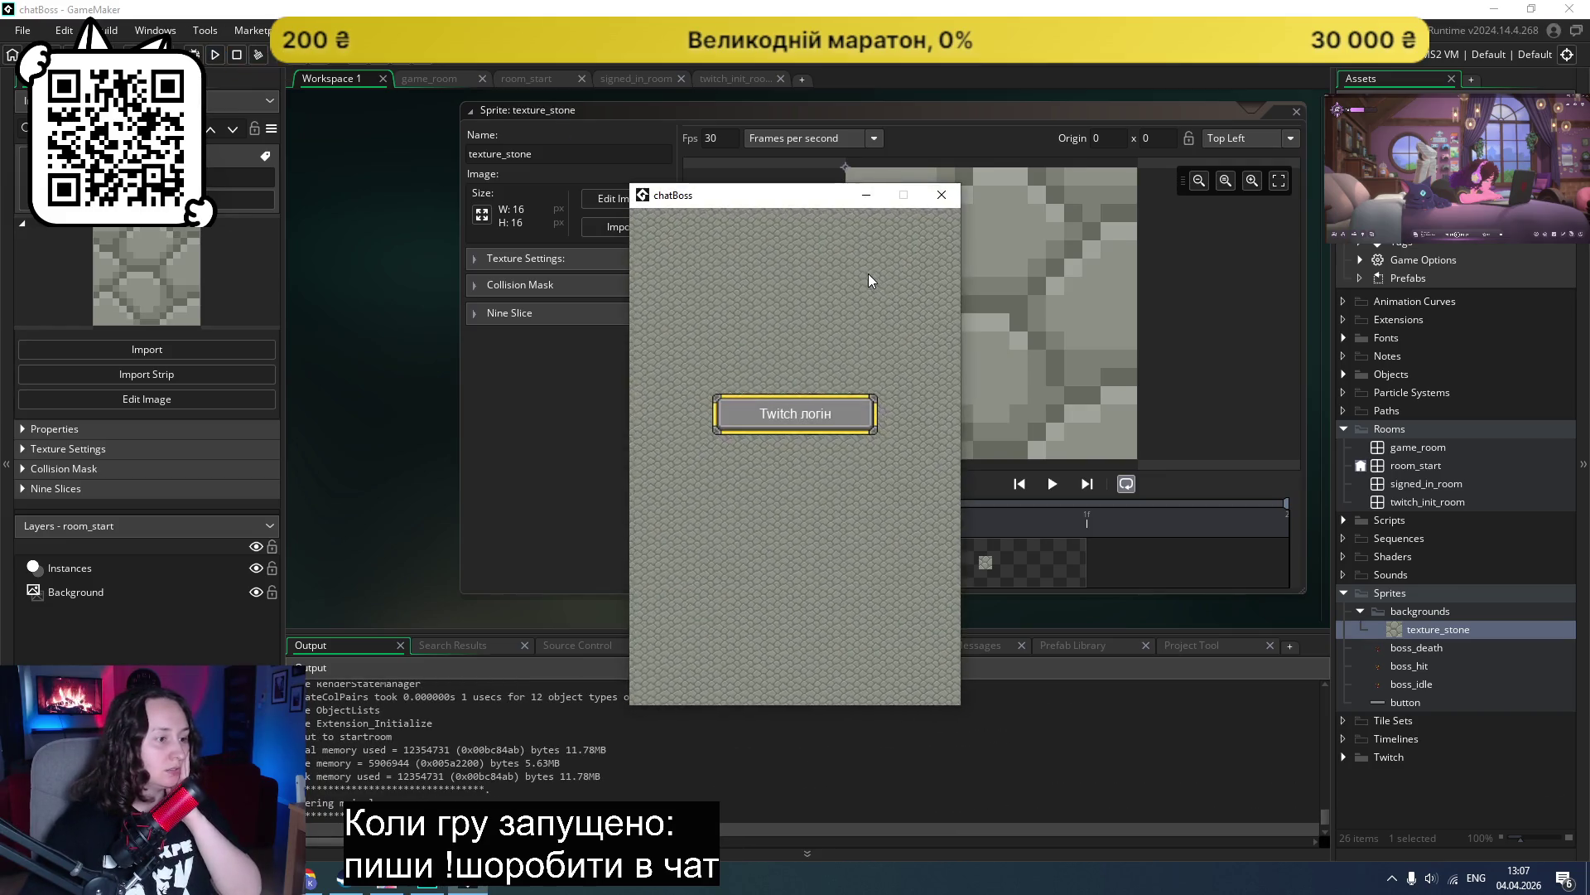
pyautogui.click(942, 195)
# Step: Swap in the pale speckled texture_16px 99 and test-run it behind the Twitch login
pyautogui.click(607, 229)
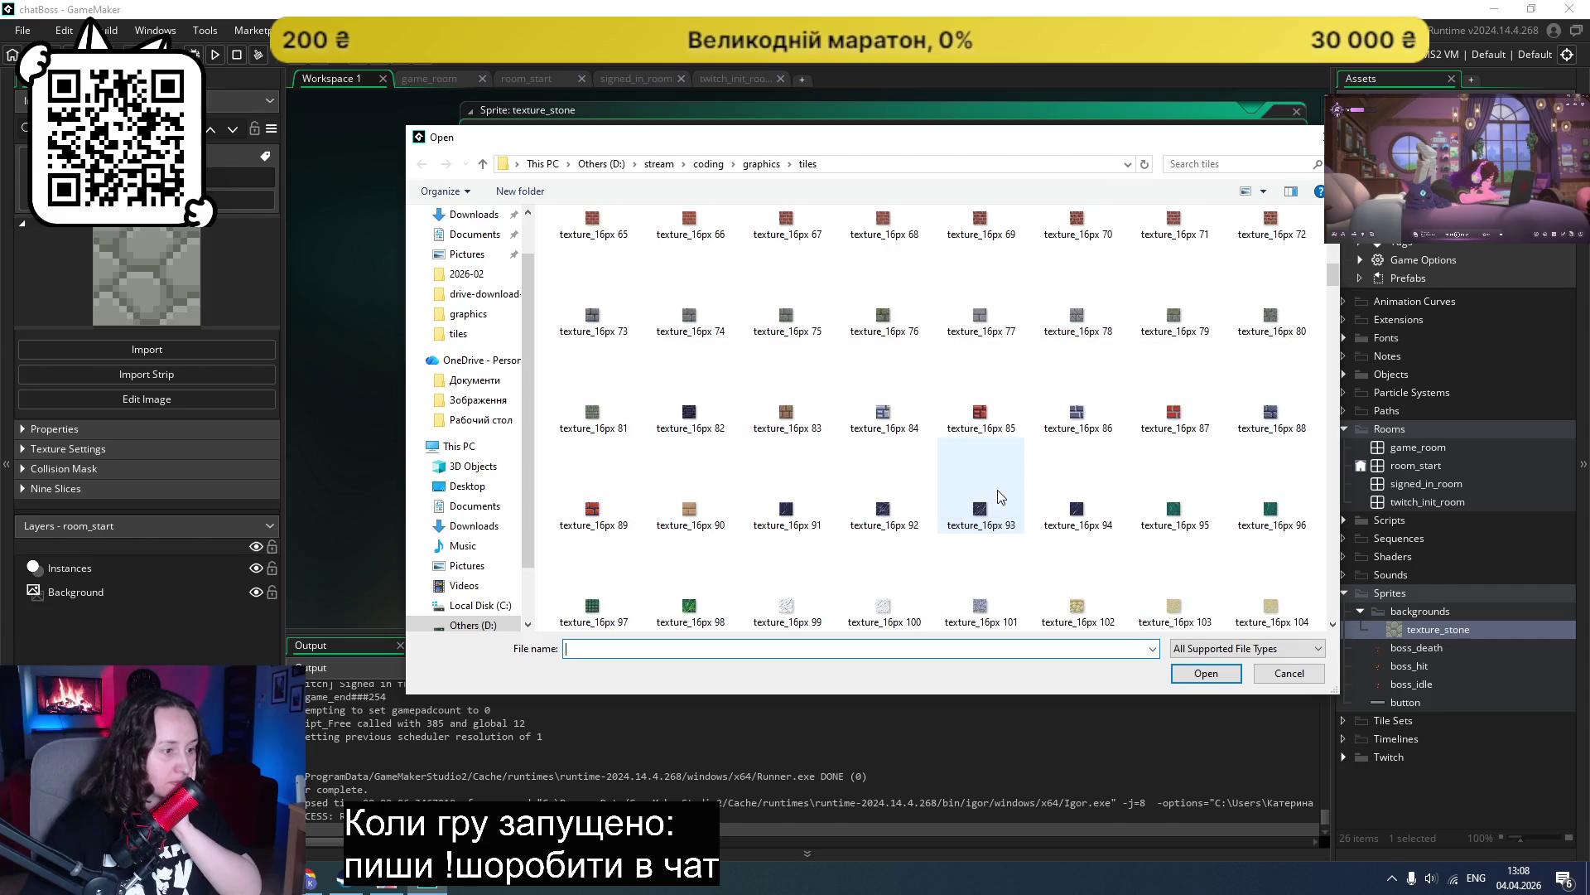
pyautogui.doubleClick(801, 603)
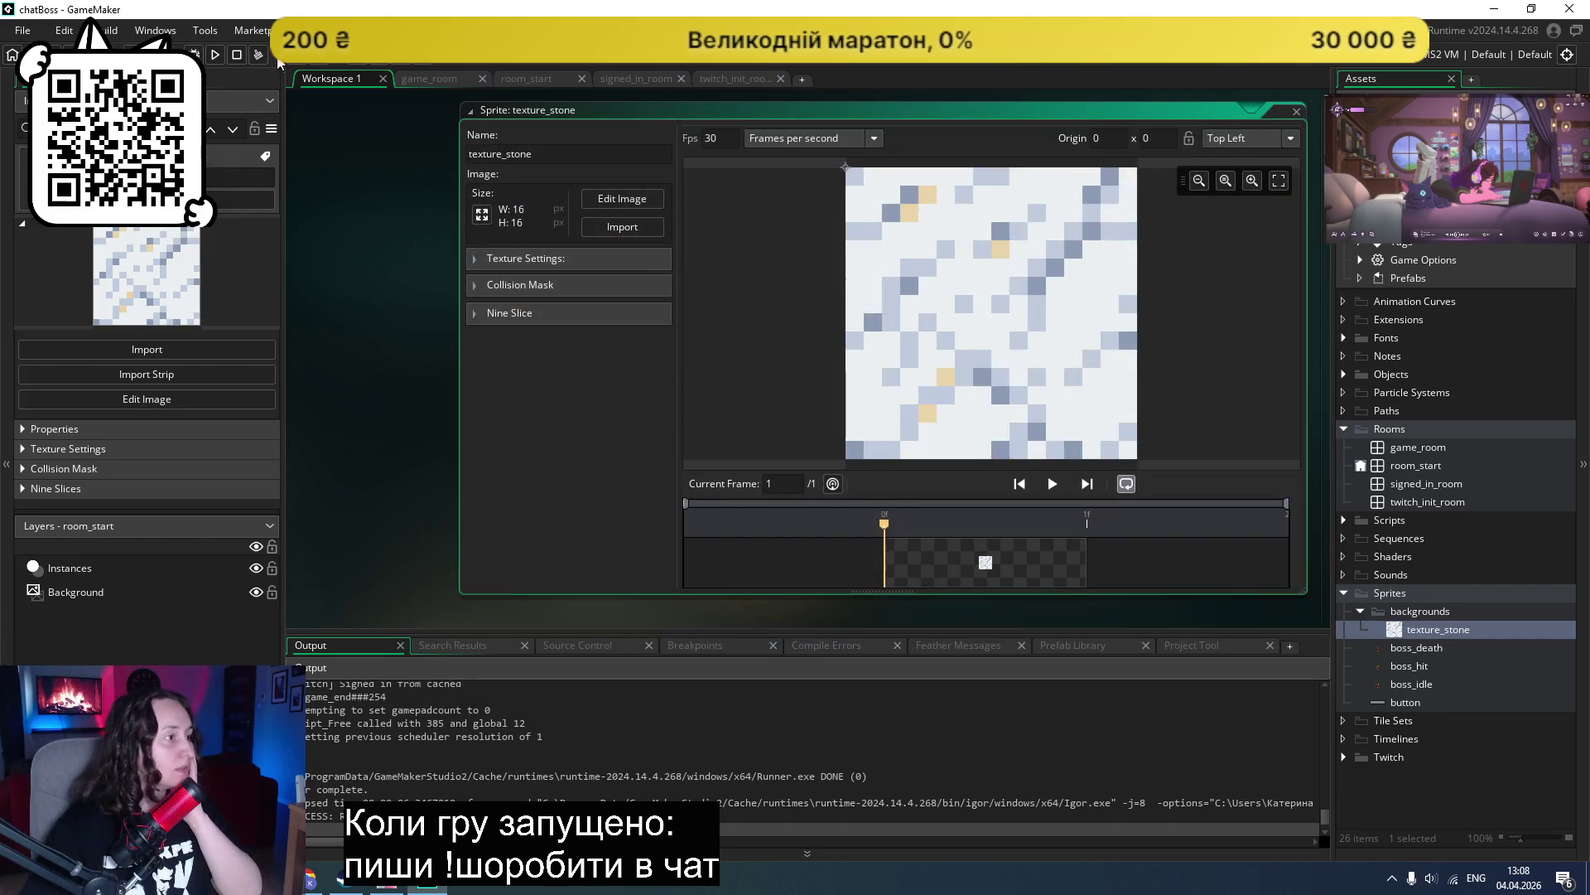
pyautogui.click(214, 58)
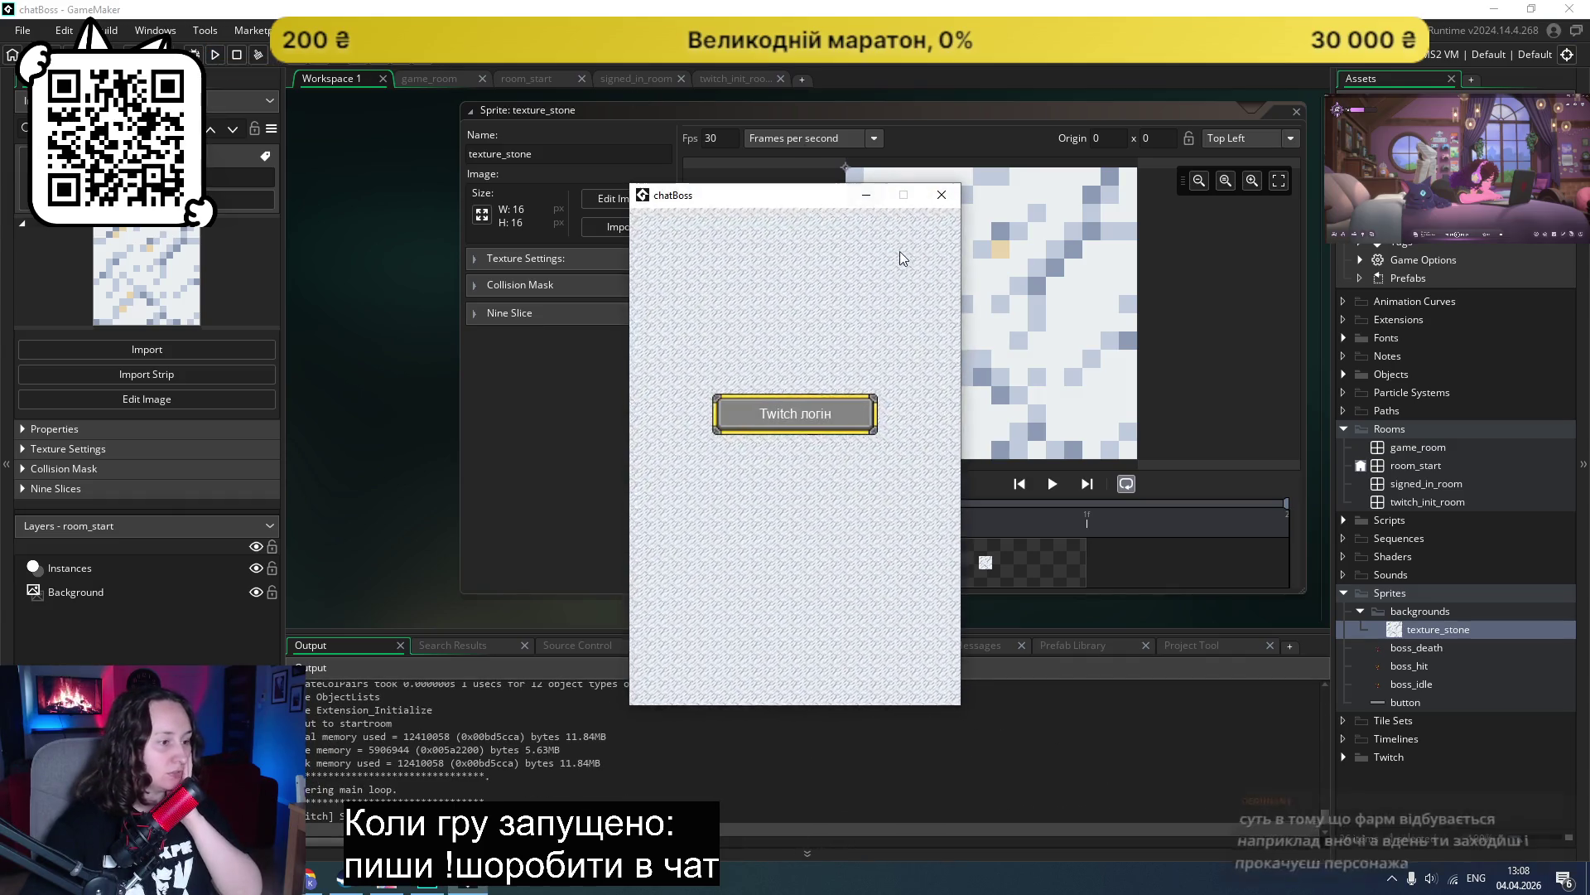
pyautogui.click(941, 195)
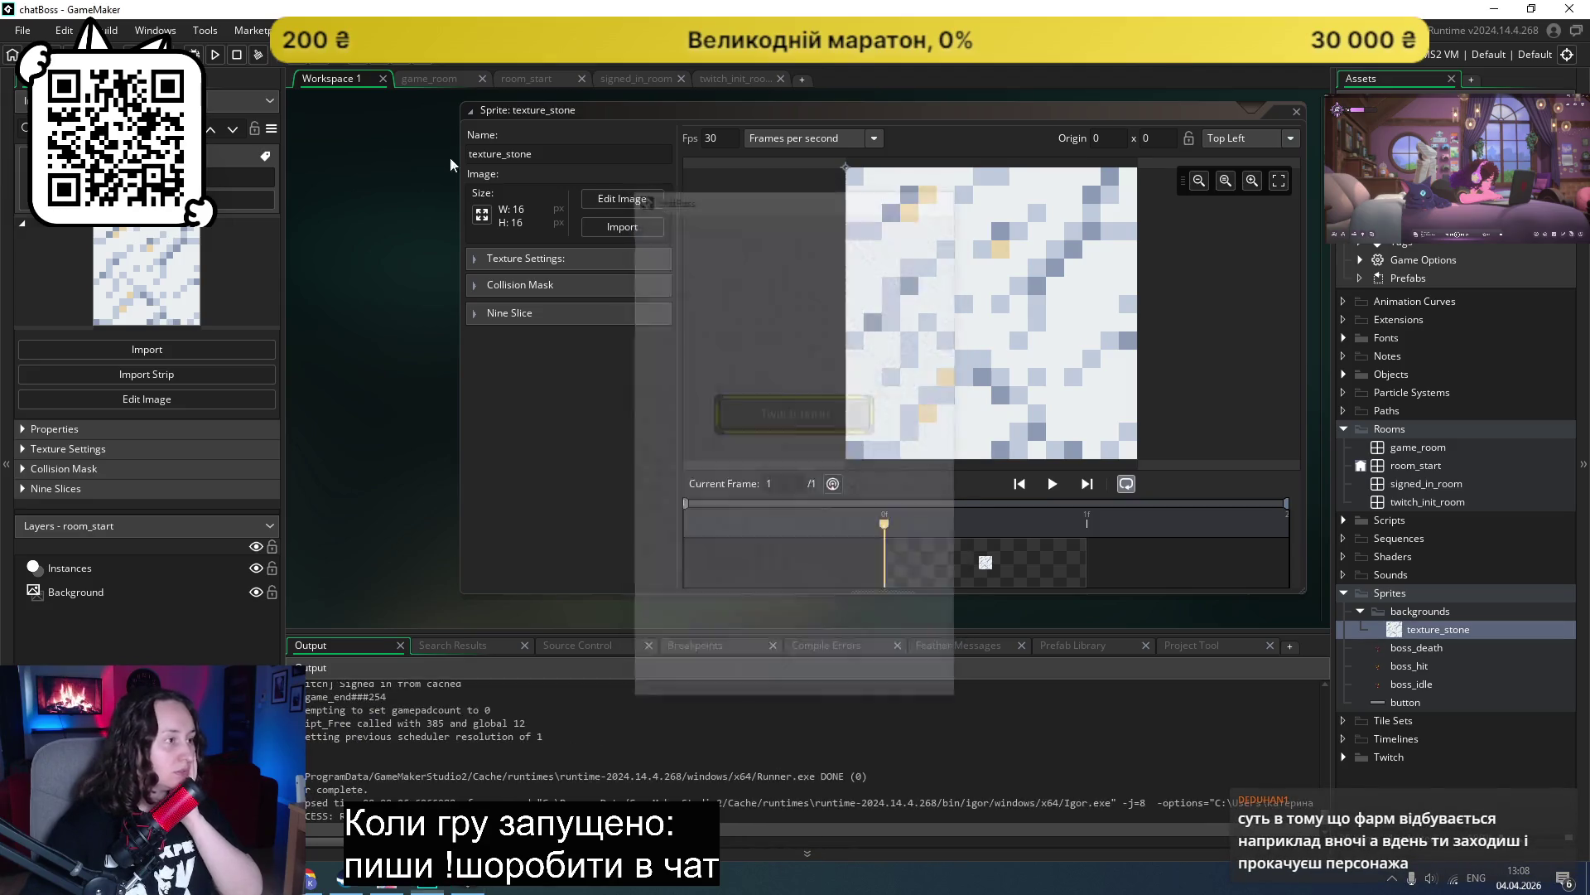
# Step: Try the grey brick tile texture_16px 119 in texture_stone with a test run
pyautogui.click(604, 236)
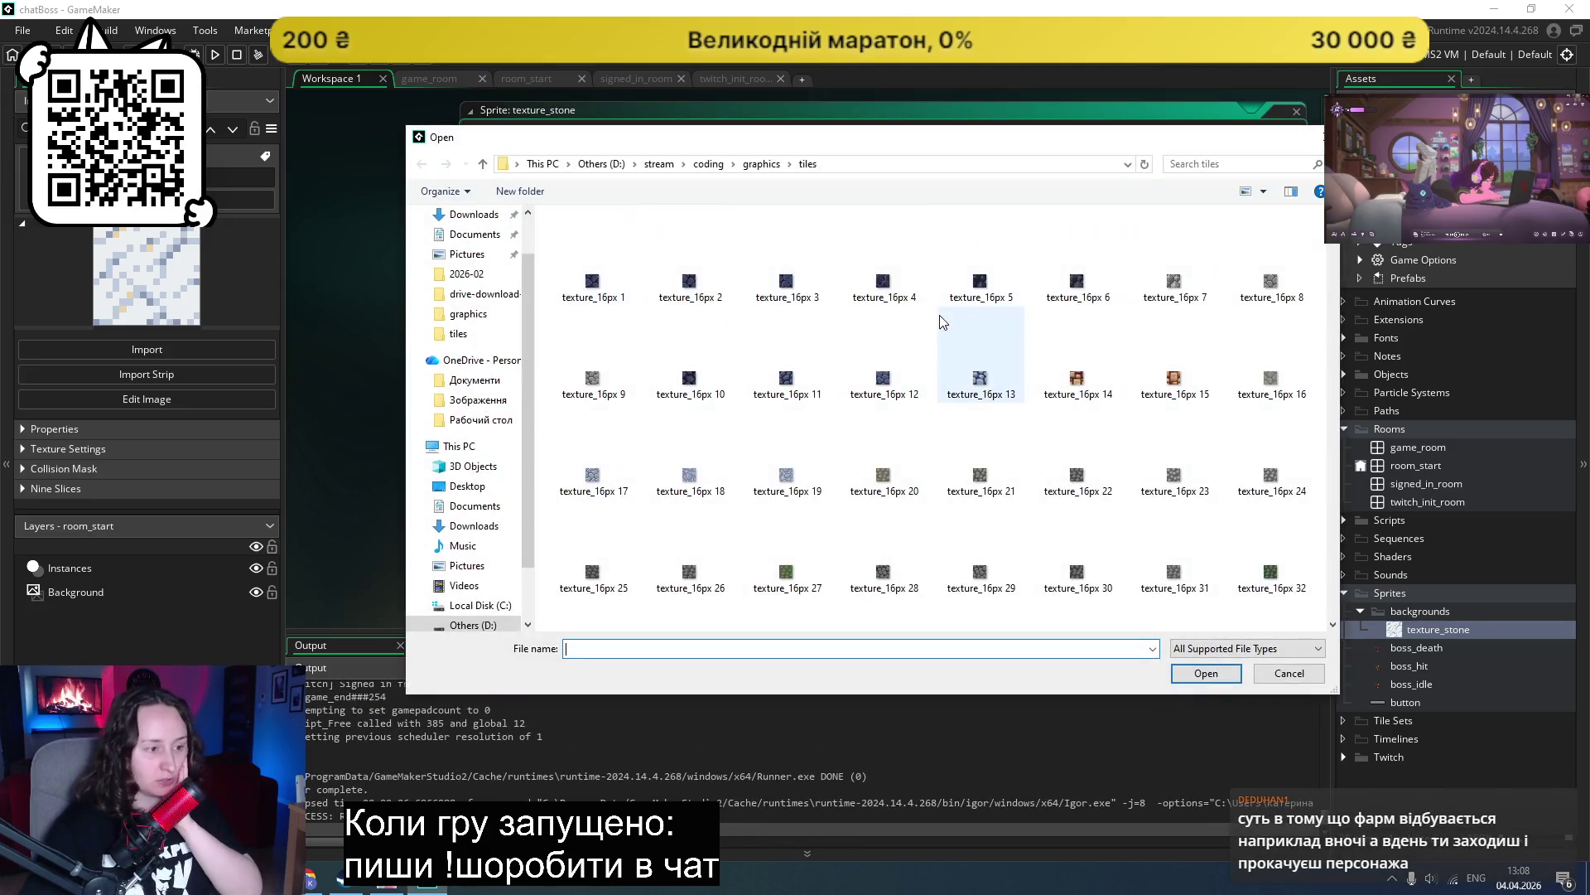
pyautogui.scroll(-5, 1068, 539)
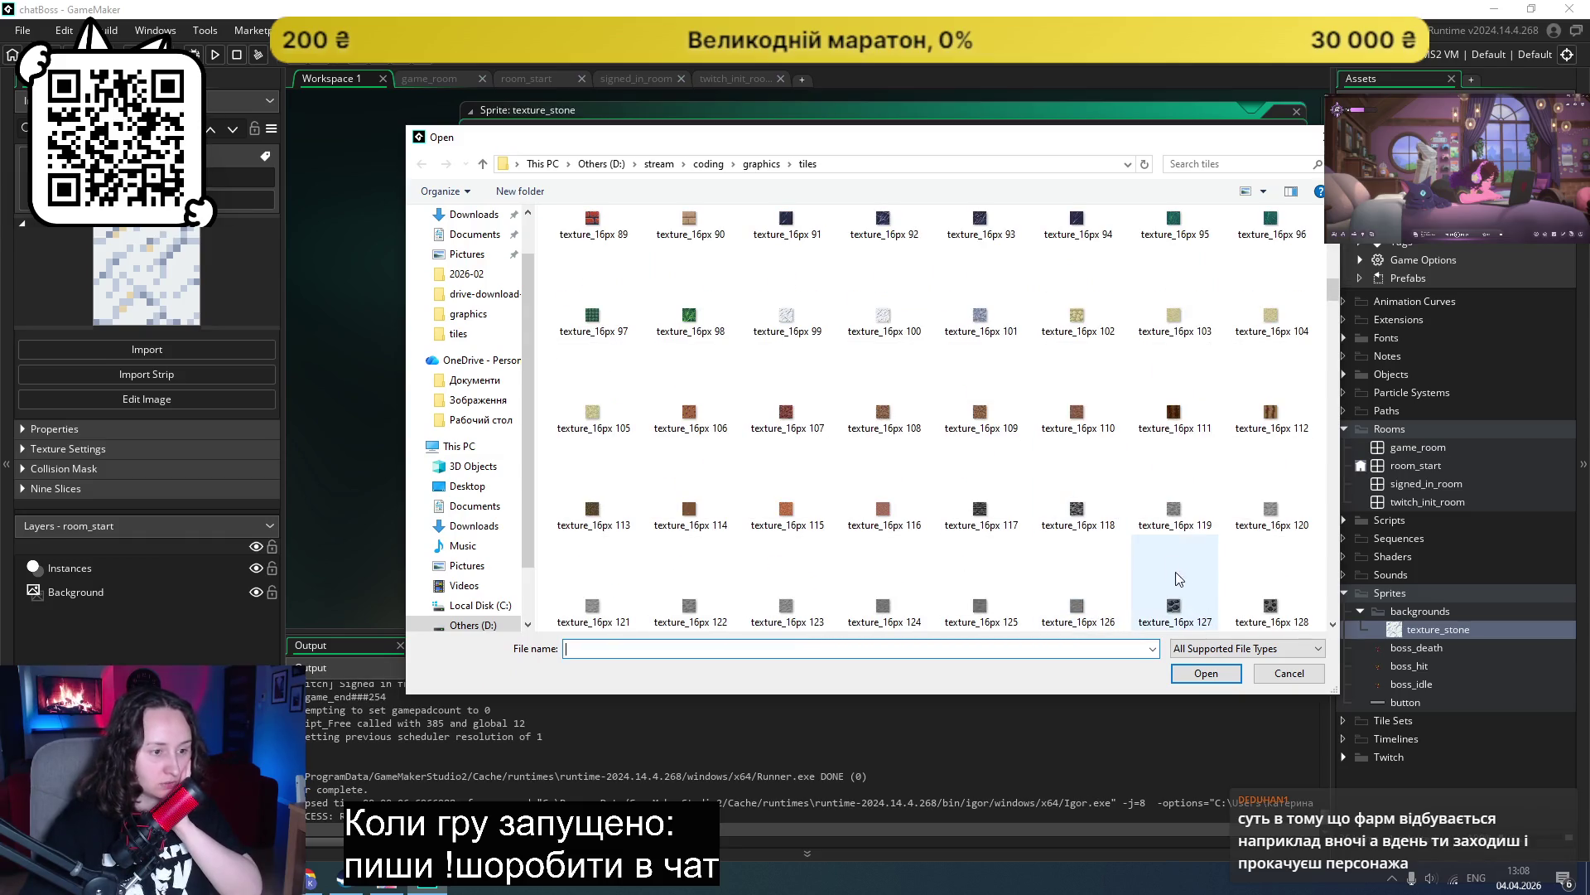
pyautogui.doubleClick(1175, 510)
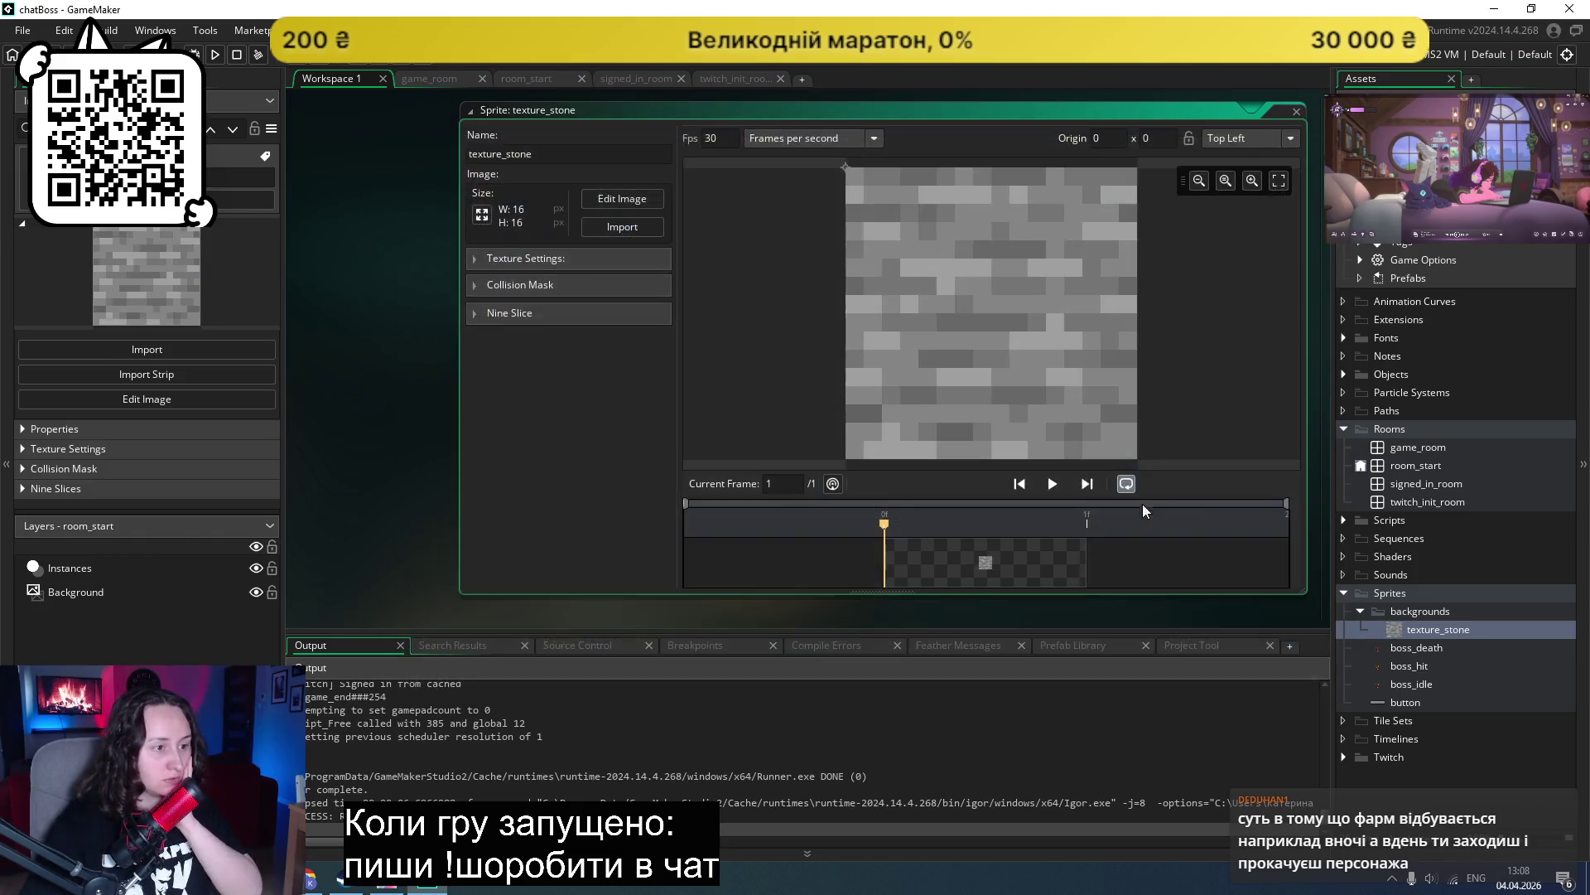
pyautogui.click(218, 57)
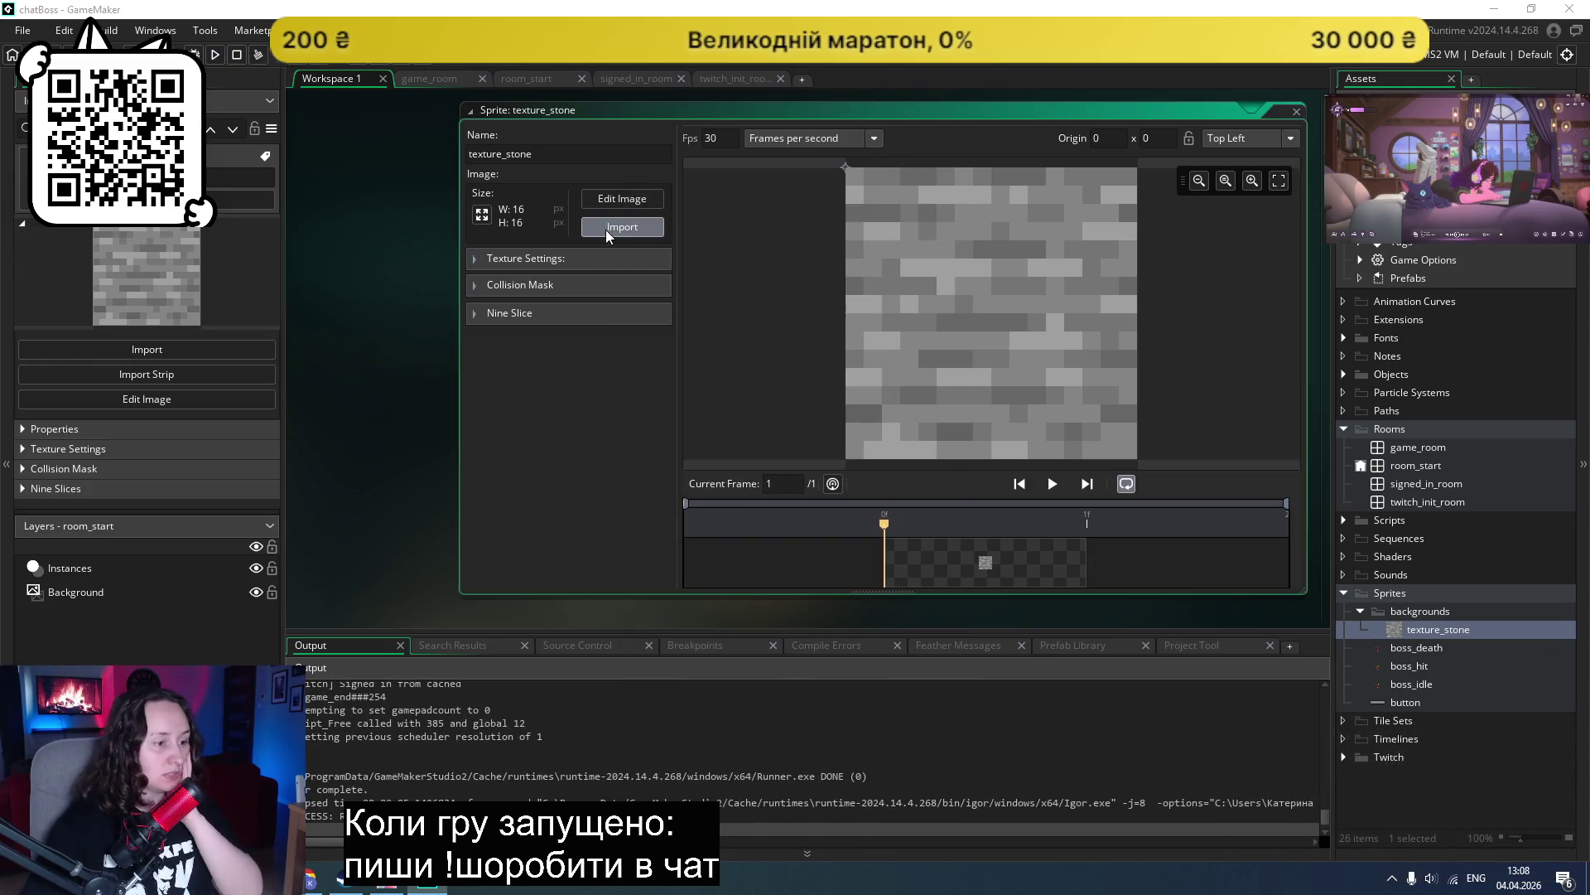
# Step: Swap in the bluish texture_16px 53, test-run it, and browse the tiles folder again
pyautogui.click(605, 230)
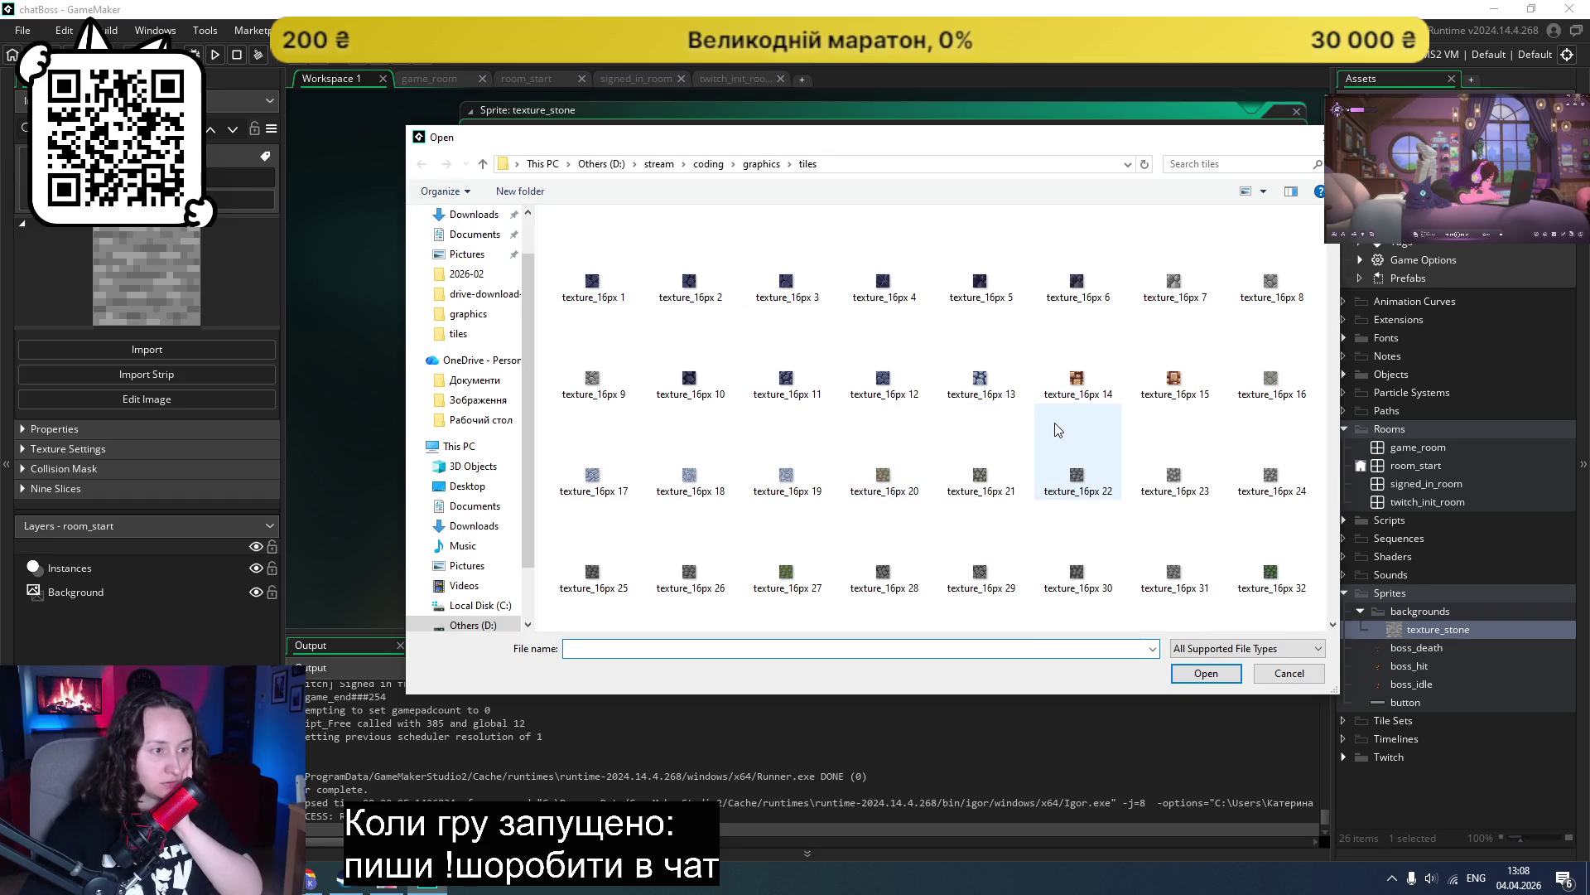
pyautogui.scroll(-5, 1055, 431)
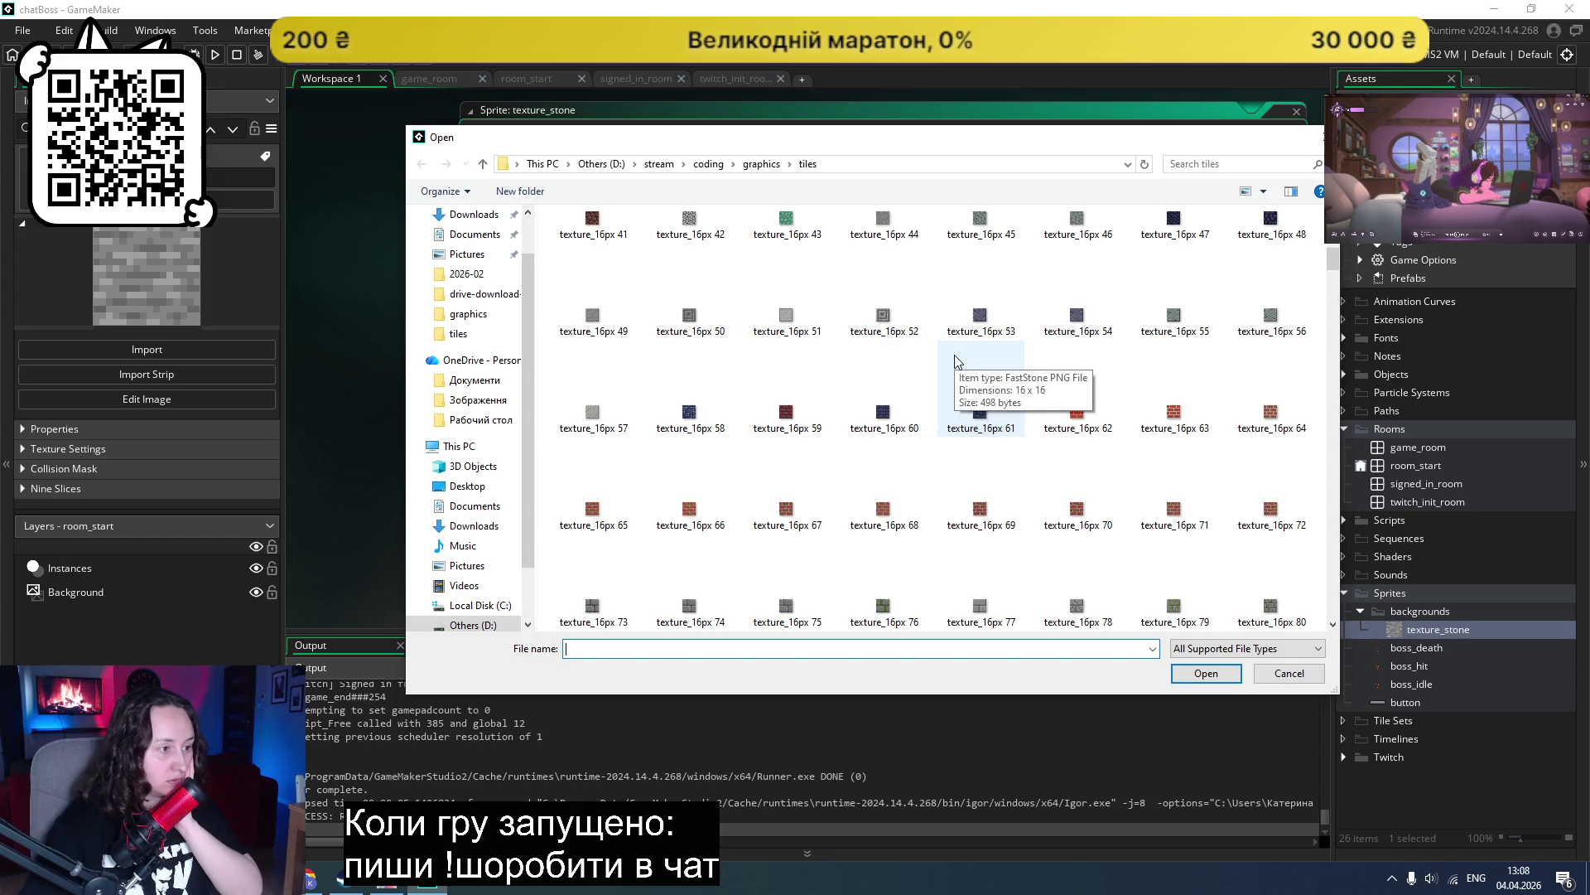
pyautogui.doubleClick(992, 323)
pyautogui.click(214, 55)
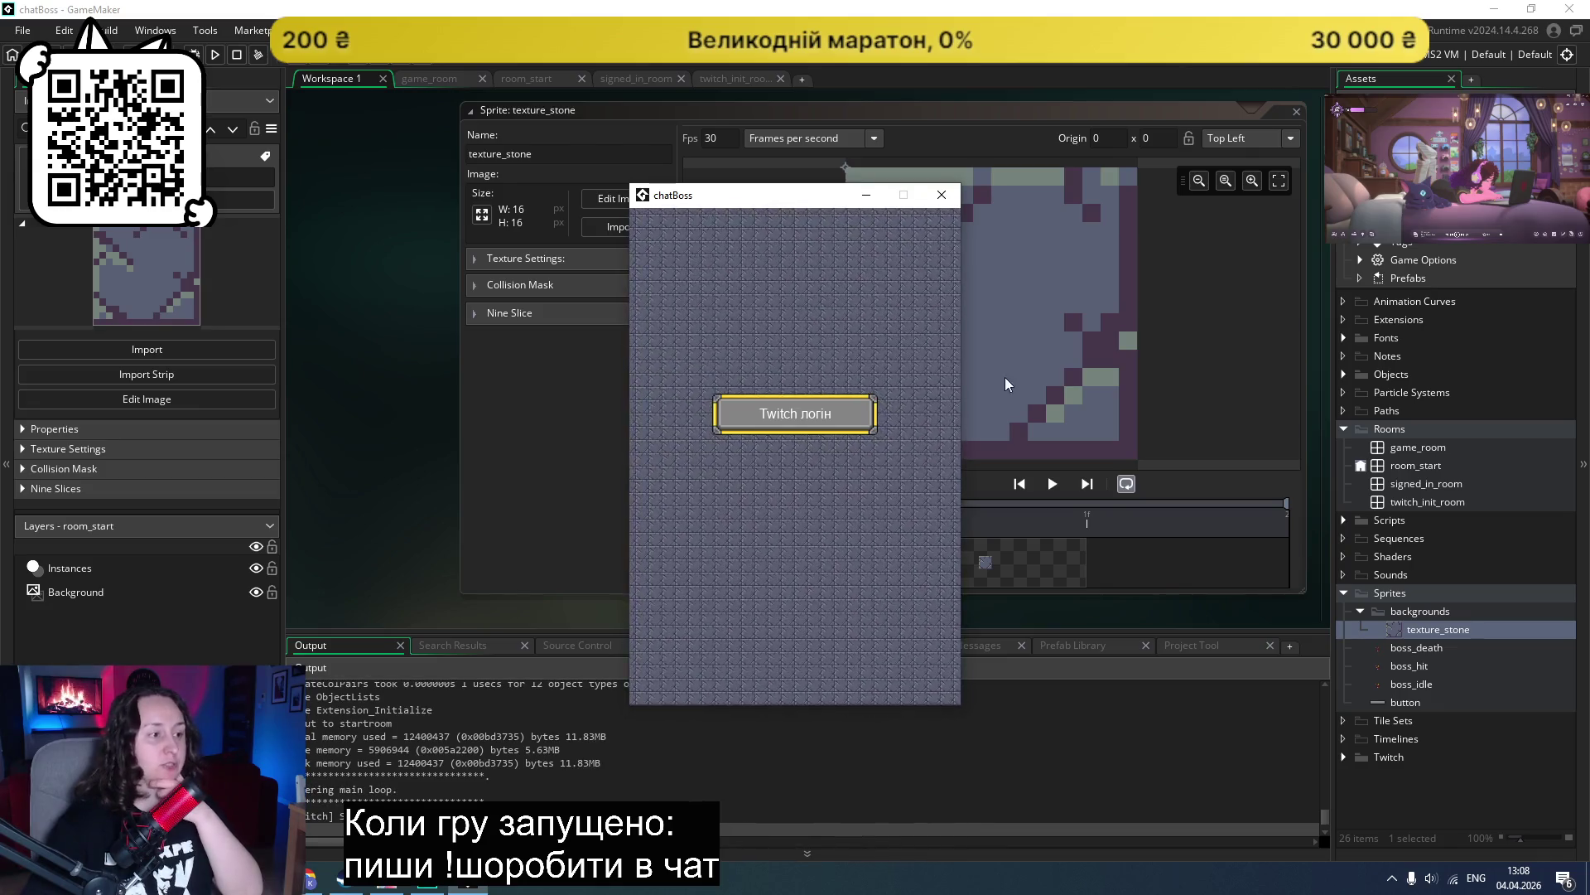
pyautogui.click(942, 196)
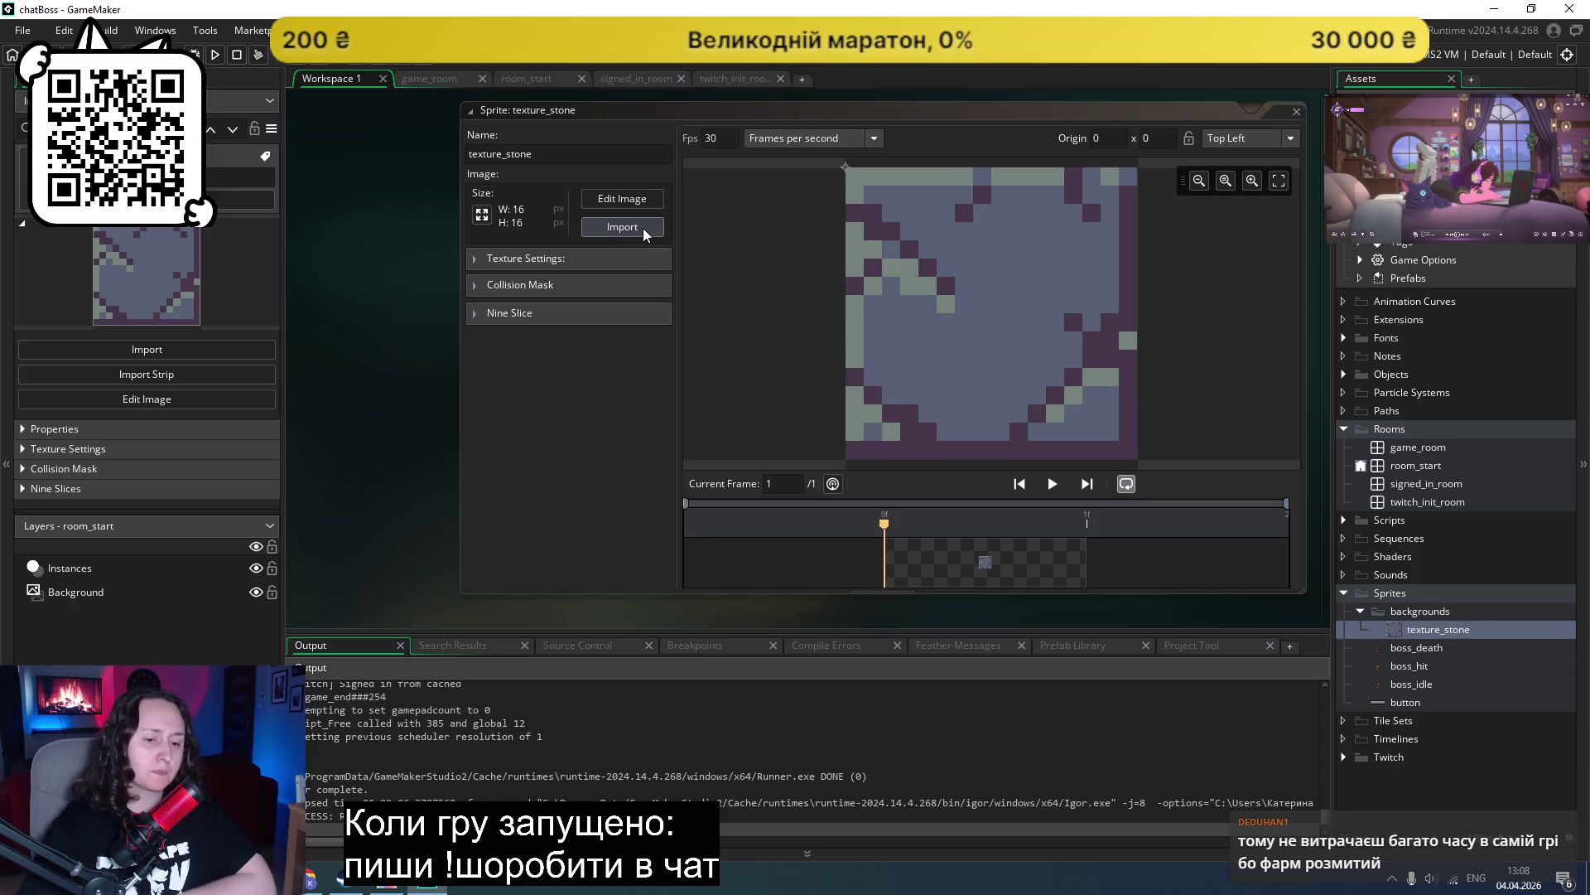
pyautogui.click(643, 231)
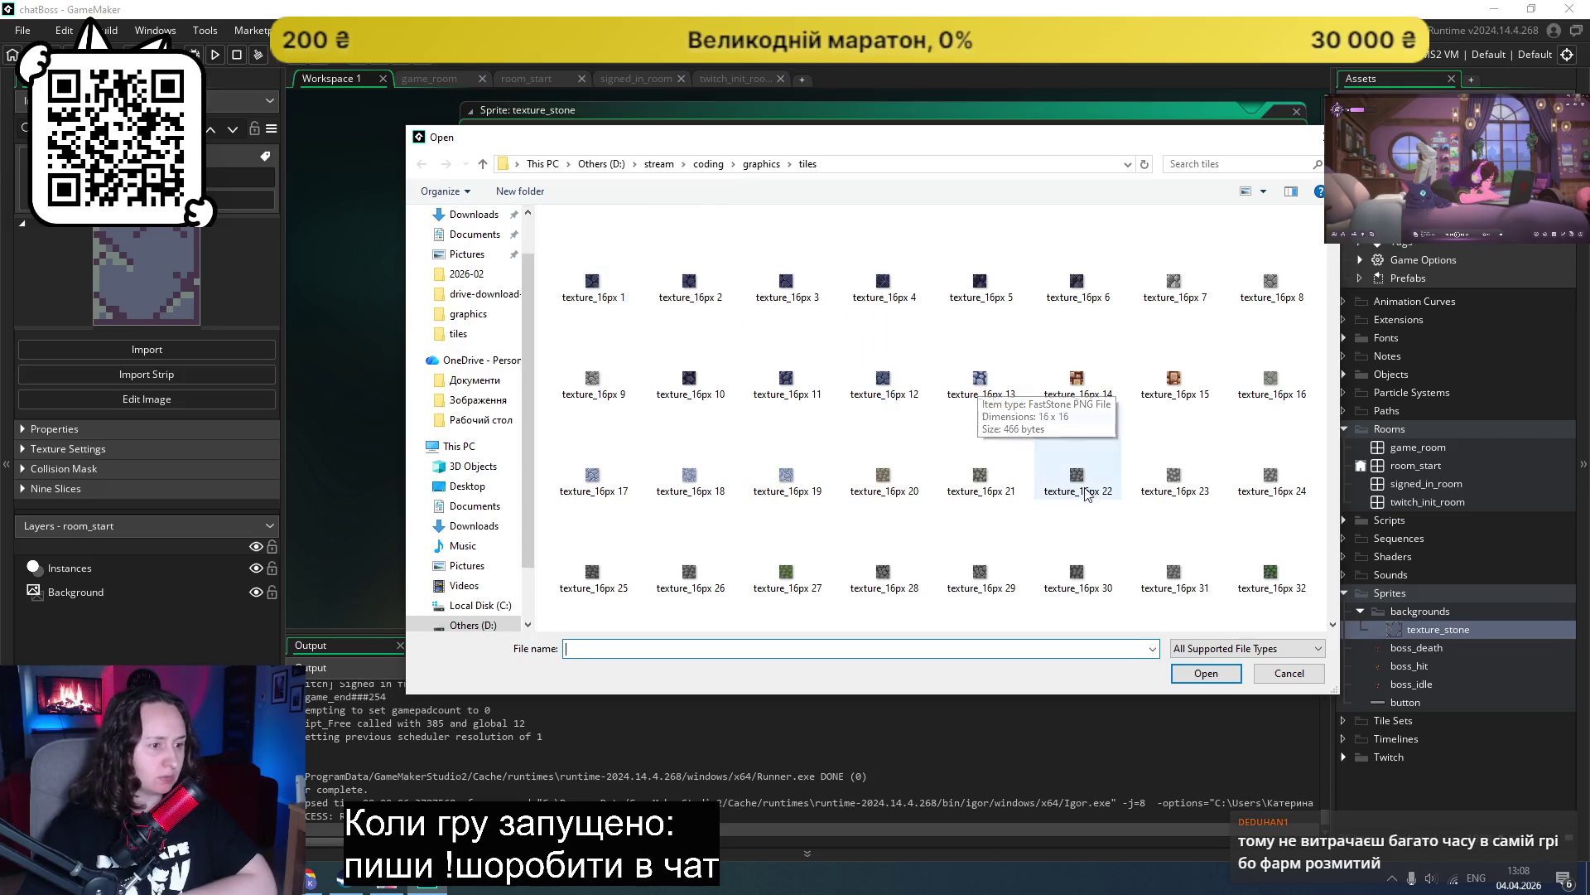
# Step: Load the dark navy texture_16px 92 into texture_stone and test-run it behind the Twitch login
pyautogui.scroll(-3, 1115, 507)
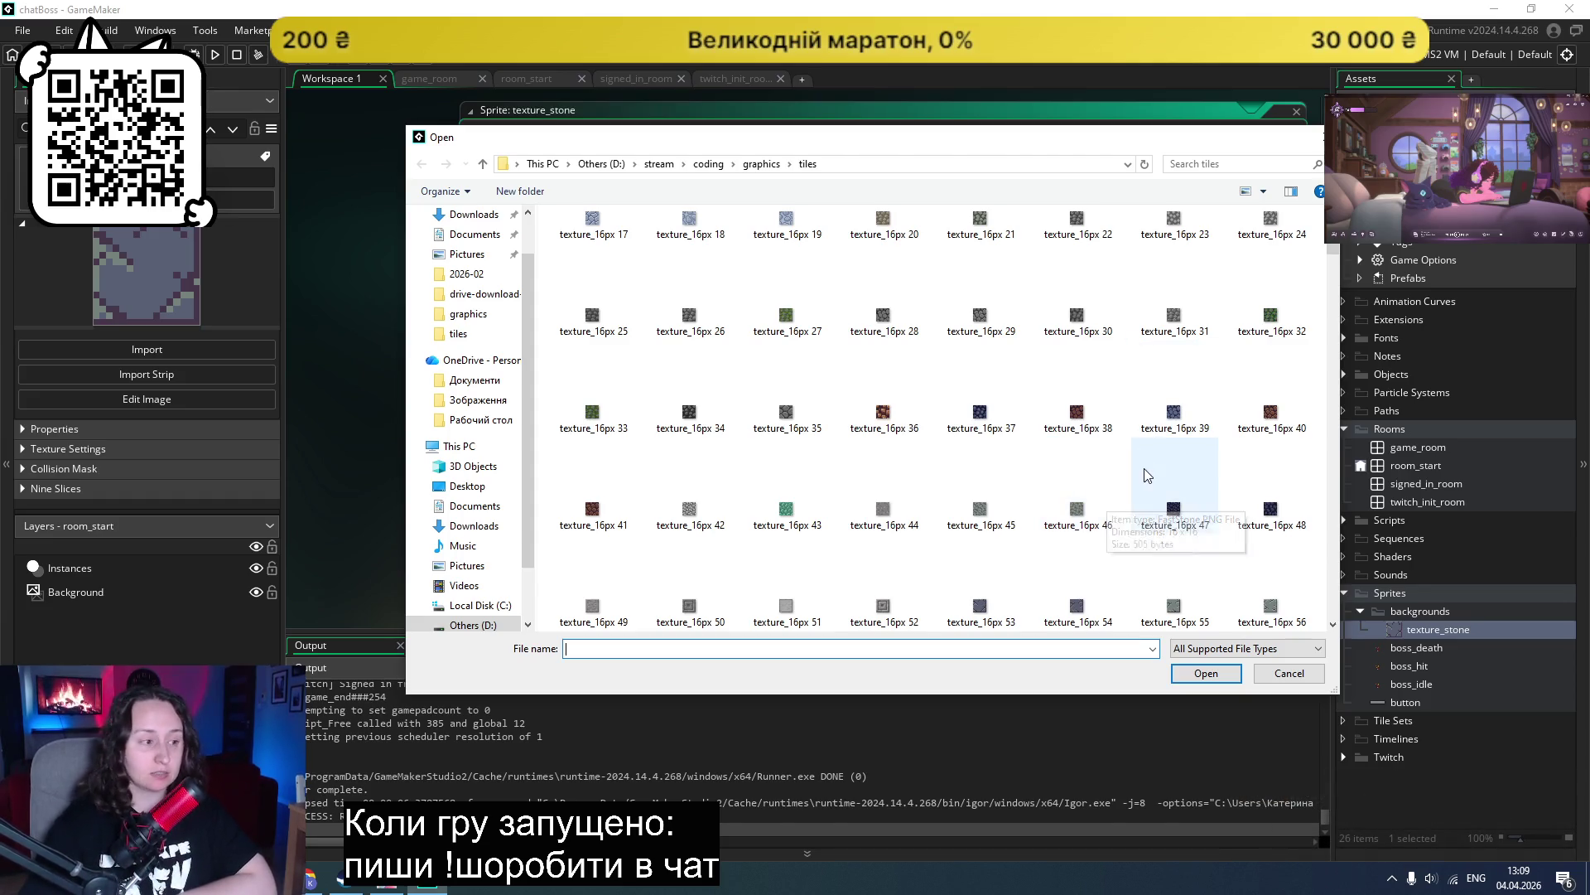
pyautogui.scroll(-3, 1108, 472)
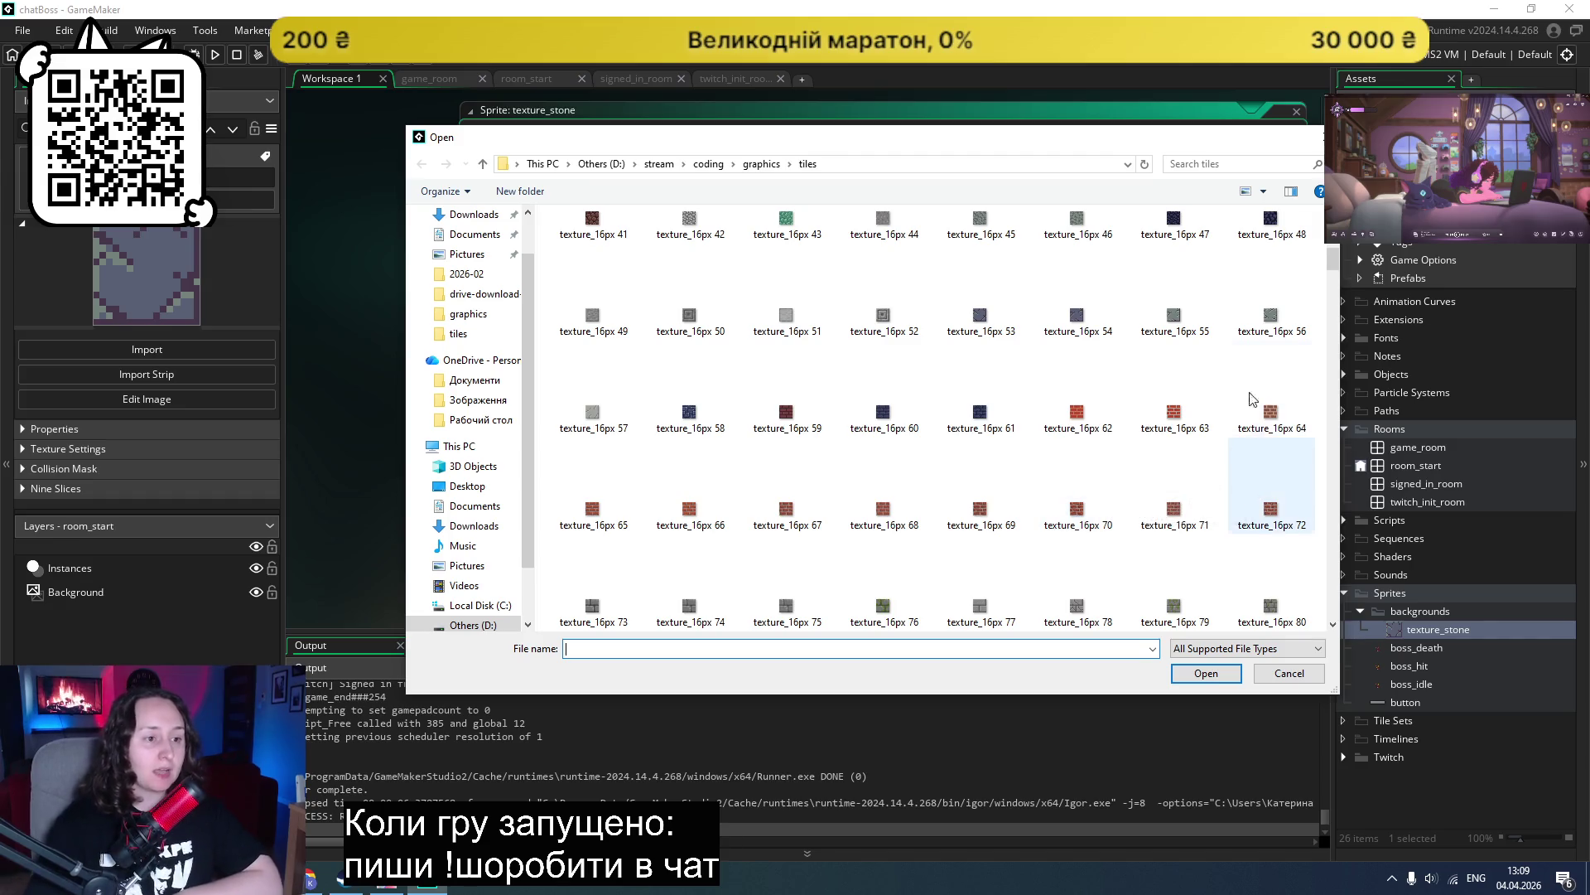
pyautogui.scroll(-4, 1336, 264)
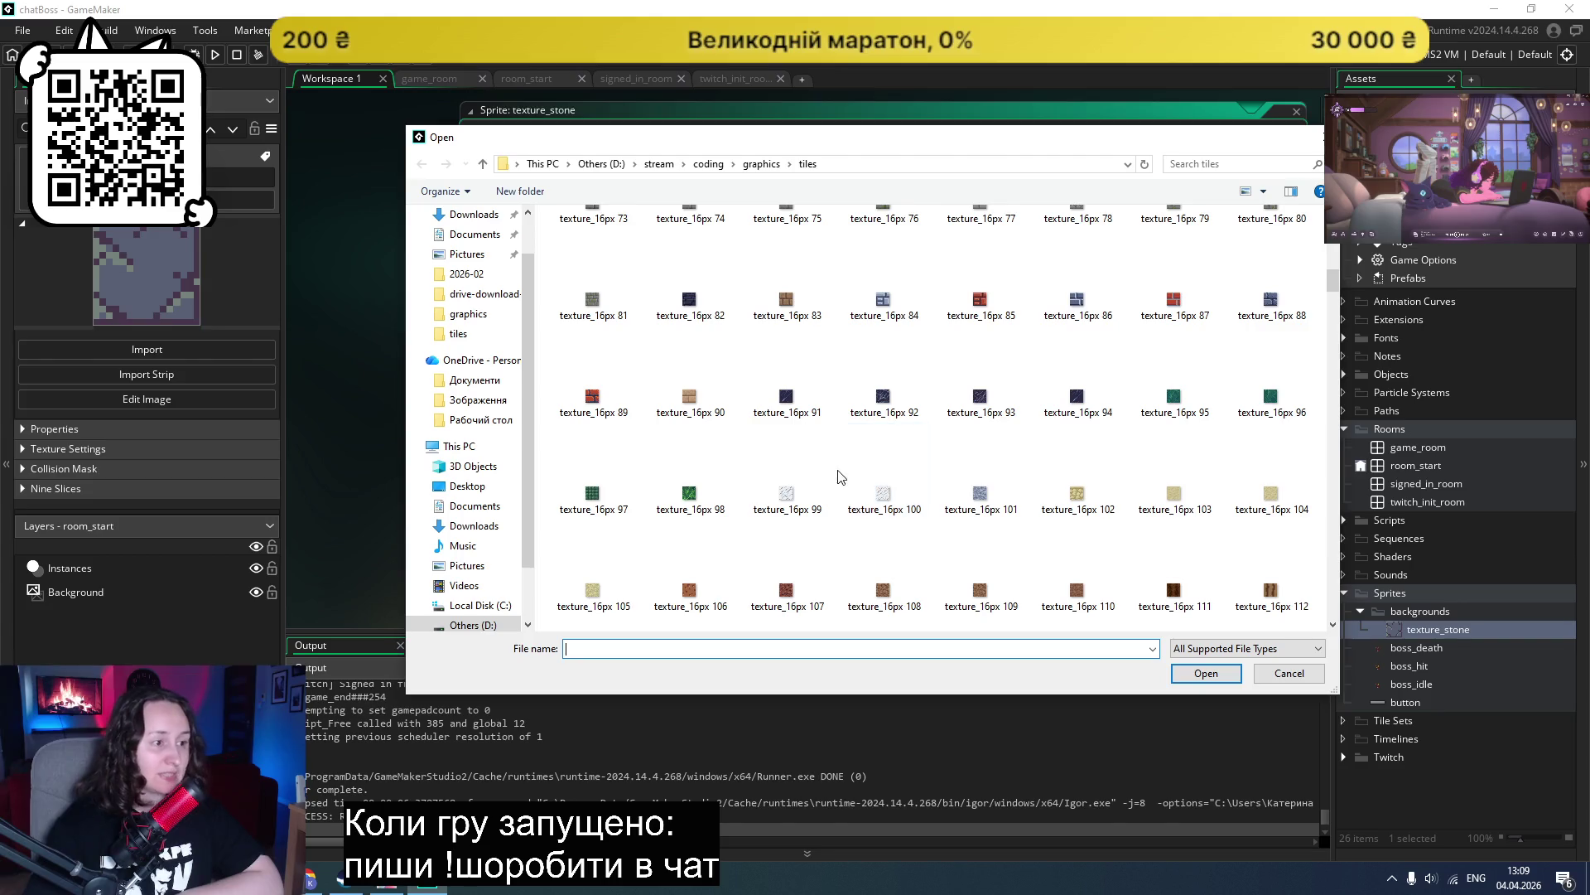
pyautogui.doubleClick(882, 402)
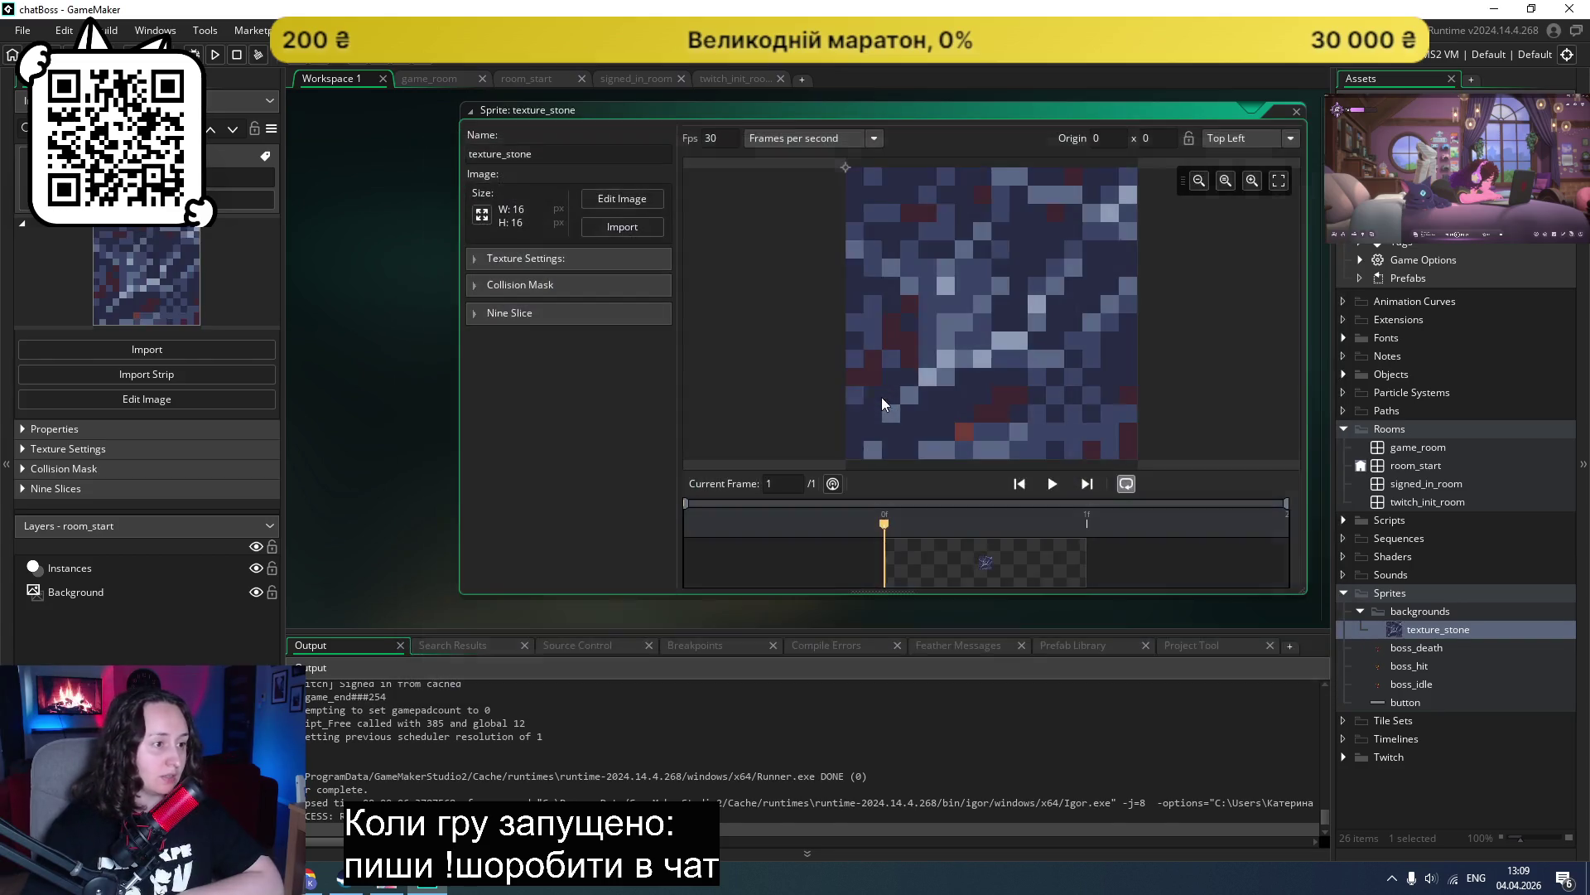
pyautogui.click(215, 55)
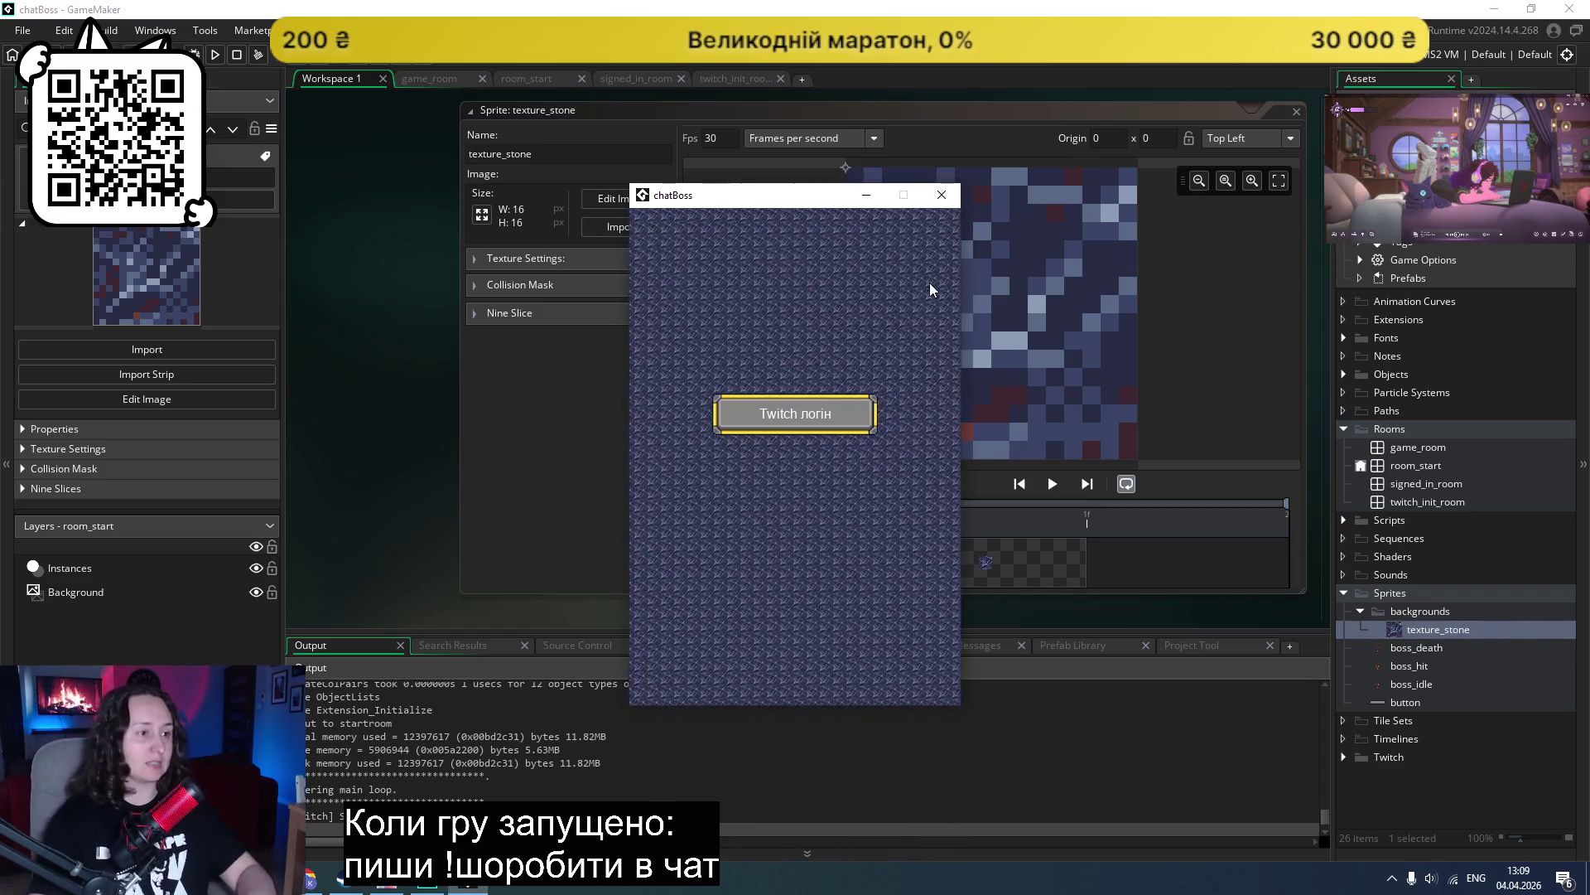
pyautogui.click(941, 195)
pyautogui.click(622, 227)
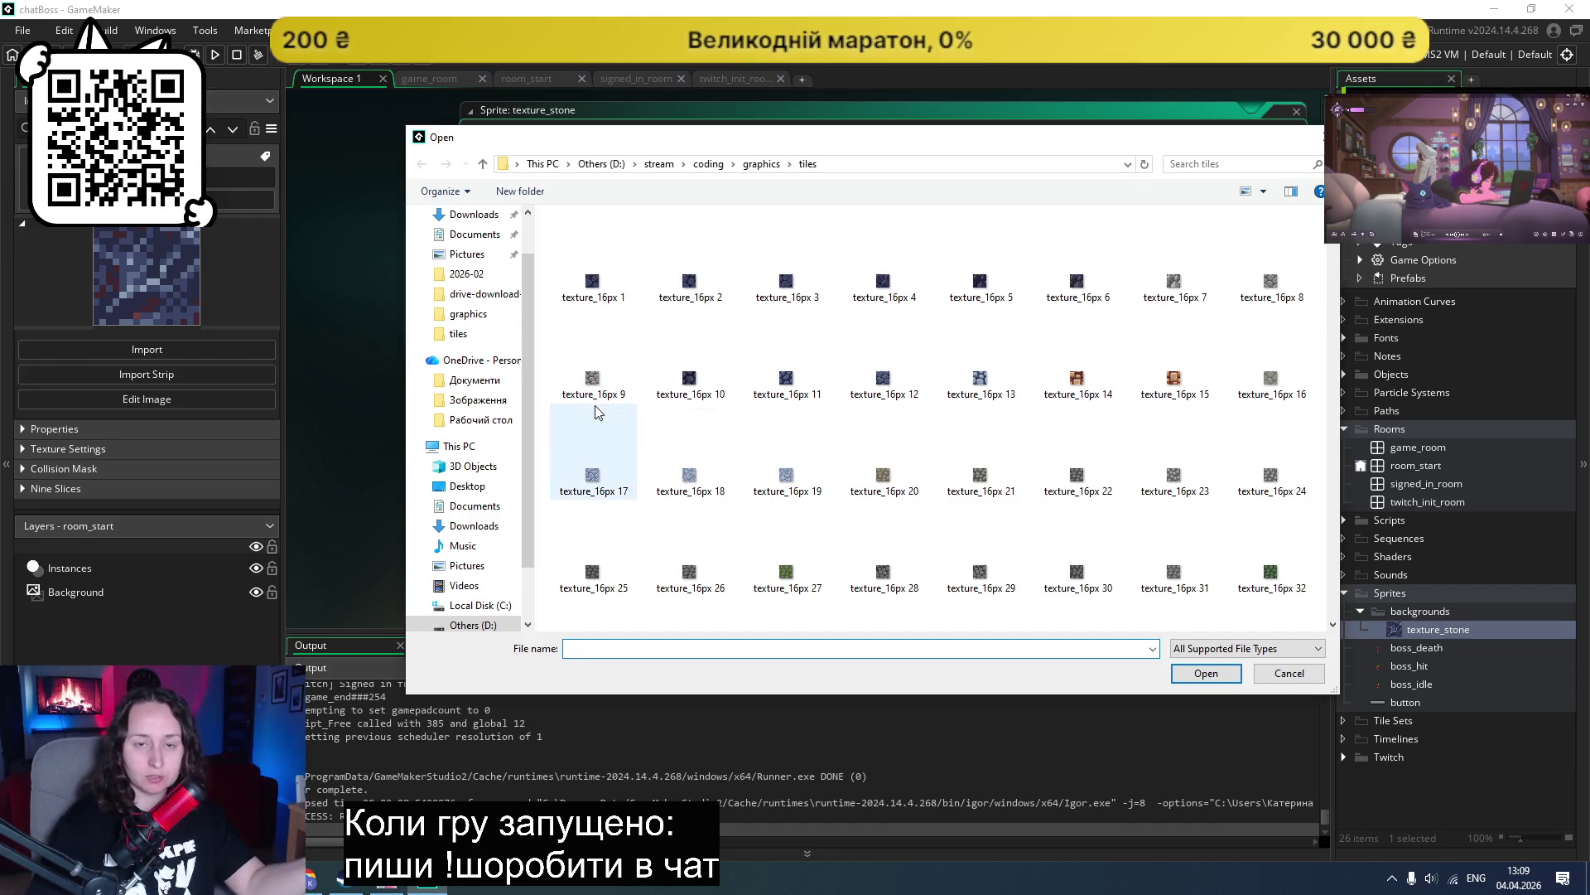
# Step: Load the blue-grey stone texture_16px 137 into texture_stone and check it in a test run
pyautogui.scroll(-3, 1158, 465)
pyautogui.scroll(-3, 1155, 460)
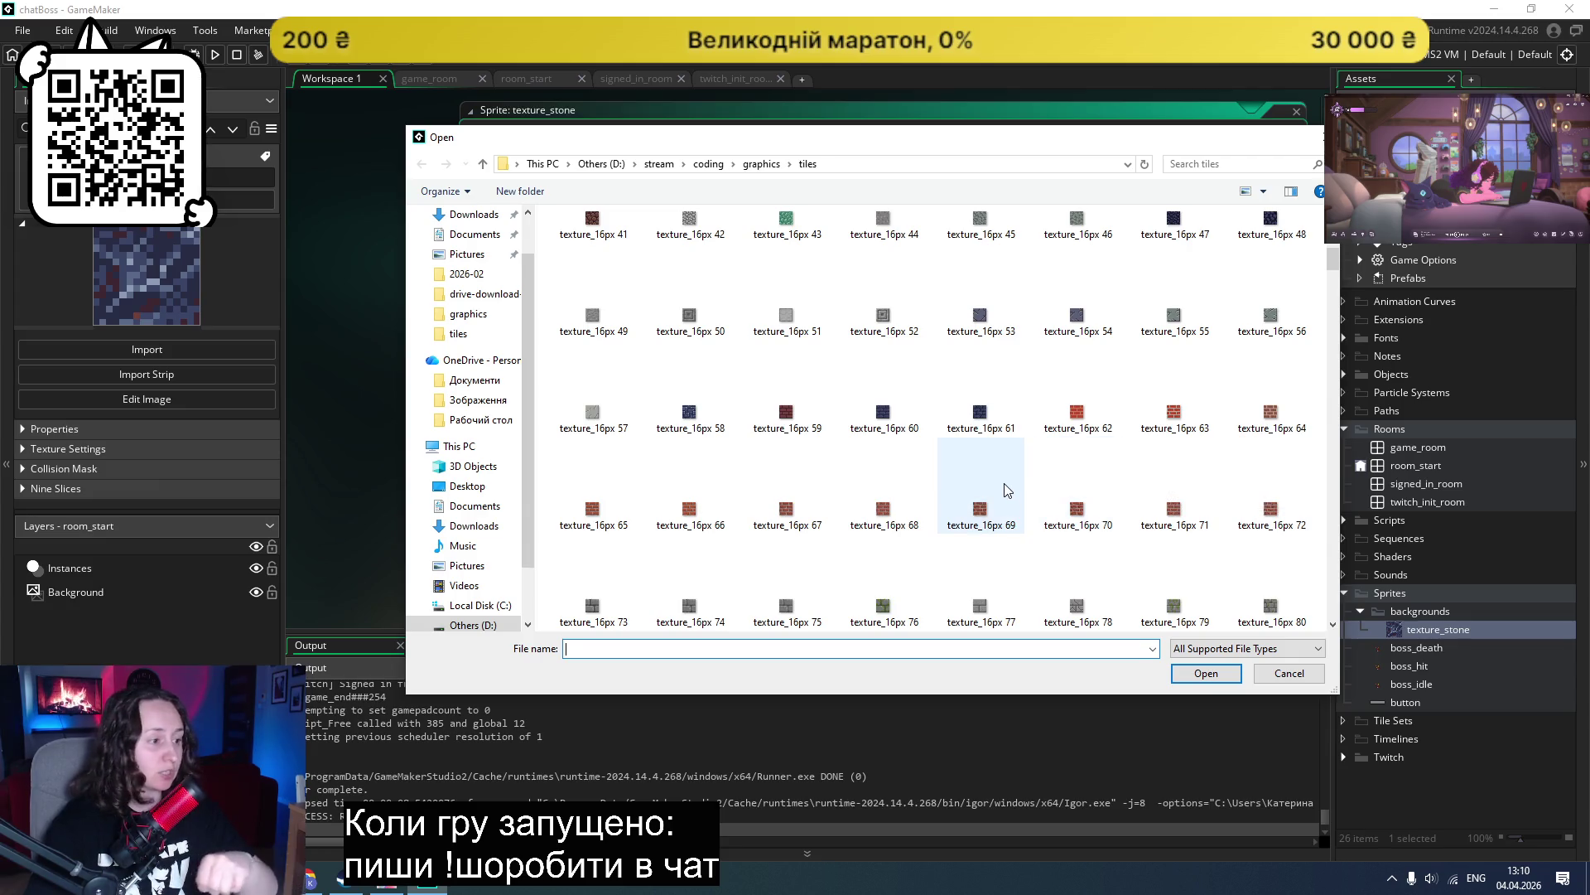
pyautogui.scroll(-3, 1095, 447)
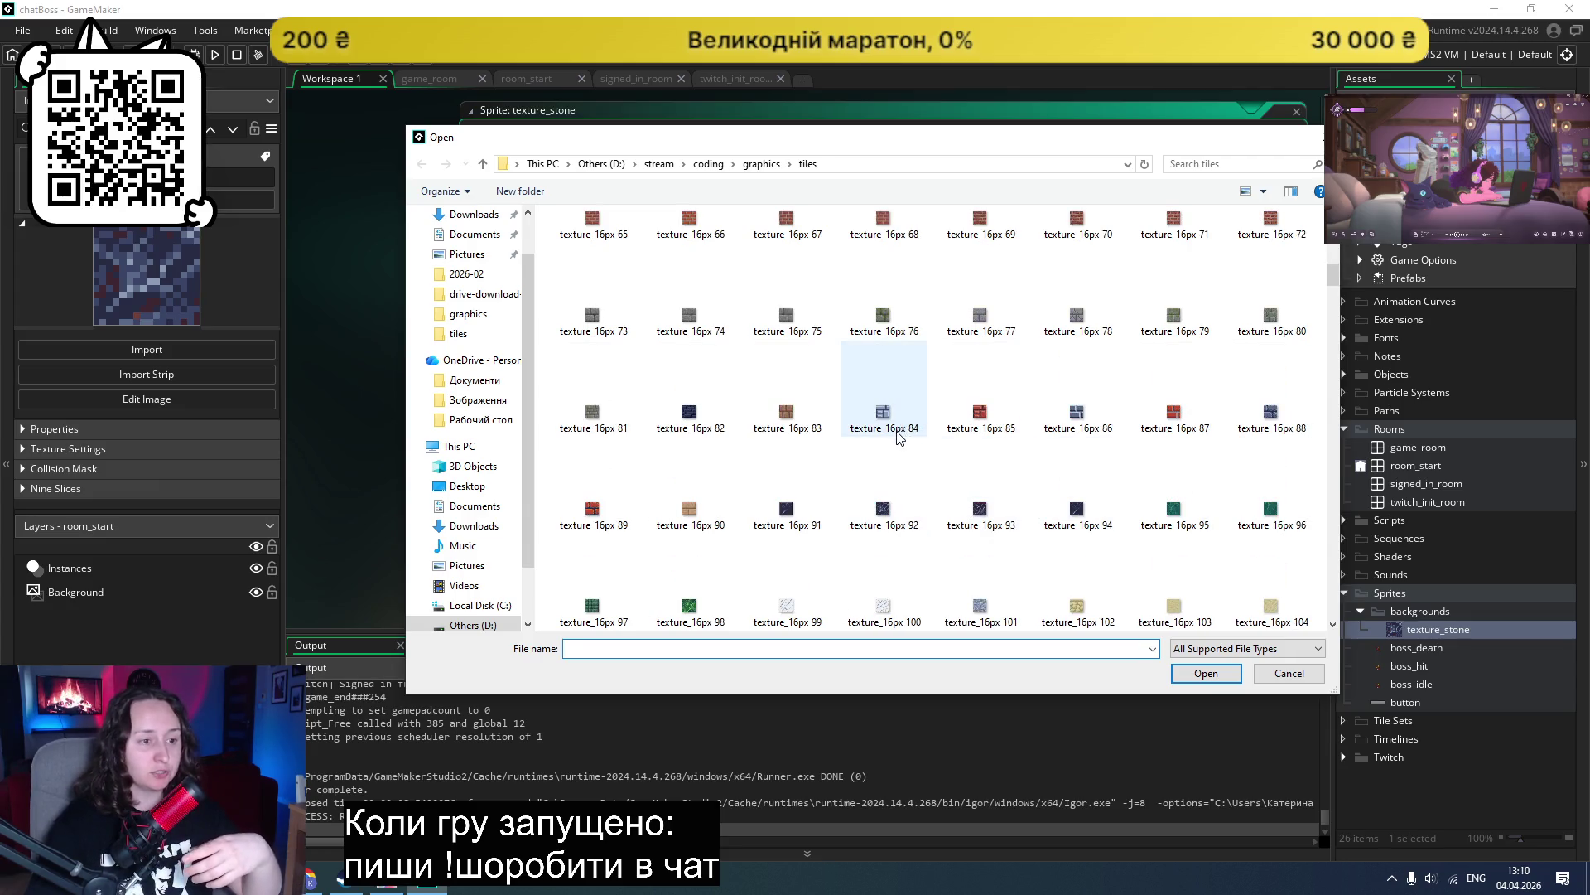
pyautogui.scroll(-3, 900, 439)
pyautogui.scroll(-3, 889, 430)
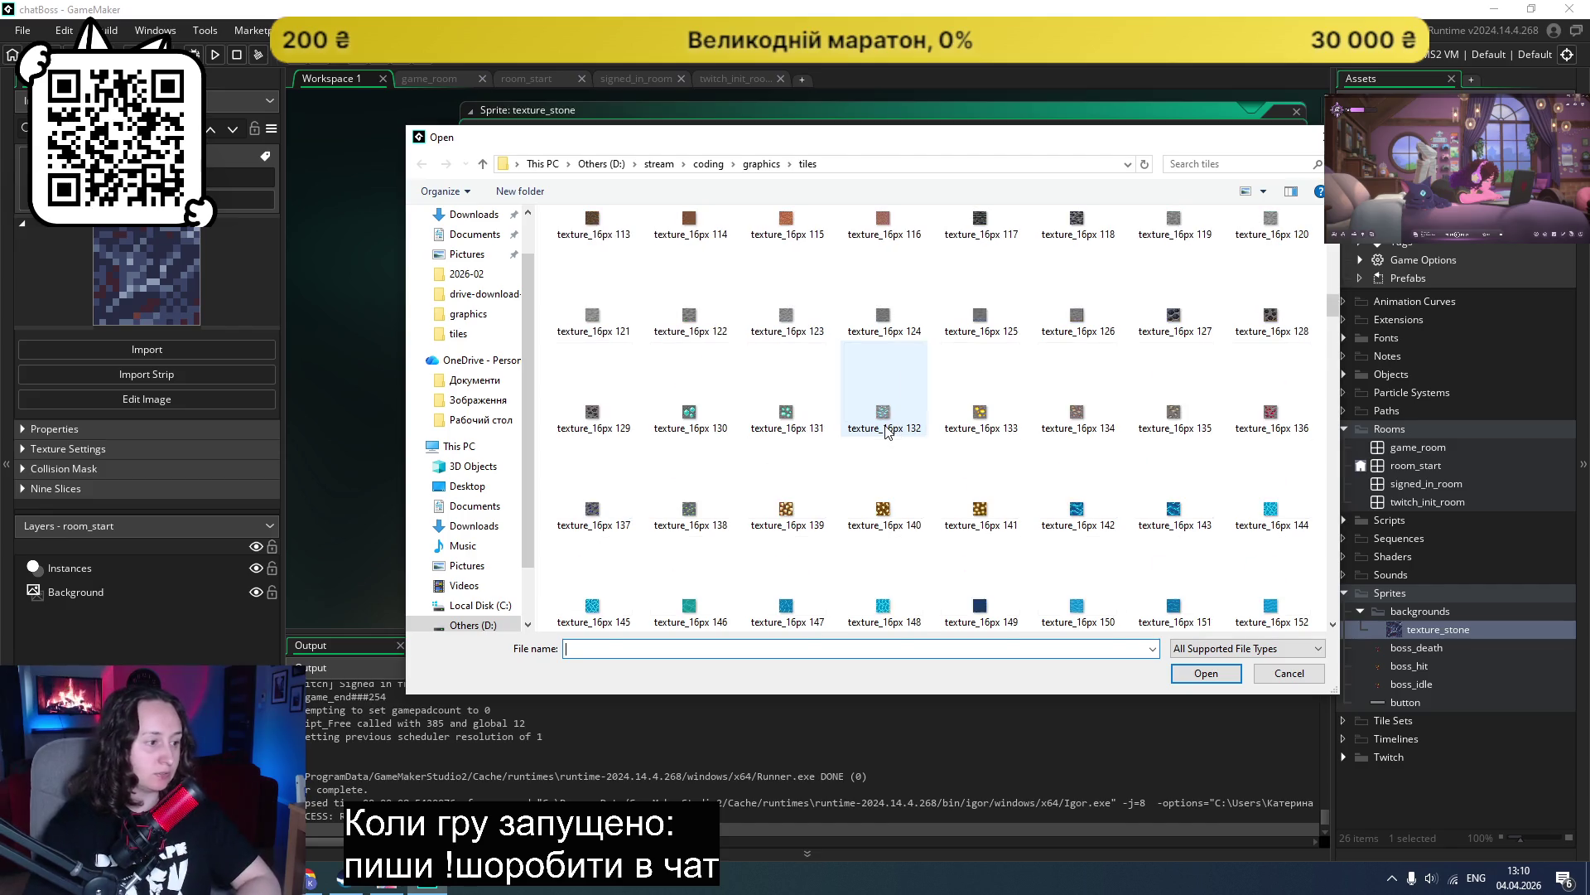
pyautogui.doubleClick(591, 518)
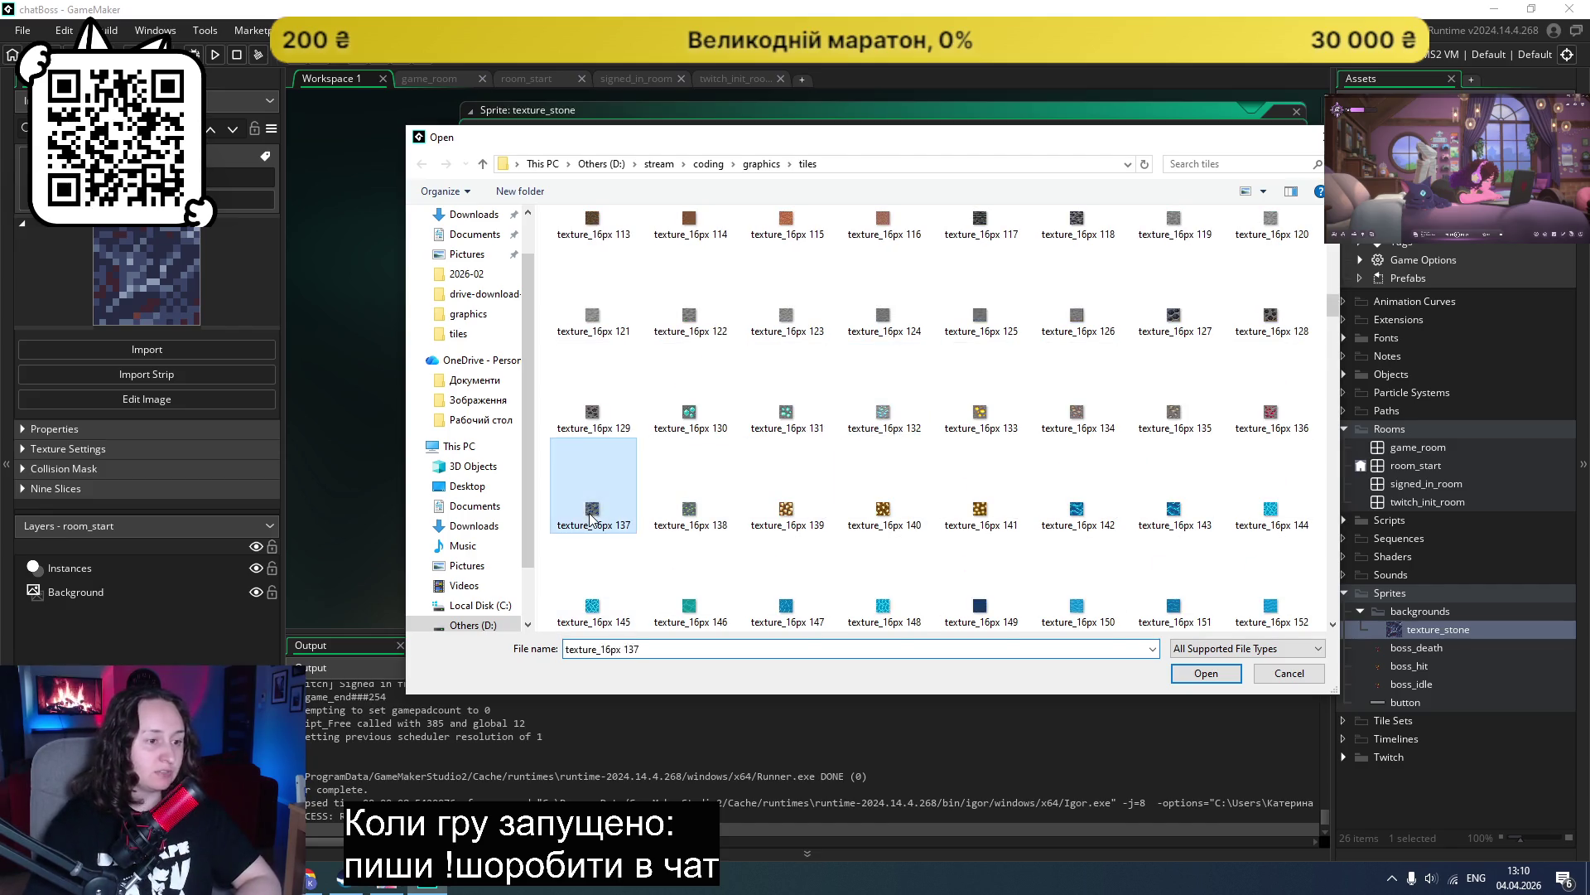
pyautogui.click(215, 54)
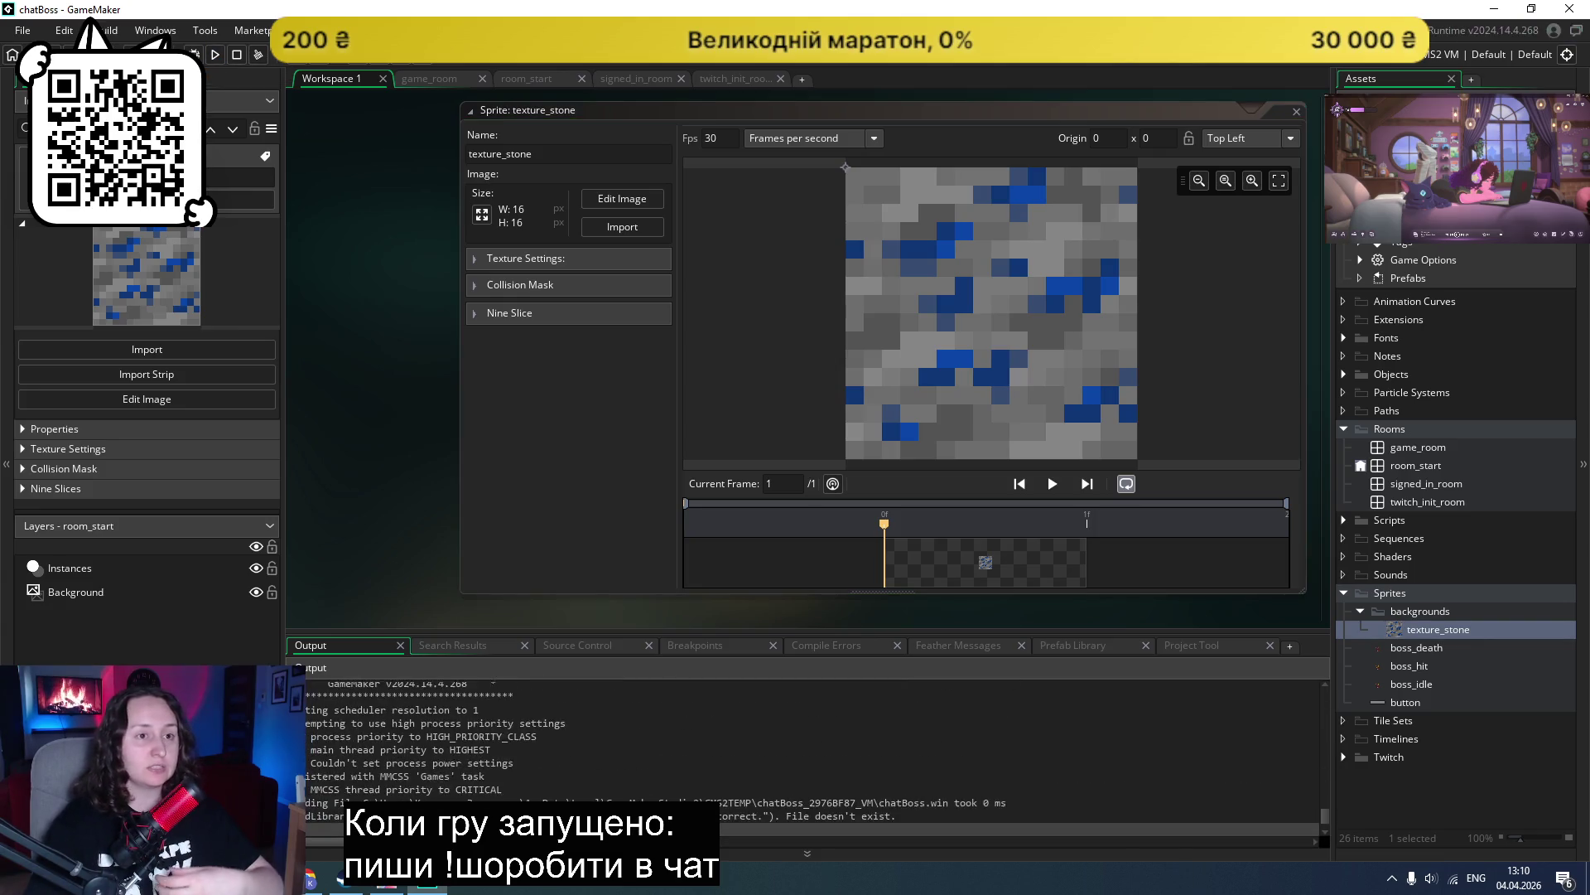
pyautogui.click(942, 195)
pyautogui.click(632, 234)
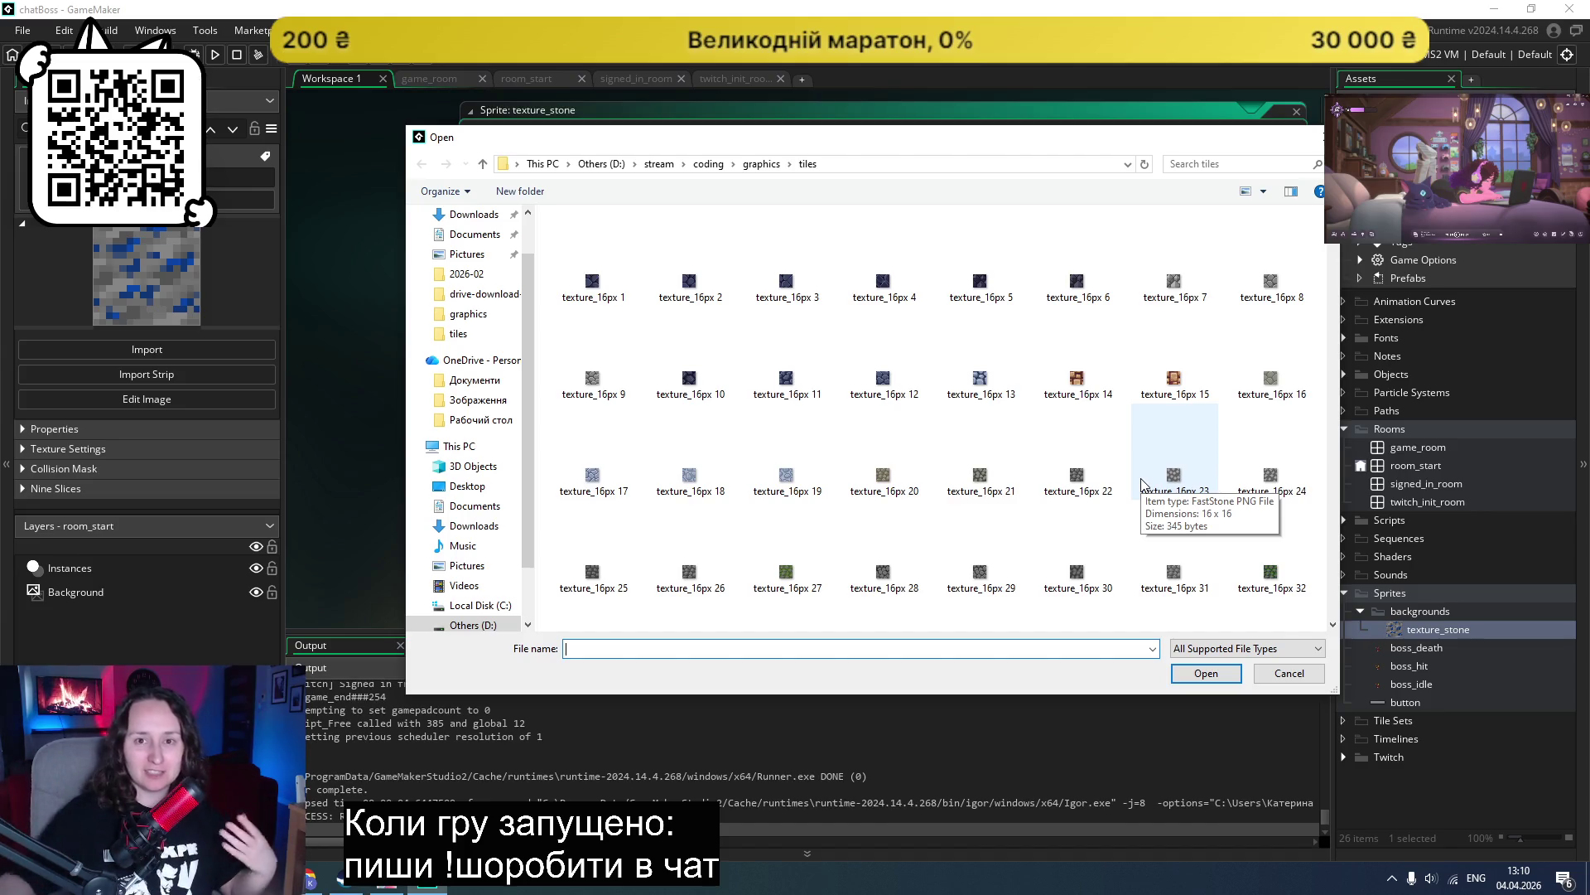
# Step: Scroll through the tiles folder and import texture_16px 39, pale blue rounded stones, into texture_stone
pyautogui.scroll(-3, 1109, 408)
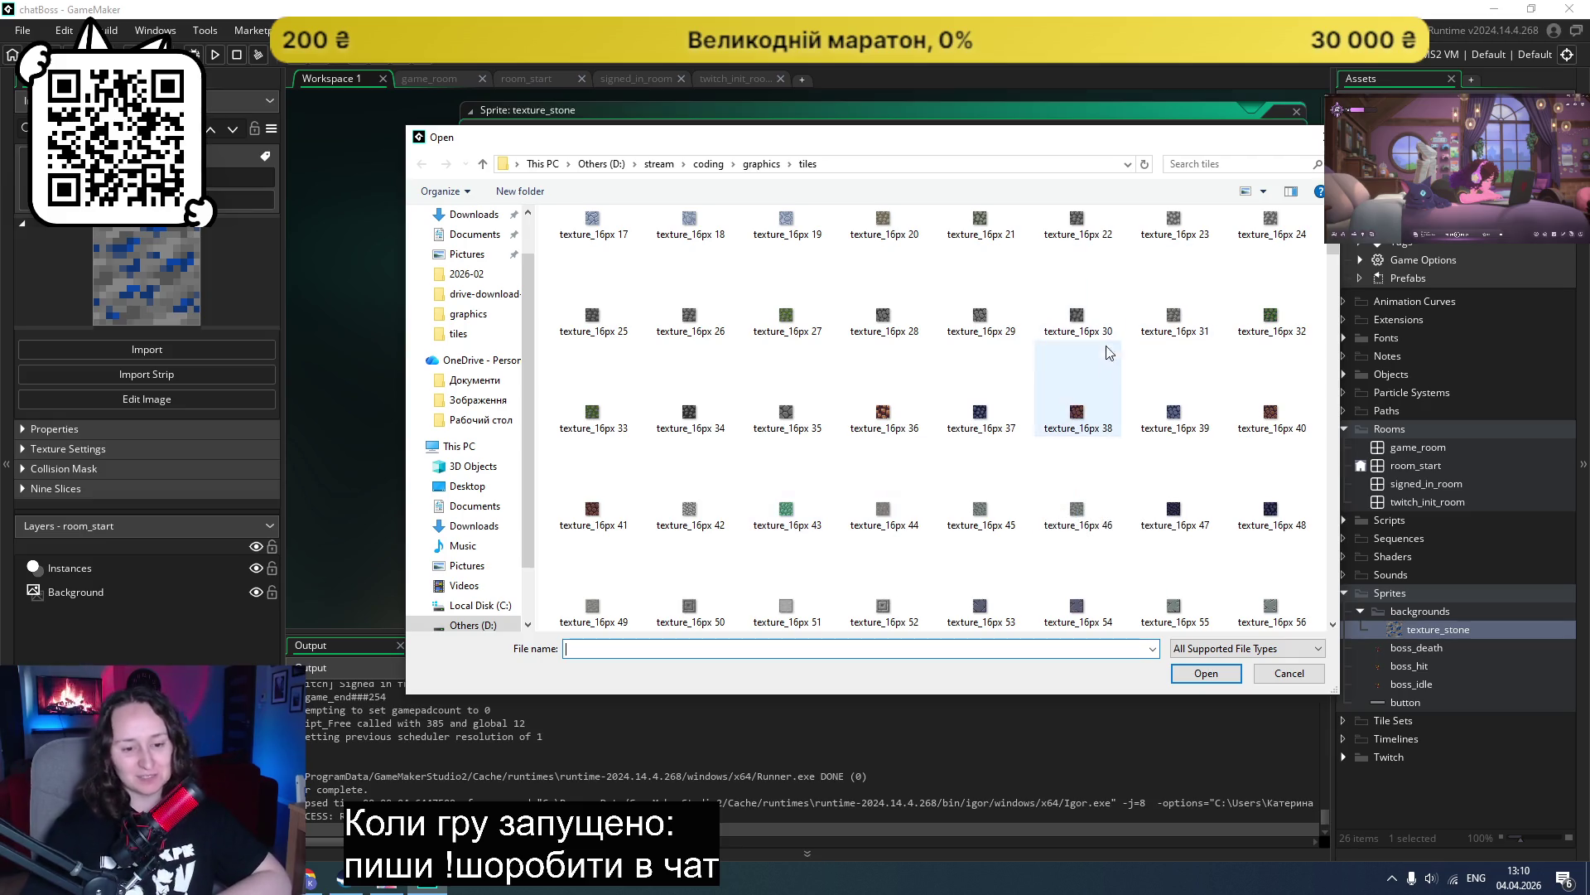
pyautogui.scroll(-3, 1118, 367)
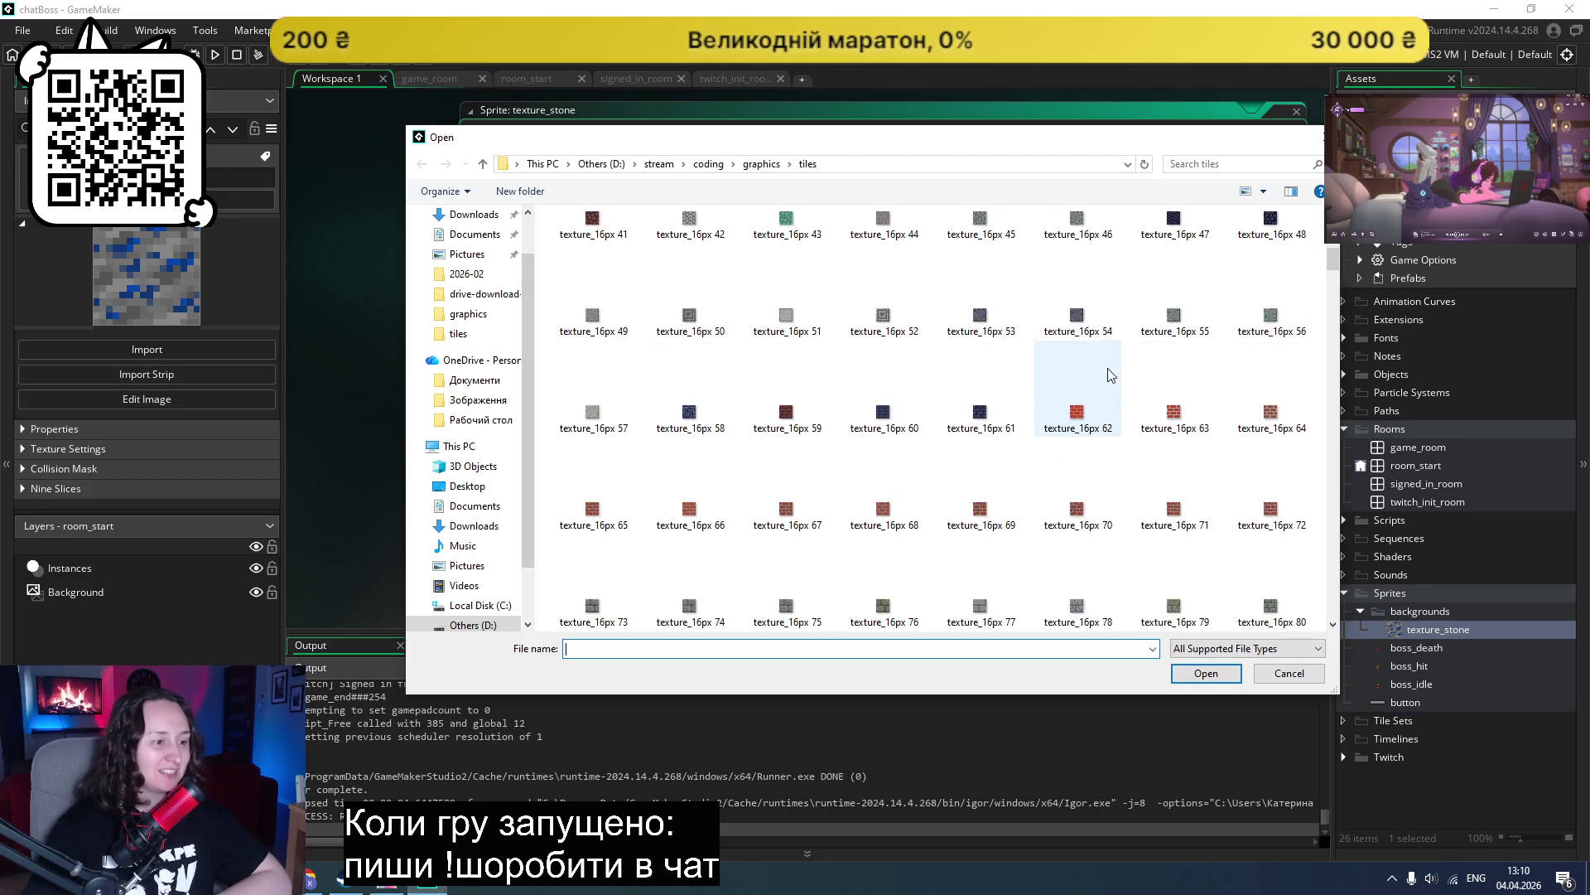
pyautogui.scroll(-3, 1110, 375)
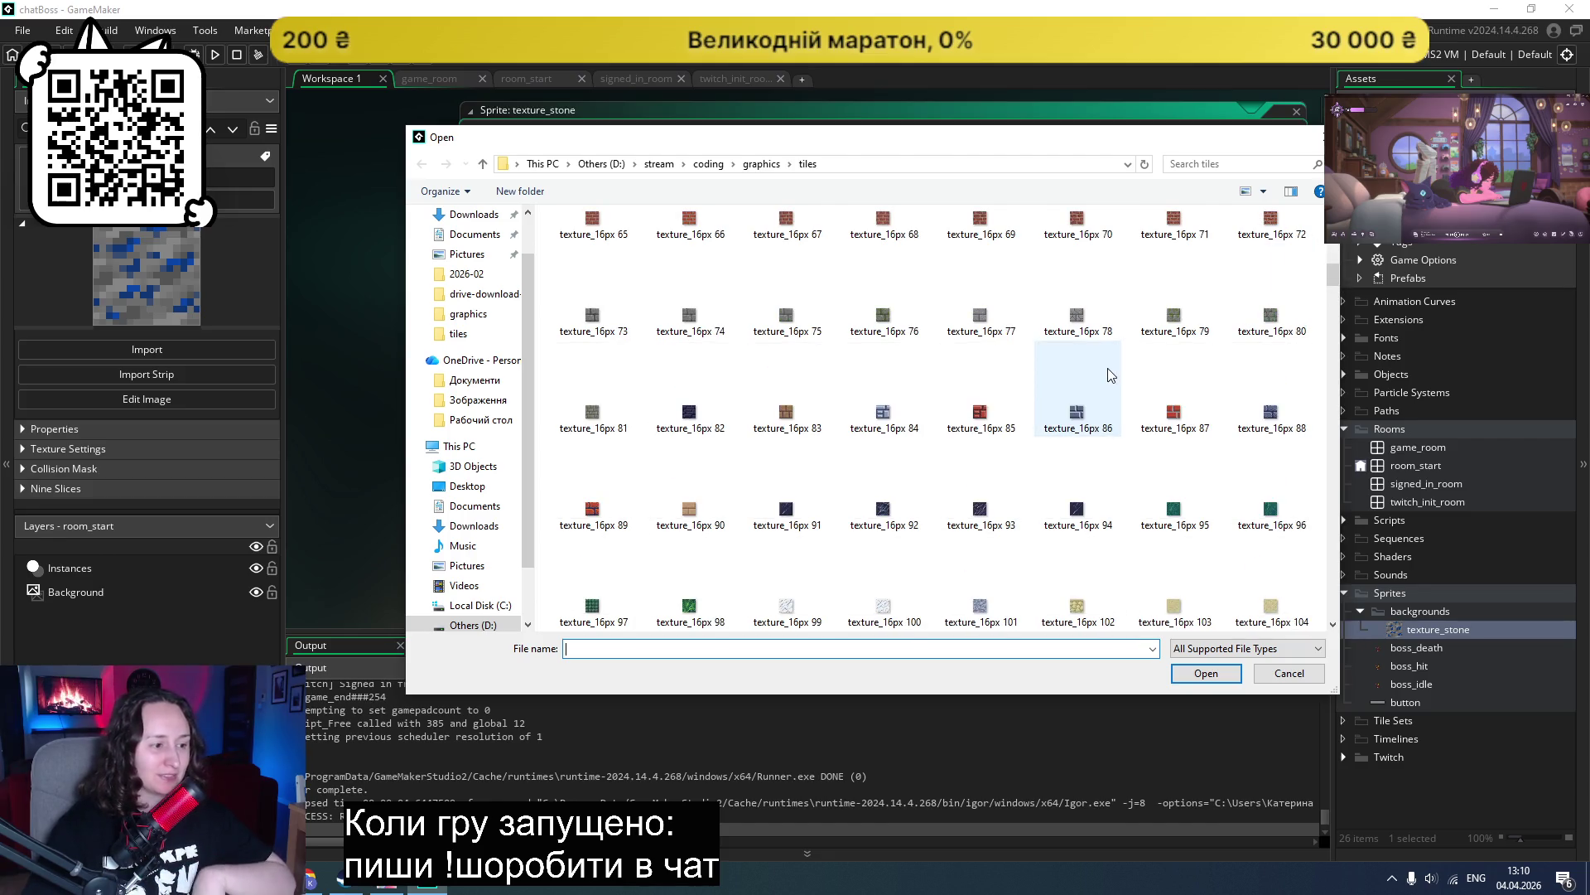
pyautogui.scroll(-3, 1107, 367)
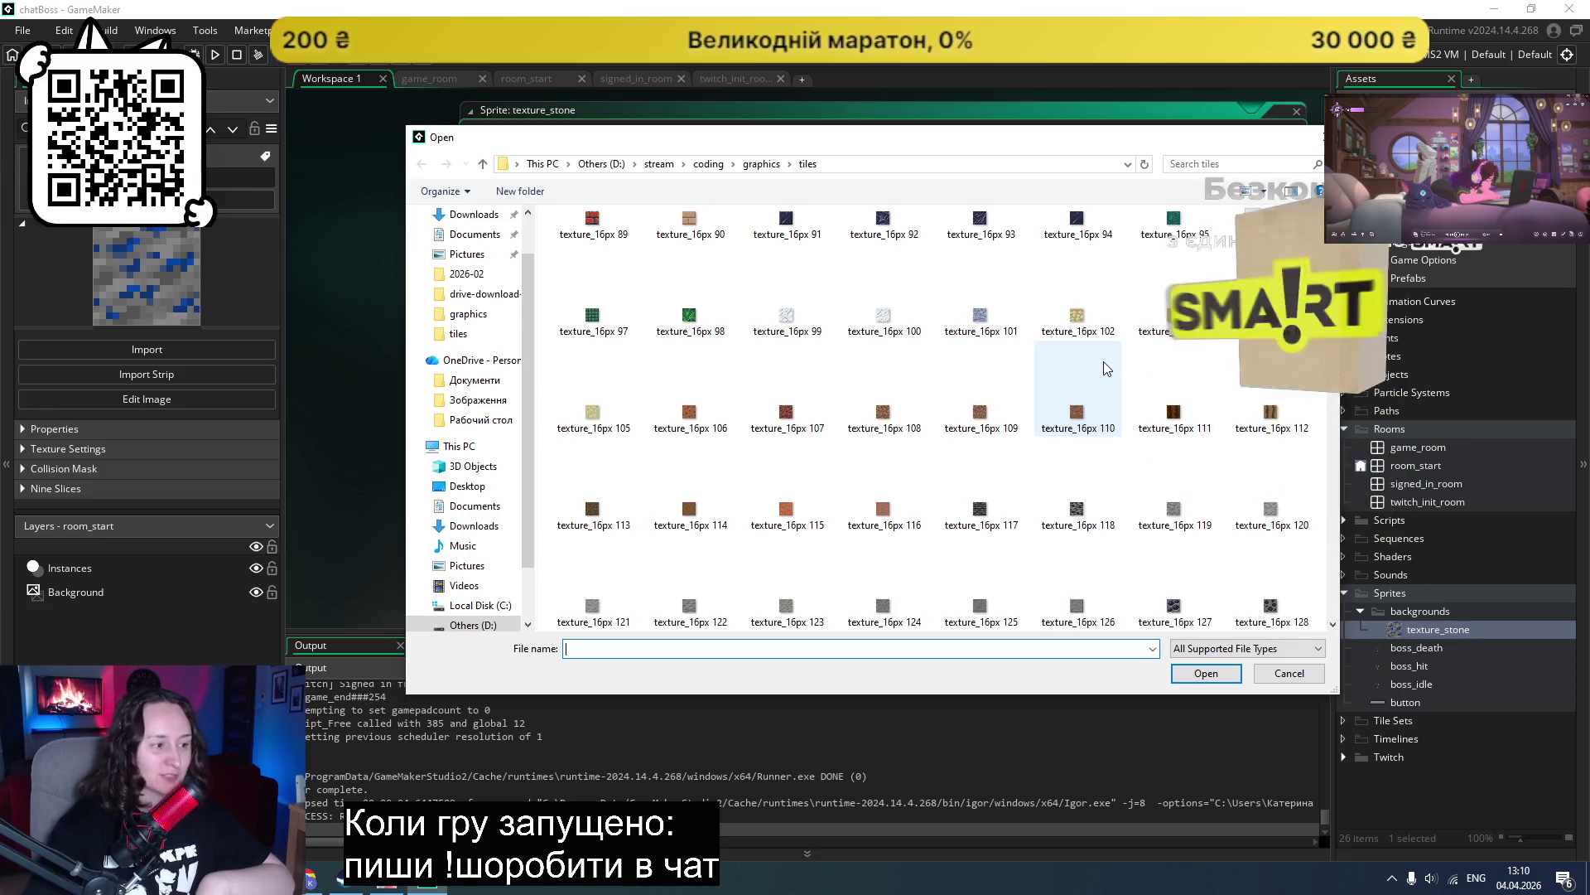
pyautogui.scroll(-6, 1107, 368)
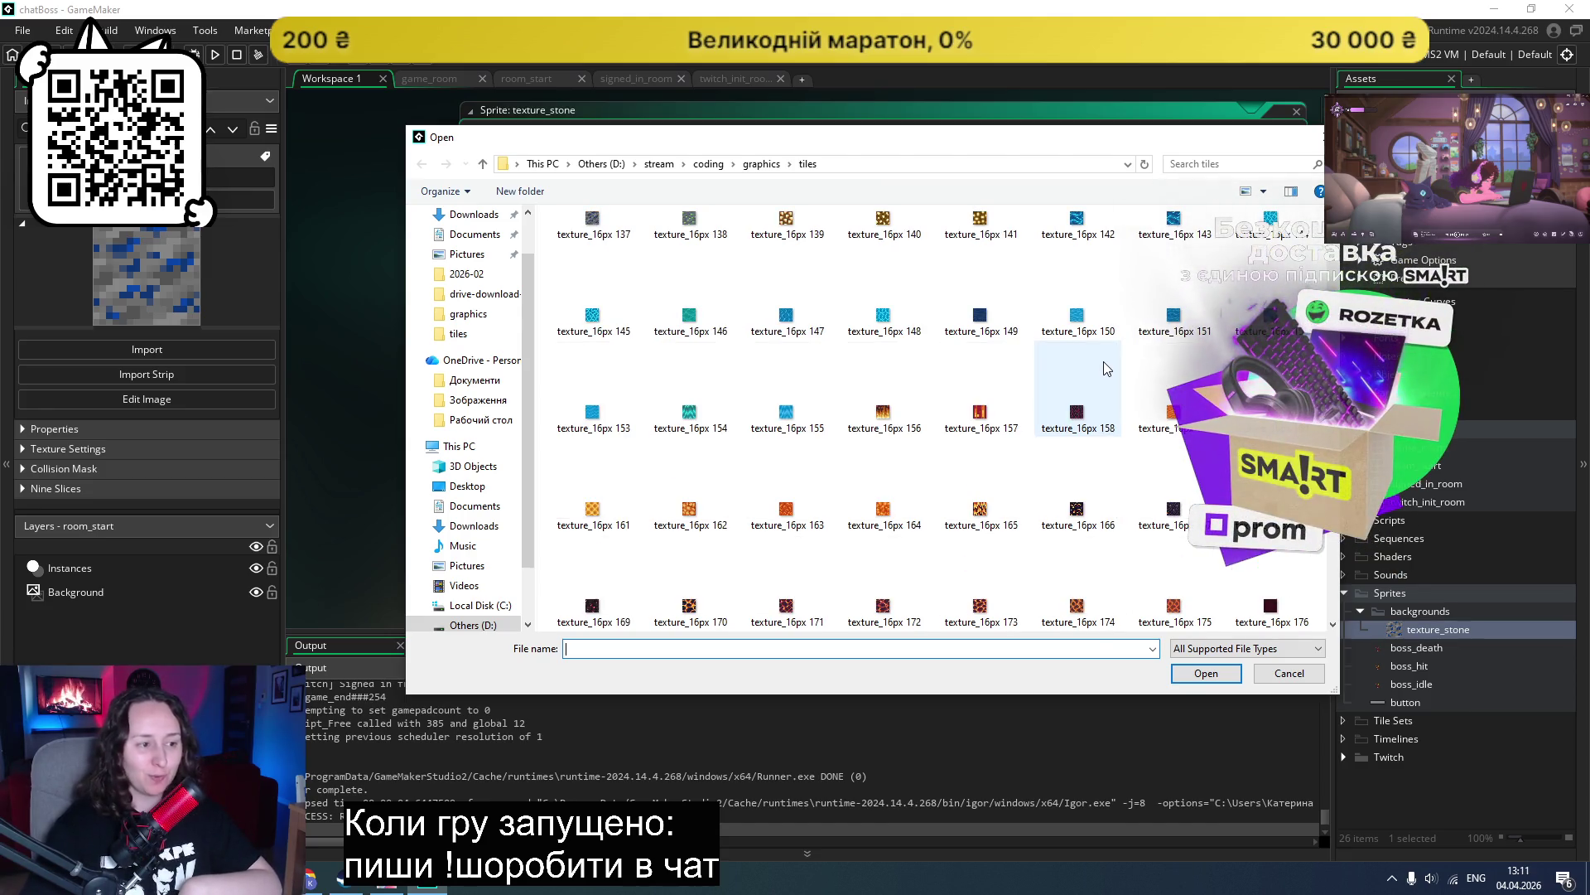
pyautogui.scroll(-3, 1105, 364)
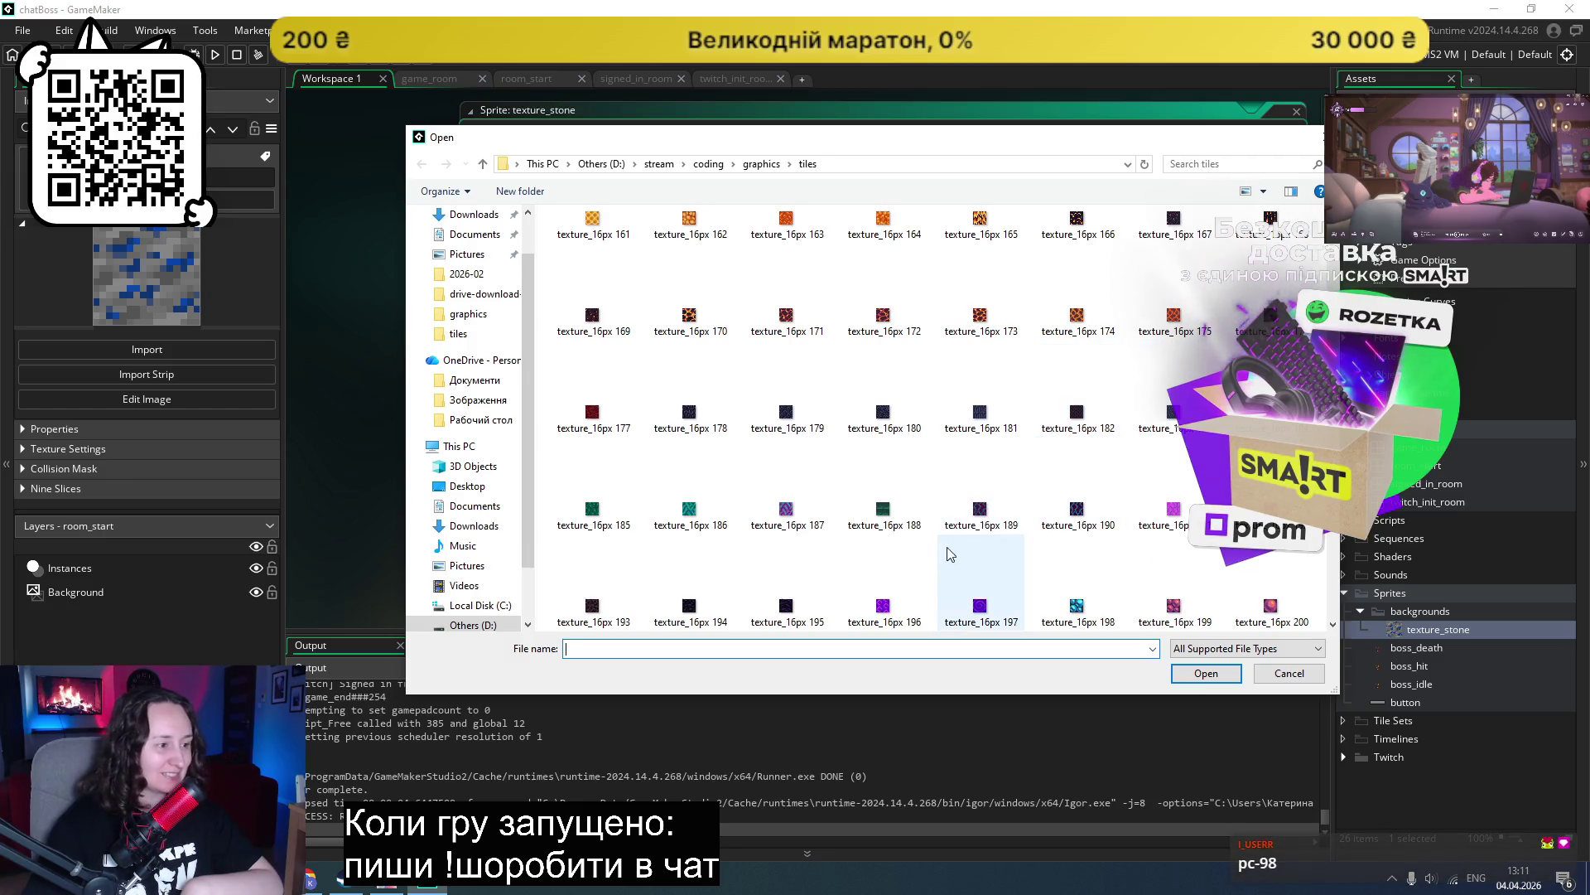
pyautogui.scroll(-3, 955, 553)
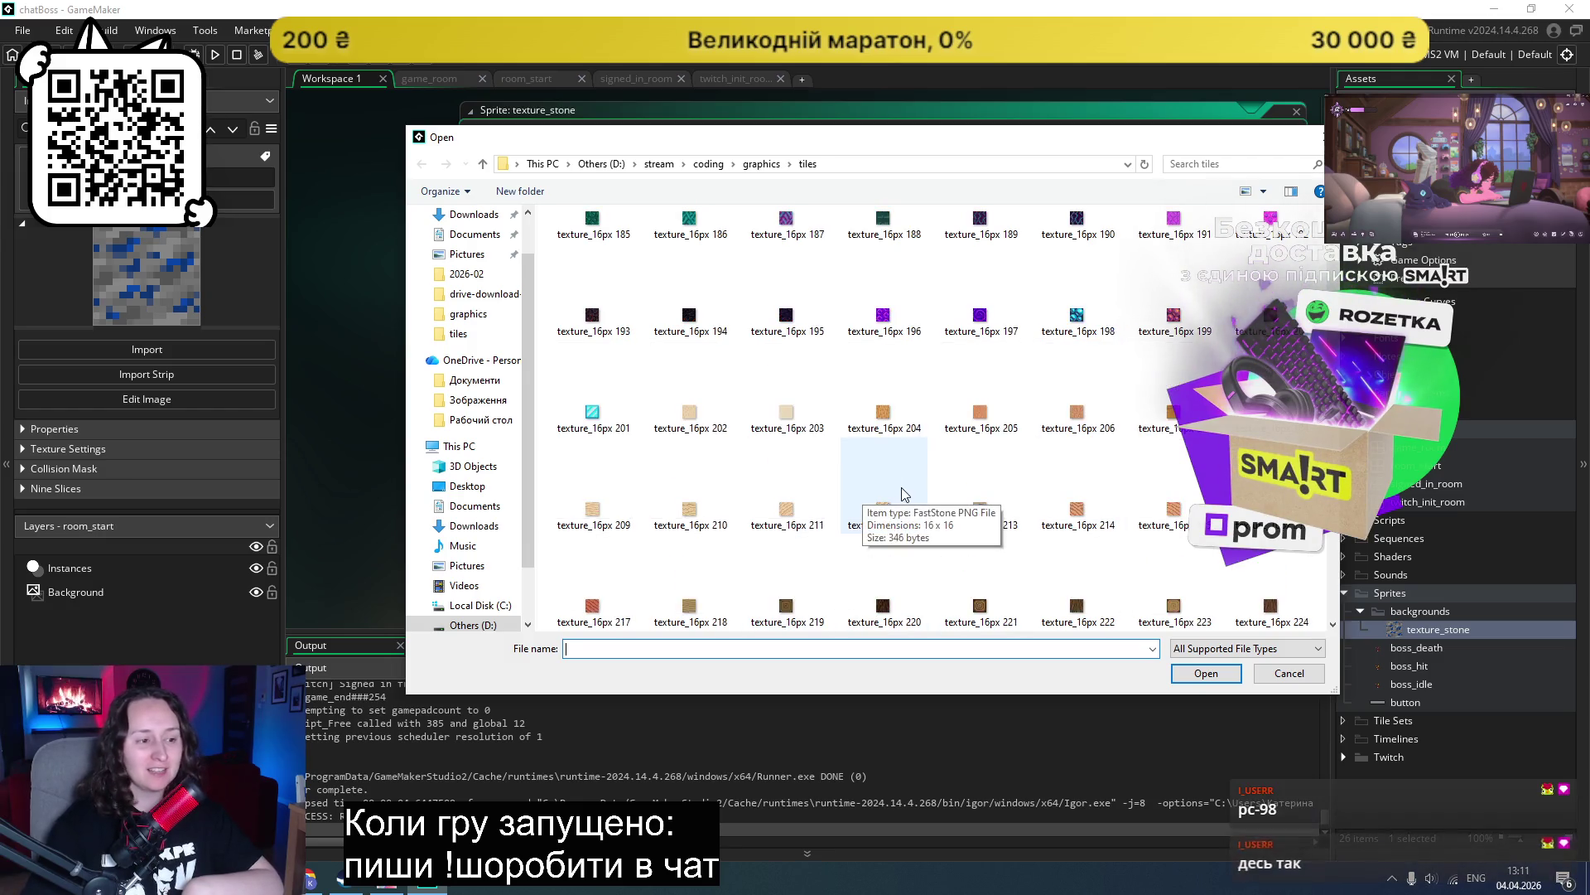
pyautogui.scroll(-3, 994, 464)
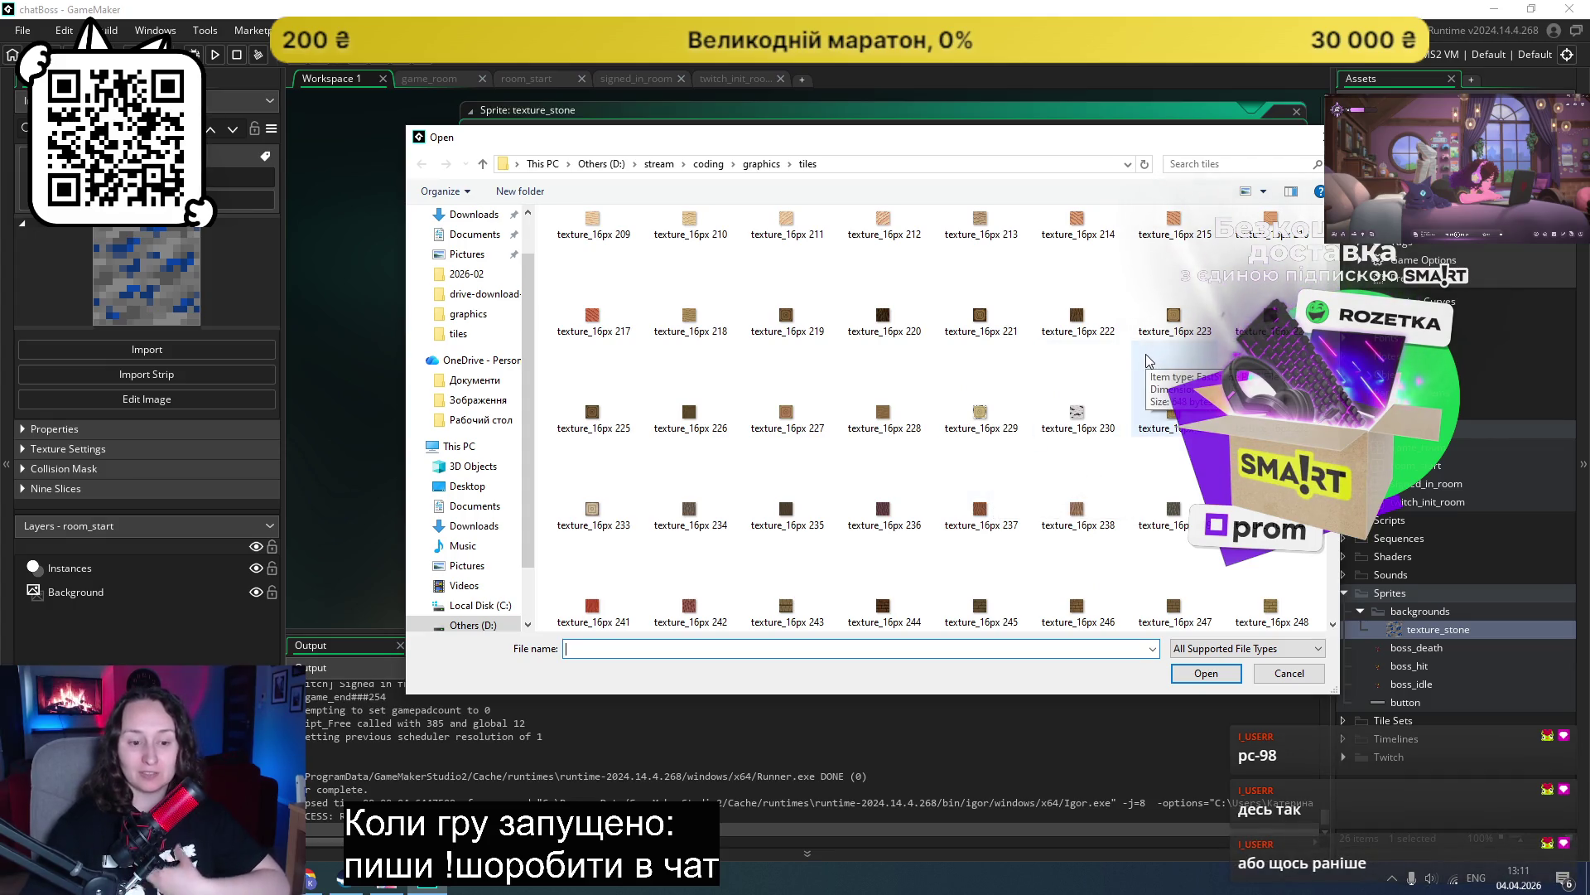
pyautogui.scroll(-6, 1148, 360)
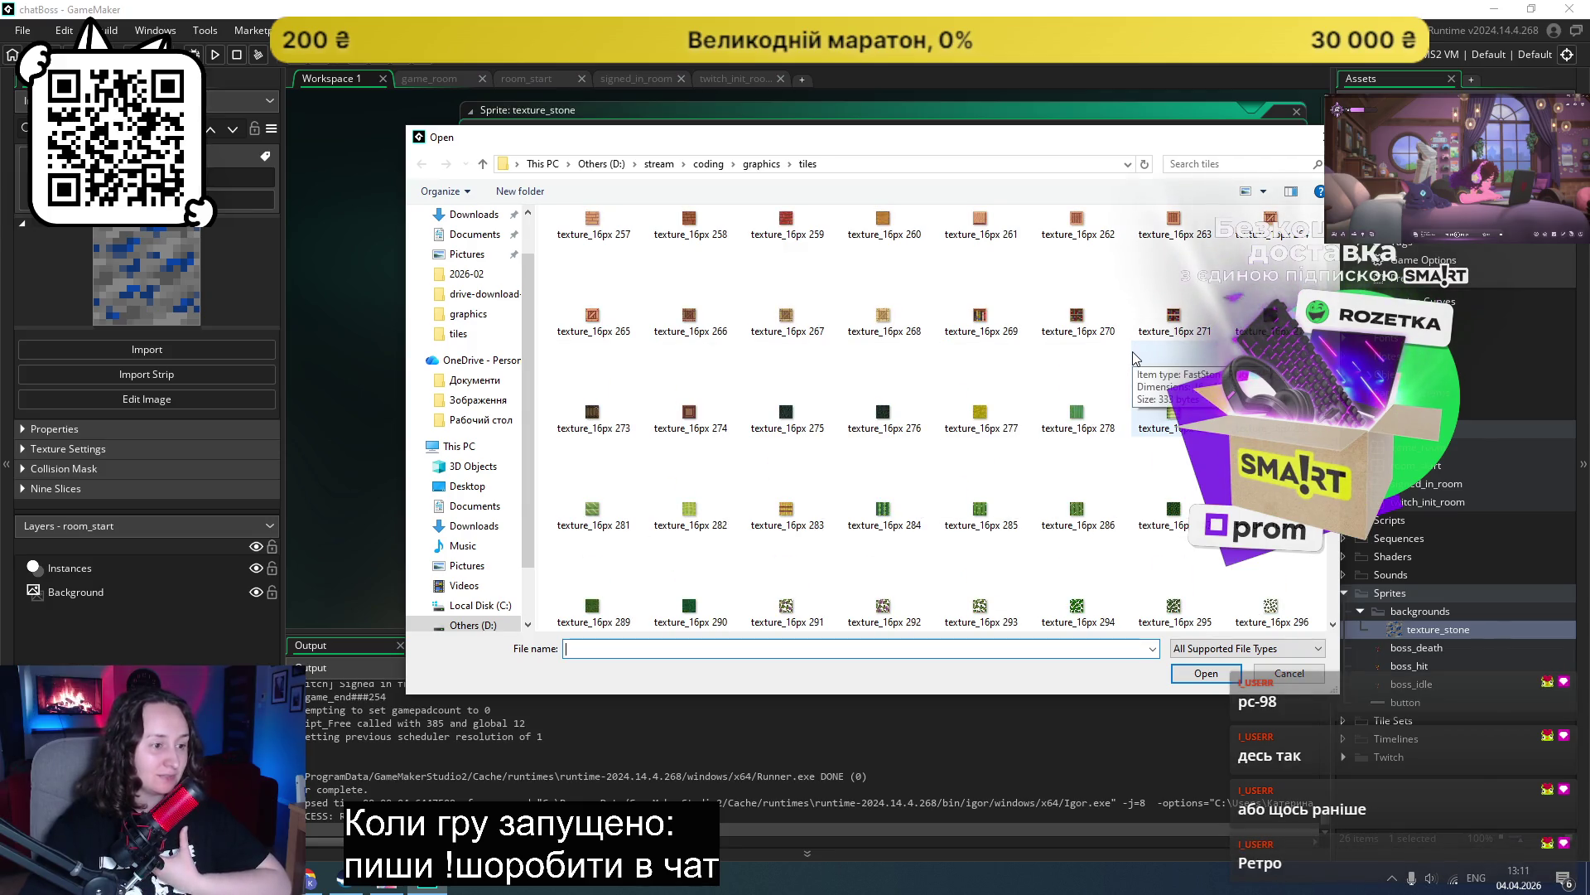
pyautogui.scroll(-3, 1088, 379)
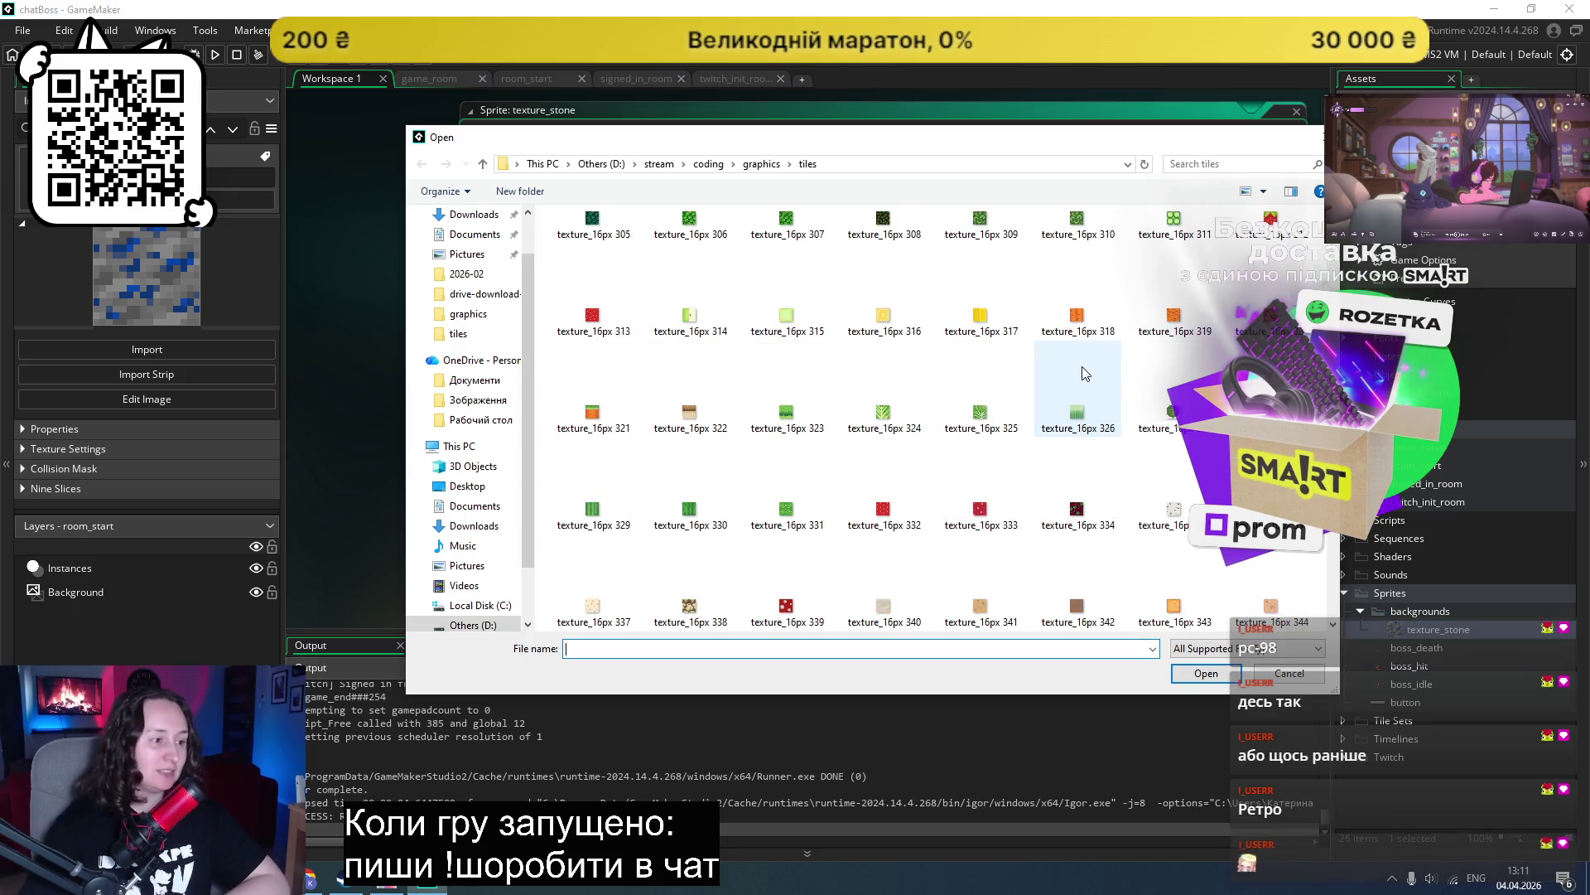
pyautogui.scroll(-6, 1083, 371)
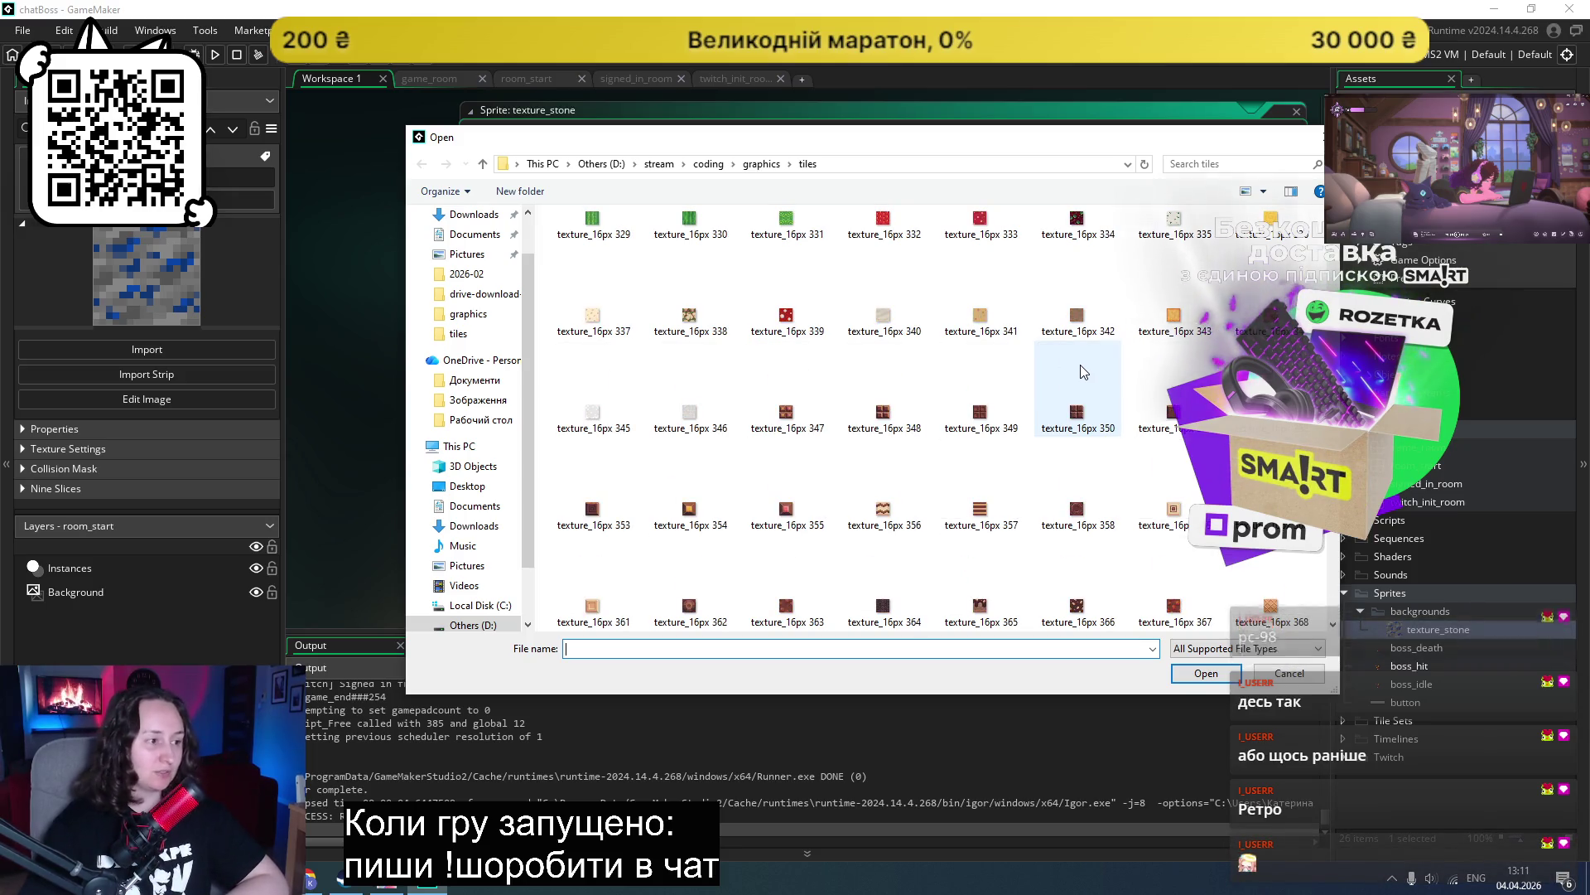
pyautogui.scroll(-3, 1083, 371)
pyautogui.scroll(-3, 1080, 369)
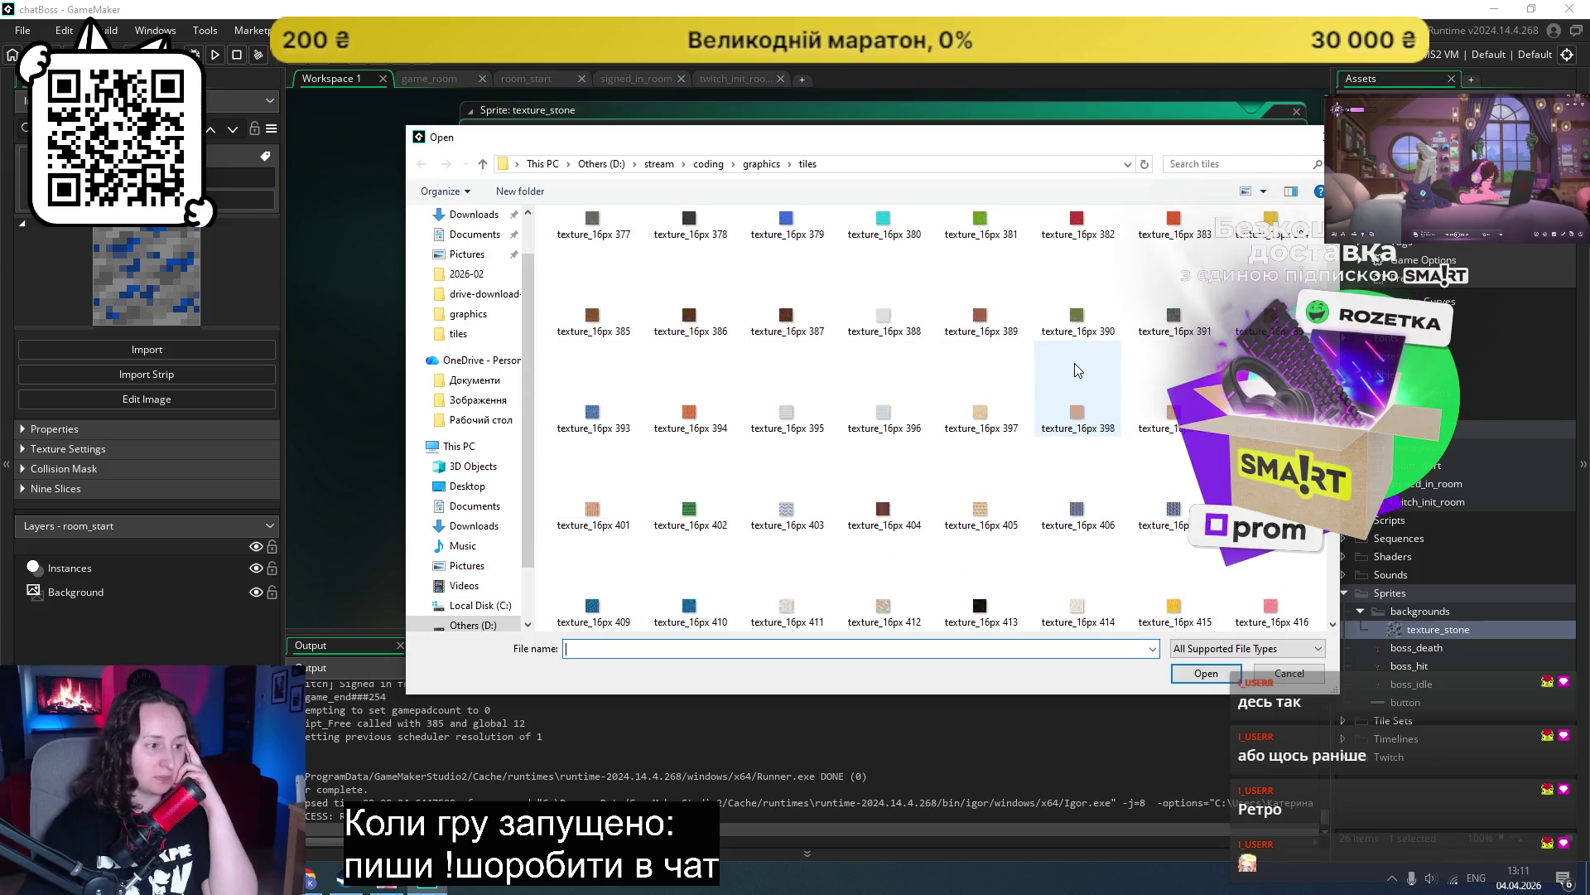
pyautogui.scroll(-3, 1078, 370)
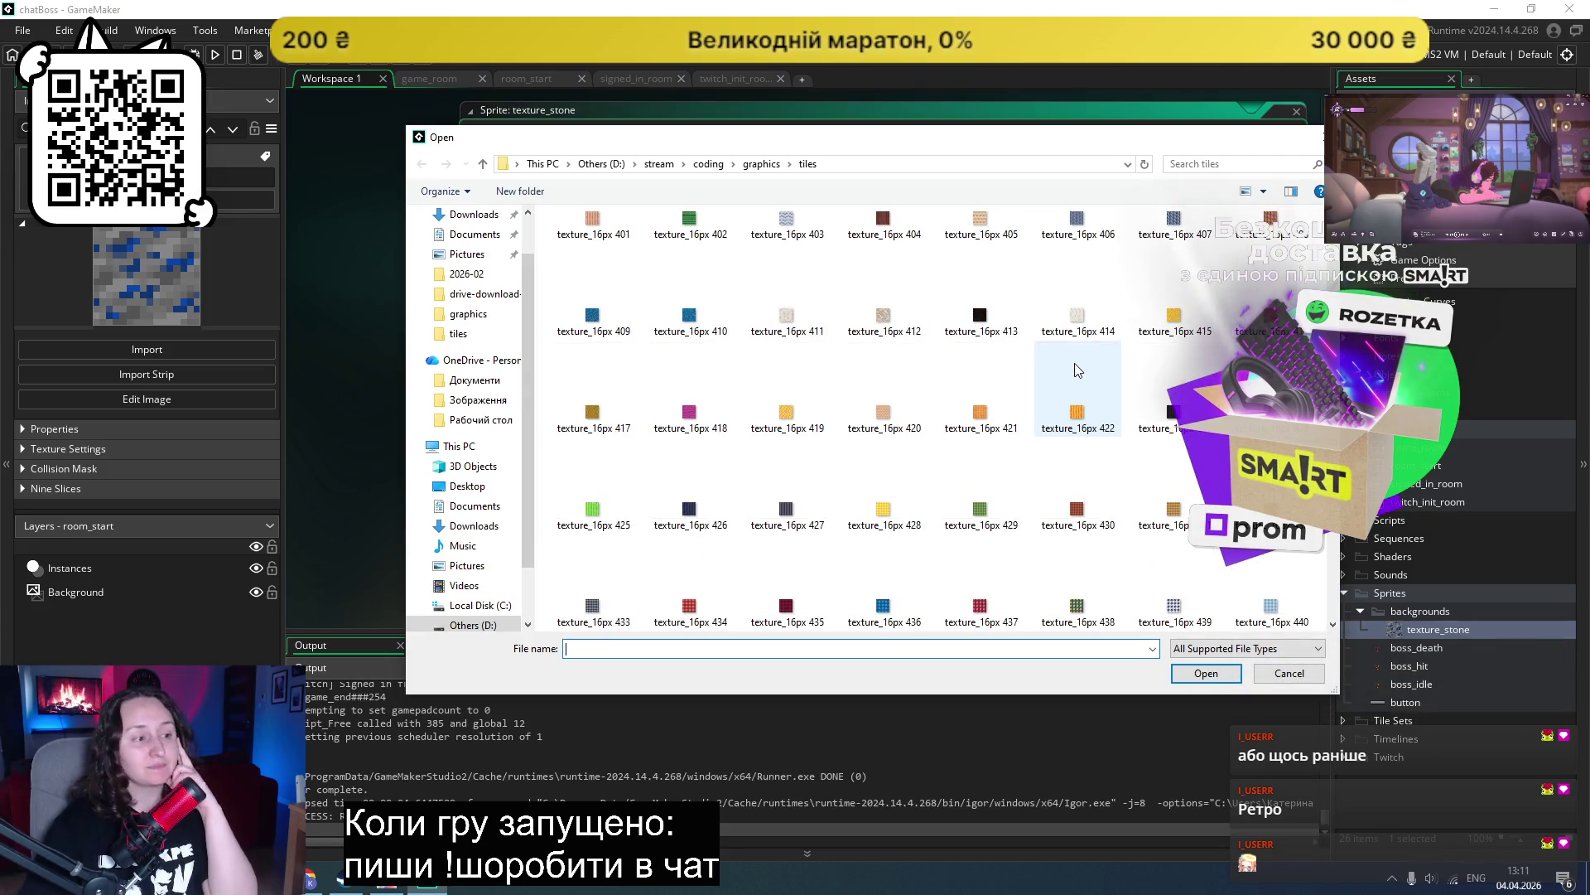
pyautogui.scroll(-3, 1169, 386)
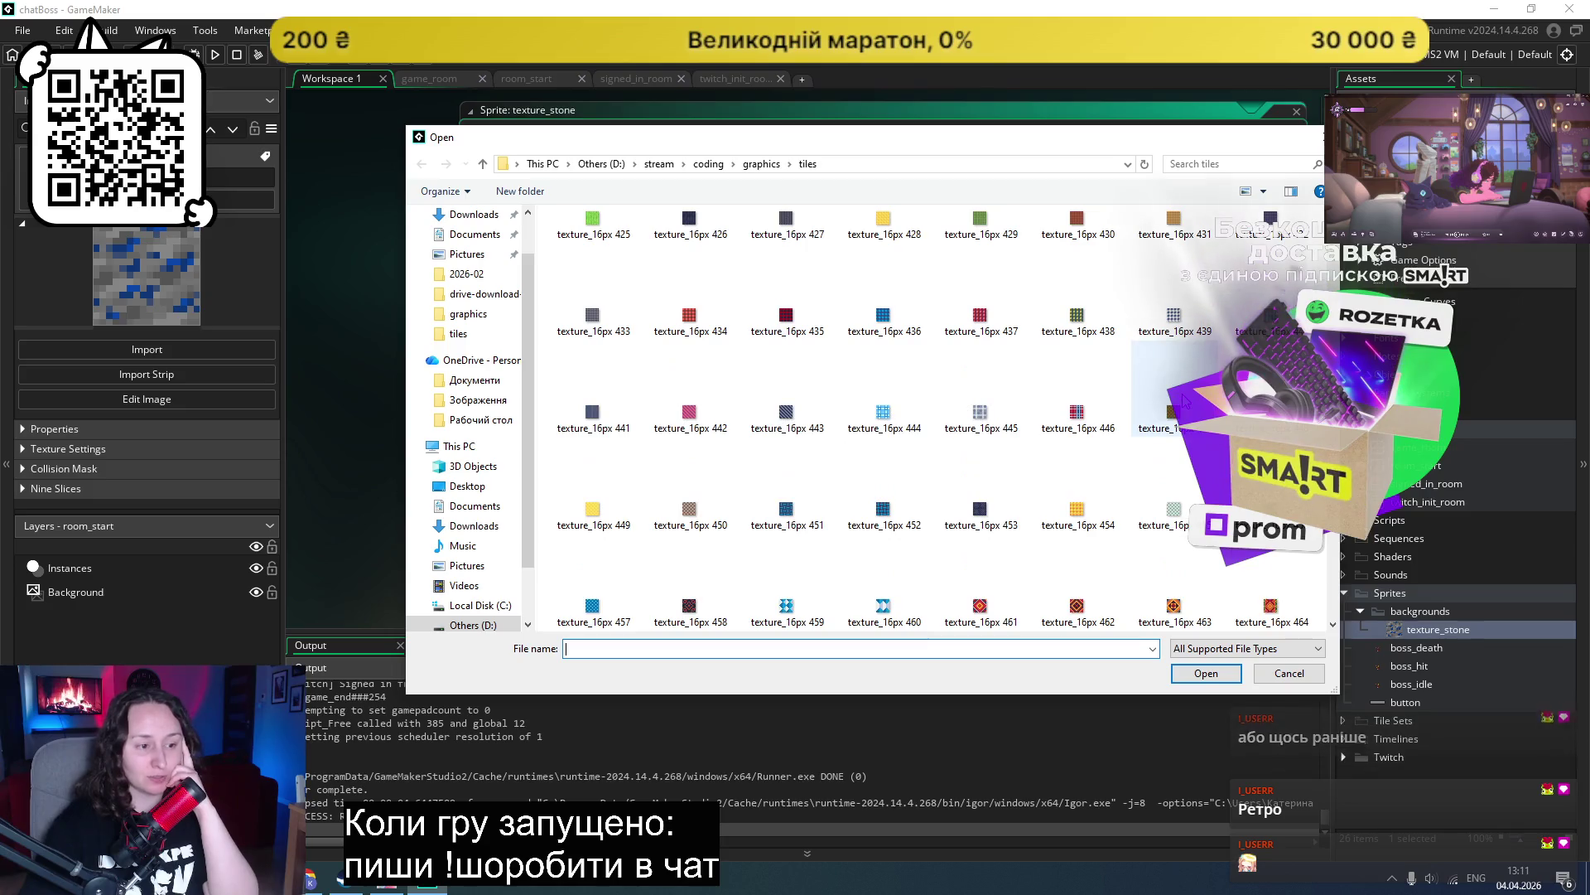
pyautogui.scroll(-6, 1169, 386)
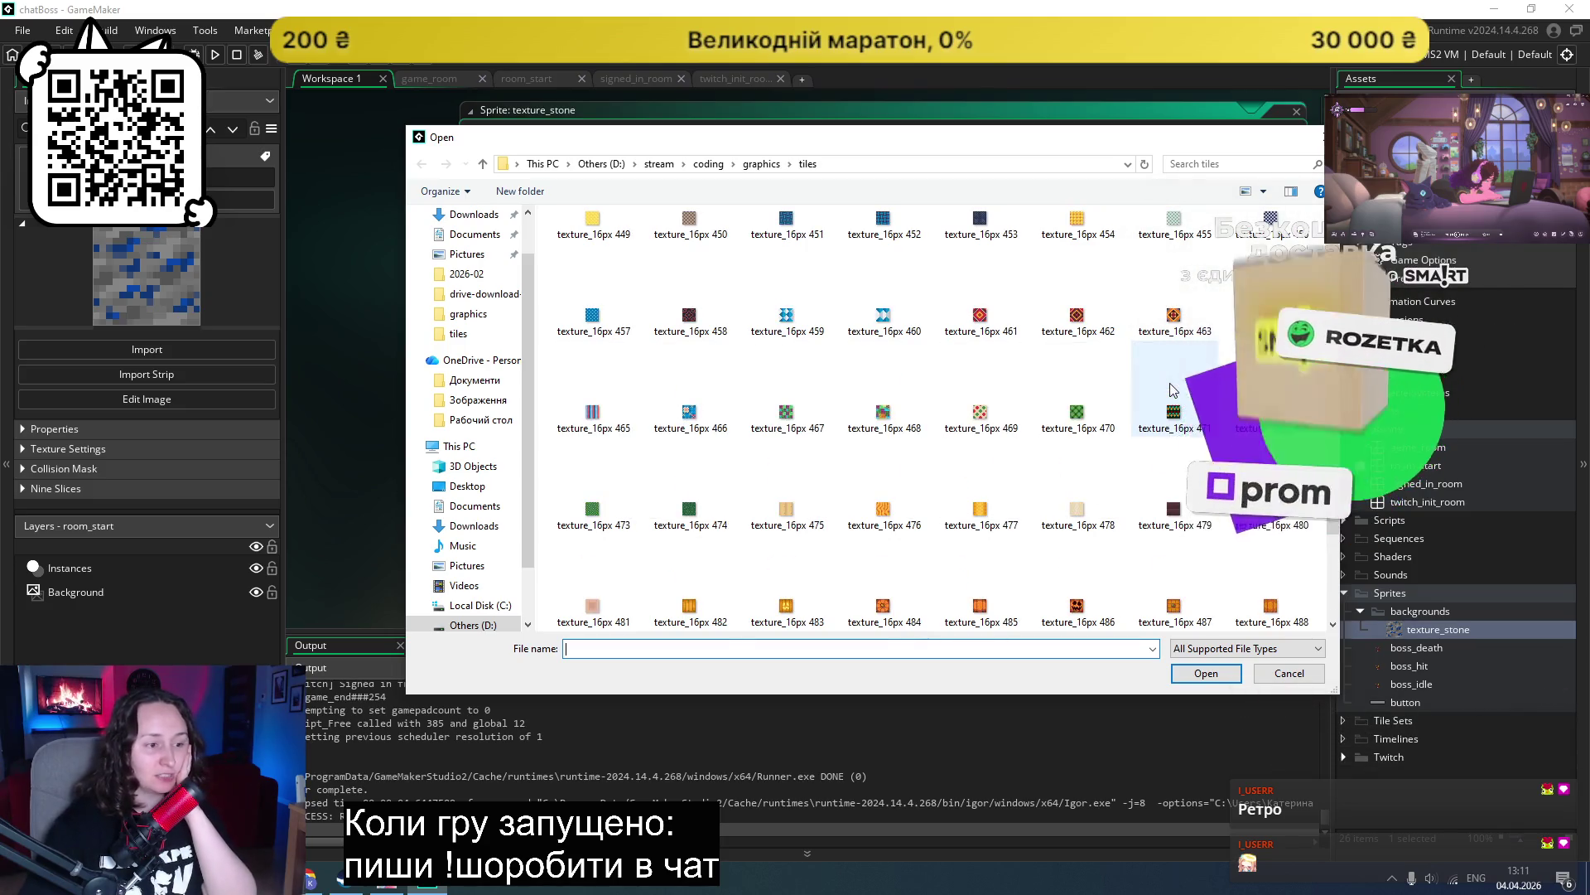
pyautogui.scroll(-6, 1169, 389)
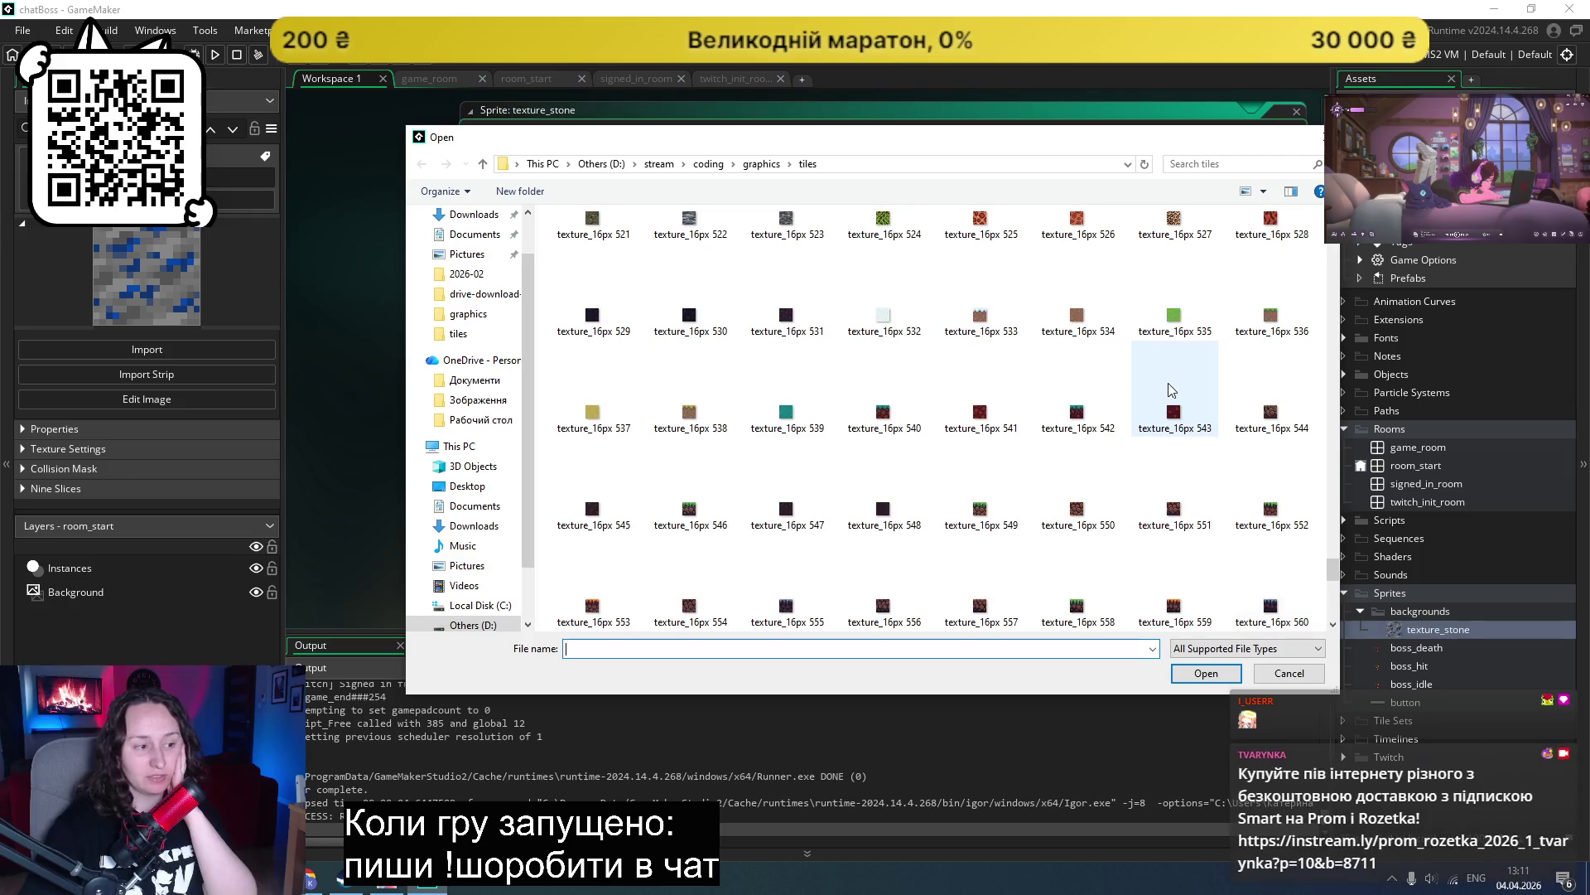
pyautogui.scroll(-3, 1173, 389)
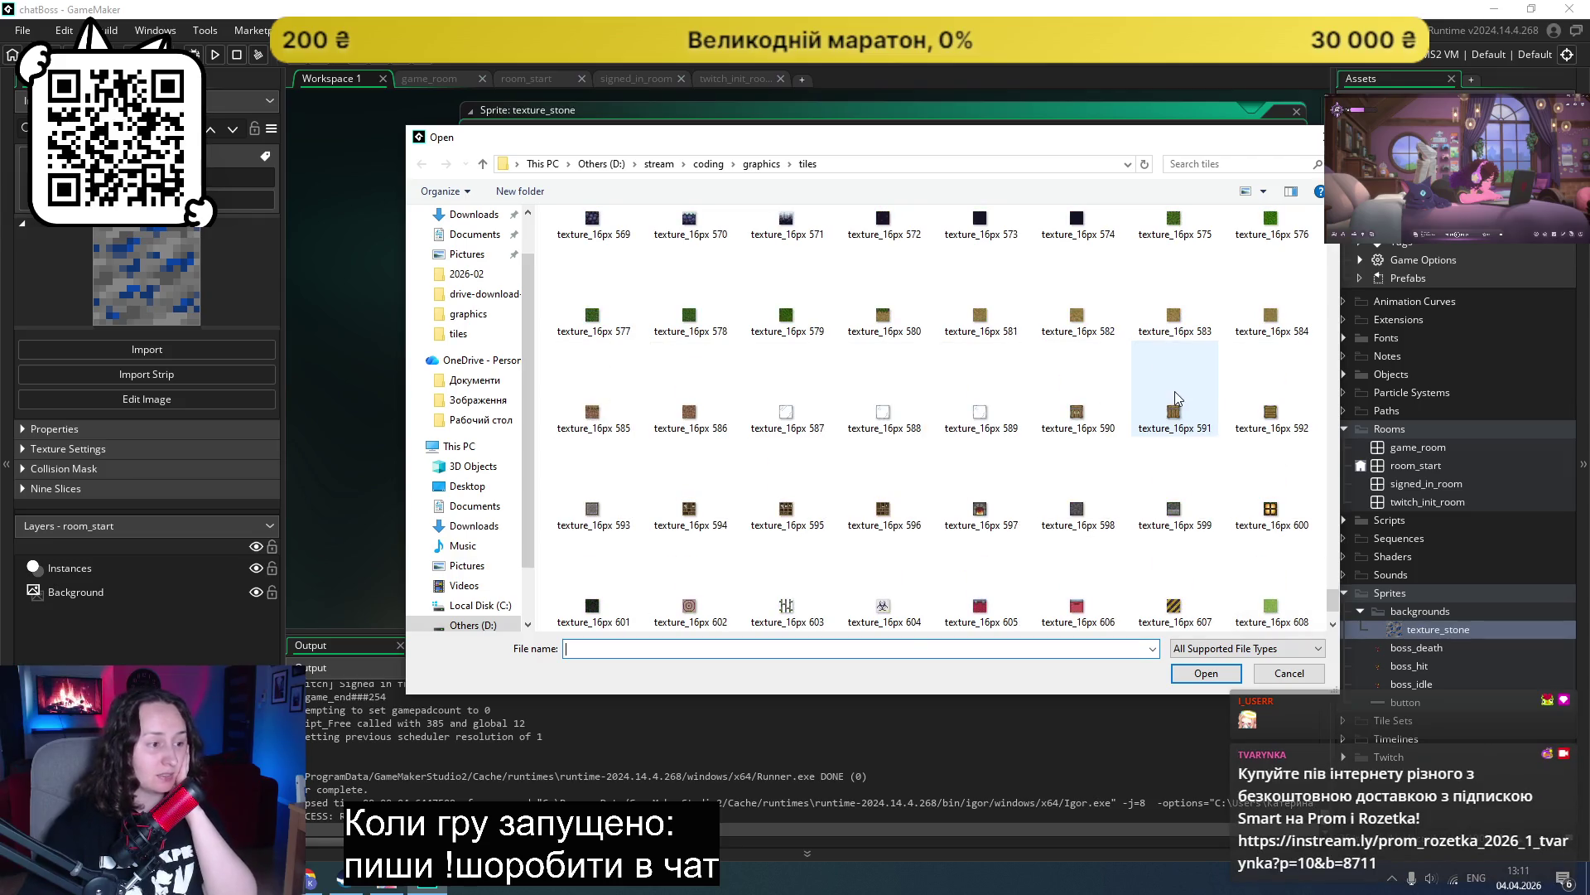
pyautogui.scroll(-4, 1176, 497)
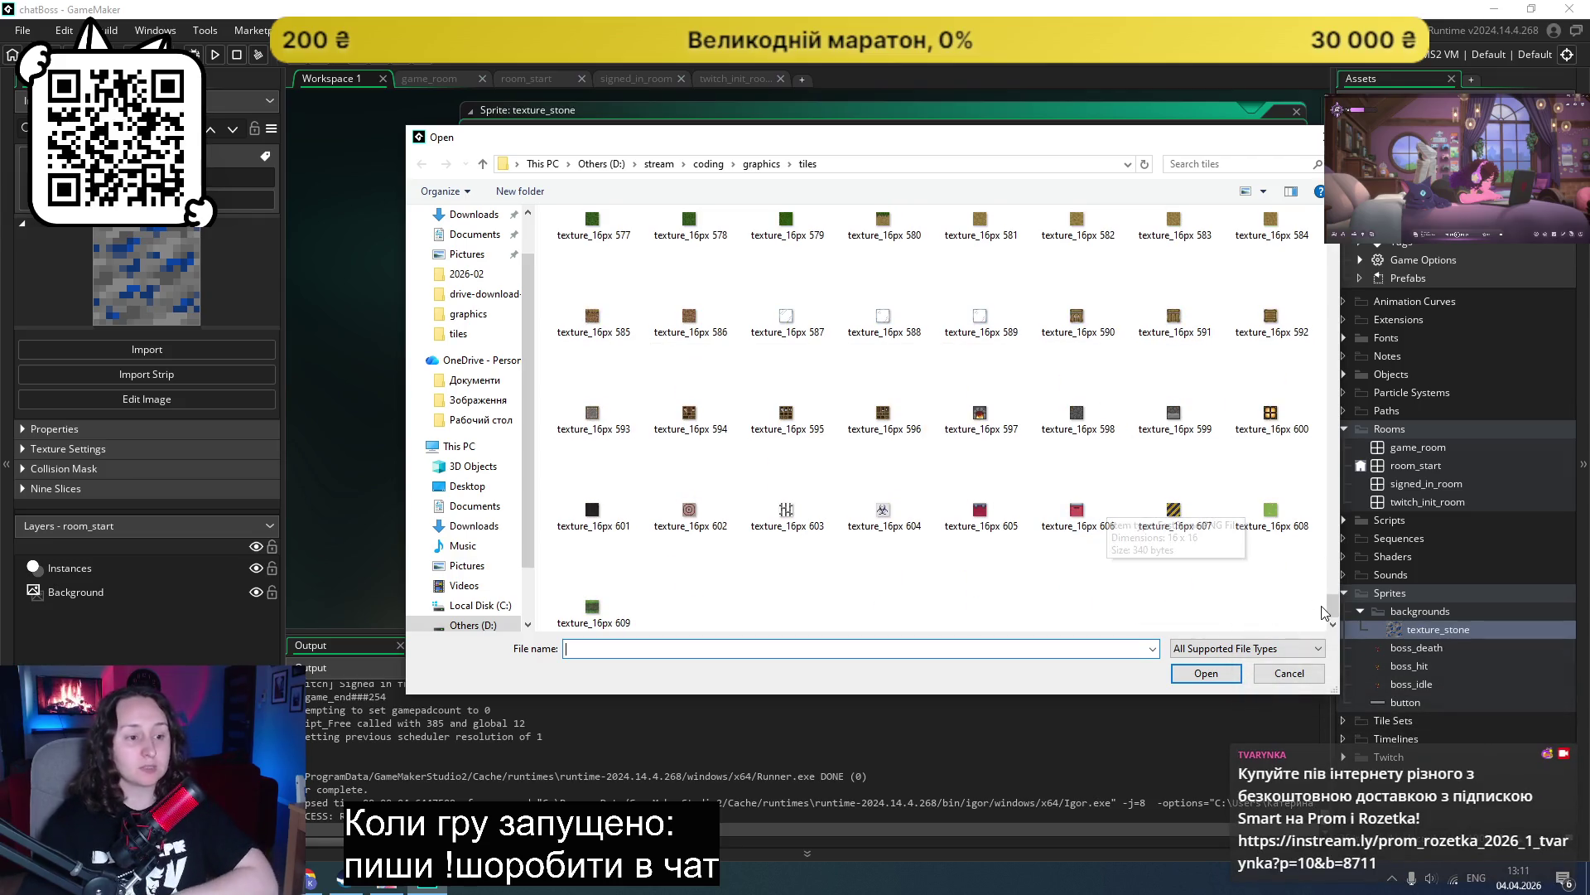
pyautogui.keyDown('ctrl'); pyautogui.scroll(-2, 1263, 572); pyautogui.keyUp('ctrl')
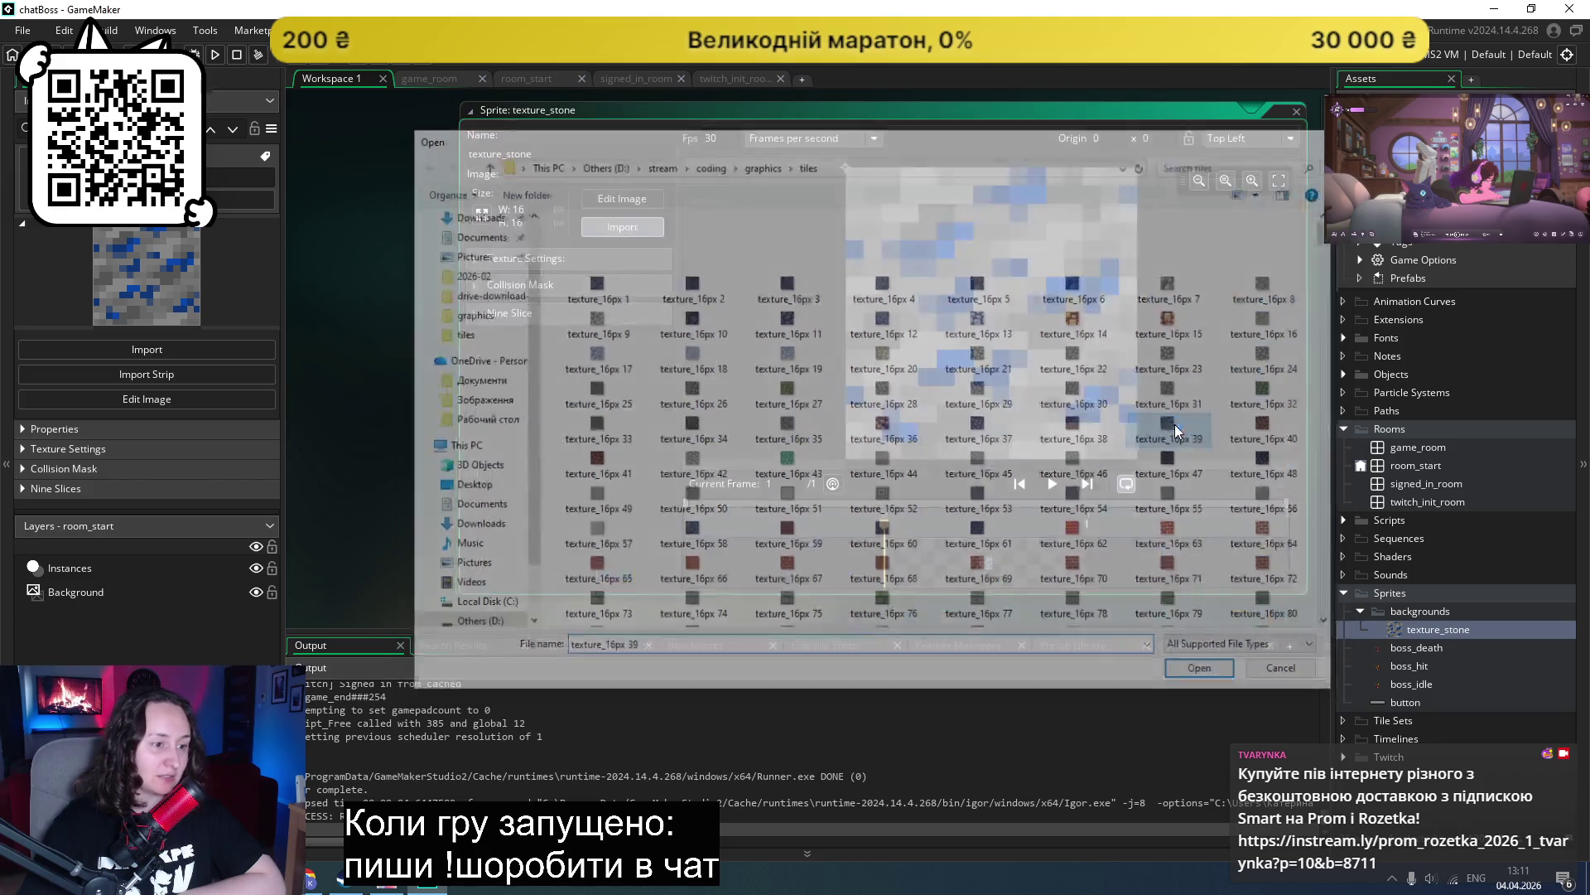
pyautogui.doubleClick(1176, 431)
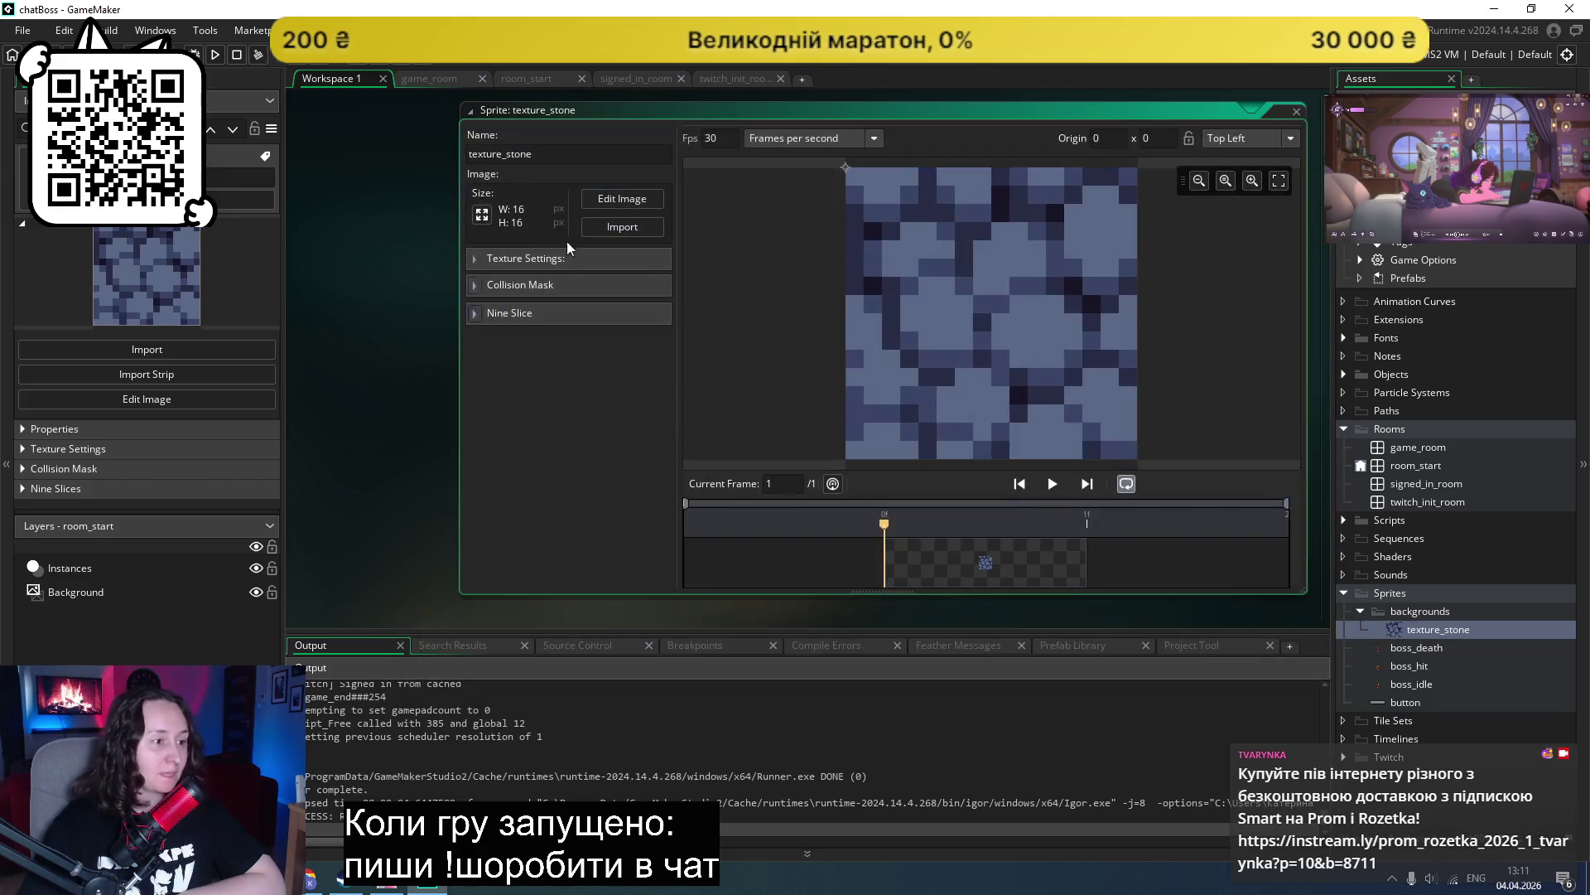
# Step: Test-run the game with F5 to check the blue stone tiling, then switch to the Steam store
pyautogui.press('F5')
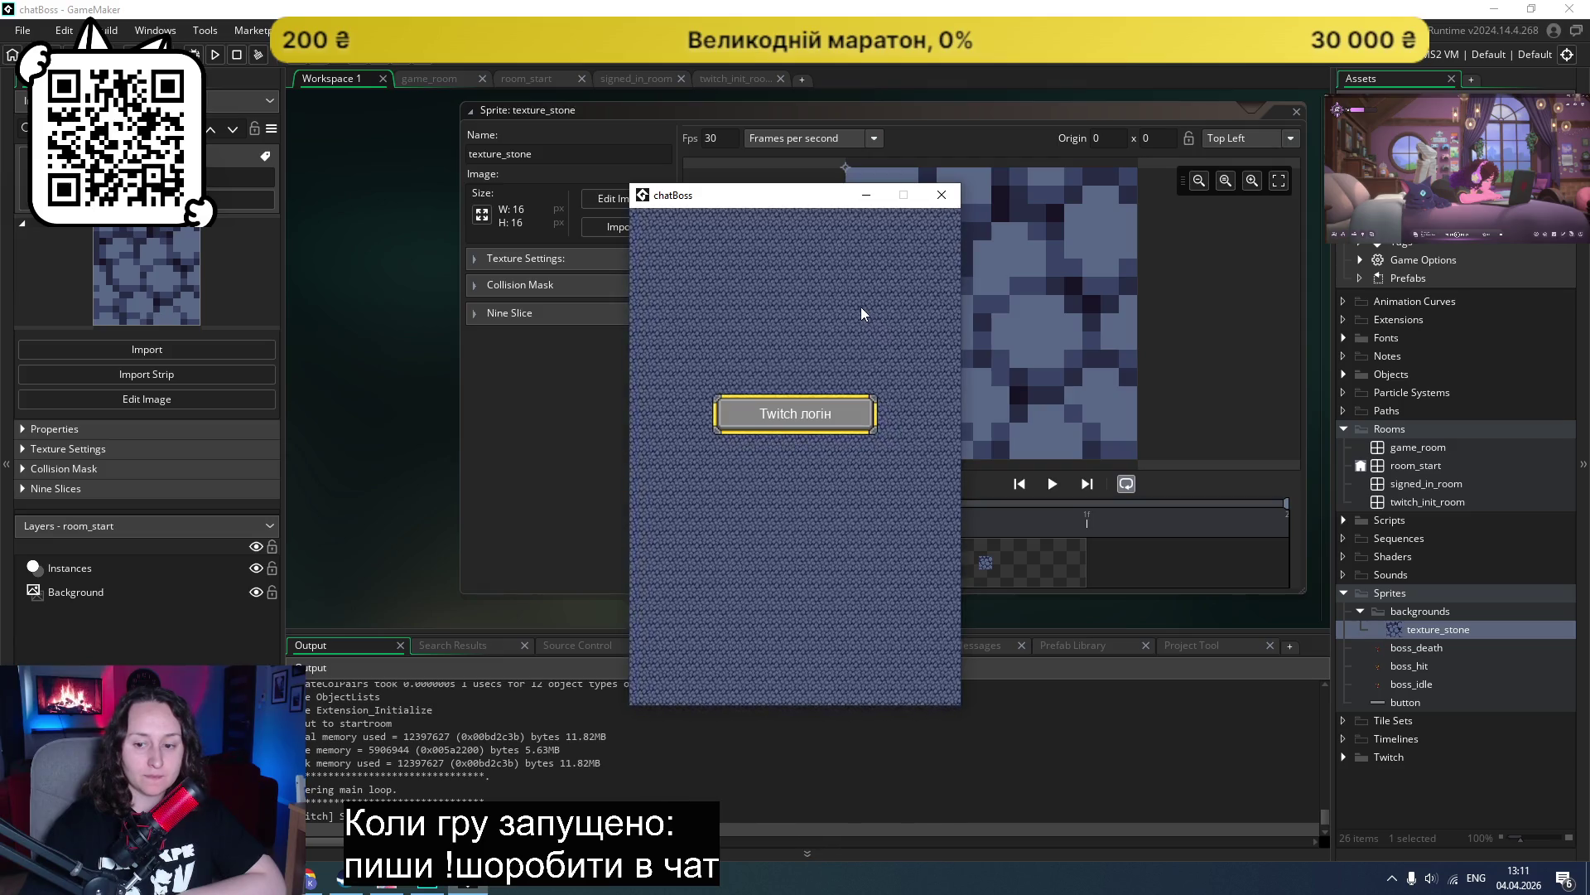
pyautogui.hotkey('alt', 'F4')
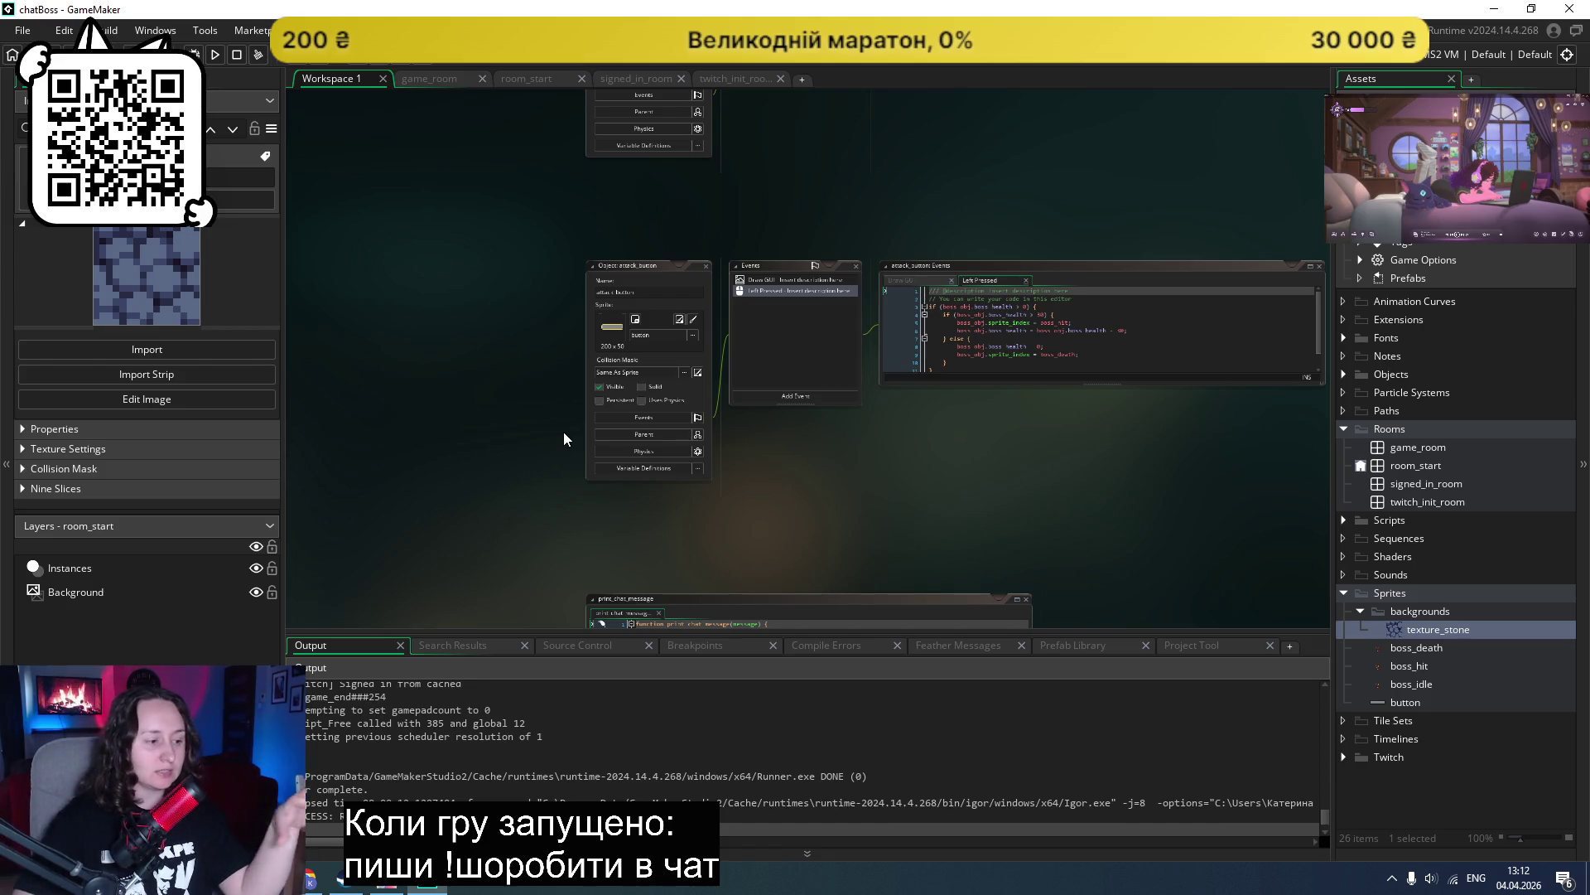
pyautogui.click(352, 884)
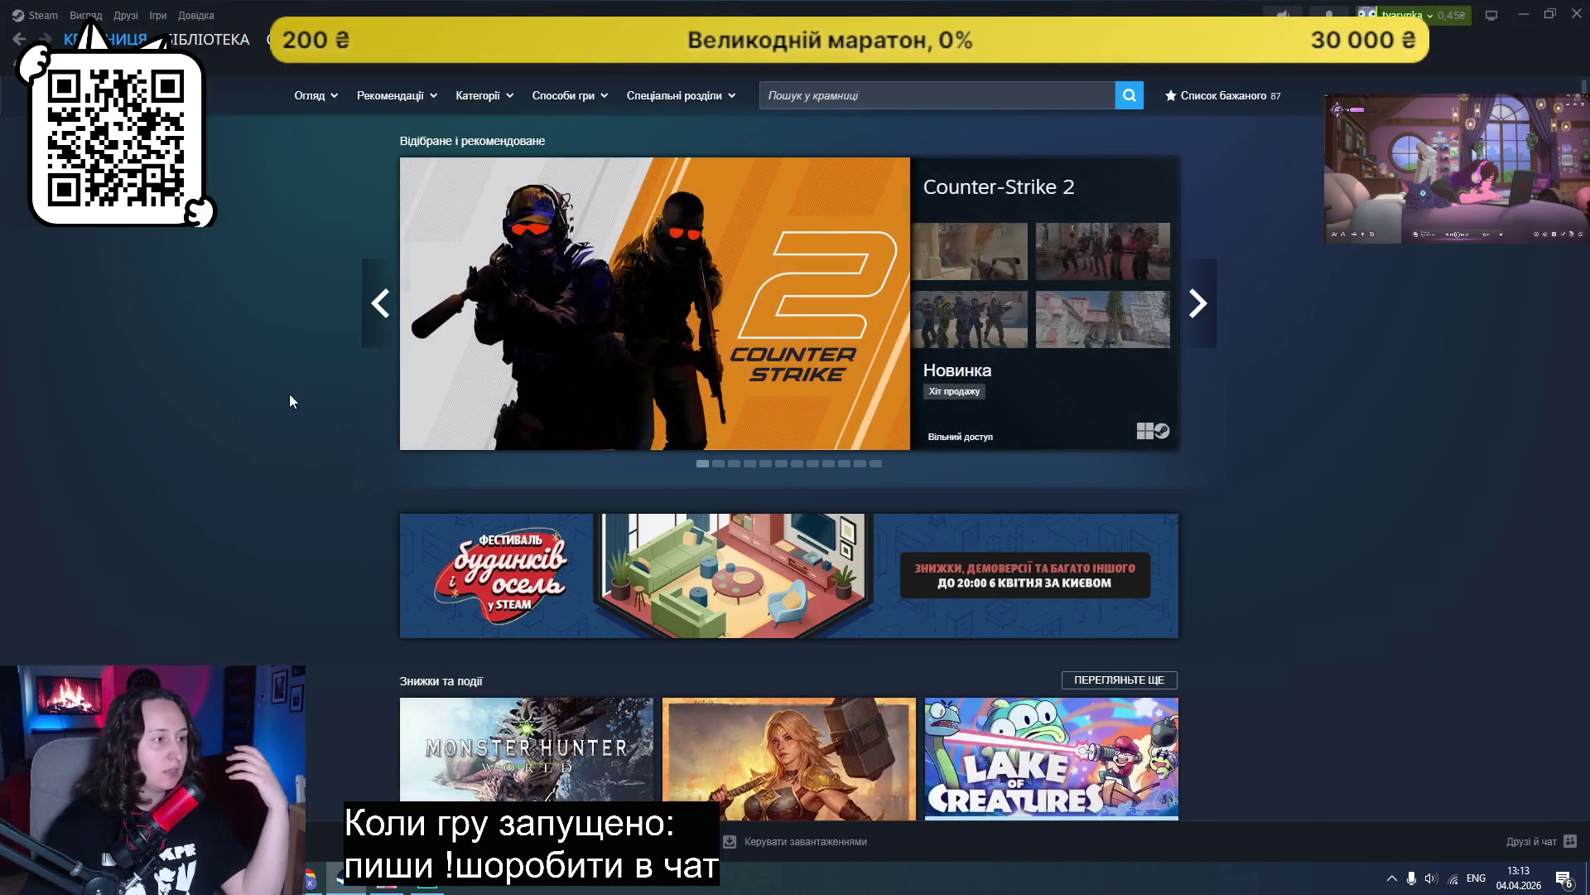
# Step: Scroll the Steam store and open the Find All Things page
pyautogui.scroll(-10, 285, 354)
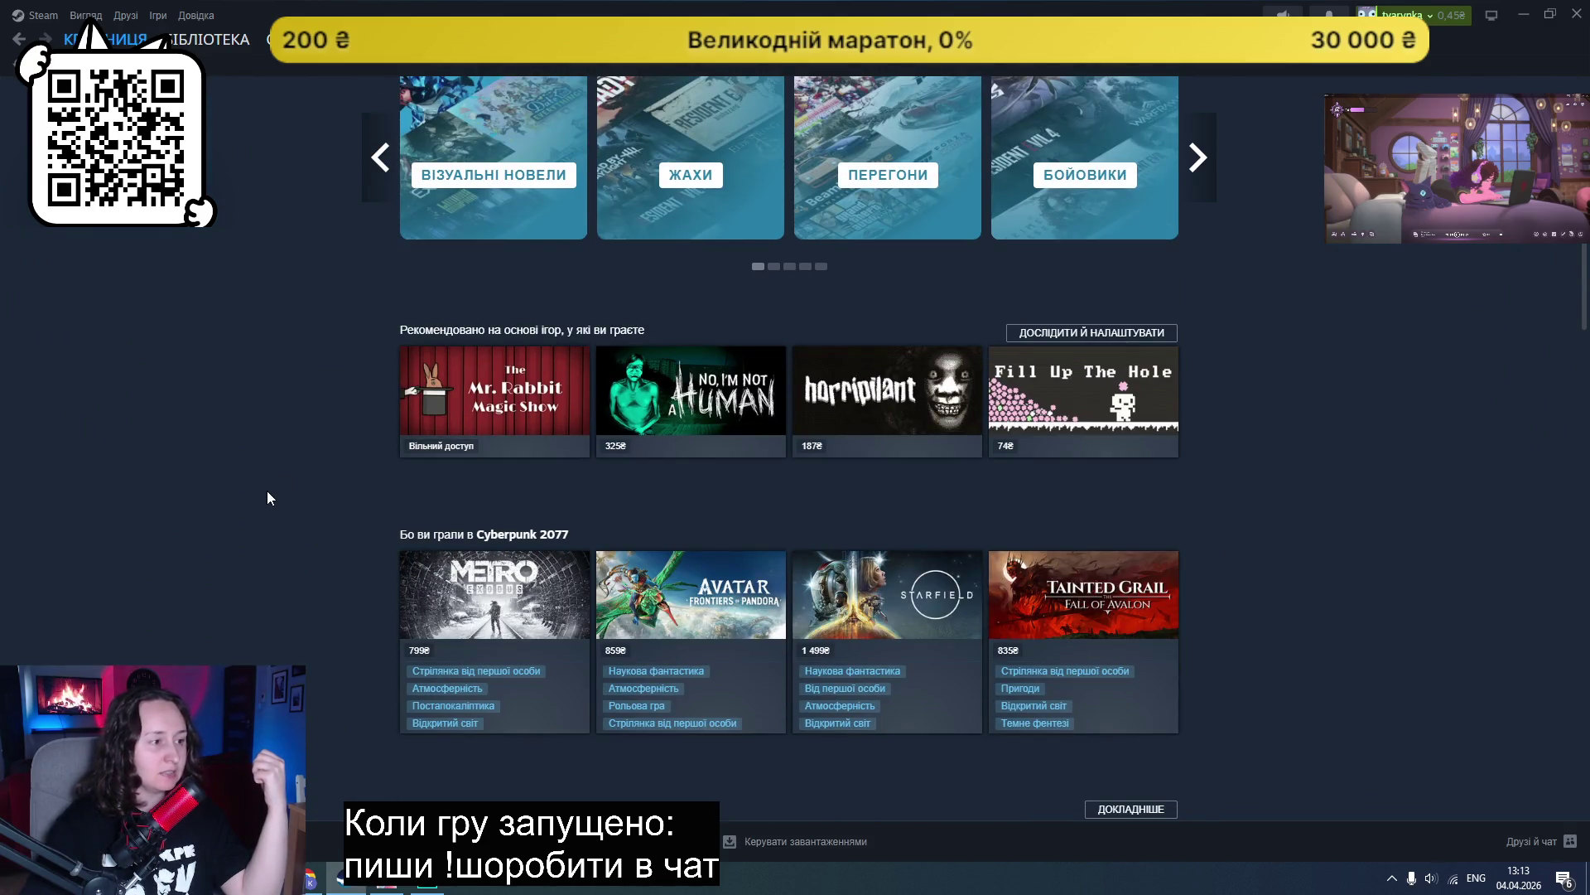
pyautogui.scroll(-6, 247, 484)
pyautogui.scroll(-12, 239, 480)
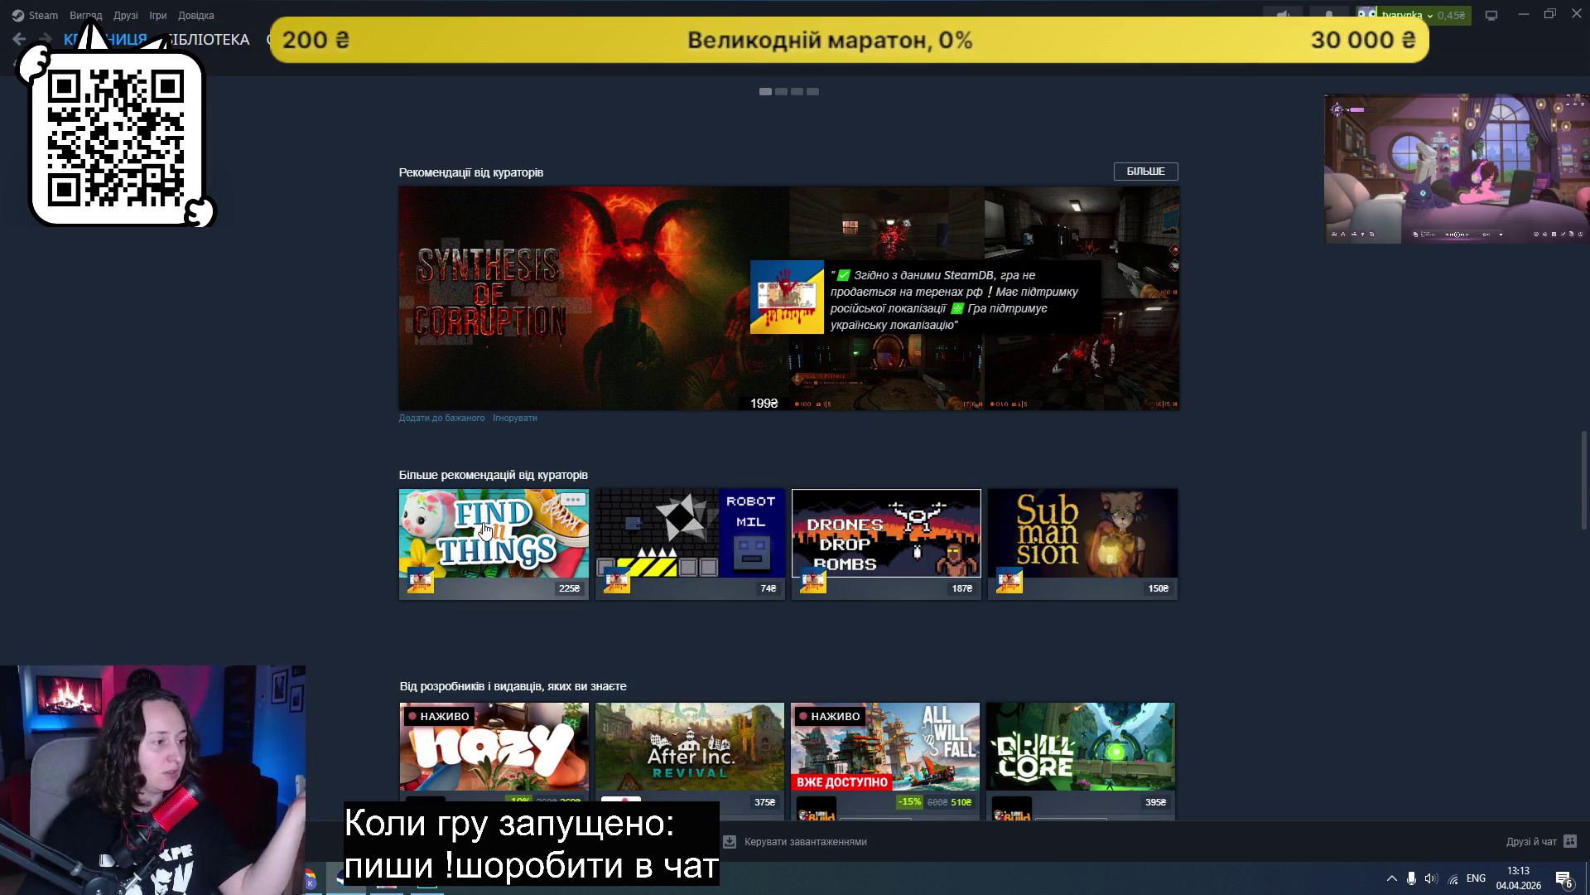
pyautogui.moveTo(486, 530)
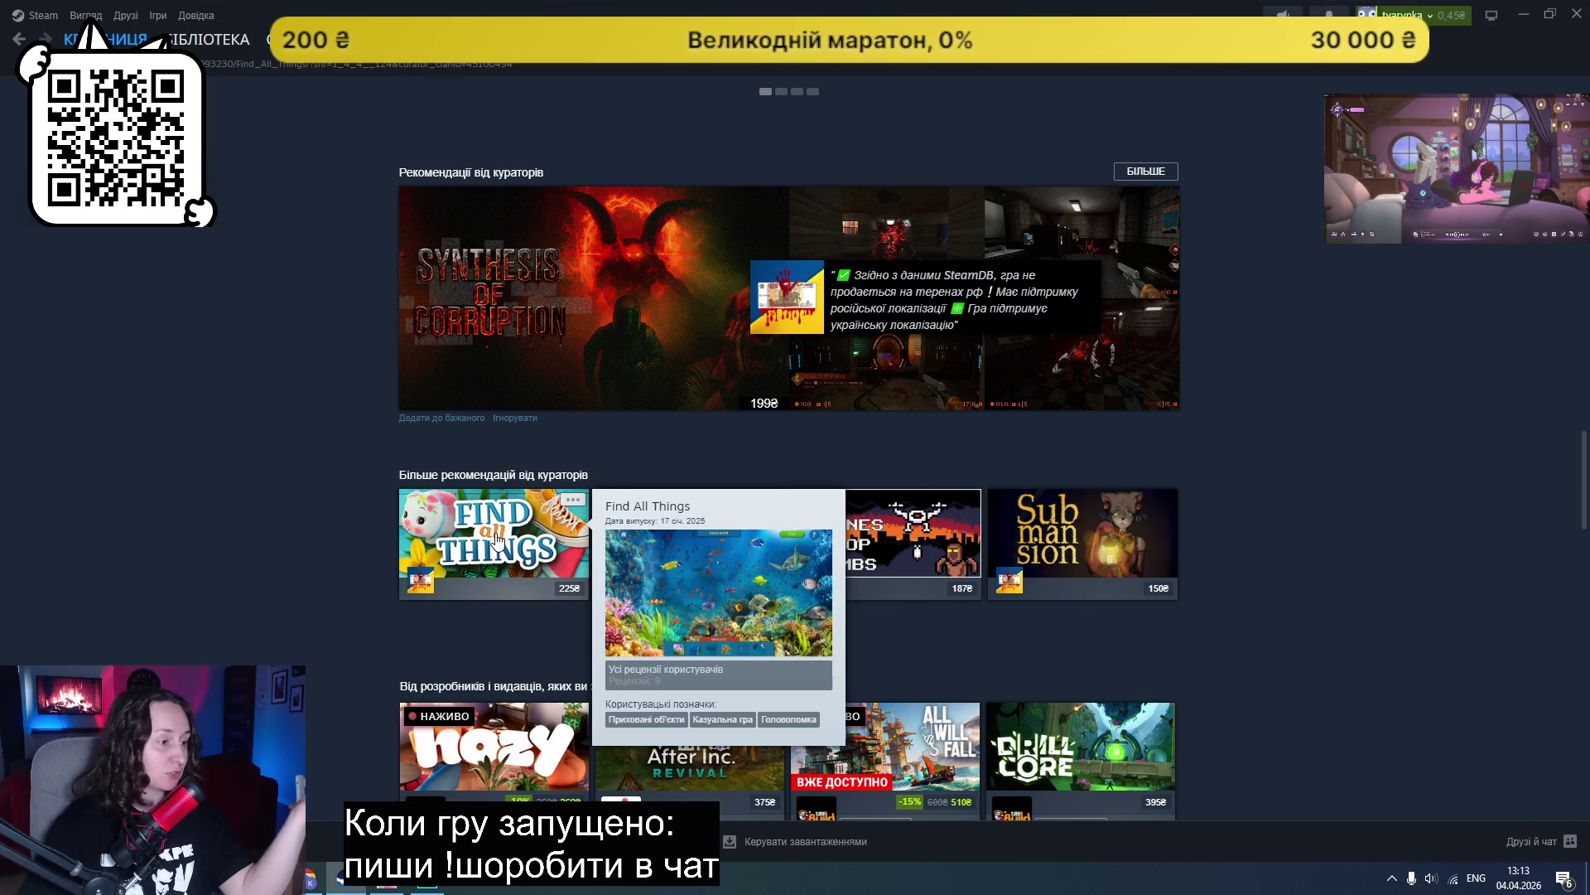
pyautogui.click(496, 539)
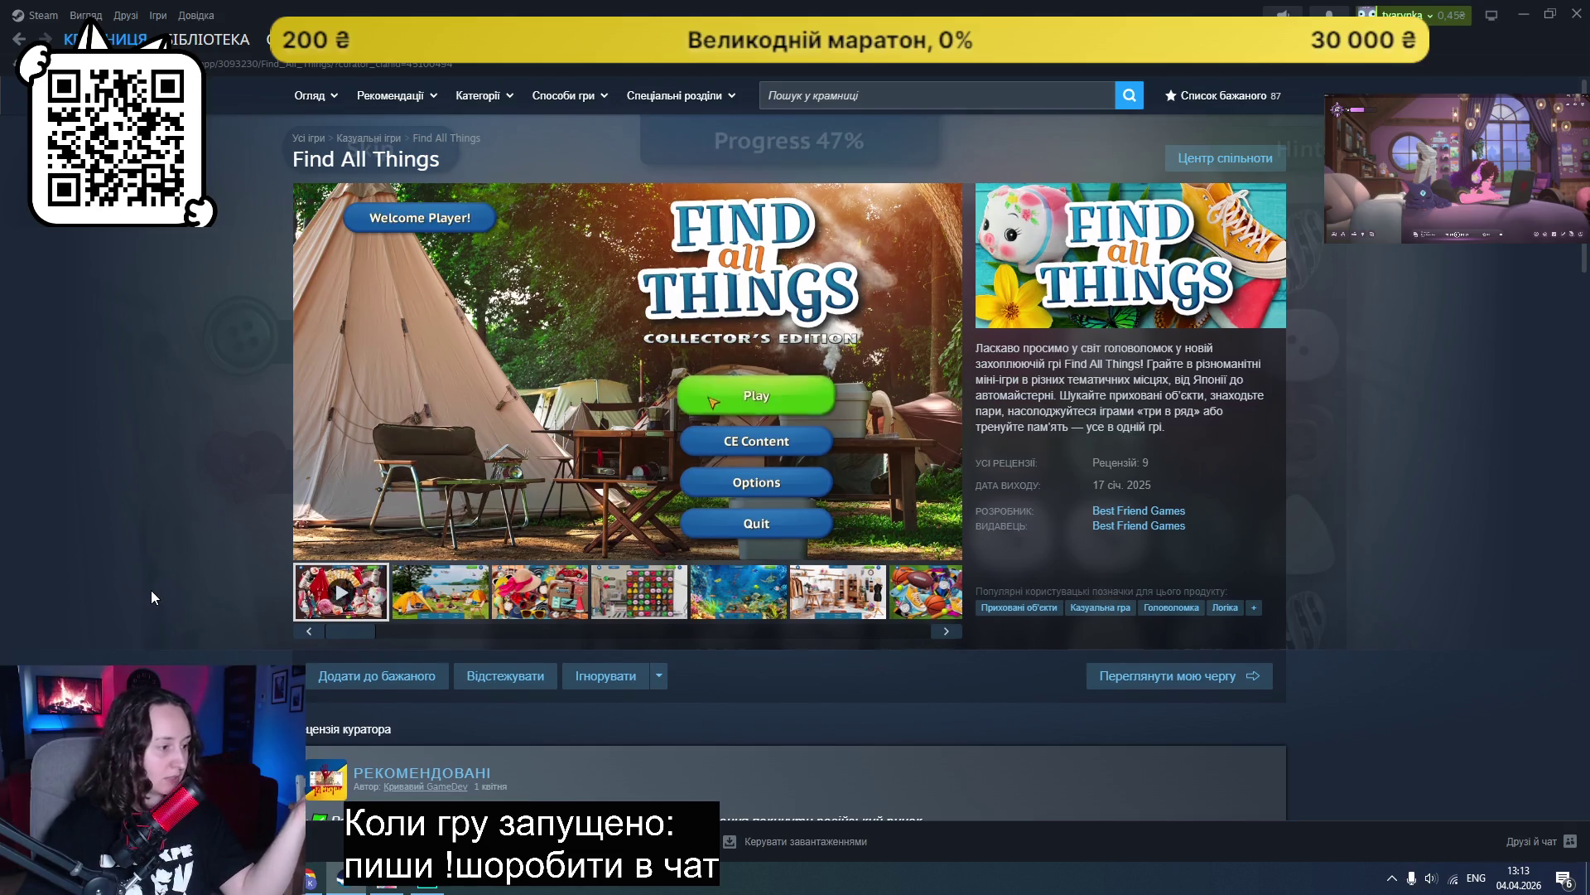
# Step: Look over the Find All Things page and close the Steam window
pyautogui.scroll(-3, 150, 589)
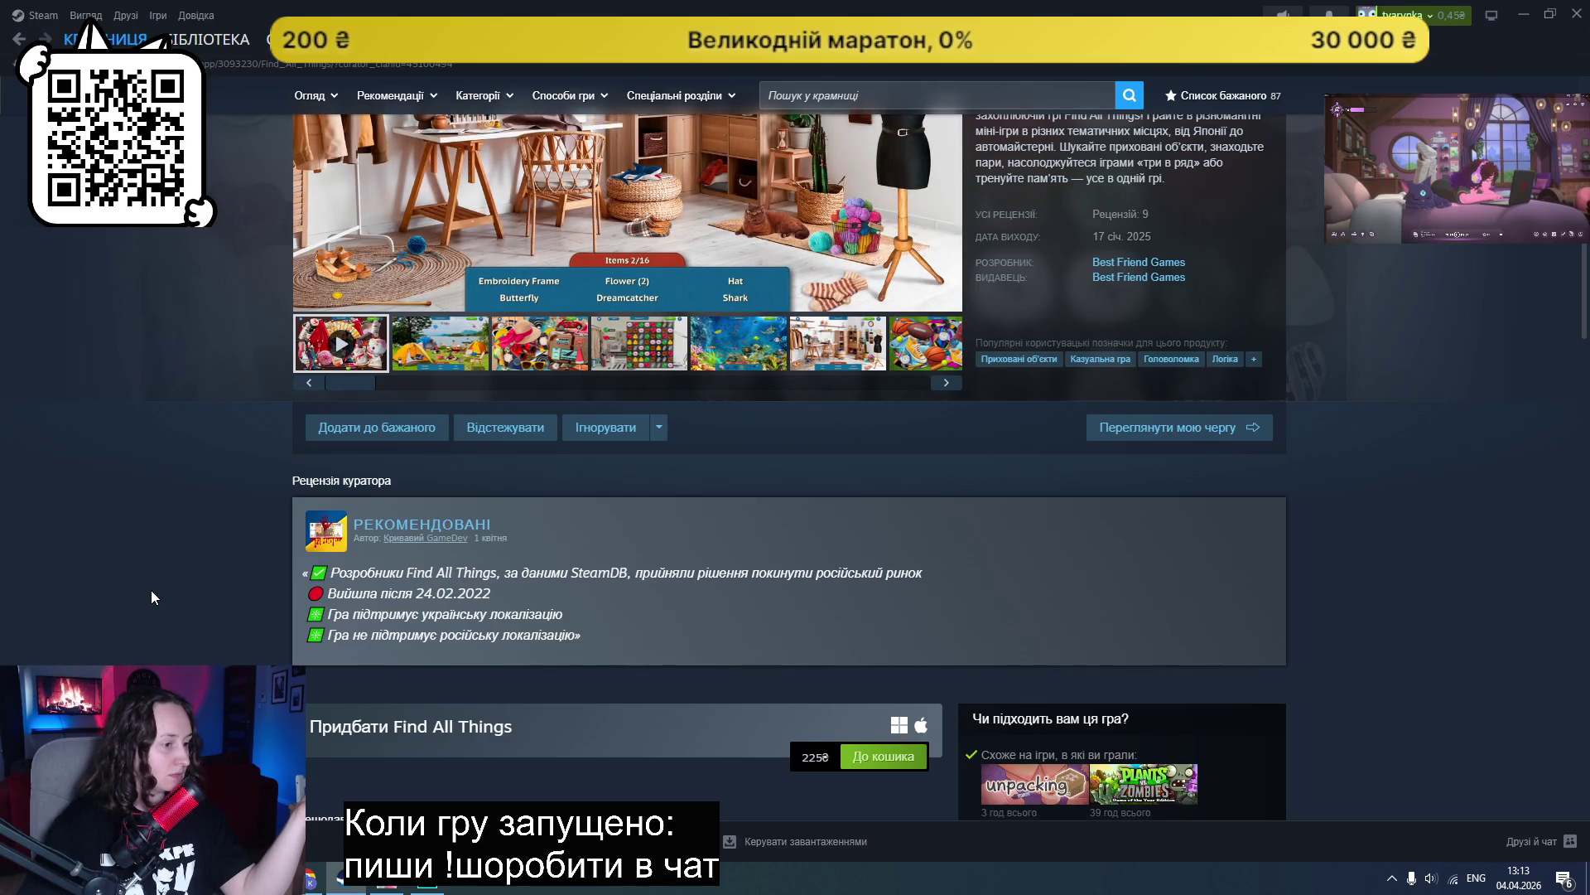
pyautogui.scroll(3, 151, 590)
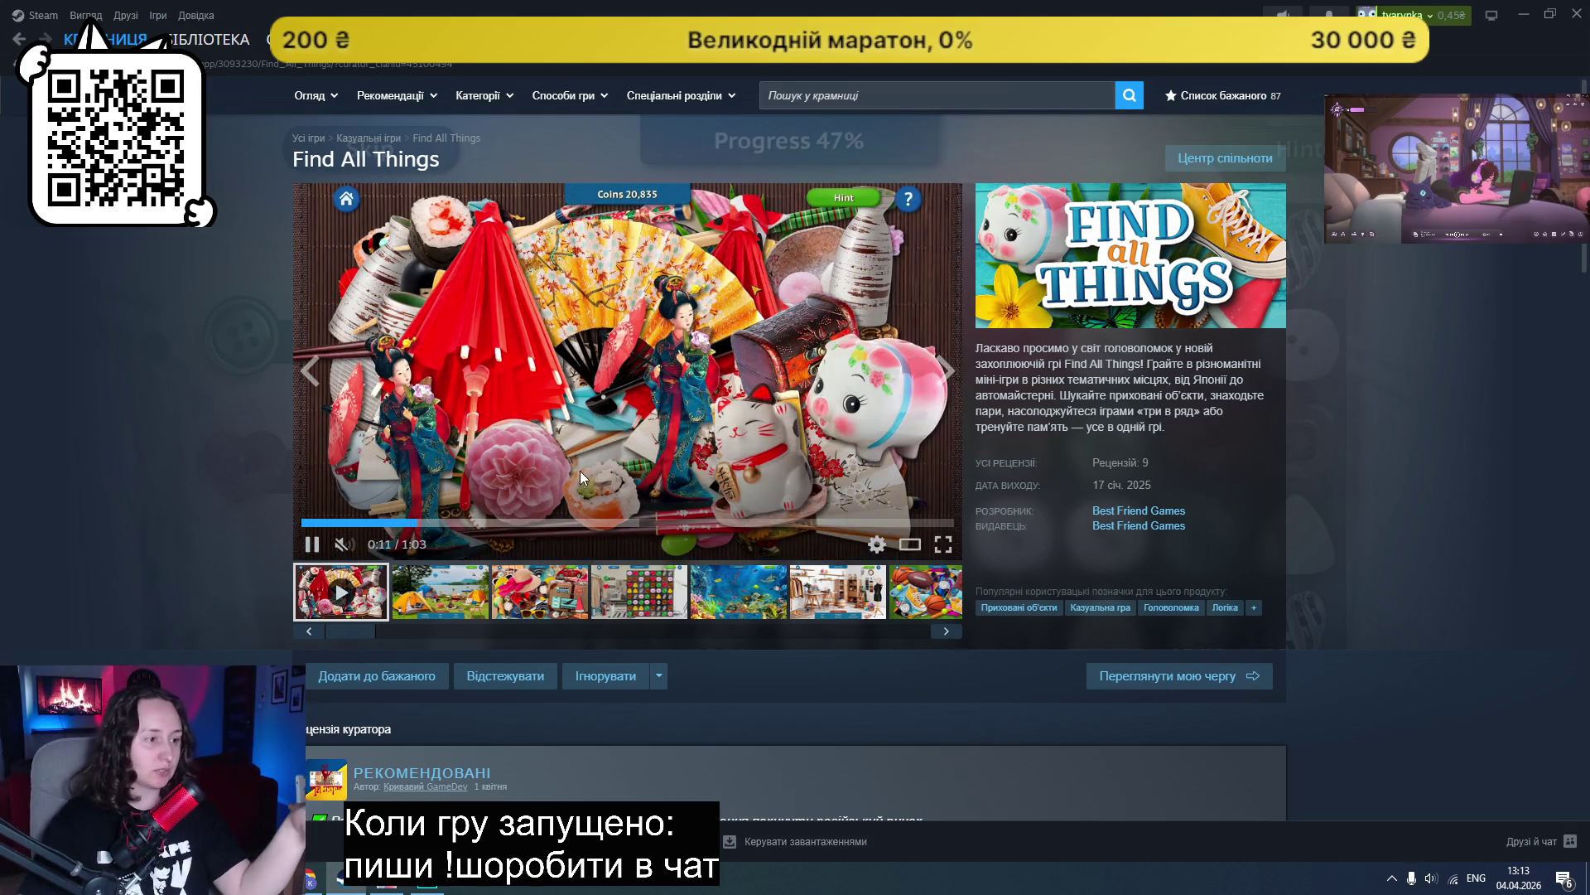
pyautogui.scroll(-15, 246, 498)
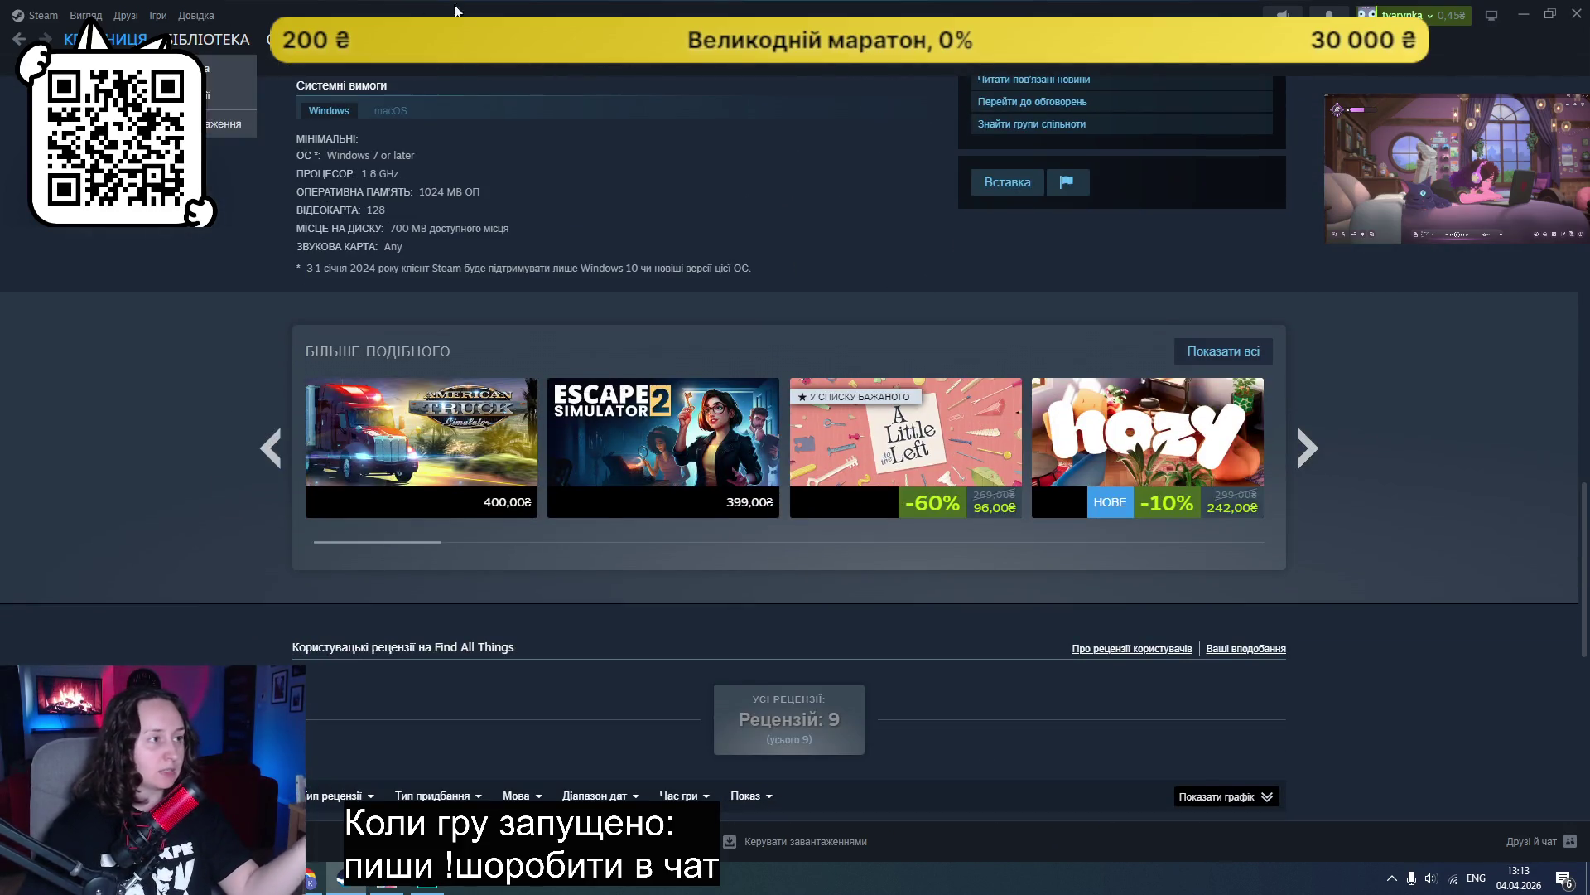
pyautogui.press('super+Down')
pyautogui.press('super+Down')
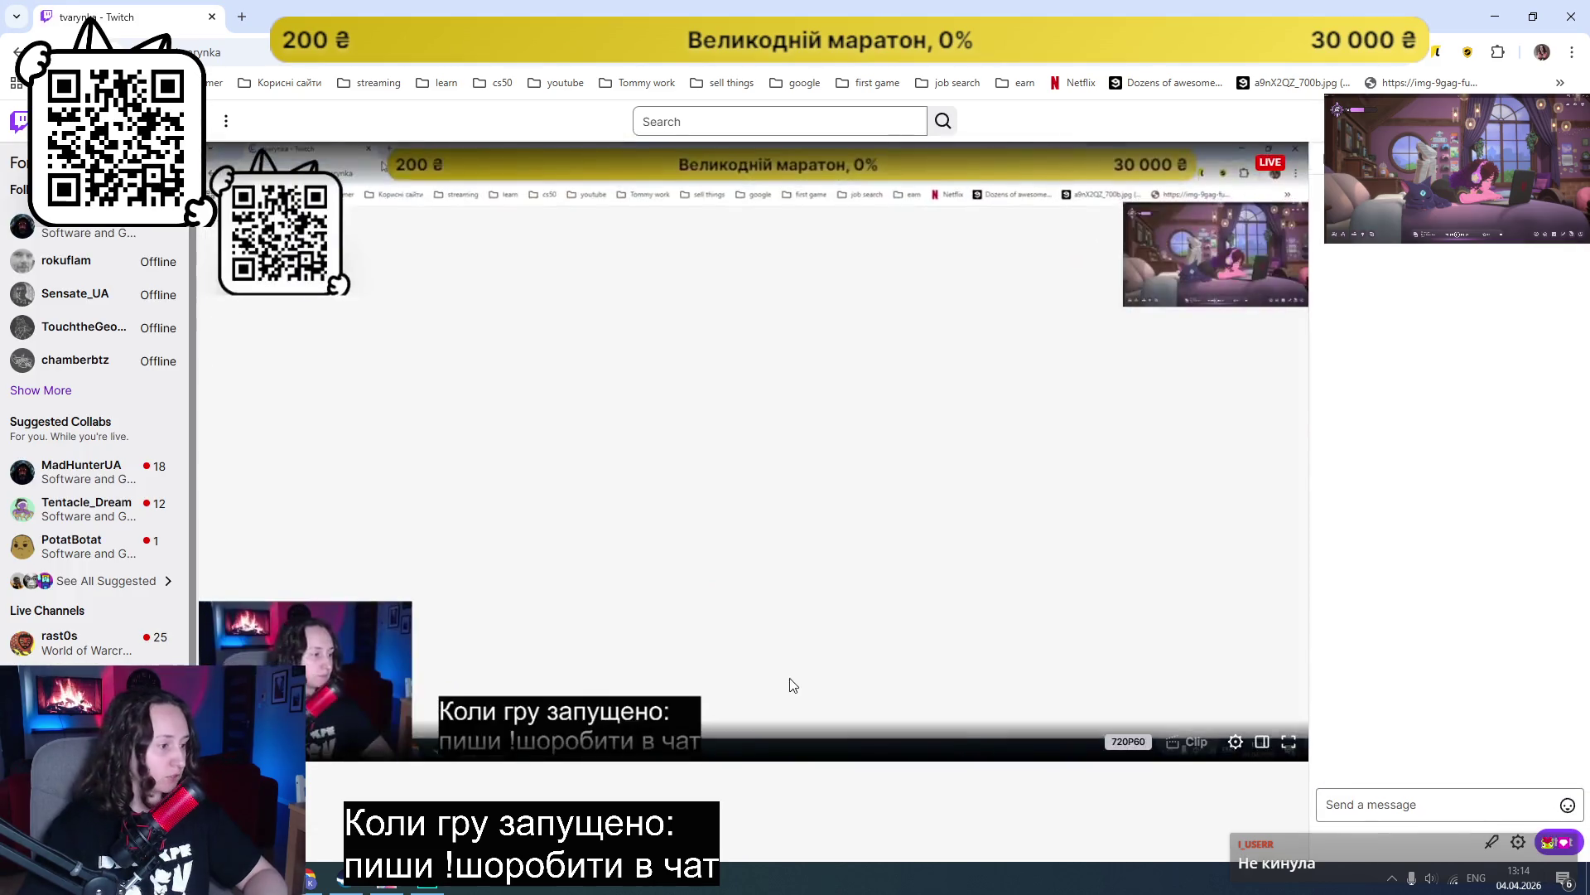
# Step: Open the channel's "Пограти в гру" link from the Twitch About section in a new tab
pyautogui.scroll(-3, 722, 663)
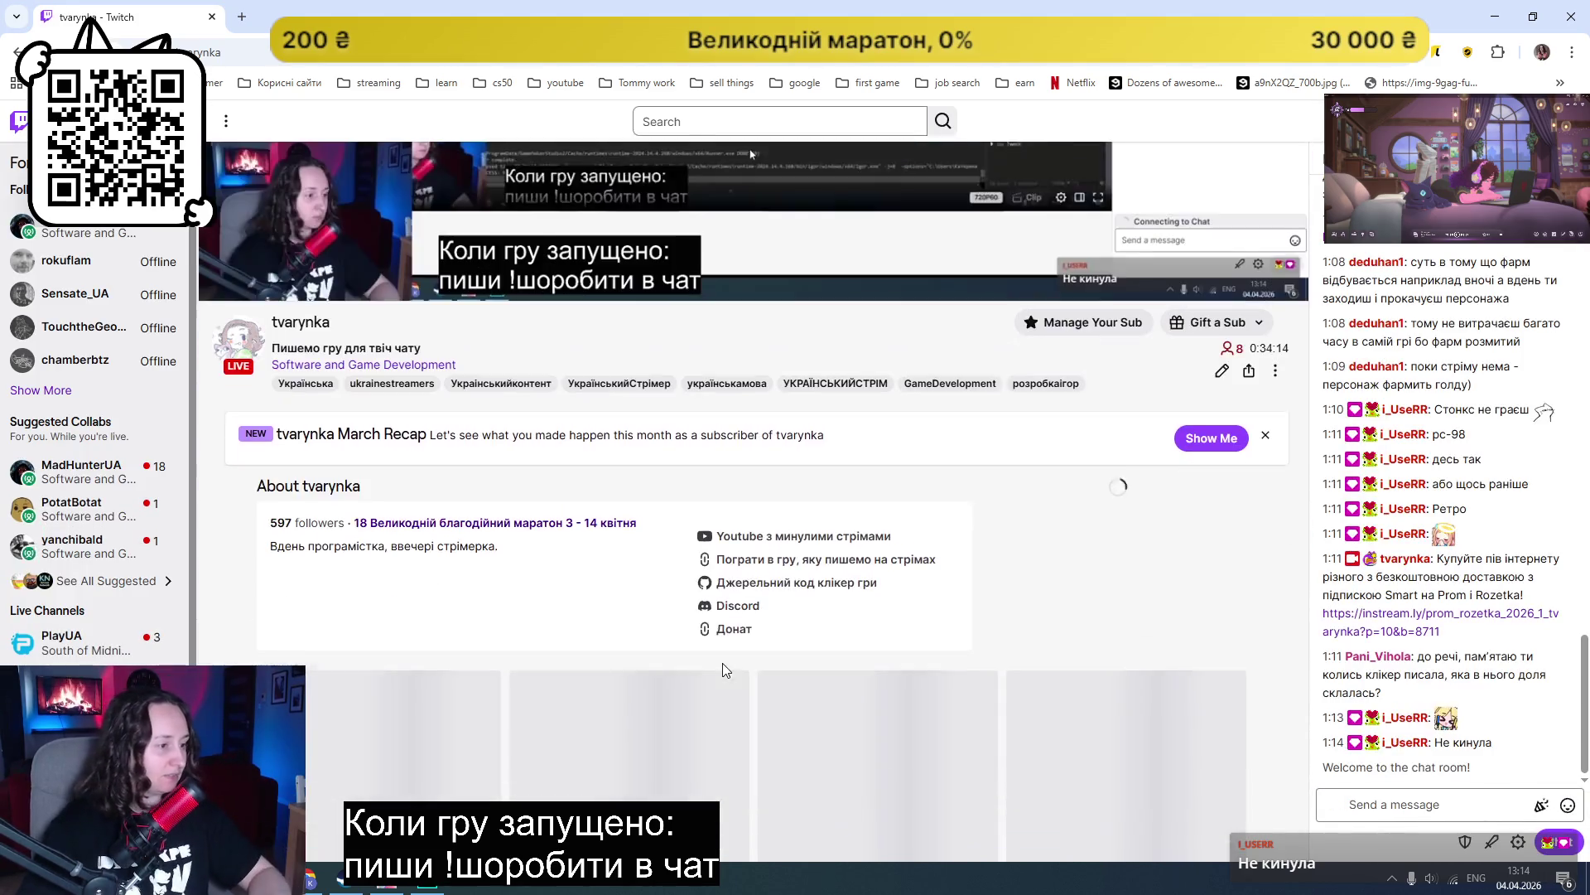
pyautogui.click(774, 571)
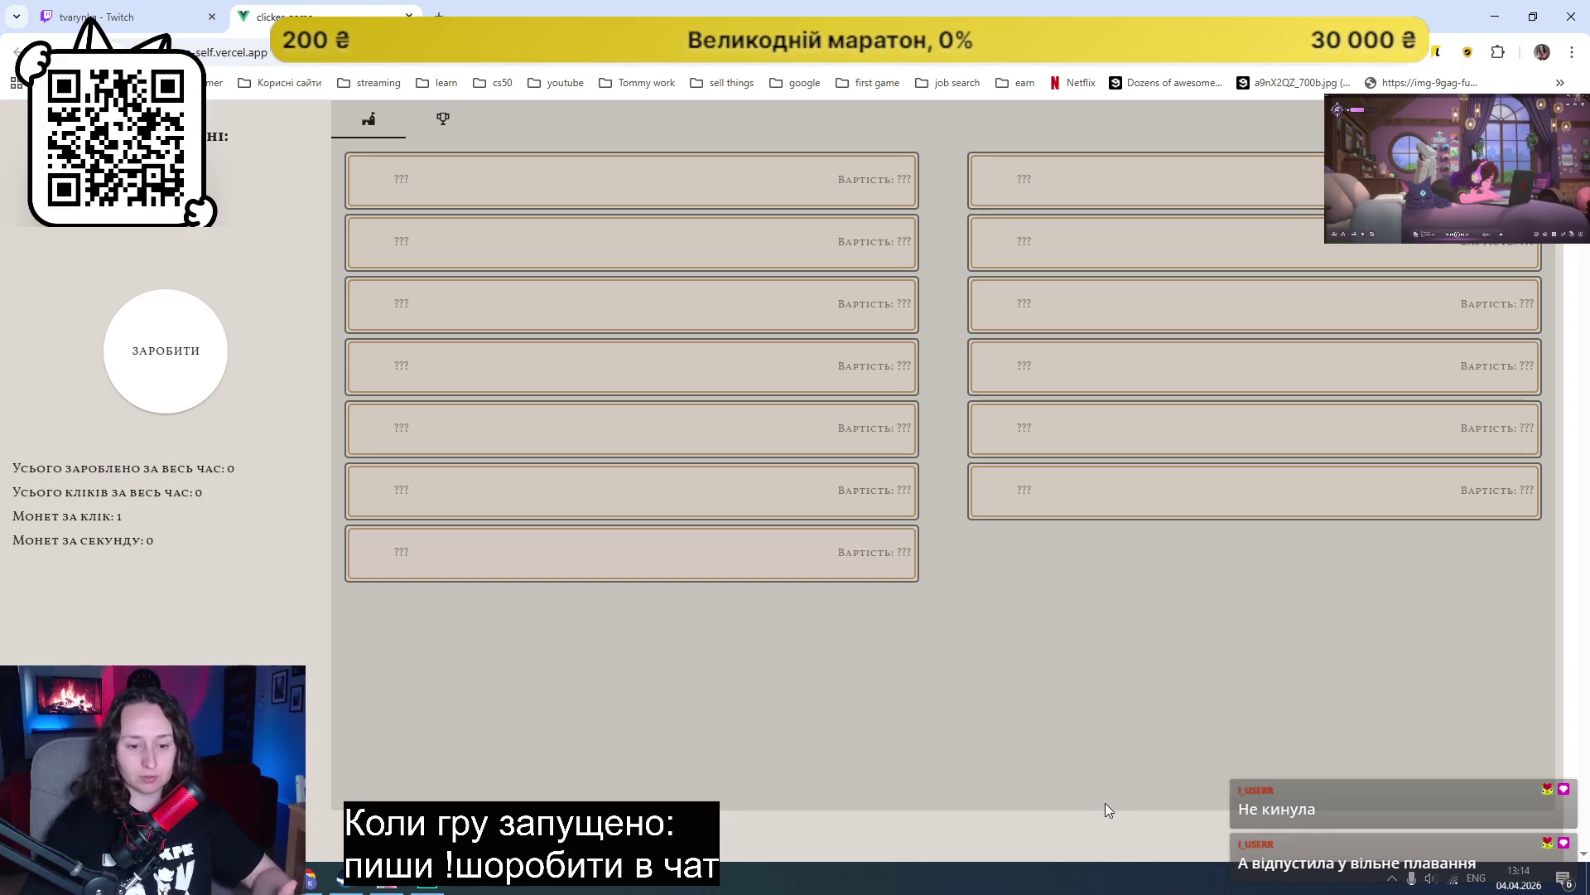
# Step: Click ЗАРОБИТИ repeatedly to build up a stock of coins
pyautogui.click(158, 358)
pyautogui.doubleClick(157, 358)
pyautogui.tripleClick(157, 356)
pyautogui.tripleClick(156, 355)
pyautogui.tripleClick(178, 365)
pyautogui.tripleClick(183, 365)
pyautogui.doubleClick(185, 366)
pyautogui.tripleClick(184, 366)
pyautogui.tripleClick(185, 366)
pyautogui.tripleClick(184, 366)
pyautogui.tripleClick(185, 366)
pyautogui.tripleClick(185, 367)
pyautogui.doubleClick(184, 365)
pyautogui.tripleClick(182, 365)
pyautogui.doubleClick(180, 371)
# Step: Buy Заробити самостійно upgrades to raise earnings to 7 coins per click
pyautogui.tripleClick(181, 369)
pyautogui.doubleClick(182, 367)
pyautogui.tripleClick(608, 186)
pyautogui.tripleClick(610, 185)
# Step: Earn more coins at 7 per click and buy a Селянин for 5 coins per second
pyautogui.doubleClick(169, 352)
pyautogui.tripleClick(165, 353)
pyautogui.tripleClick(164, 353)
pyautogui.tripleClick(163, 354)
pyautogui.click(163, 355)
pyautogui.click(1085, 181)
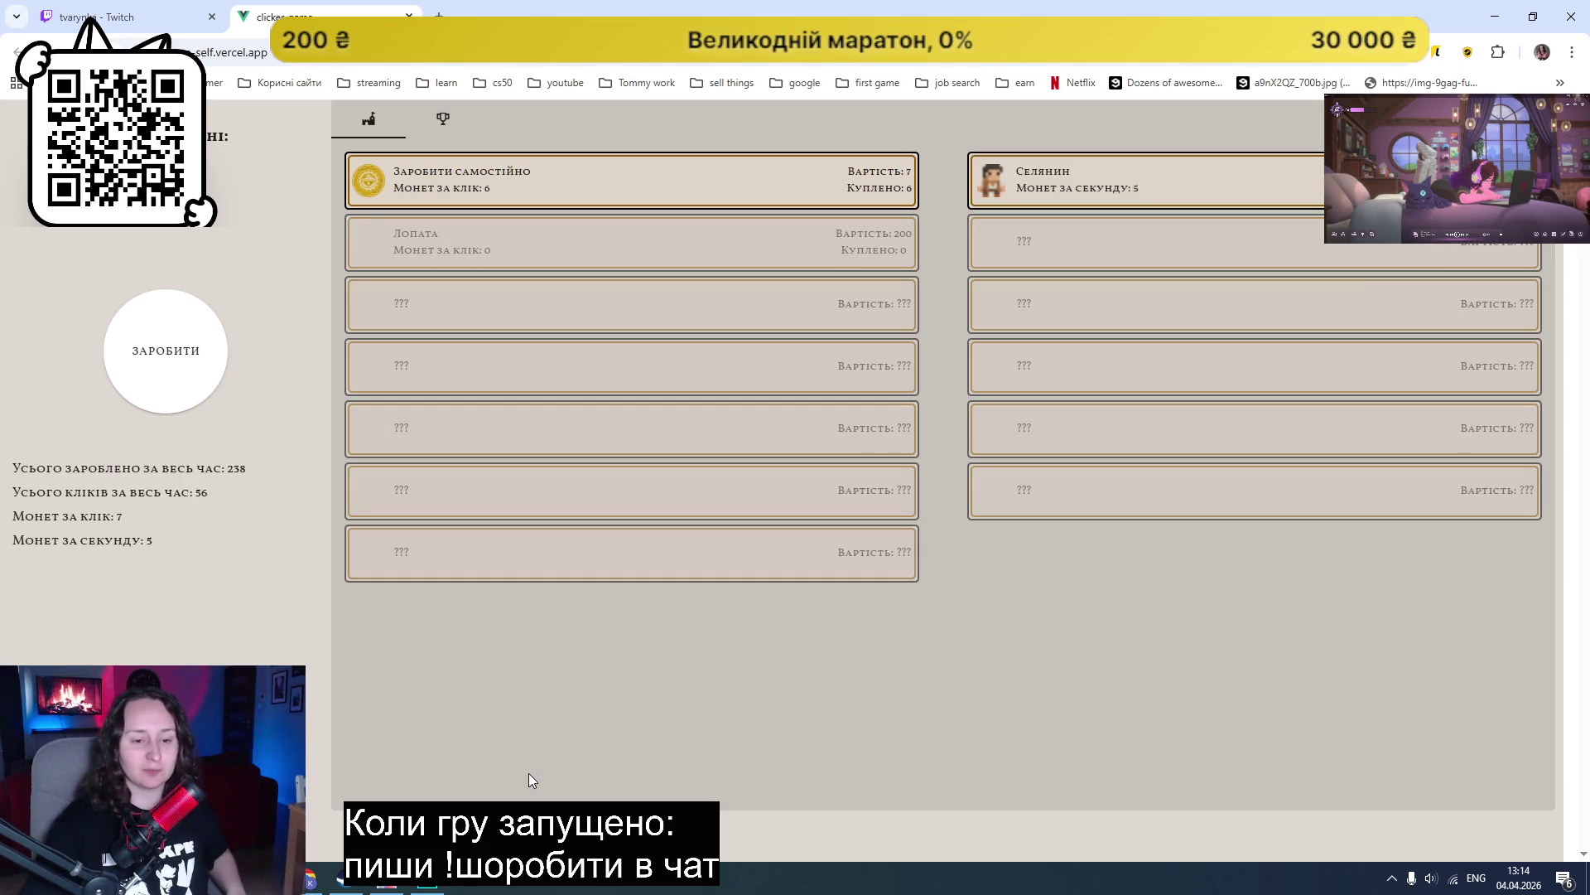
# Step: Close the Chrome window running the clicker game
pyautogui.click(435, 883)
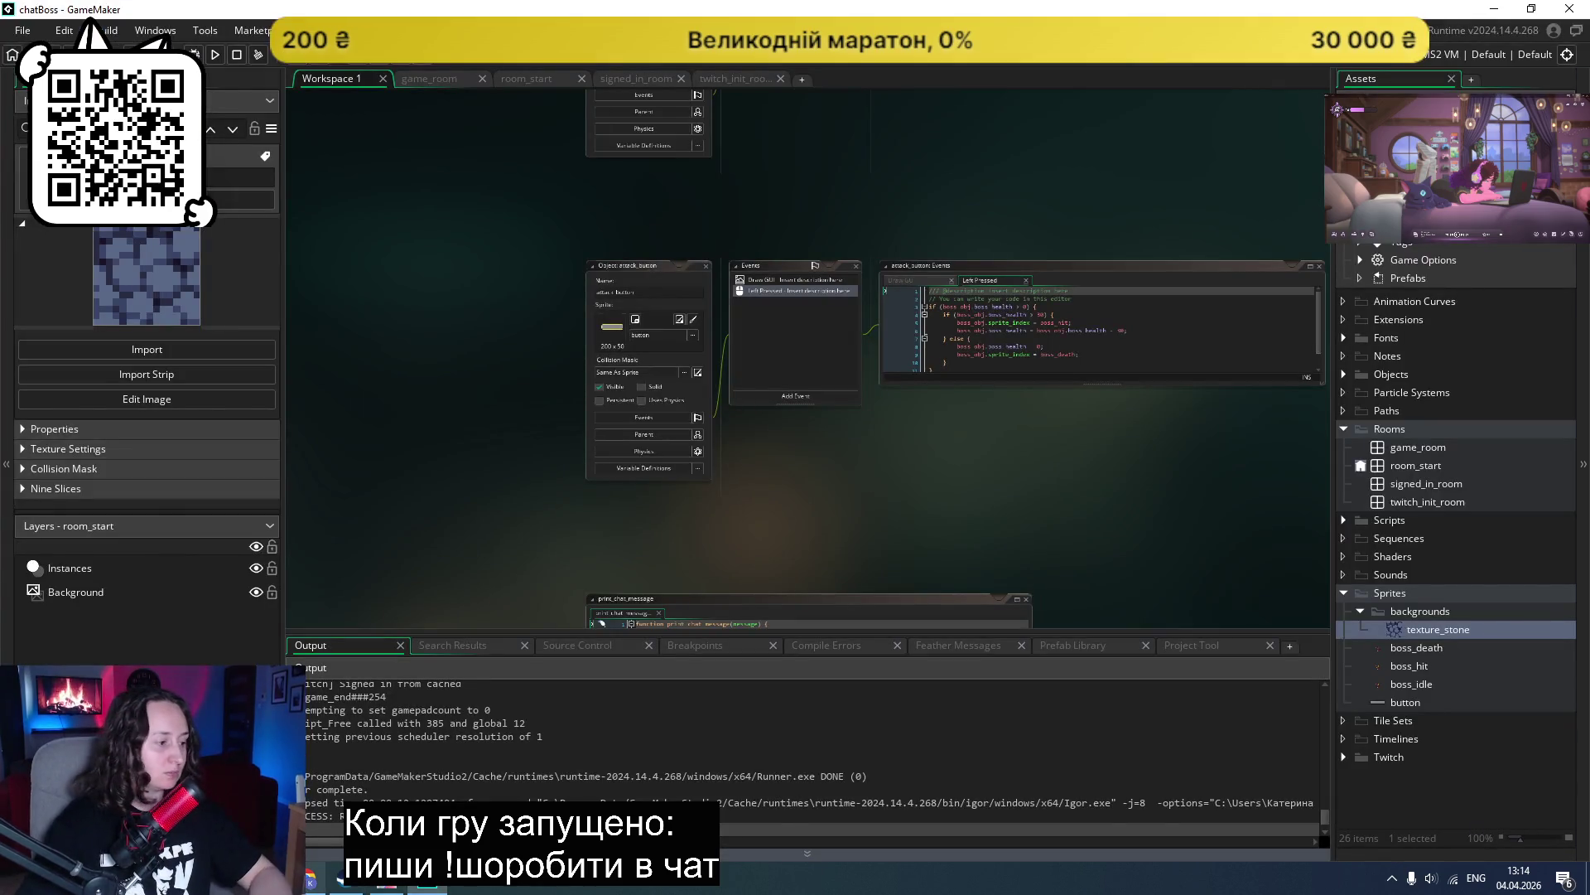
pyautogui.moveTo(313, 884)
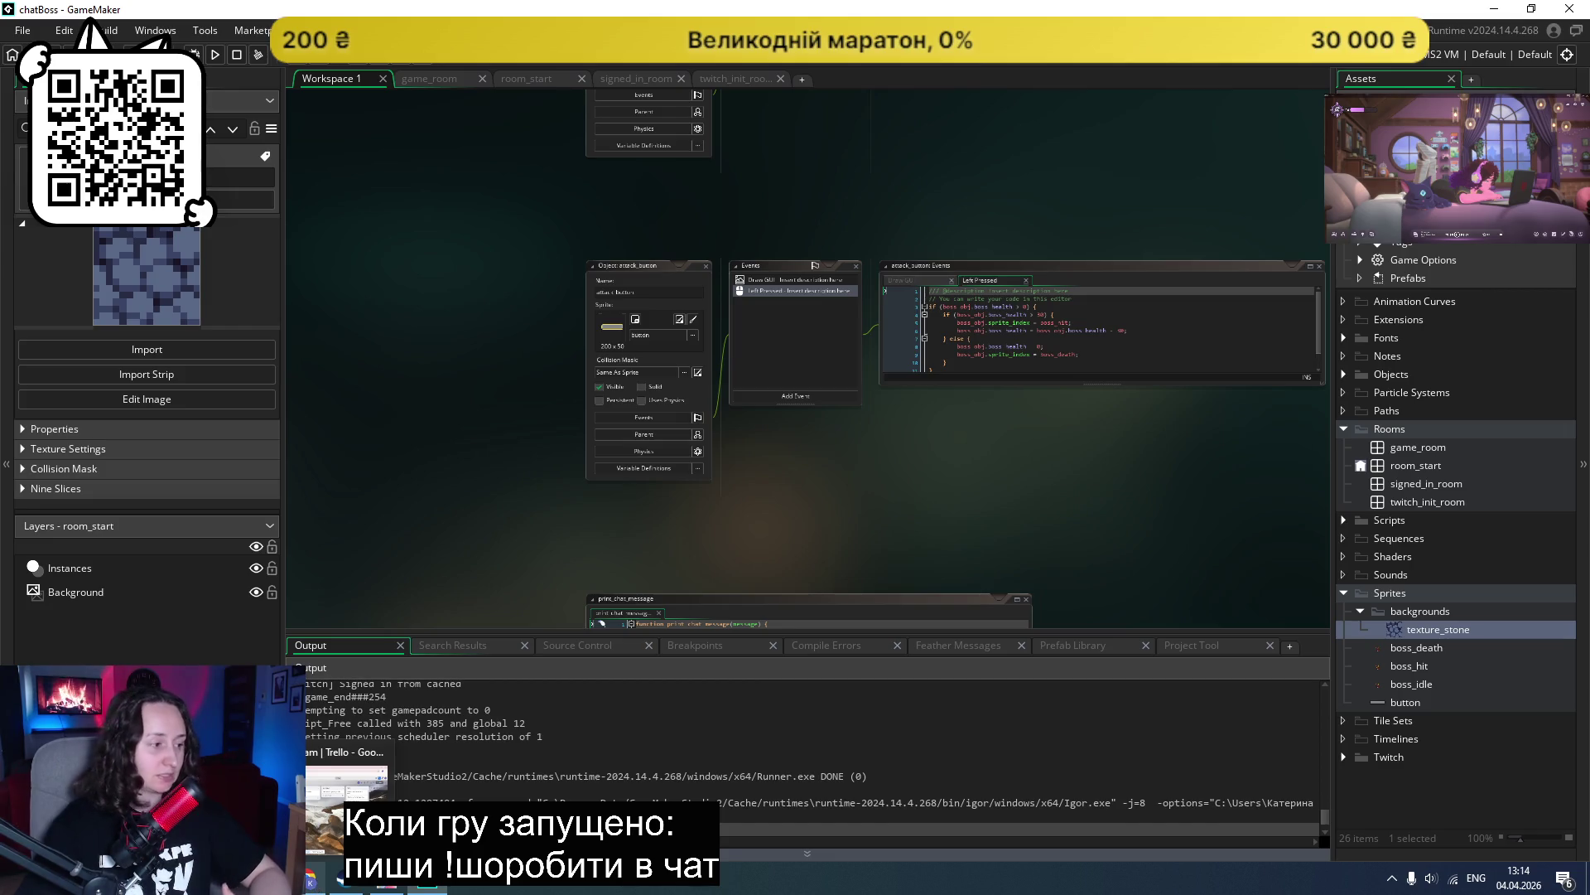
pyautogui.hotkey('alt', 'Tab')
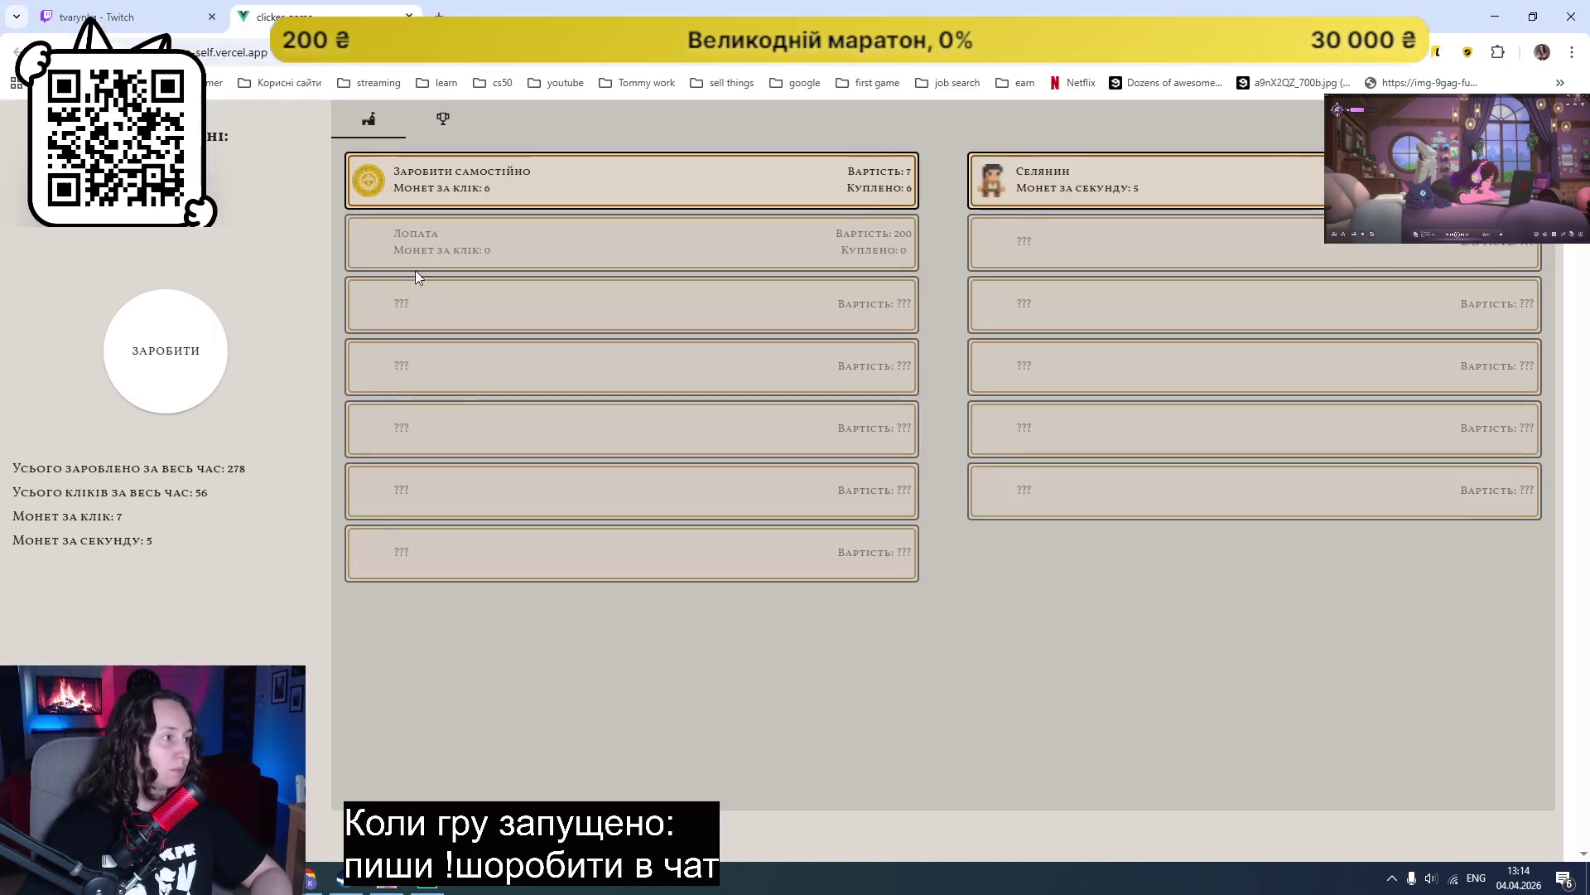
pyautogui.click(1579, 18)
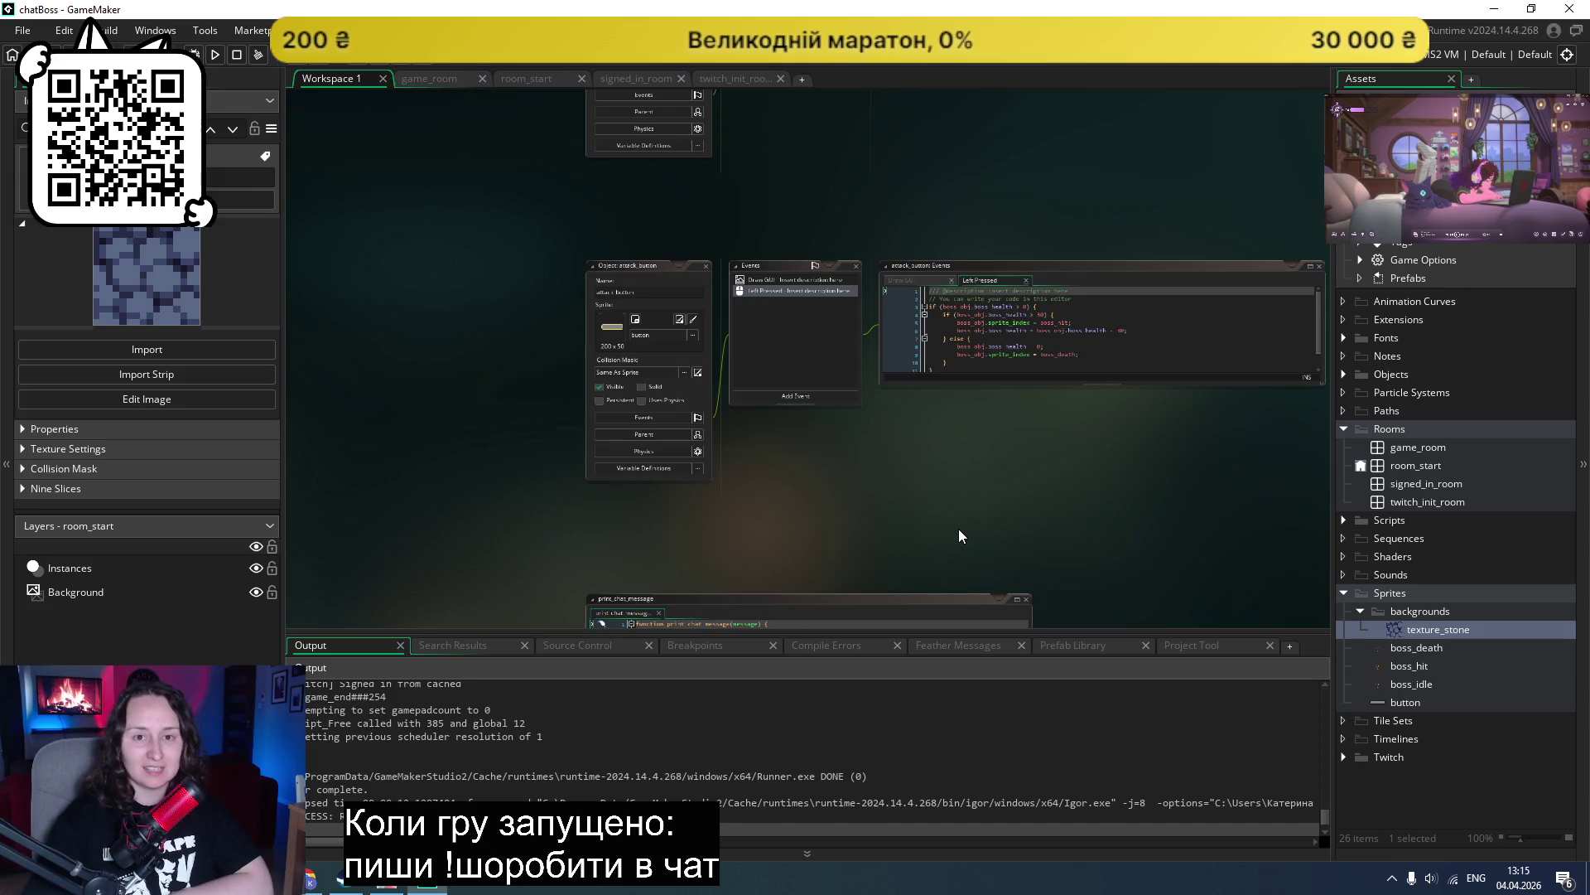
# Step: Scroll the GameMaker workspace to the start_game_button object and its Left Pressed code sending players to game_room
pyautogui.scroll(-10, 958, 530)
pyautogui.scroll(-10, 956, 520)
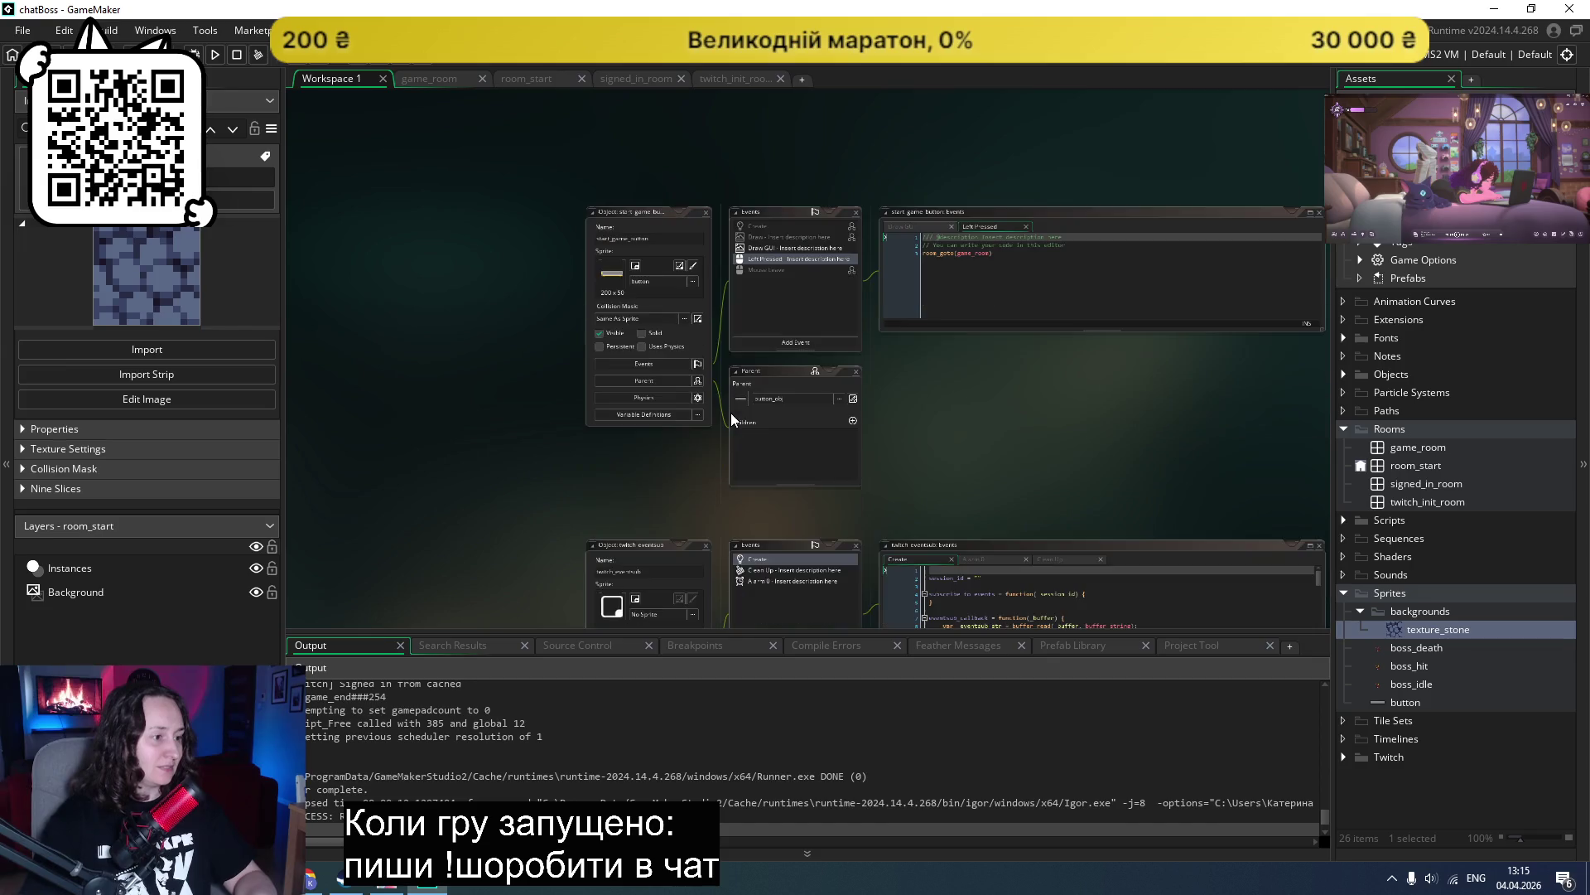
pyautogui.keyDown('ctrl'); pyautogui.scroll(3, 610, 316); pyautogui.keyUp('ctrl')
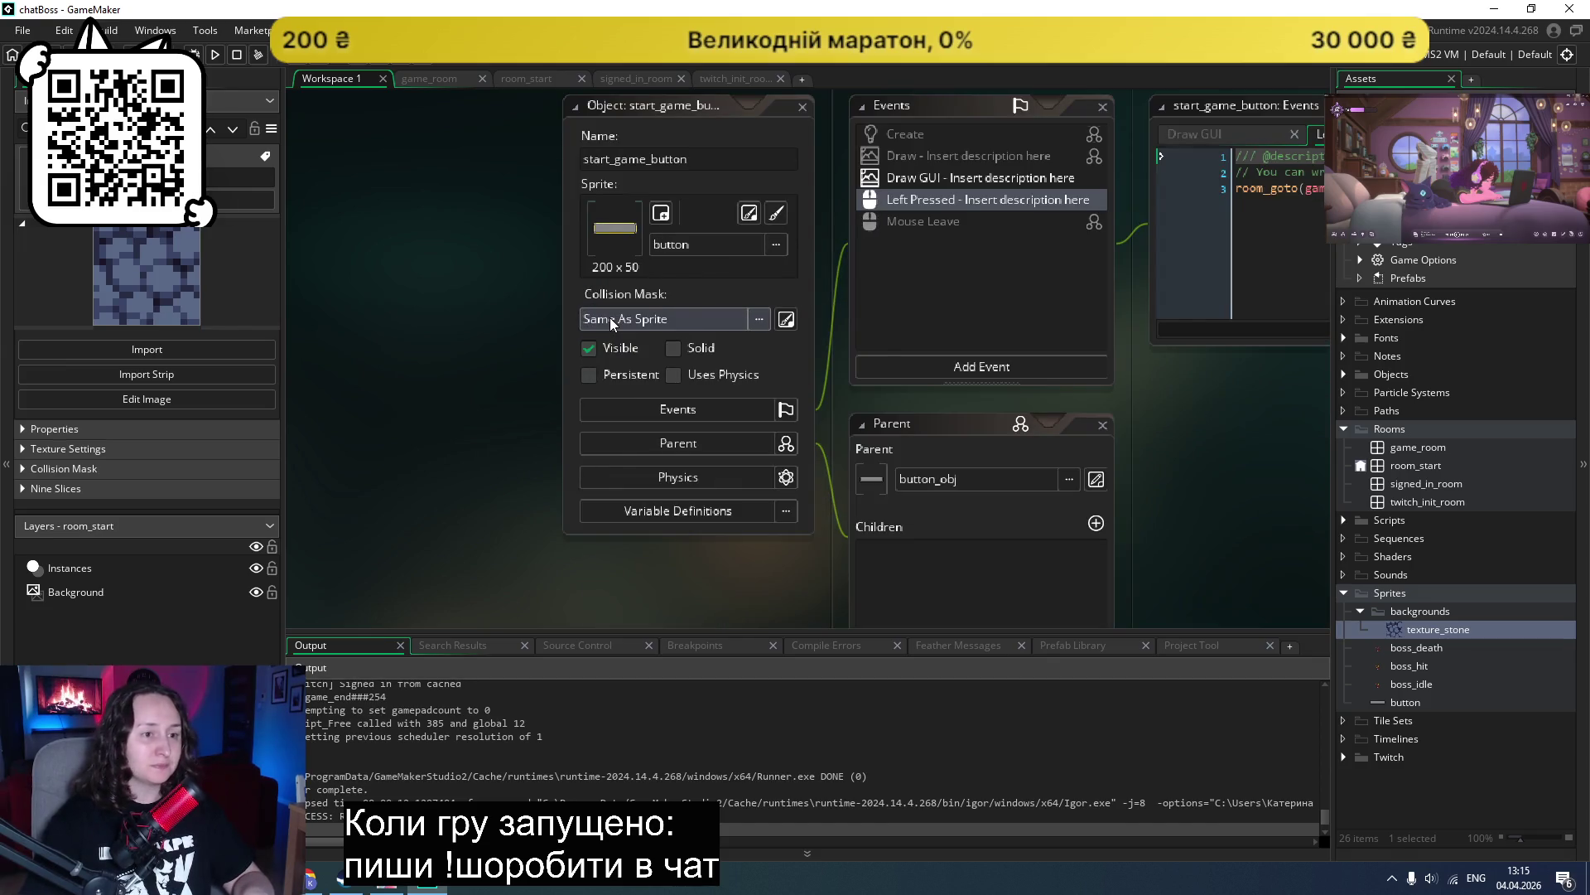
pyautogui.keyDown('ctrl'); pyautogui.scroll(-1, 610, 316); pyautogui.keyUp('ctrl')
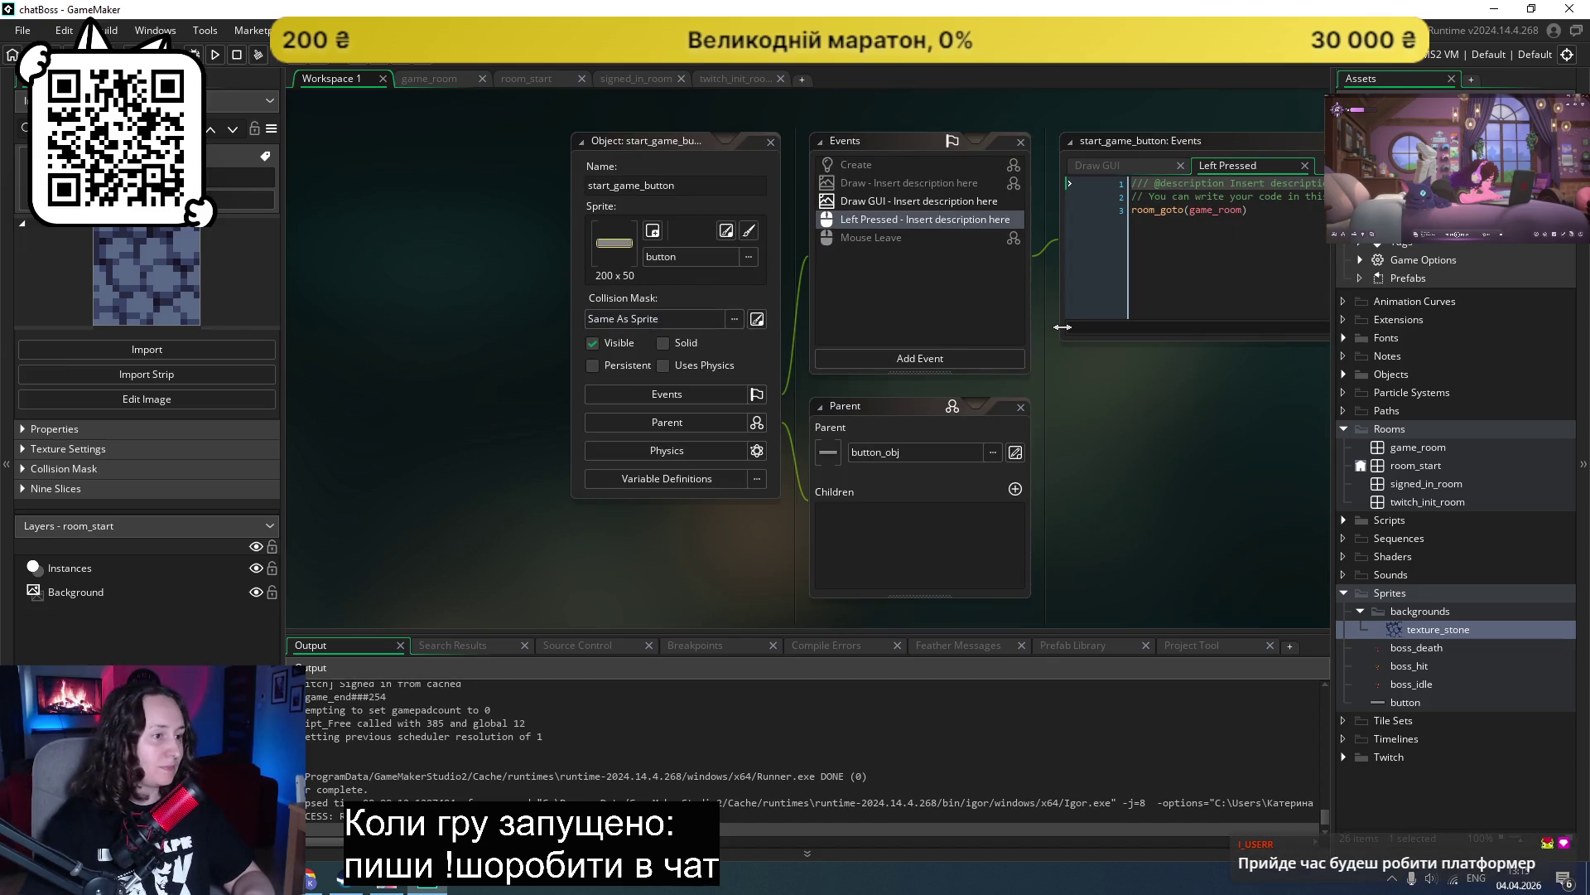
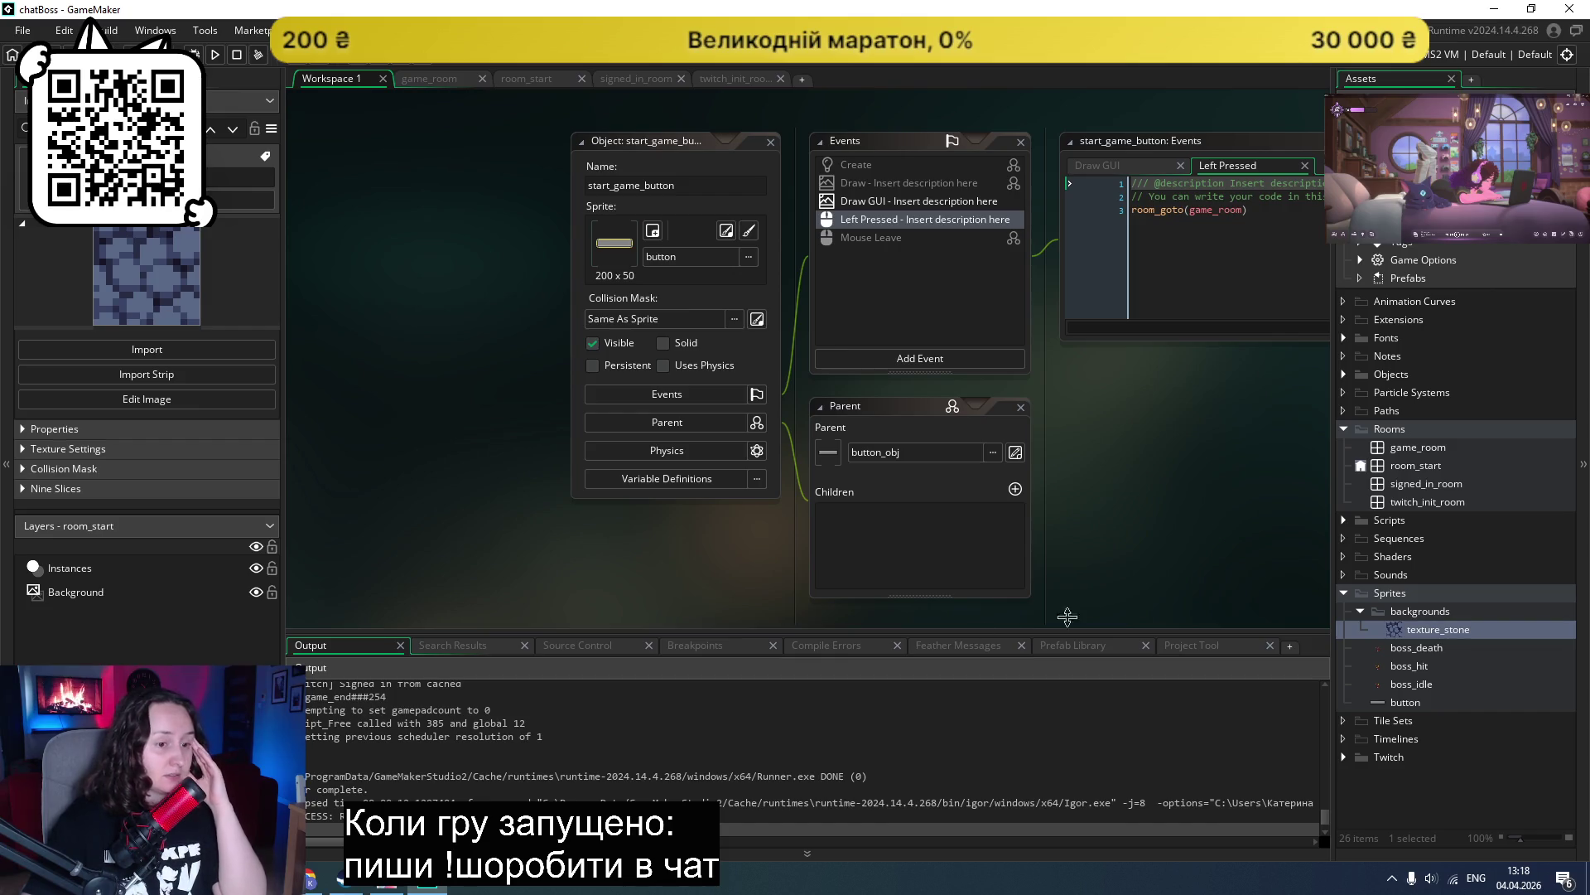
# Step: Open the room_start room in the room editor
pyautogui.doubleClick(1416, 464)
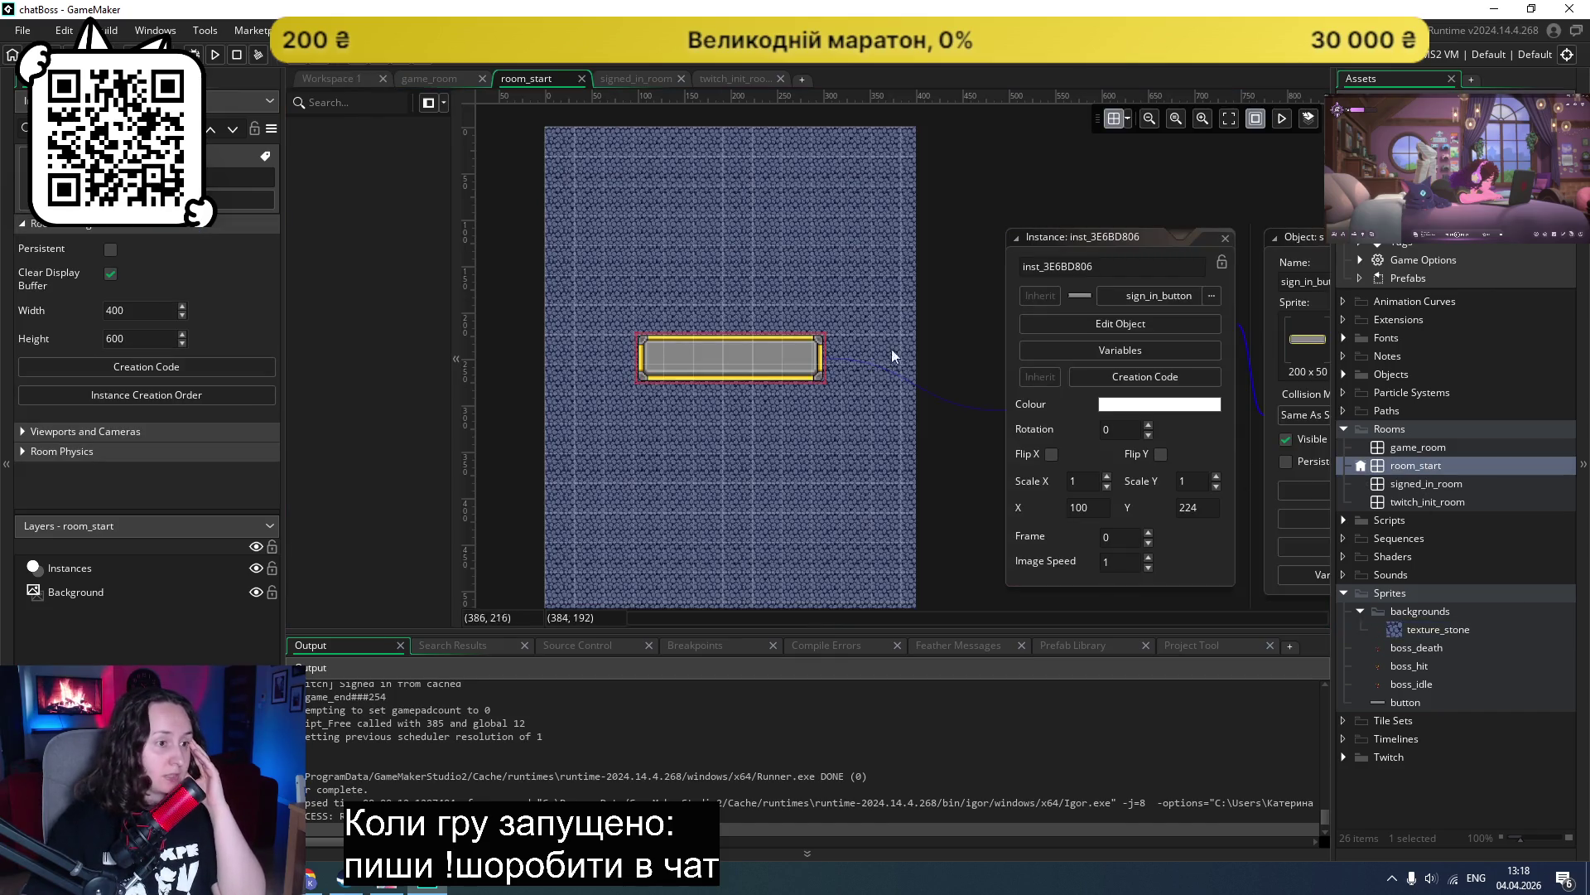
pyautogui.scroll(-1, 858, 414)
pyautogui.scroll(-1, 832, 391)
pyautogui.scroll(1, 832, 386)
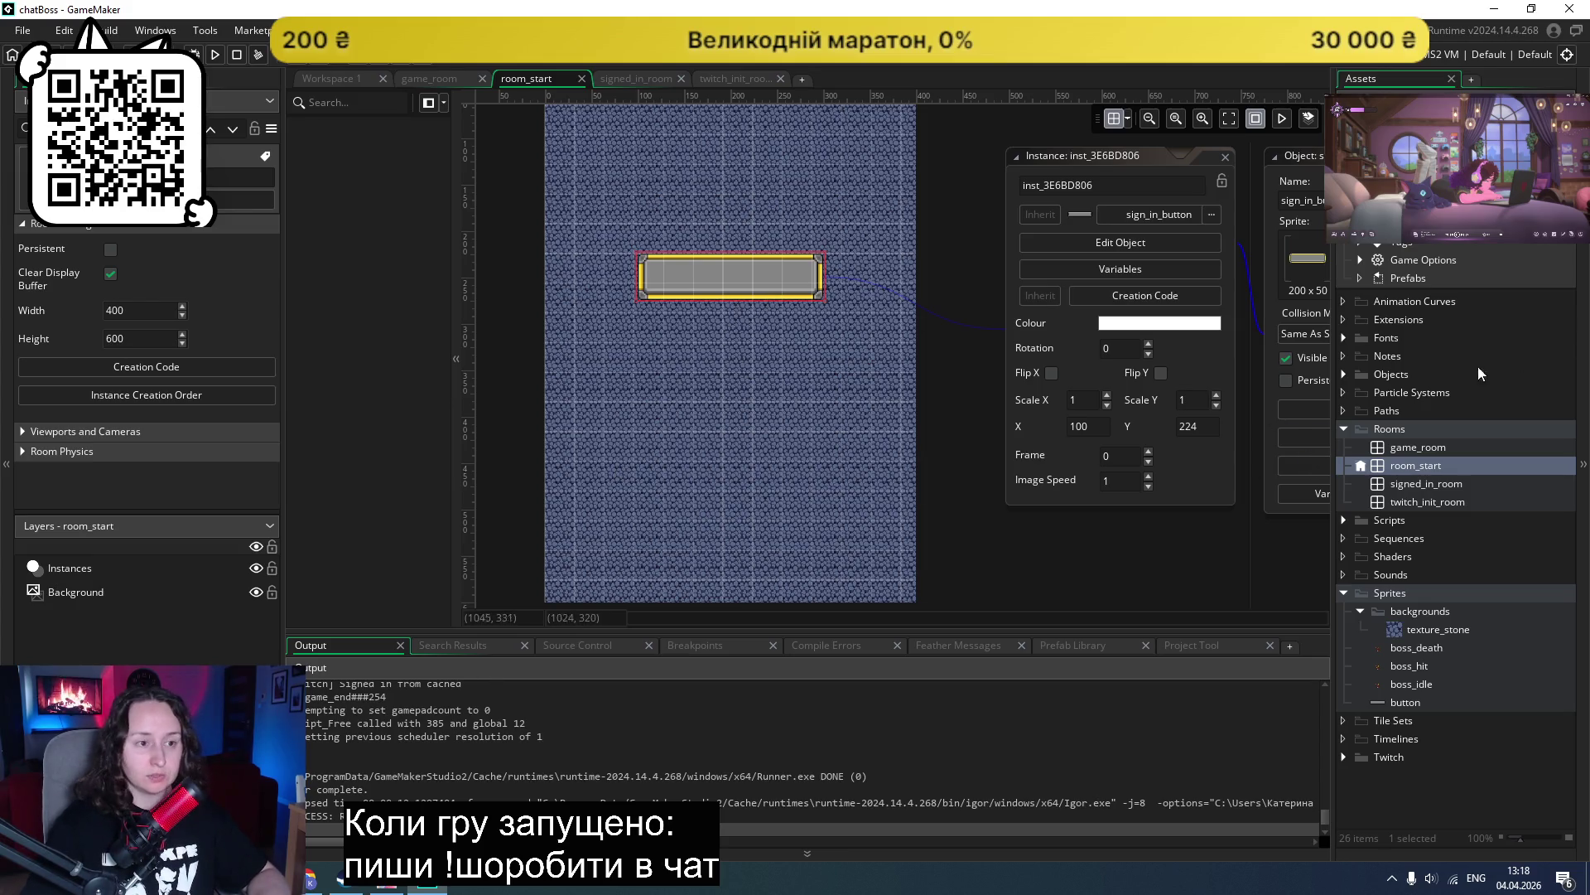
# Step: Expand the Objects, start_room_objects and shared_objects folders to reveal button_obj and the buttons
pyautogui.click(1343, 374)
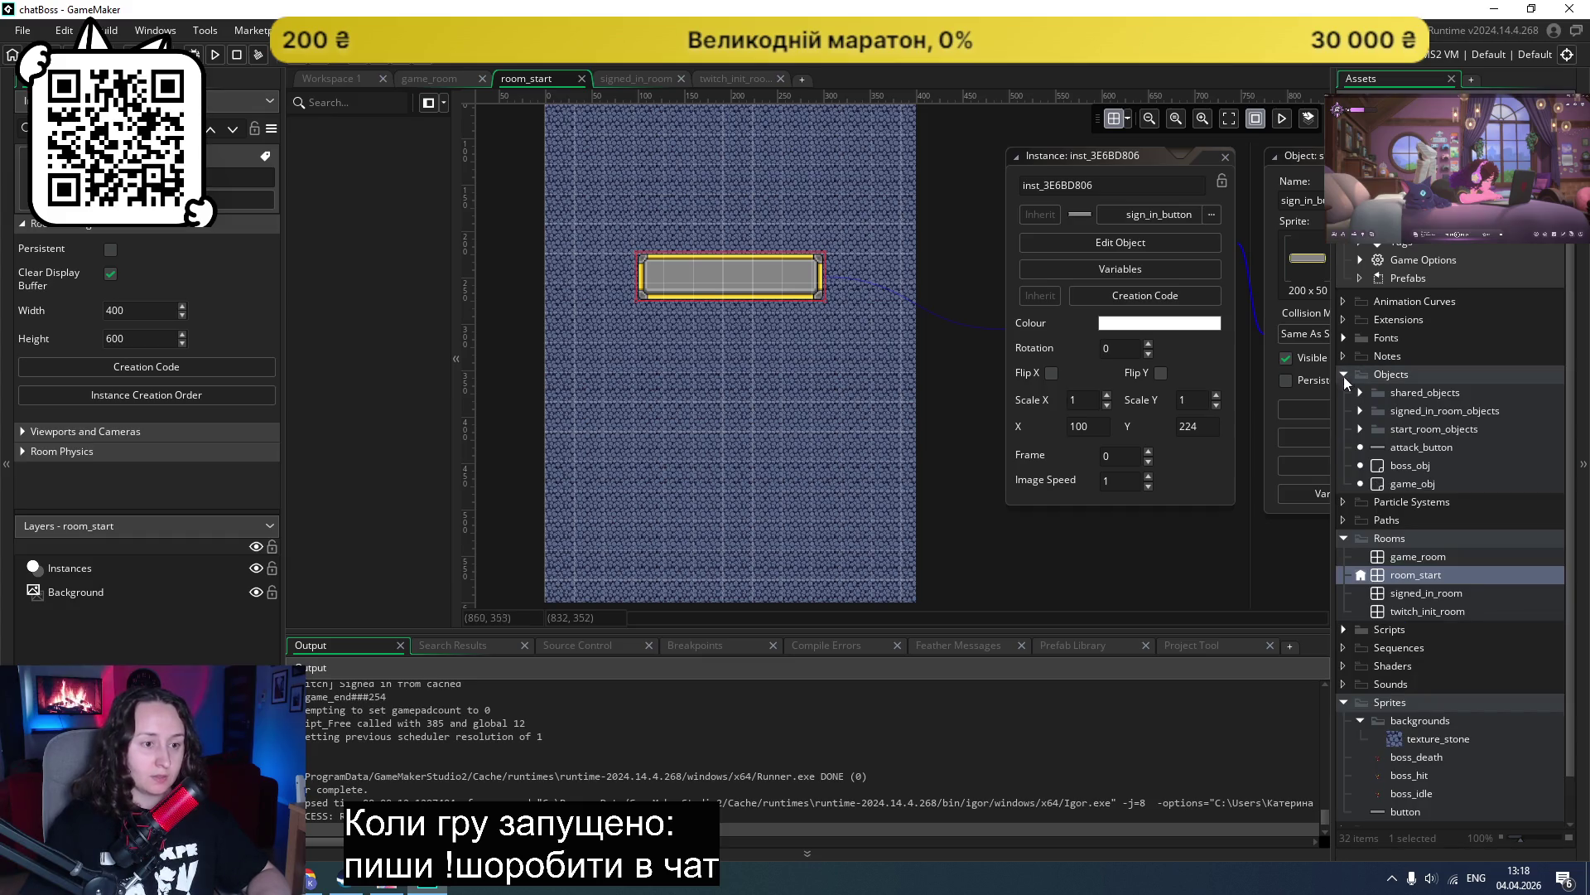
pyautogui.click(1383, 446)
pyautogui.click(1359, 429)
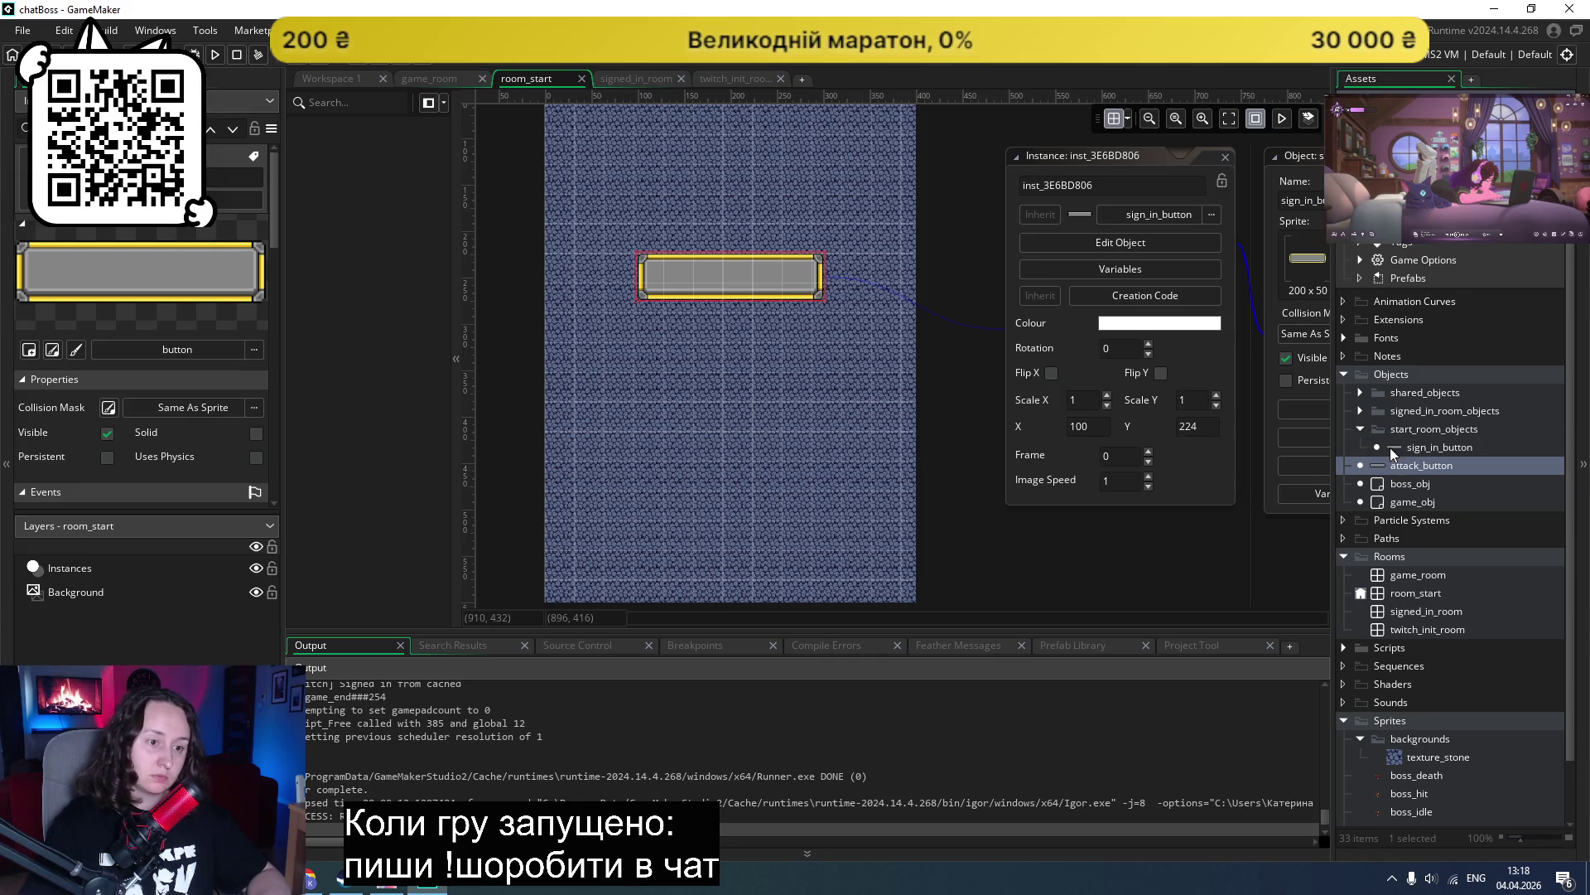
pyautogui.click(1360, 392)
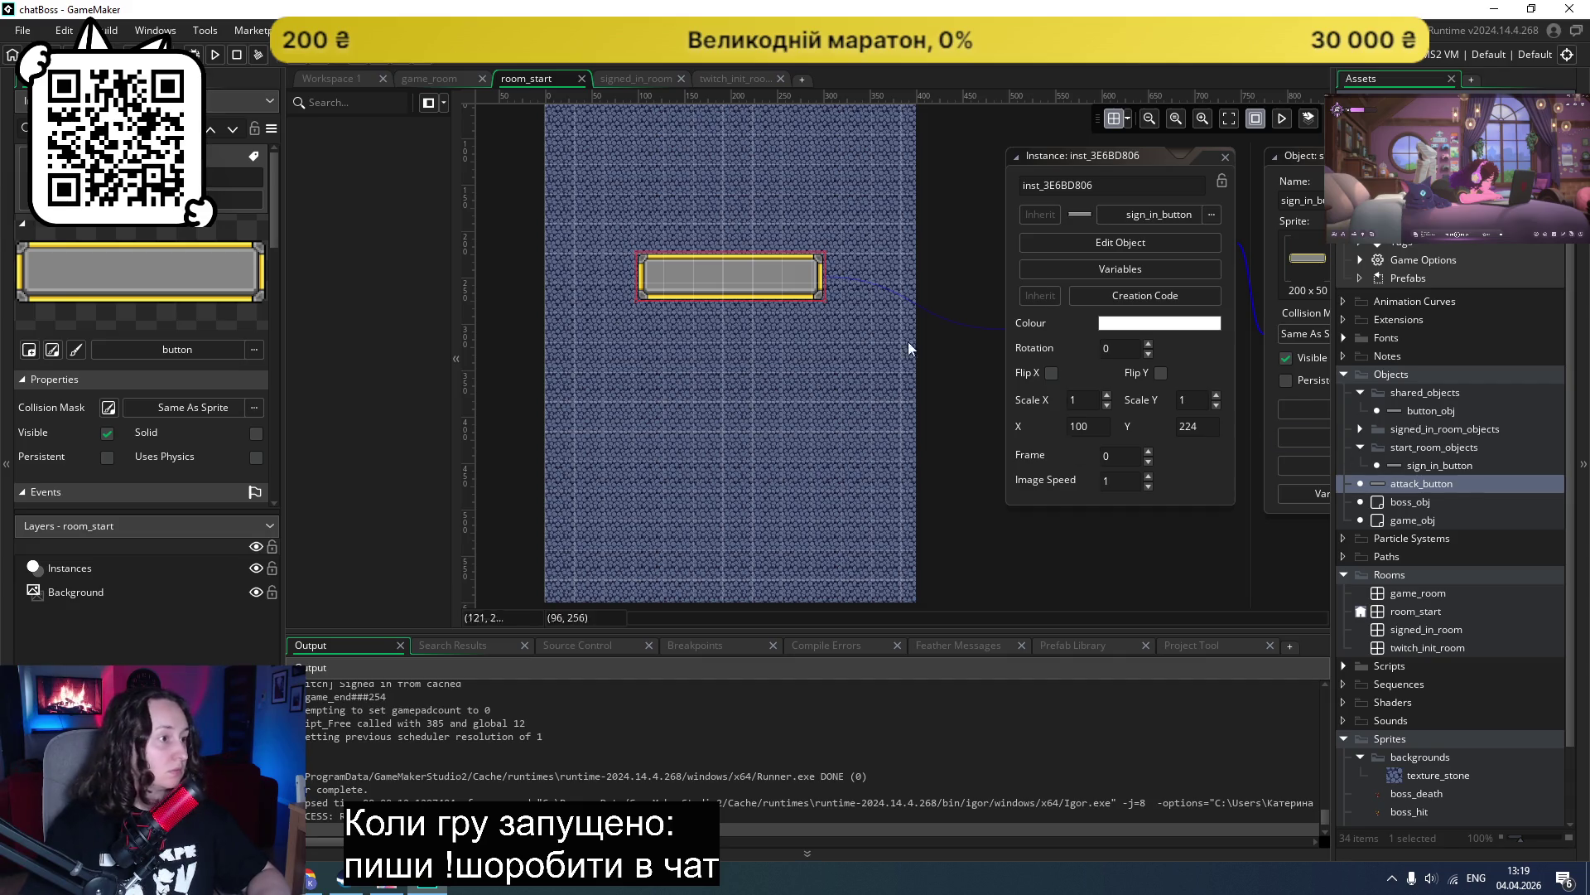
pyautogui.rightClick(1407, 447)
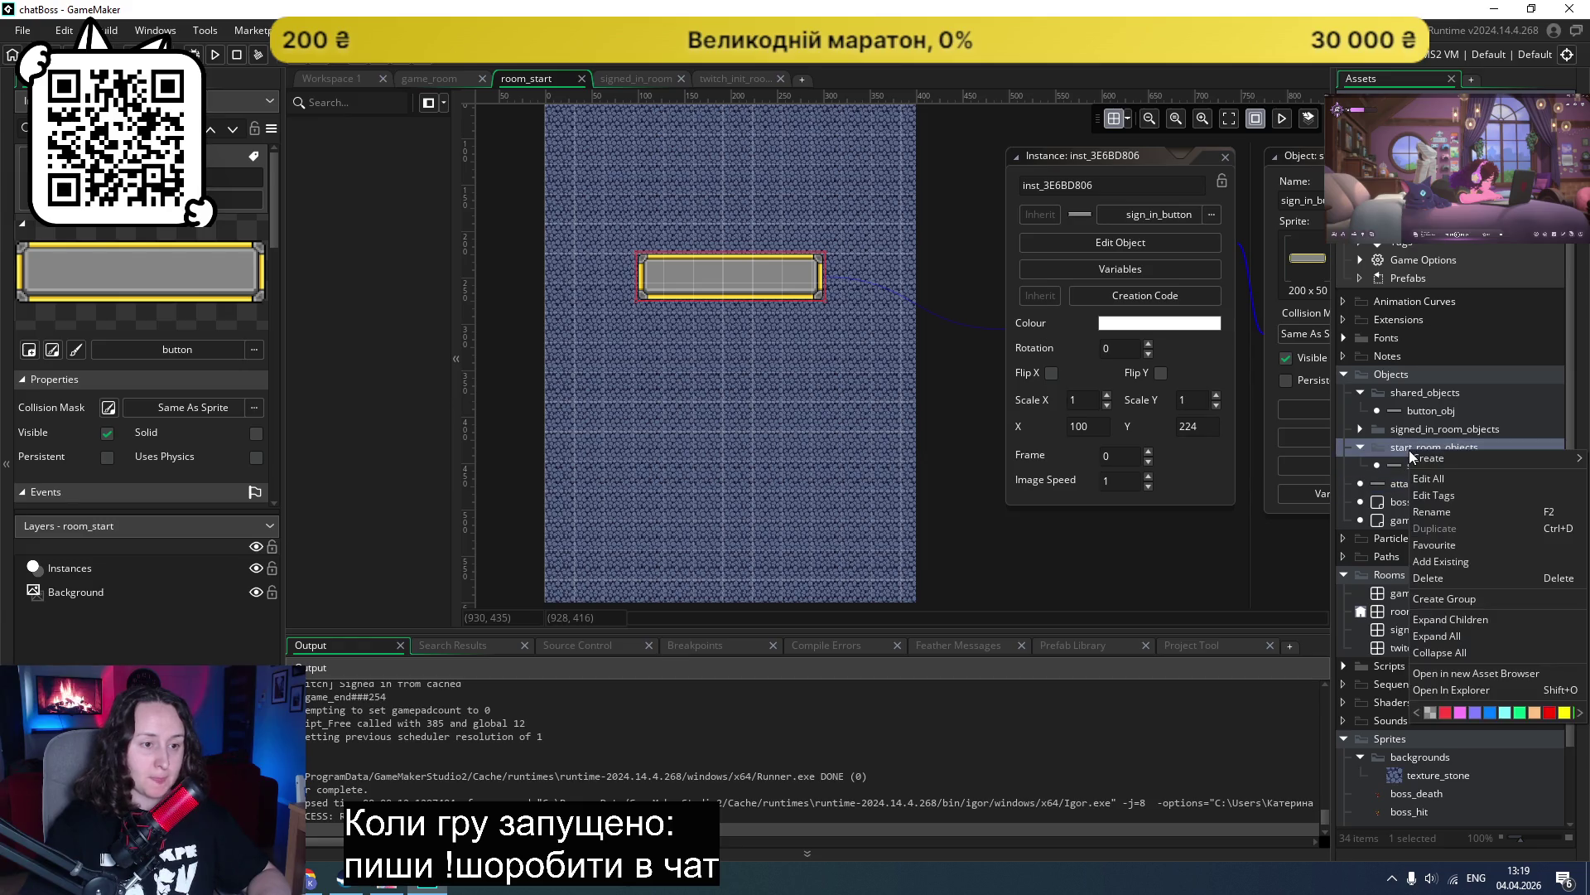
# Step: Create a new object, Object12, inside the start_room_objects folder
pyautogui.moveTo(1434, 461)
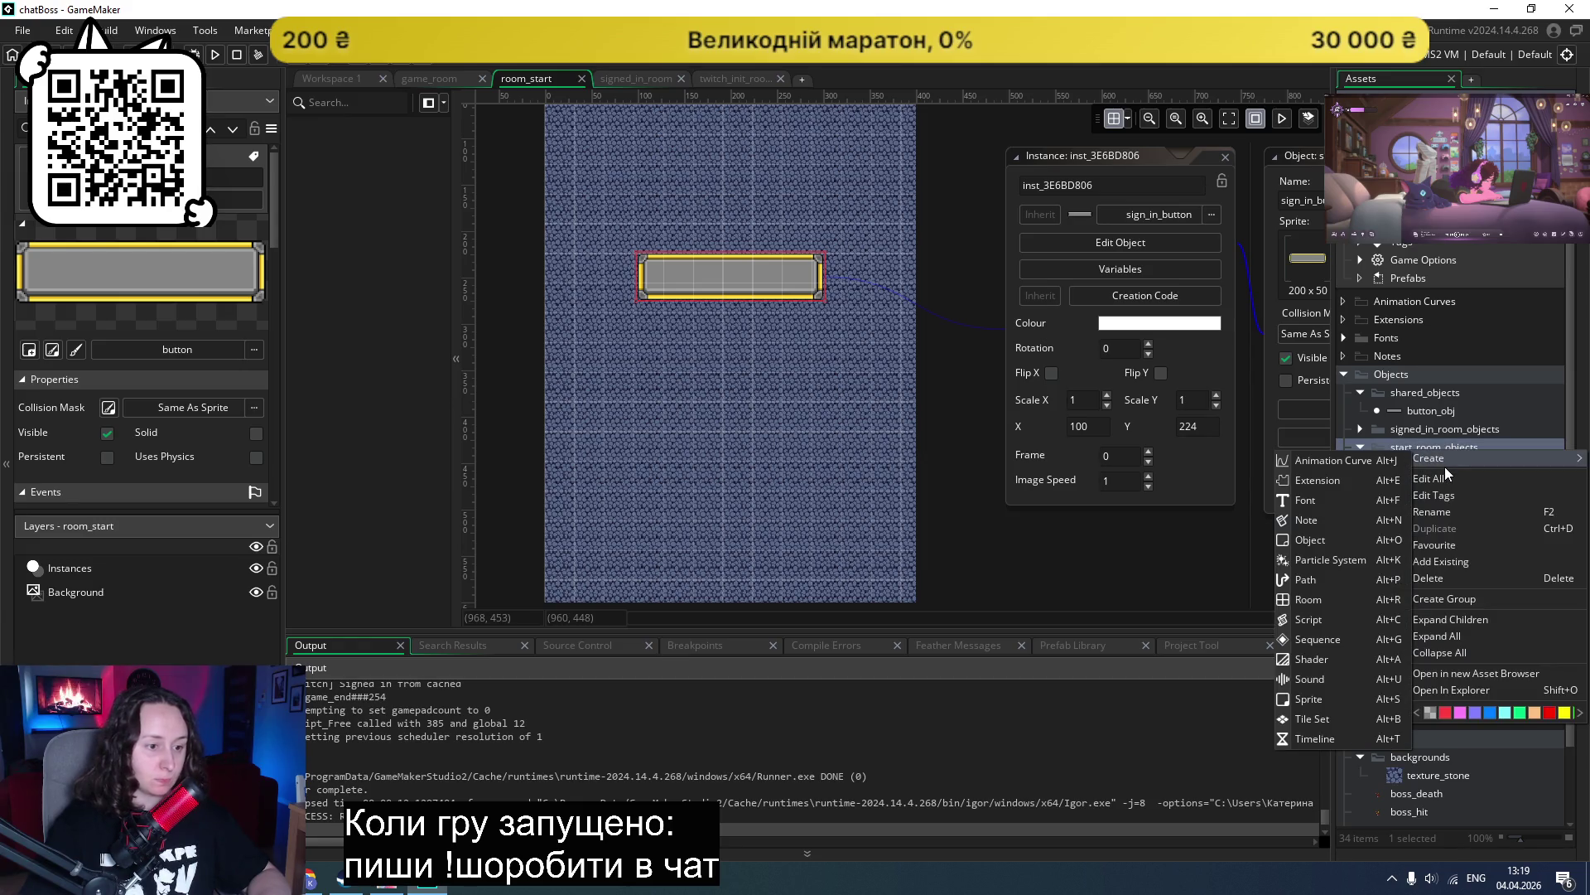
pyautogui.click(1329, 539)
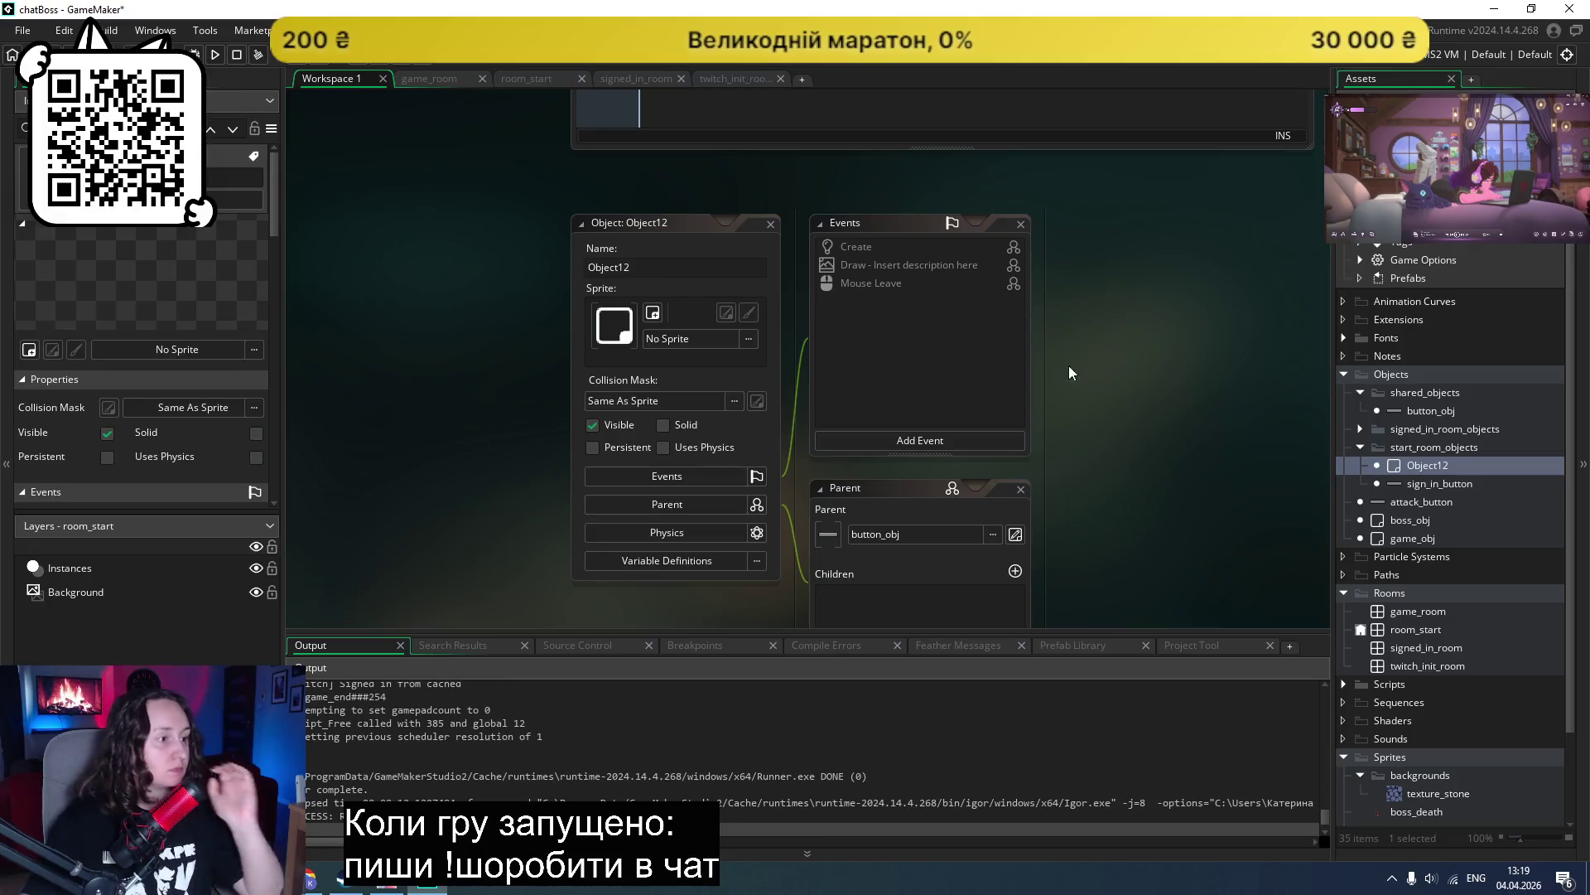
pyautogui.scroll(-5, 1108, 300)
pyautogui.scroll(5, 1110, 306)
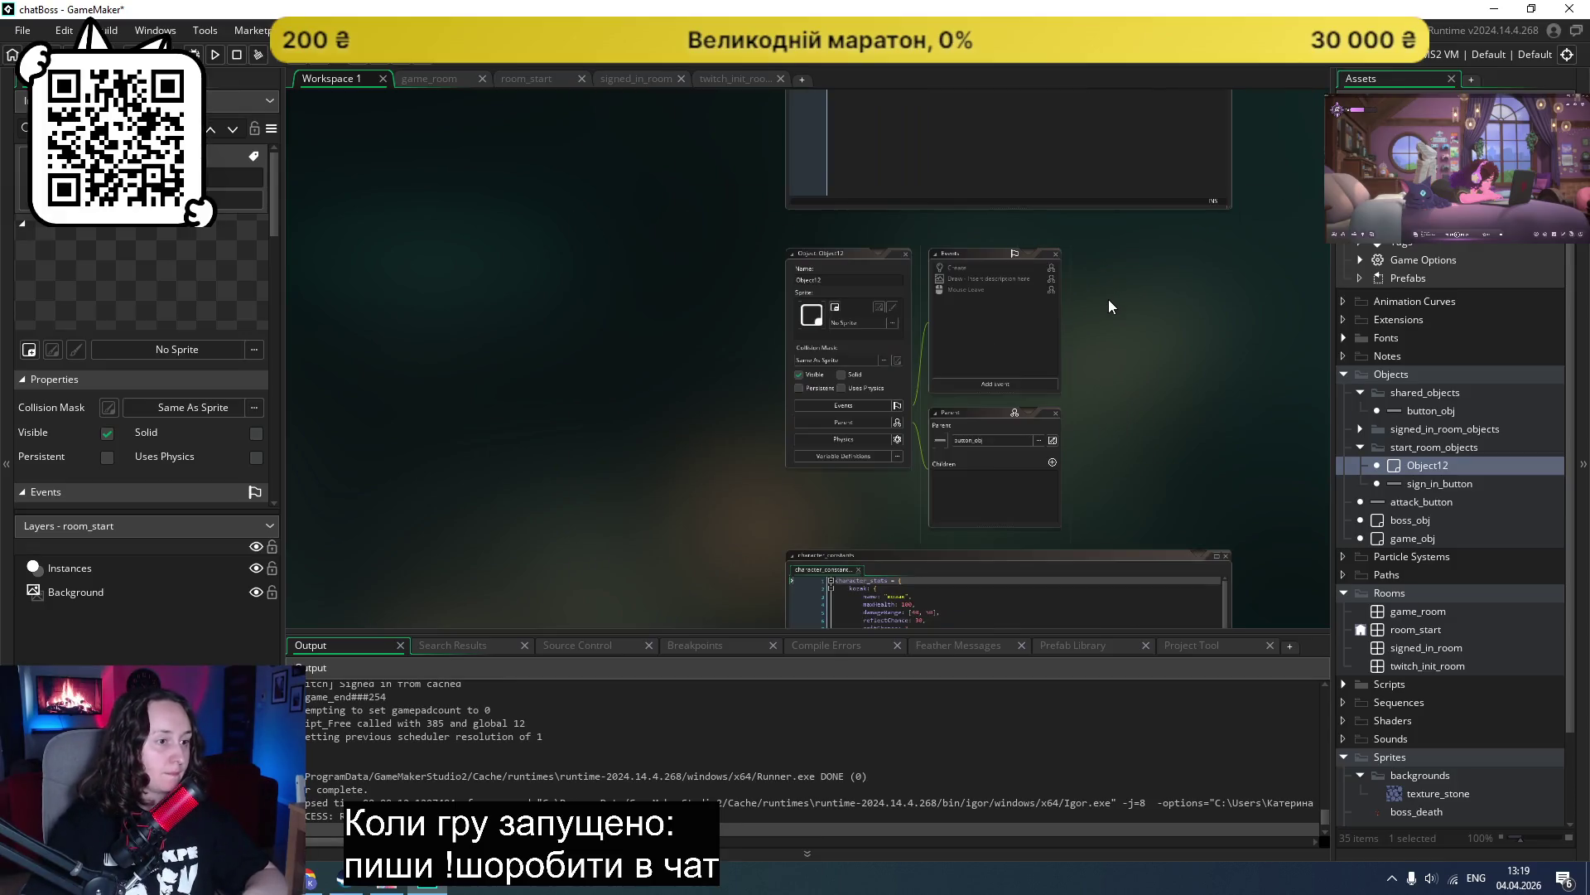
pyautogui.scroll(1, 1110, 307)
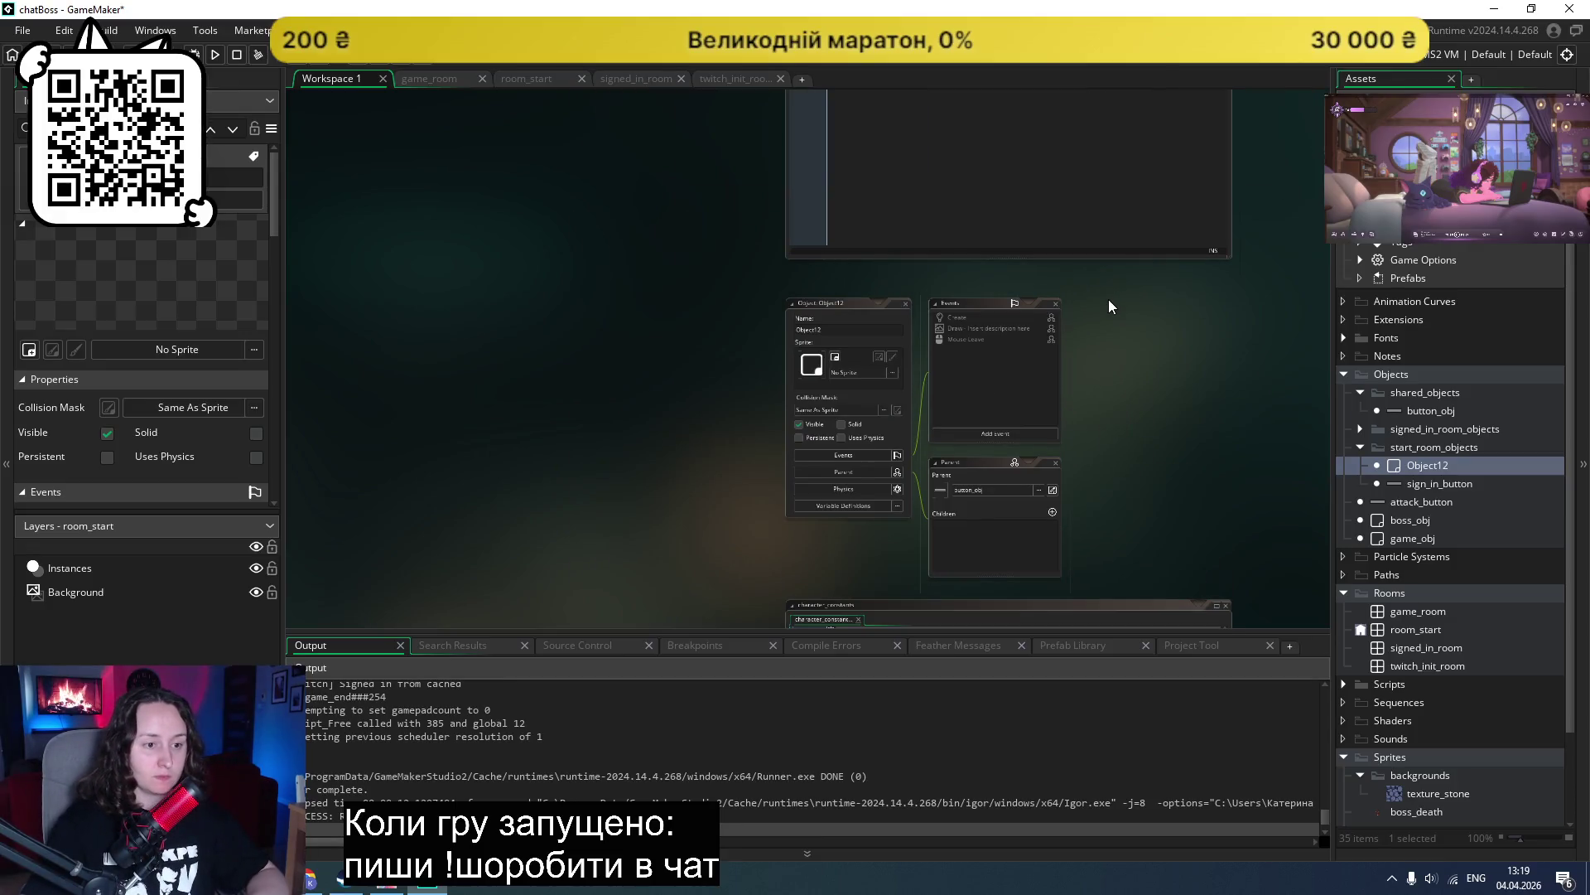
# Step: Rename Object12 to close_game_button
pyautogui.rightClick(1434, 466)
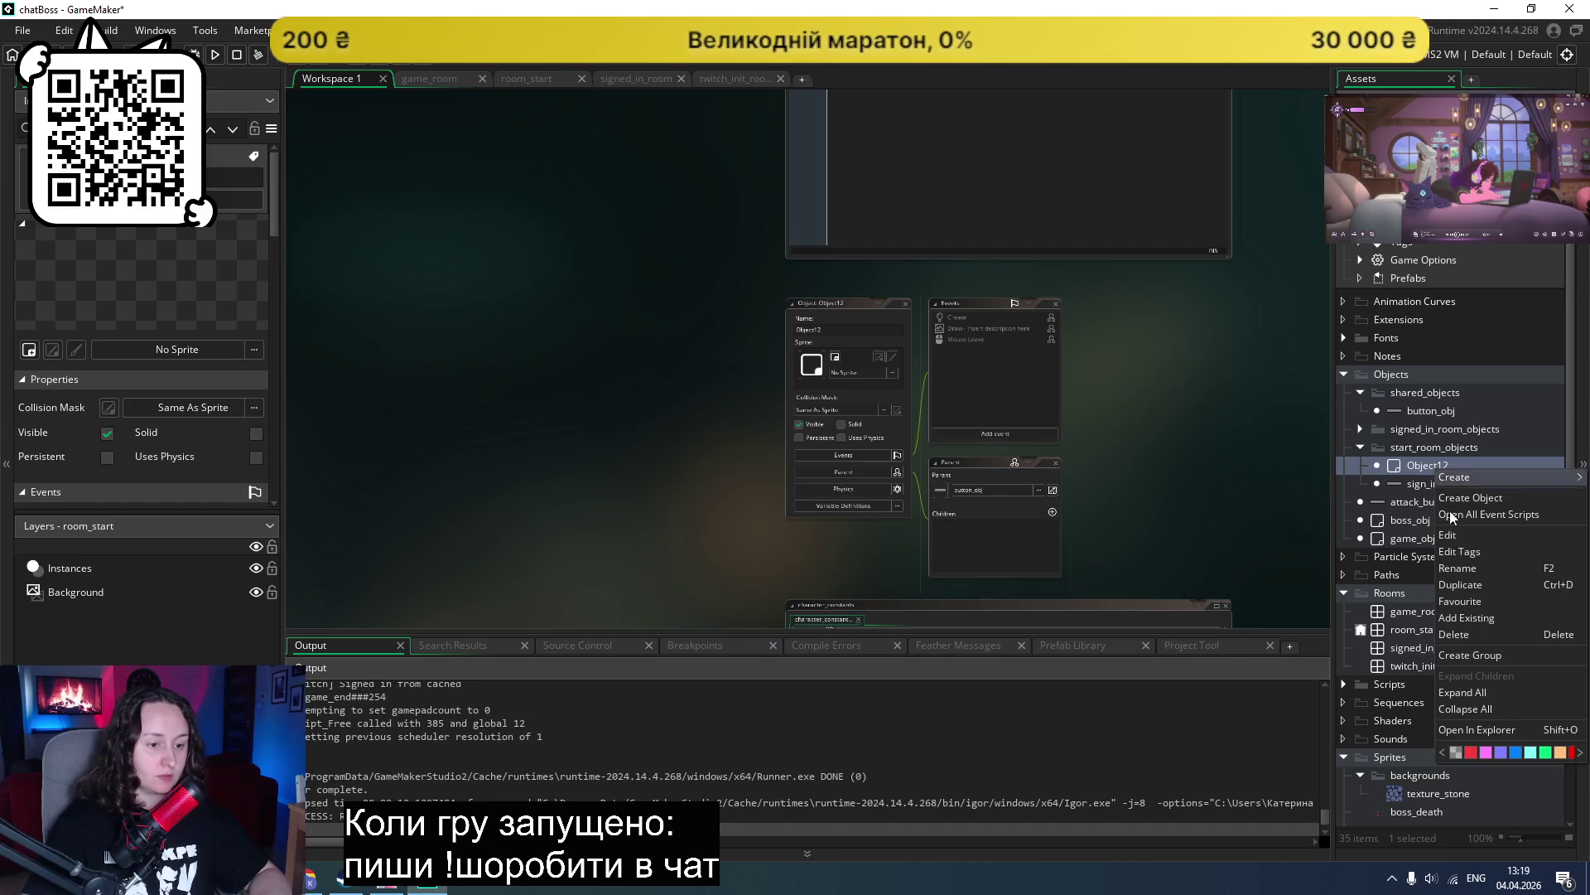
pyautogui.click(1458, 570)
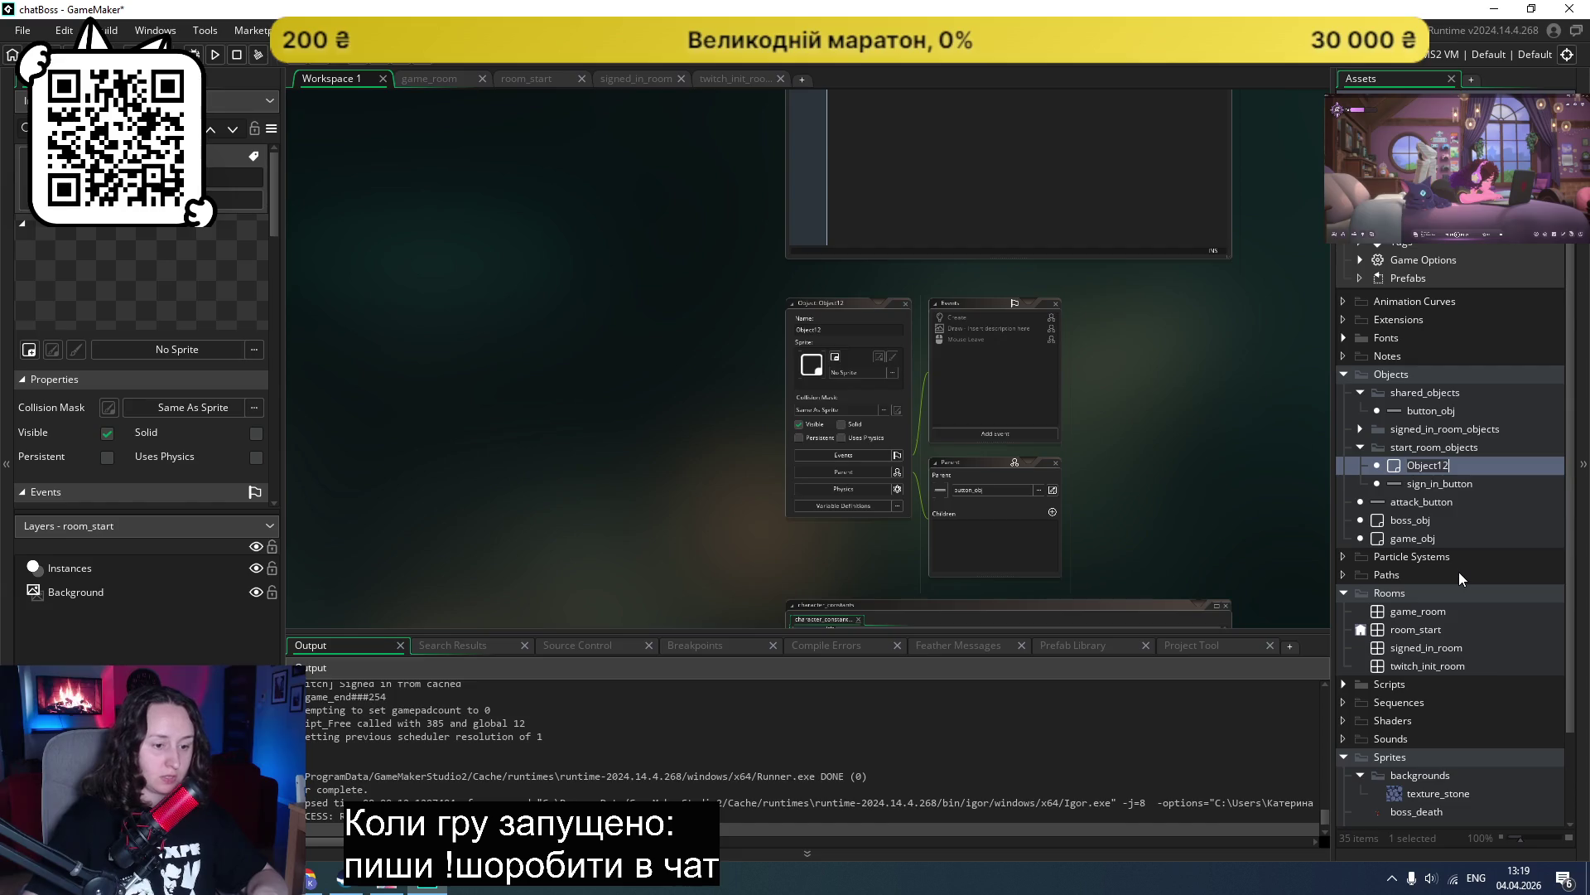
pyautogui.write('close_game_')
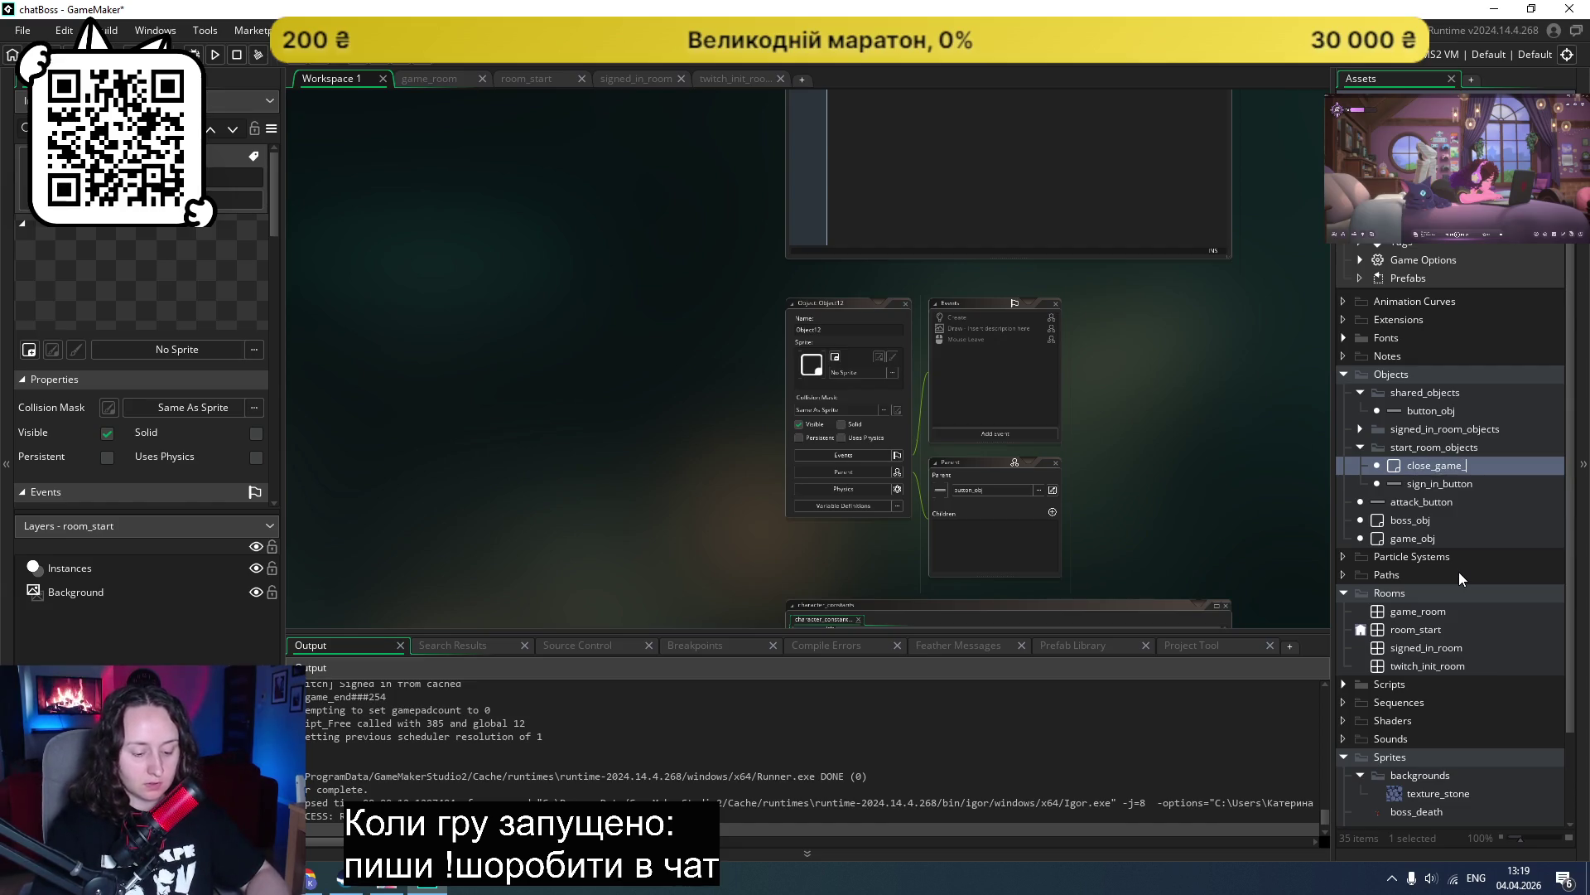
pyautogui.write('button')
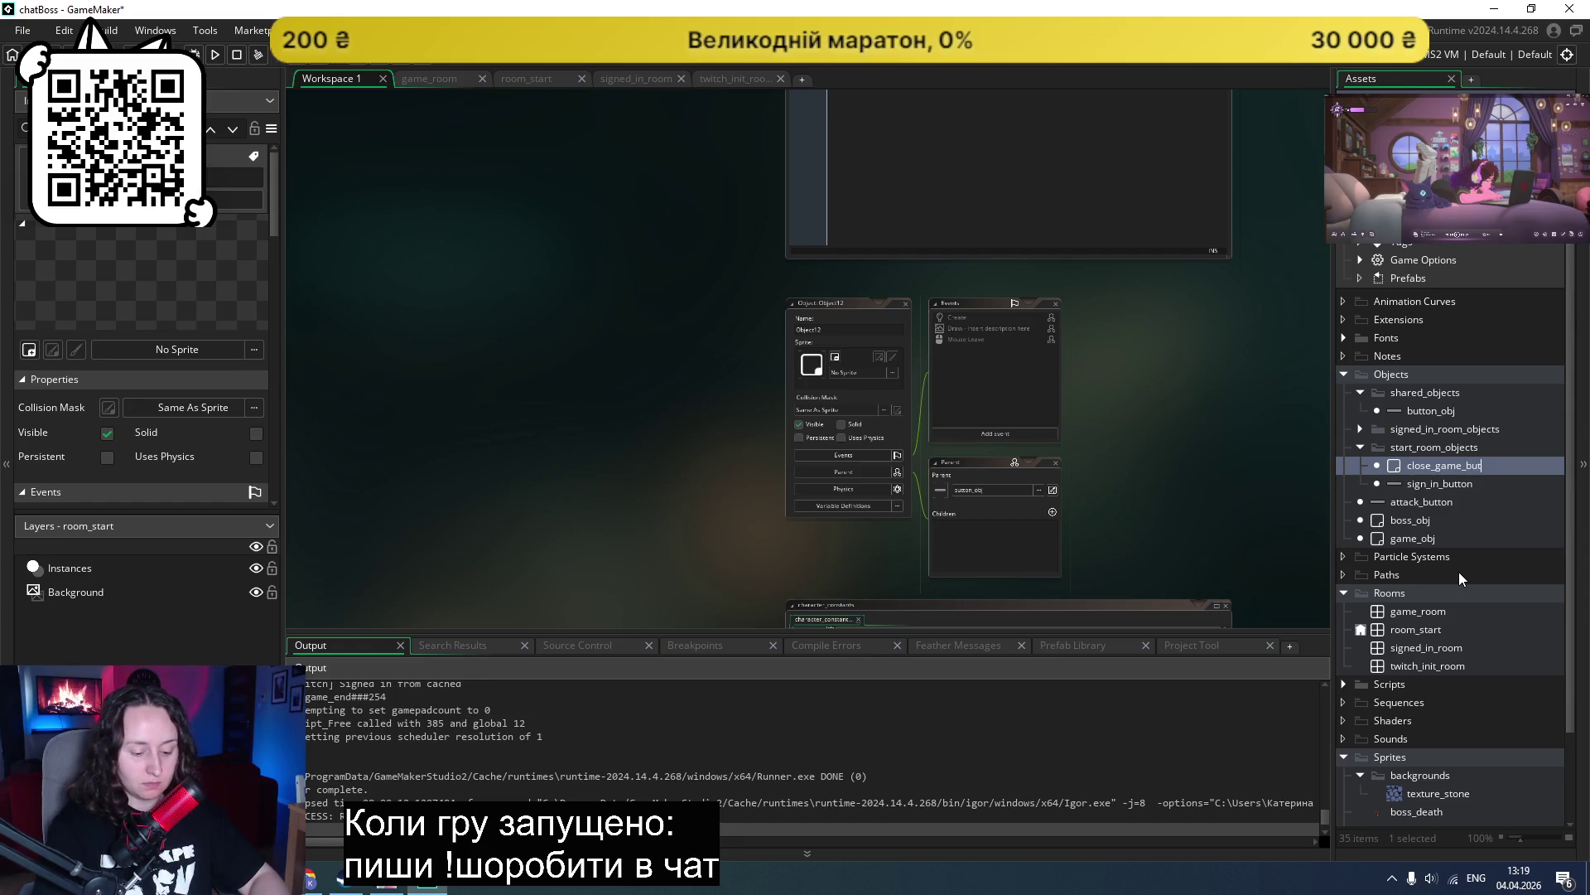
pyautogui.press('Return')
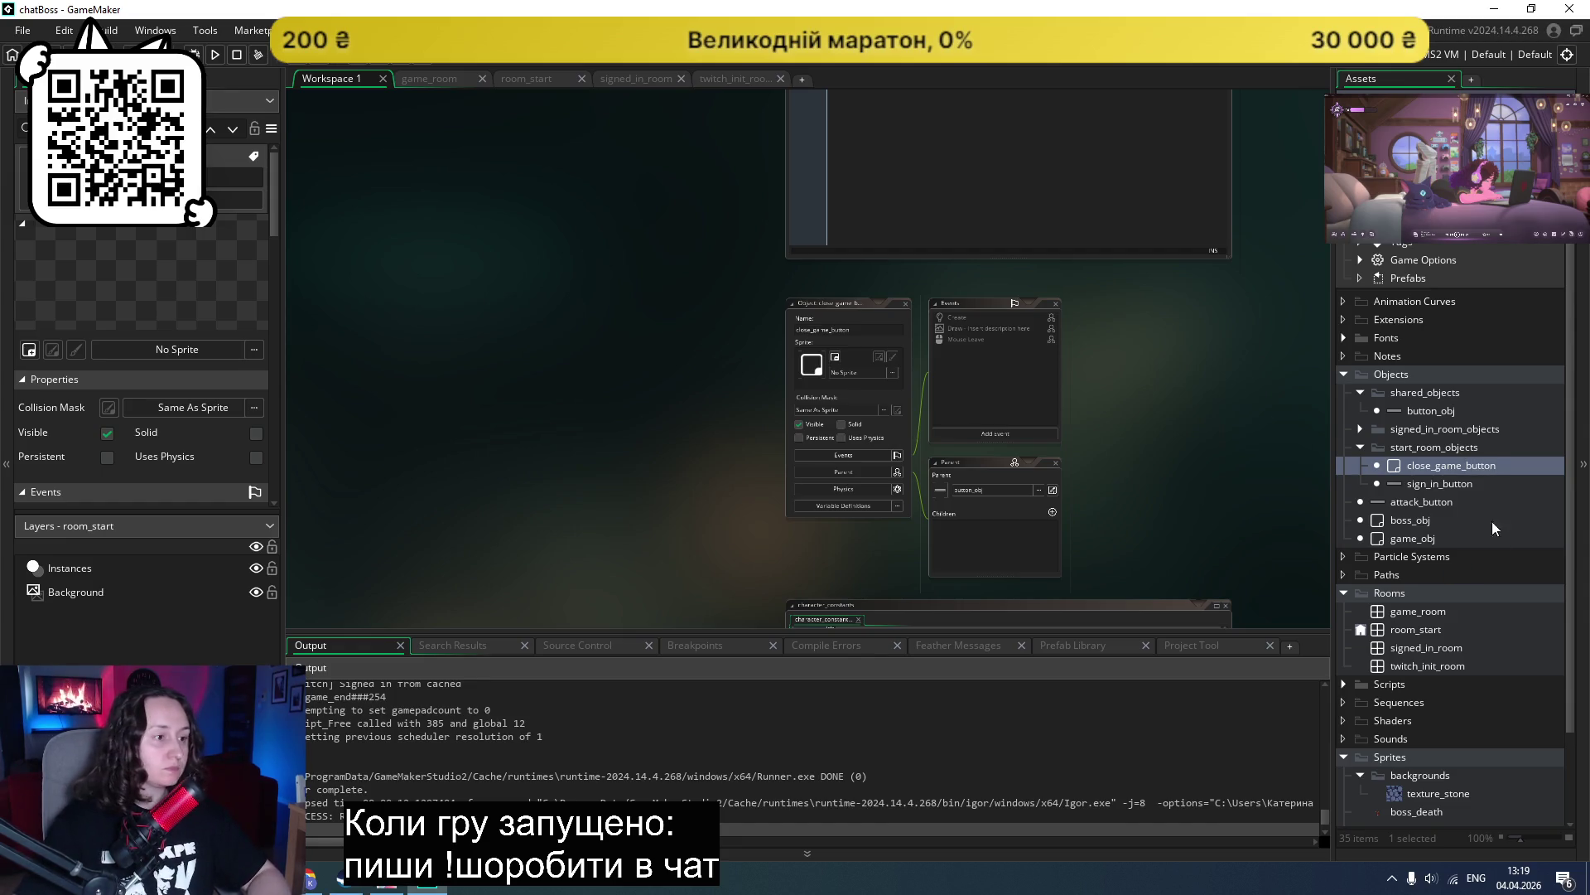
pyautogui.scroll(3, 941, 399)
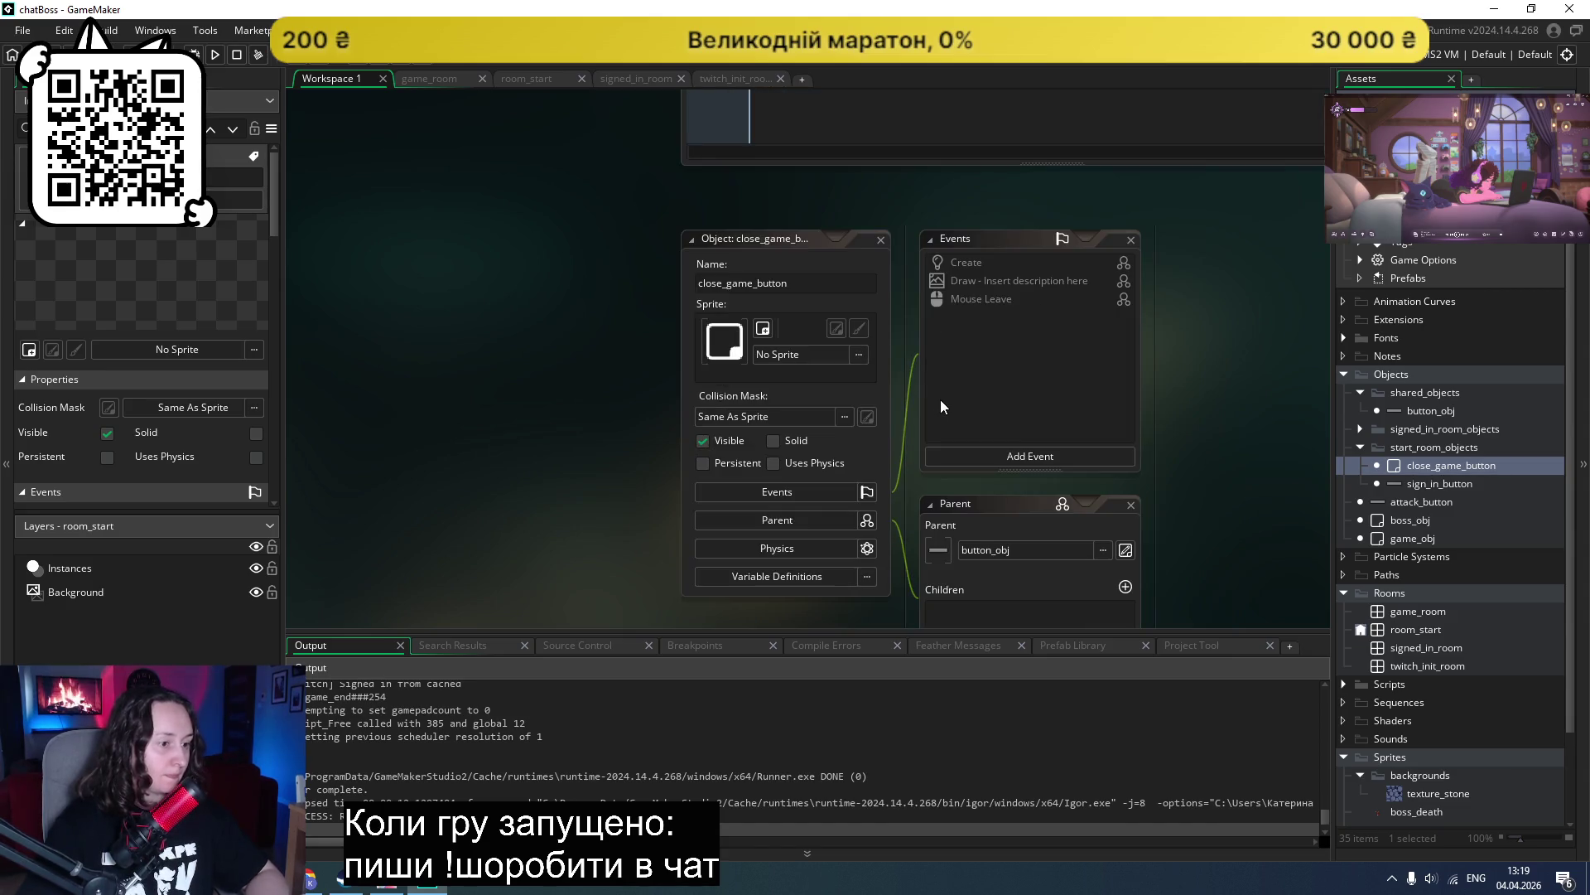
pyautogui.scroll(-1, 941, 400)
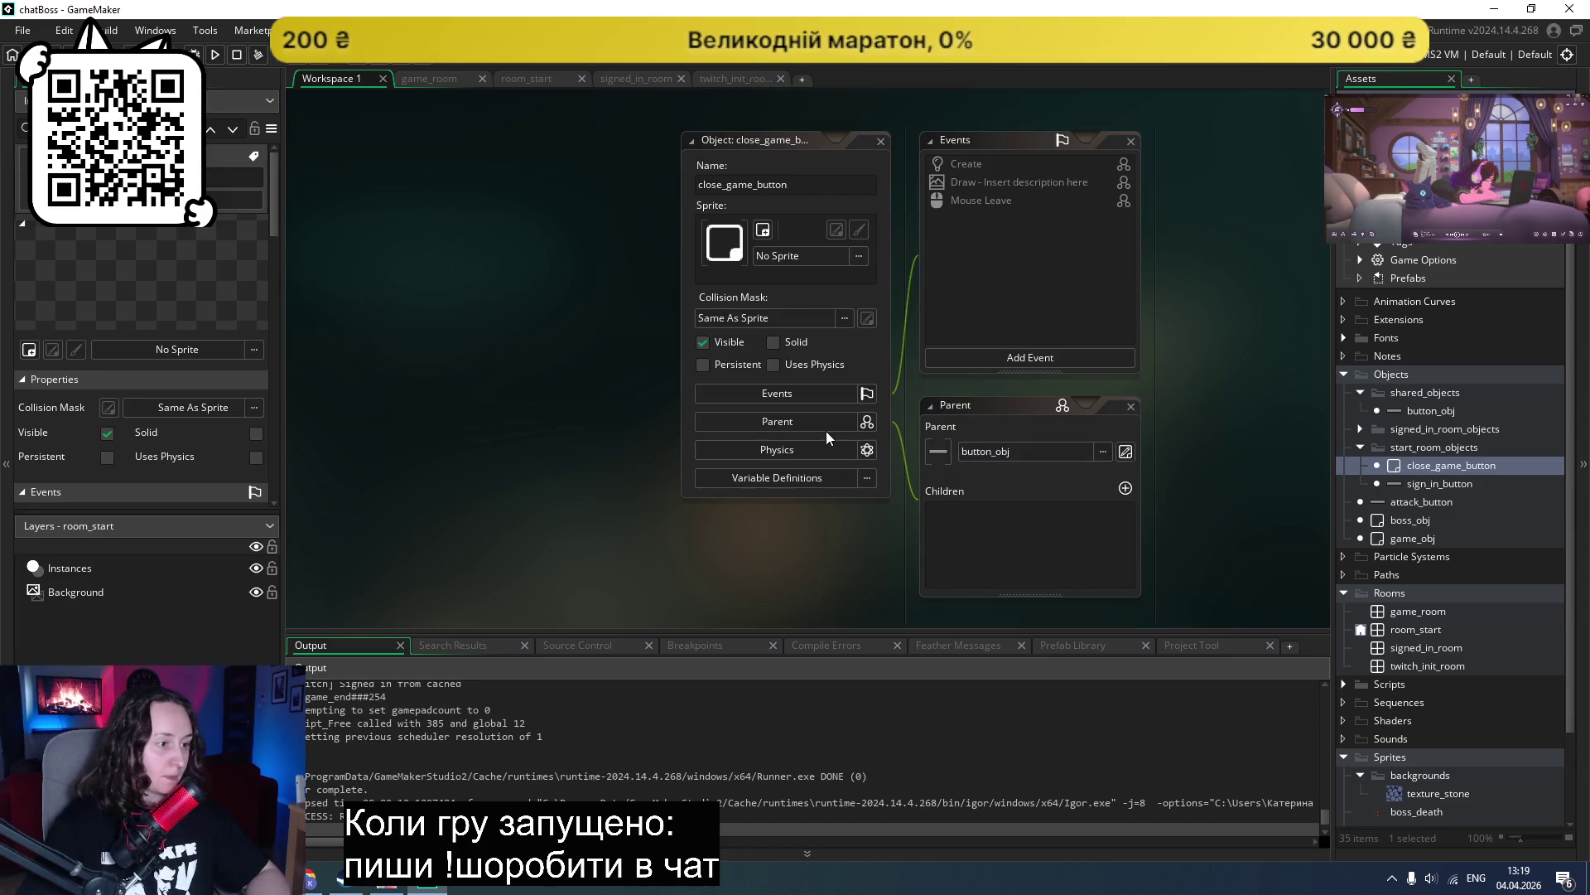
pyautogui.click(807, 255)
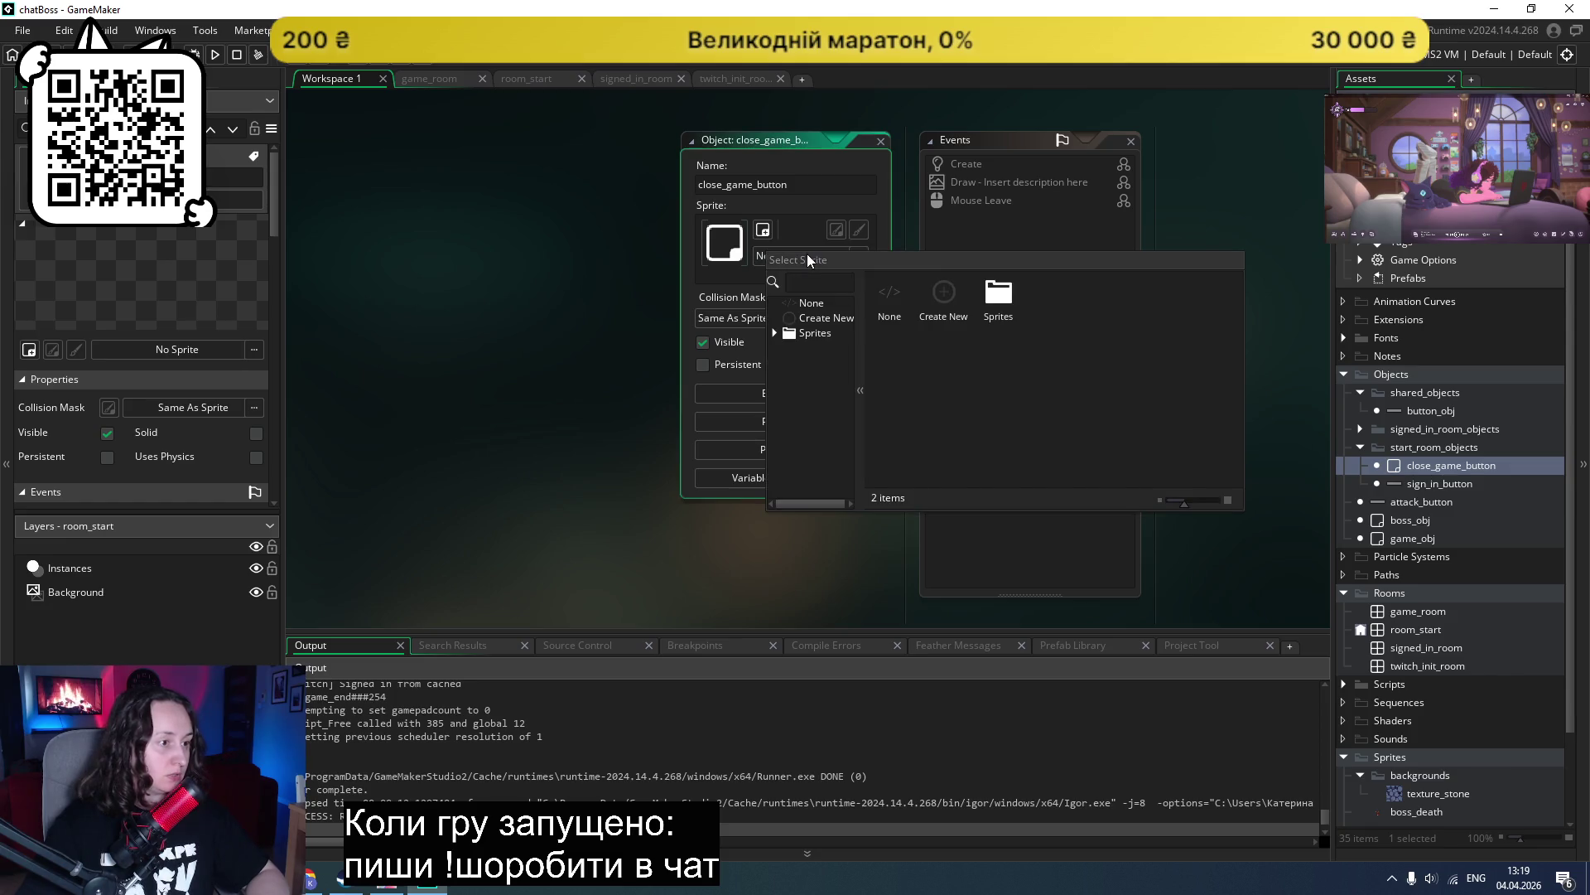
pyautogui.click(1245, 277)
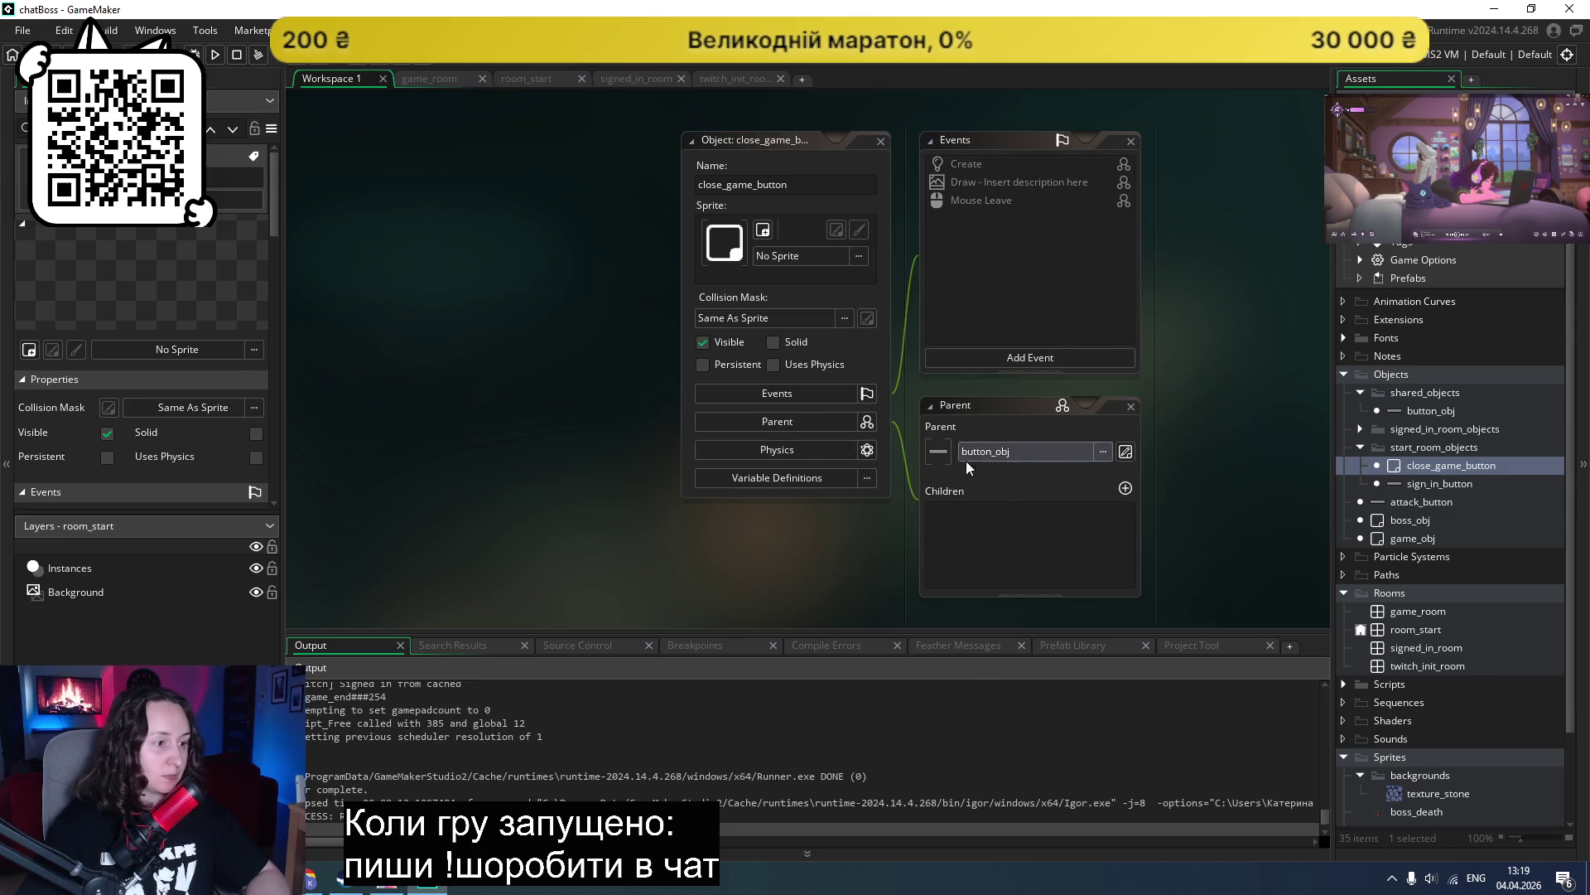
pyautogui.click(1103, 452)
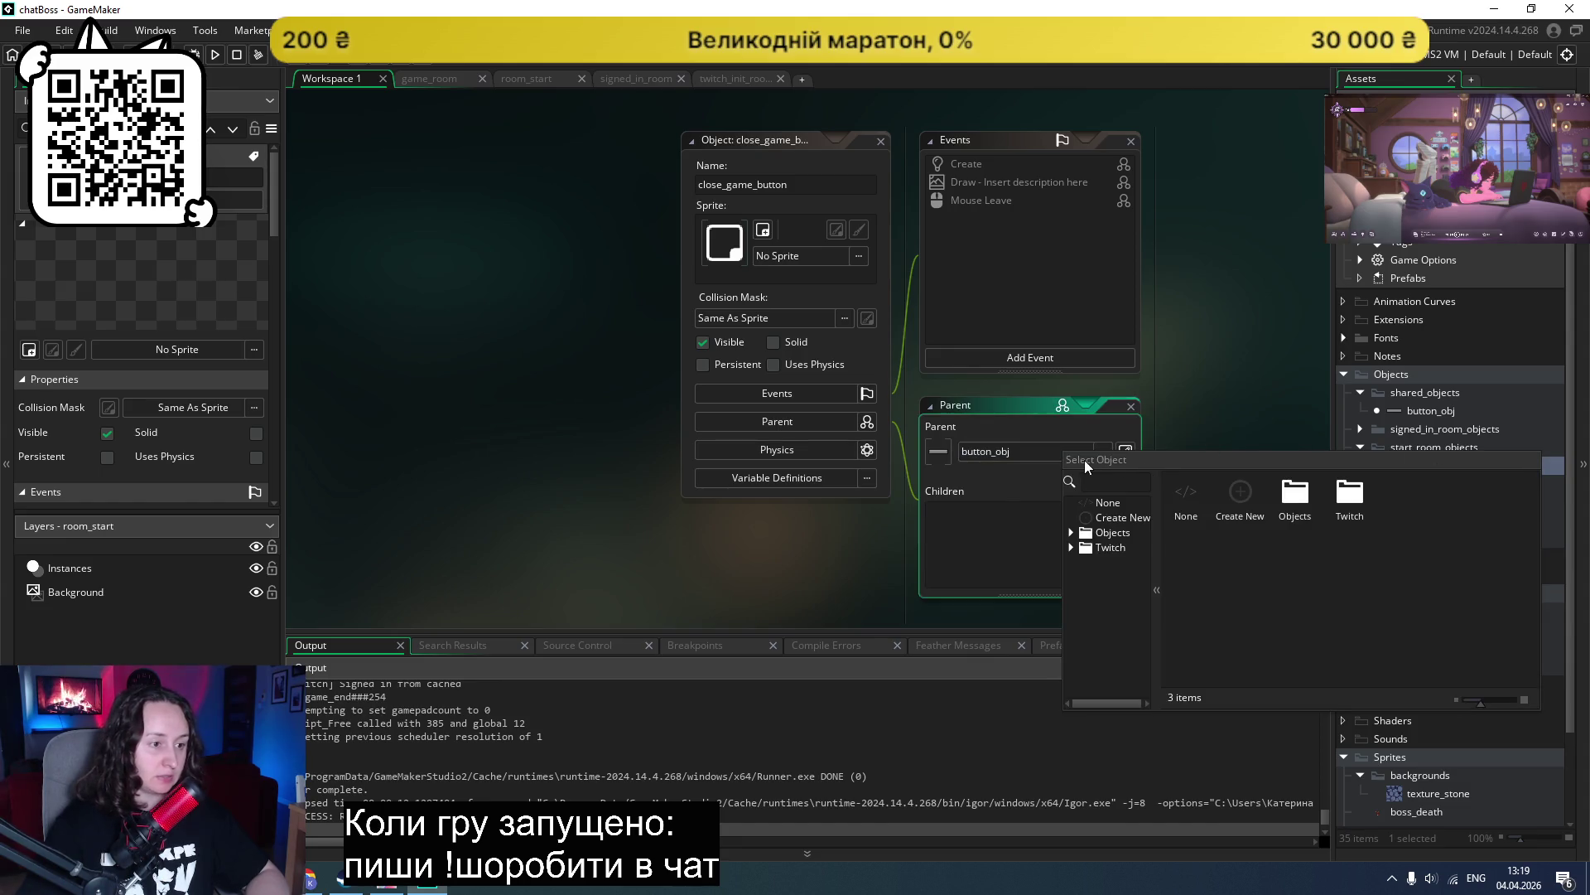
pyautogui.click(1238, 424)
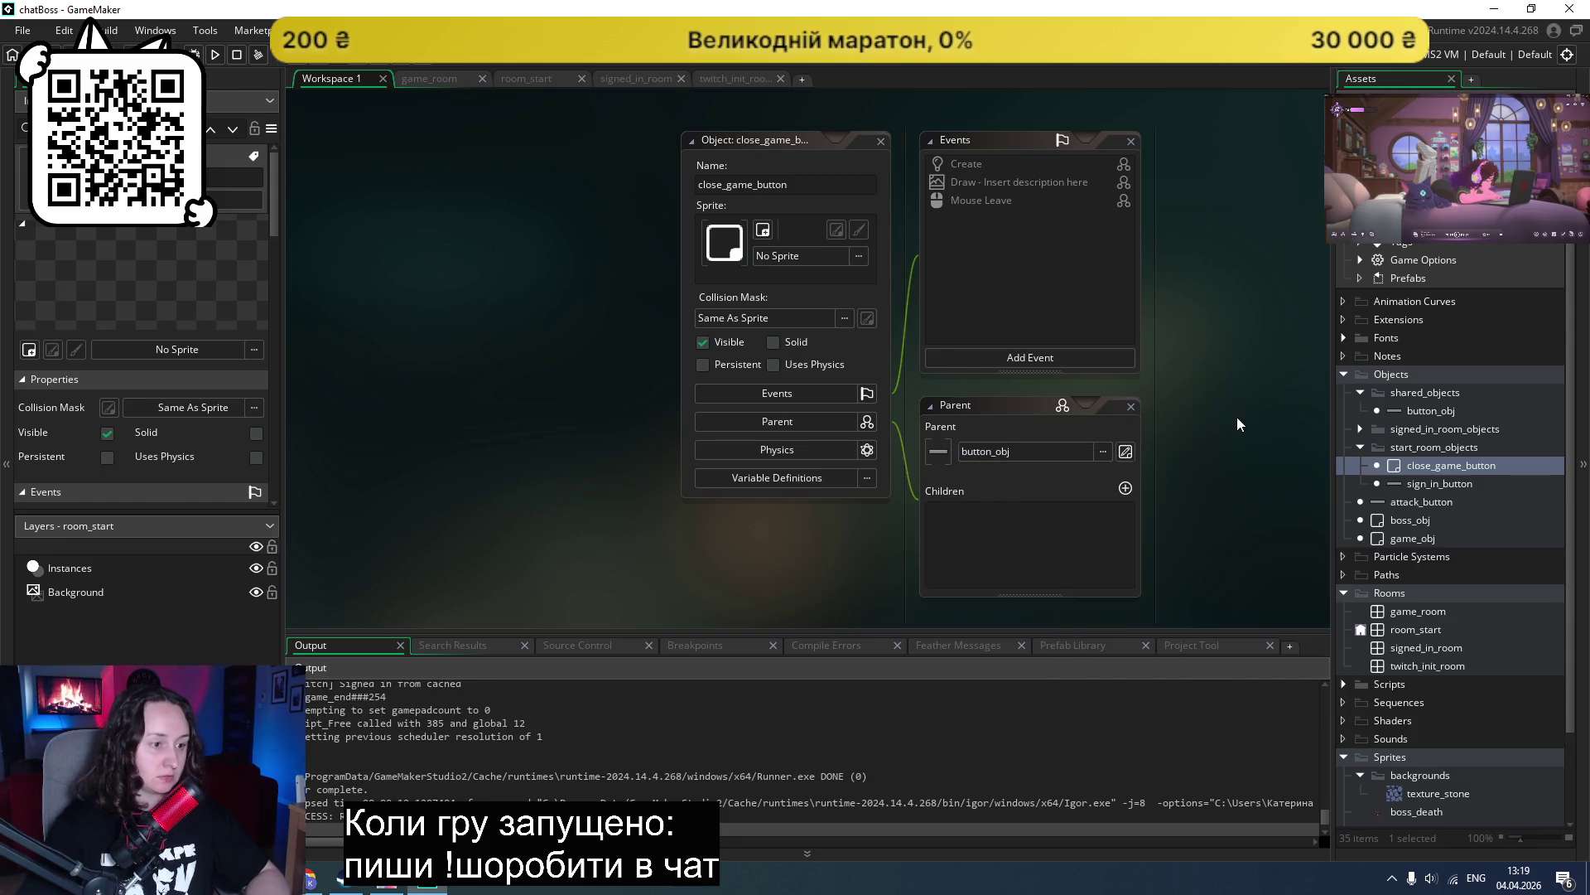
pyautogui.click(1125, 450)
pyautogui.scroll(5, 1121, 449)
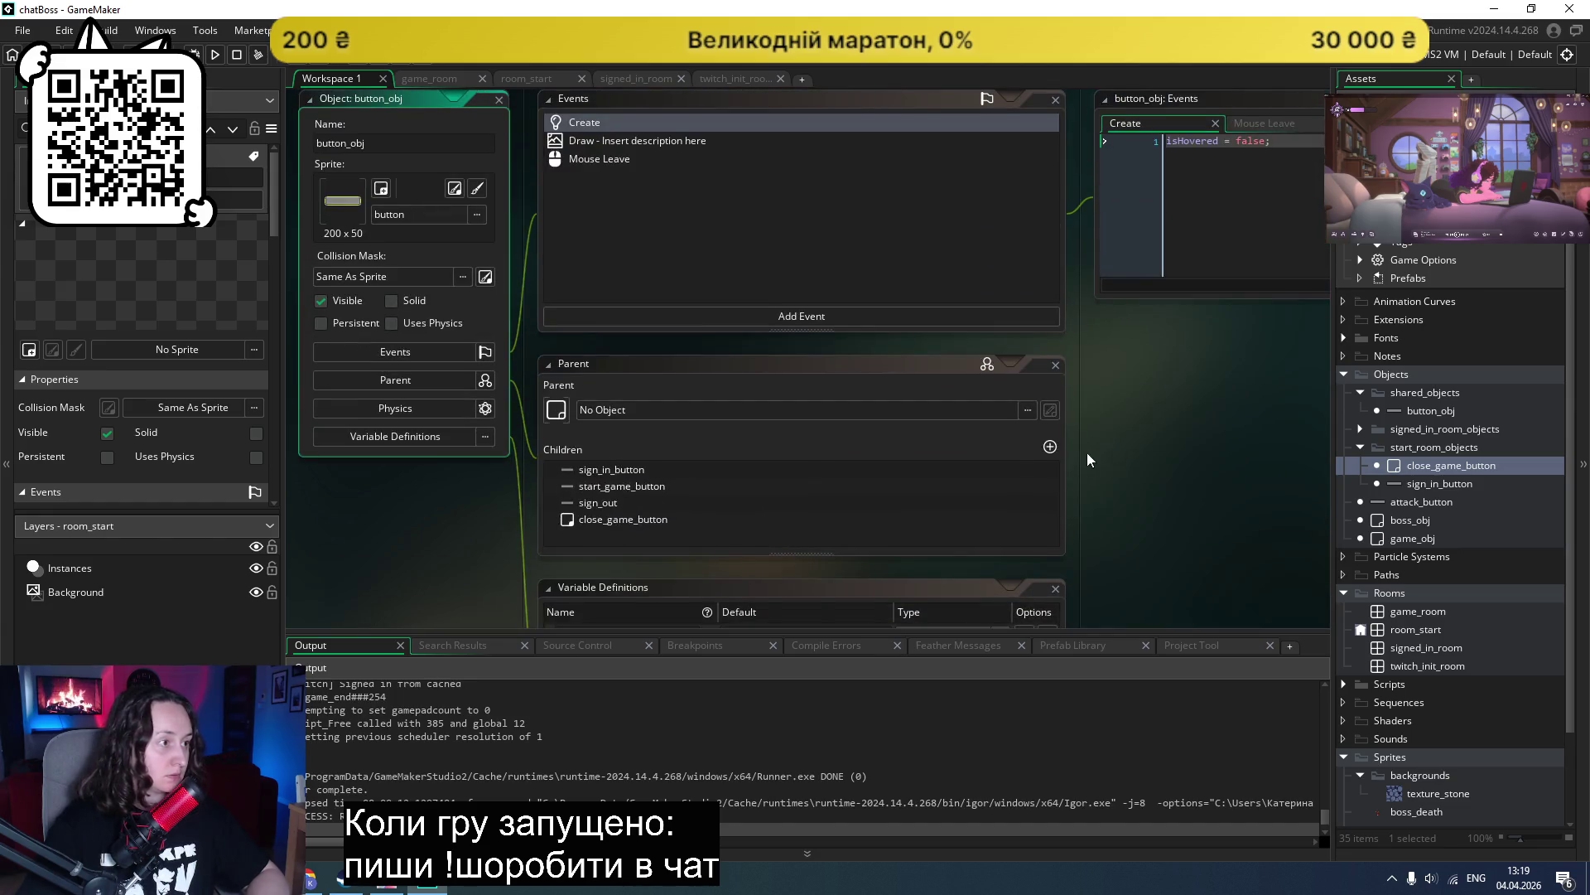
pyautogui.scroll(5, 1052, 448)
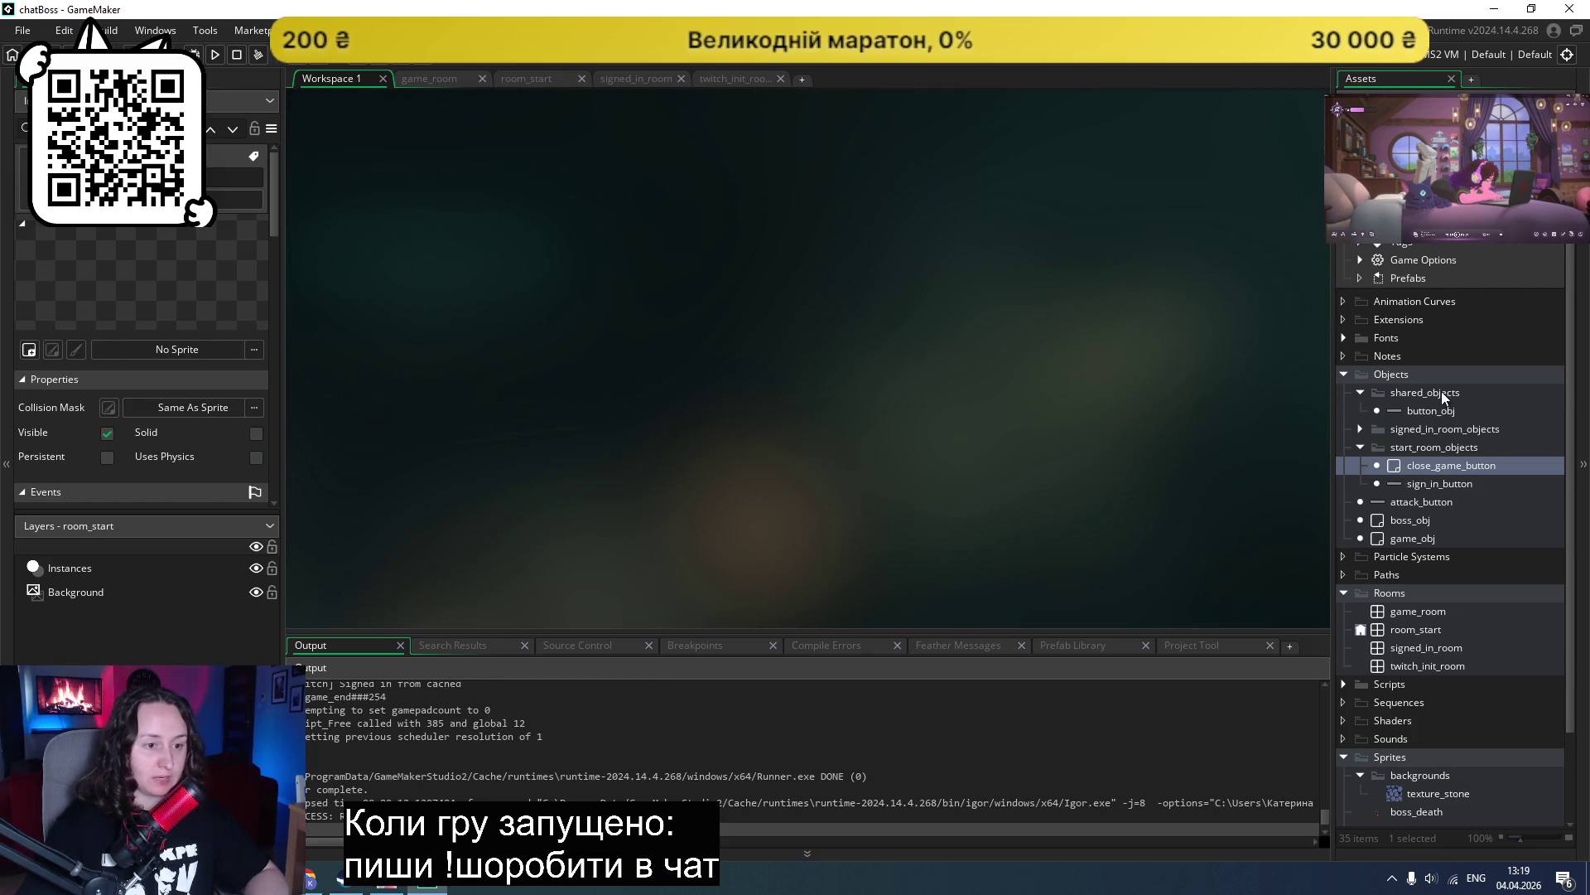
pyautogui.doubleClick(1428, 465)
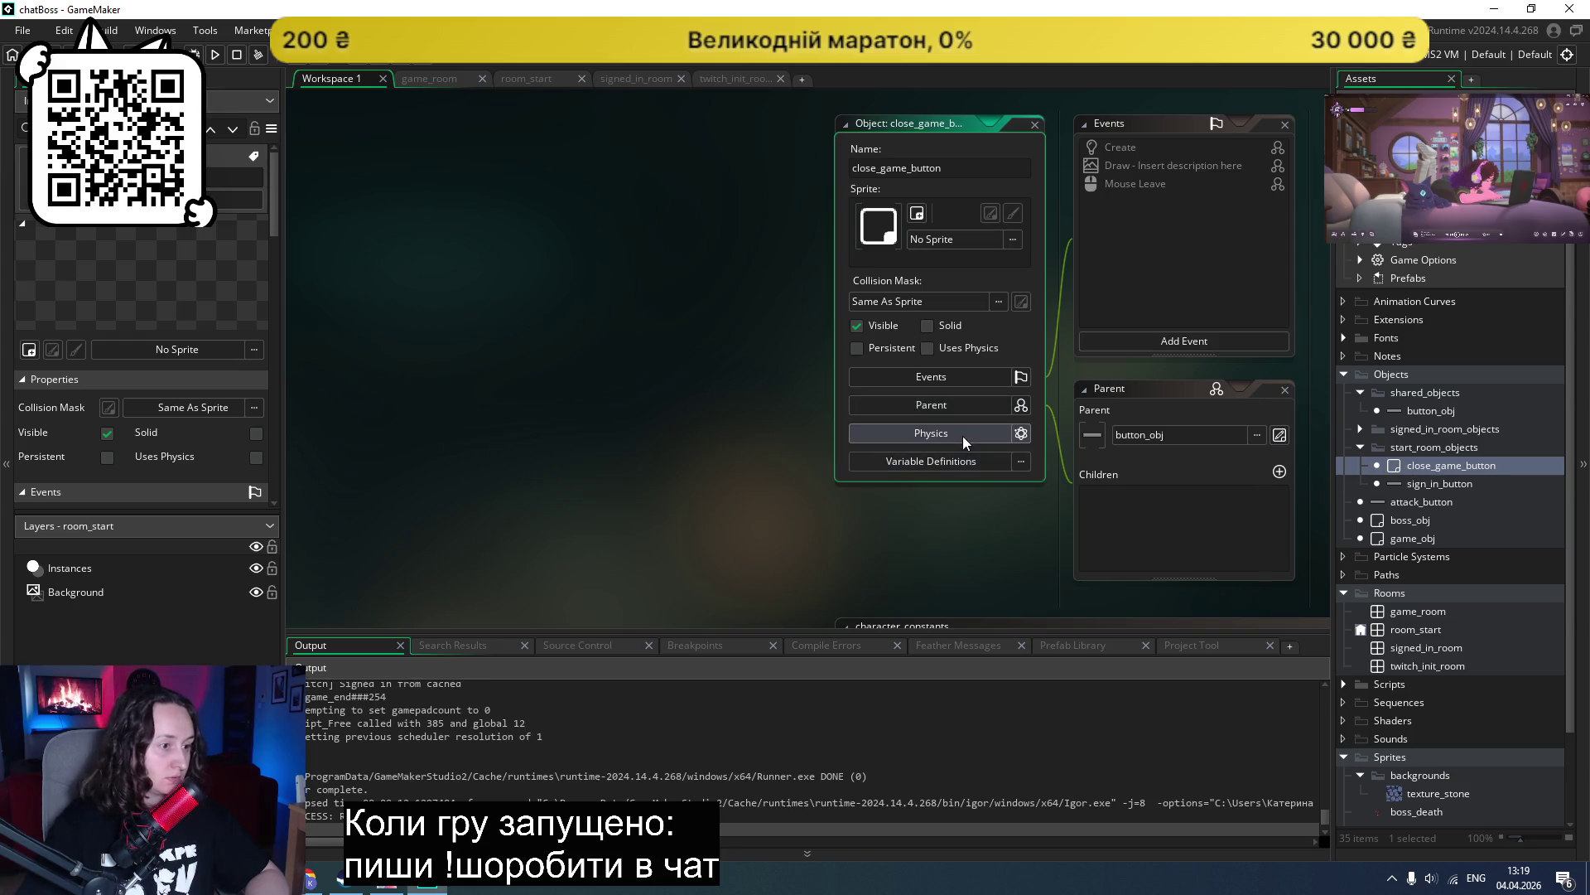
# Step: Assign the 200 x 50 button sprite from the Sprites folder to close_game_button
pyautogui.click(966, 240)
pyautogui.doubleClick(1156, 286)
pyautogui.doubleClick(1323, 286)
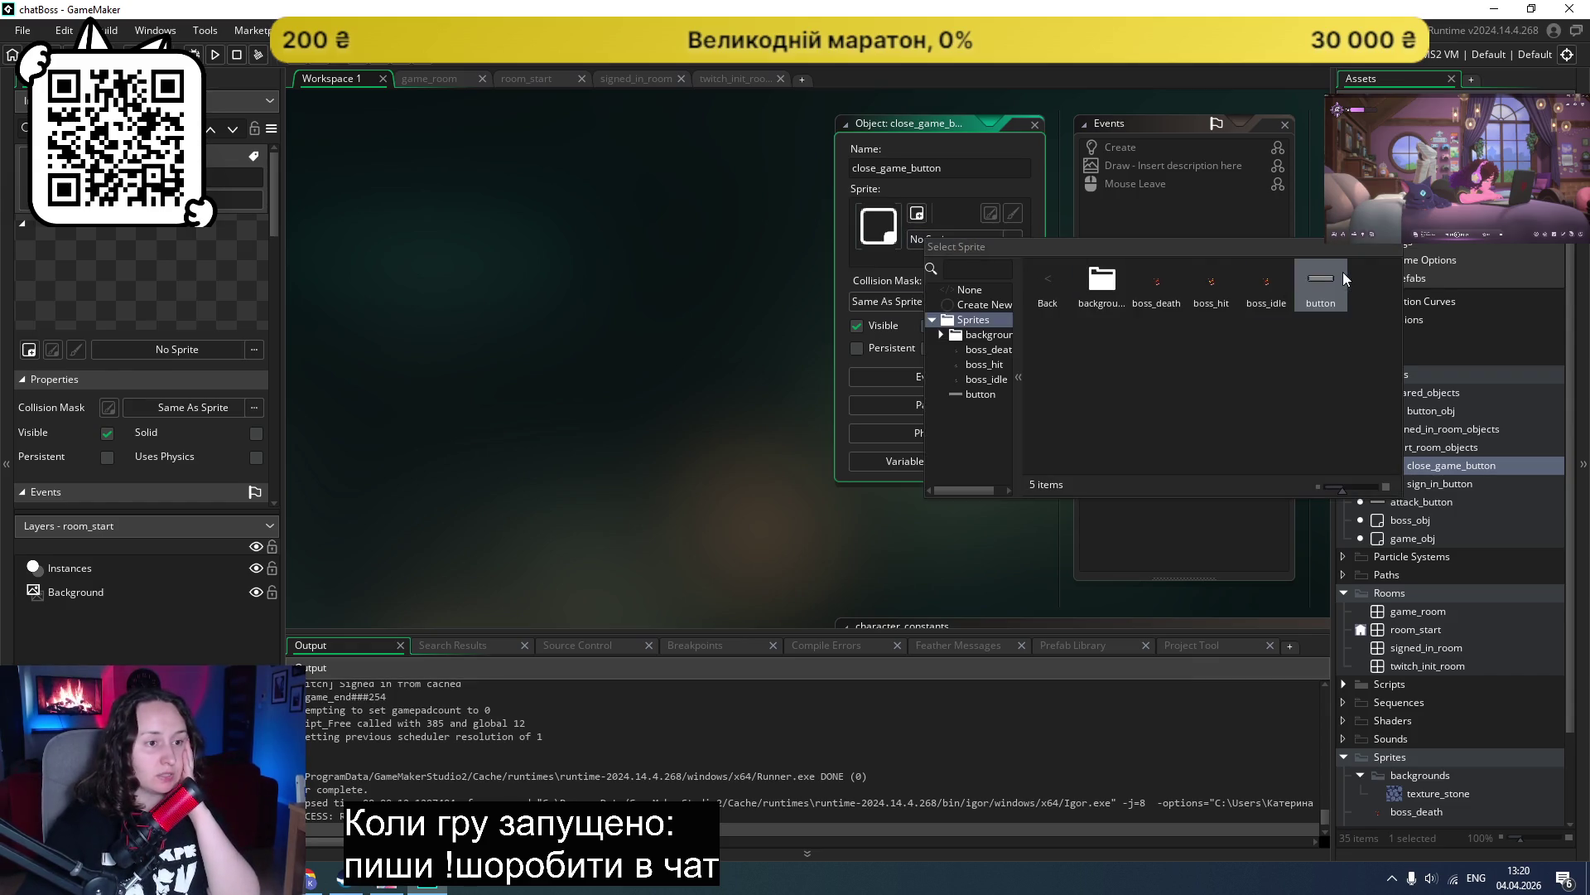
pyautogui.scroll(1, 681, 373)
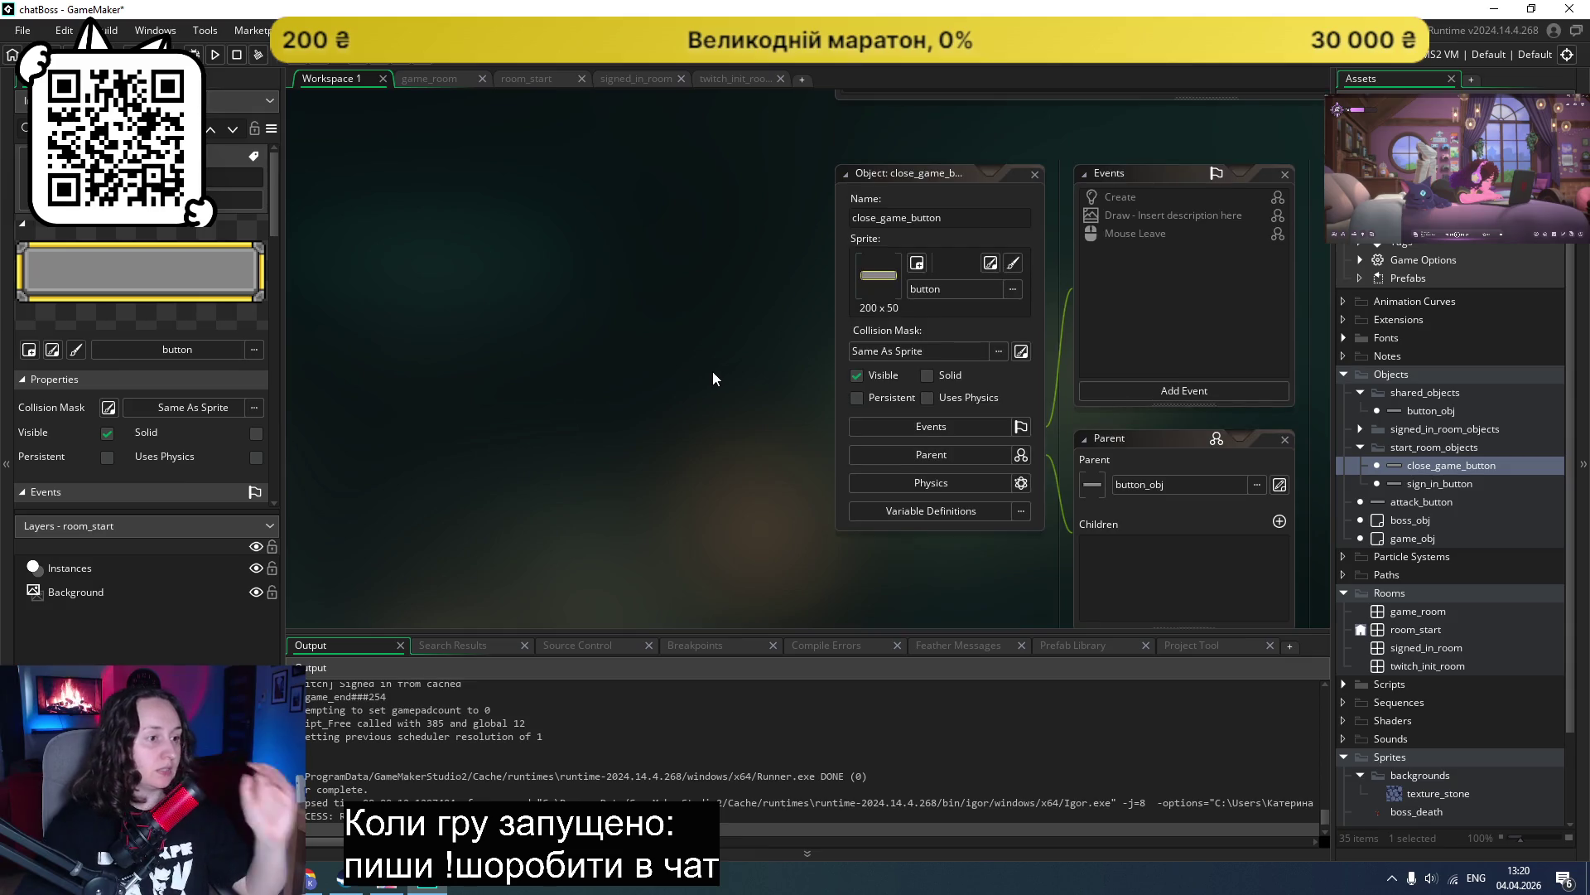
pyautogui.keyDown('ctrl'); pyautogui.scroll(-1, 724, 361); pyautogui.keyUp('ctrl')
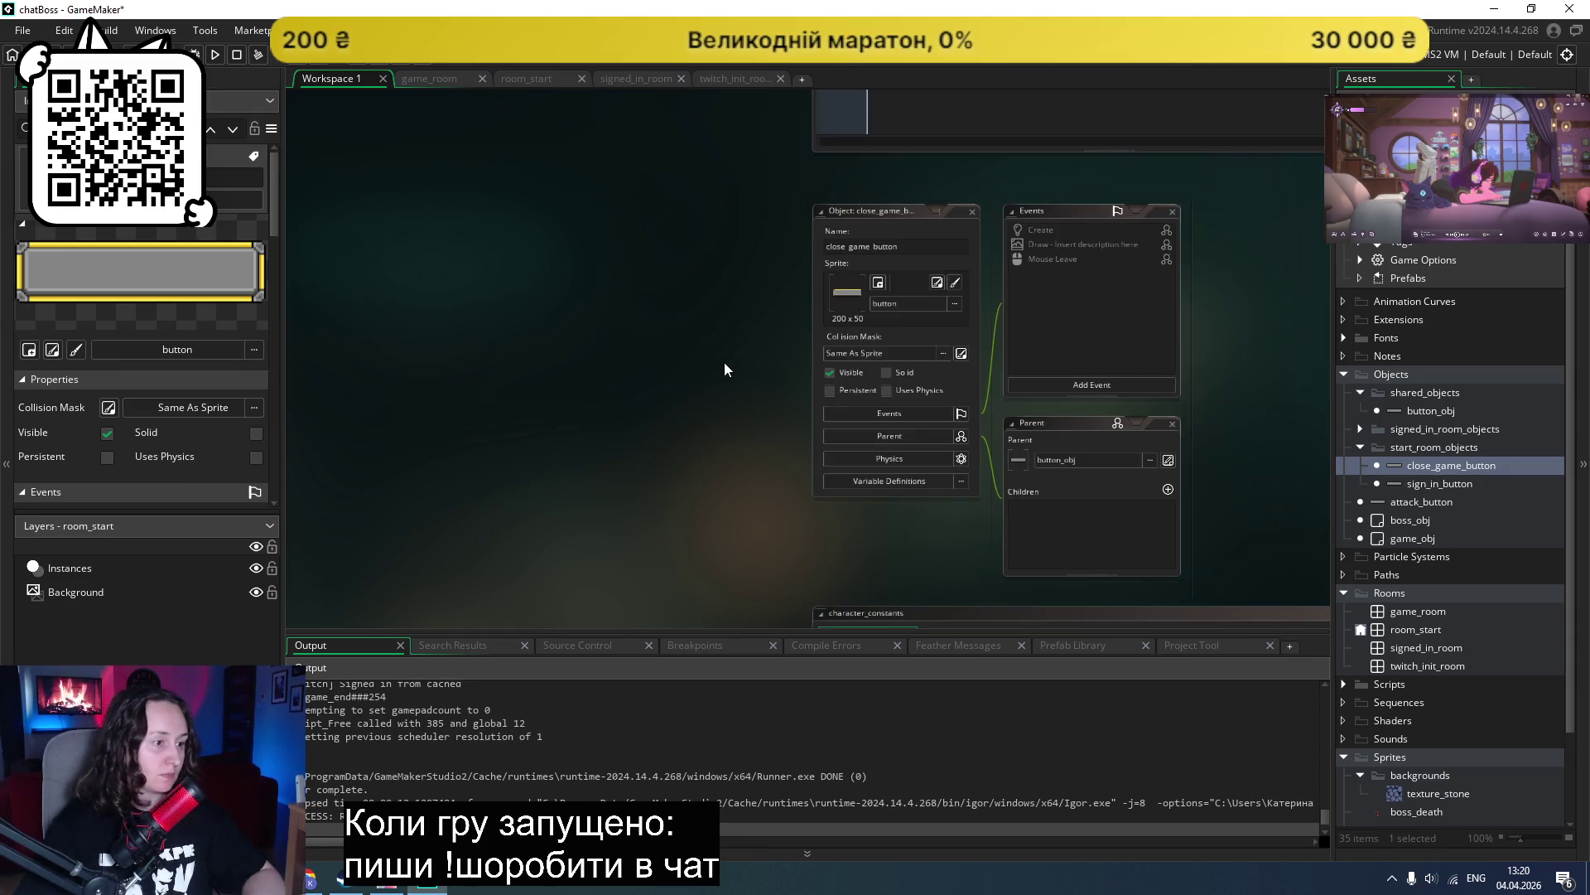
pyautogui.scroll(5, 719, 356)
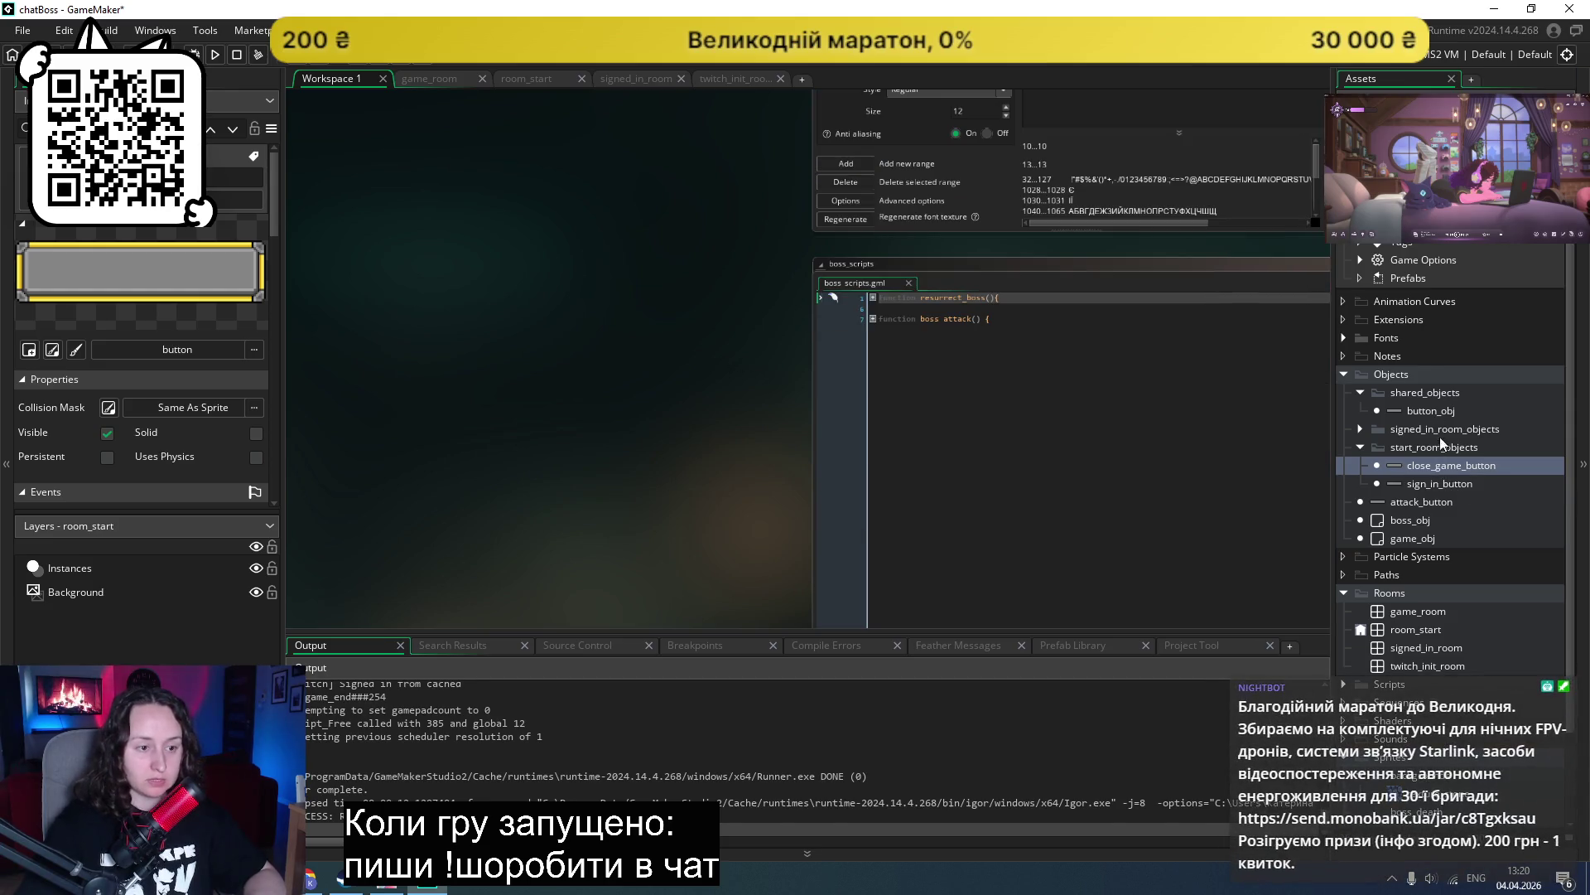
# Step: Place a close_game_button instance on the Instances layer below sign_in_button in room_start
pyautogui.doubleClick(1407, 628)
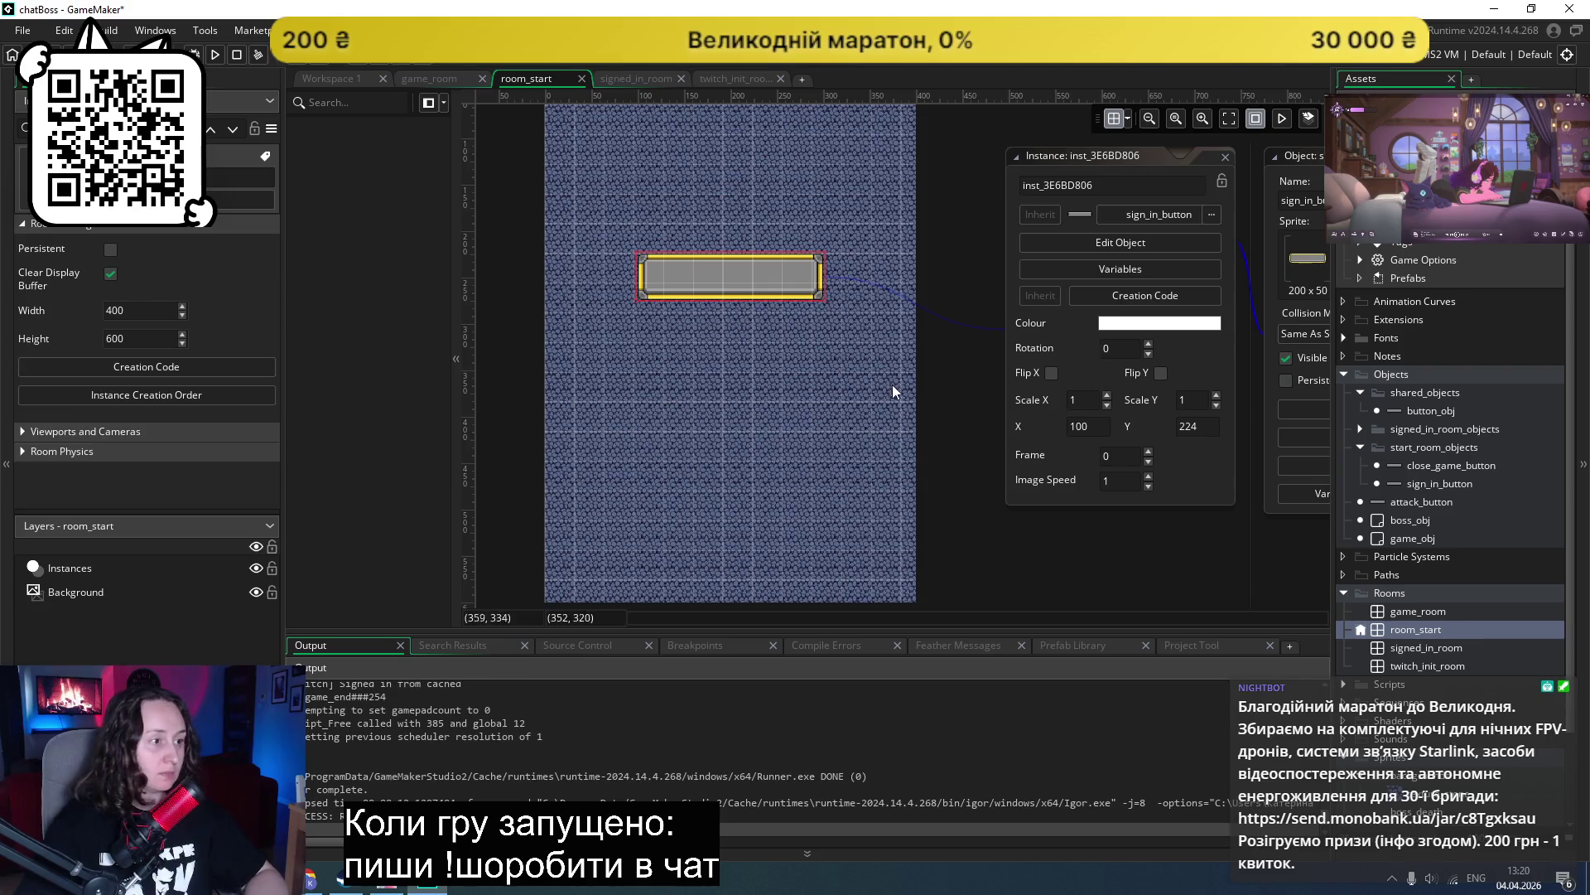
pyautogui.moveTo(1424, 465); pyautogui.dragTo(682, 433)
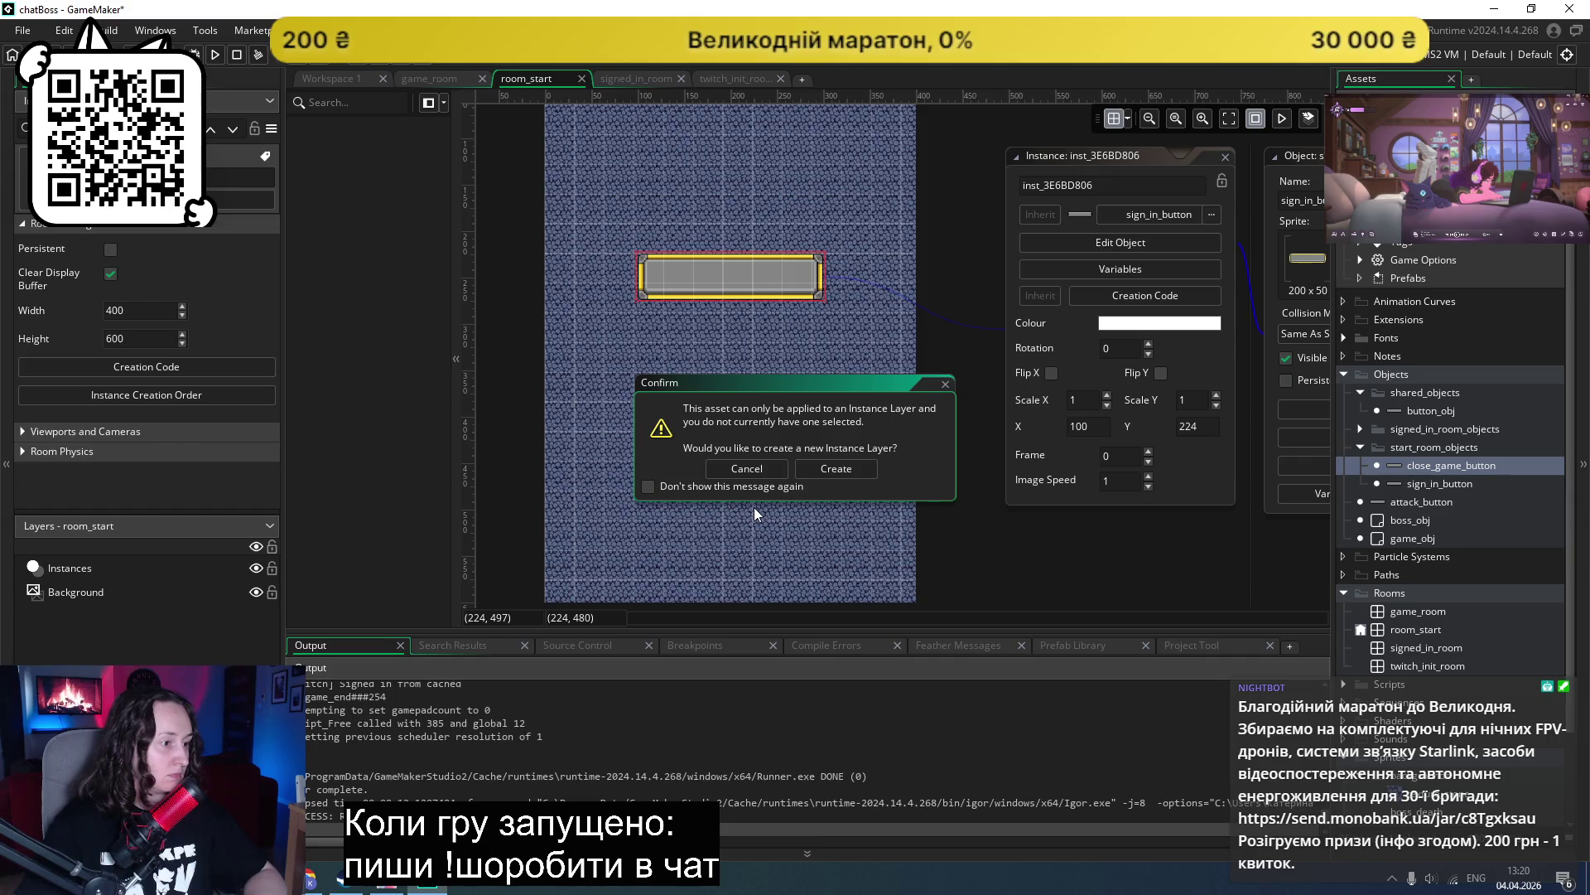
pyautogui.click(747, 468)
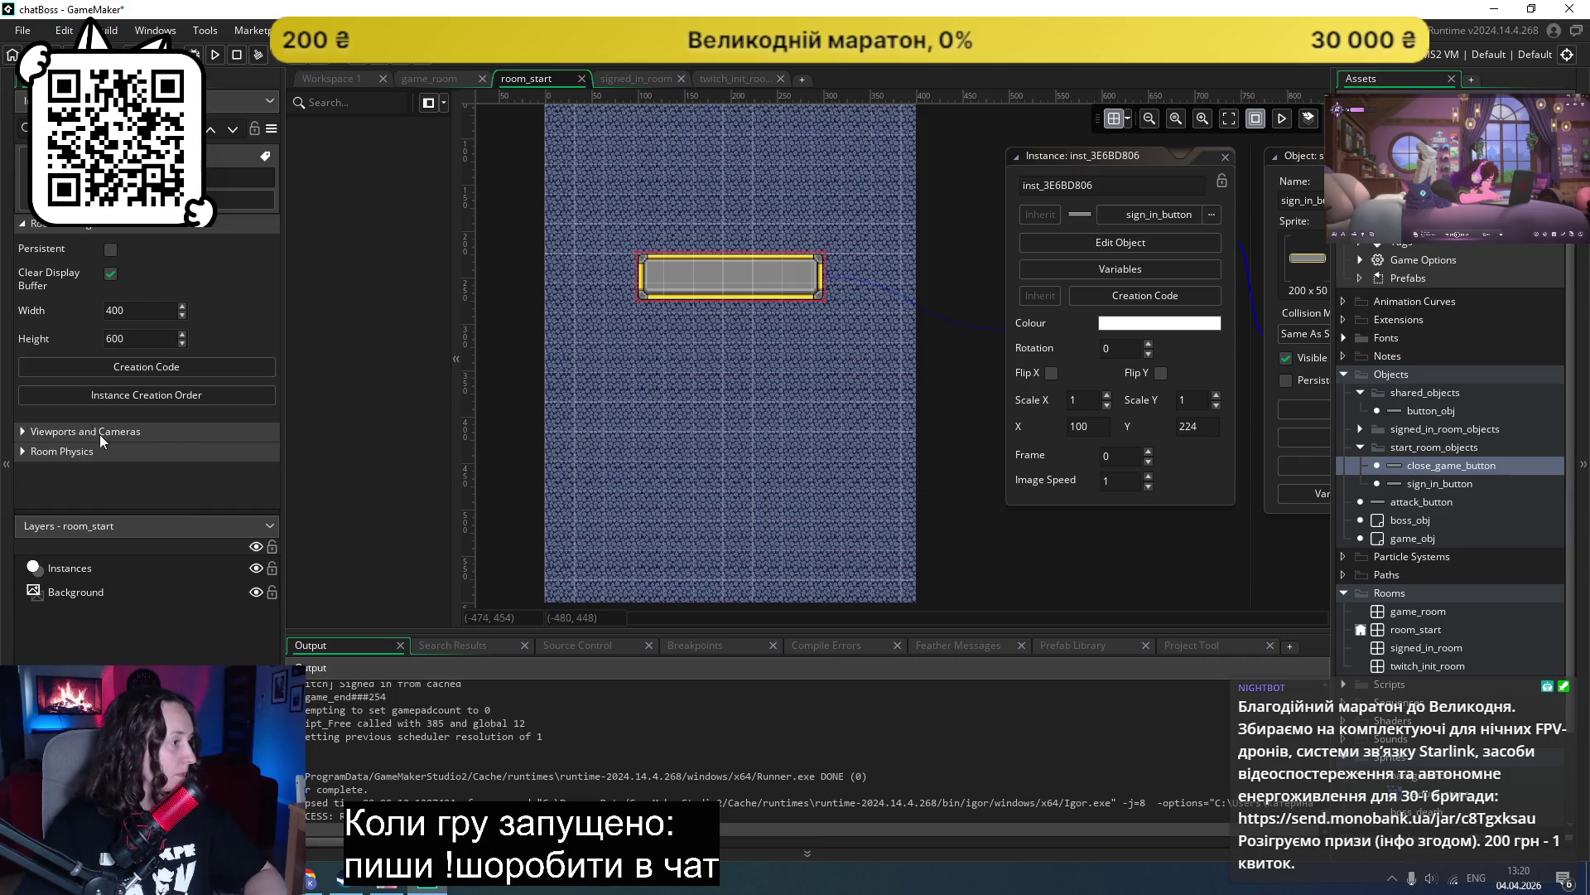
pyautogui.click(71, 569)
pyautogui.moveTo(1458, 465)
pyautogui.mouseDown()
pyautogui.moveTo(919, 472)
pyautogui.moveTo(749, 501)
pyautogui.moveTo(680, 383)
pyautogui.moveTo(650, 383)
pyautogui.moveTo(669, 390)
pyautogui.mouseUp()
# Step: Adjust the new instance at (96, 352), compare it with sign_in_button, and reopen close_game_button's editor
pyautogui.scroll(2, 673, 378)
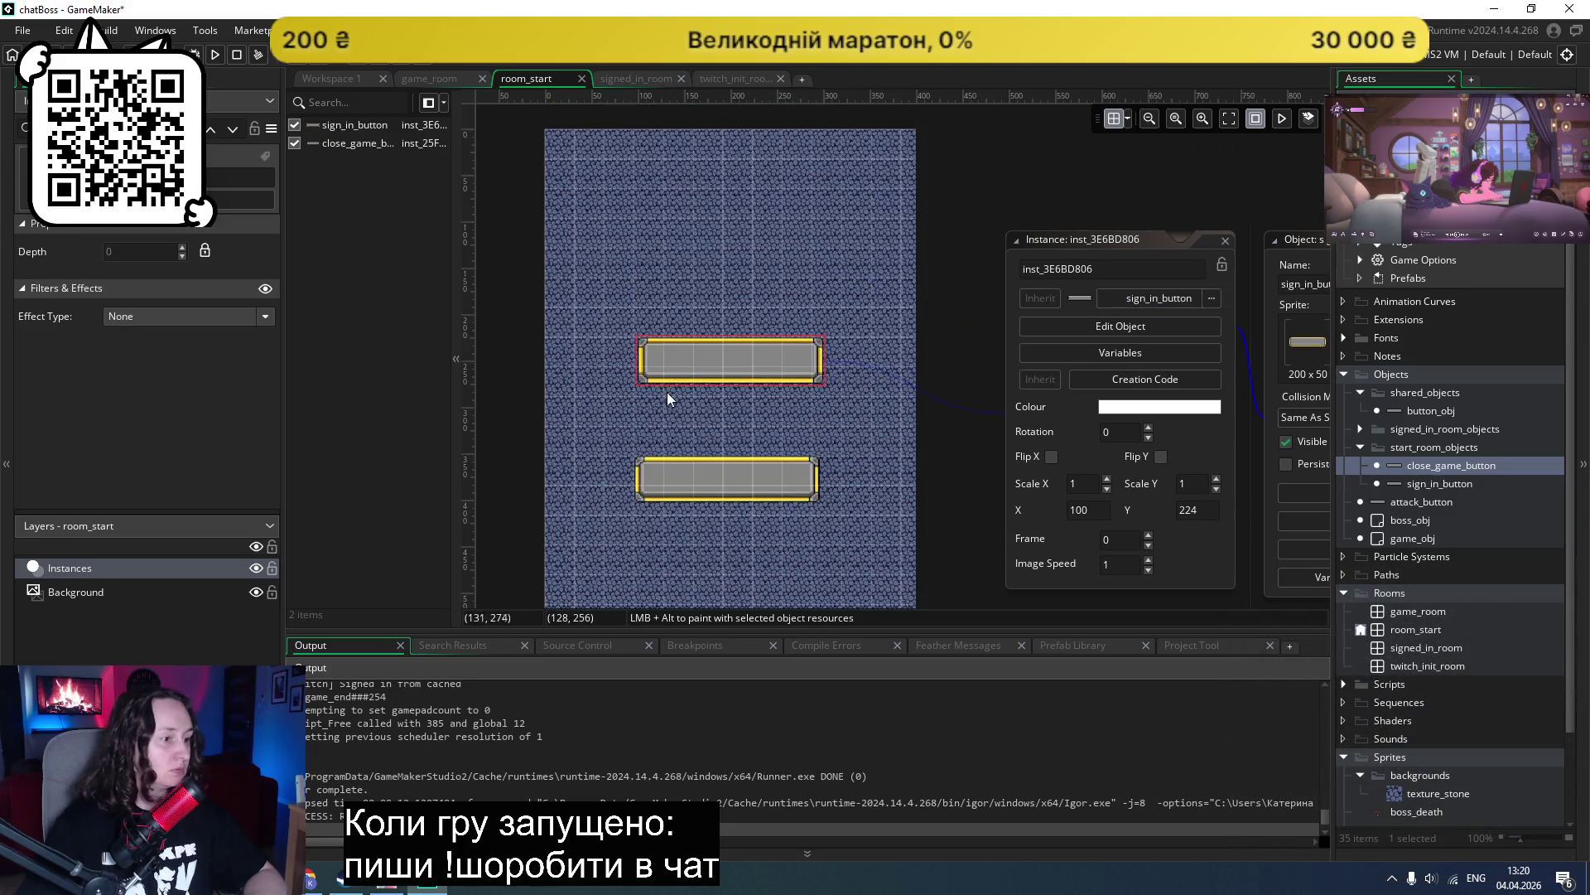
pyautogui.click(816, 485)
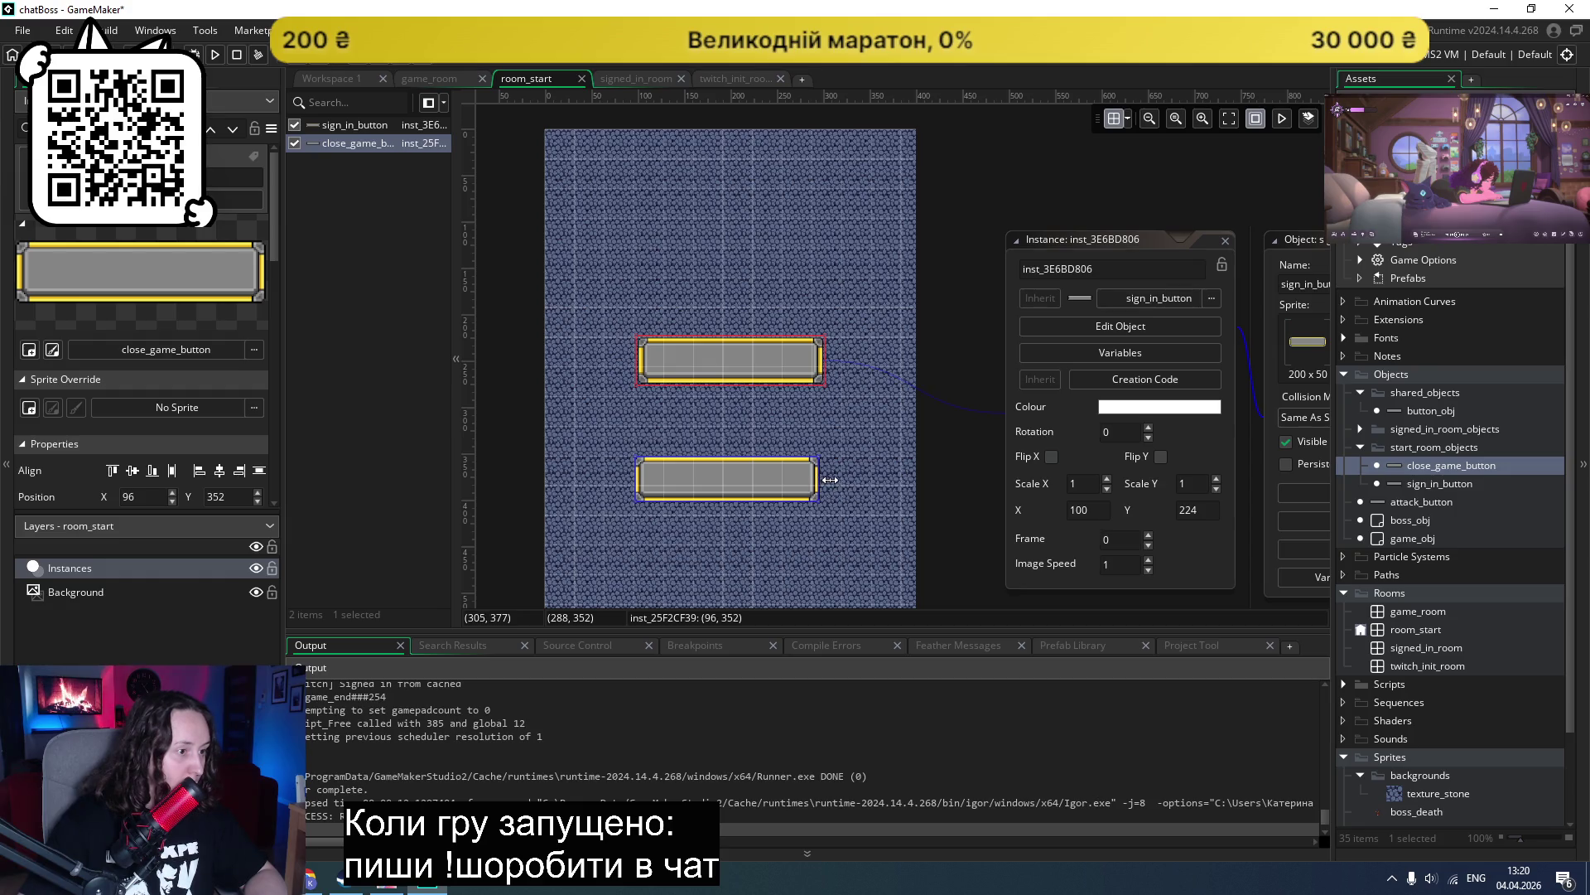
pyautogui.moveTo(839, 479); pyautogui.dragTo(830, 479)
pyautogui.click(769, 362)
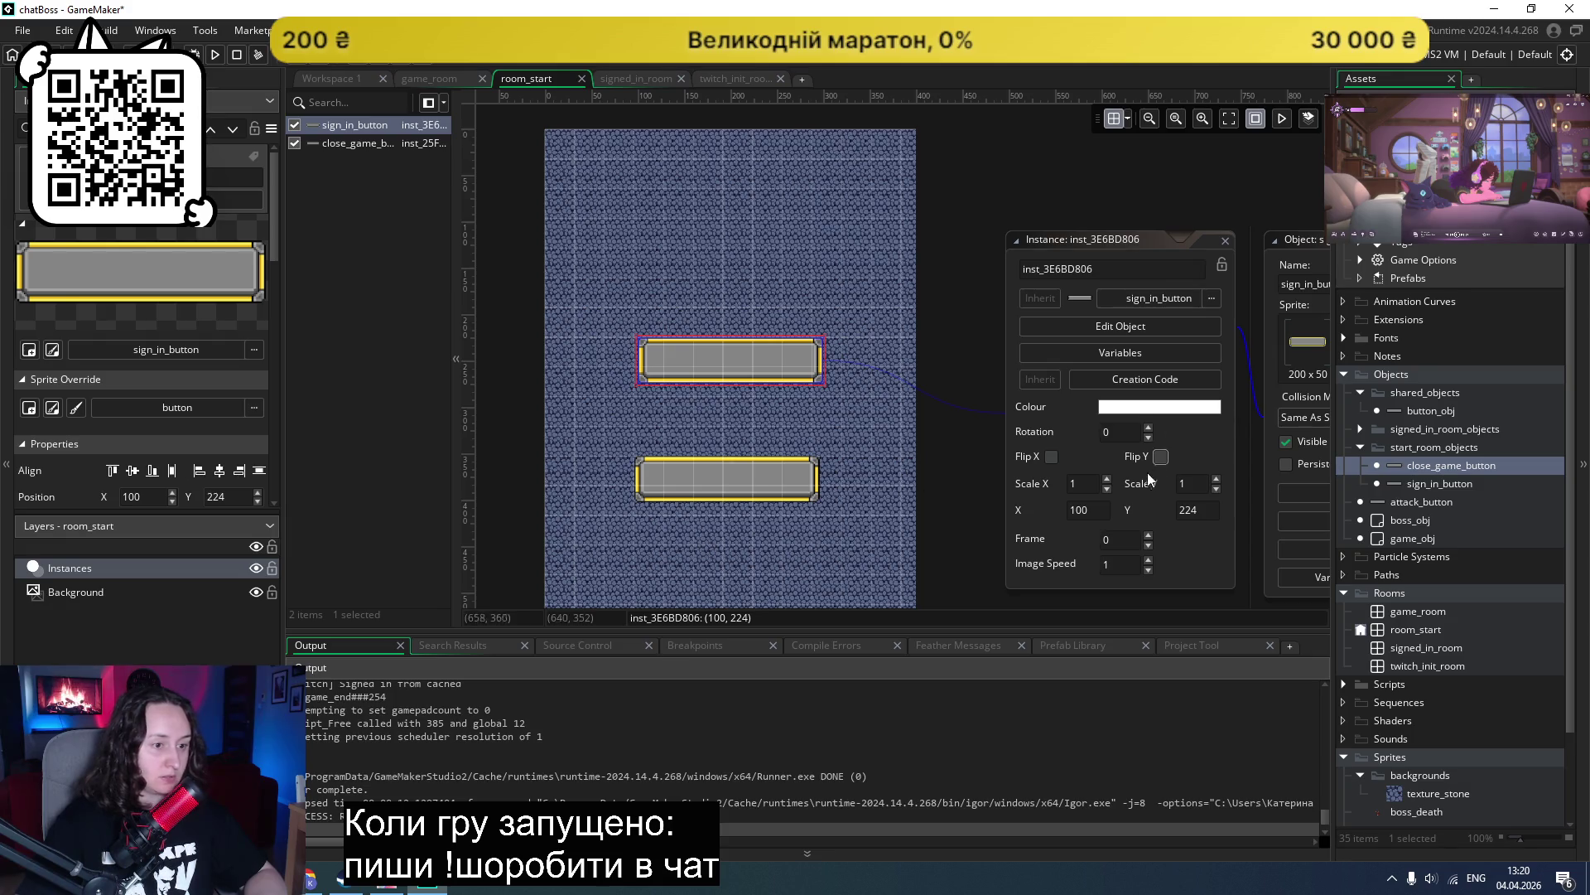
pyautogui.click(728, 474)
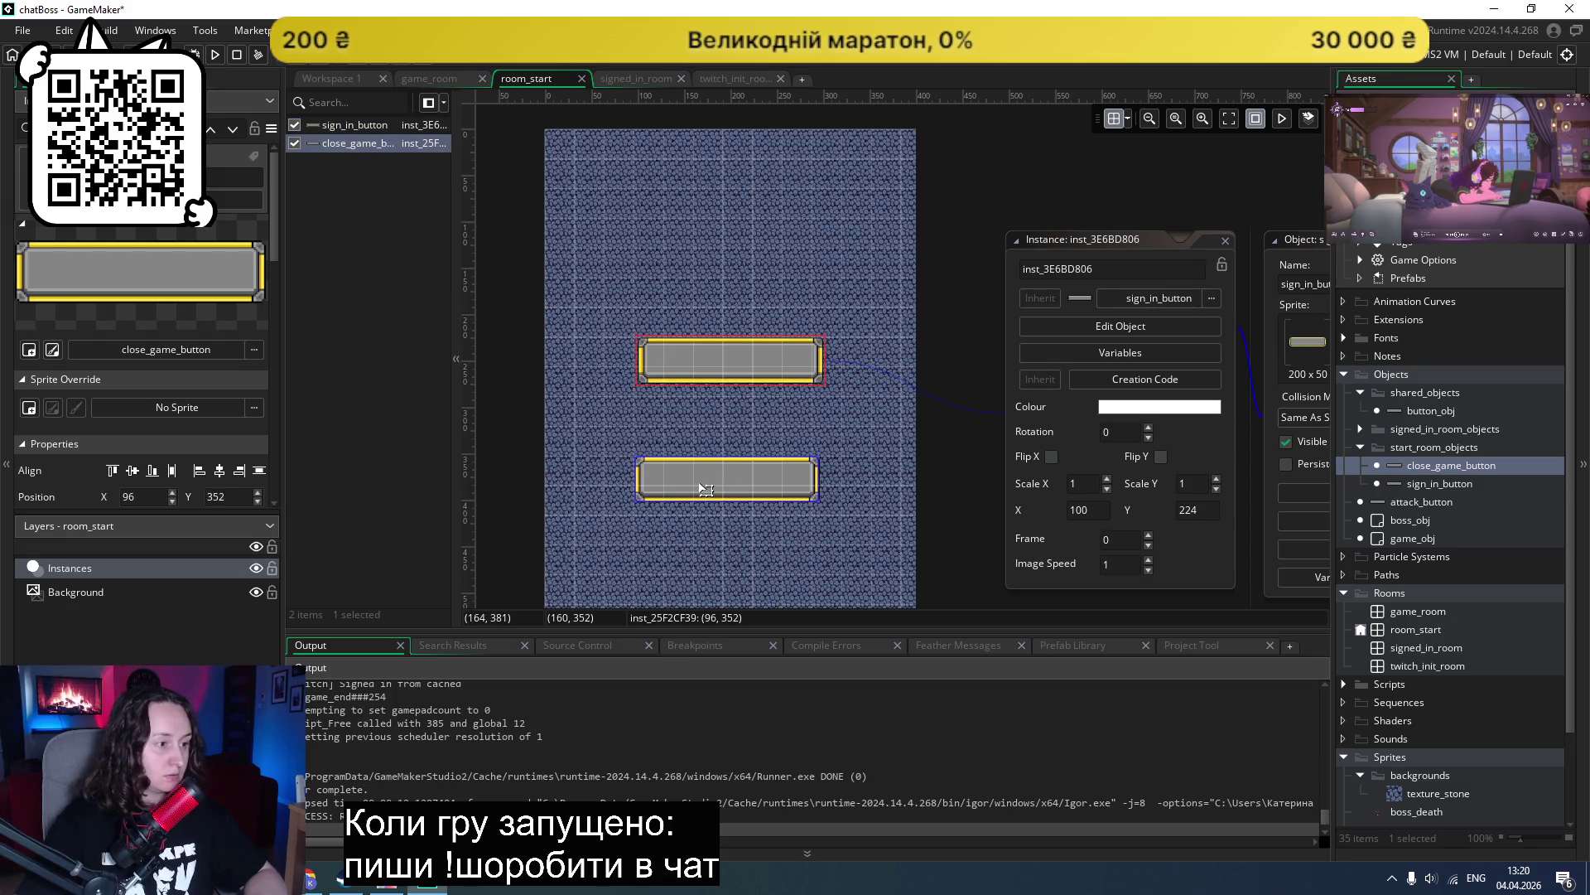
pyautogui.click(1435, 483)
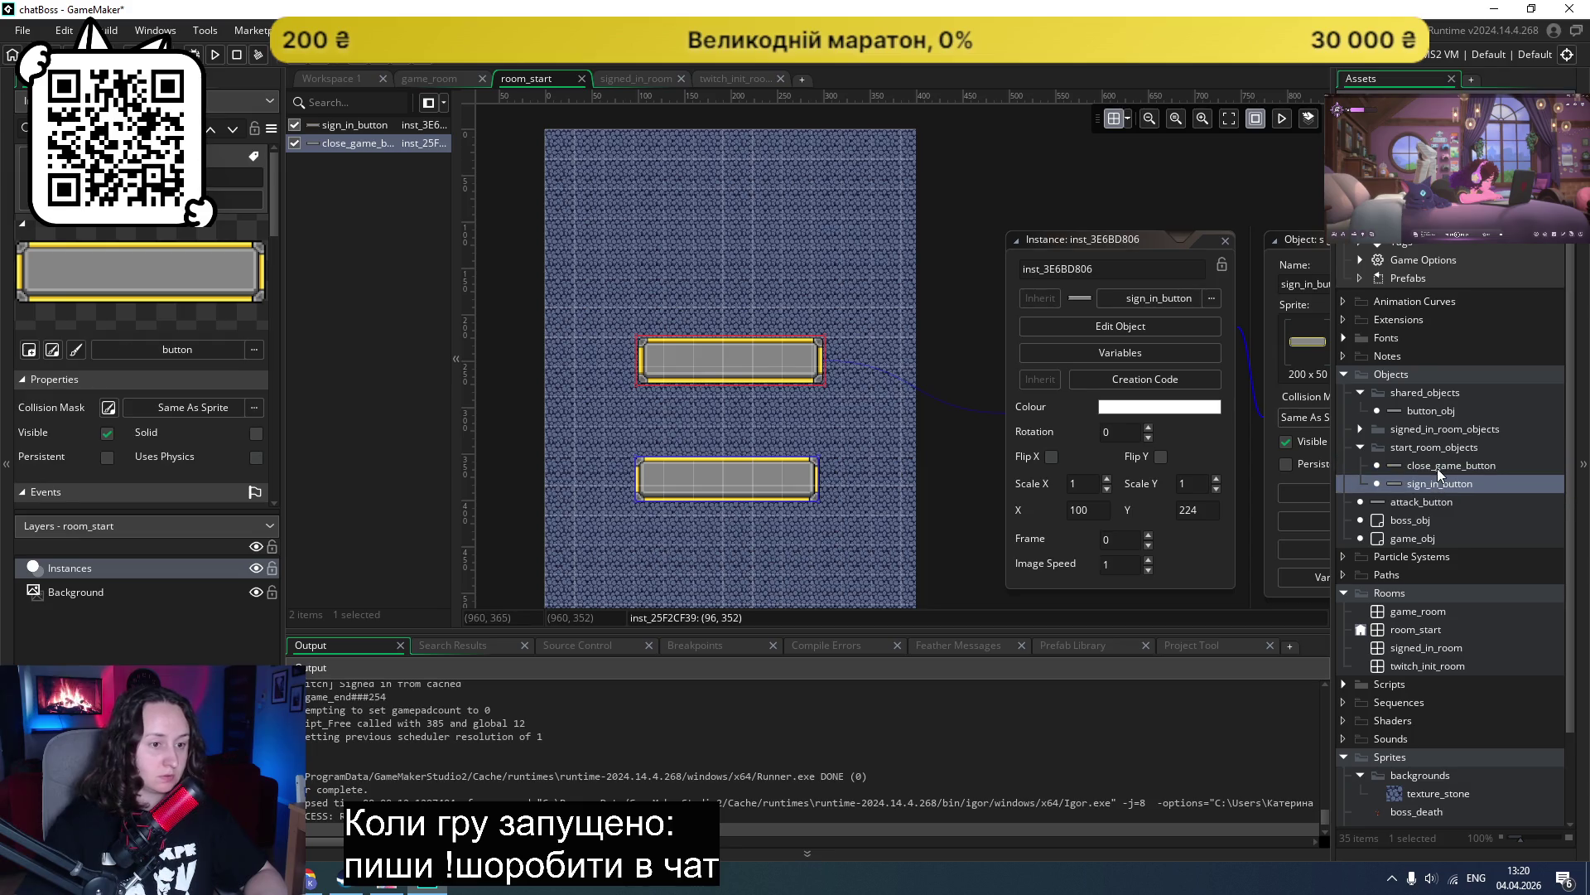
pyautogui.click(1438, 467)
pyautogui.doubleClick(1435, 466)
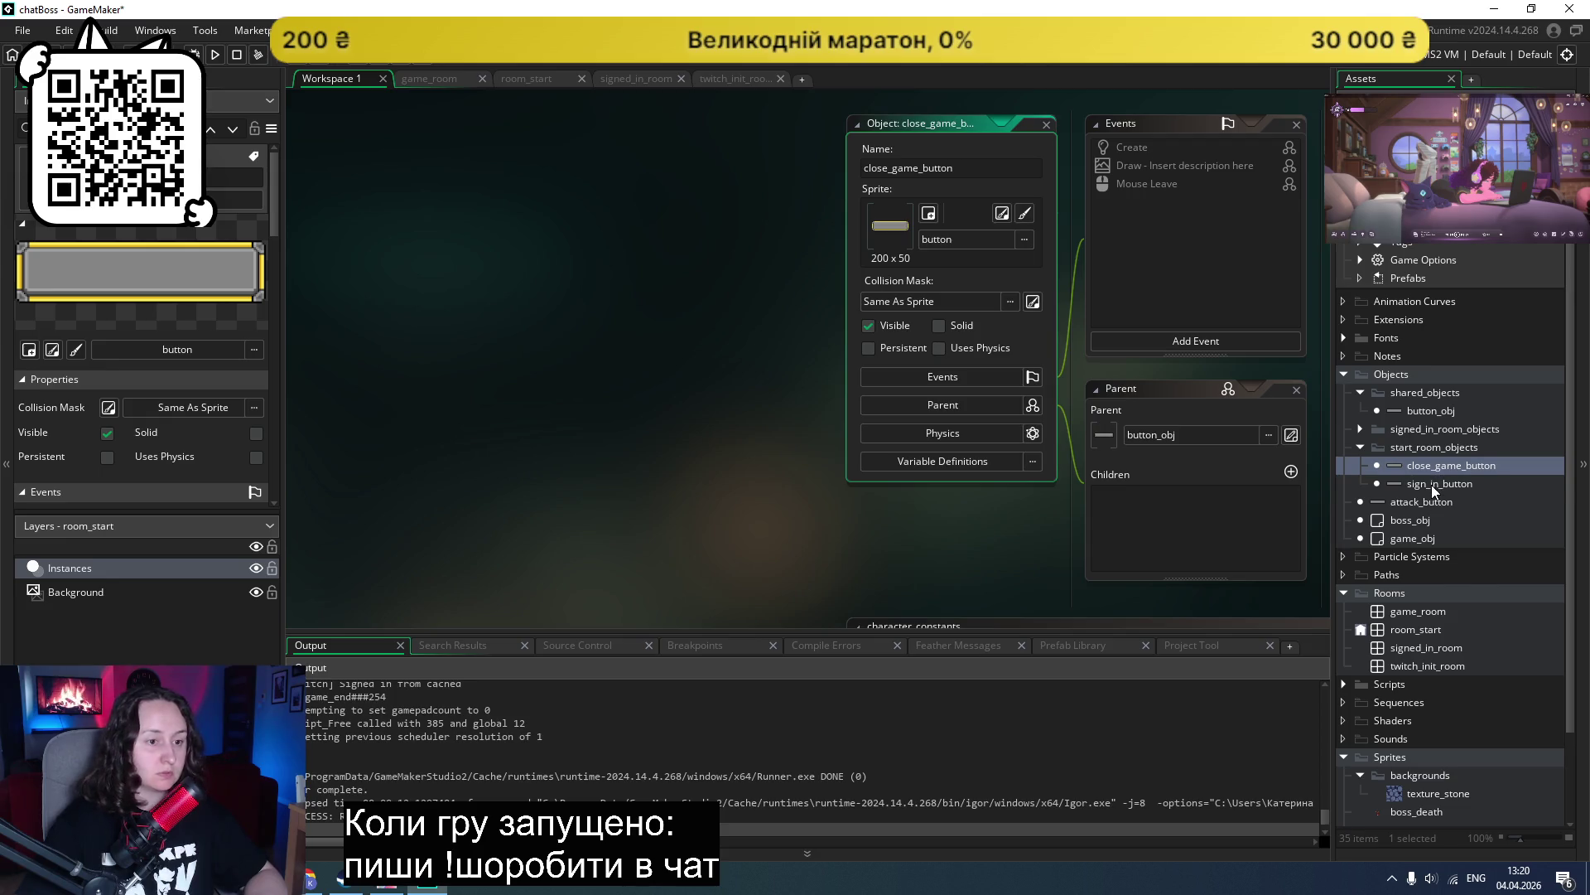
pyautogui.doubleClick(1431, 485)
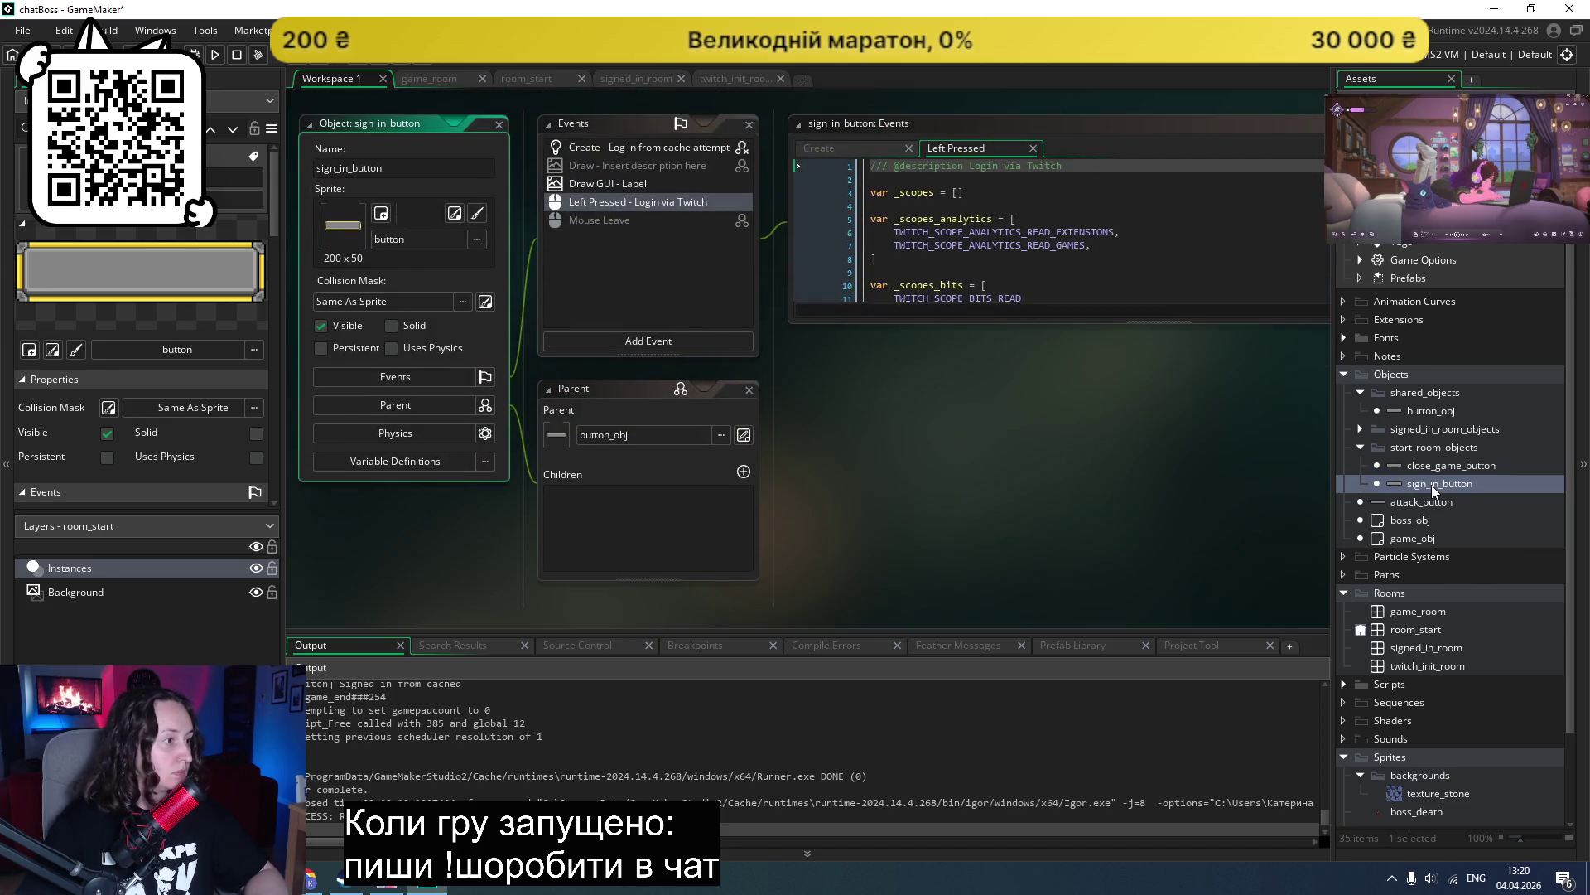
pyautogui.doubleClick(1429, 465)
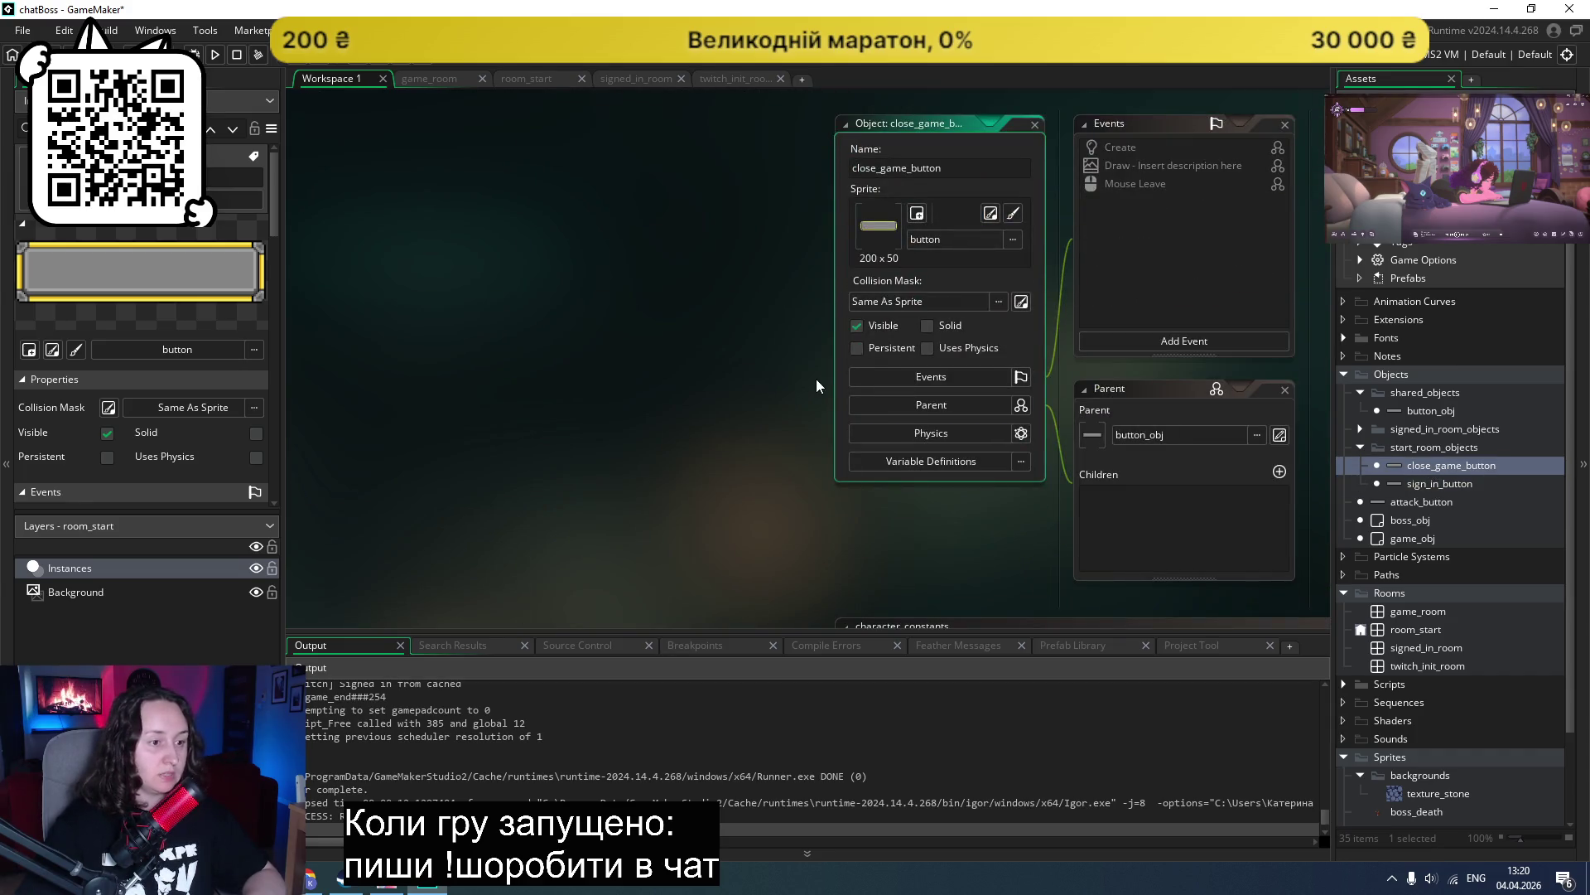
pyautogui.doubleClick(1394, 628)
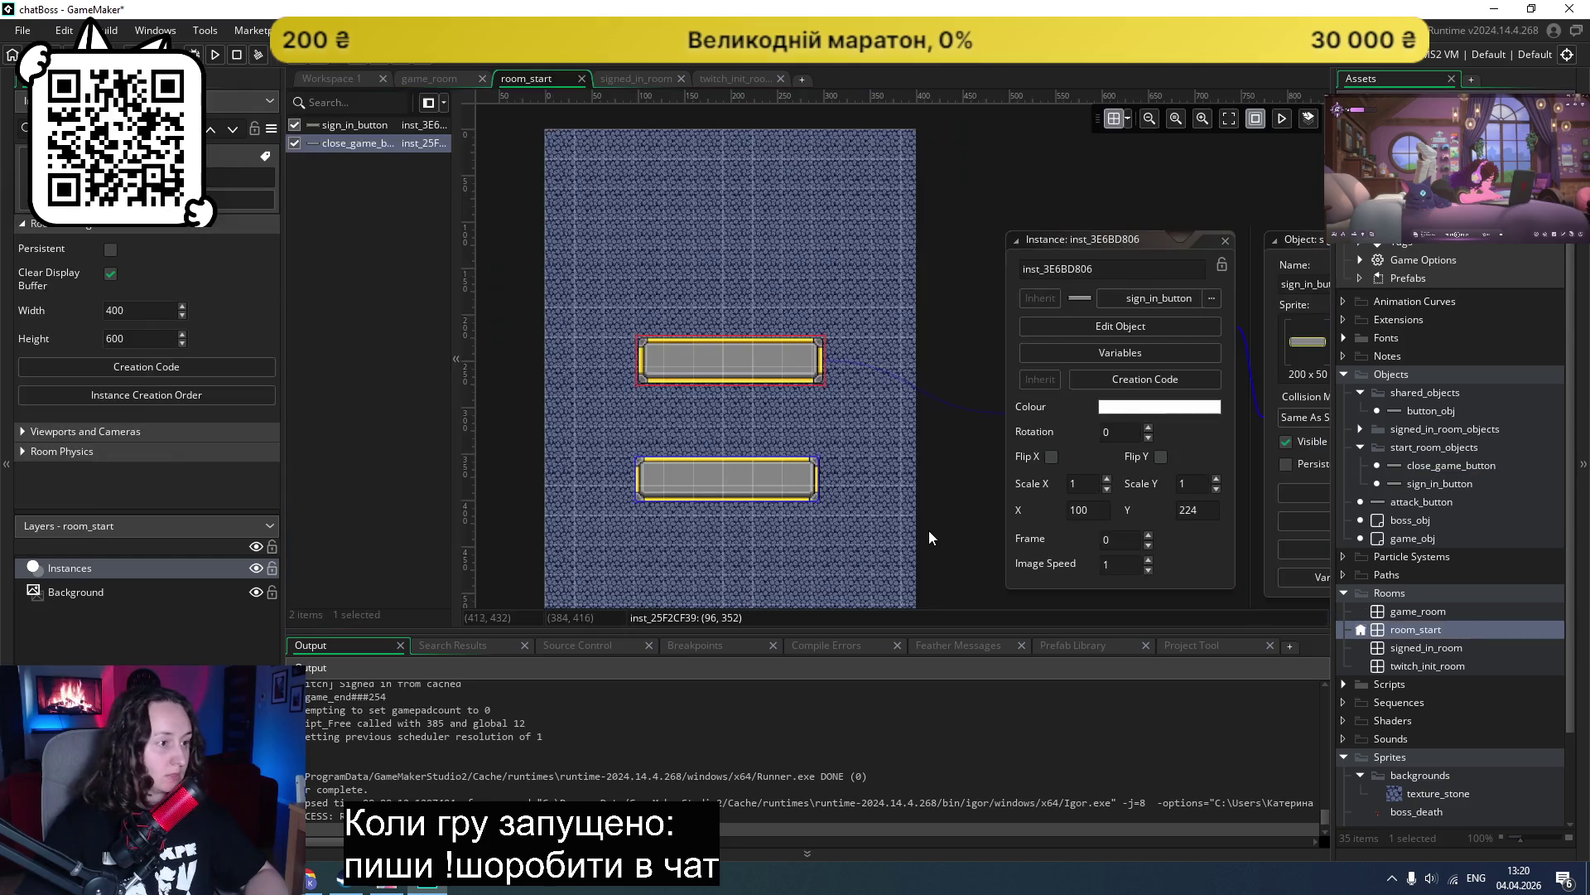
pyautogui.click(737, 370)
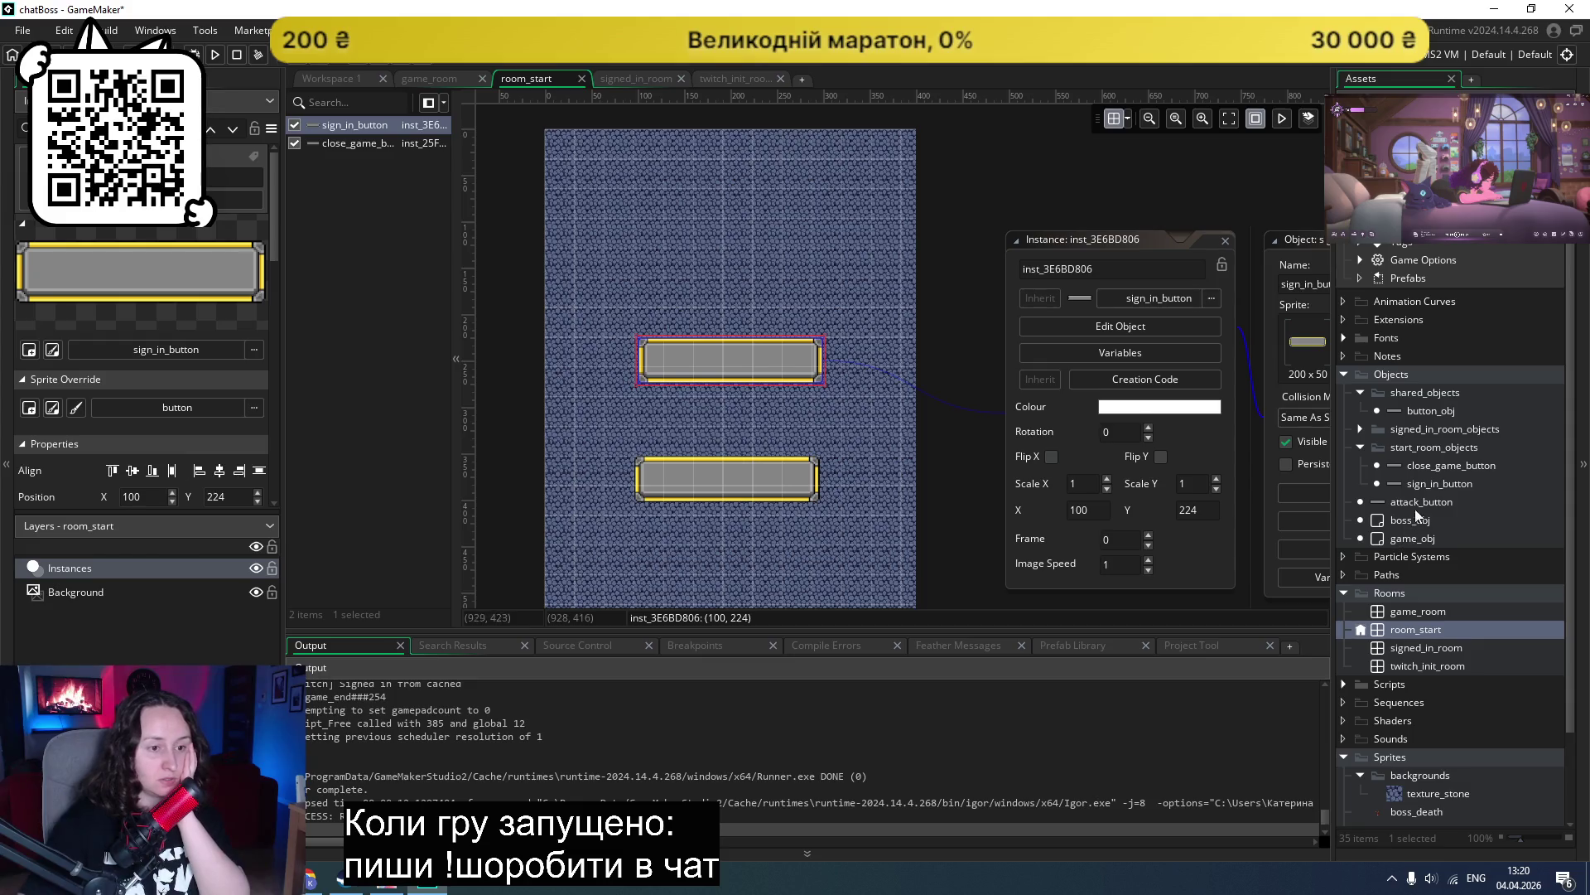
pyautogui.click(1417, 483)
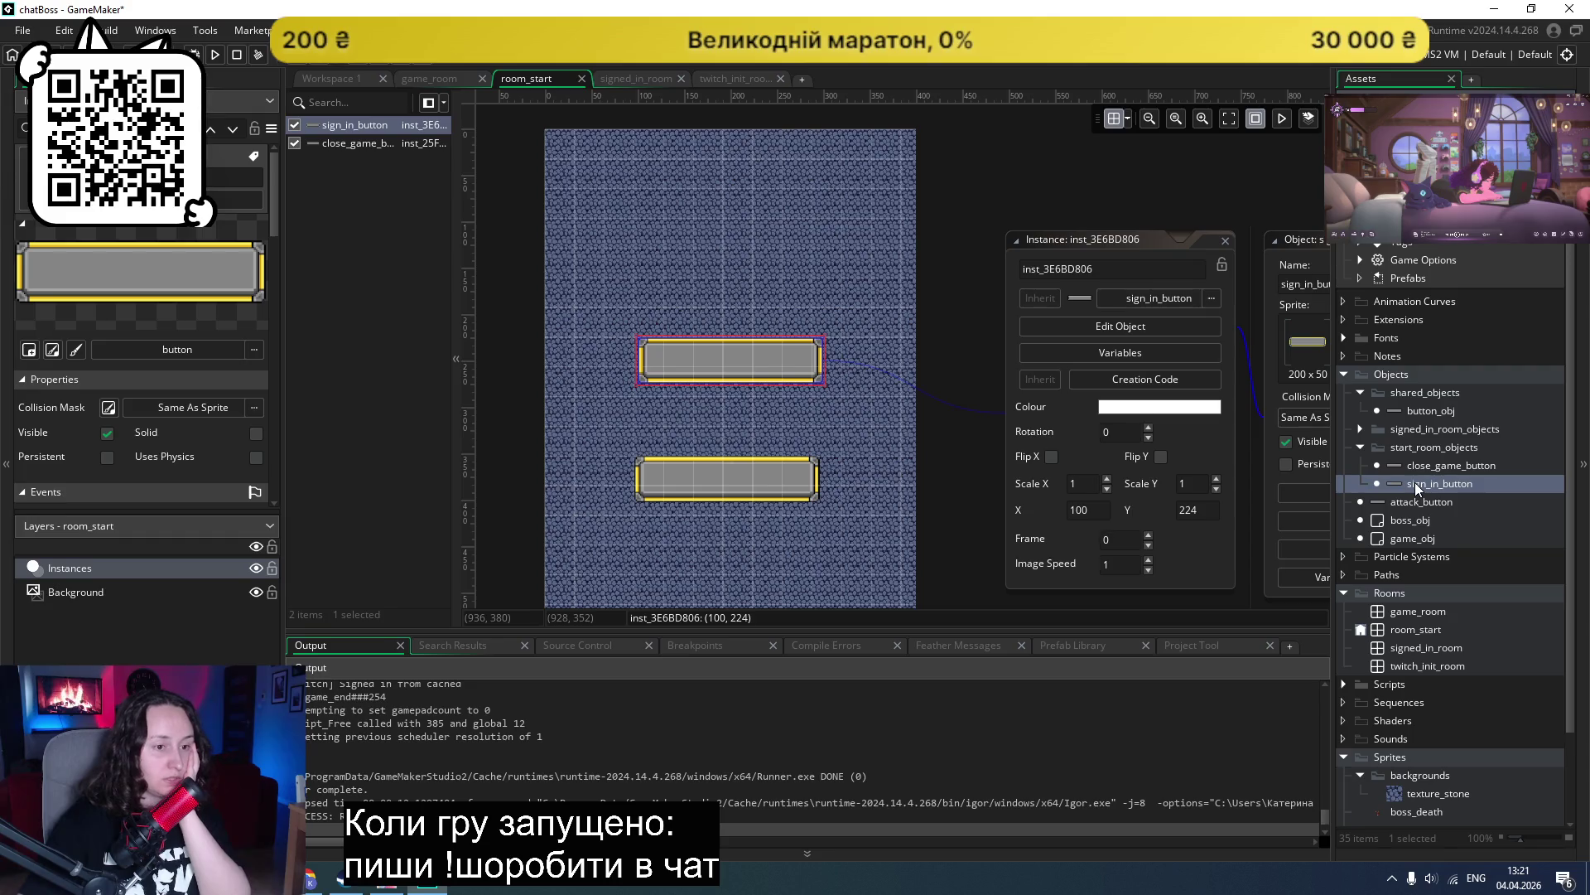
pyautogui.doubleClick(1420, 462)
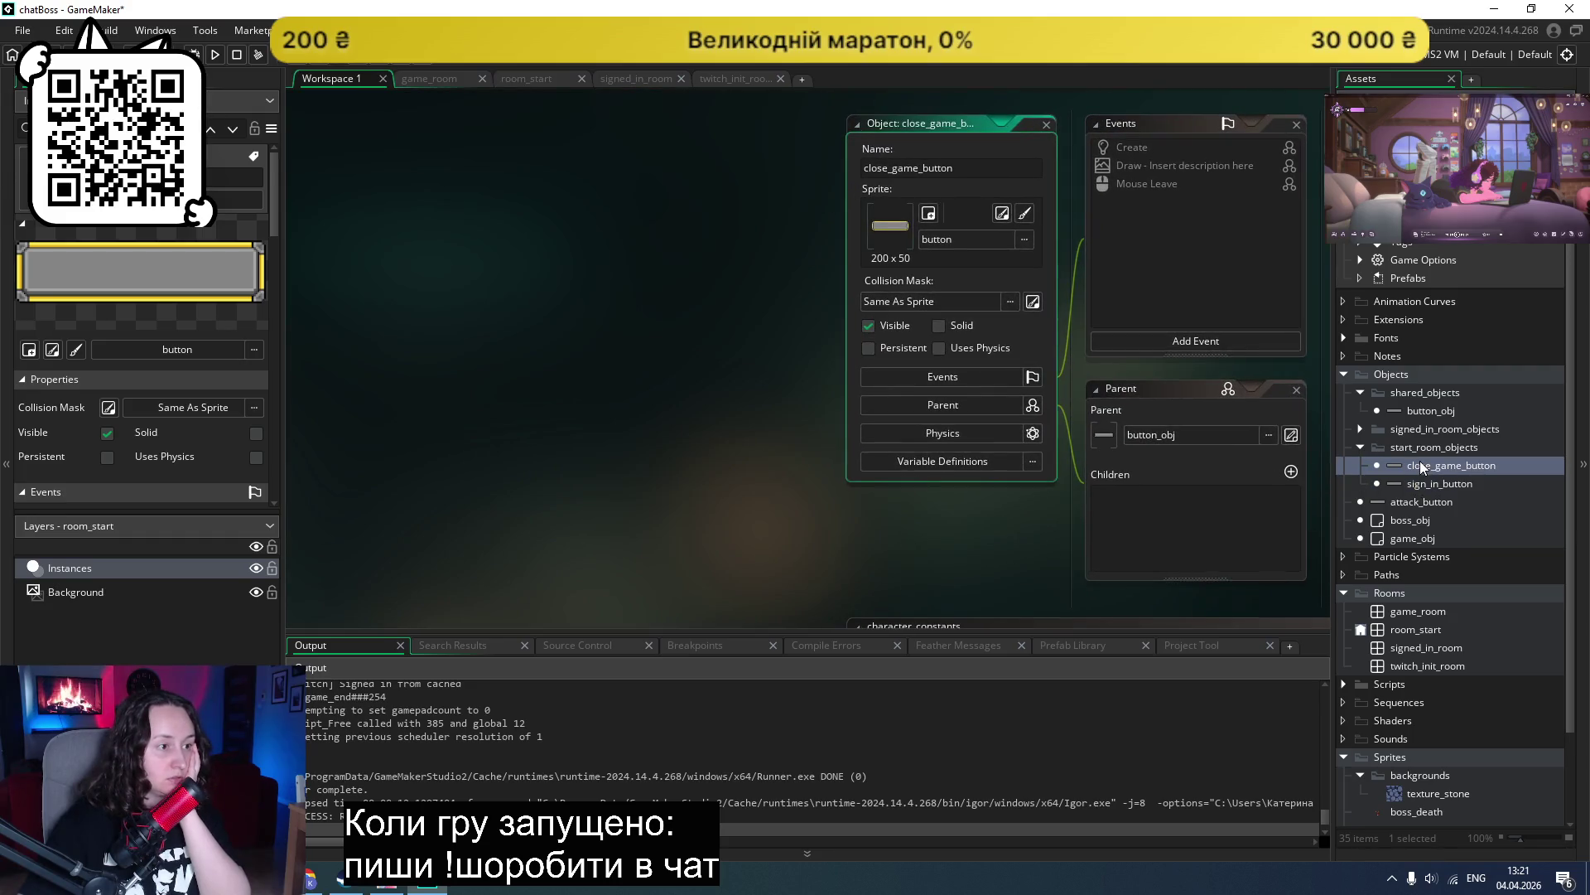
pyautogui.scroll(1, 888, 507)
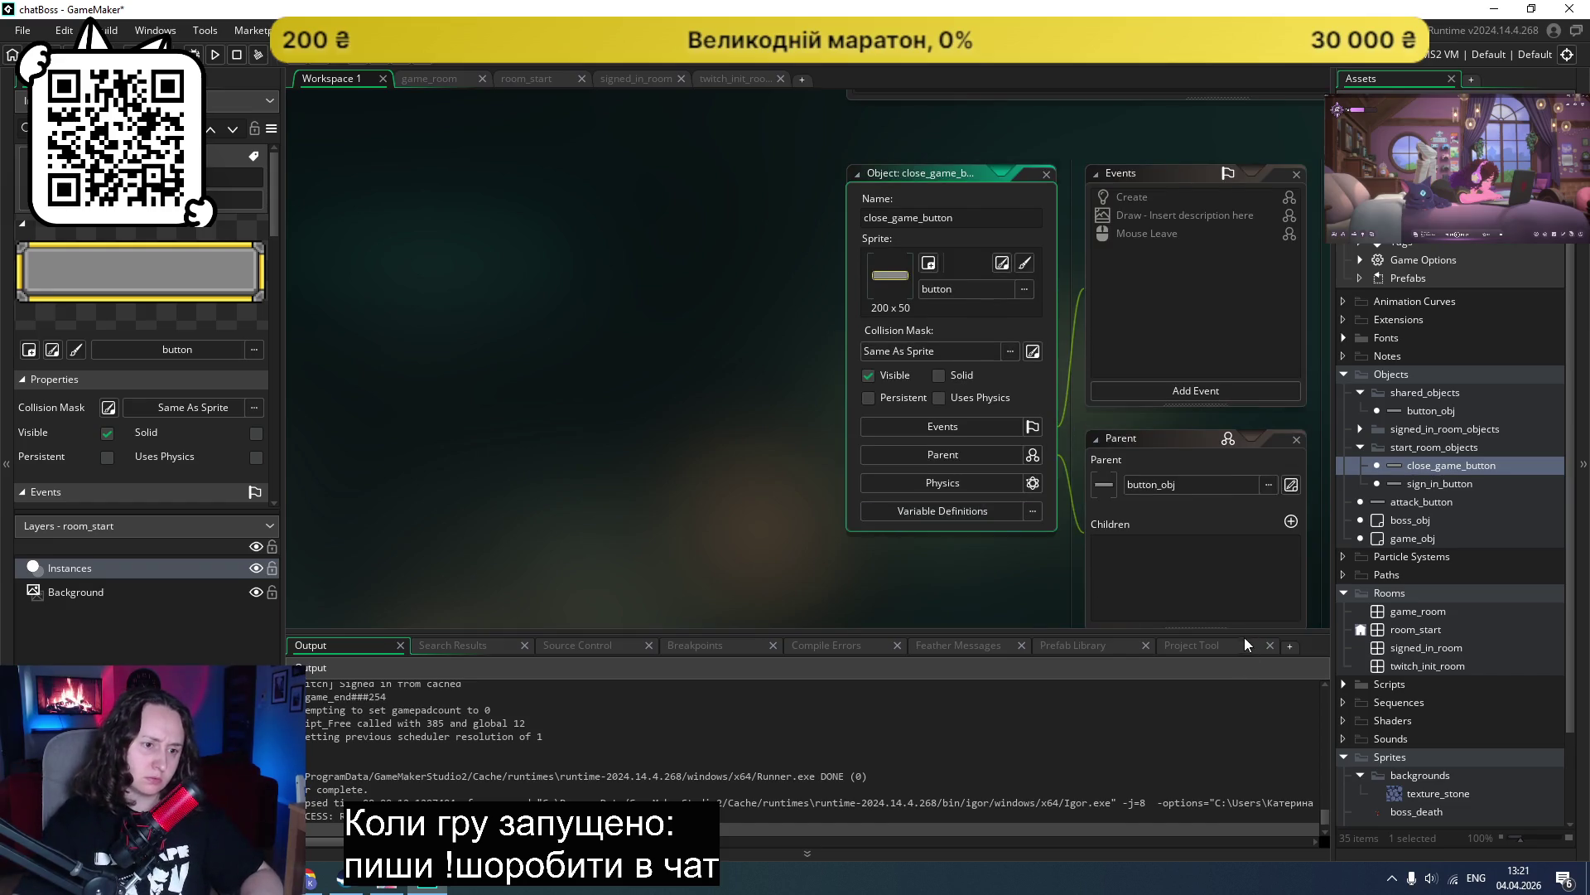
pyautogui.click(125, 572)
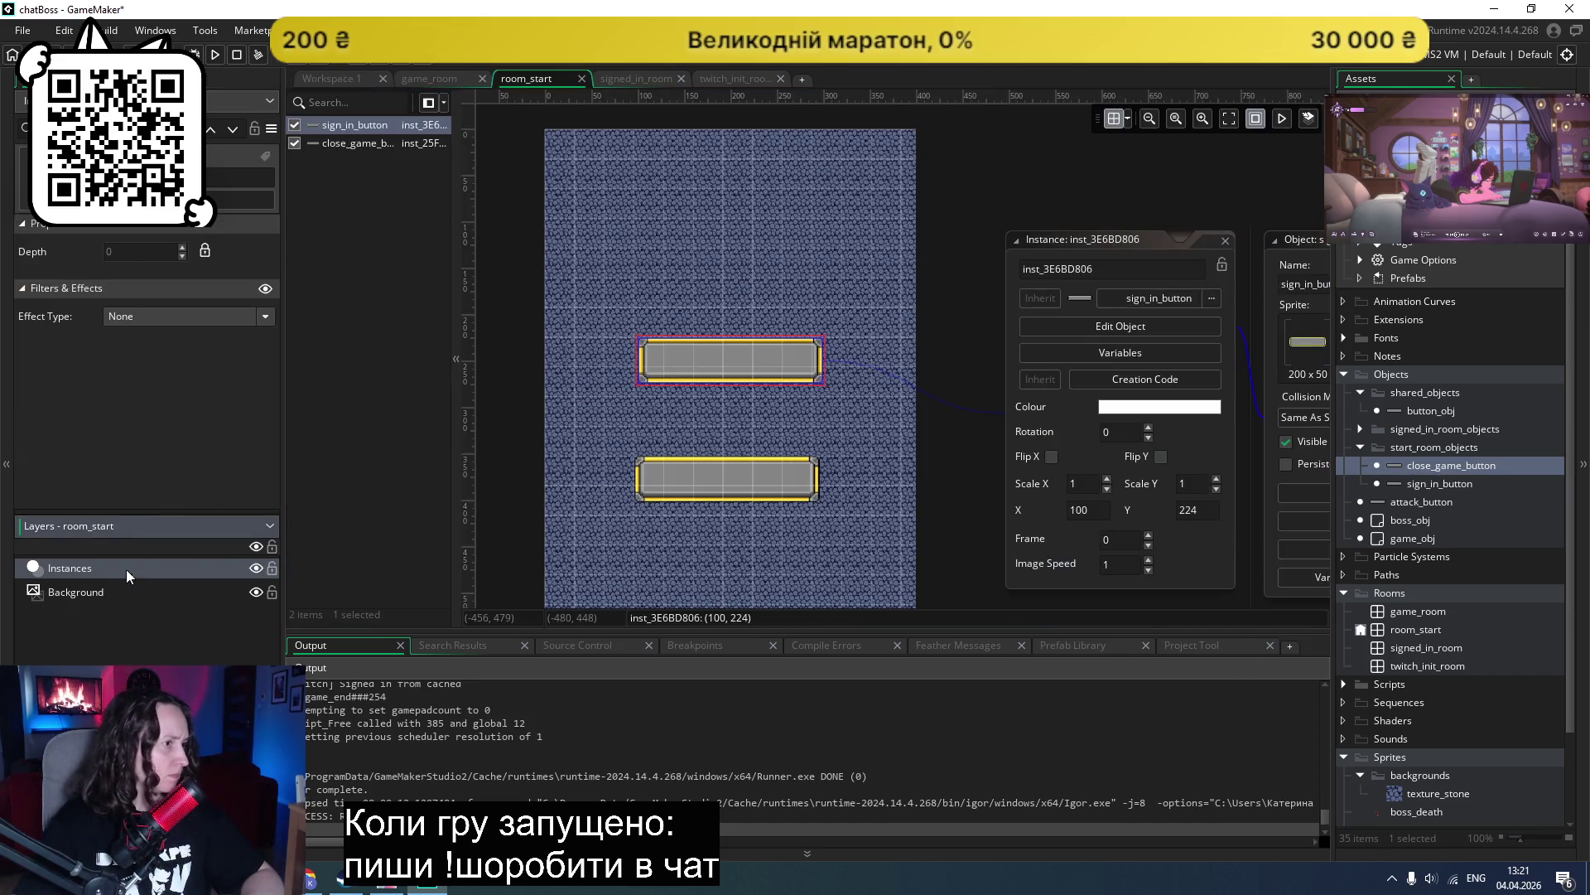
# Step: Set the close_game_button instance's X to 100 to align it with the sign-in button
pyautogui.doubleClick(347, 144)
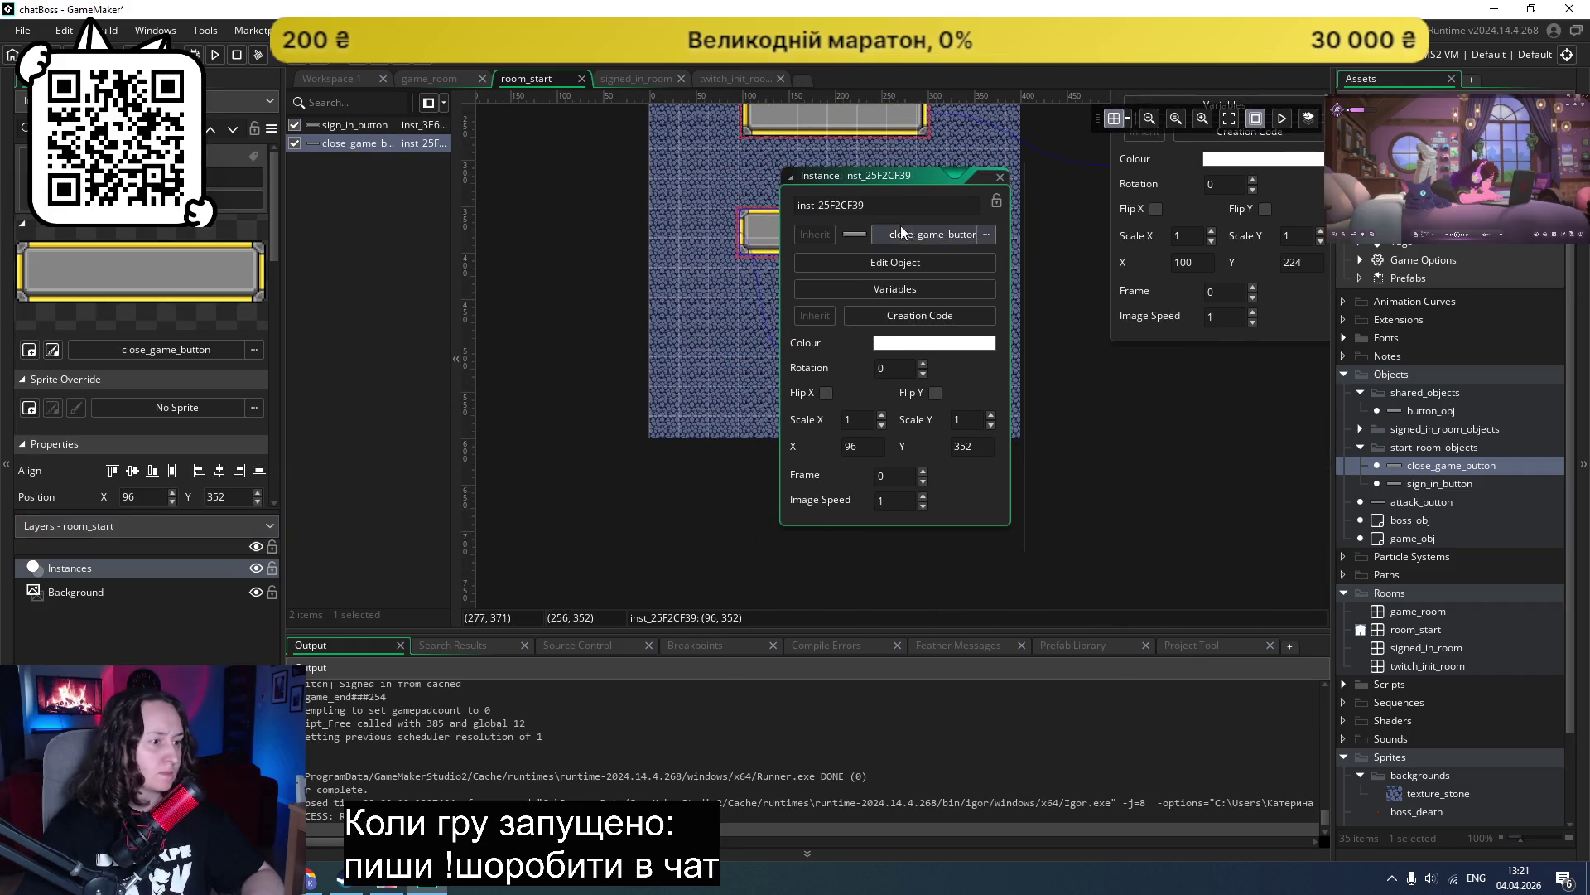
pyautogui.write('100')
pyautogui.moveTo(917, 188); pyautogui.dragTo(1224, 366)
pyautogui.scroll(5, 959, 500)
pyautogui.scroll(-3, 941, 513)
pyautogui.click(918, 451)
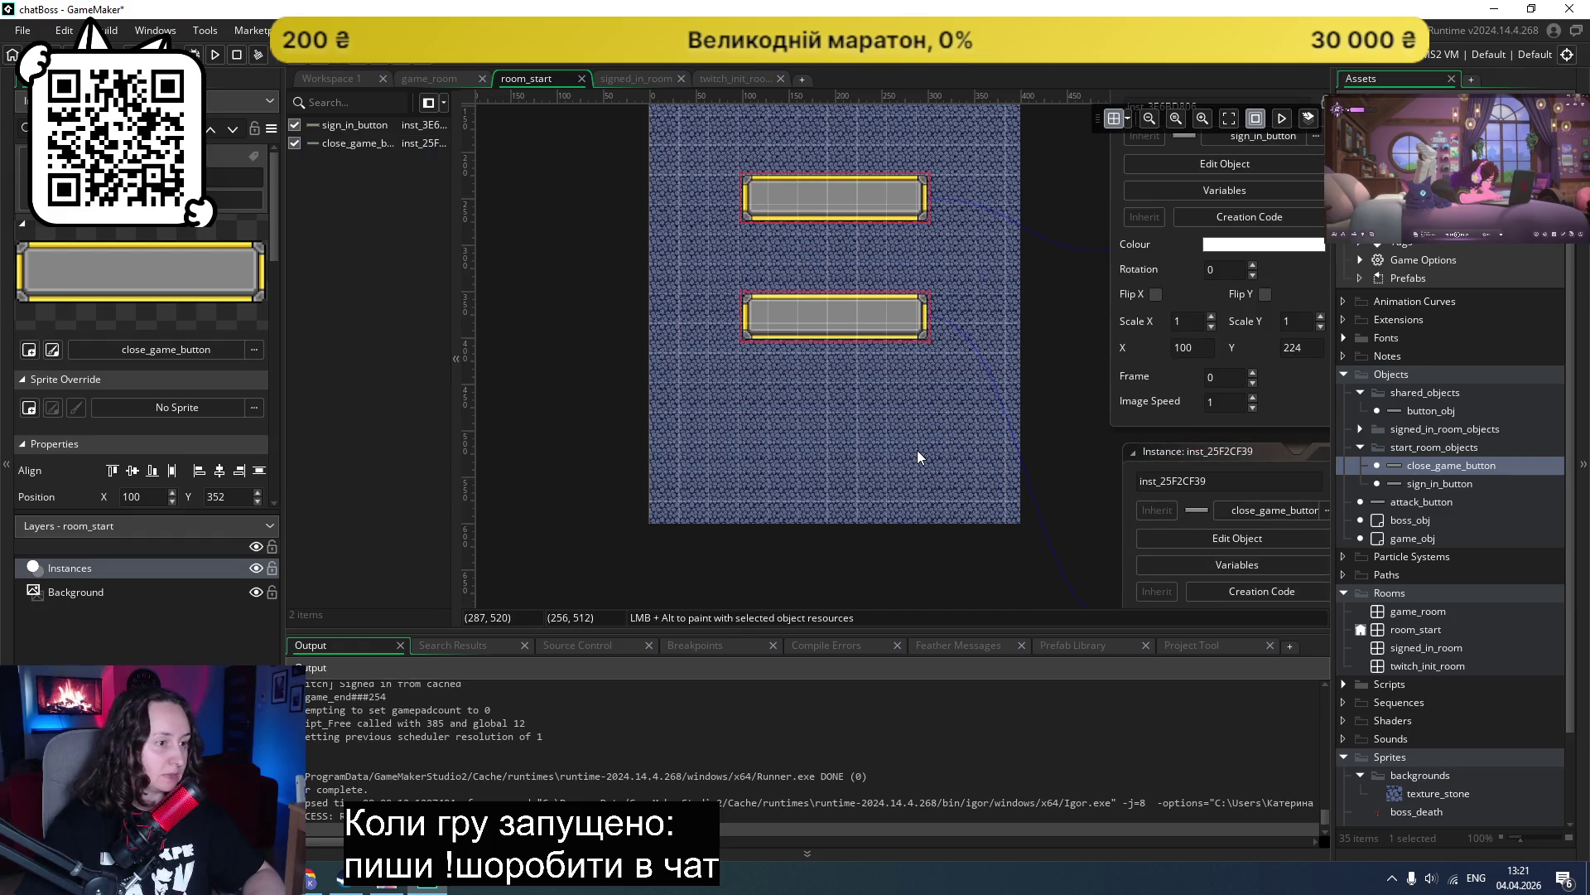
# Step: Show the instance's Variables, listing label and isHovered
pyautogui.scroll(-5, 1036, 452)
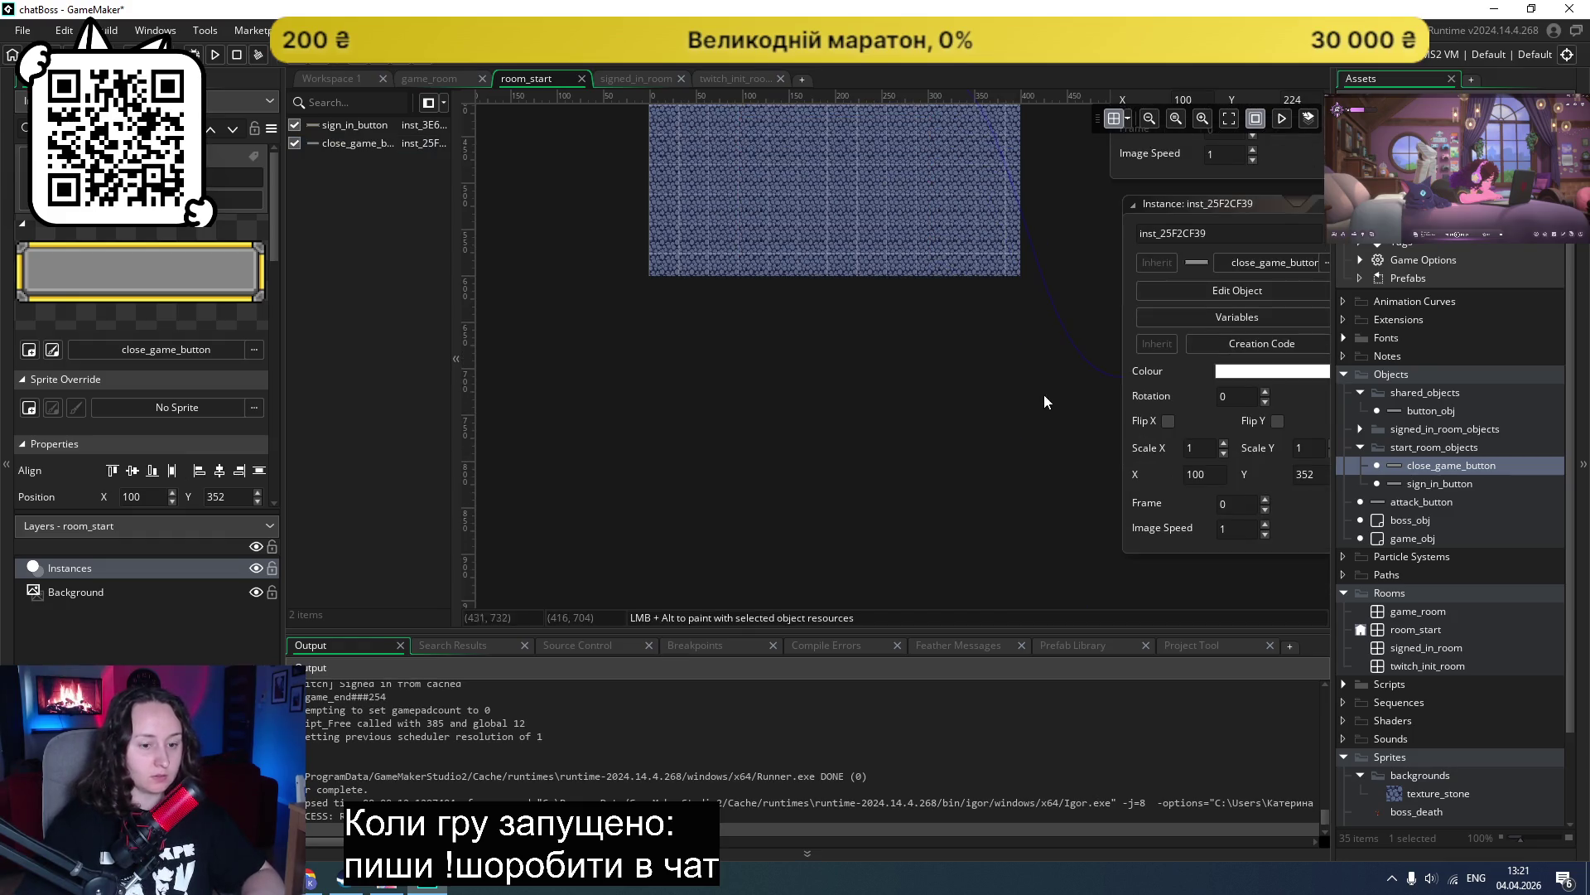
pyautogui.scroll(-2, 1036, 369)
pyautogui.scroll(3, 1047, 202)
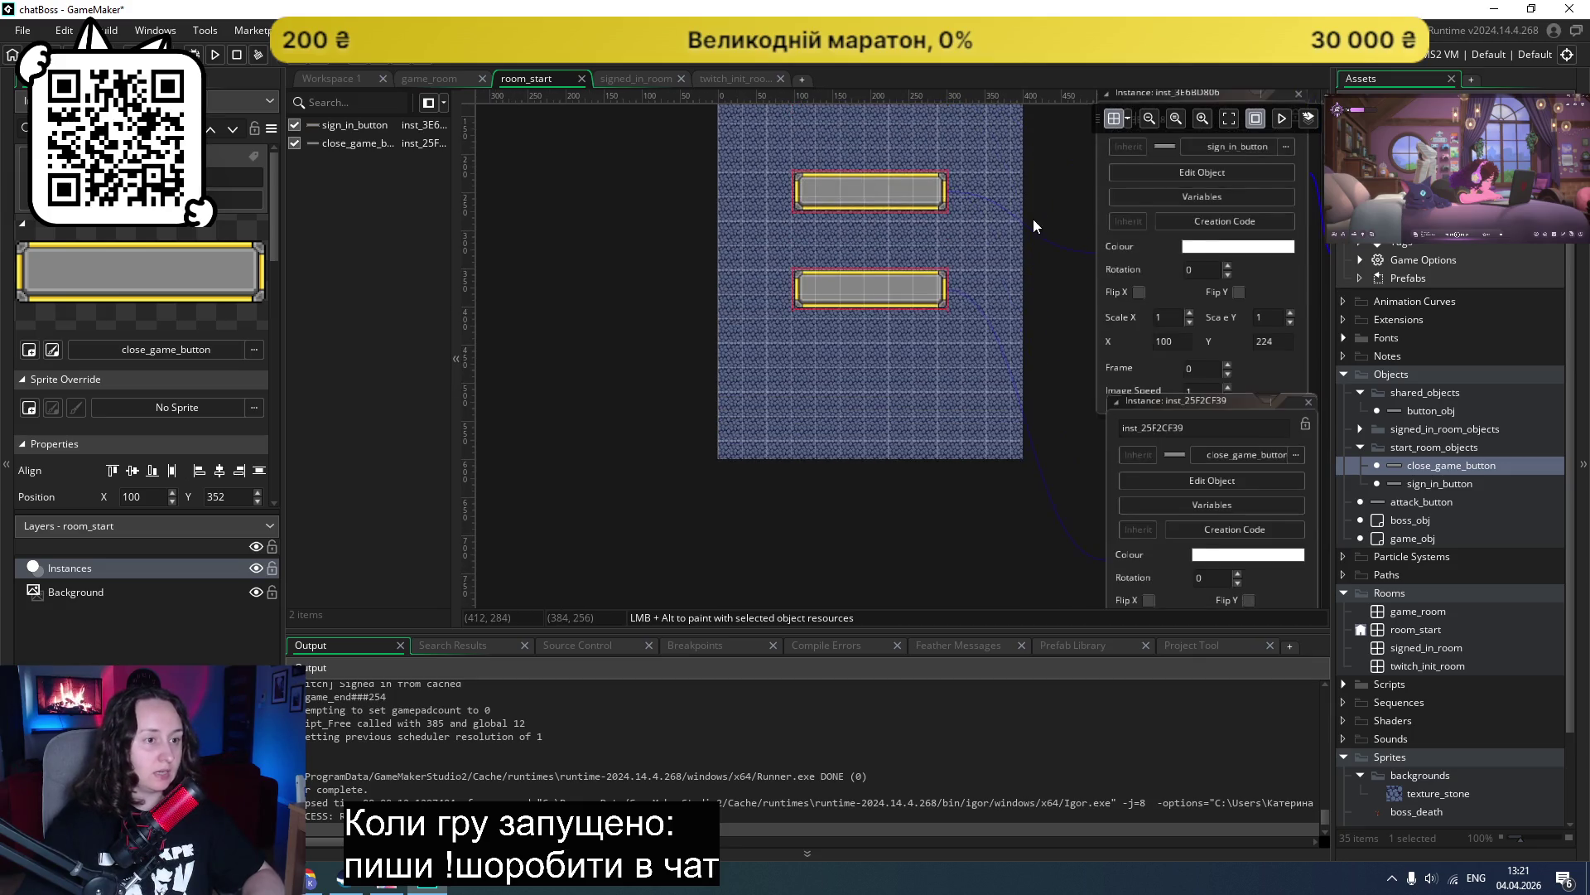
pyautogui.hscroll(5, 1032, 219)
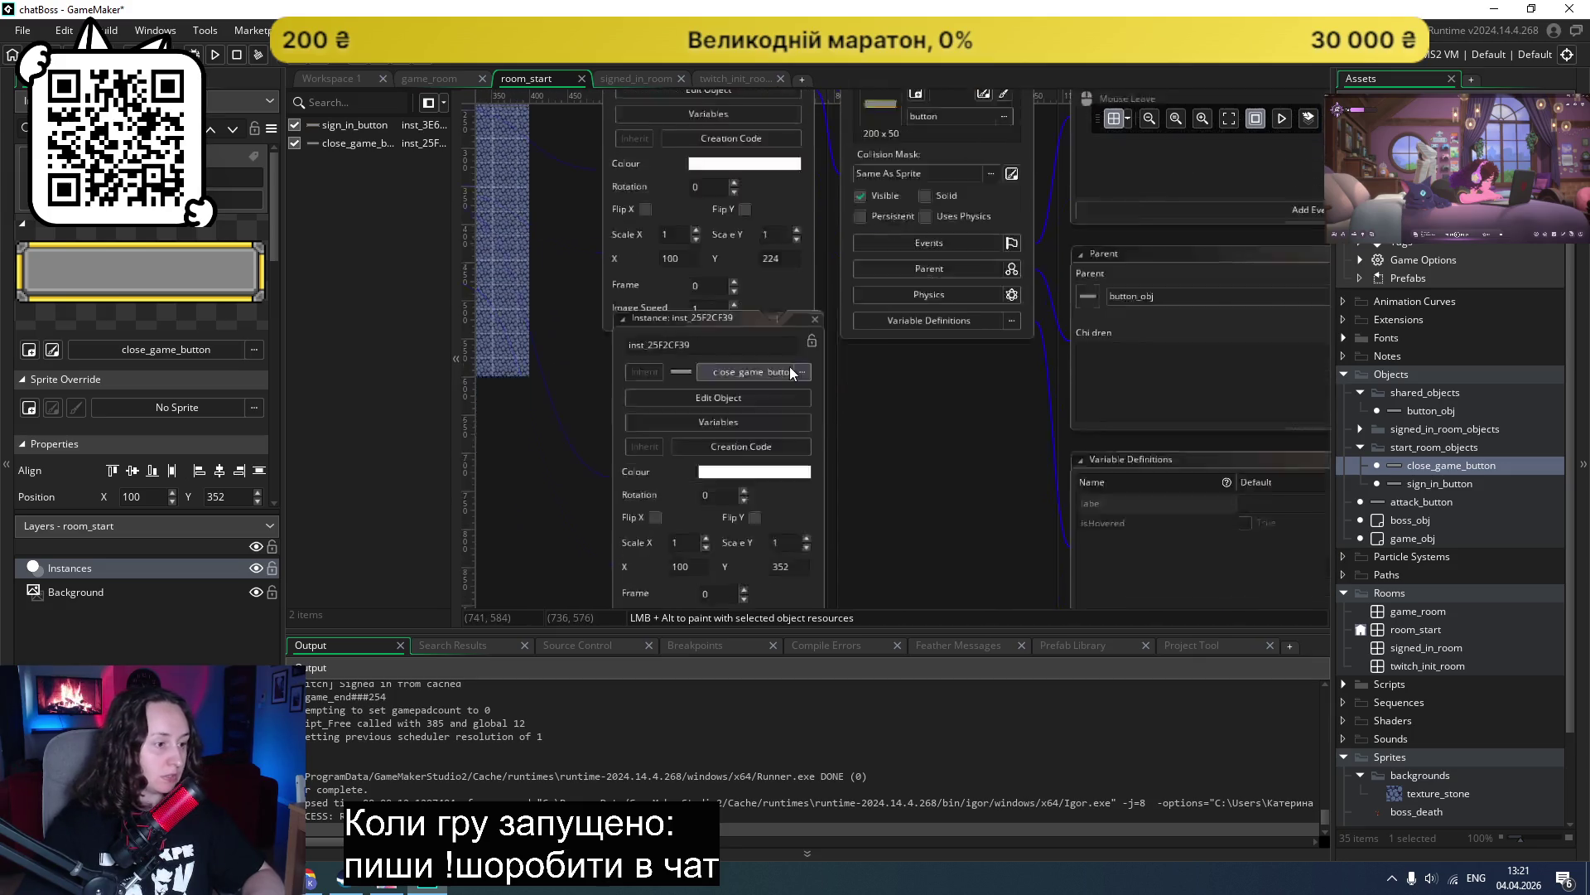
pyautogui.scroll(-3, 670, 225)
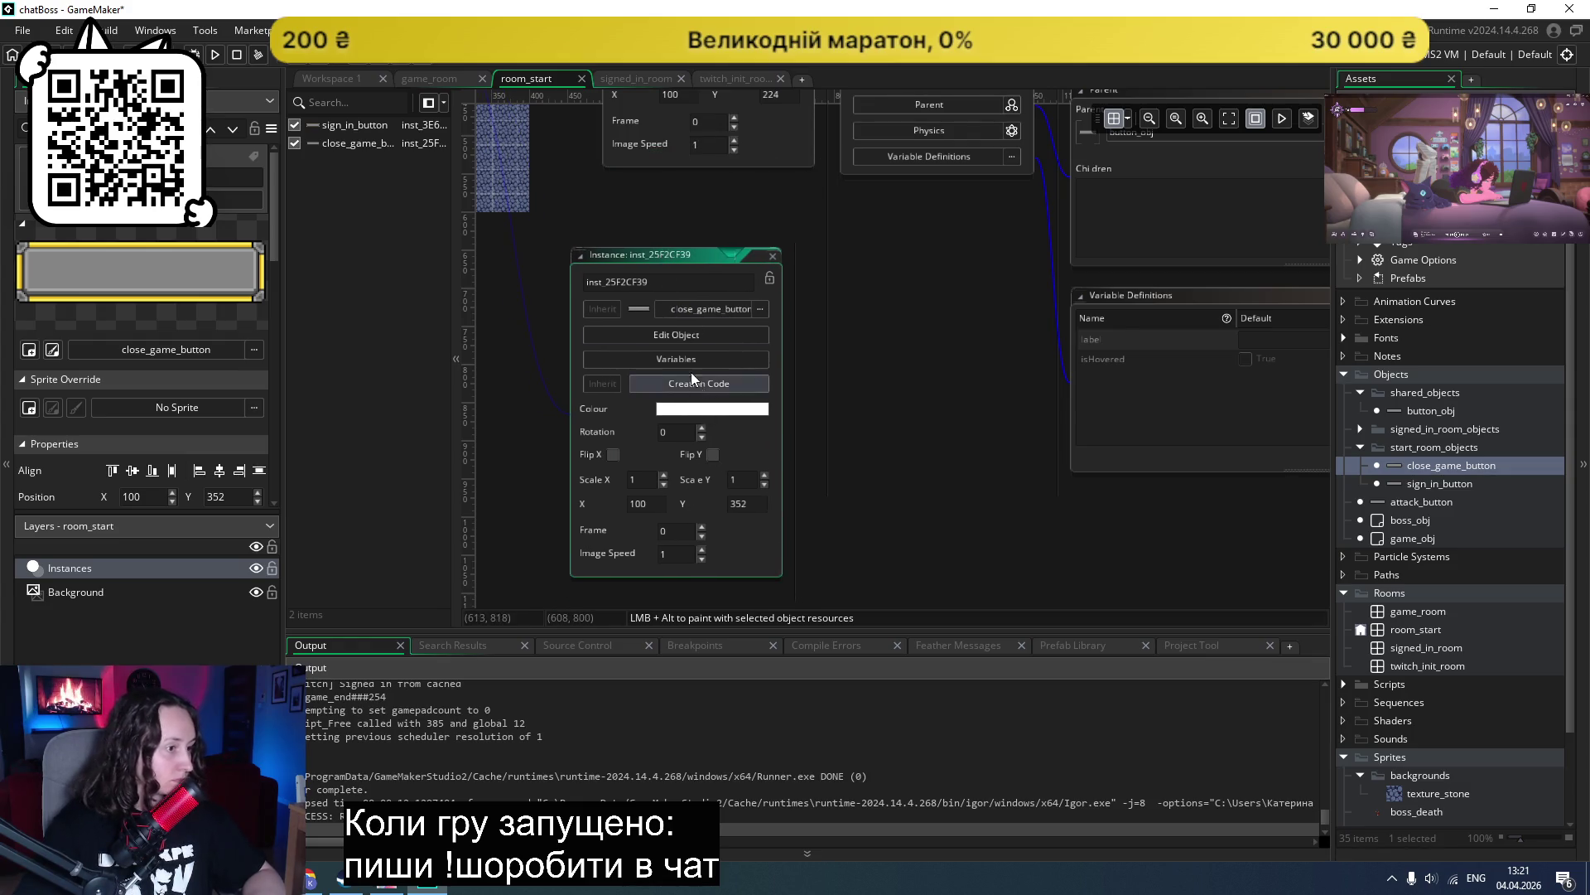
pyautogui.click(689, 358)
pyautogui.moveTo(893, 252); pyautogui.dragTo(932, 508)
pyautogui.scroll(-3, 1031, 311)
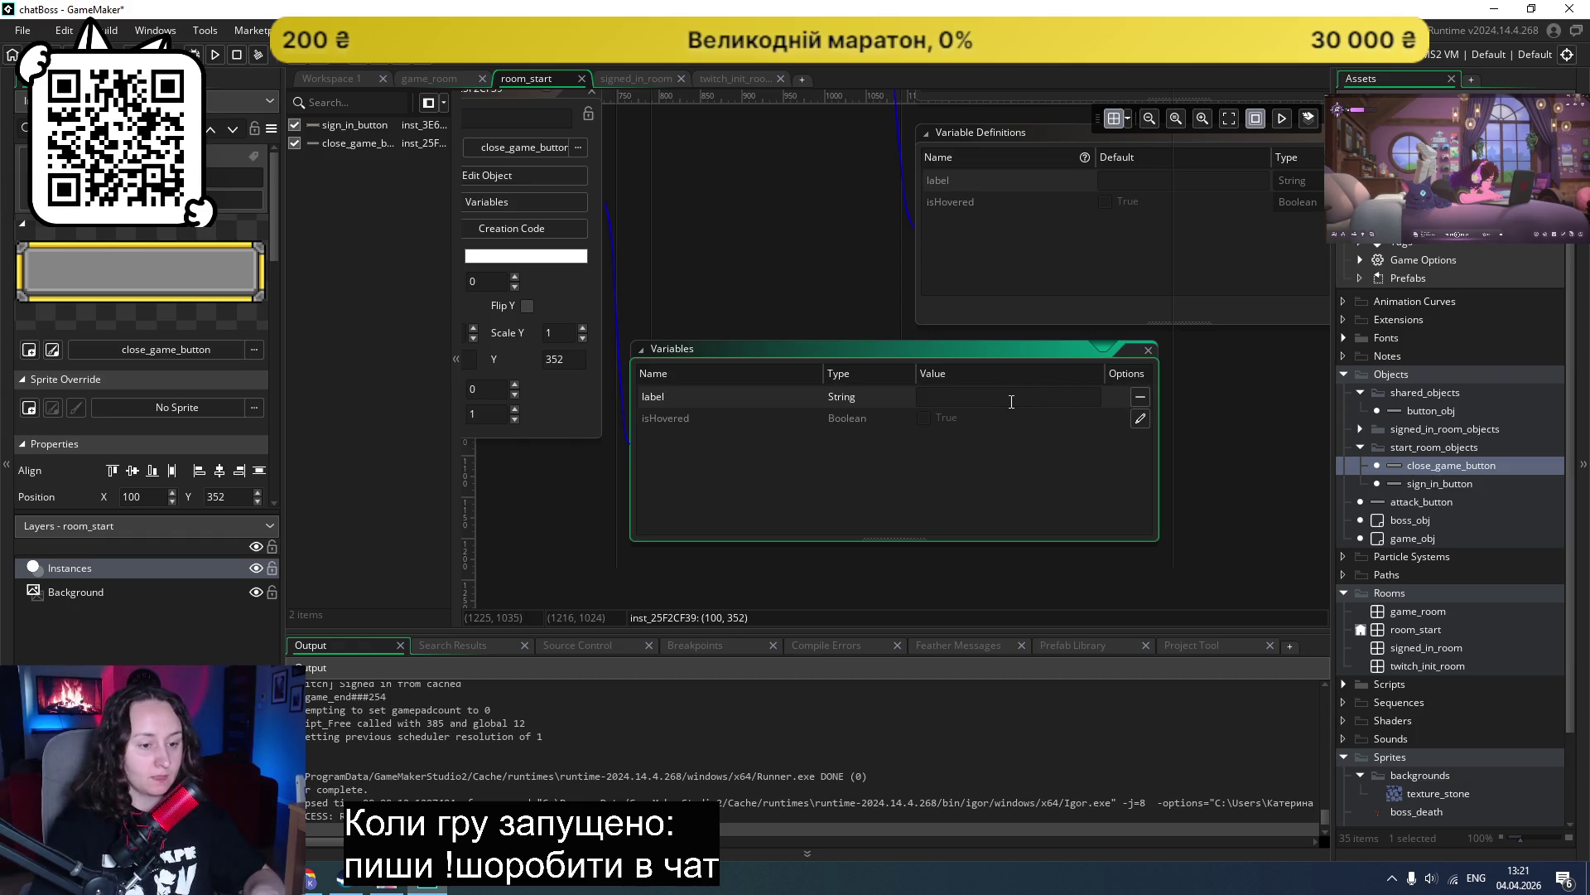
# Step: Set the close button instance's label to 'Вийти' and run the game with F5
pyautogui.hotkey('alt', 'shift')
pyautogui.write('Вийти')
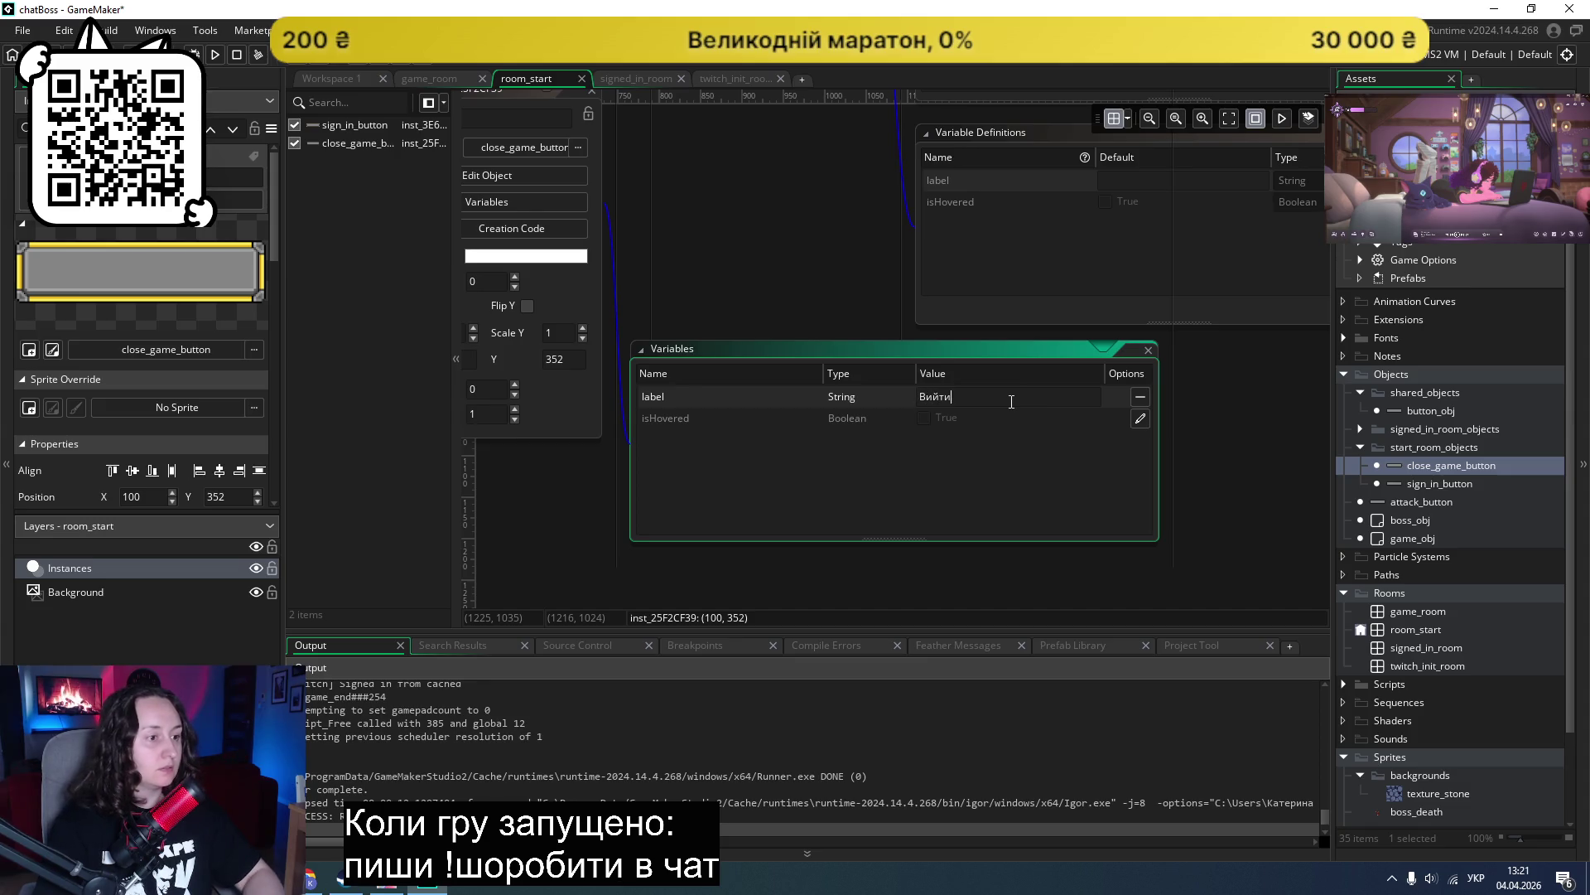
pyautogui.click(765, 315)
pyautogui.scroll(3, 717, 307)
pyautogui.scroll(-3, 721, 310)
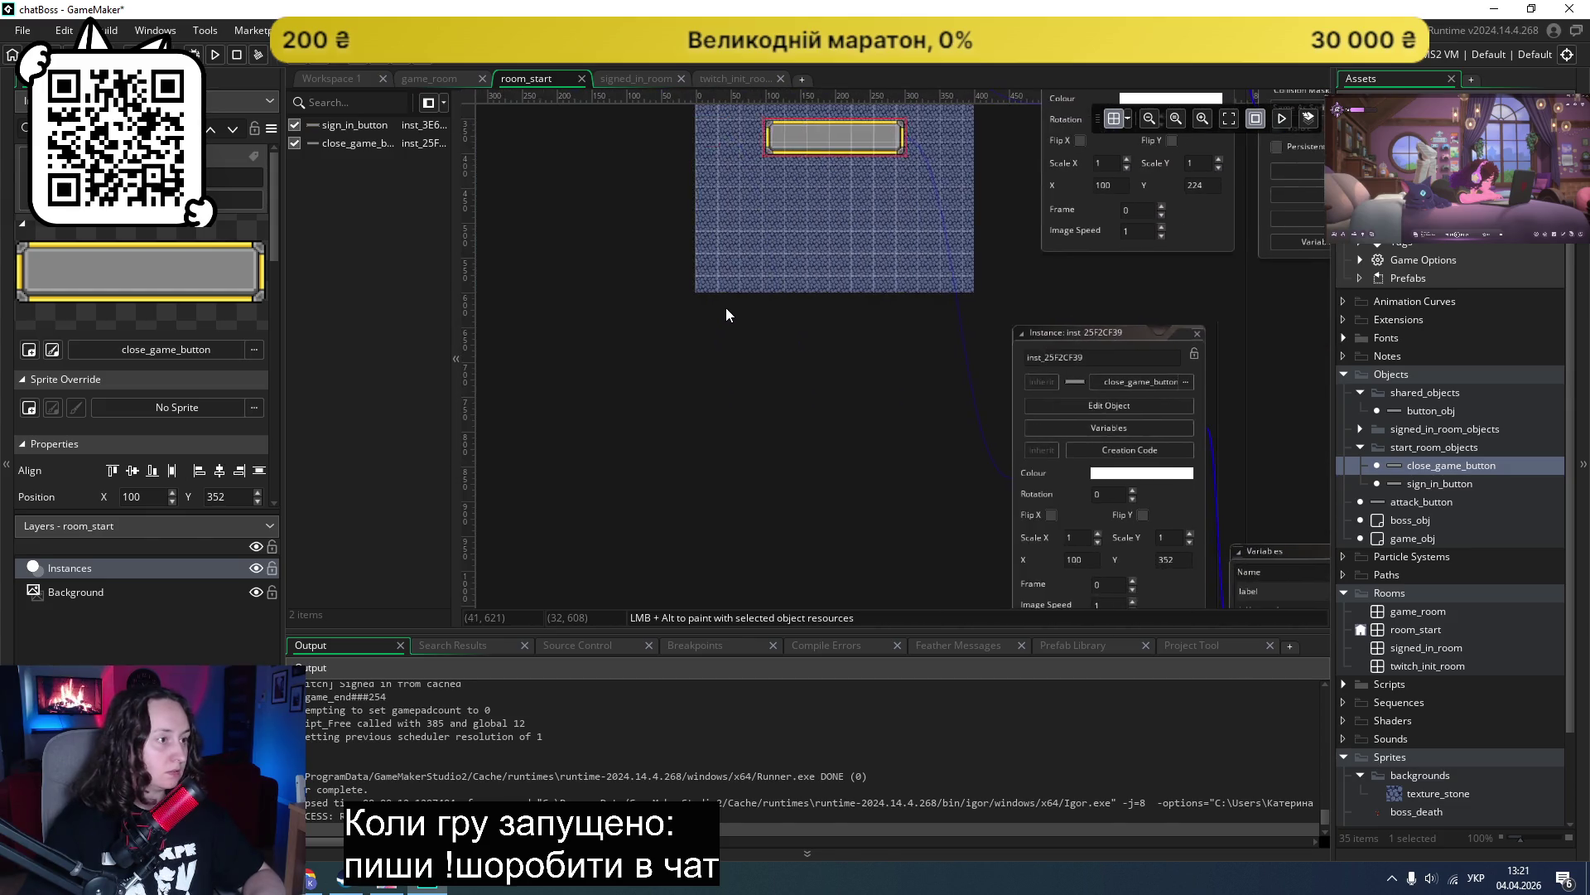
pyautogui.press('F5')
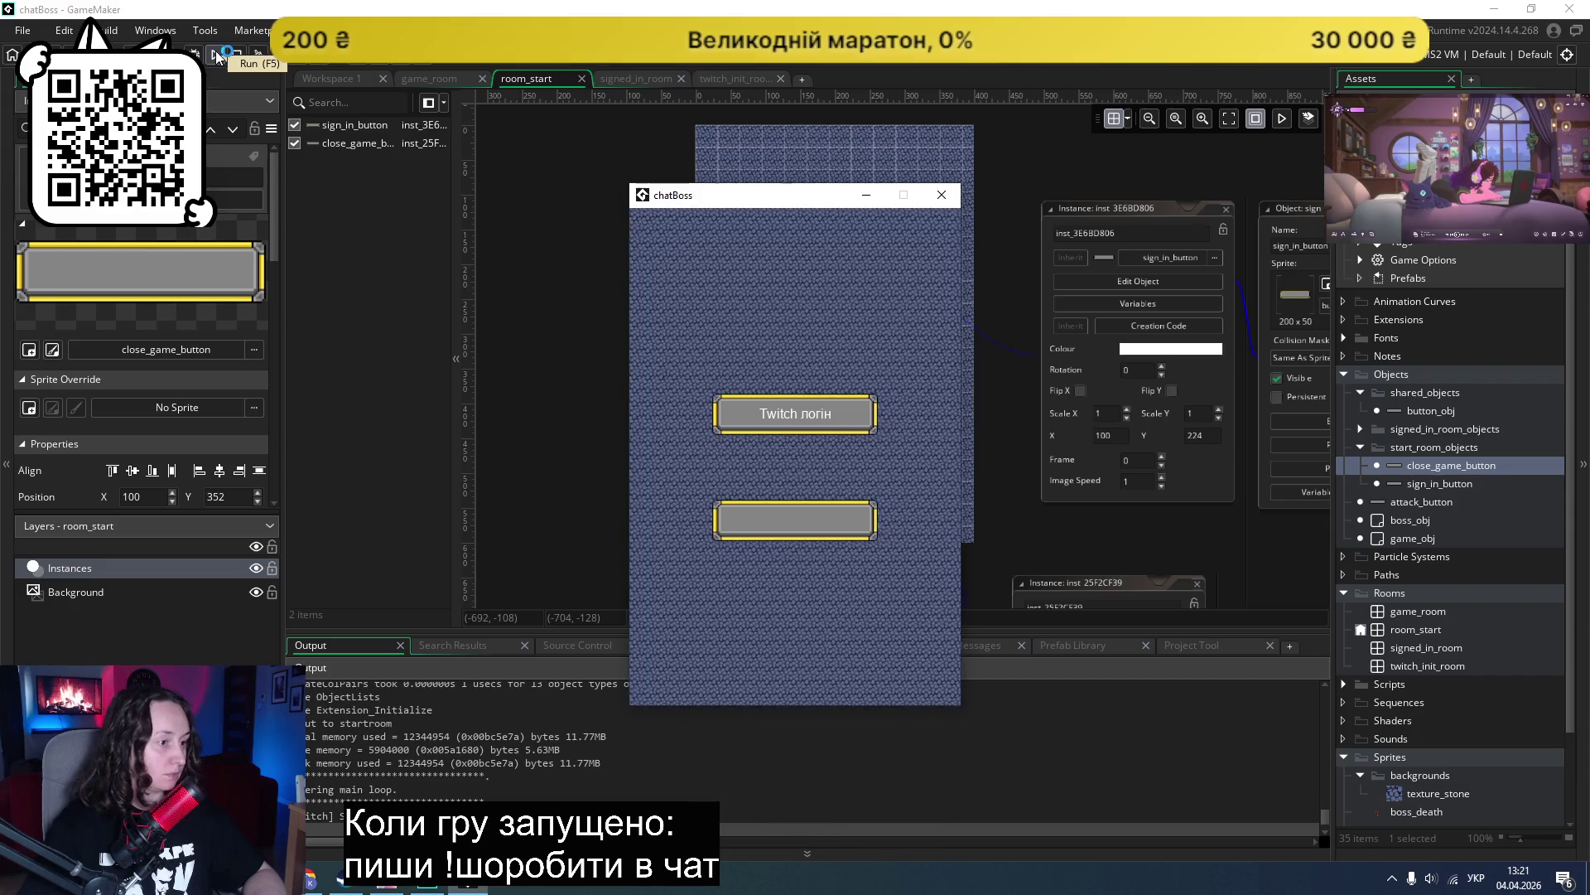
# Step: Close the running game and open sign_in_button's Draw GUI event code
pyautogui.click(942, 196)
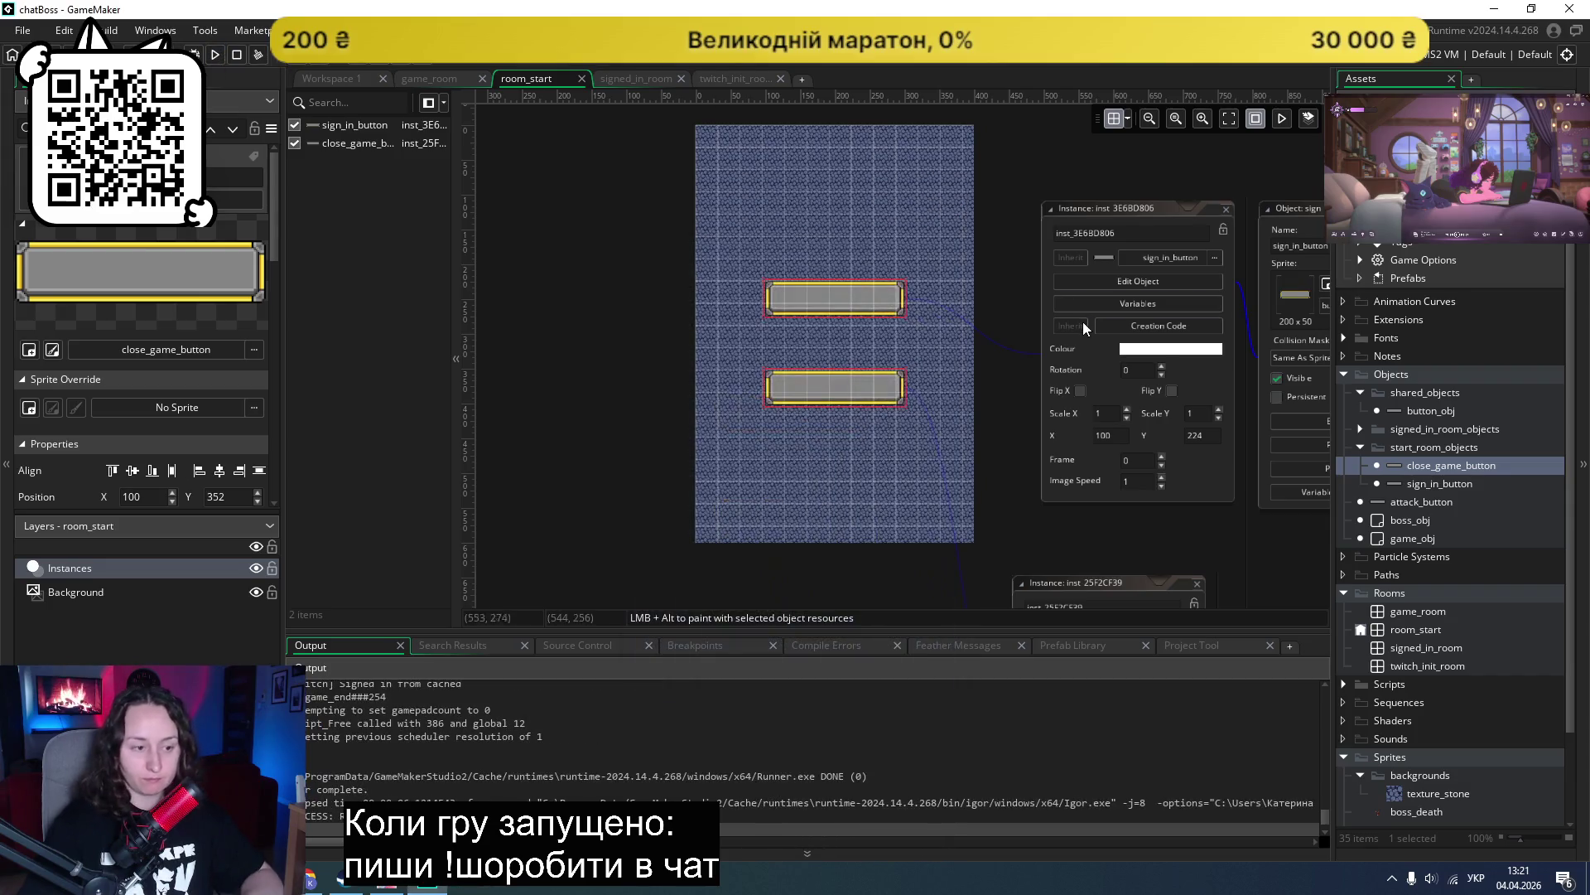
pyautogui.scroll(-5, 1082, 321)
pyautogui.keyDown('ctrl'); pyautogui.scroll(-1, 1042, 310); pyautogui.keyUp('ctrl')
pyautogui.hscroll(5, 1077, 290)
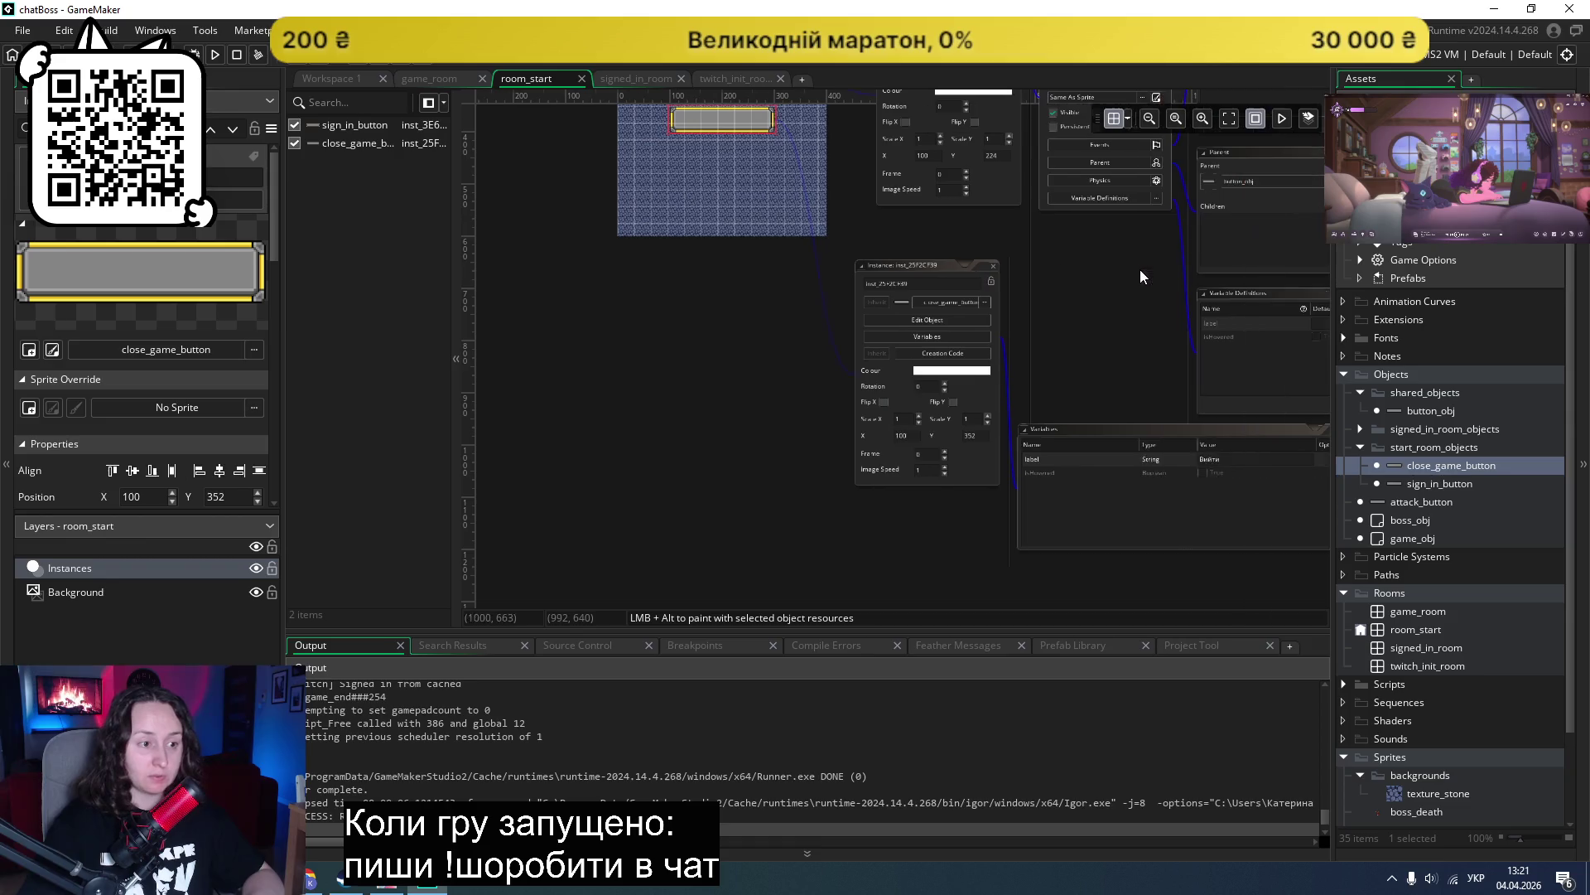
pyautogui.scroll(5, 1110, 263)
pyautogui.hscroll(3, 1097, 262)
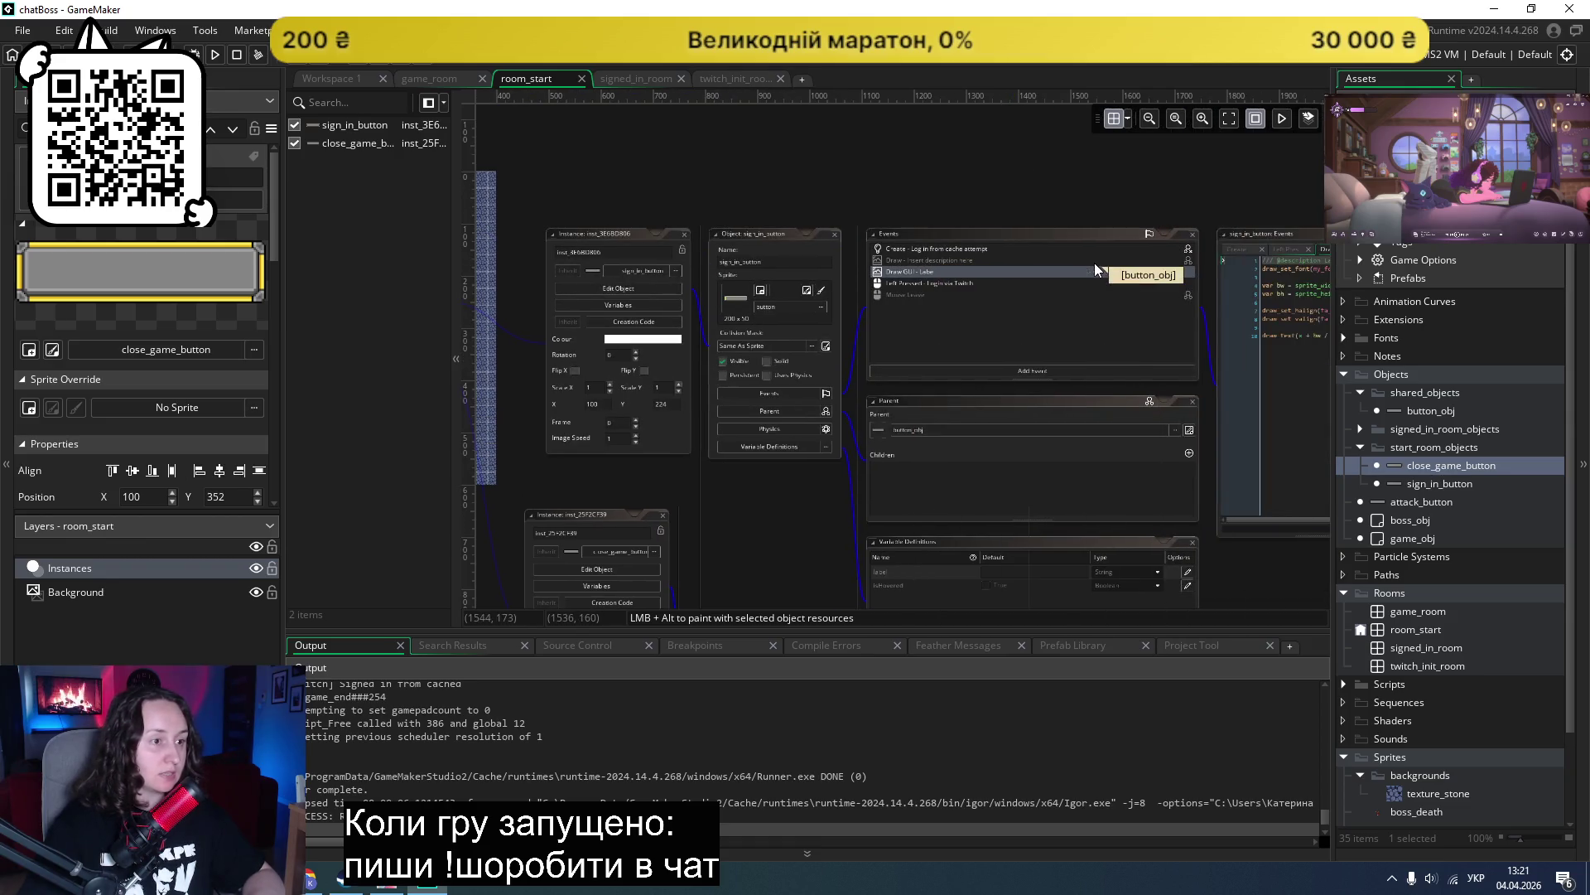
pyautogui.click(993, 263)
pyautogui.click(990, 272)
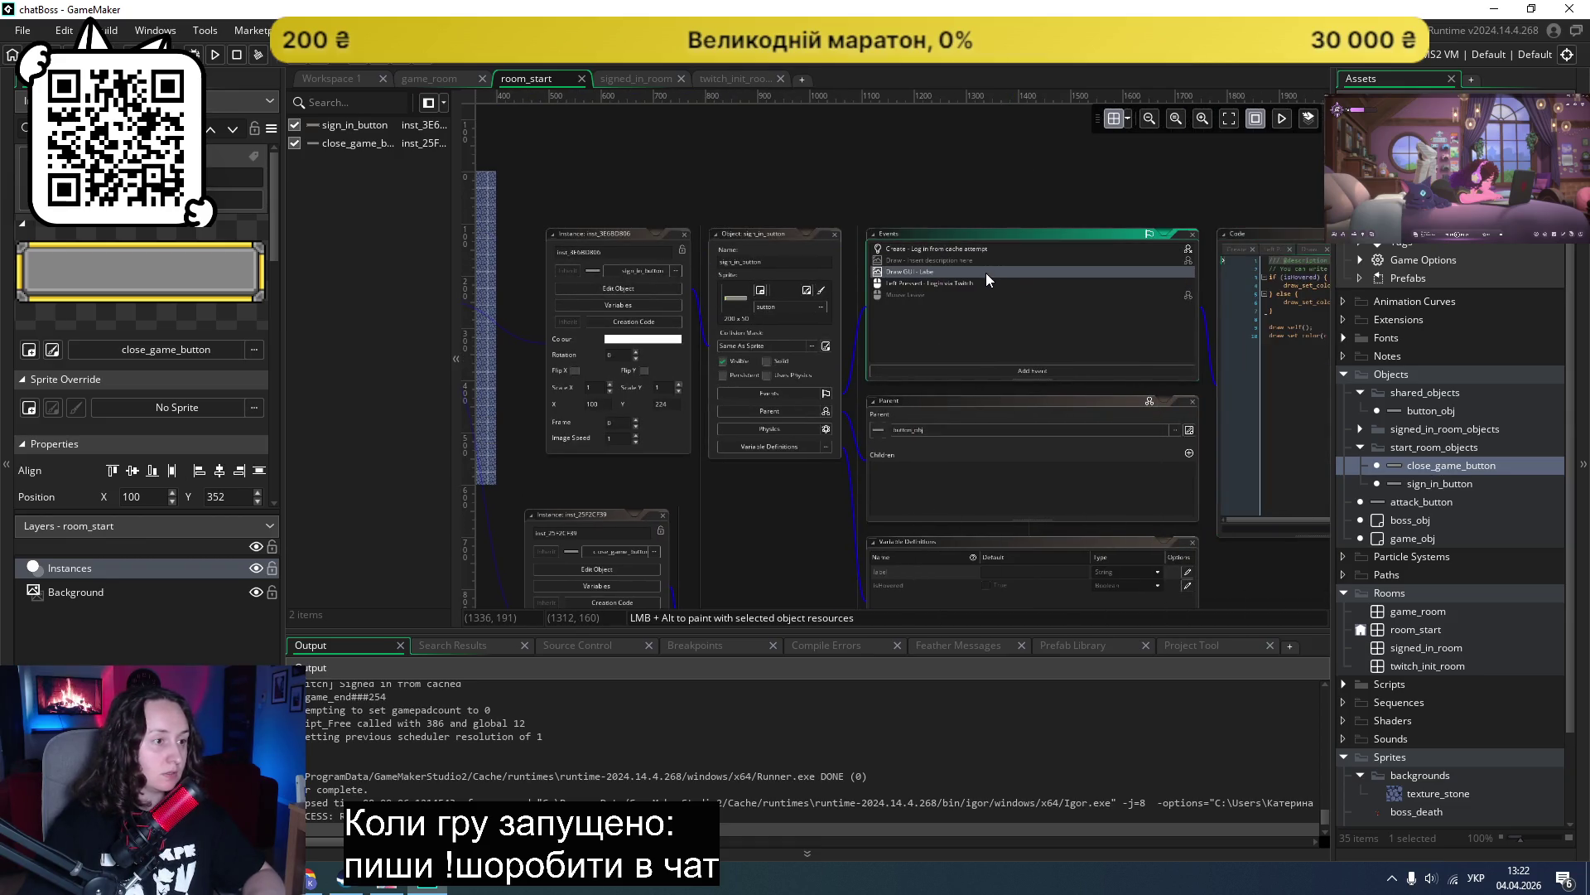
pyautogui.scroll(2, 1193, 240)
pyautogui.hscroll(4, 1176, 236)
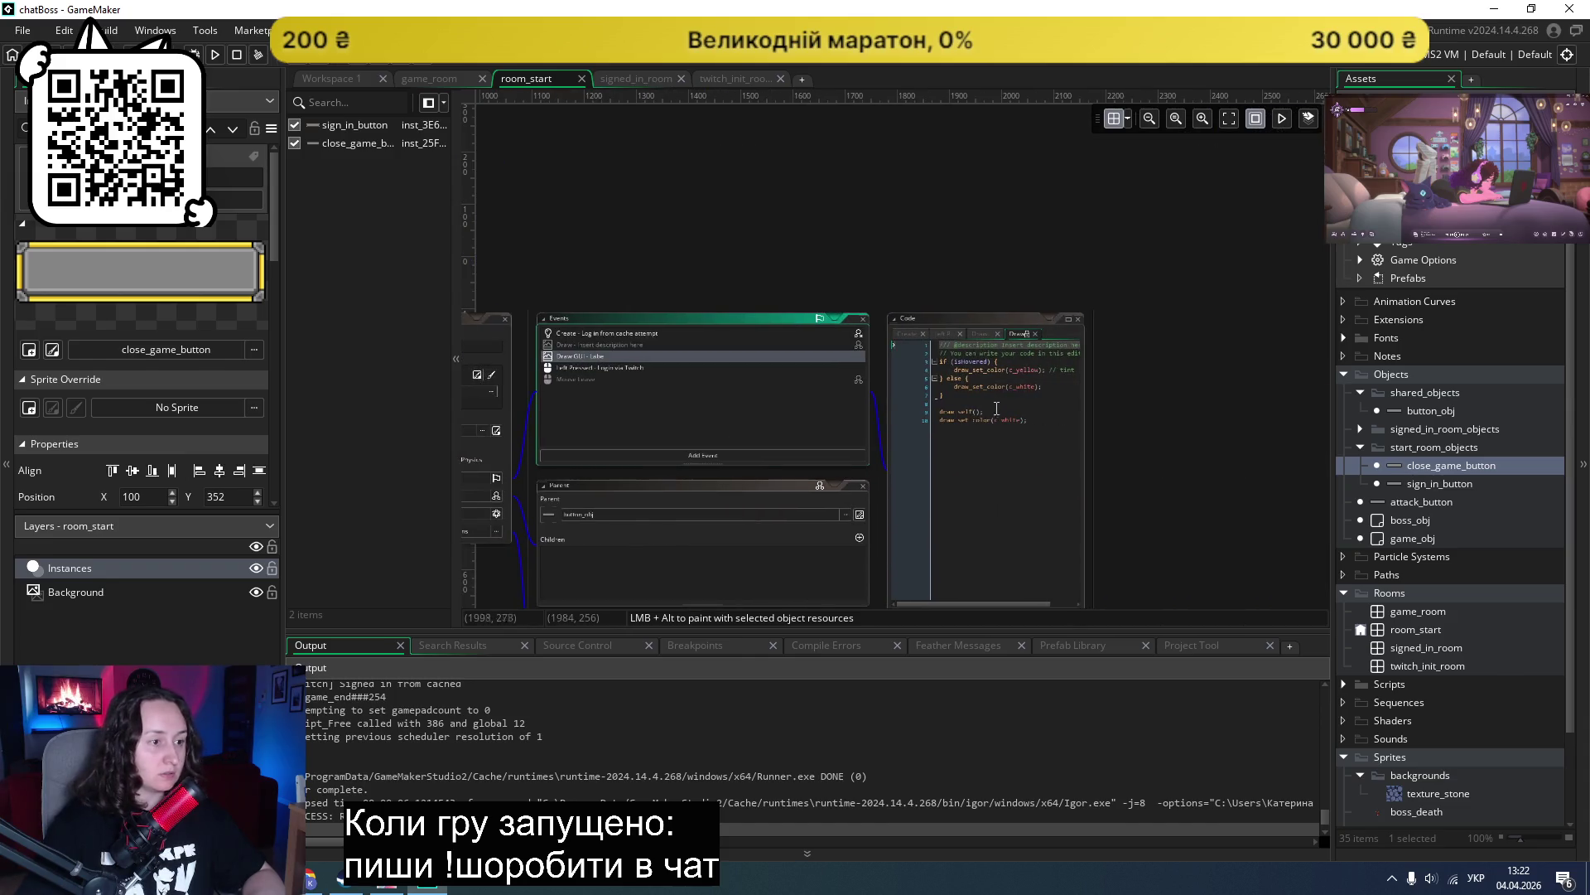
pyautogui.scroll(2, 999, 423)
pyautogui.scroll(2, 998, 422)
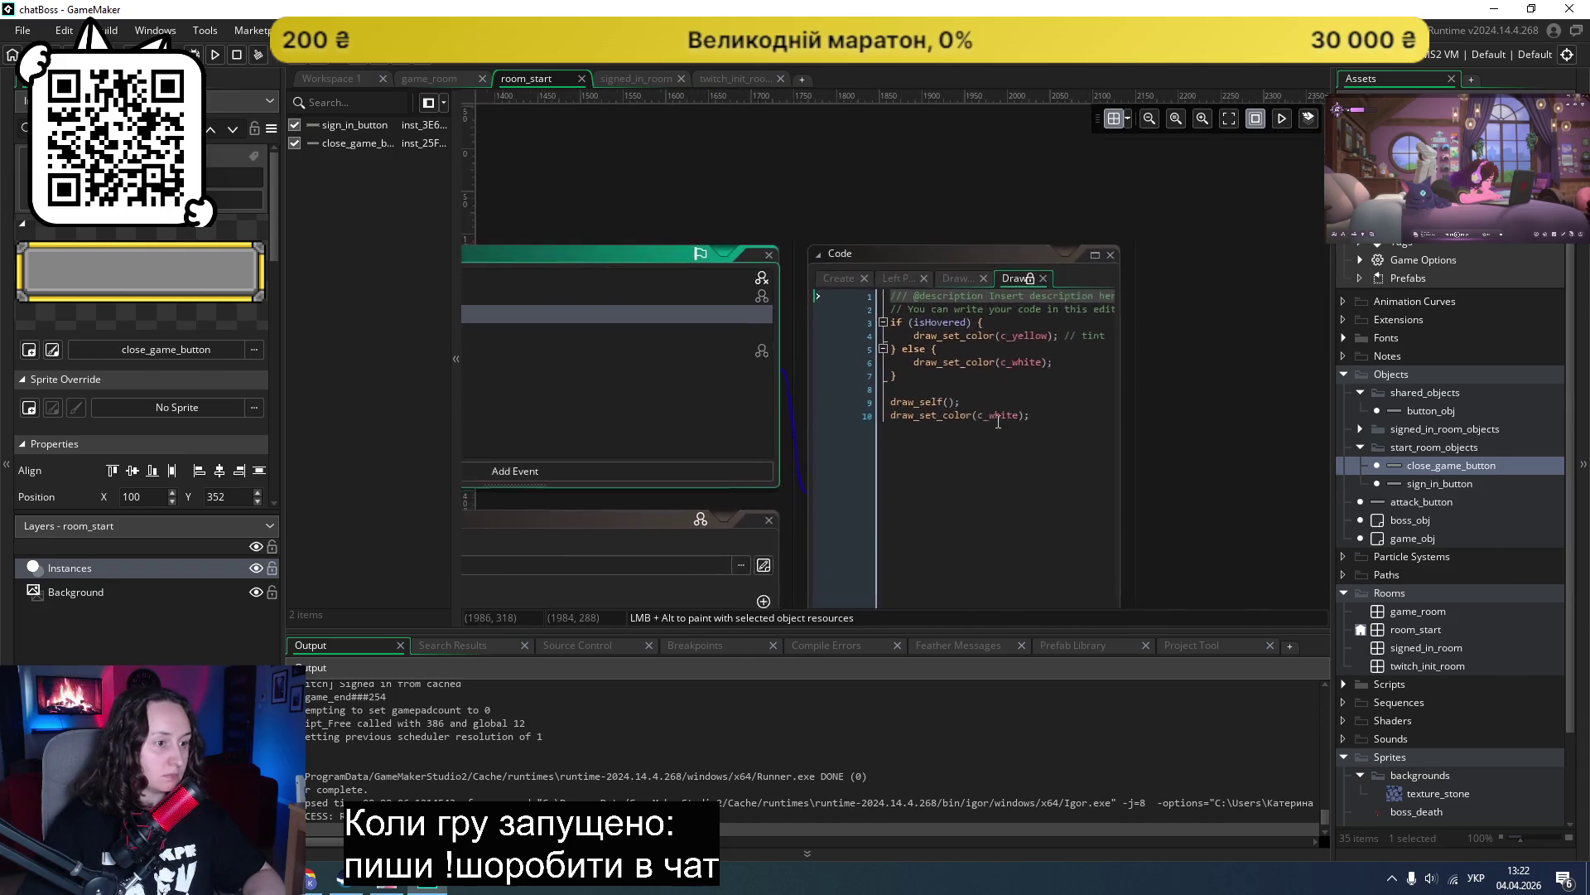
# Step: Widen the code window and review the Draw GUI label-centring code on lines 2–10
pyautogui.click(994, 416)
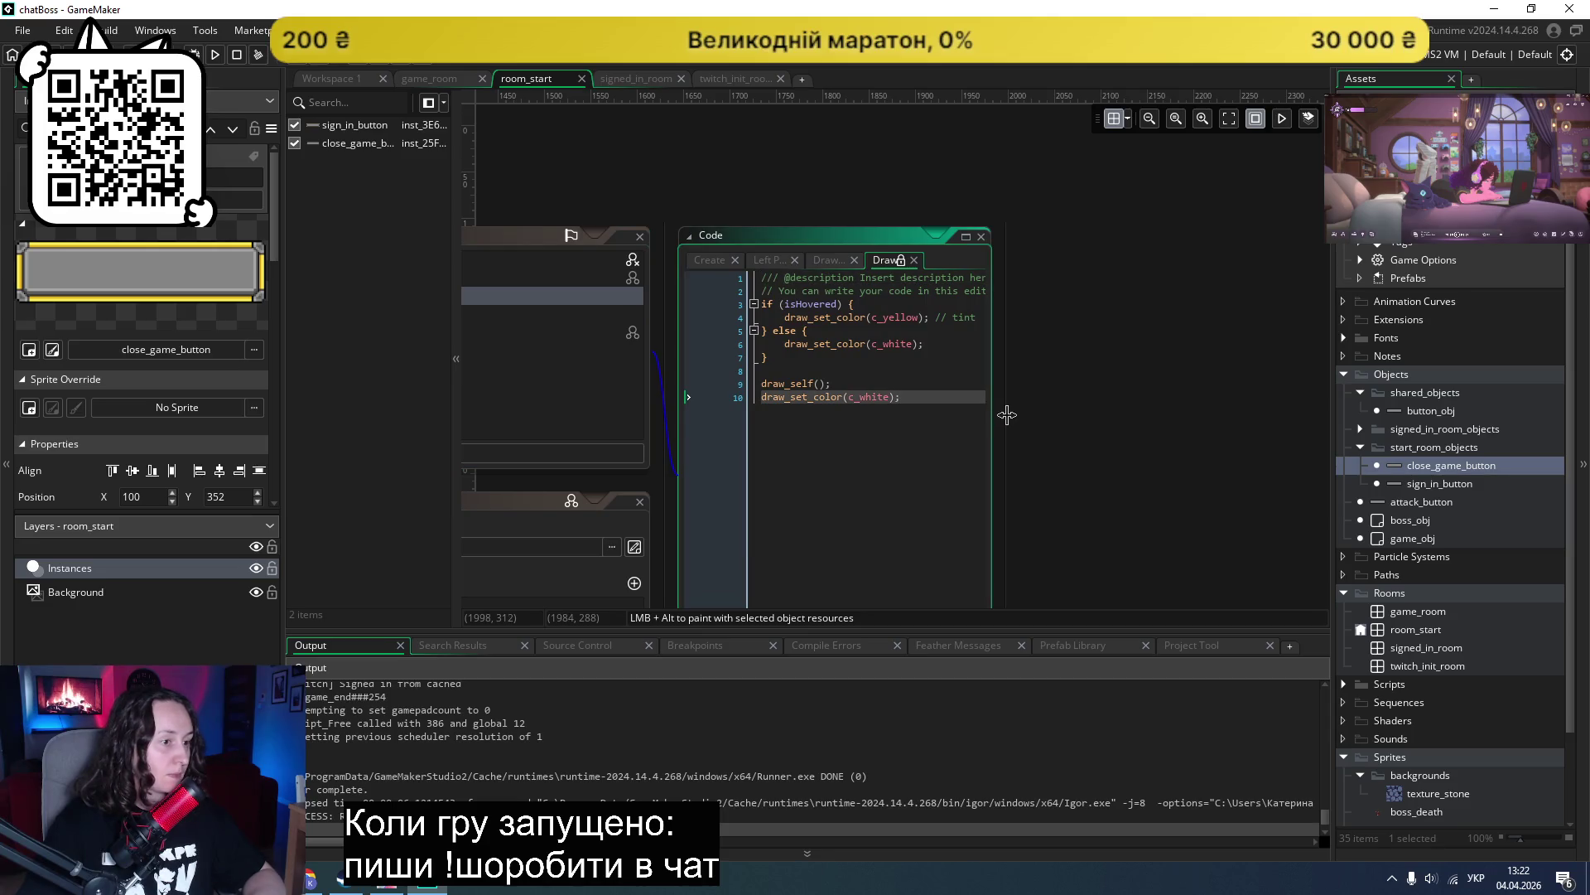
pyautogui.moveTo(995, 416); pyautogui.dragTo(1166, 416)
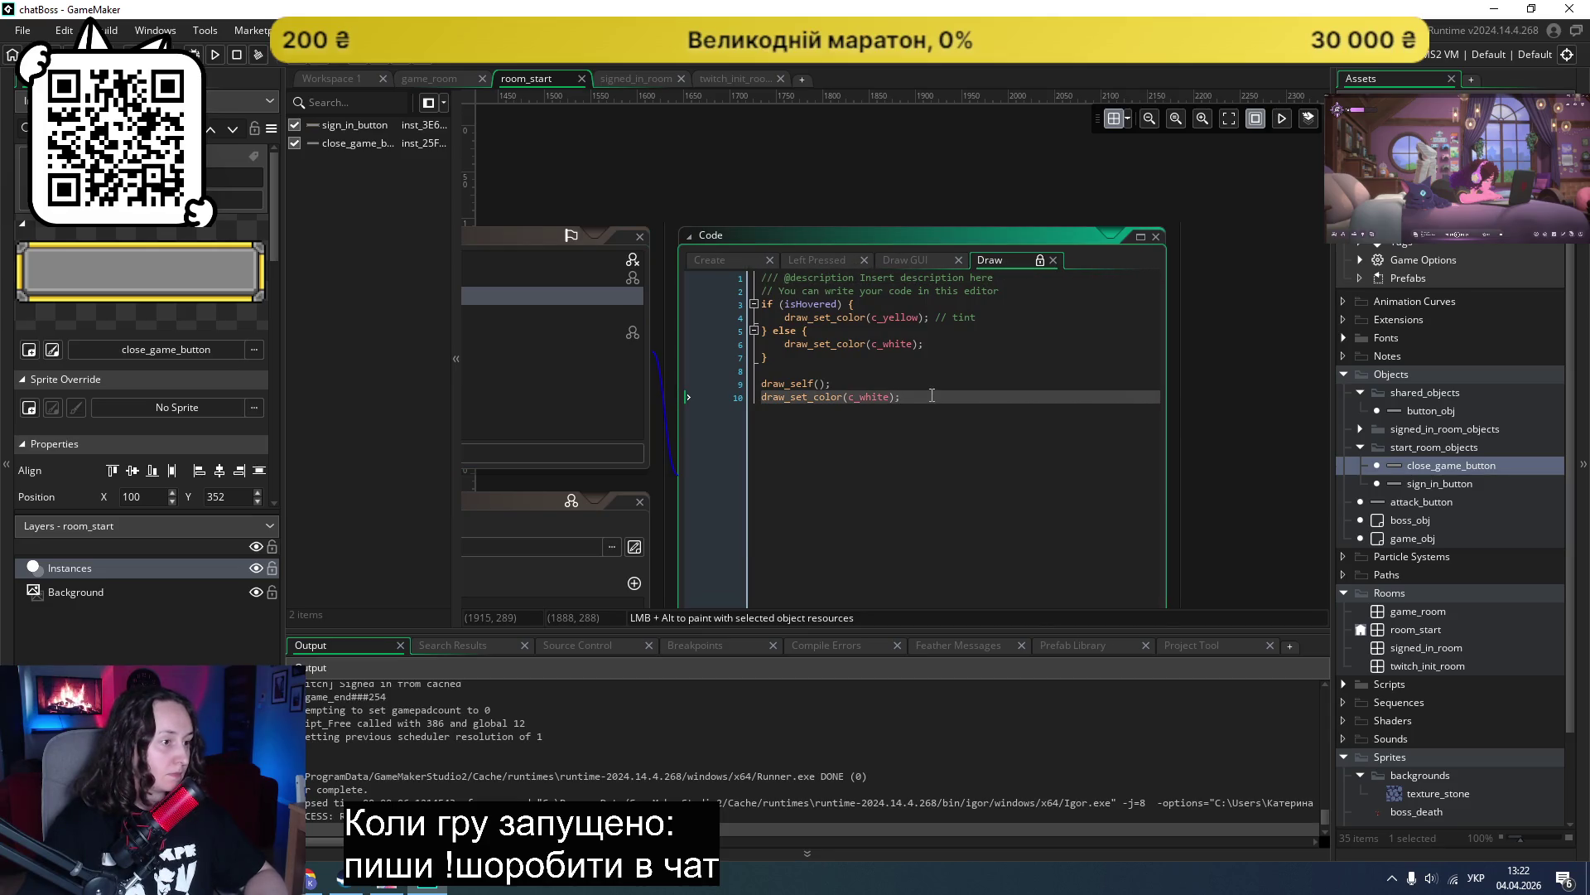
pyautogui.click(906, 260)
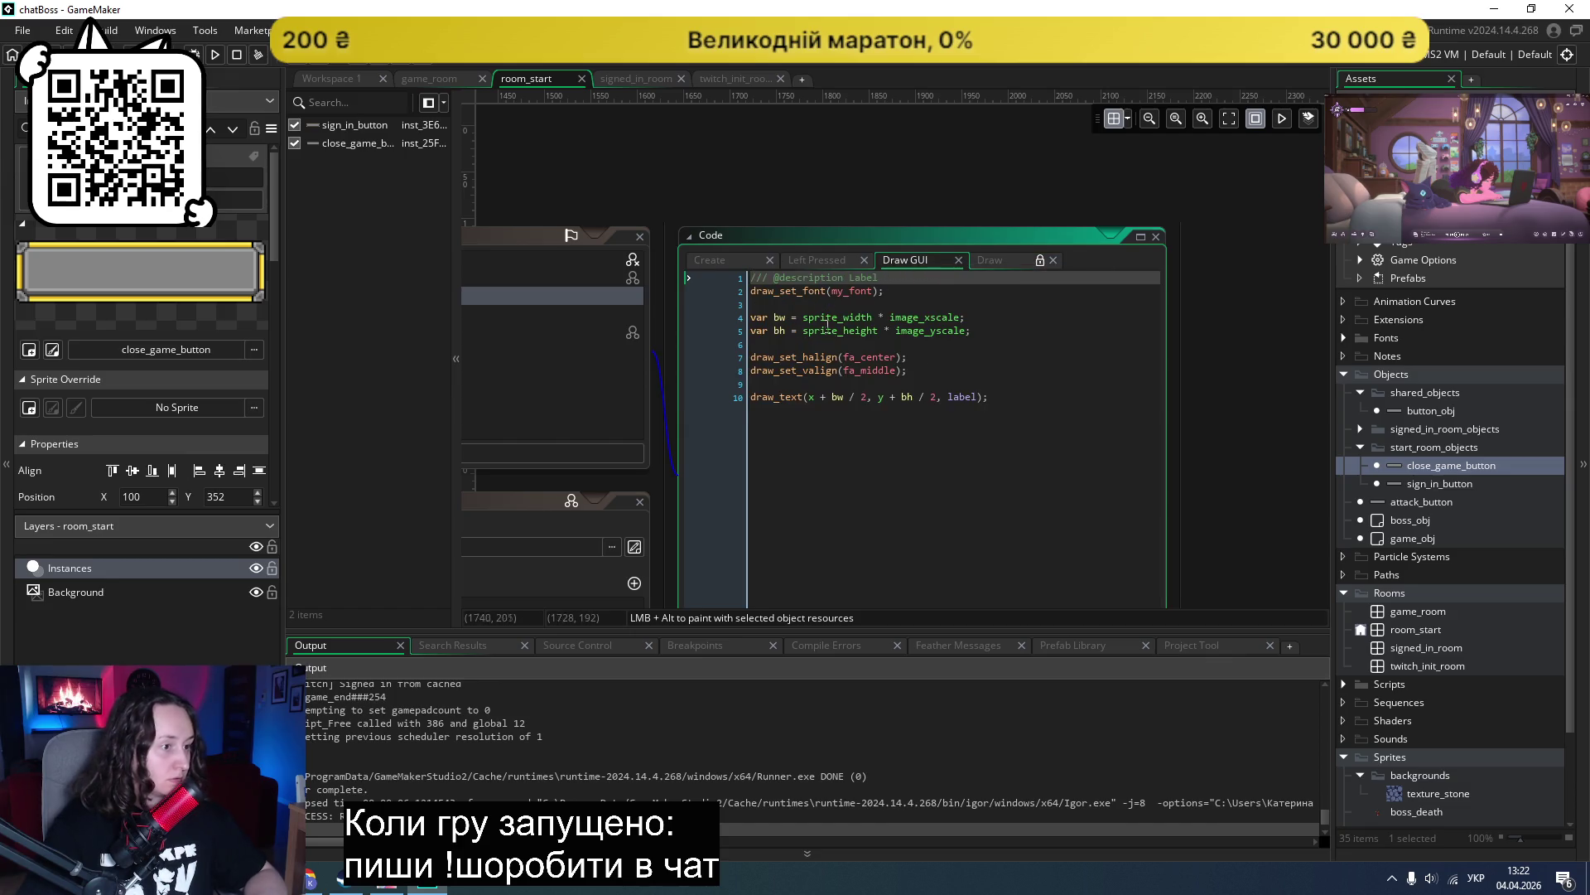
pyautogui.moveTo(873, 447); pyautogui.dragTo(663, 288)
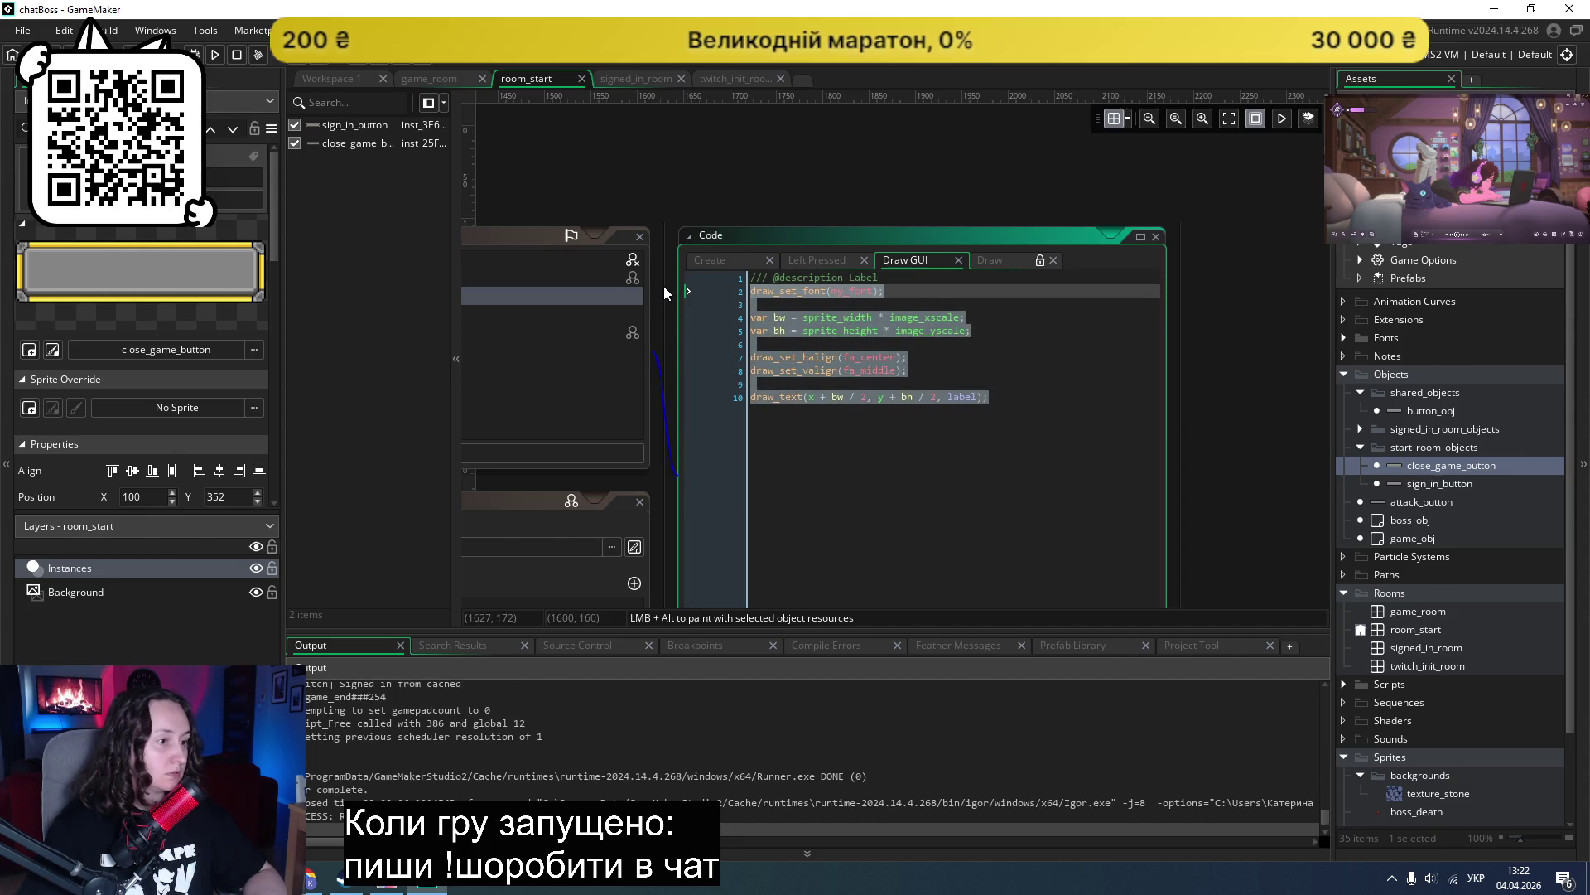
pyautogui.click(1046, 342)
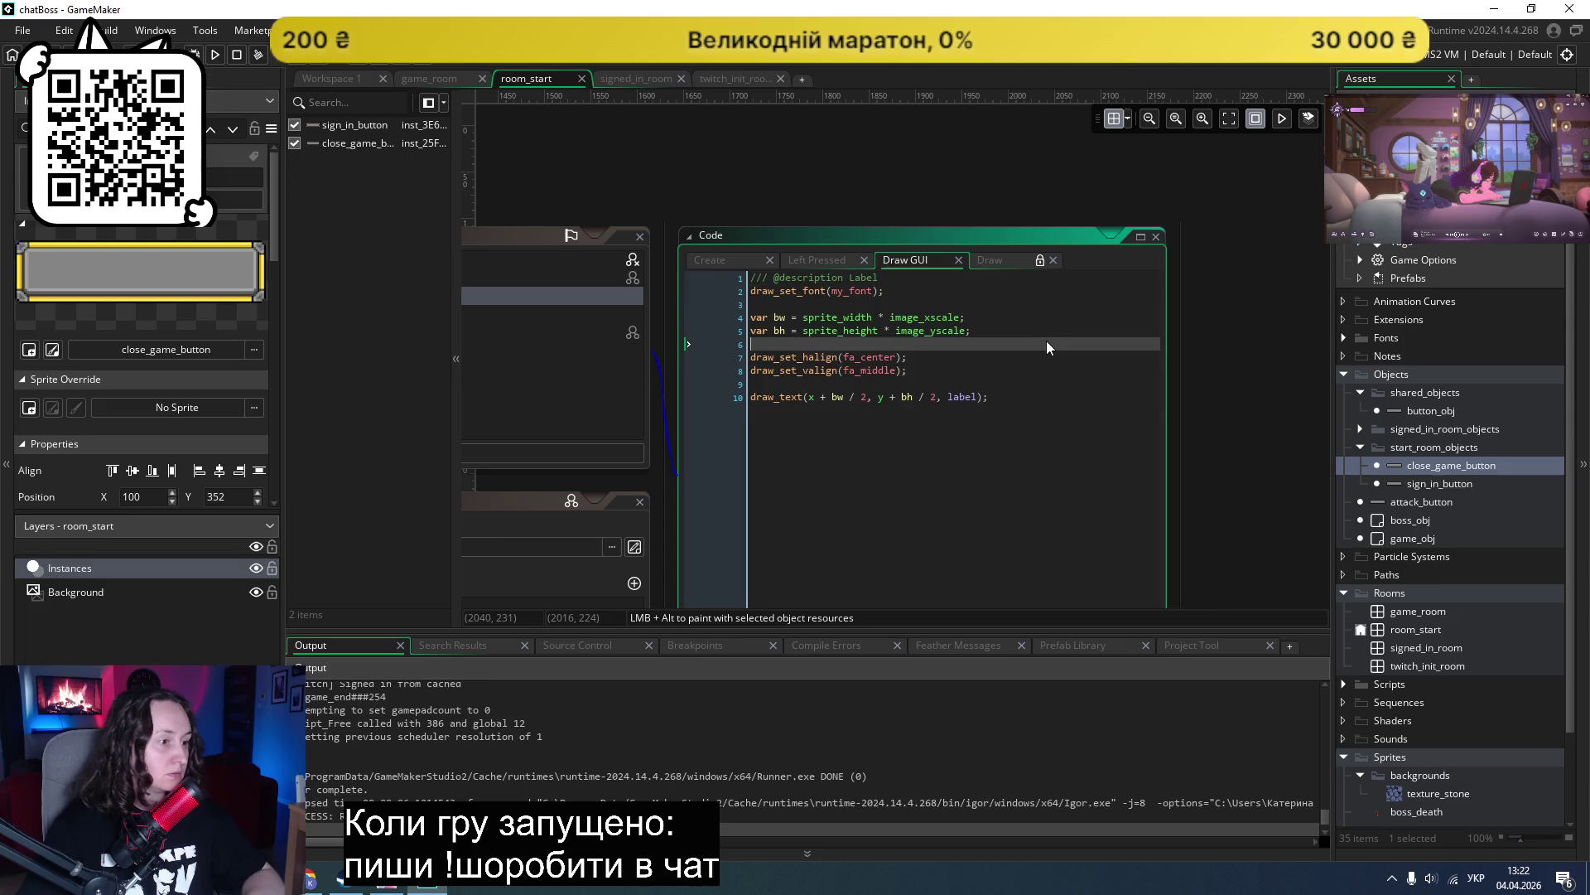
pyautogui.scroll(-3, 926, 363)
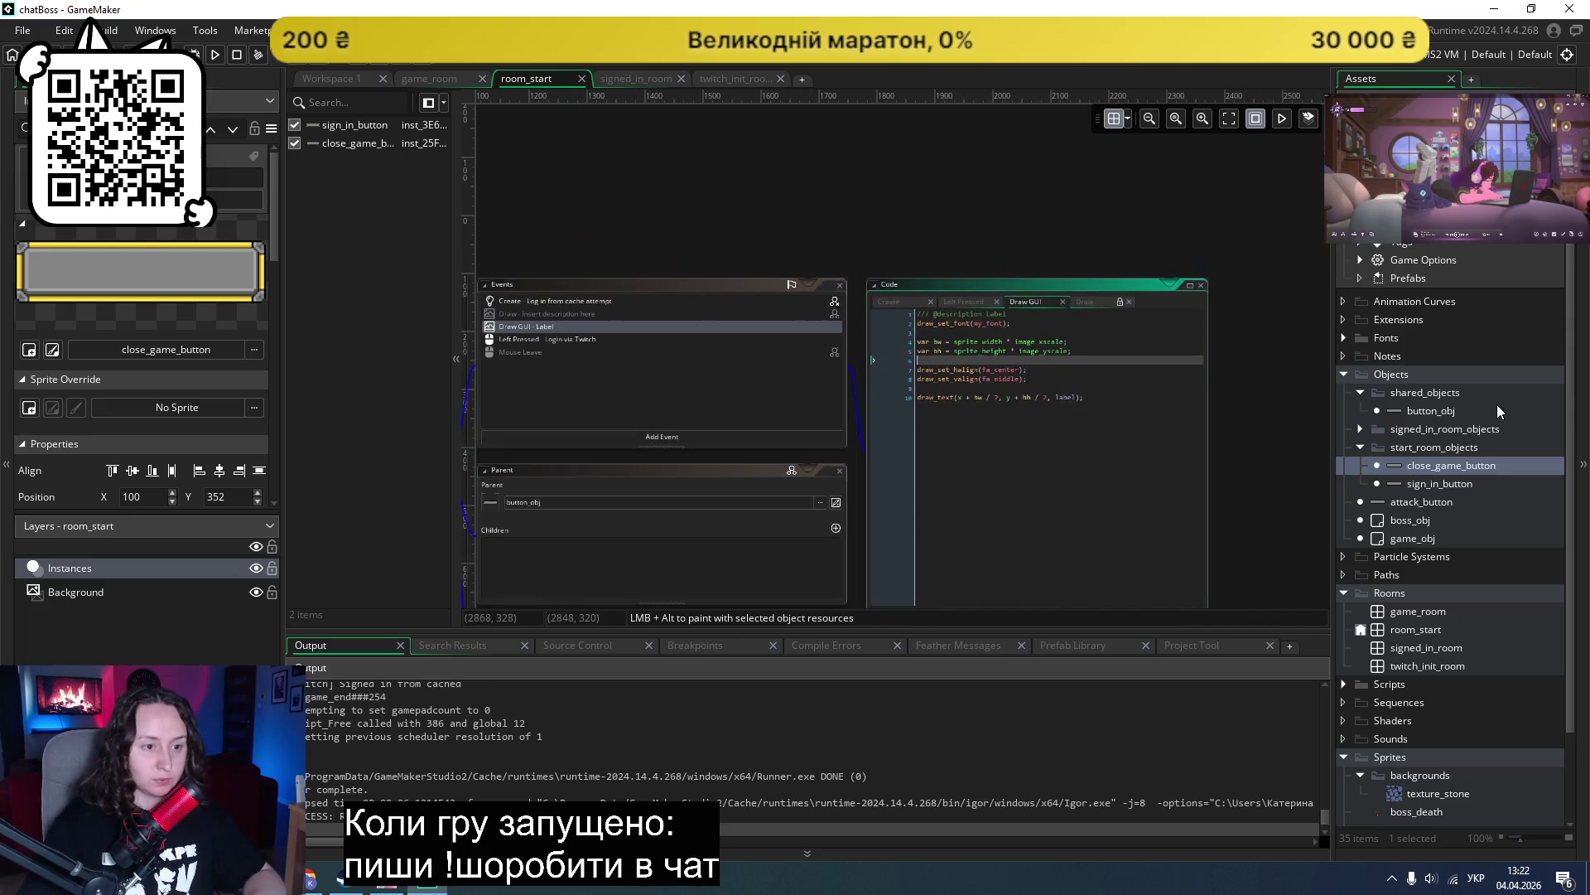
# Step: Open button_obj's Draw code showing the yellow isHovered tint, then run the game
pyautogui.doubleClick(1427, 395)
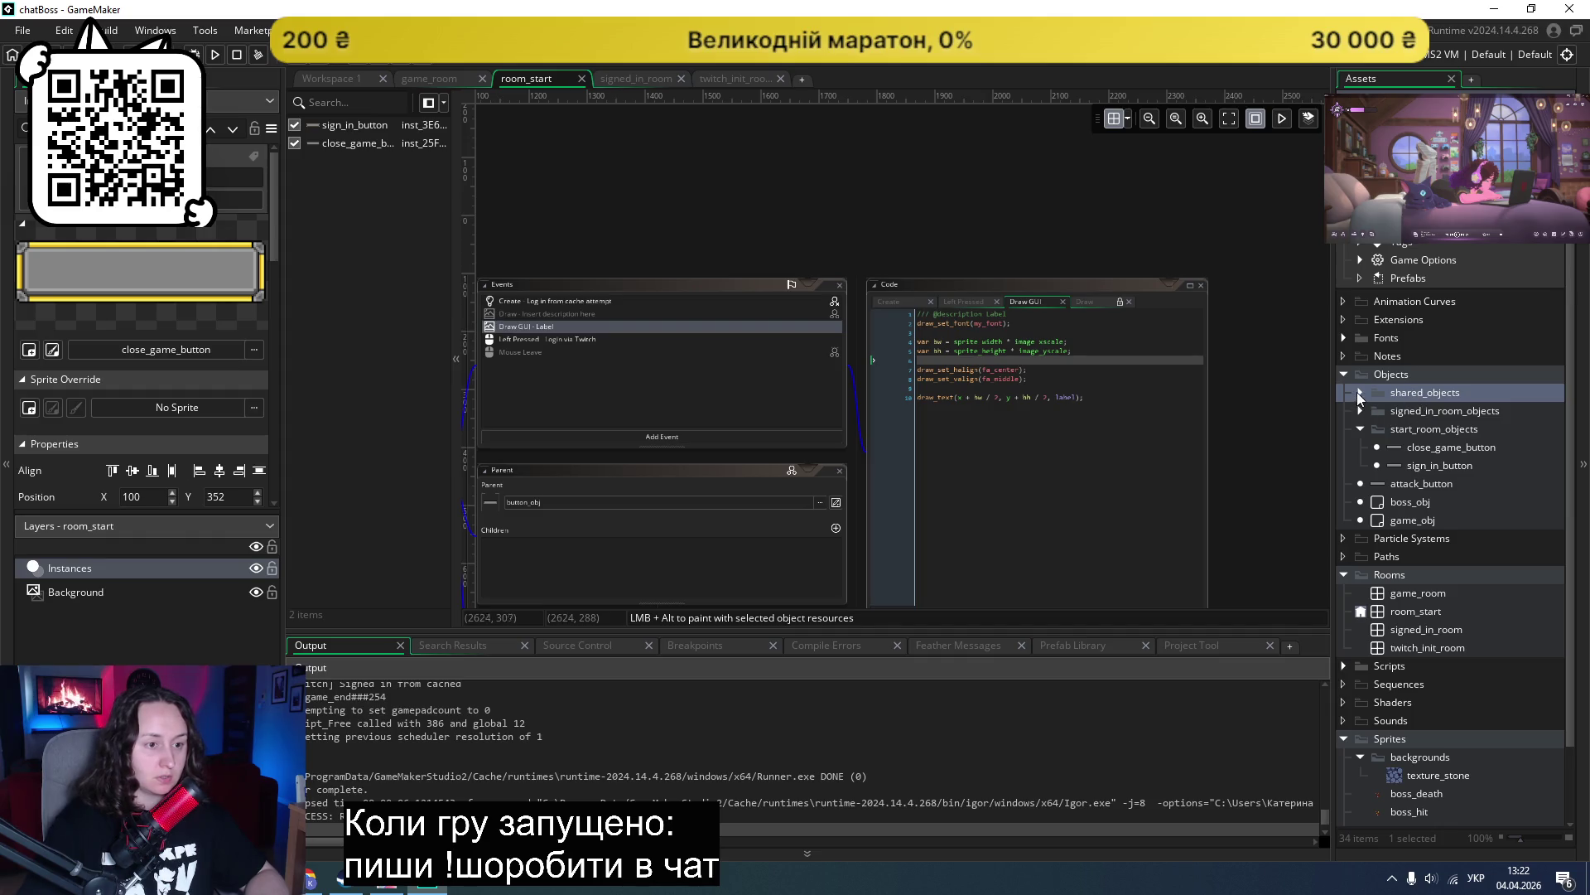
pyautogui.click(1359, 392)
pyautogui.doubleClick(1399, 407)
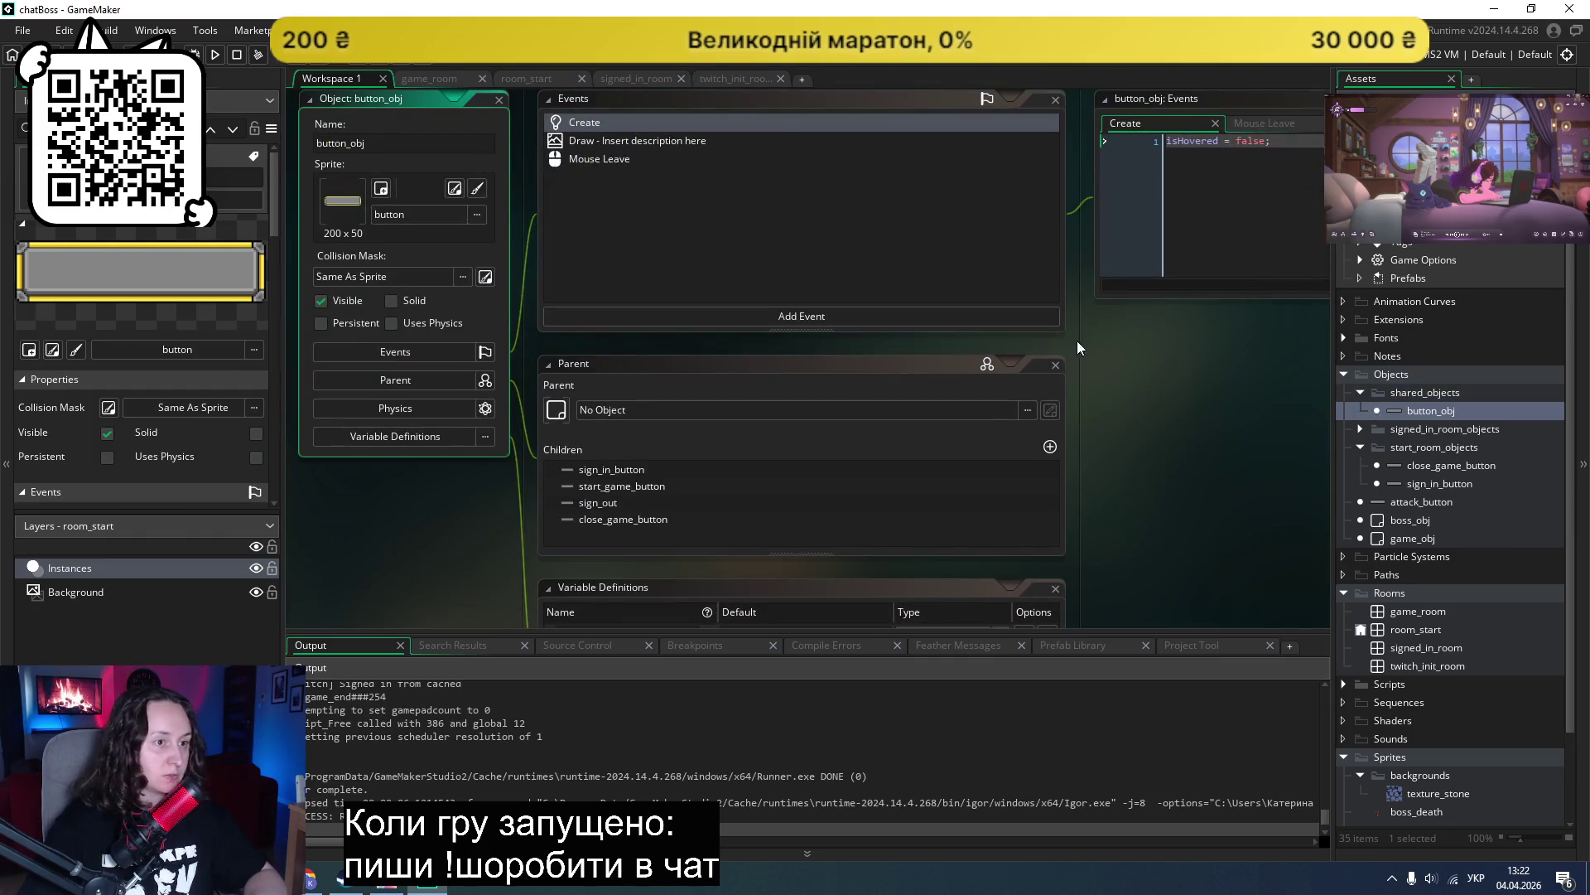
pyautogui.scroll(-1, 1104, 296)
pyautogui.hscroll(3, 1104, 296)
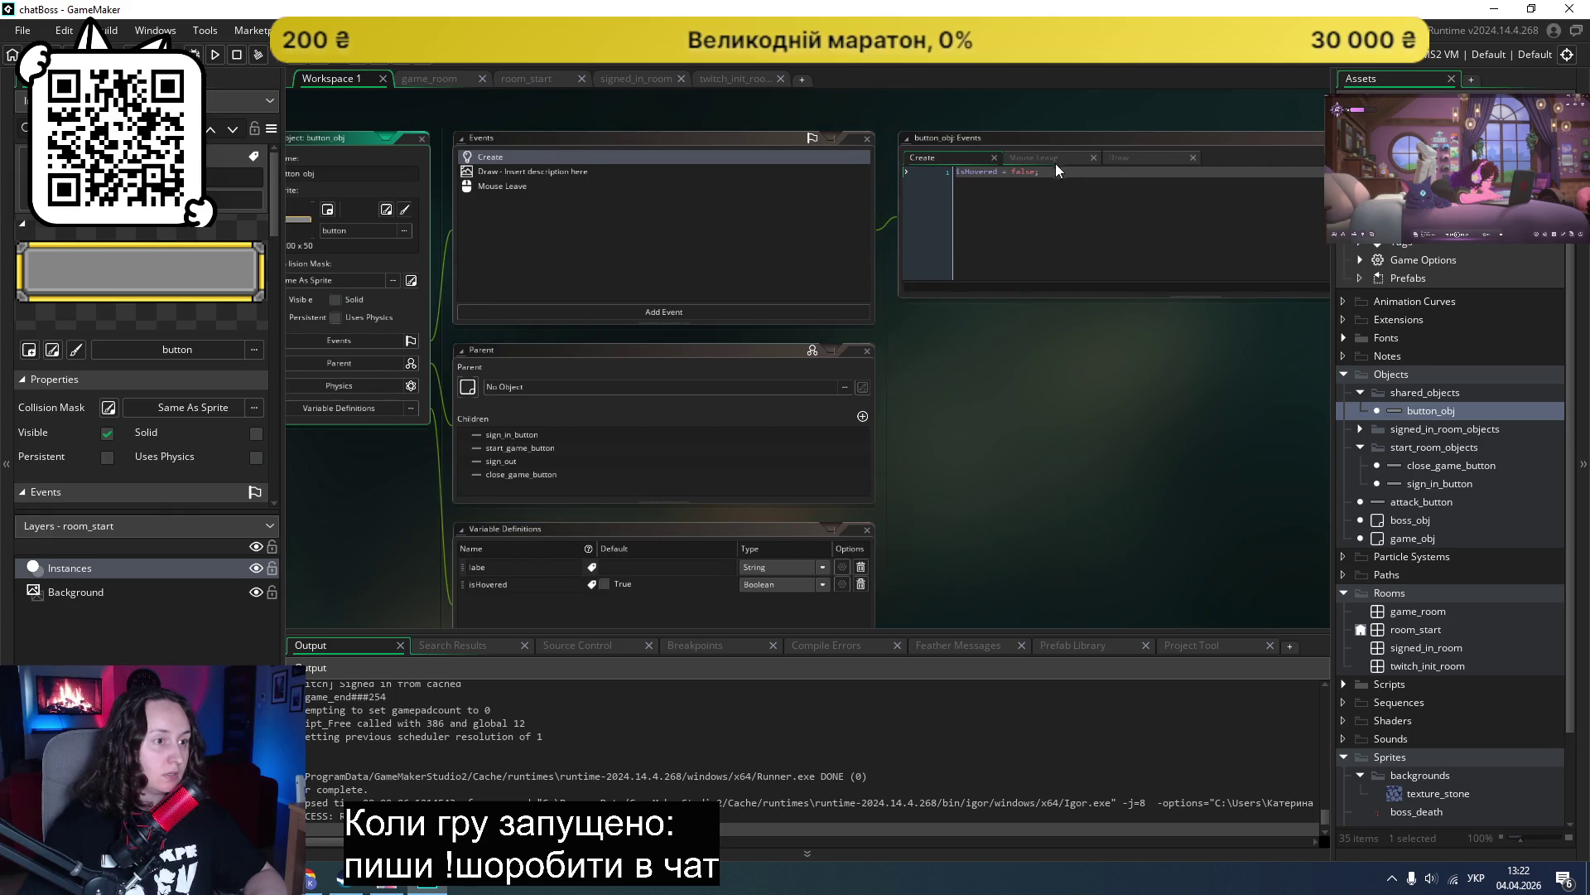
pyautogui.click(1077, 157)
pyautogui.click(1145, 156)
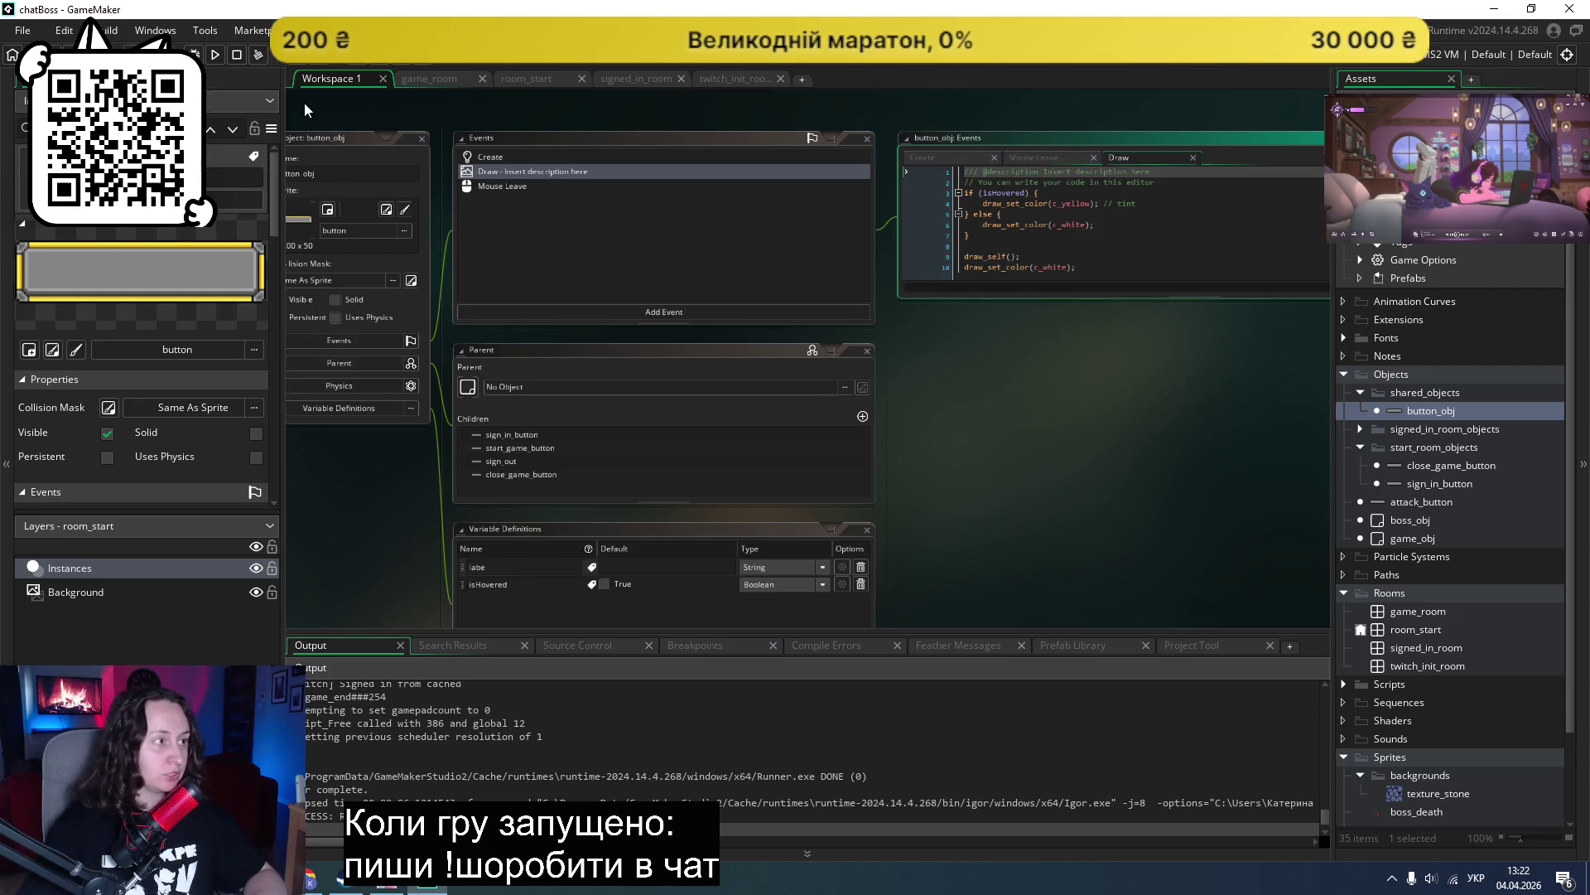
pyautogui.click(214, 58)
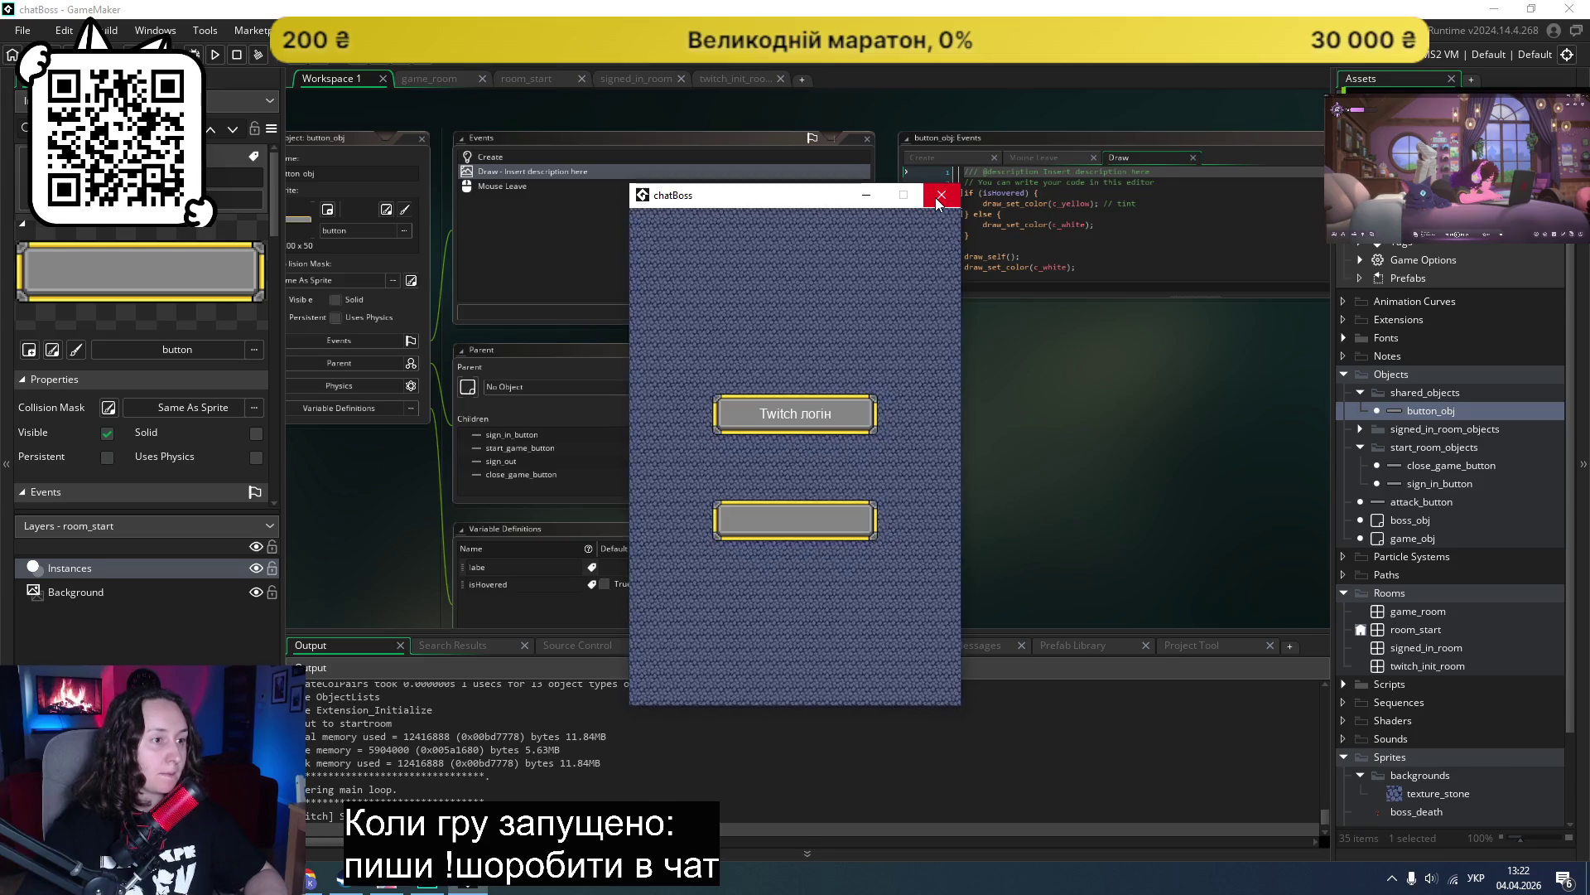
# Step: Test the Twitch login button, close the game, and bring up the Trello board in Chrome
pyautogui.click(789, 424)
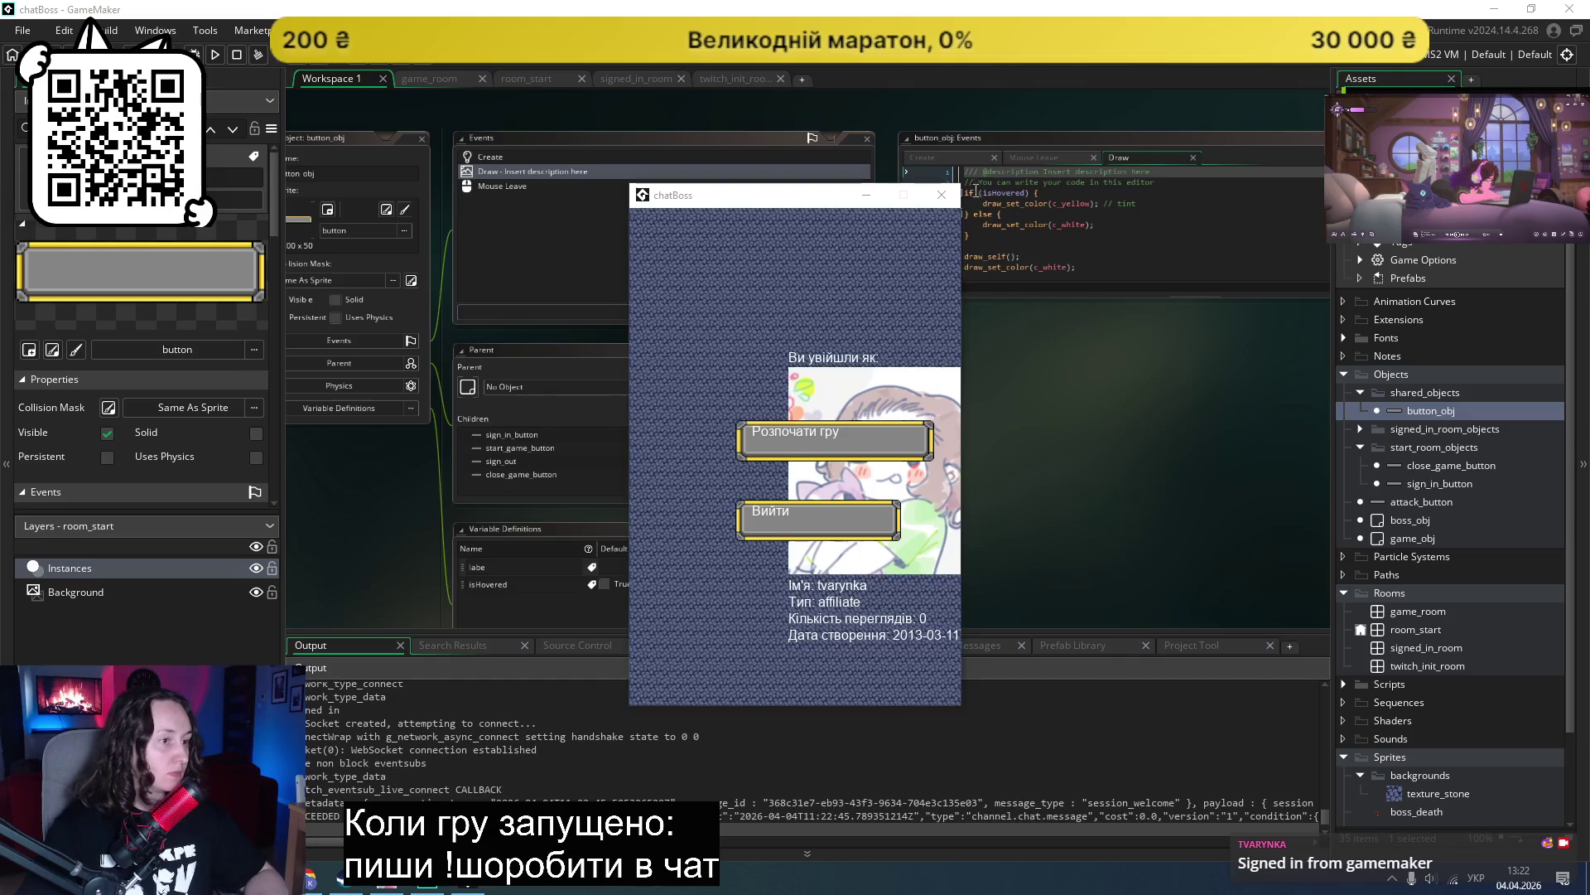
pyautogui.click(941, 195)
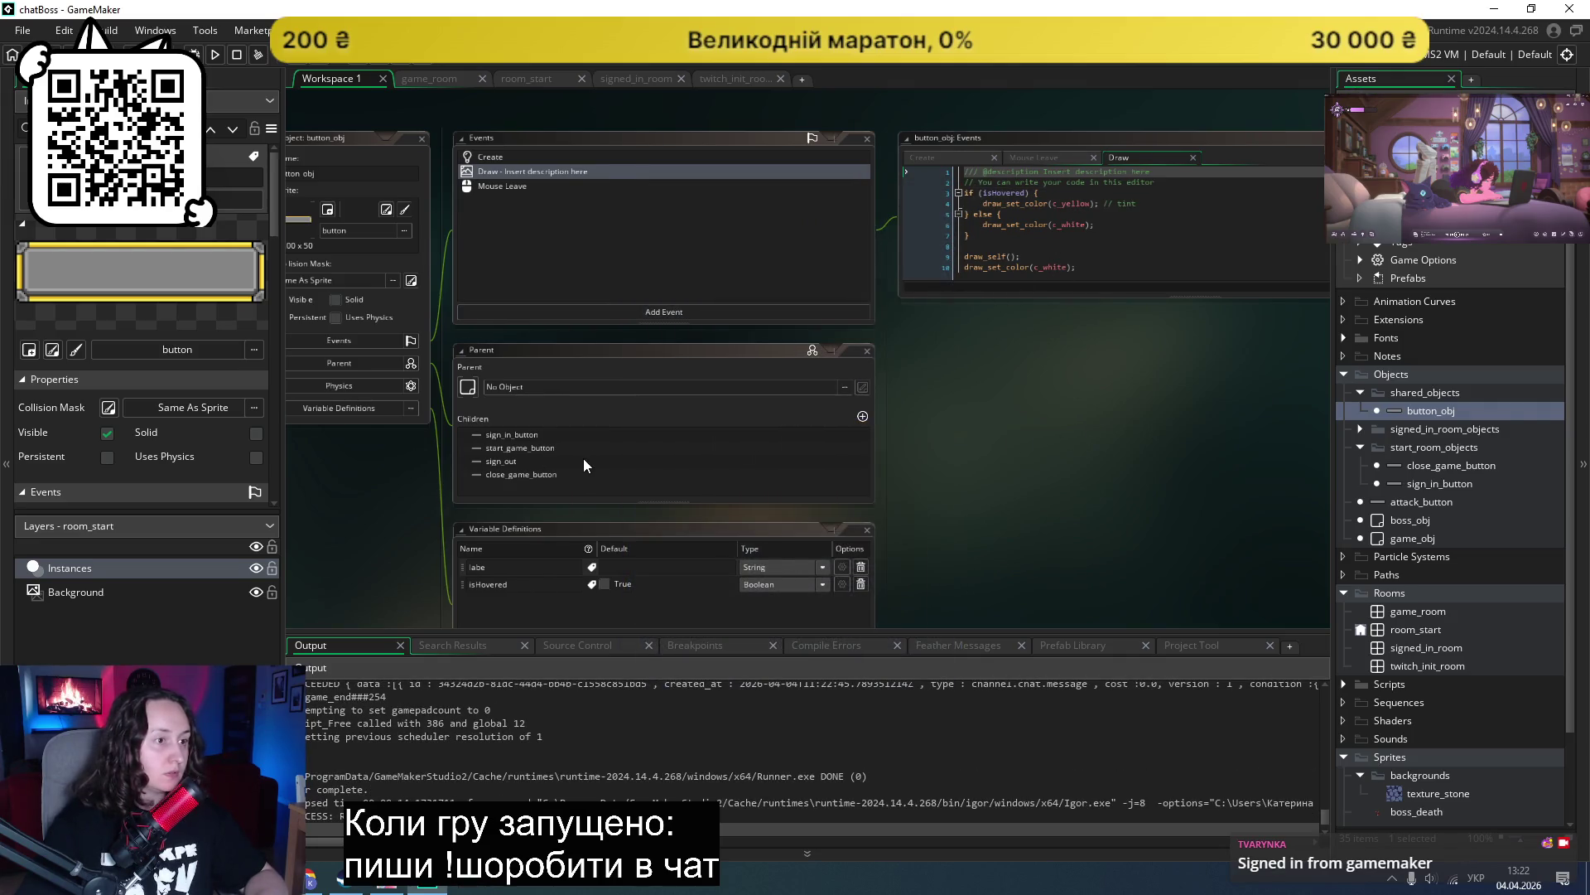
pyautogui.hscroll(-5, 583, 465)
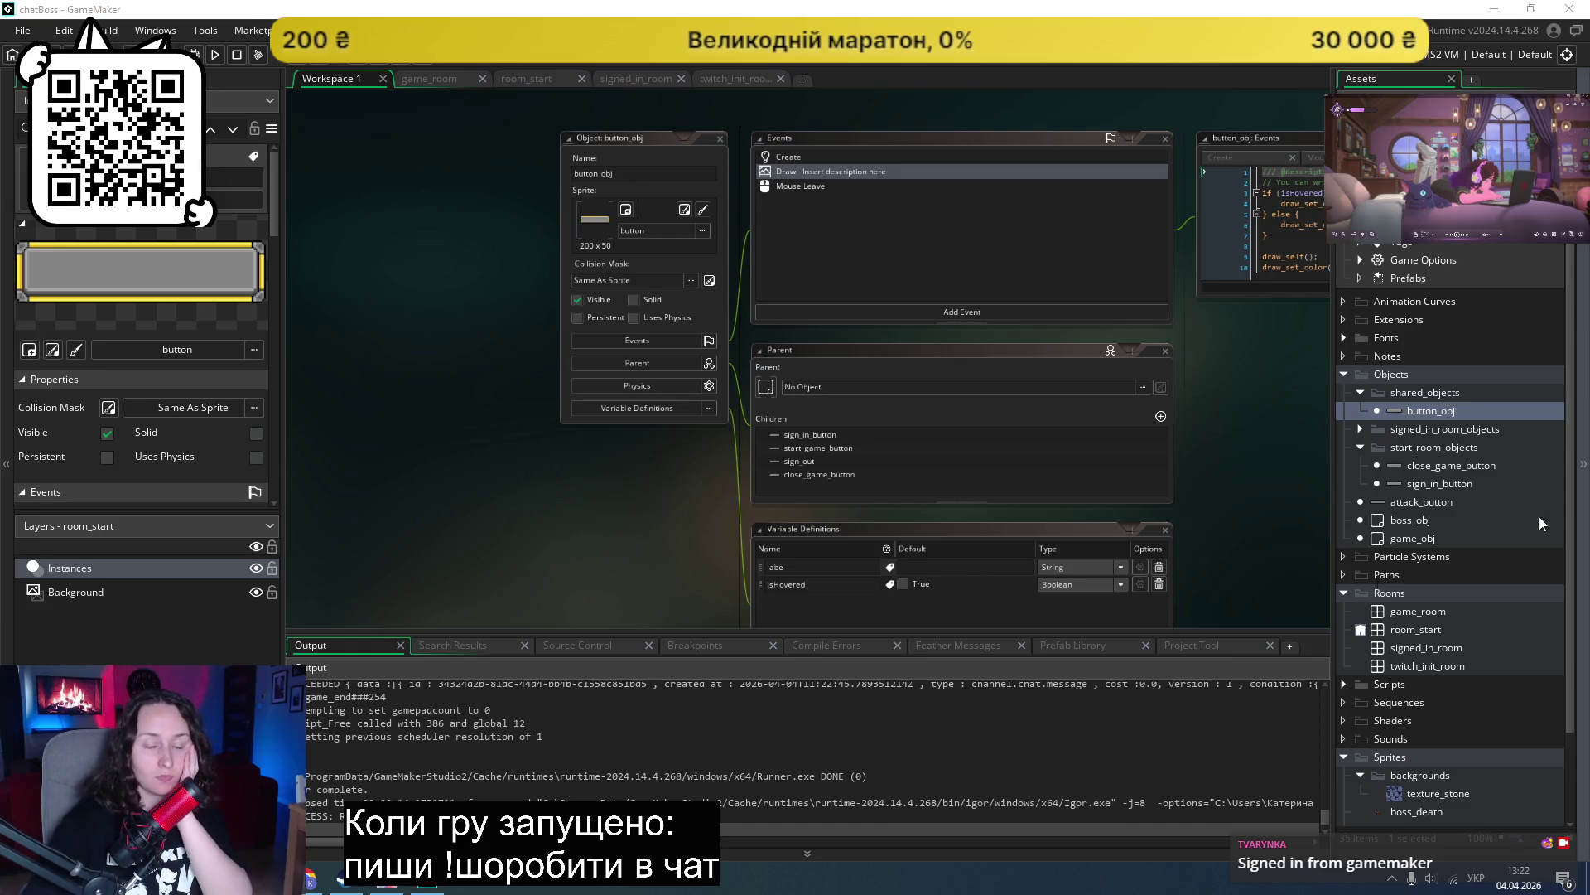
pyautogui.click(314, 880)
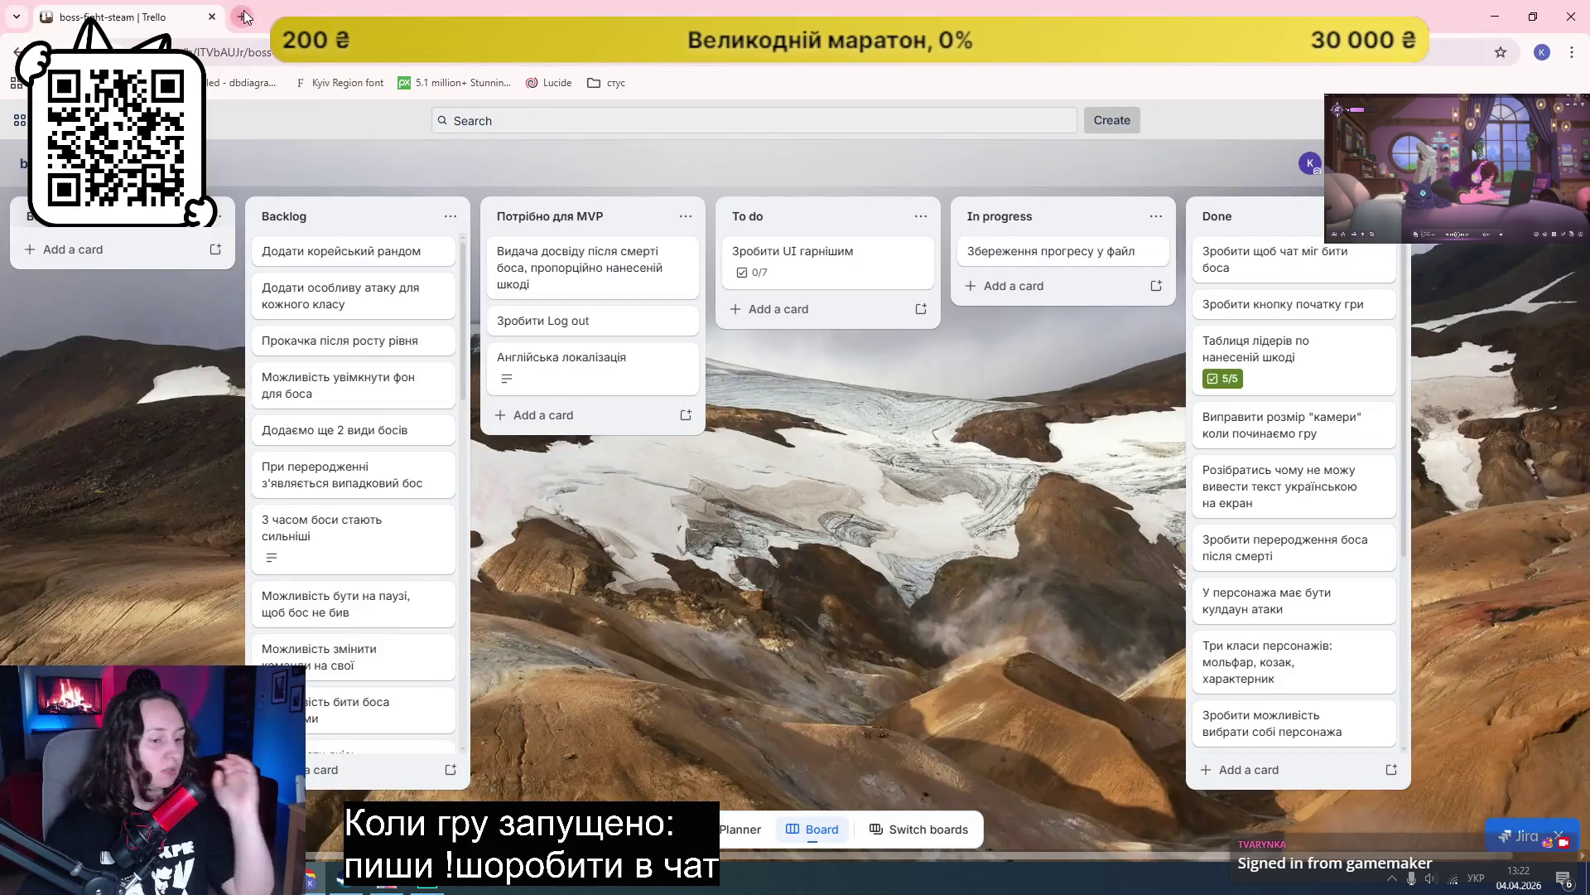
# Step: Search Google for 'gamemaker parent' and open the manual's Parent Objects page in a new tab
pyautogui.click(244, 17)
pyautogui.write('game')
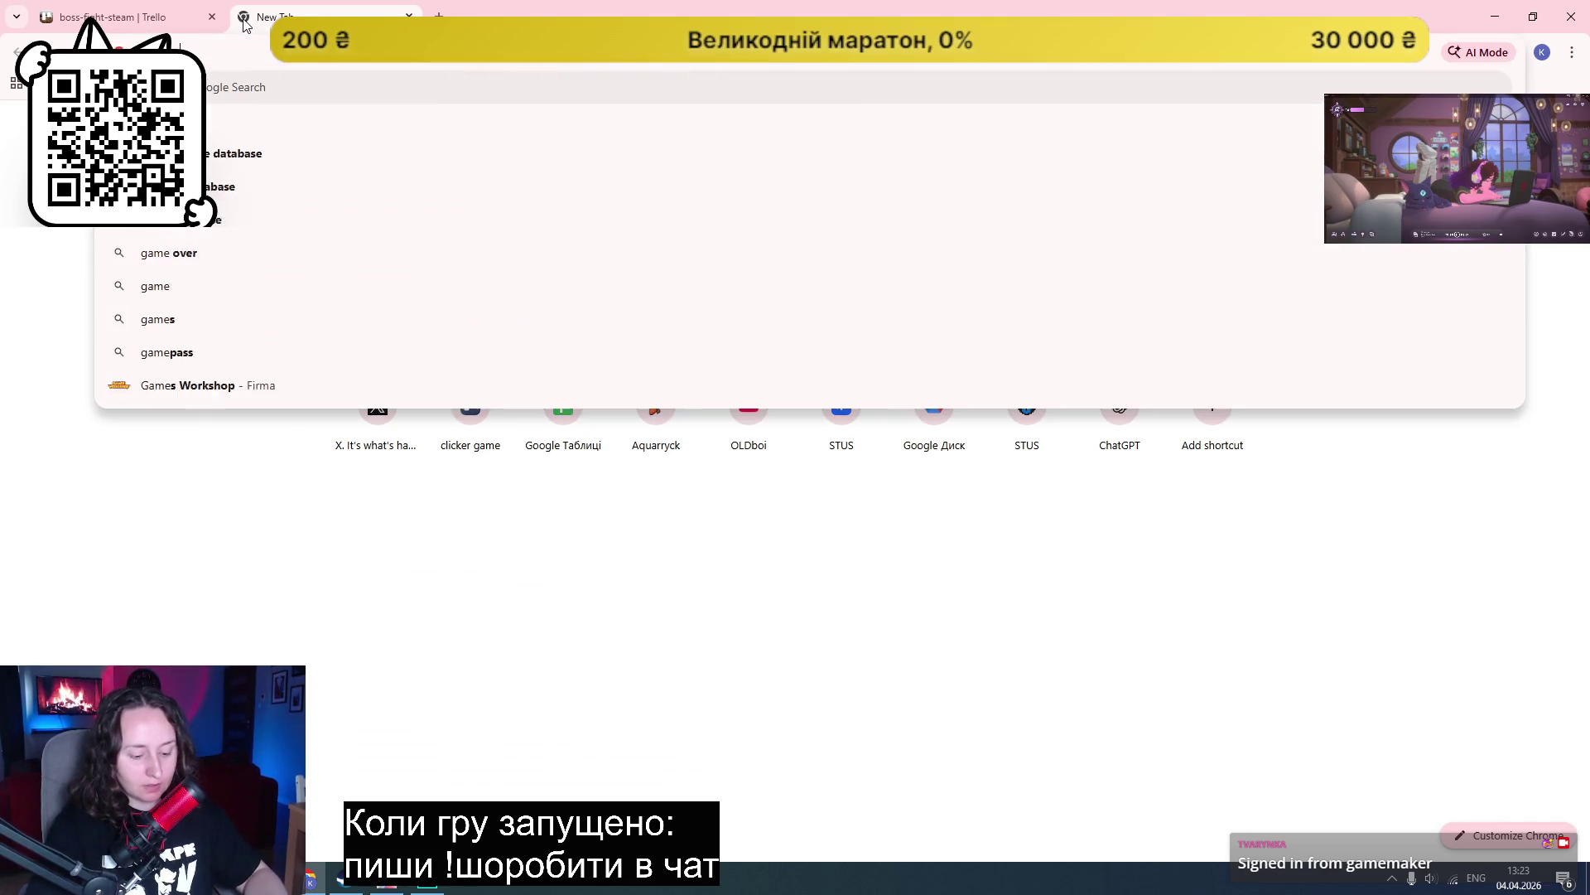
pyautogui.write('maker parent obje')
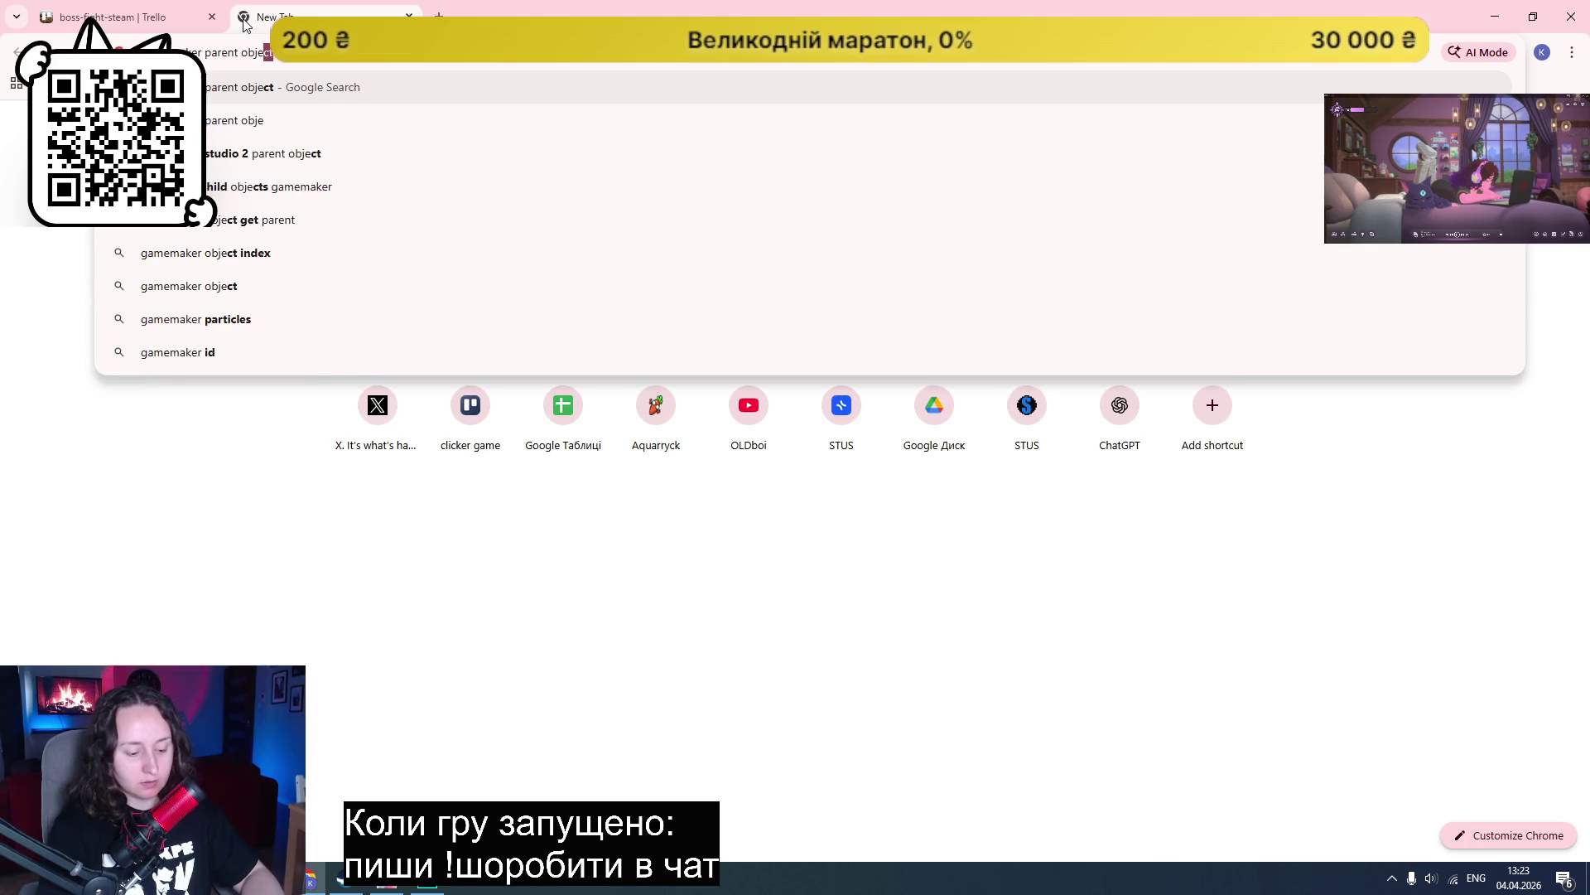
pyautogui.press('Return')
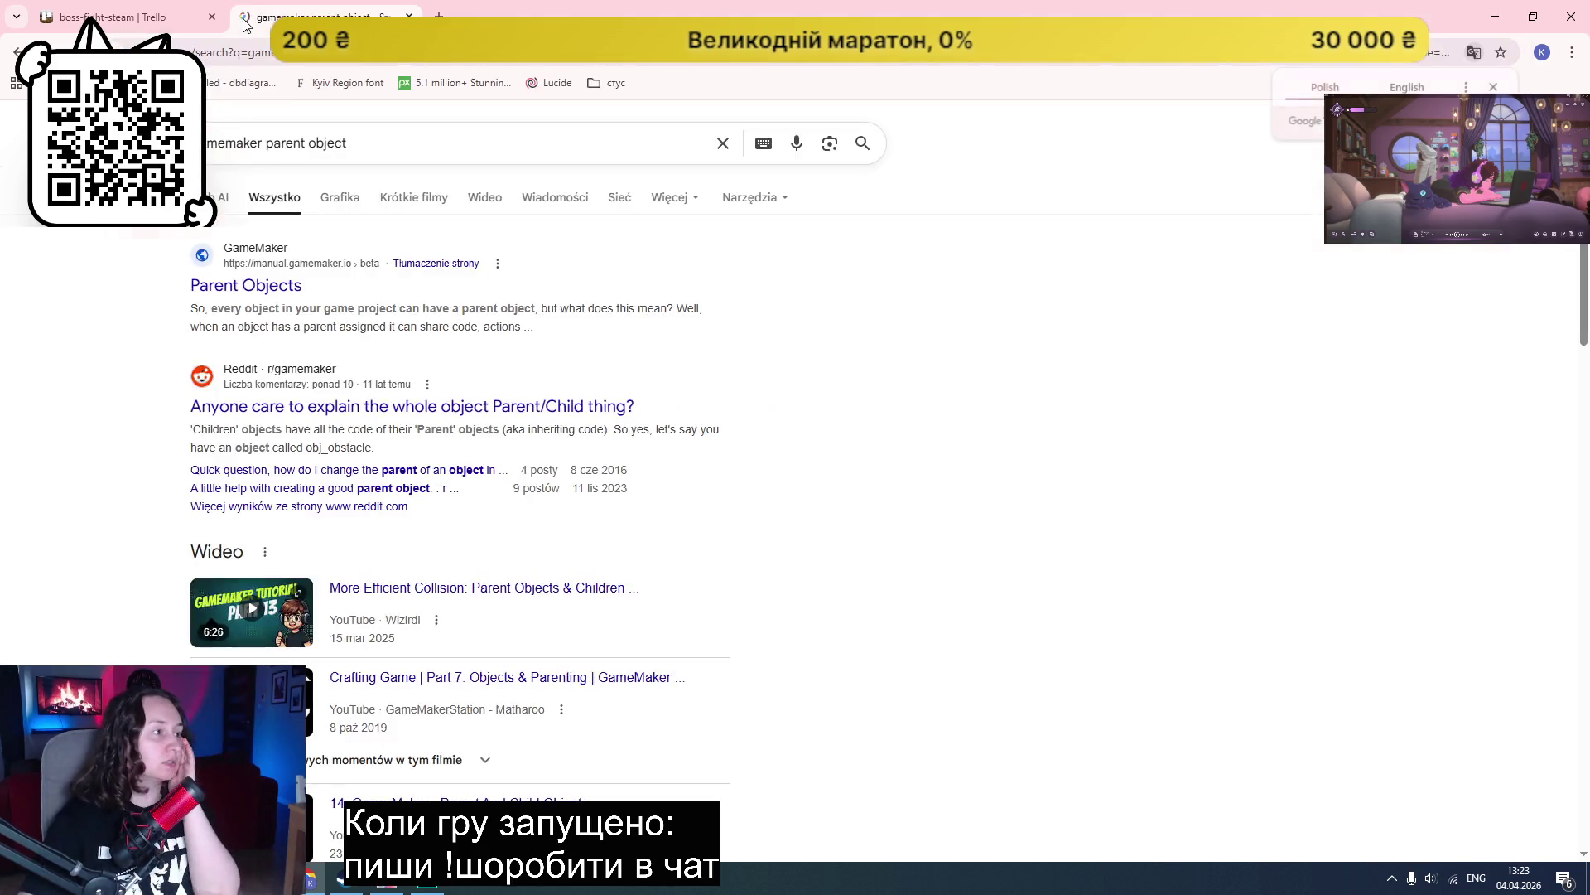
pyautogui.middleClick(286, 285)
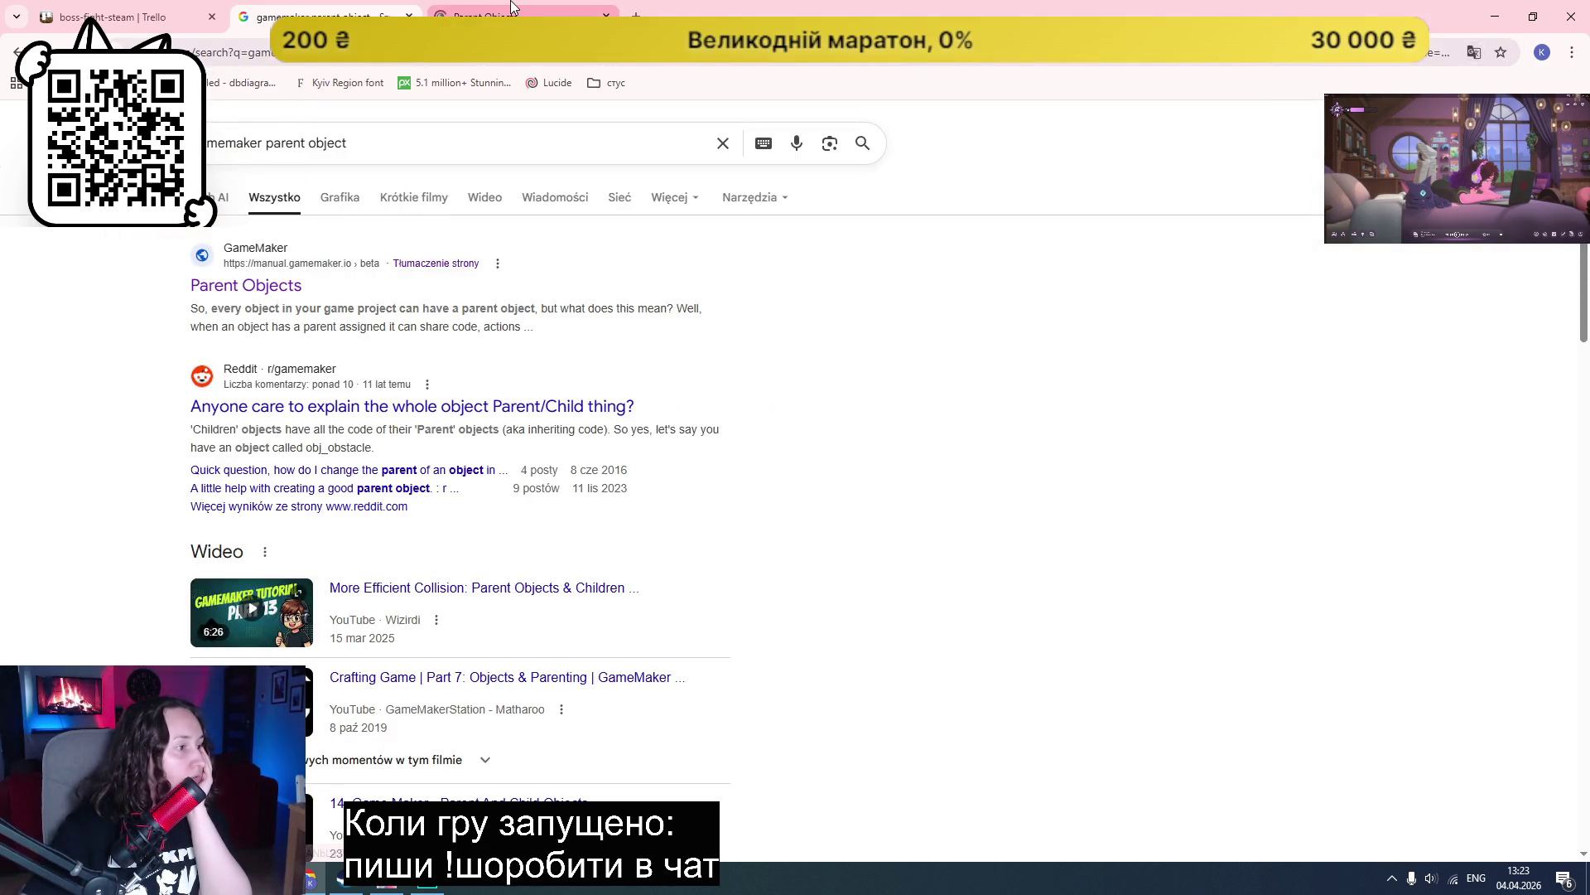
pyautogui.click(511, 10)
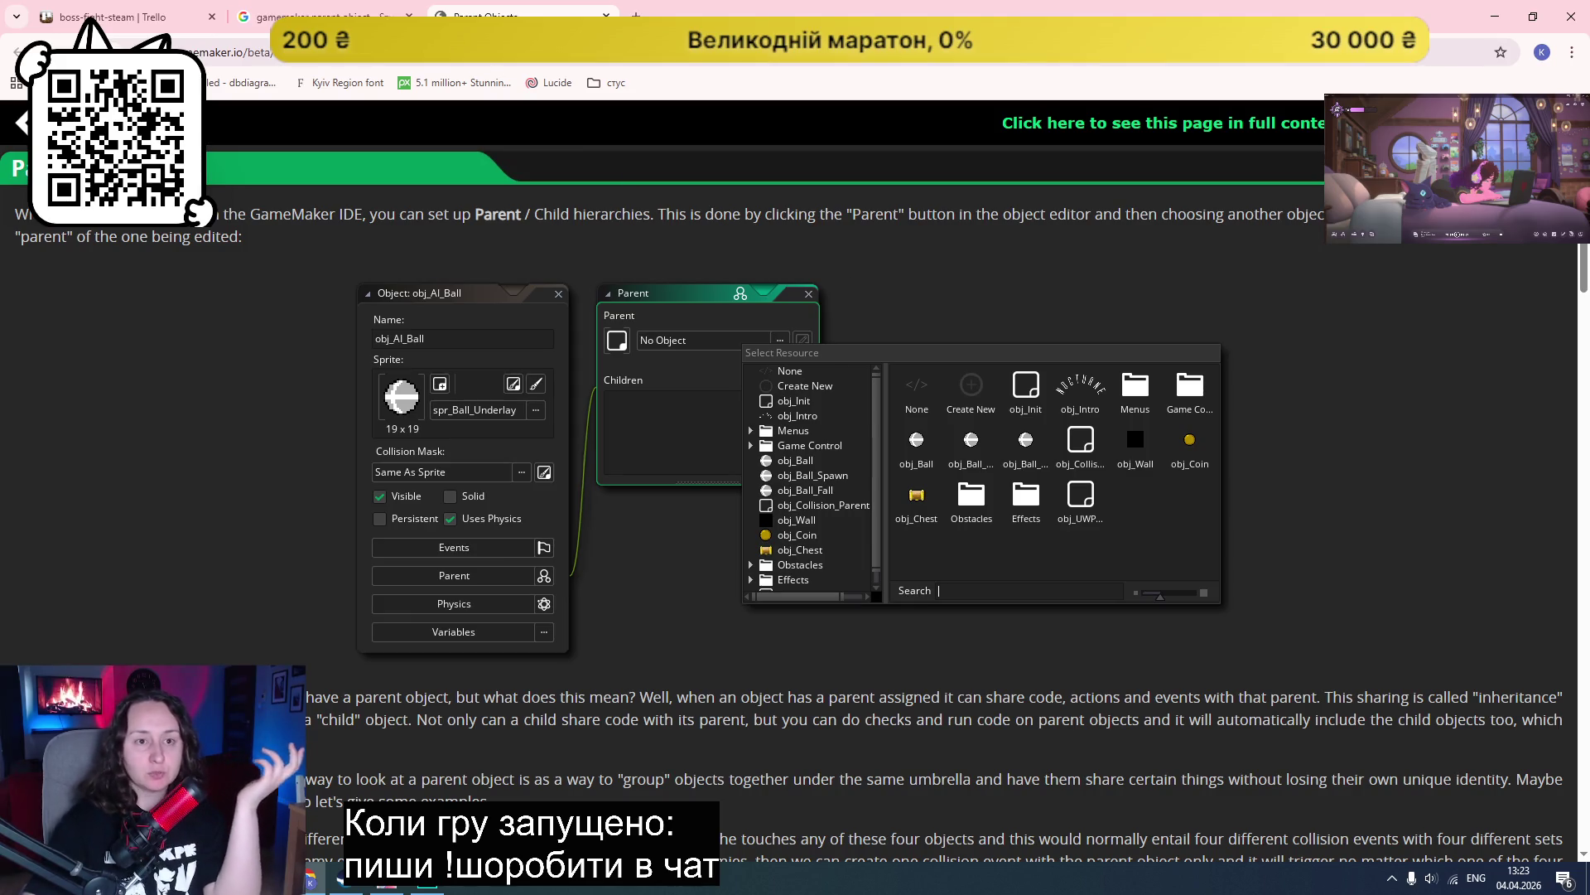
pyautogui.scroll(-1, 1173, 488)
pyautogui.scroll(1, 1172, 495)
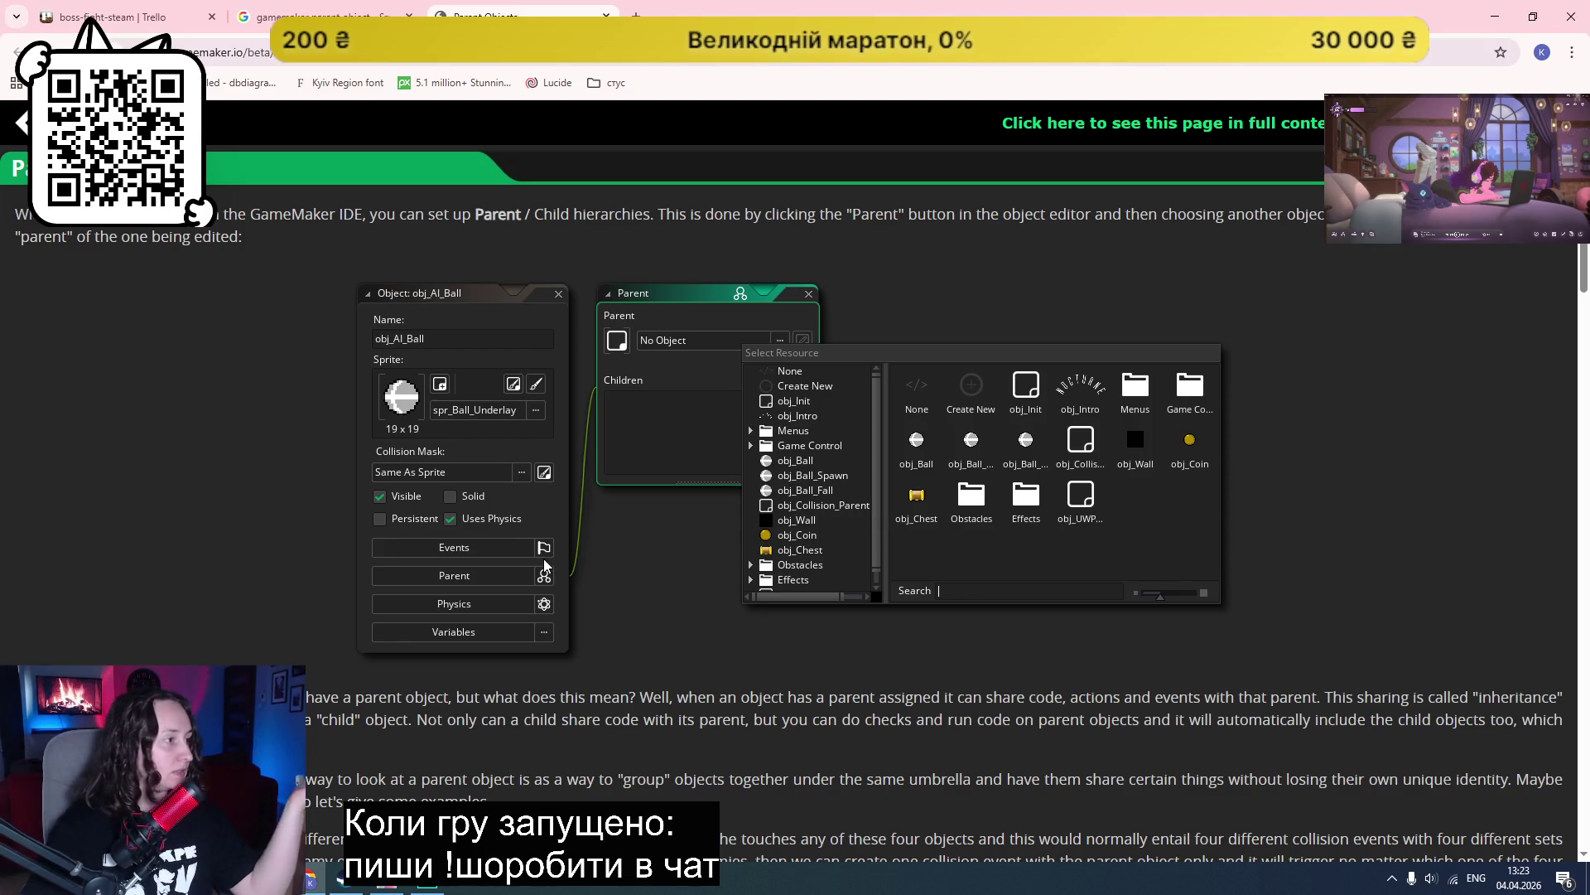
# Step: Read the Parent Objects manual page down to the obj_Player collision example
pyautogui.scroll(-10, 544, 565)
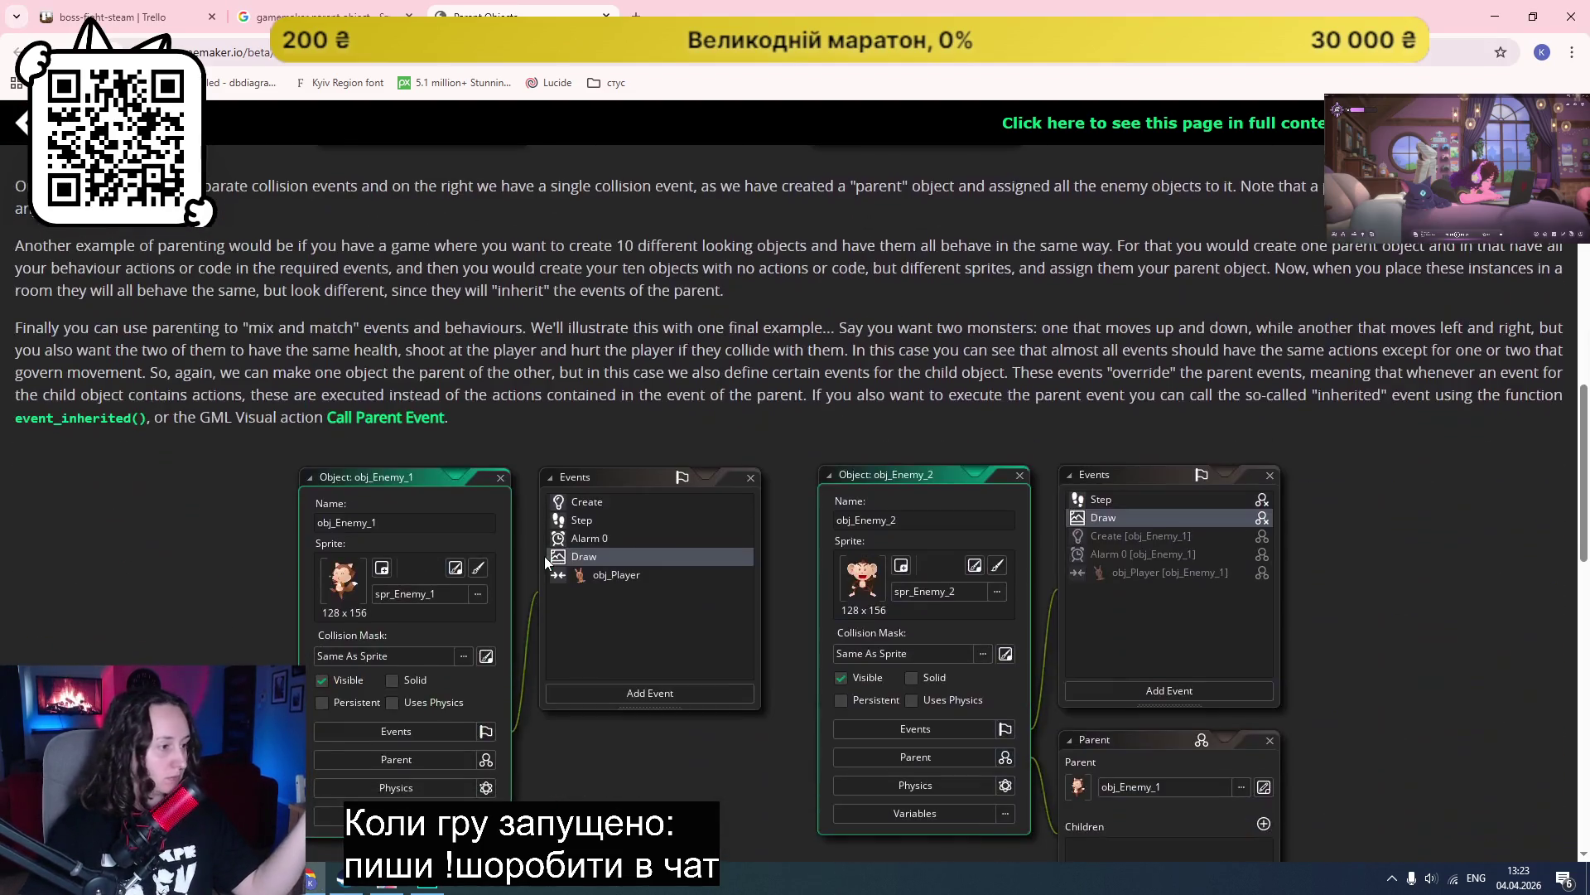
pyautogui.scroll(10, 490, 603)
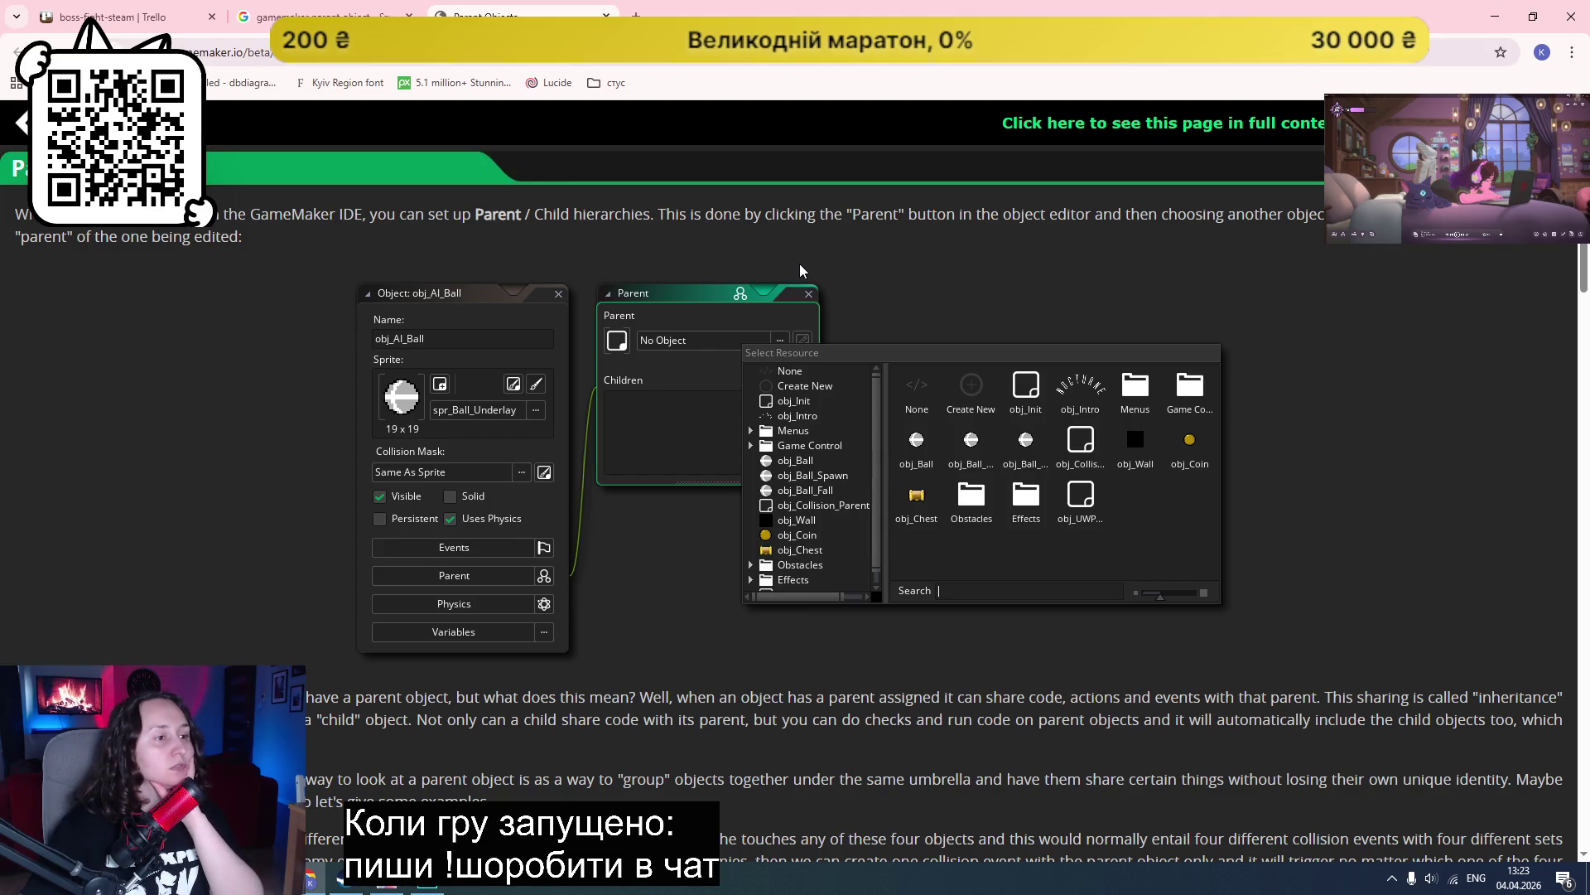
pyautogui.doubleClick(1066, 215)
pyautogui.click(1127, 245)
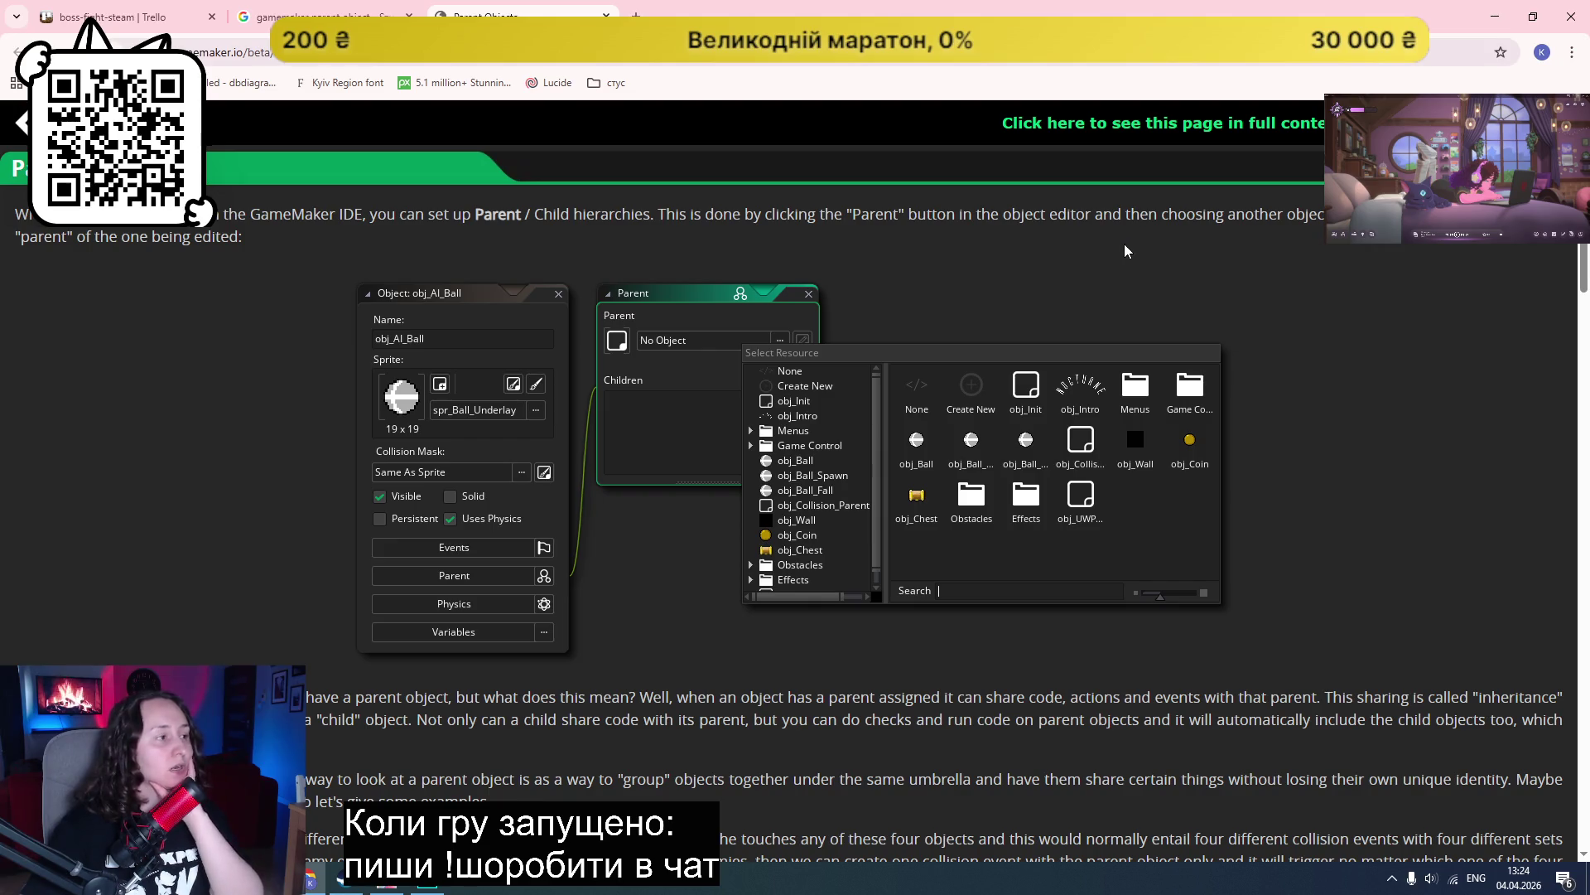
pyautogui.scroll(-5, 1125, 251)
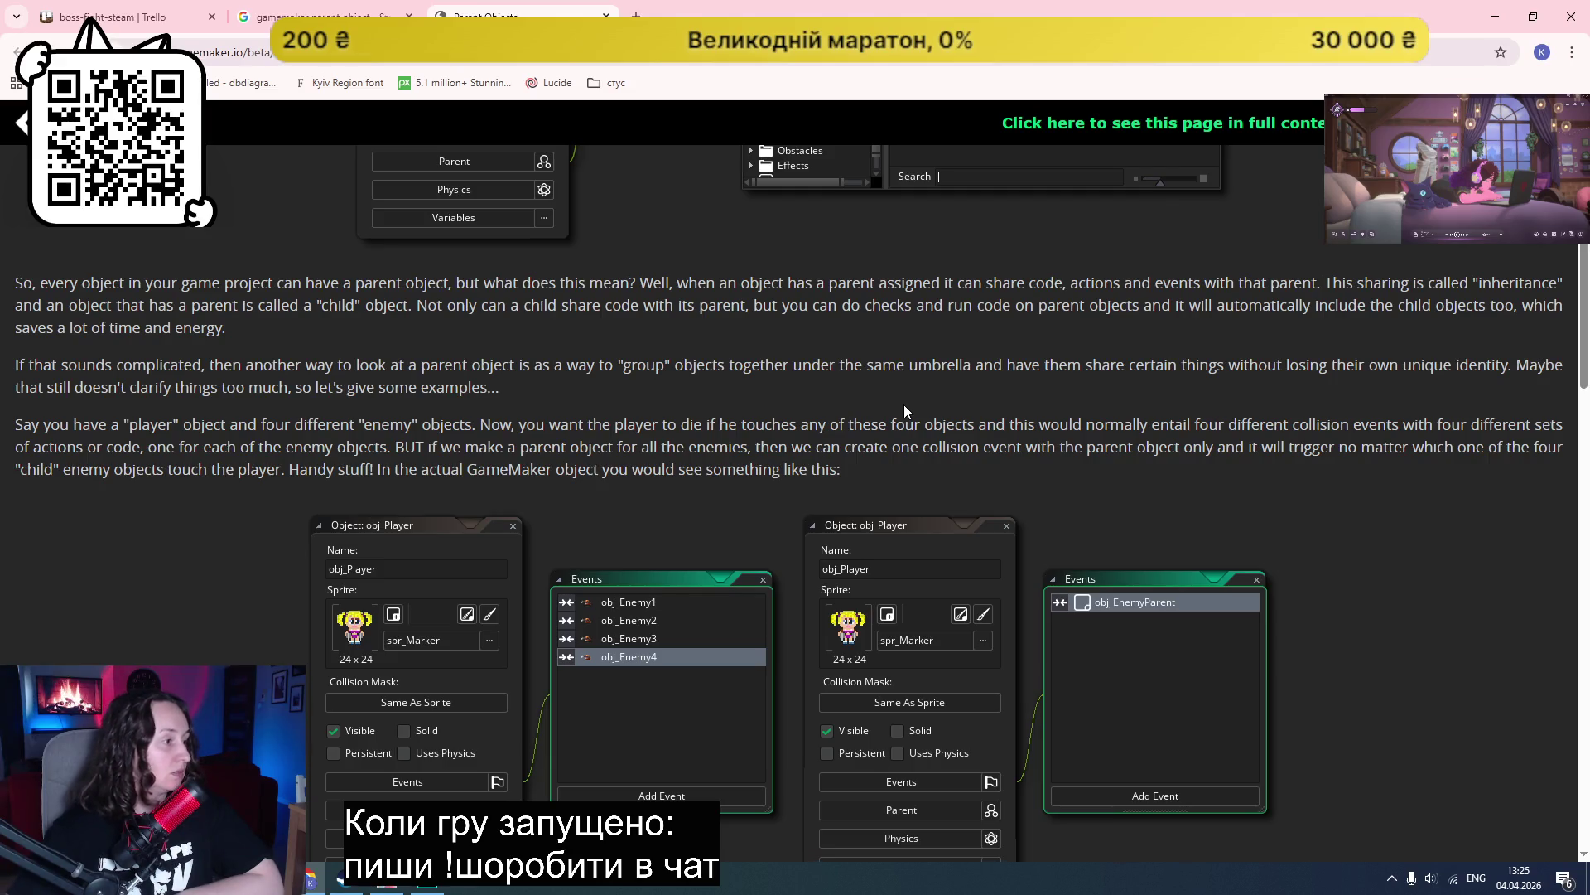
pyautogui.scroll(-1, 904, 410)
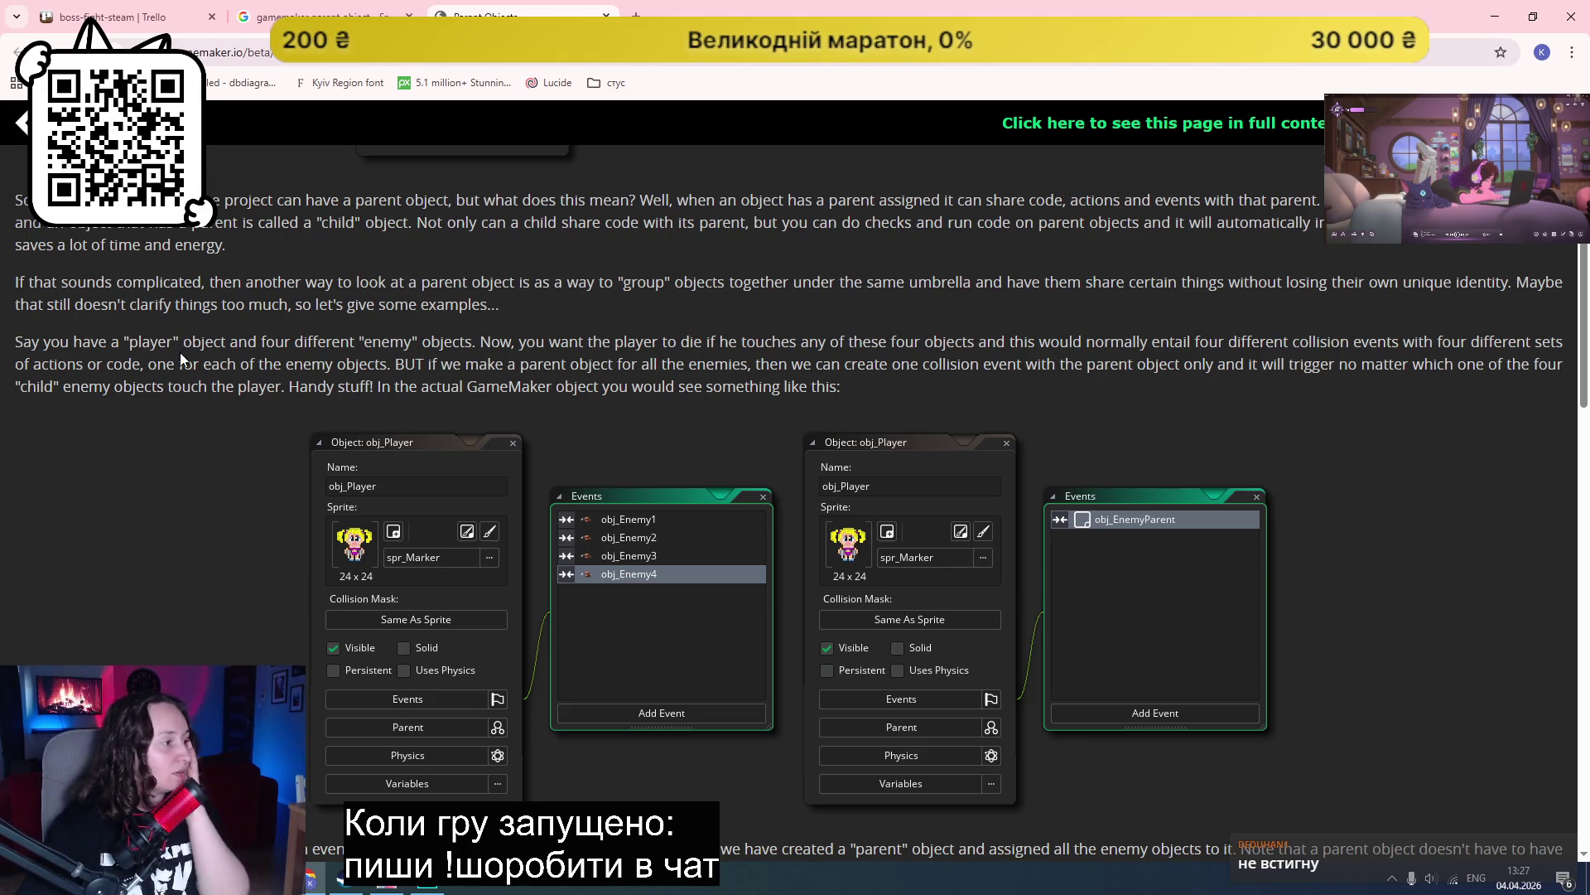
pyautogui.scroll(-1, 199, 331)
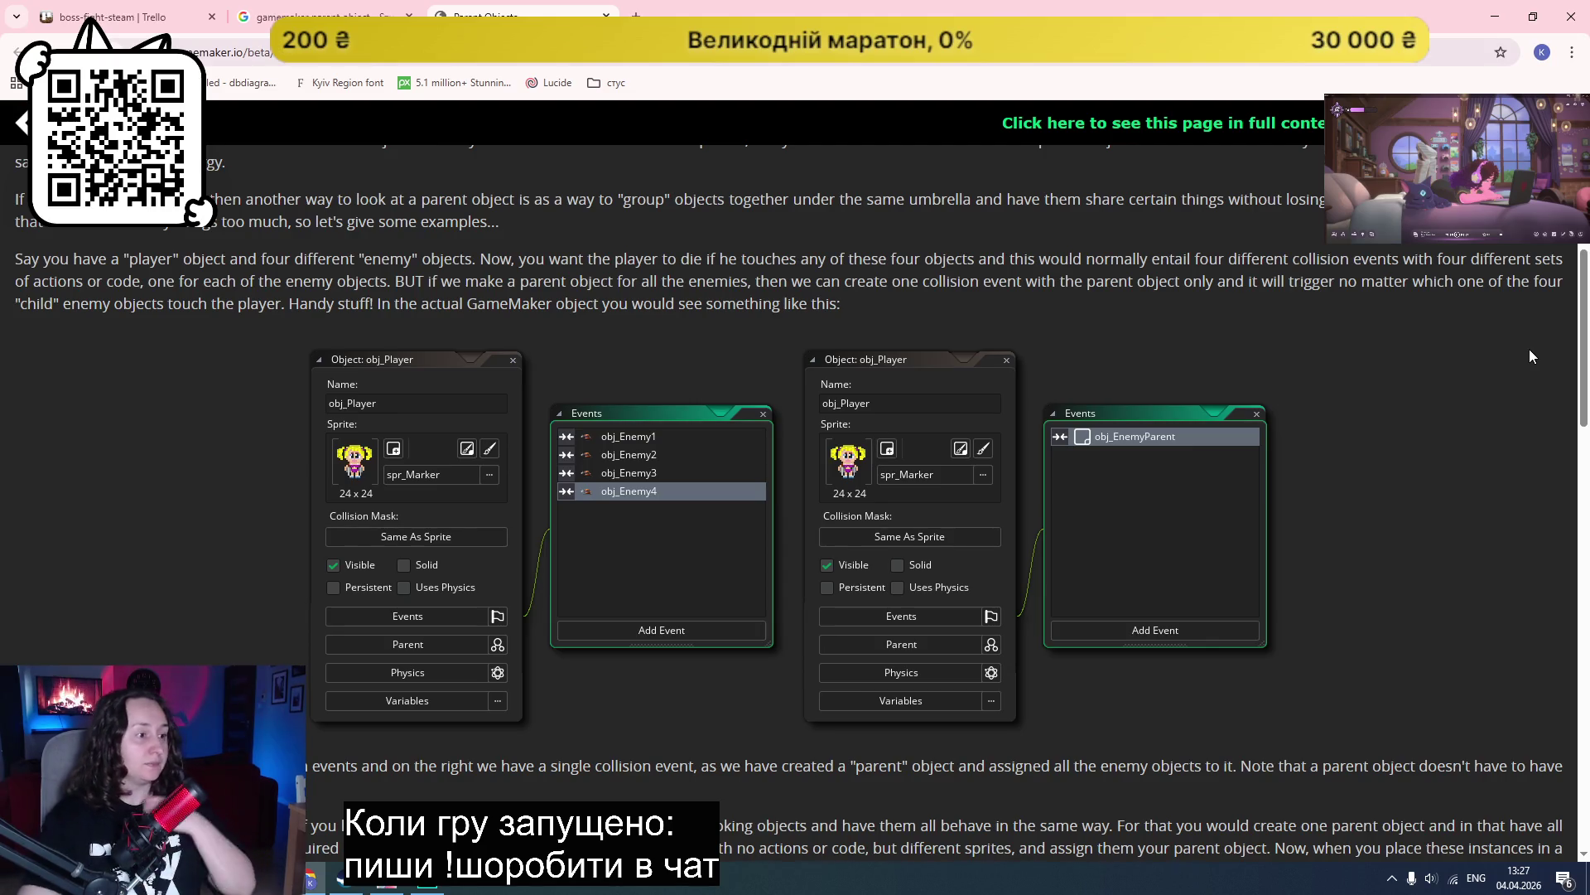
pyautogui.scroll(-3, 1529, 361)
pyautogui.scroll(-3, 1423, 403)
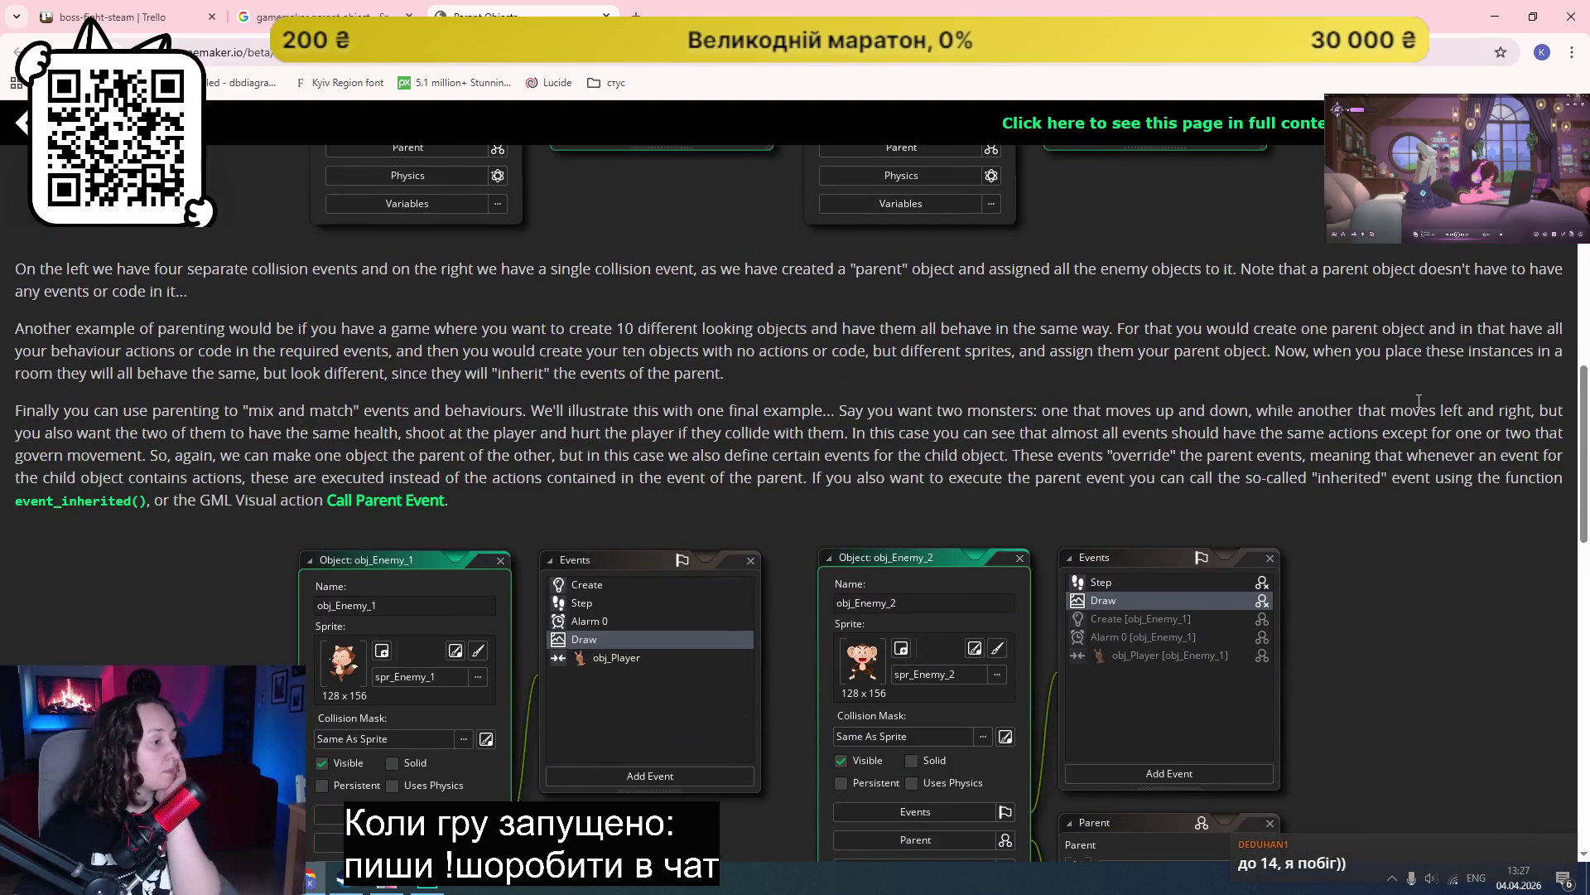
pyautogui.scroll(3, 1418, 401)
pyautogui.scroll(1, 1418, 408)
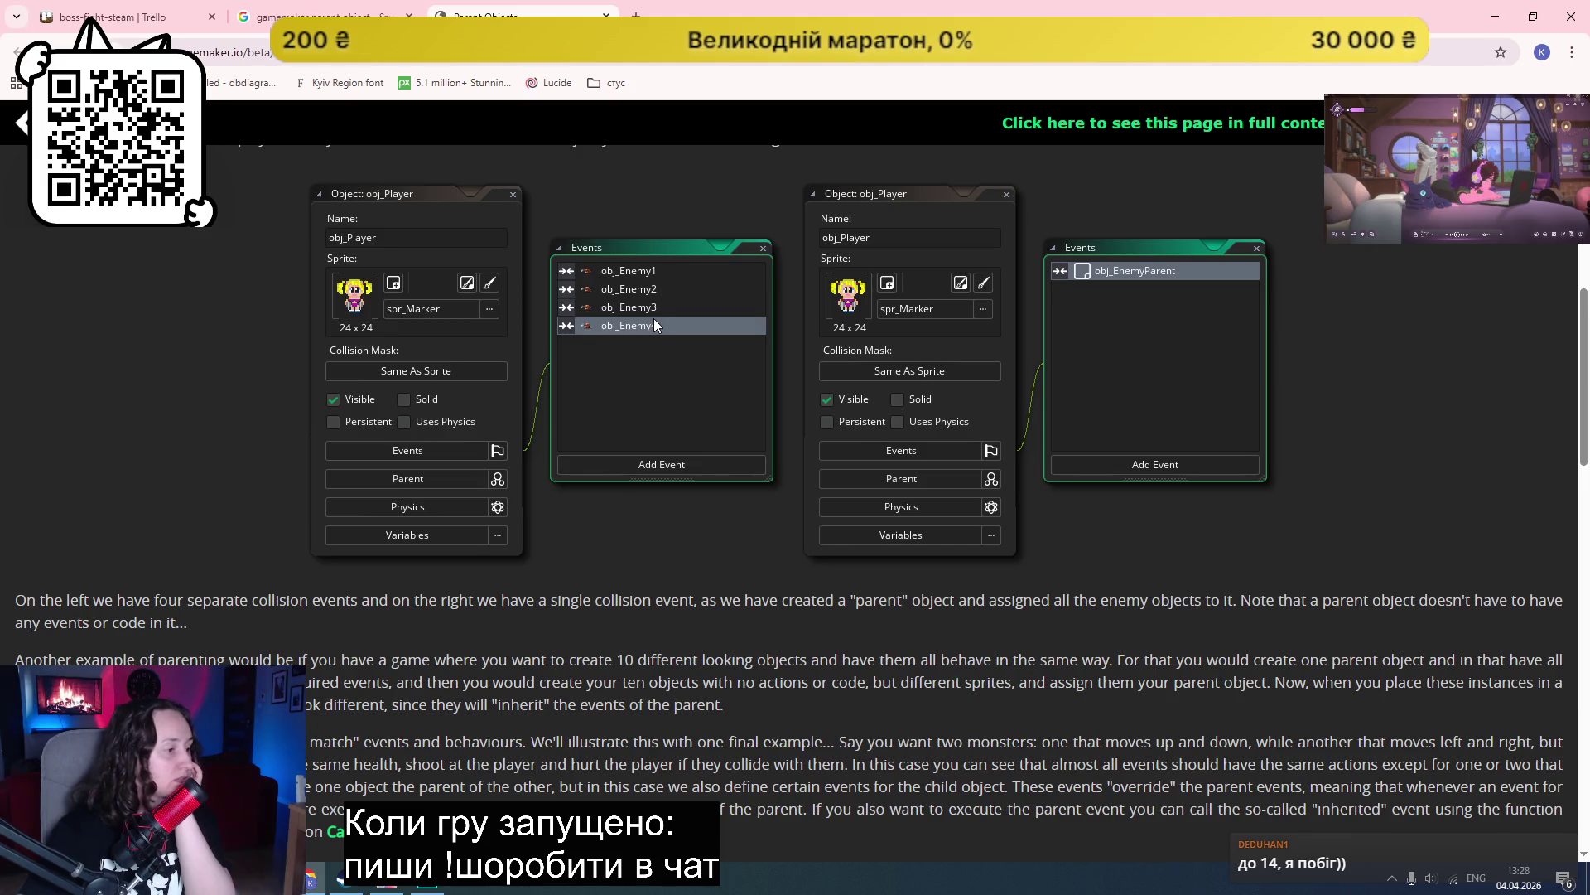
pyautogui.scroll(-1, 654, 323)
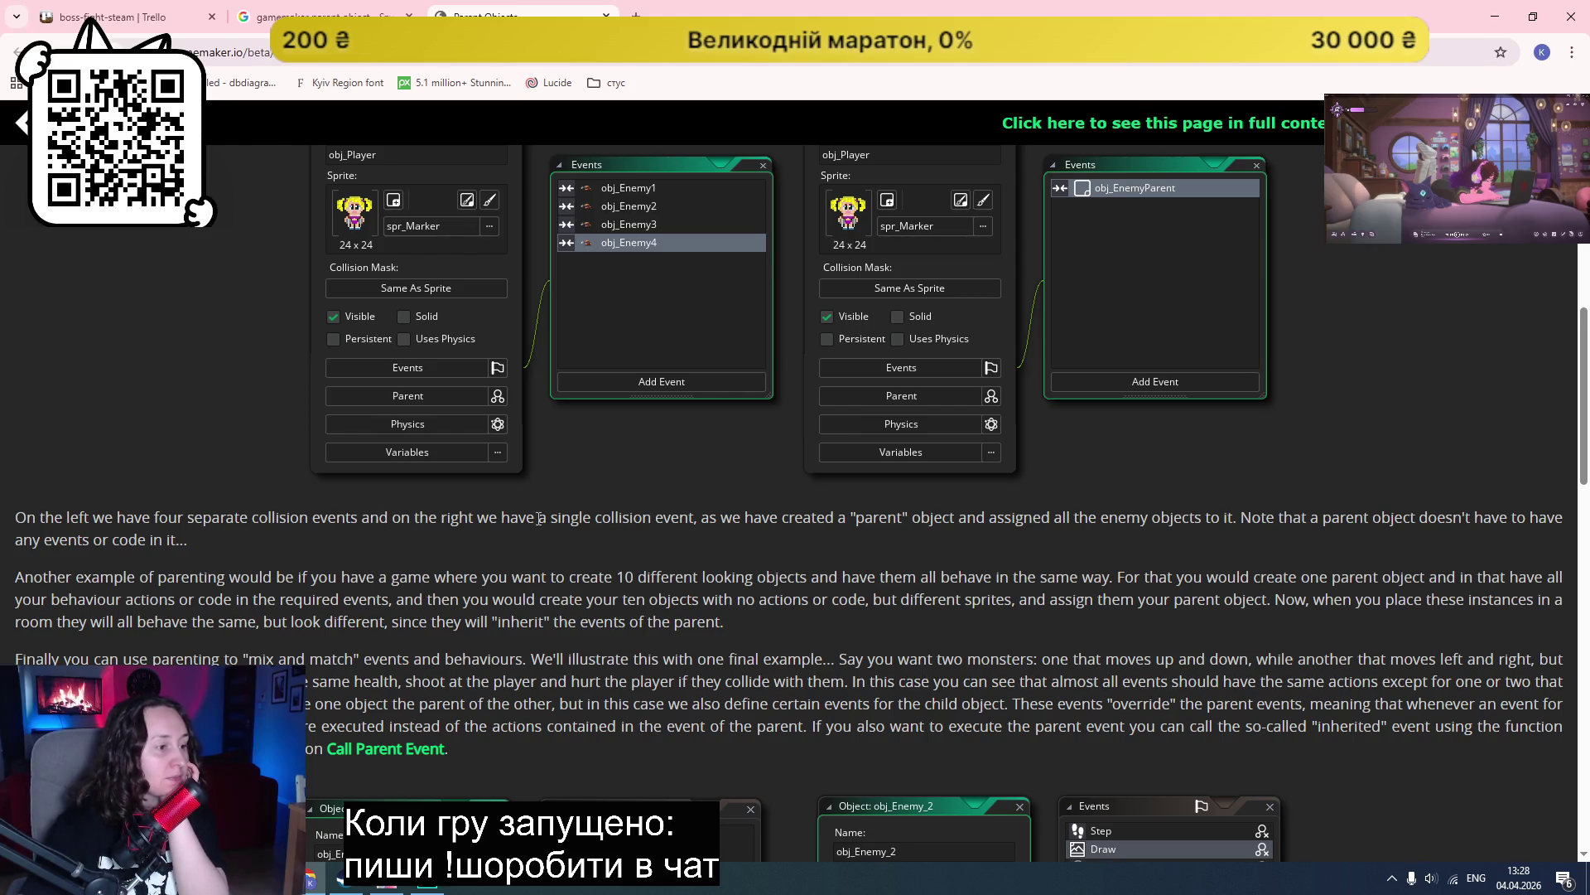
pyautogui.moveTo(593, 521); pyautogui.dragTo(912, 519)
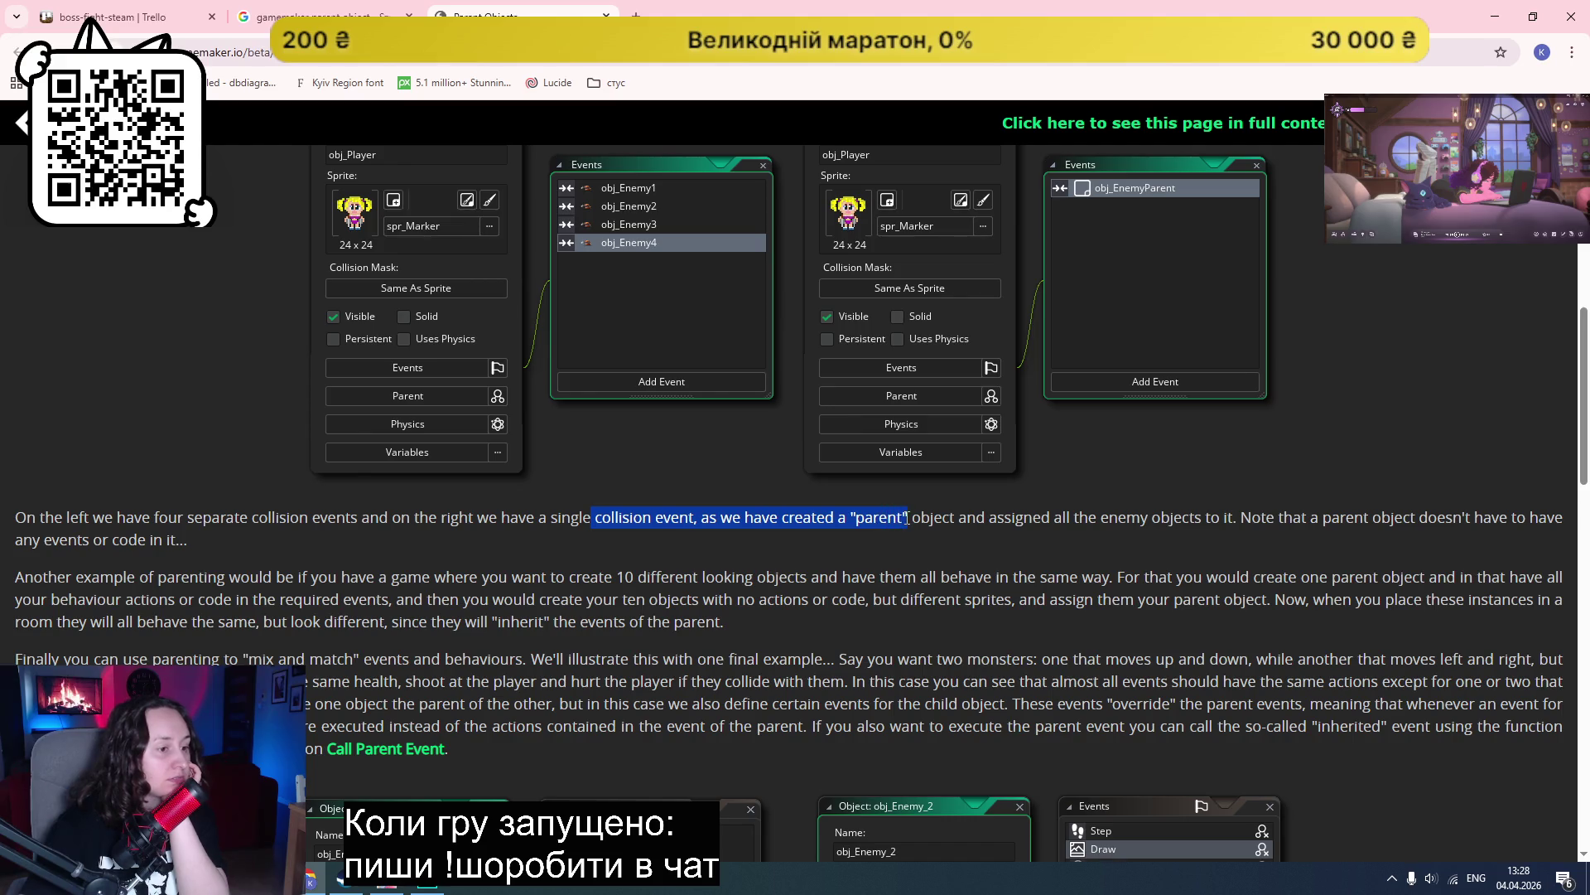
pyautogui.click(850, 516)
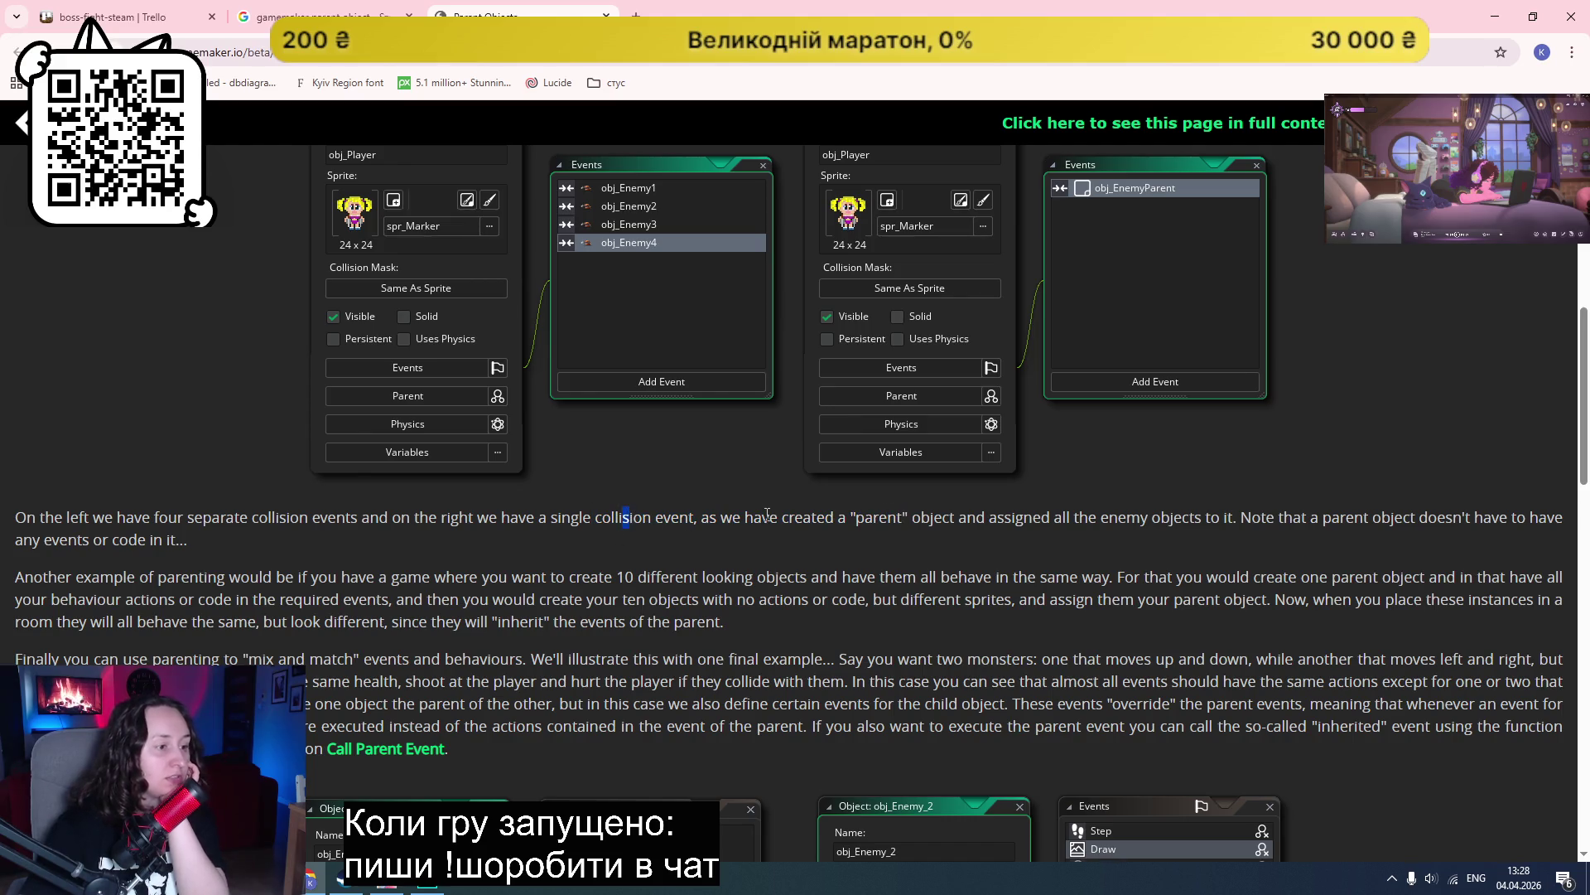
pyautogui.moveTo(762, 514); pyautogui.dragTo(1021, 516)
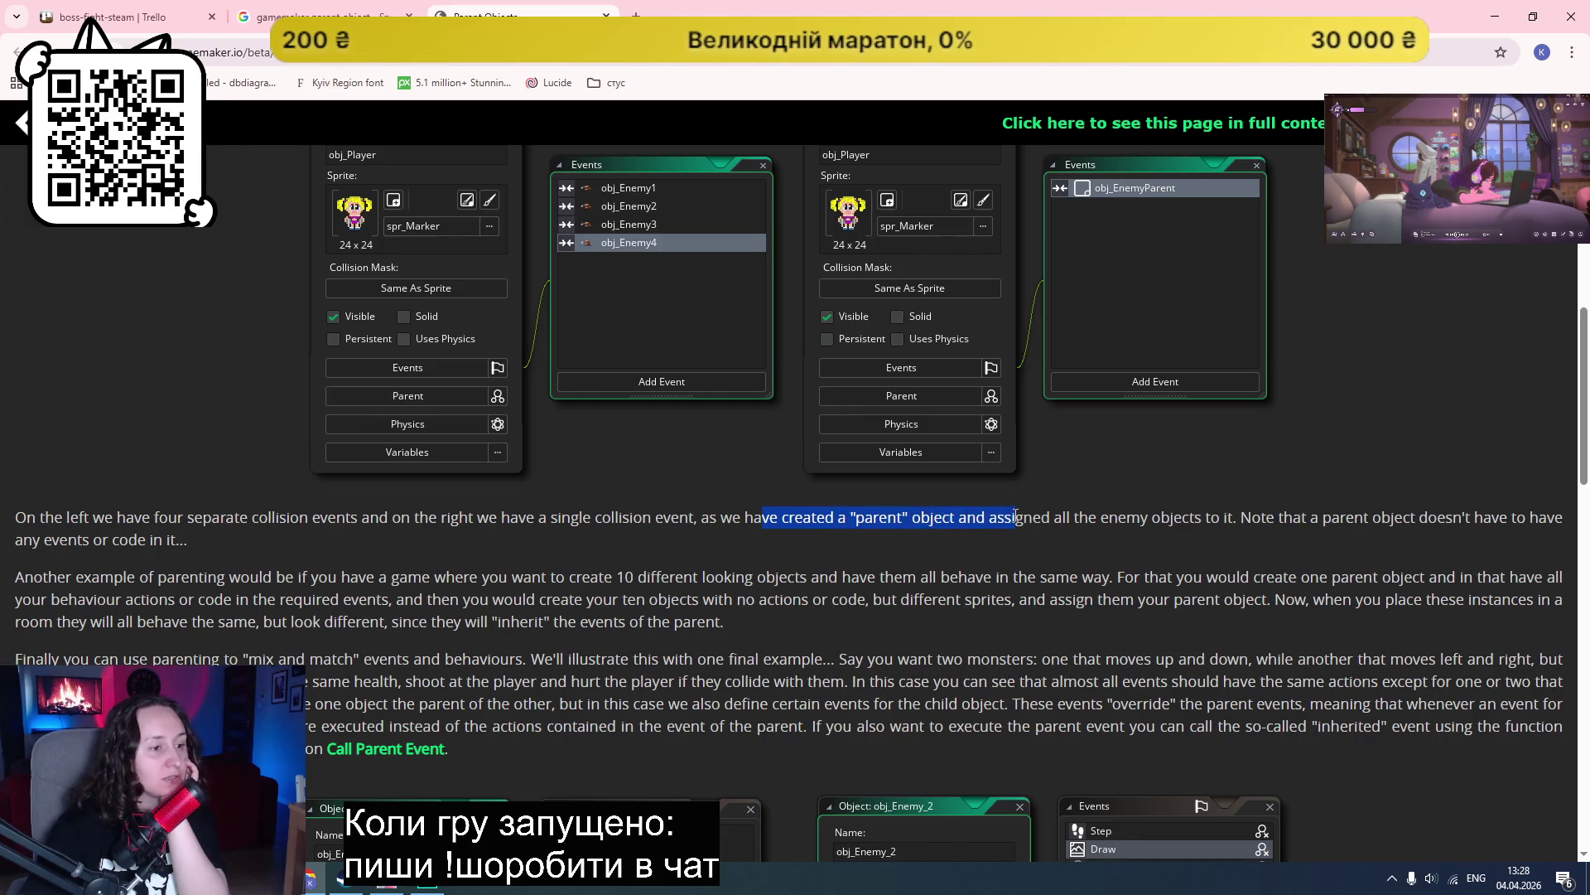
pyautogui.click(1038, 512)
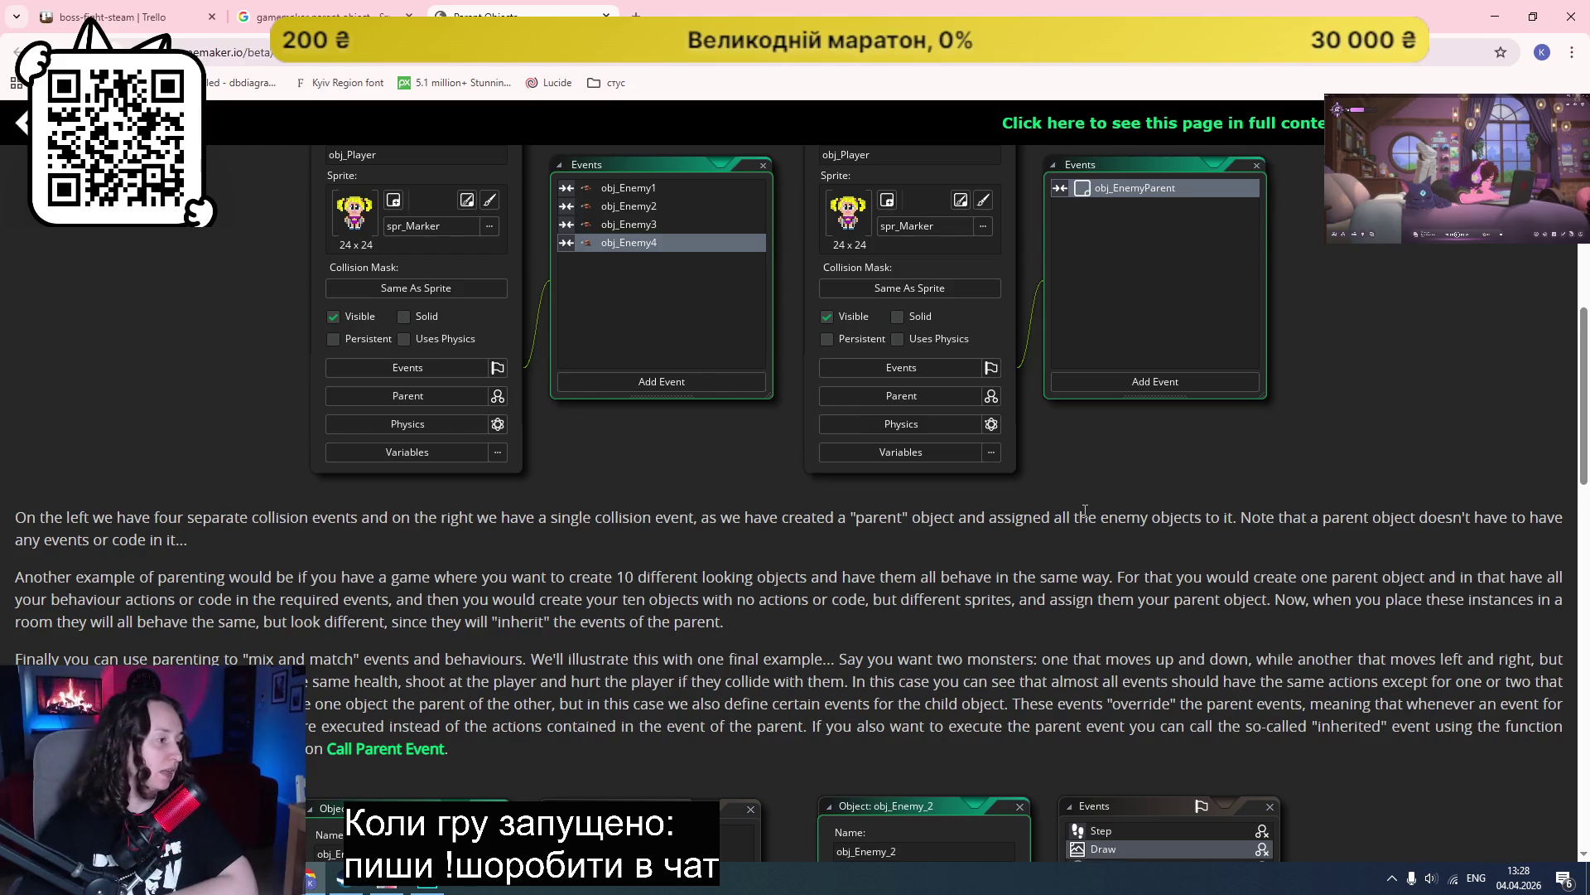
pyautogui.scroll(-4, 1085, 511)
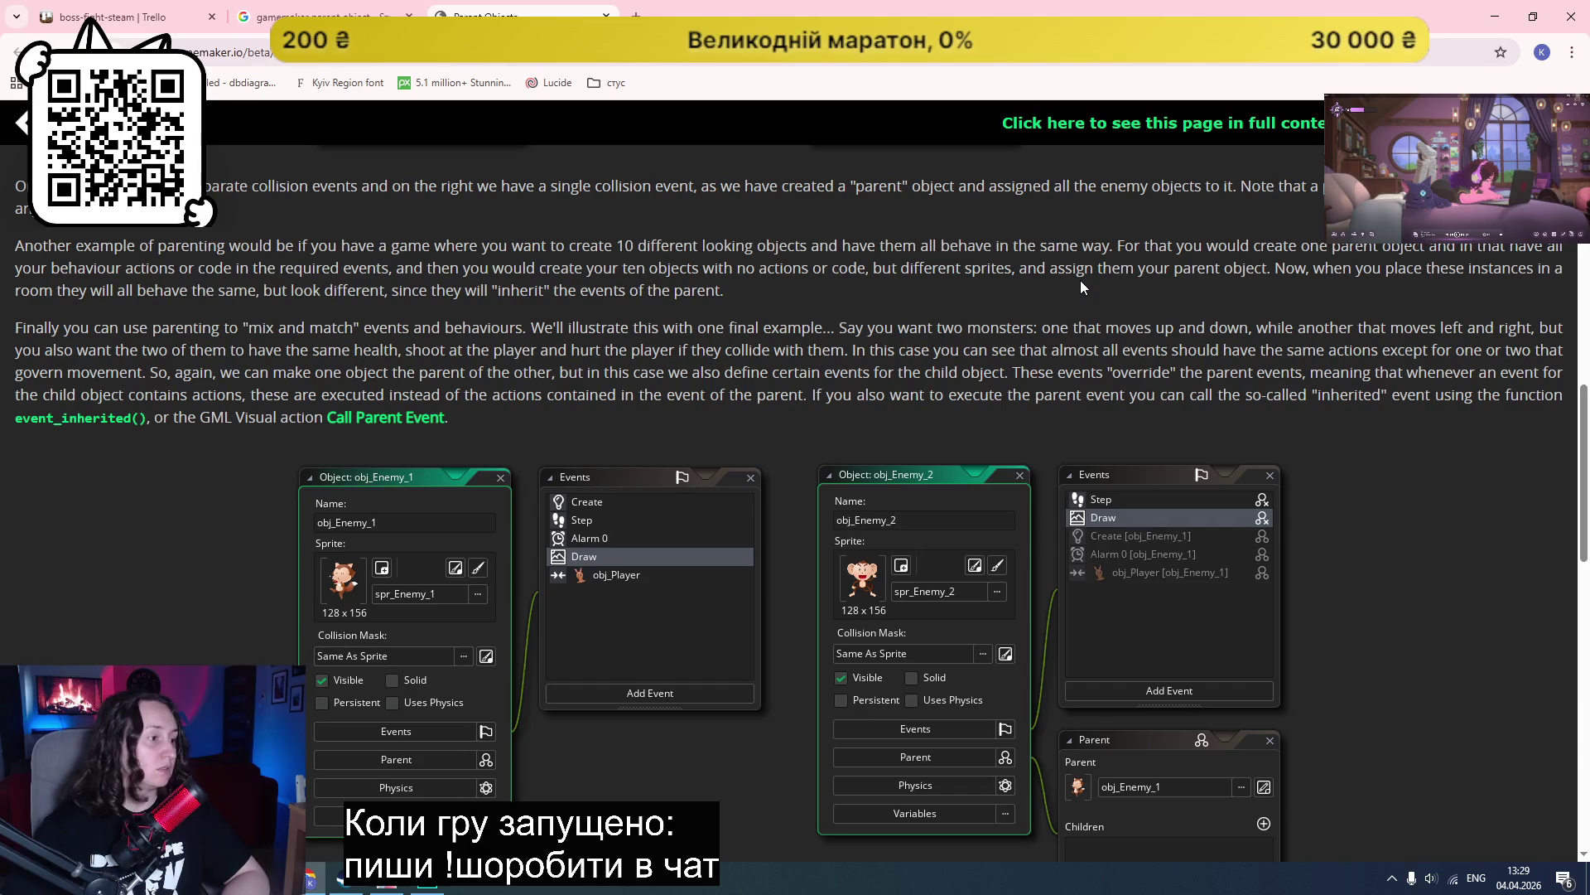
pyautogui.scroll(-5, 1113, 305)
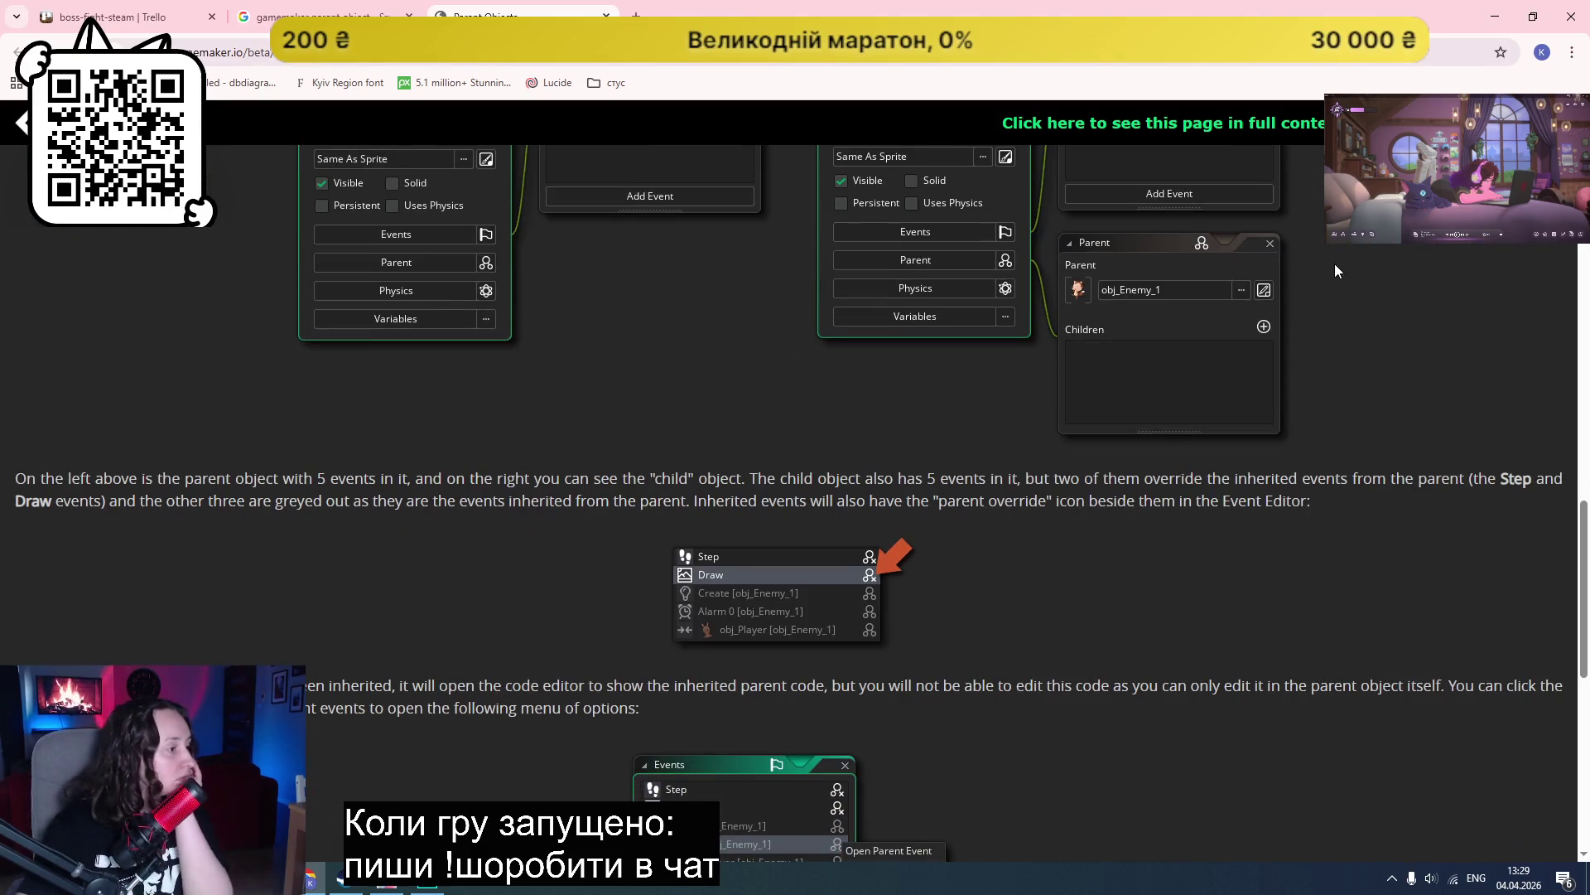
pyautogui.scroll(-2, 1330, 273)
pyautogui.scroll(3, 477, 558)
pyautogui.scroll(2, 477, 559)
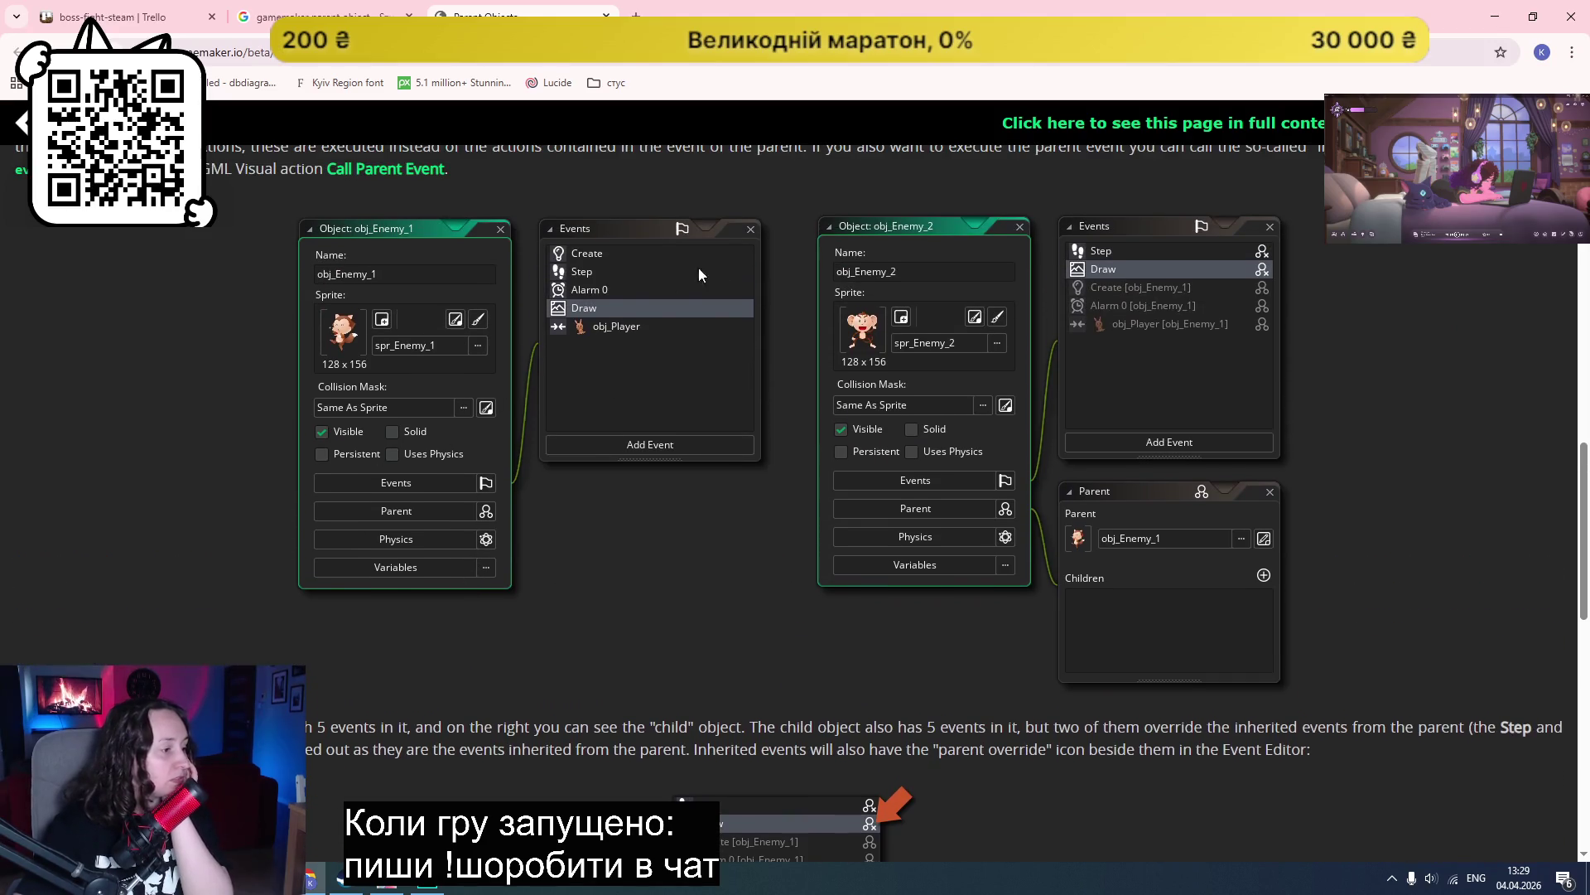
pyautogui.scroll(-1, 598, 360)
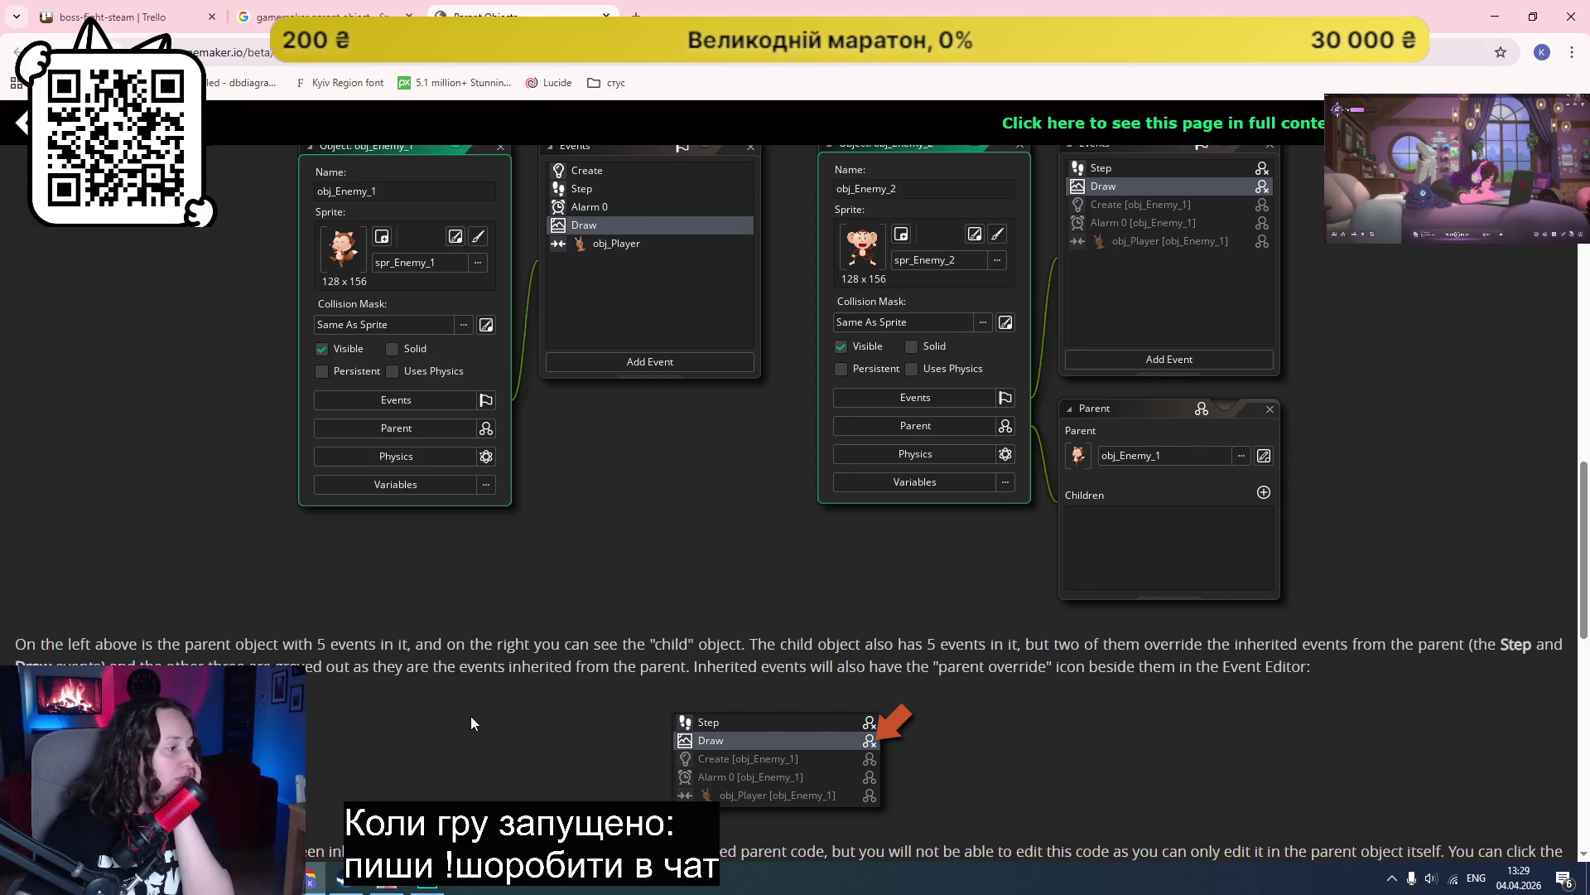
# Step: Return to the GameMaker project and open the sign_in_button object editor
pyautogui.click(428, 880)
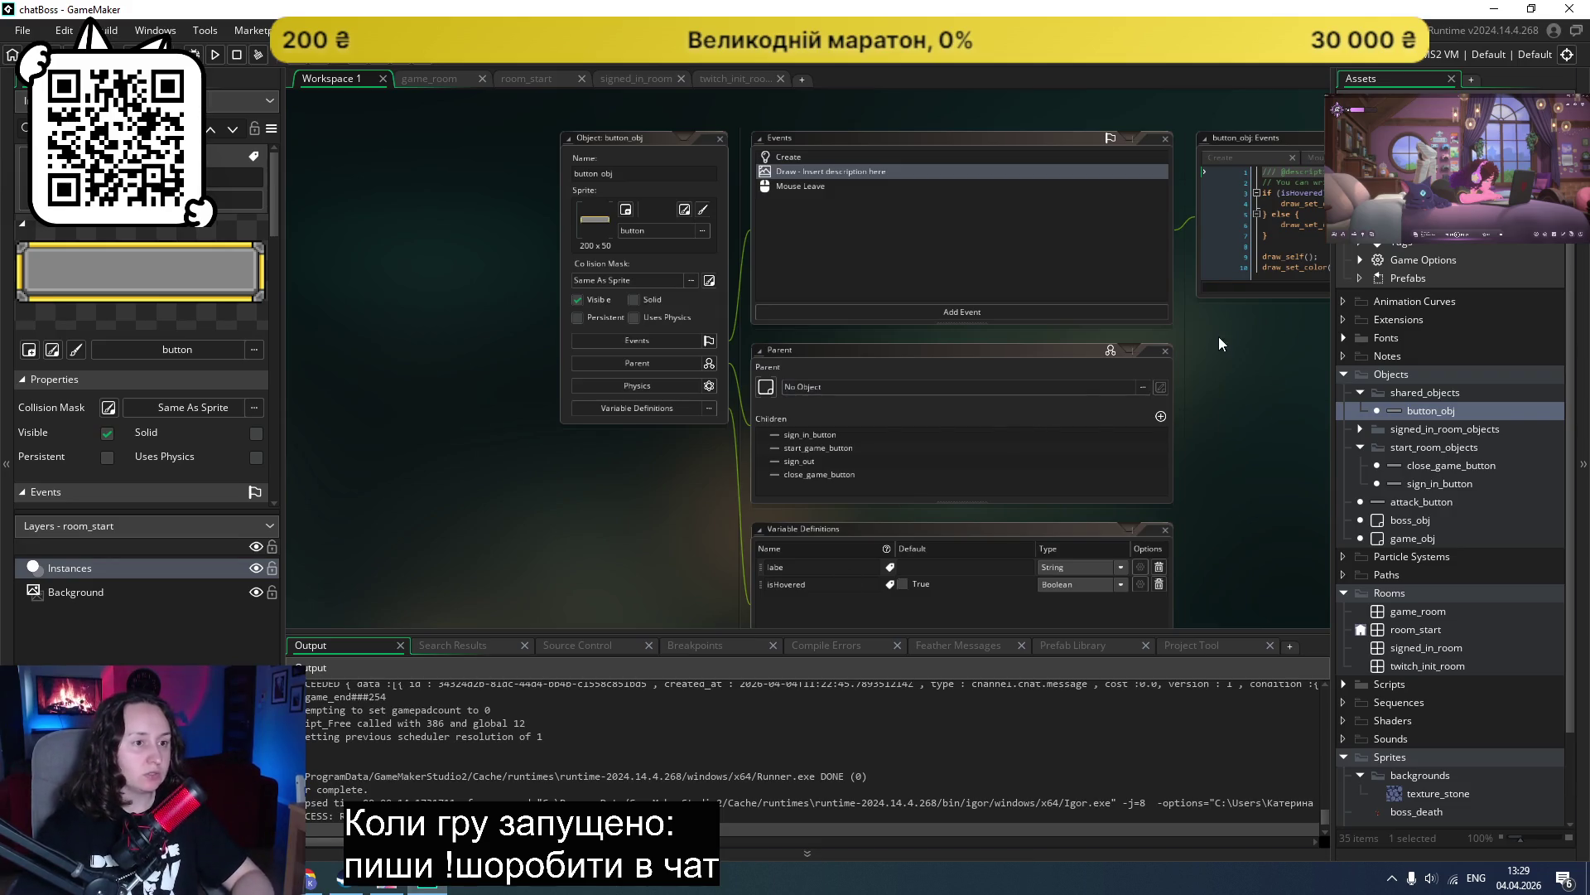
pyautogui.scroll(2, 1220, 342)
pyautogui.keyDown('ctrl'); pyautogui.scroll(3, 1025, 149); pyautogui.keyUp('ctrl')
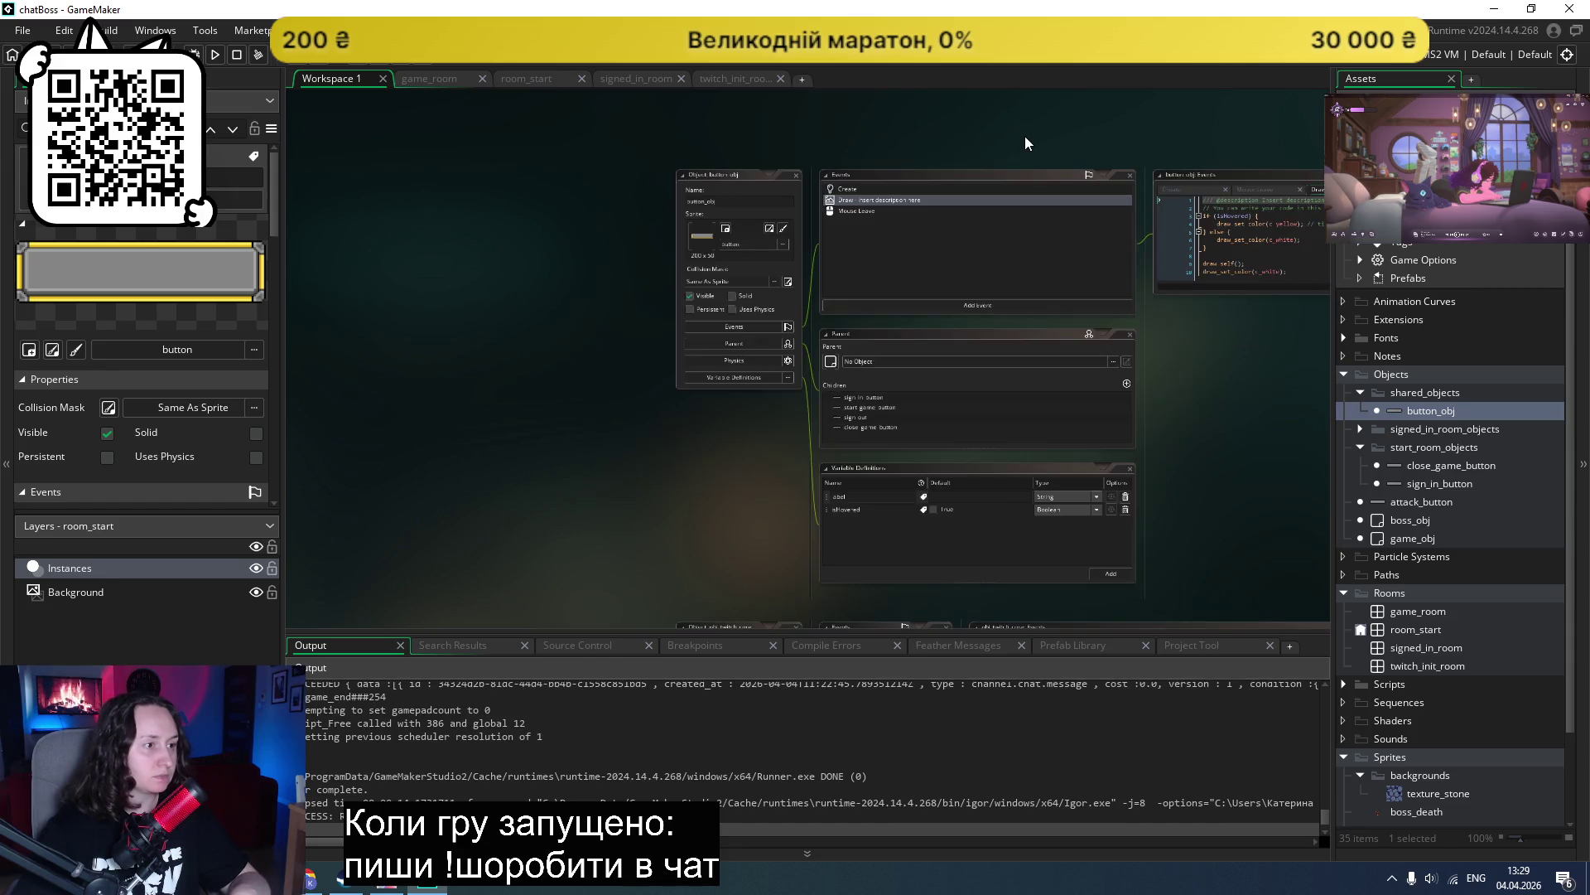
pyautogui.doubleClick(1439, 418)
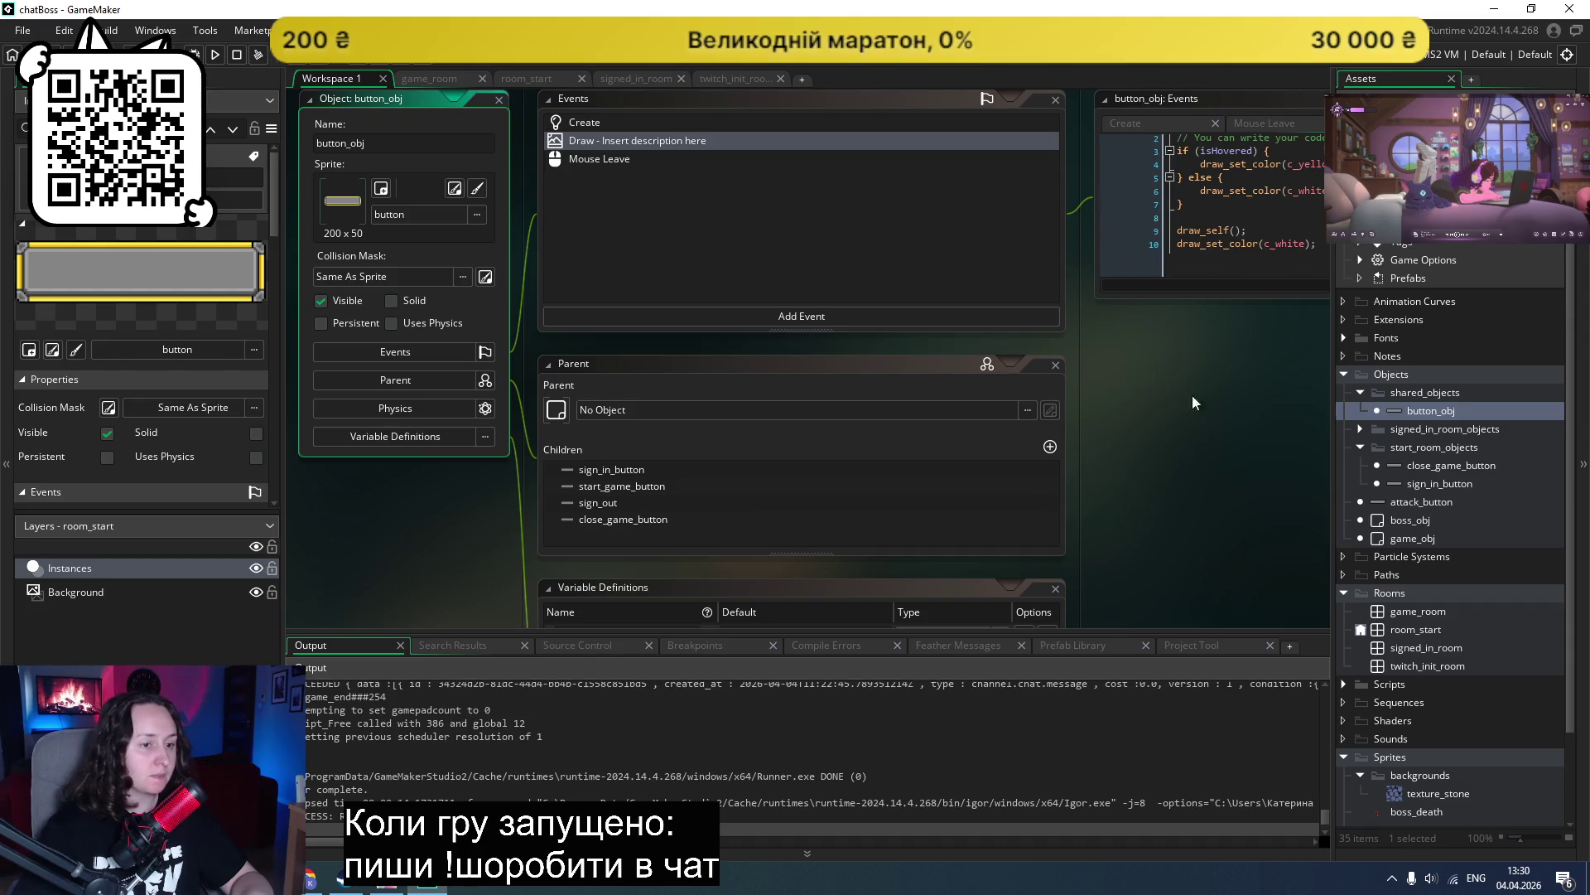
pyautogui.doubleClick(1441, 484)
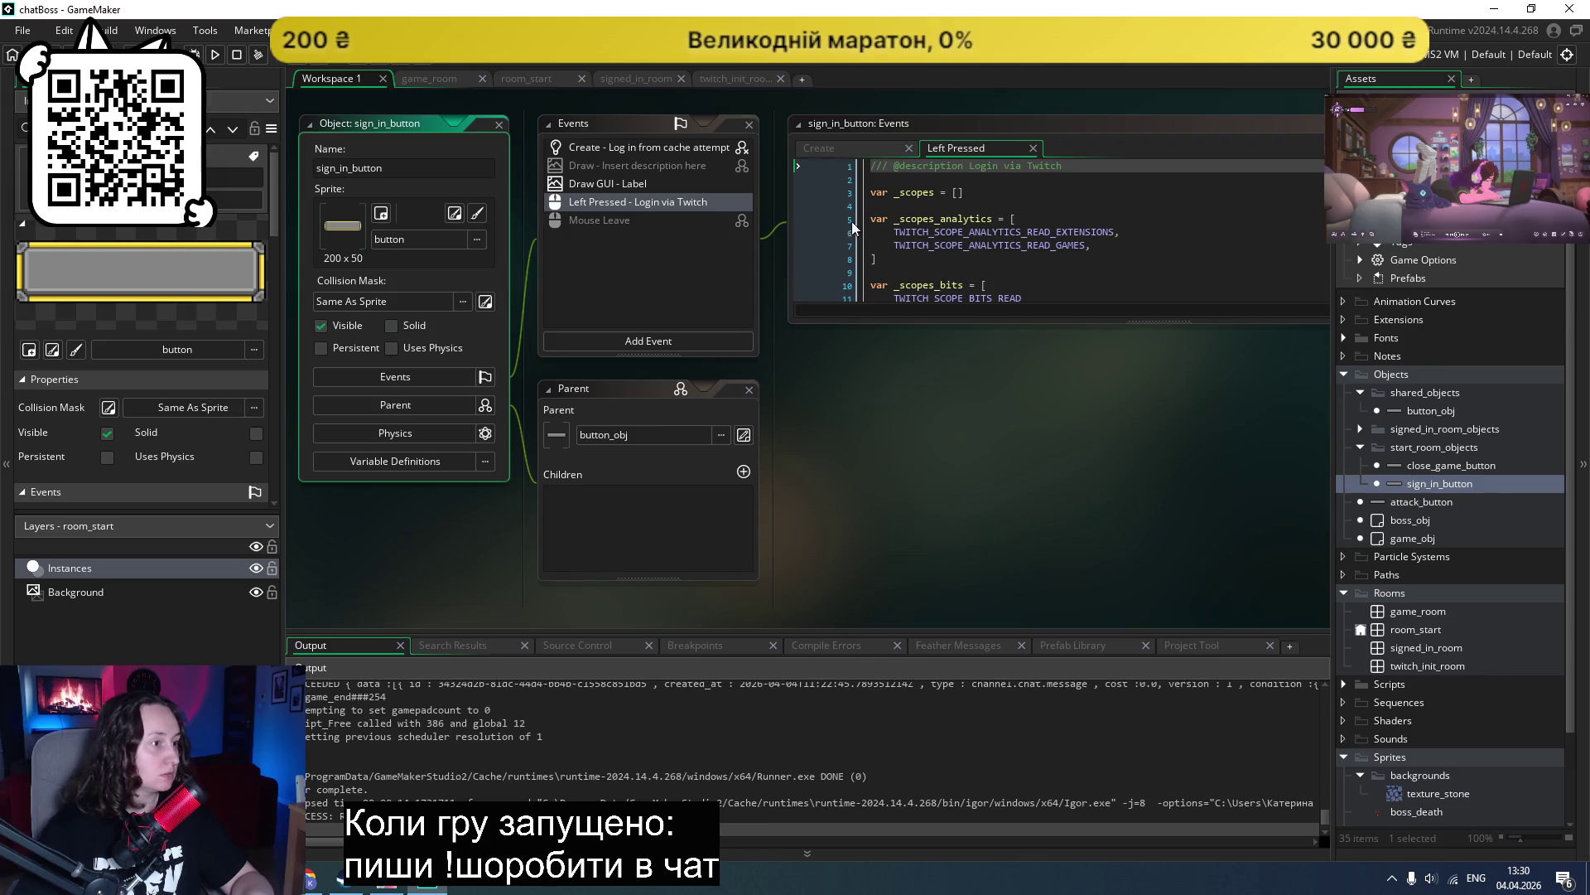
# Step: Copy sign_in_button's Draw GUI label code and go back to button_obj's editor
pyautogui.click(642, 188)
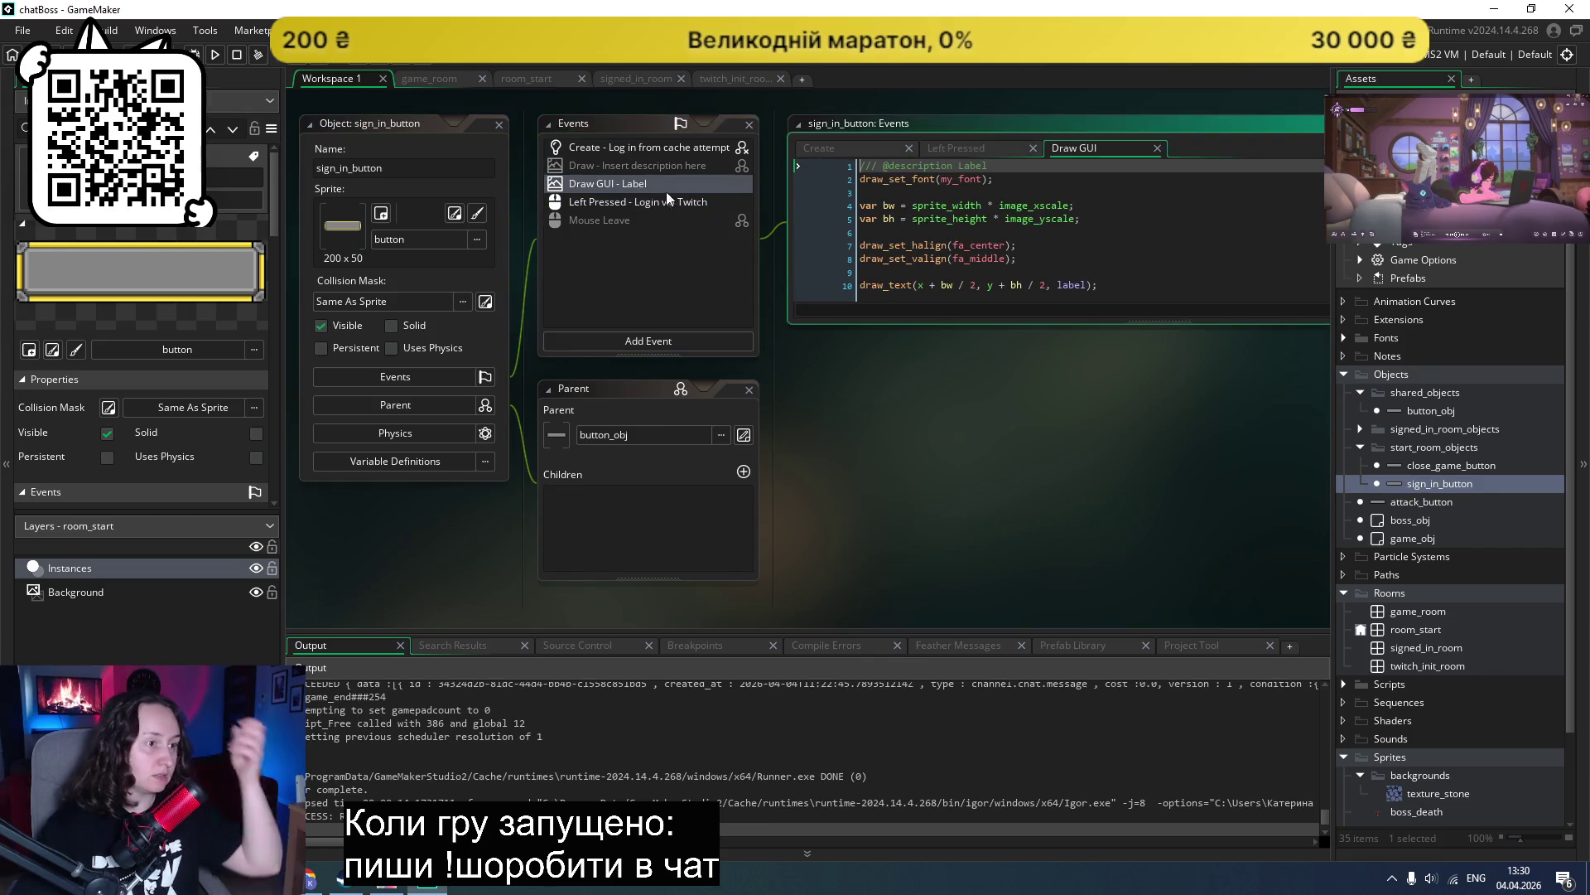
pyautogui.click(1234, 267)
pyautogui.hotkey('ctrl', 'a')
pyautogui.hotkey('ctrl', 'c')
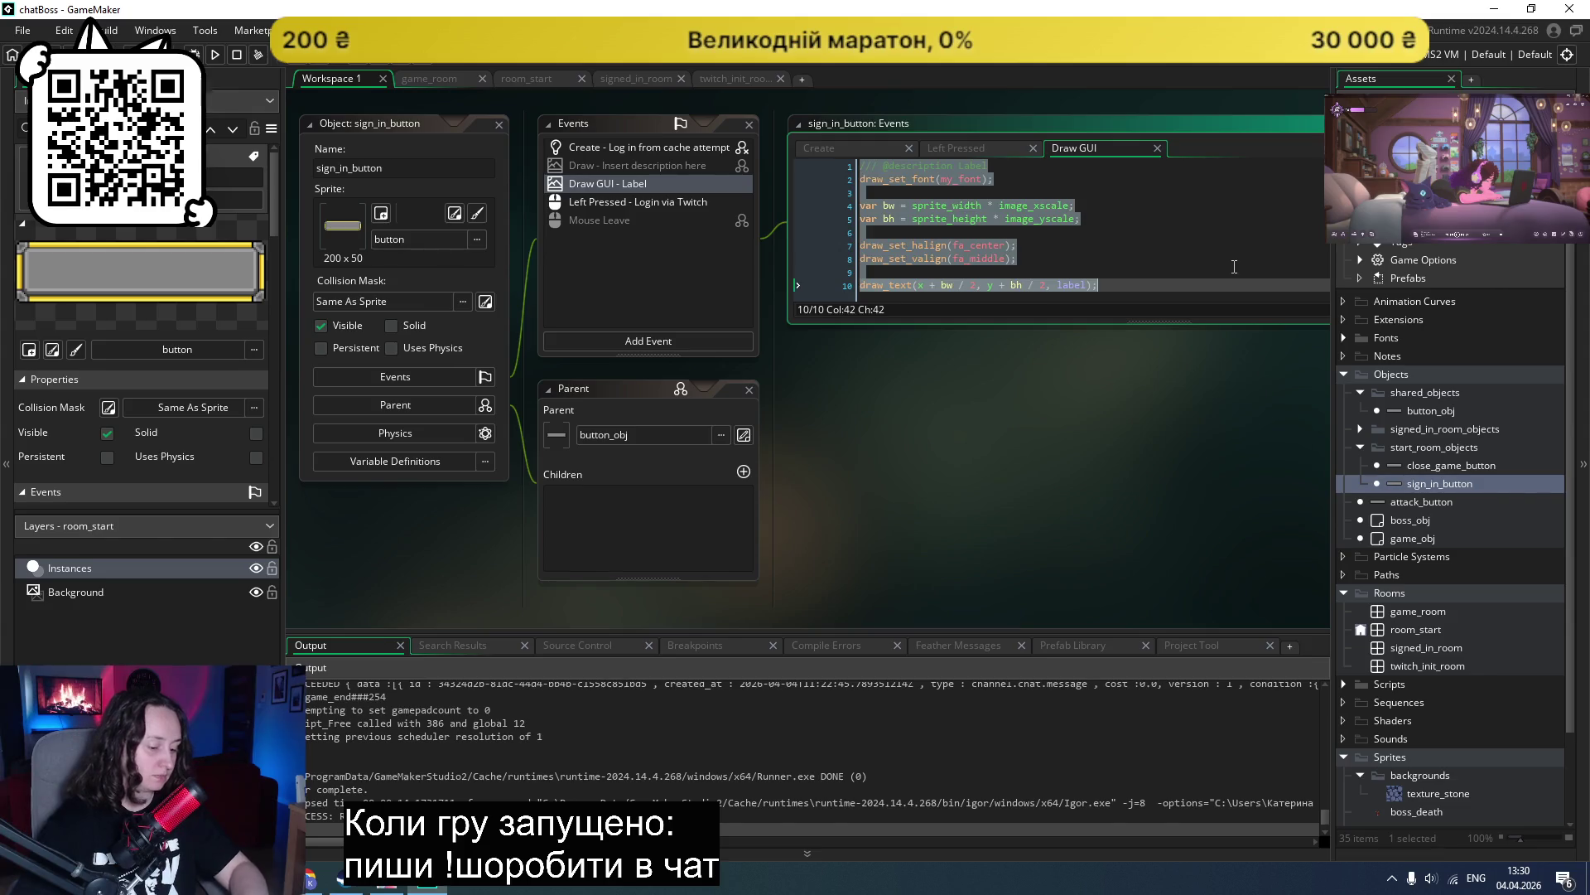
pyautogui.doubleClick(1439, 415)
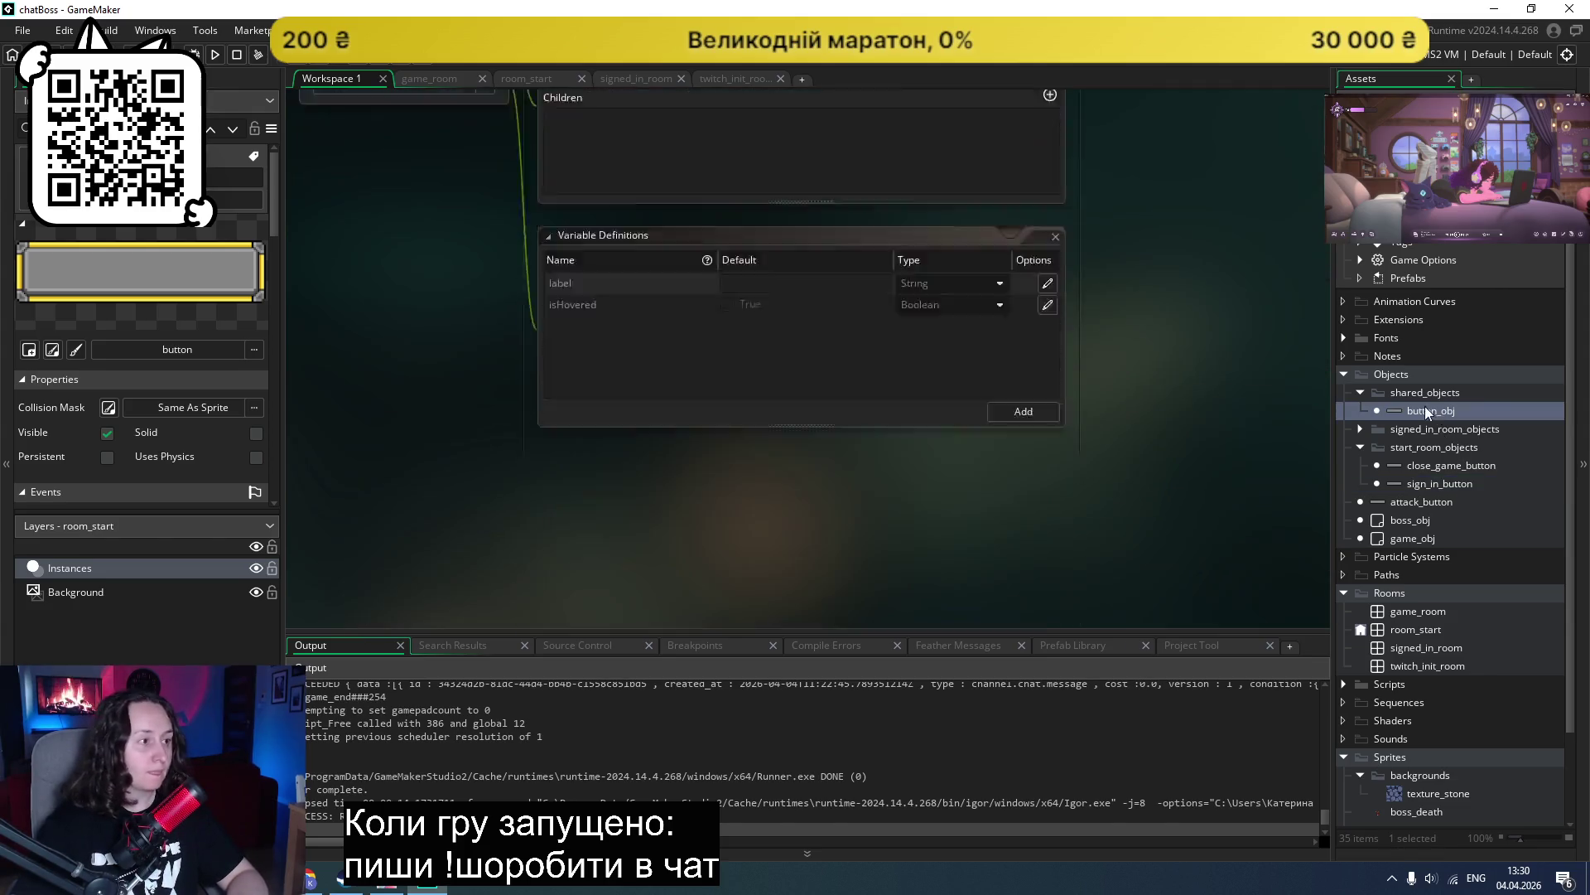
pyautogui.click(786, 315)
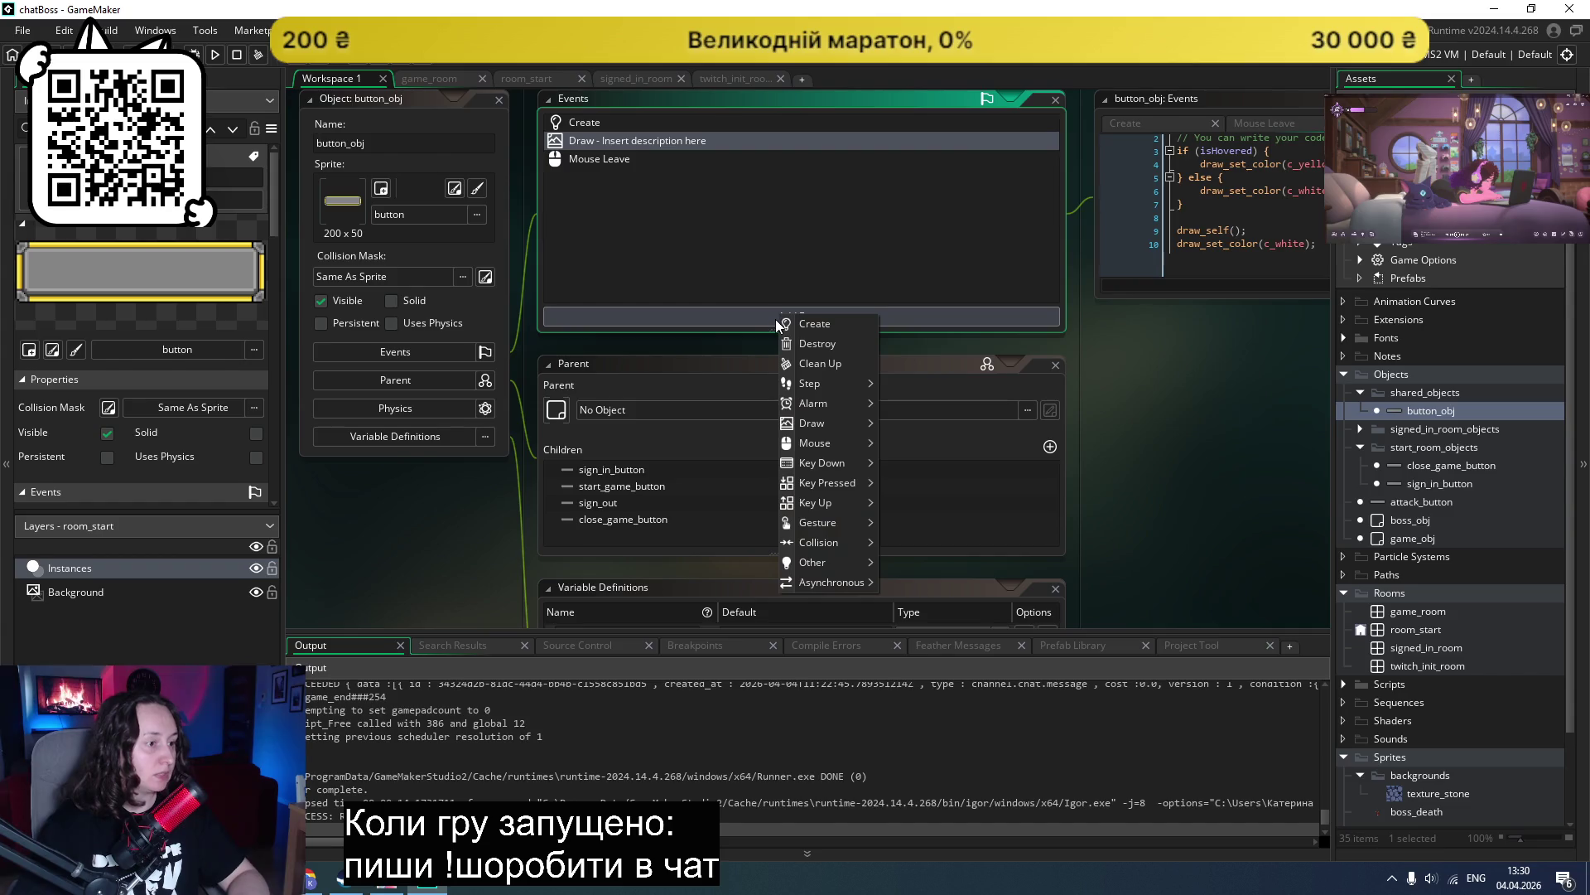
# Step: Add a Draw GUI event to button_obj containing the pasted label-drawing code
pyautogui.moveTo(813, 439)
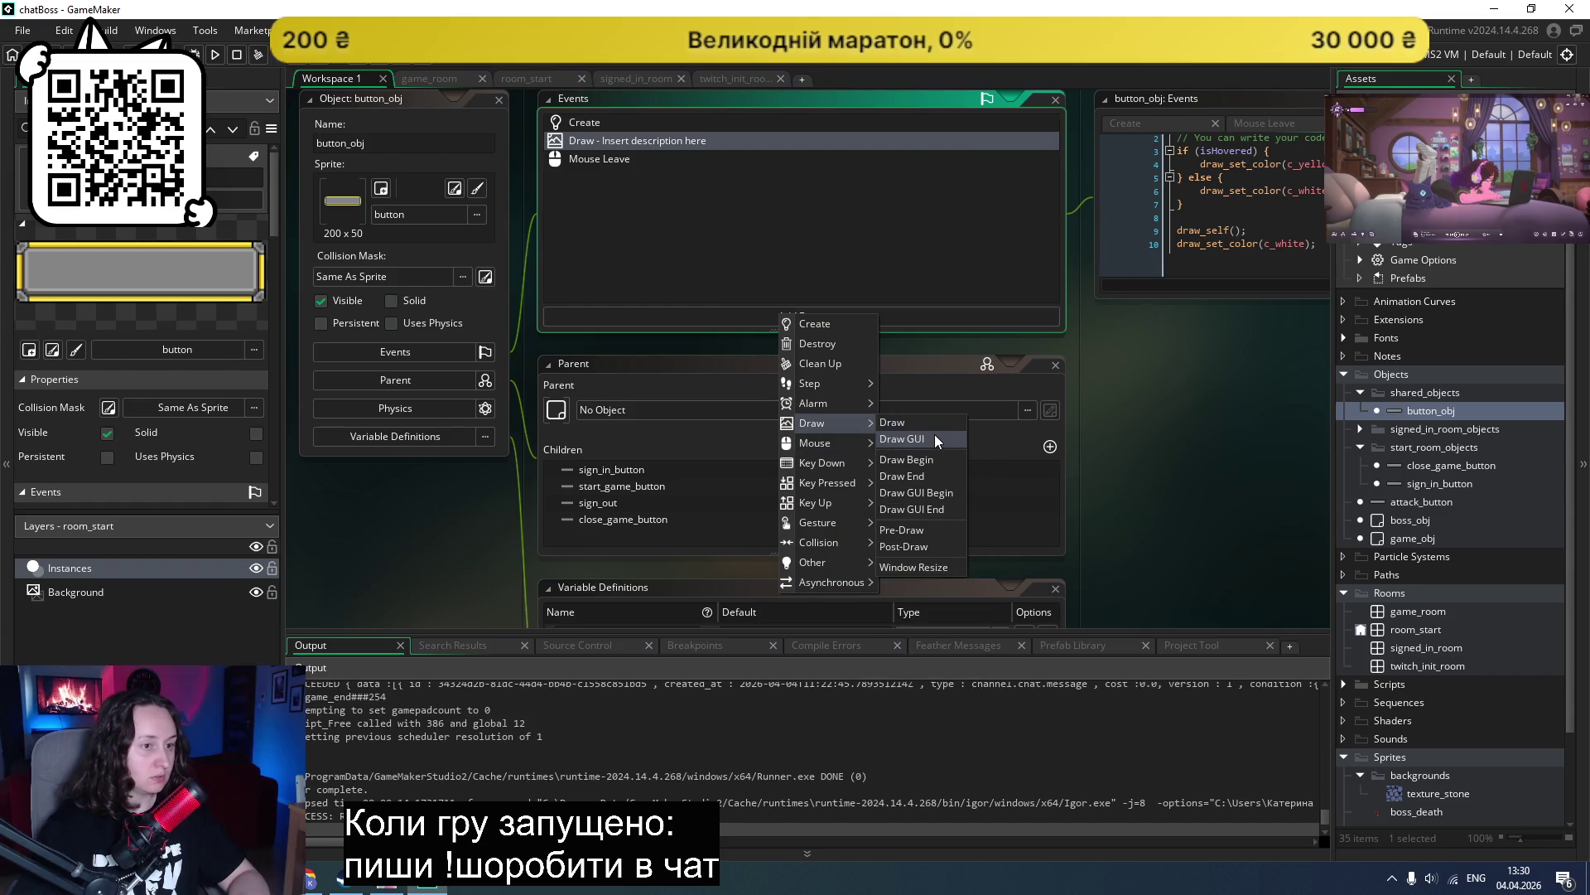
pyautogui.click(907, 441)
pyautogui.click(1217, 184)
pyautogui.hotkey('ctrl', 'v')
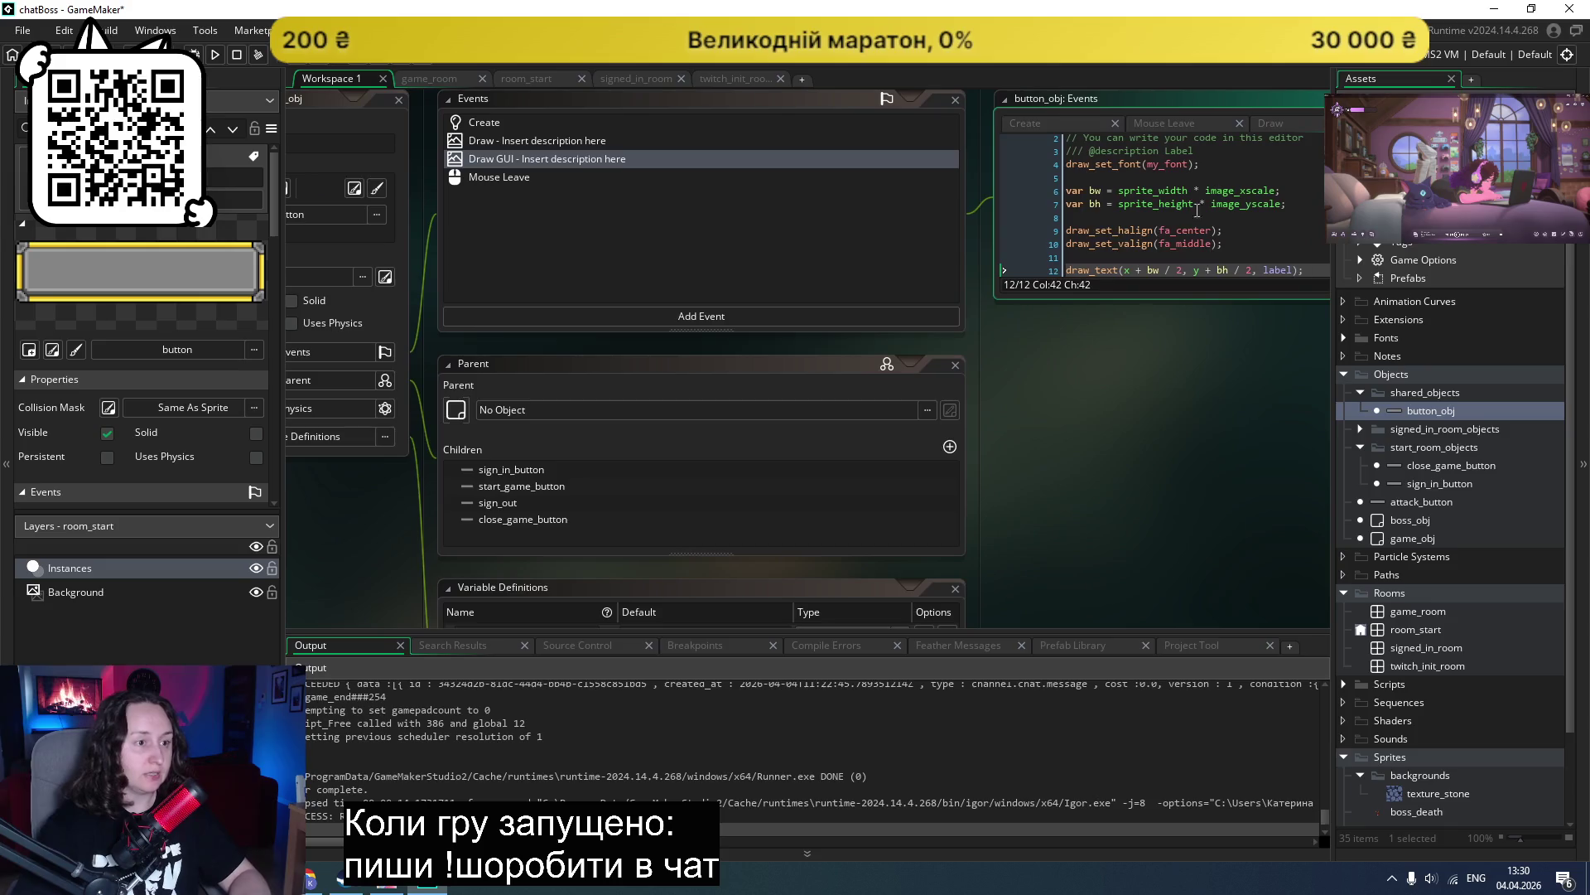
pyautogui.scroll(-1, 722, 443)
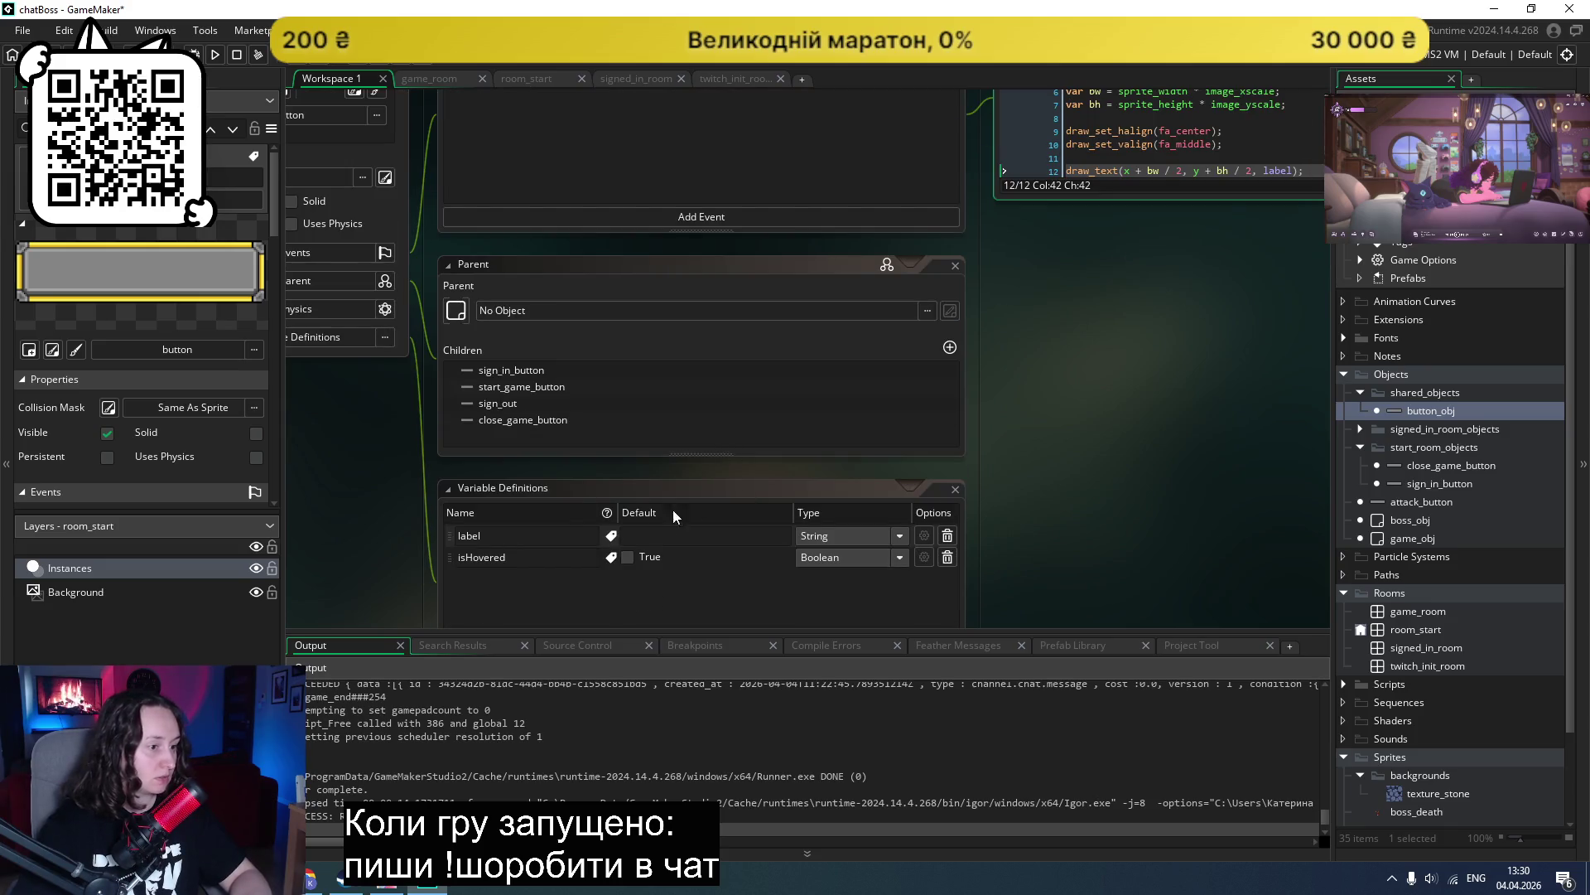
# Step: Set button_obj's label variable default to Label in Variable Definitions
pyautogui.click(923, 536)
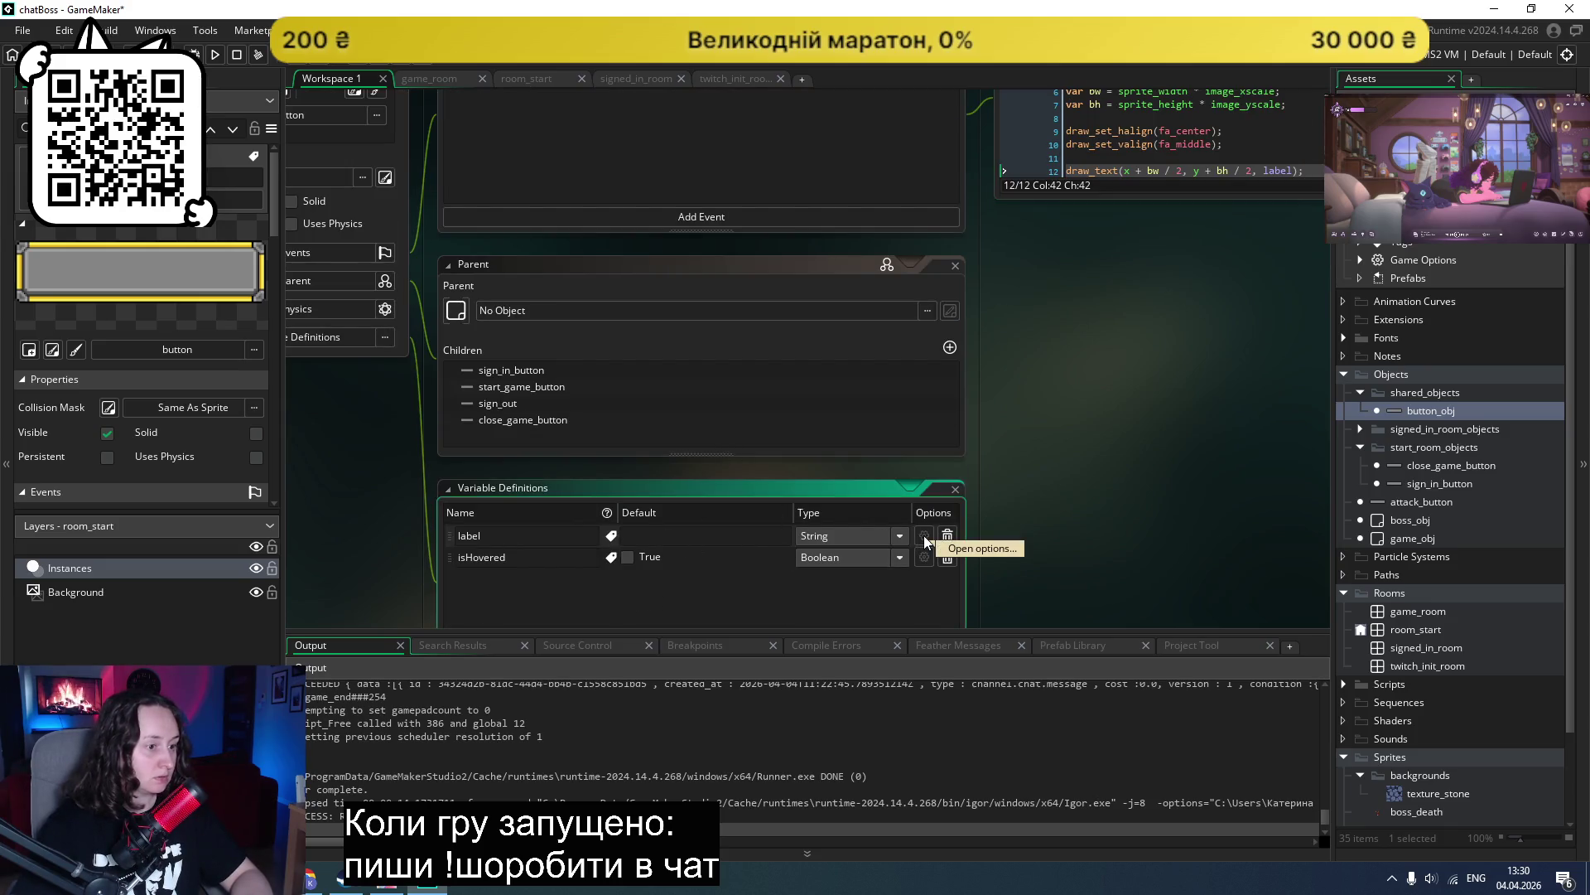
pyautogui.scroll(2, 1170, 453)
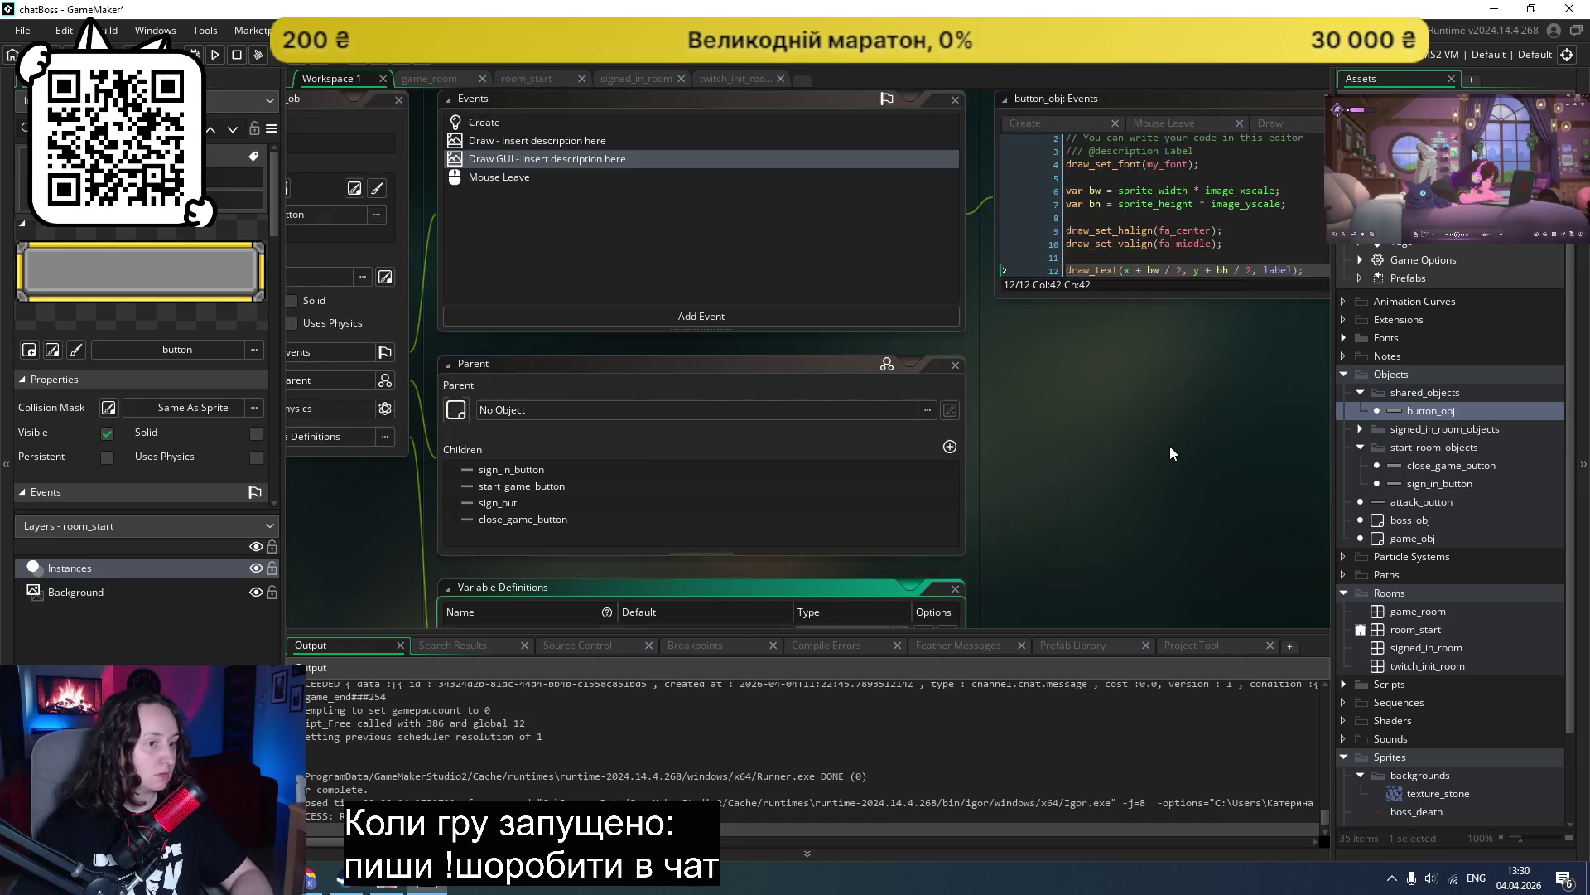
pyautogui.scroll(-2, 816, 572)
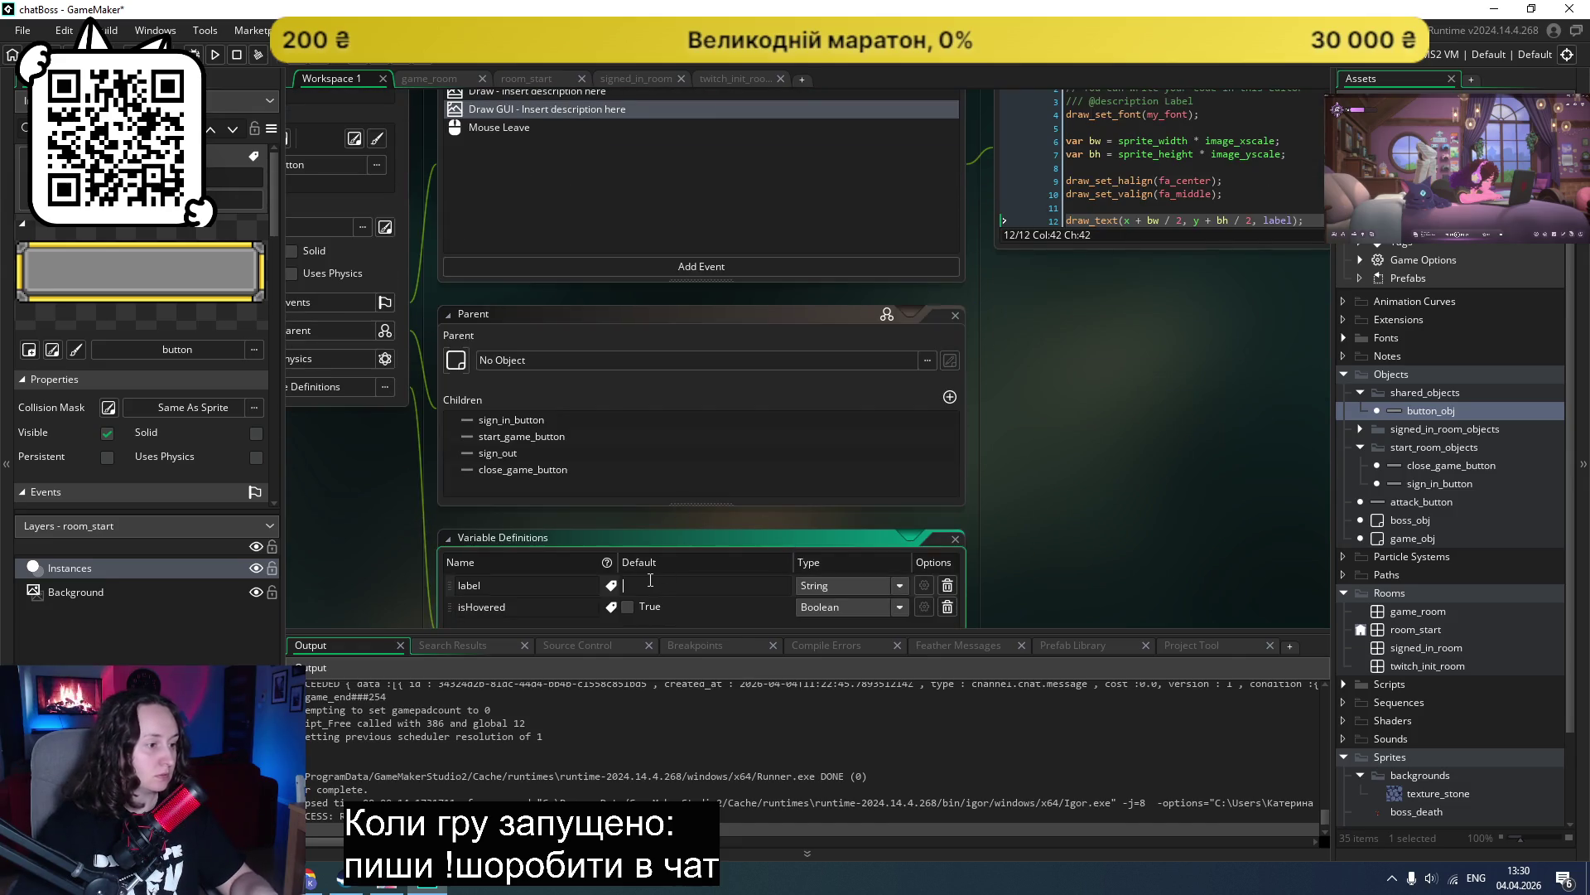
pyautogui.click(658, 586)
pyautogui.write('Label')
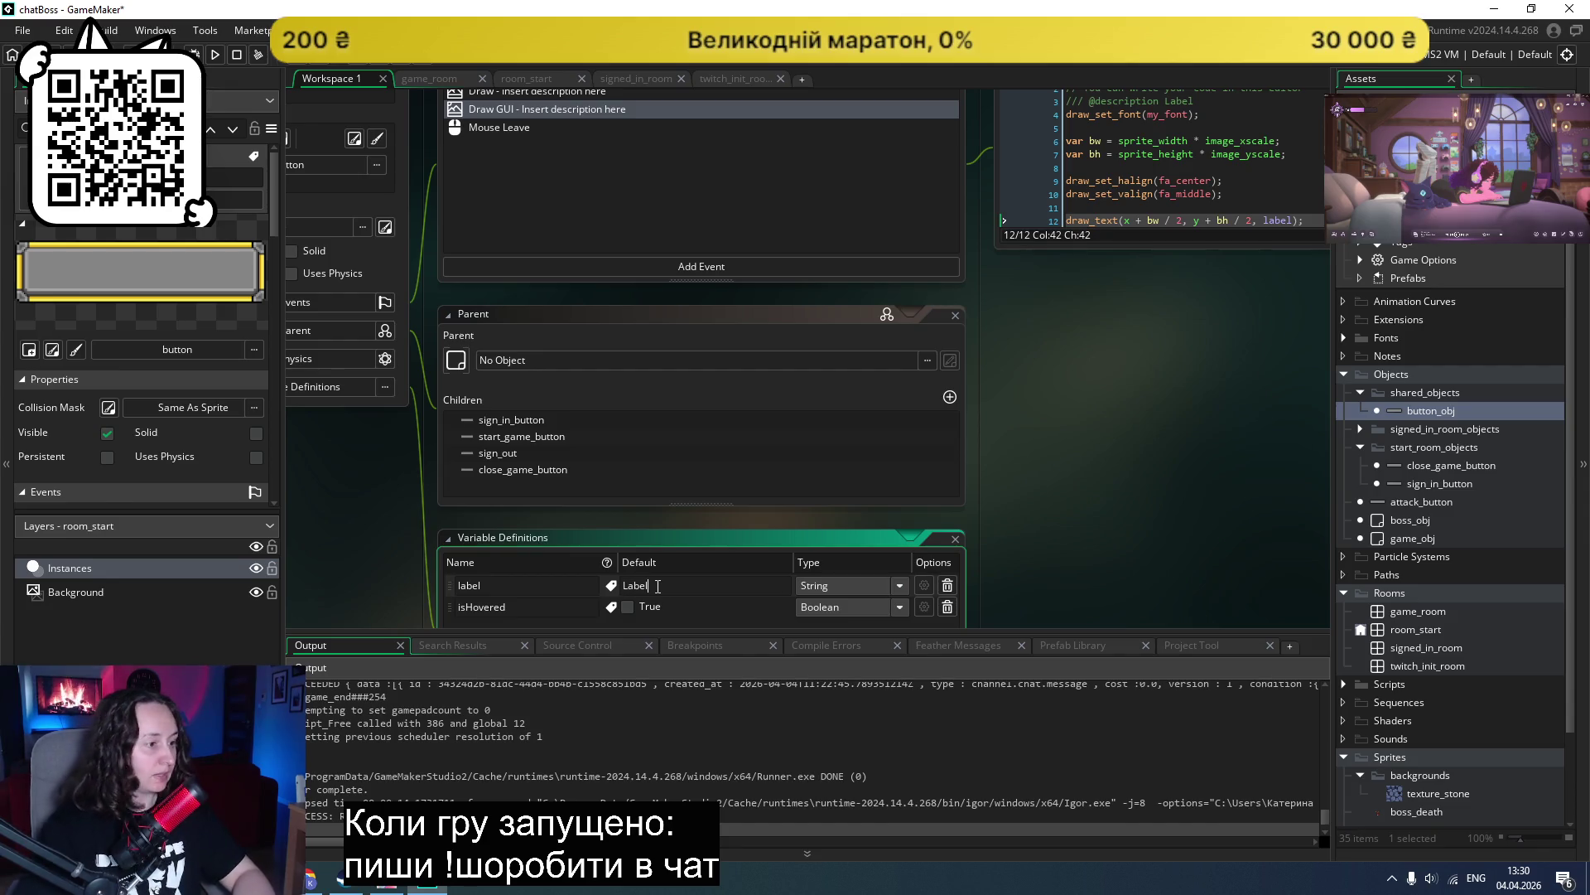
pyautogui.click(1132, 420)
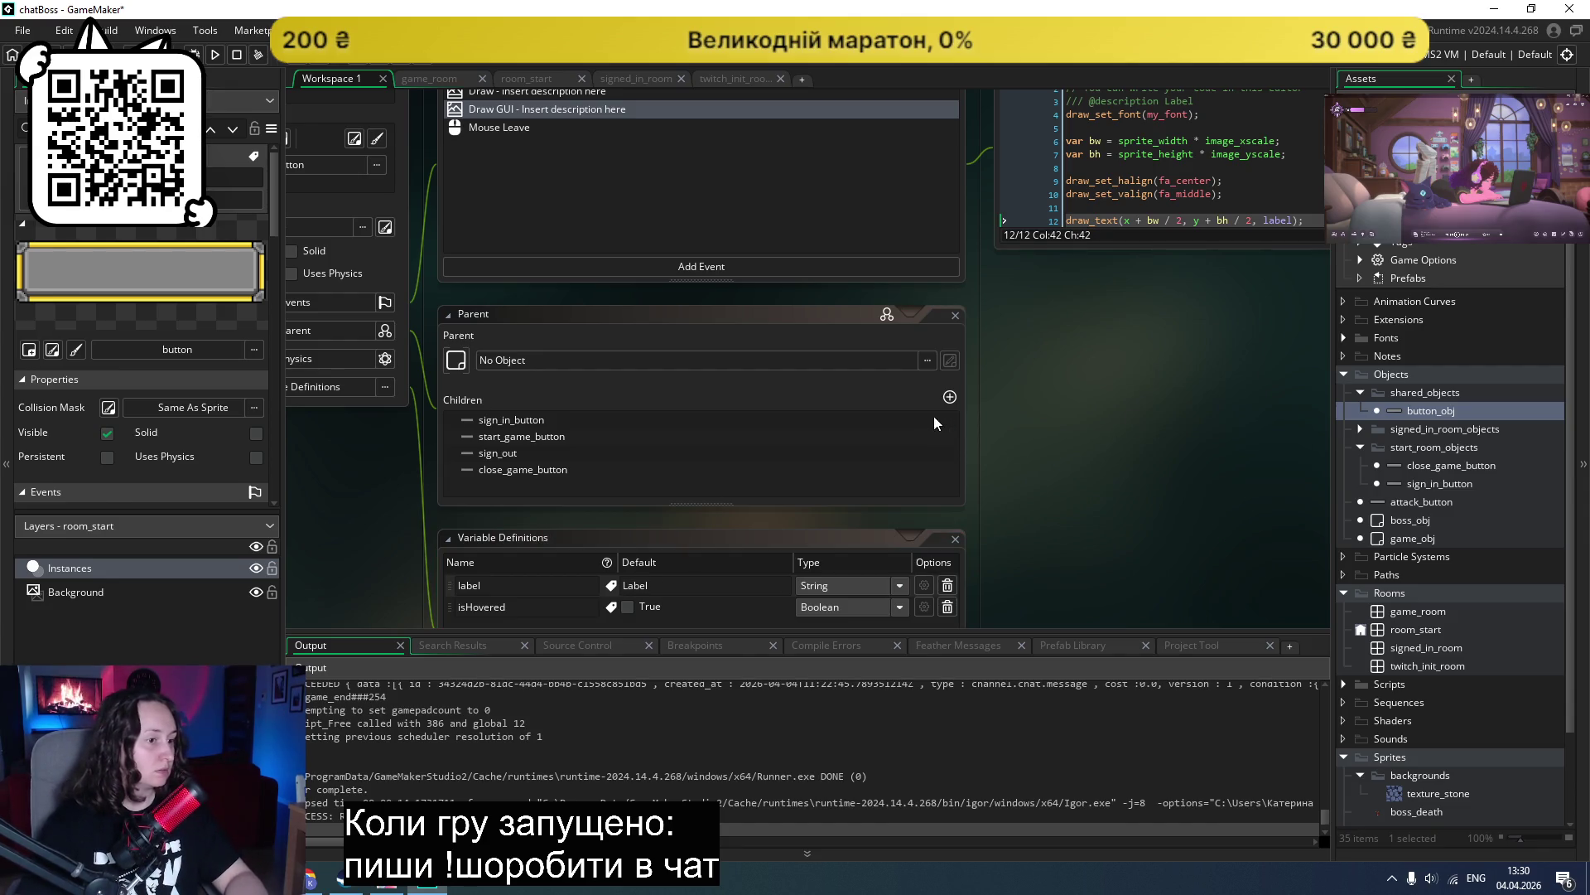
# Step: Open the sign_in_button child object's editor
pyautogui.click(893, 423)
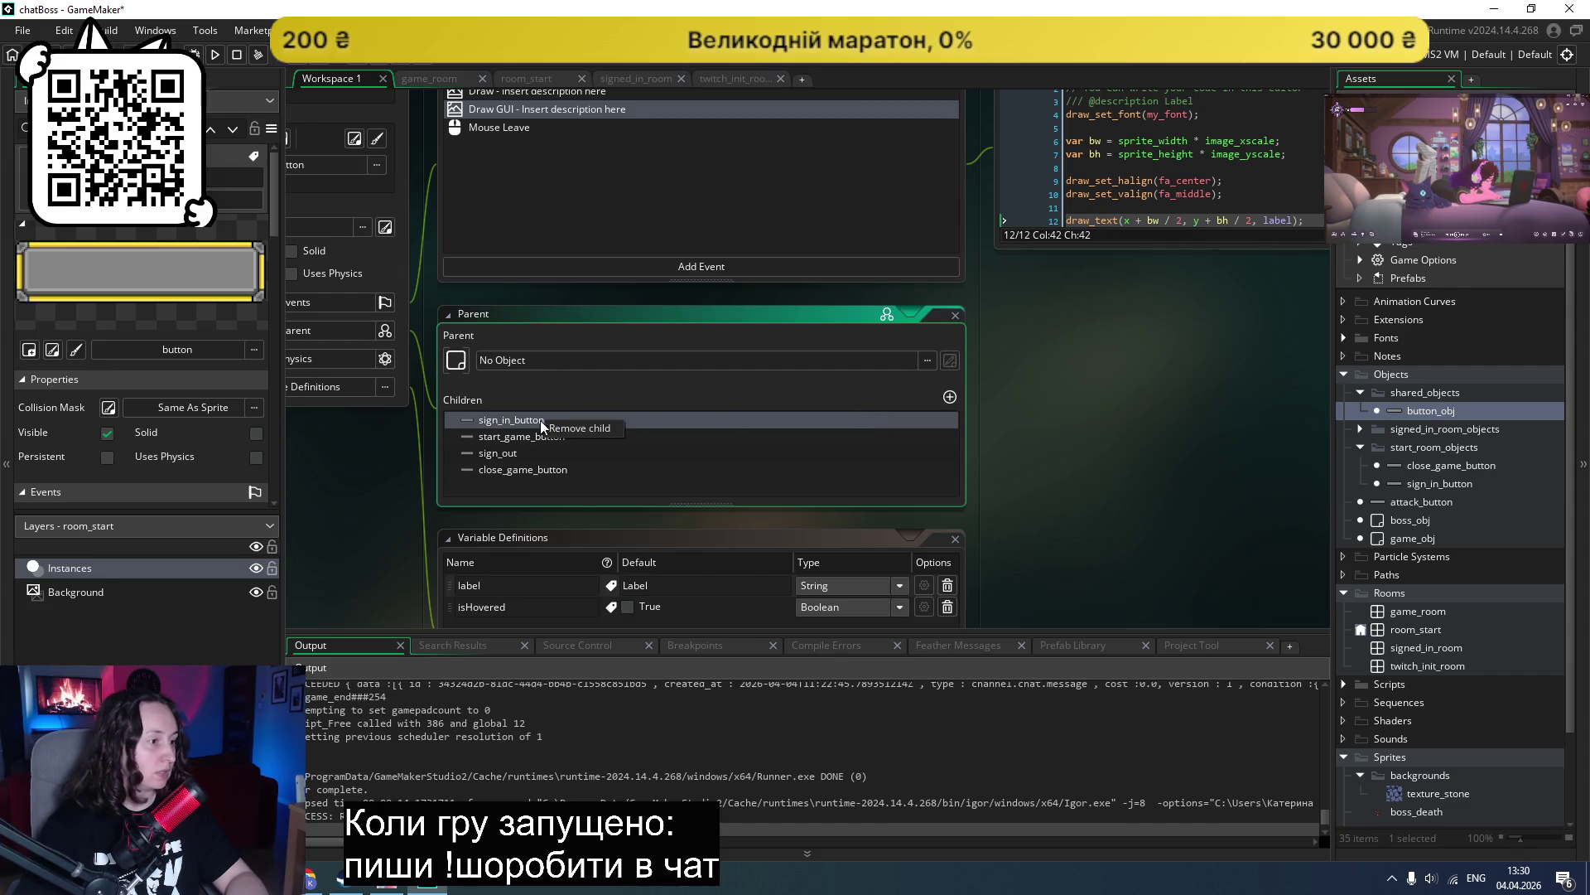
pyautogui.scroll(1, 634, 410)
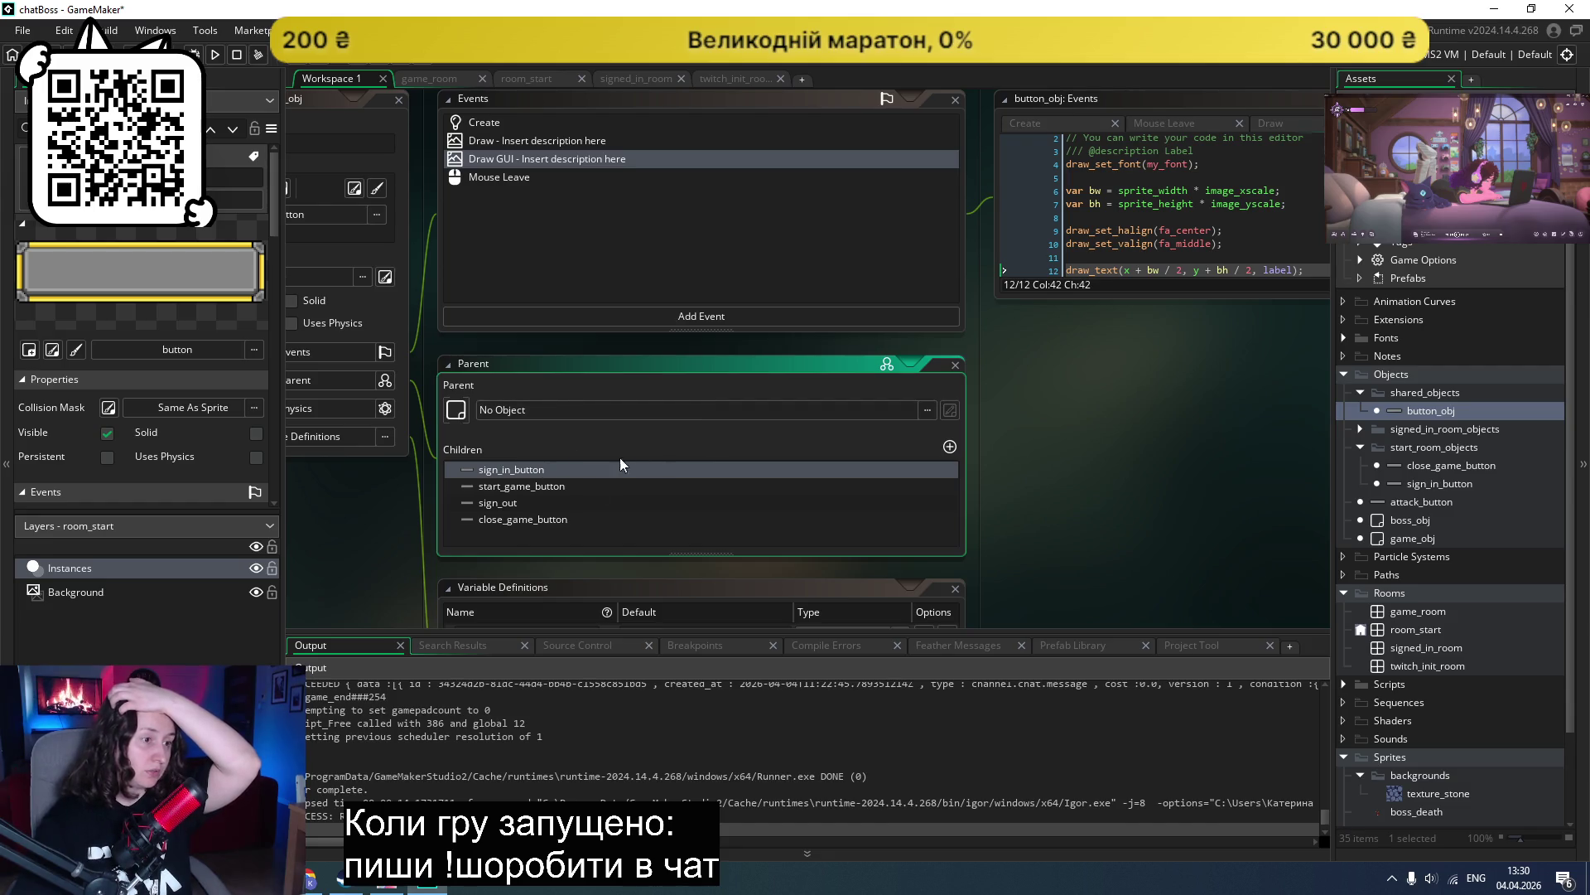
pyautogui.scroll(2, 700, 470)
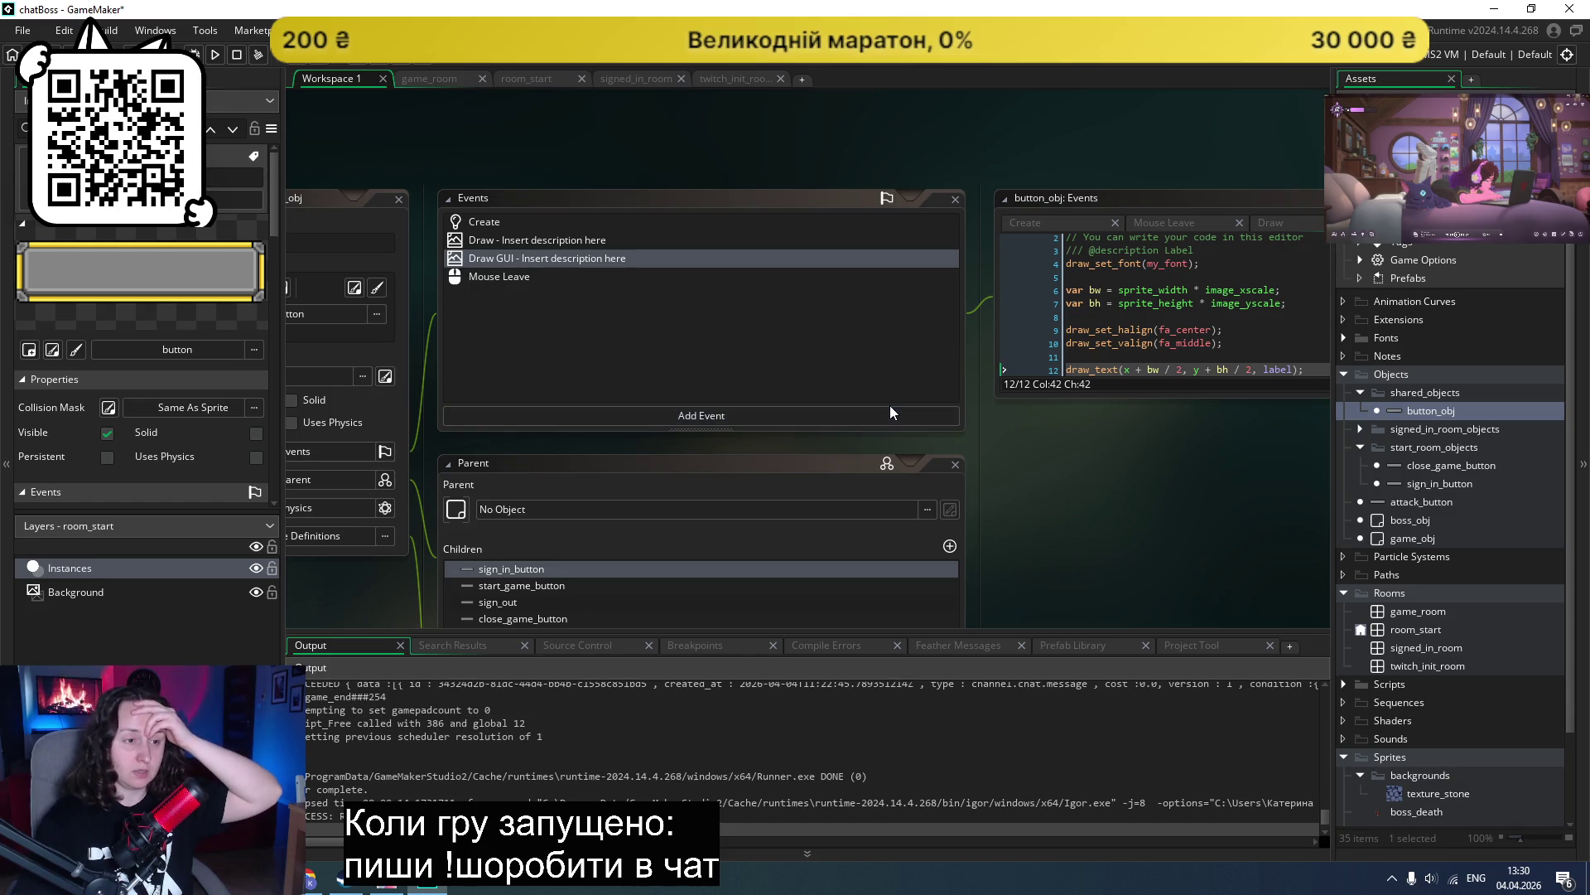
pyautogui.doubleClick(1435, 482)
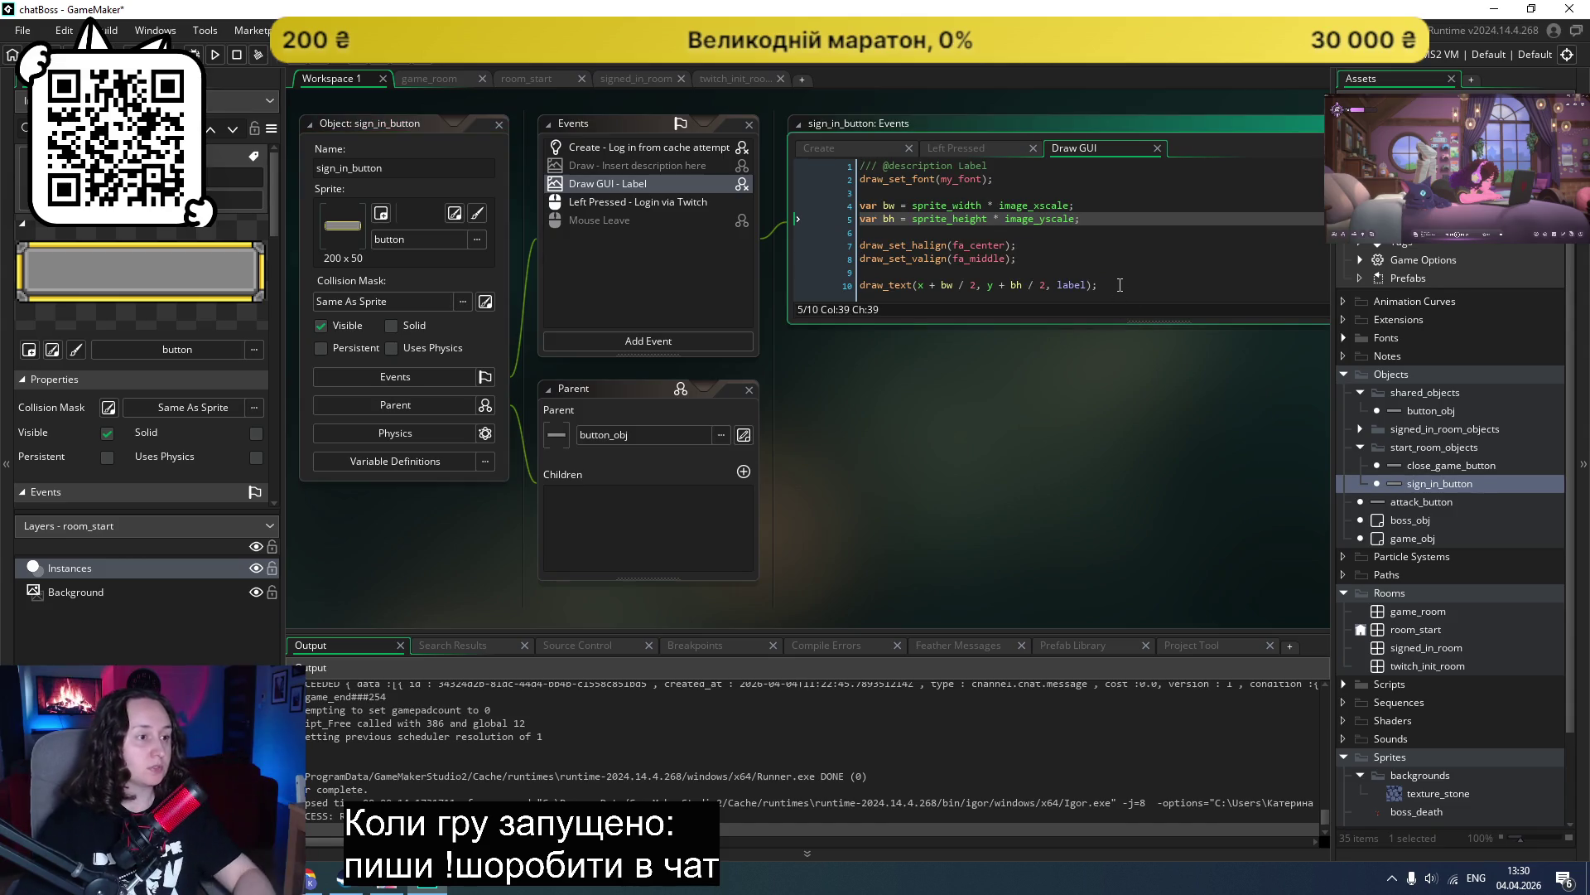
# Step: Show the parent Draw GUI event and delete lines 2–10 of sign_in_button's drawing code
pyautogui.click(1150, 284)
pyautogui.click(747, 193)
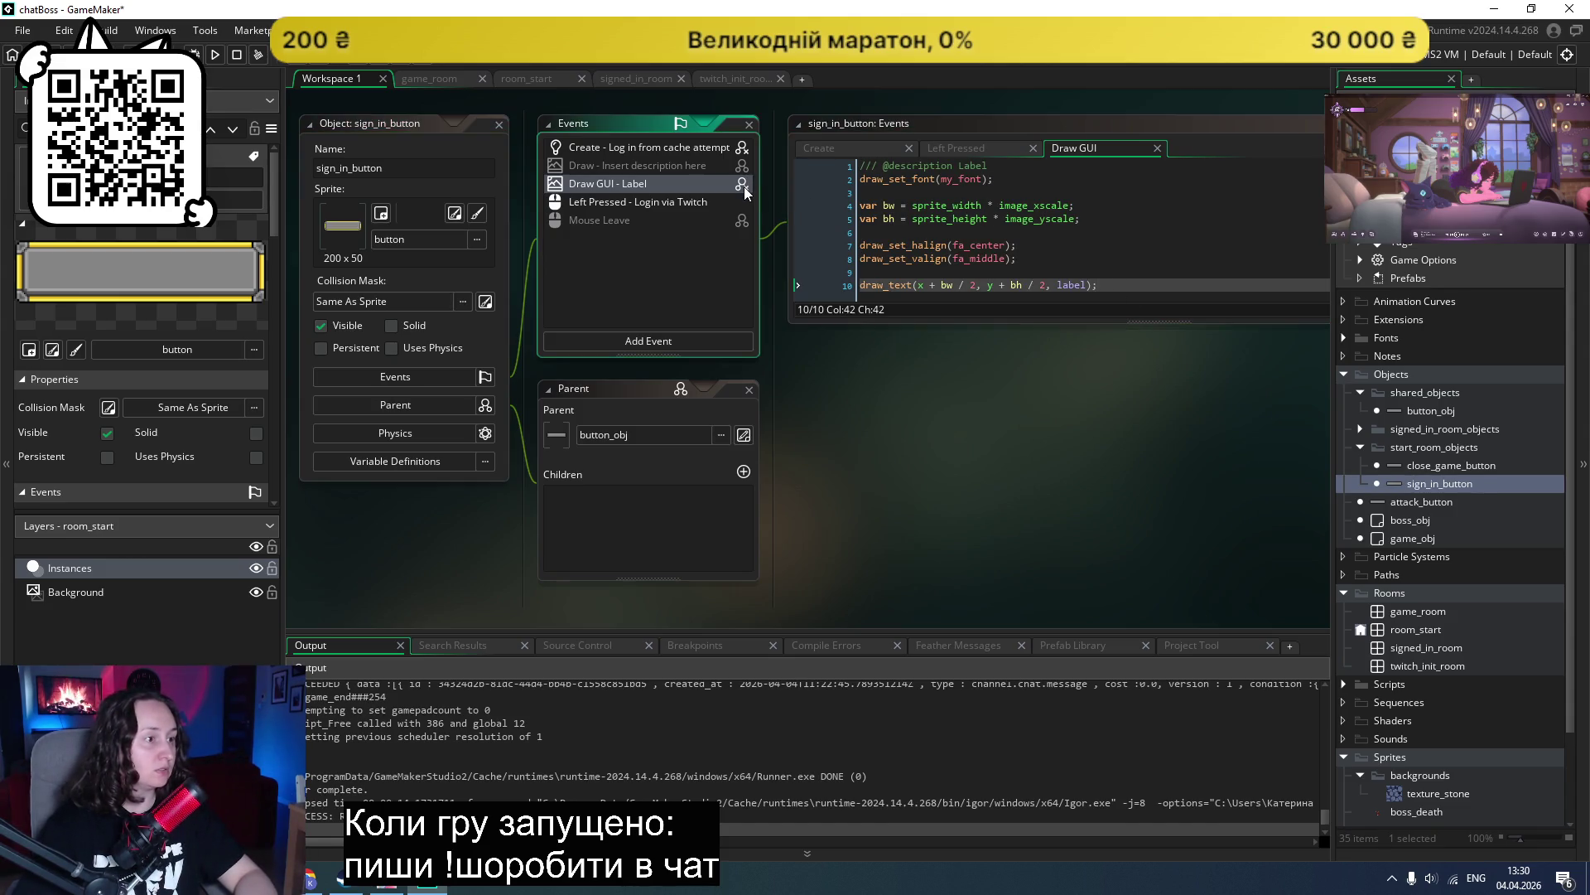
pyautogui.rightClick(745, 192)
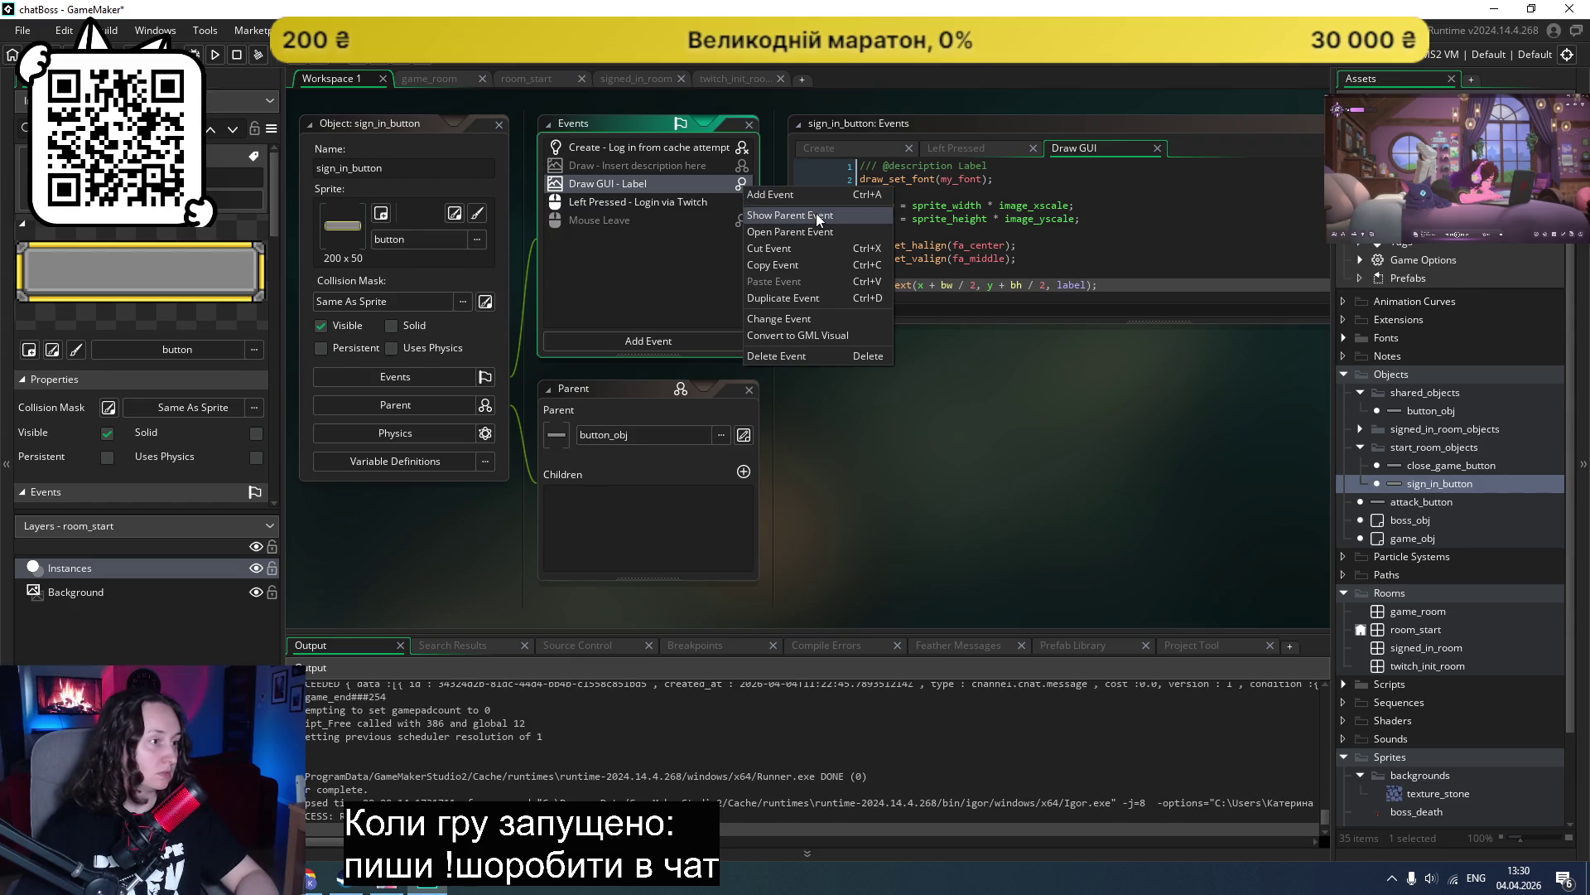
pyautogui.click(817, 216)
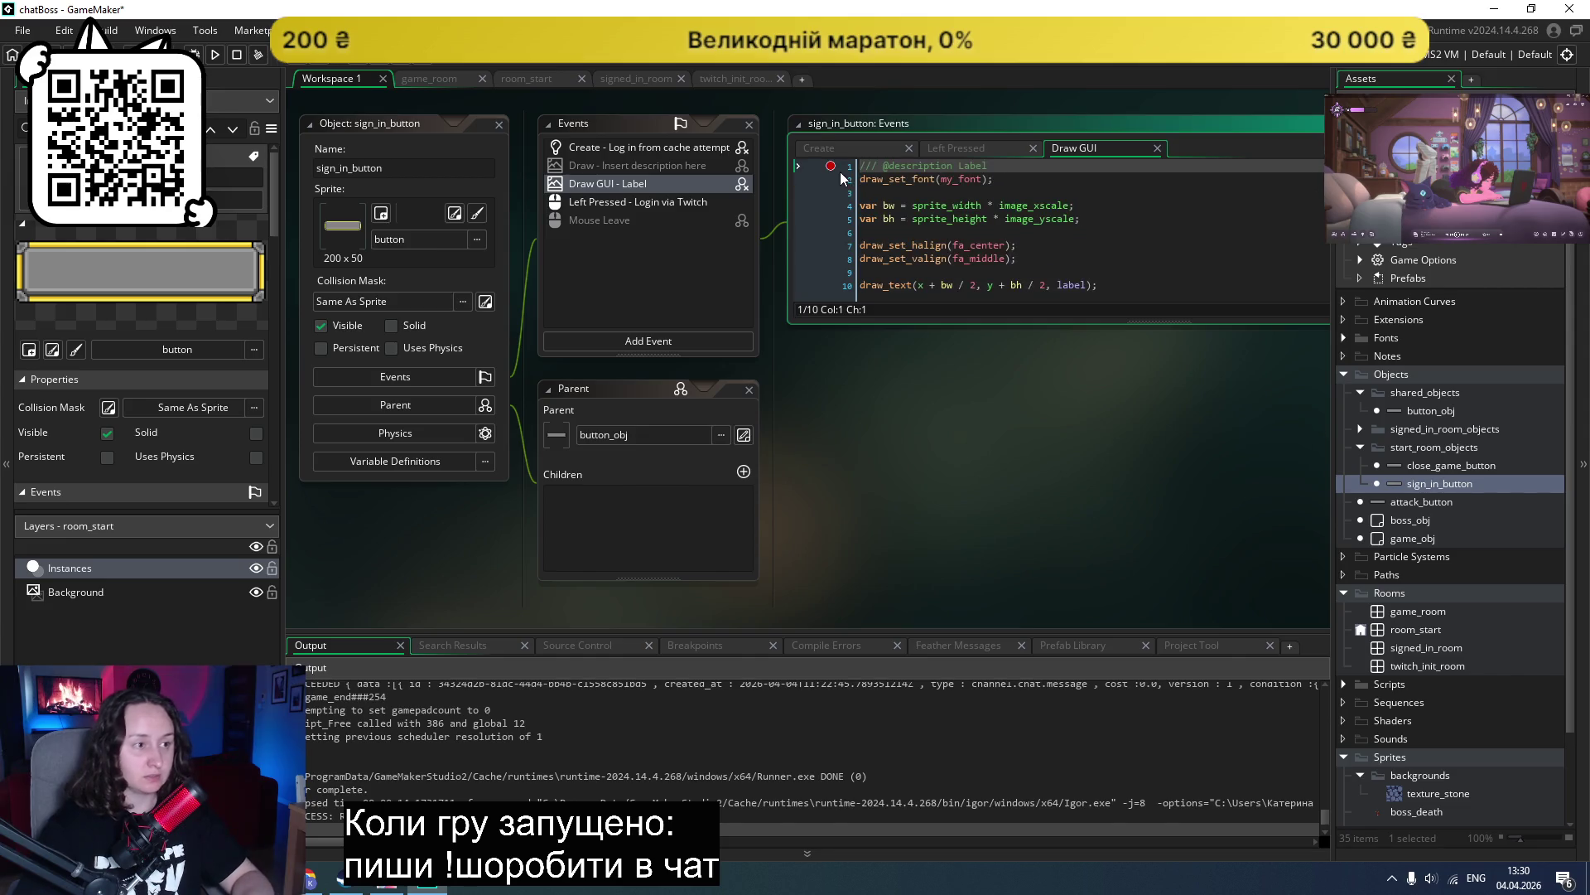
pyautogui.moveTo(1158, 276); pyautogui.dragTo(884, 177)
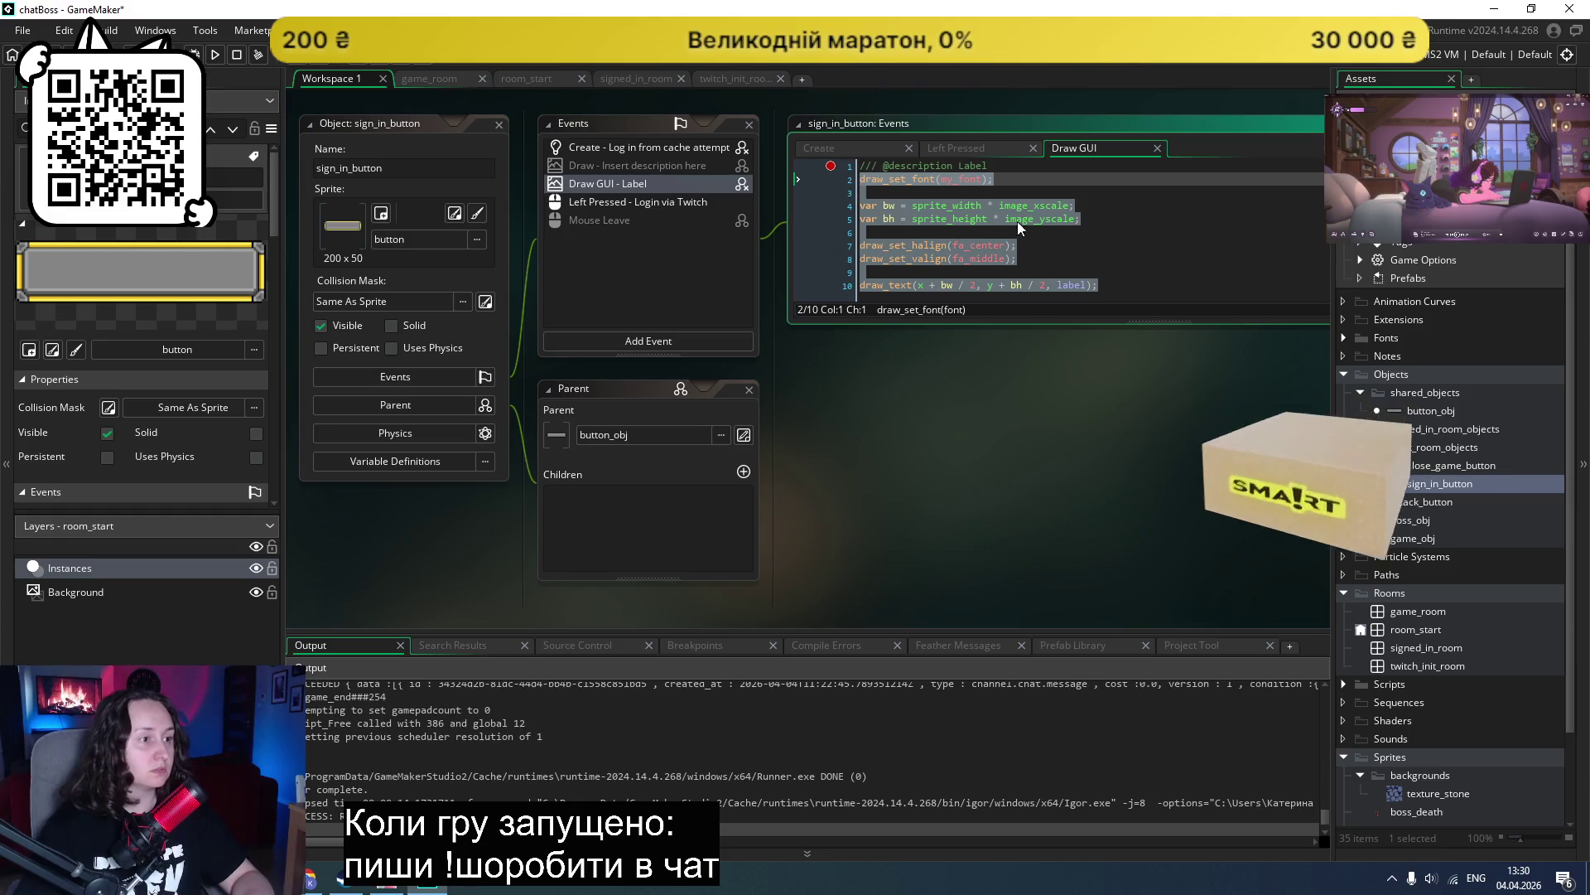
pyautogui.press('Delete')
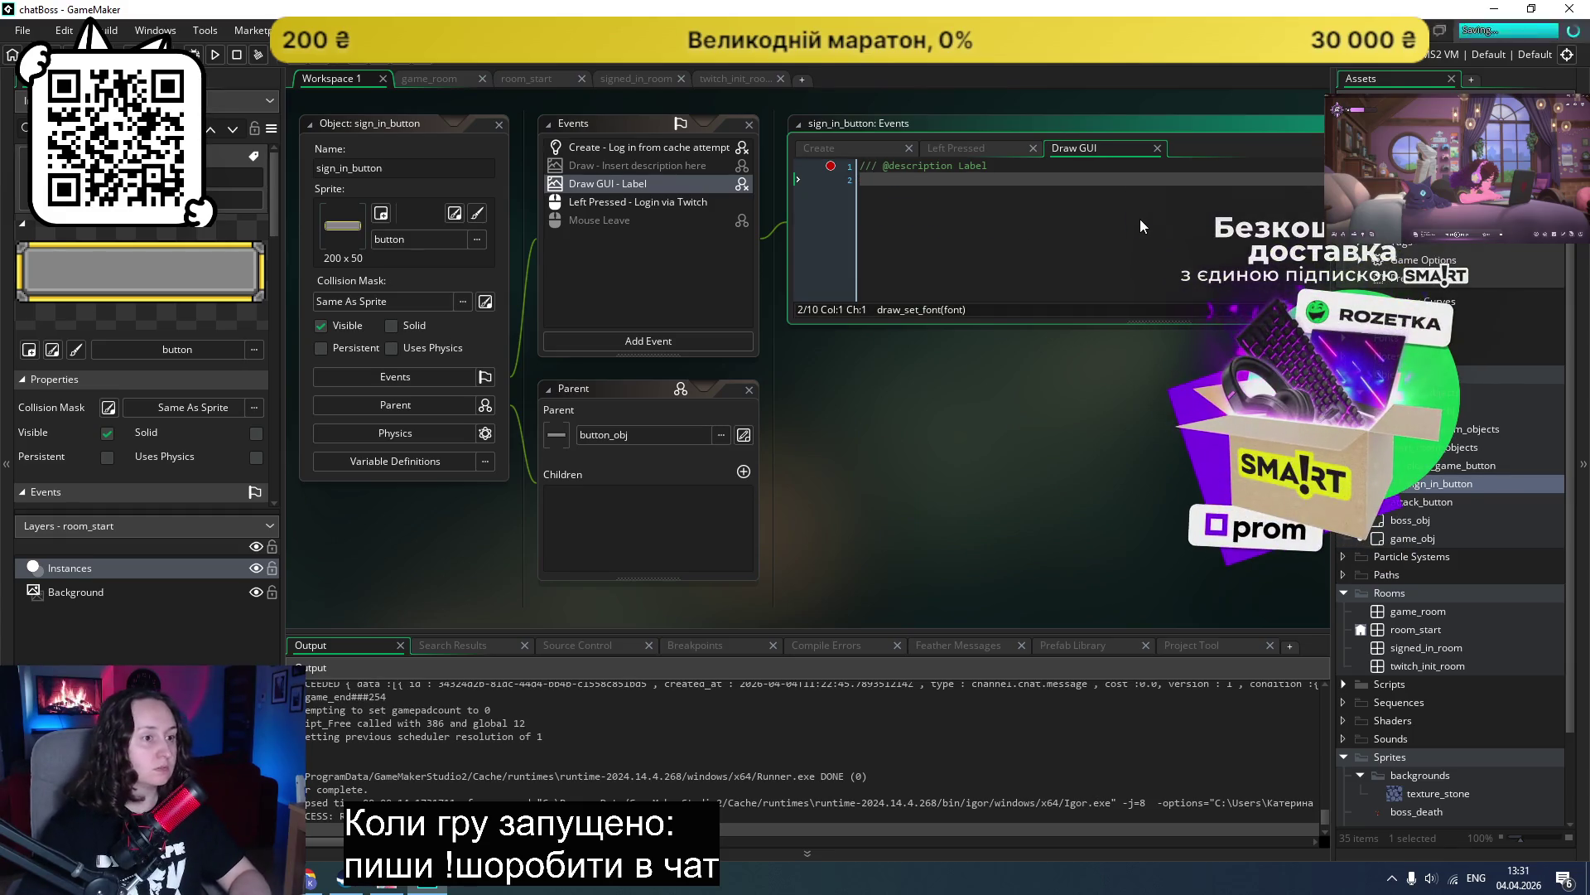
# Step: Test-run the game, close it, and return to the Parent Objects manual page
pyautogui.click(216, 53)
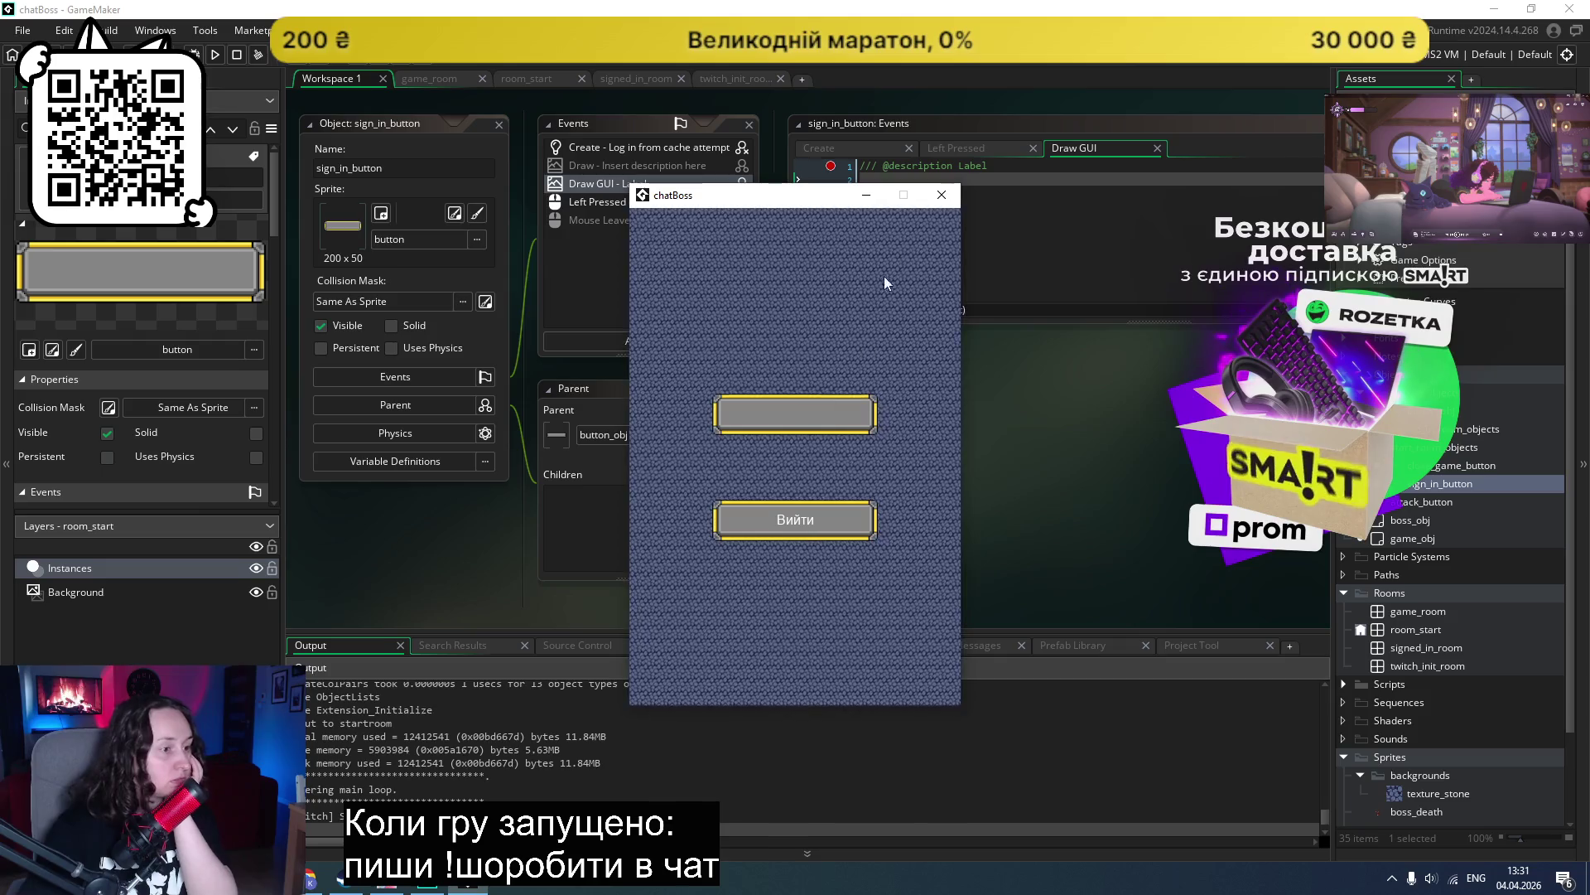
pyautogui.click(940, 199)
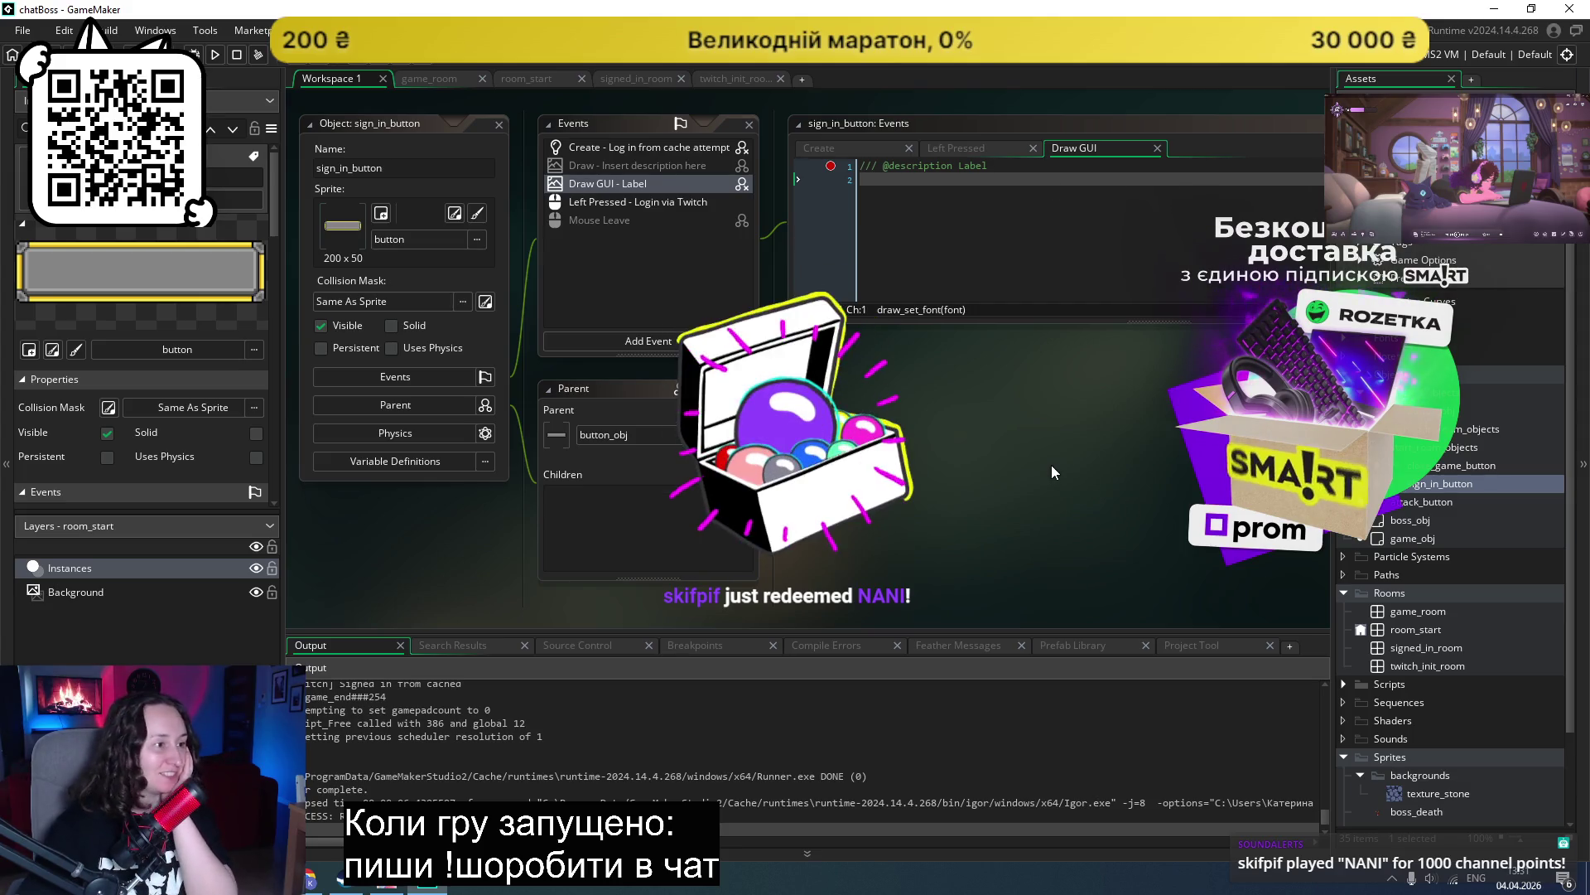
pyautogui.scroll(2, 1047, 460)
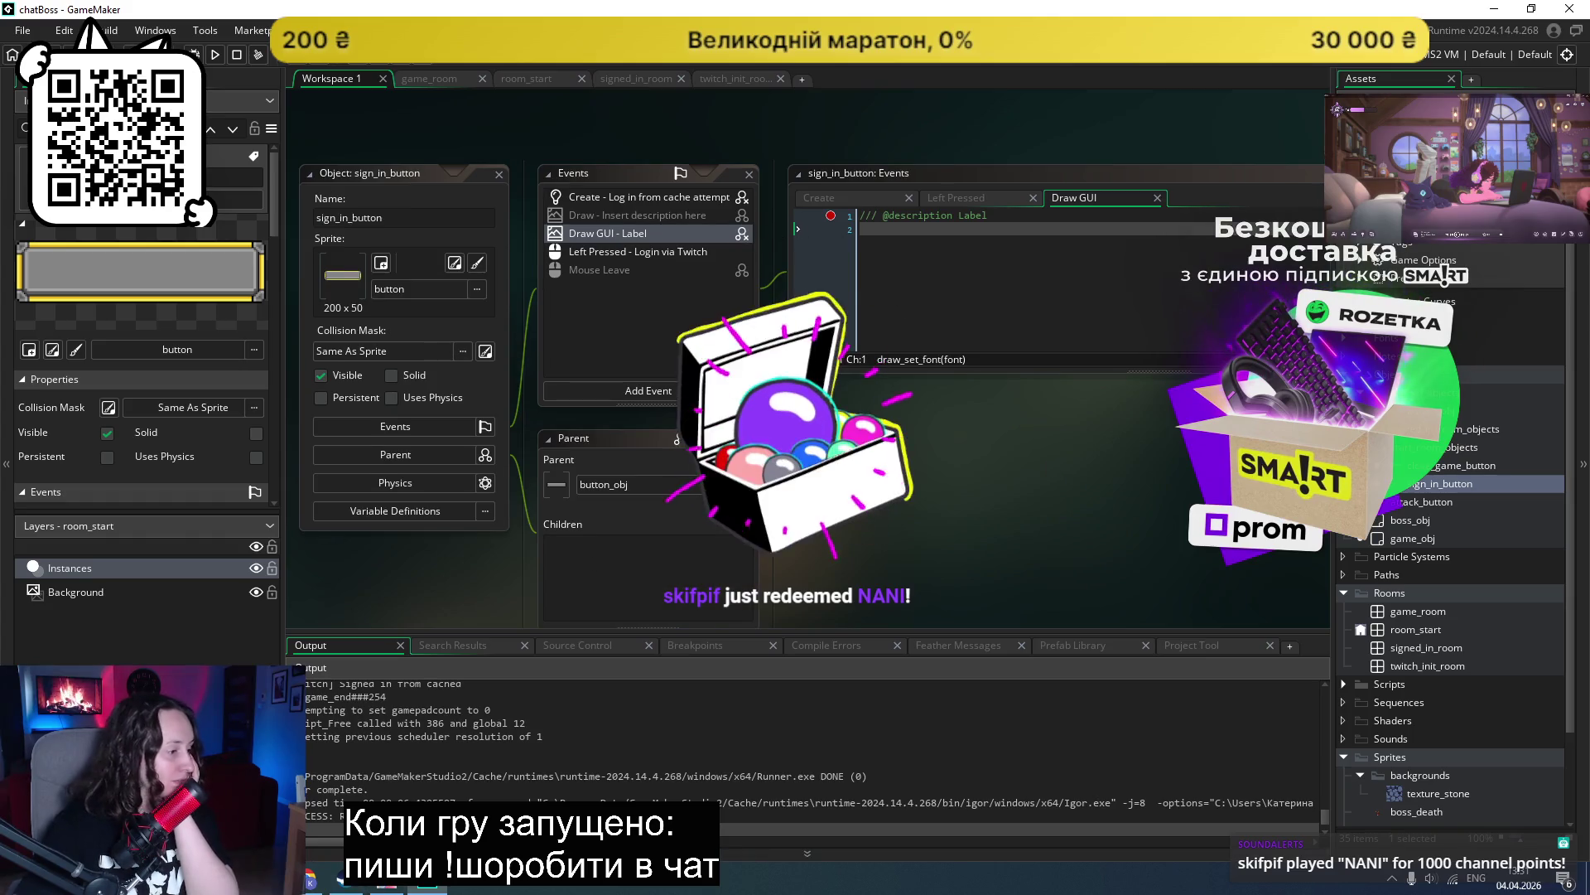
pyautogui.hotkey('alt', 'Tab')
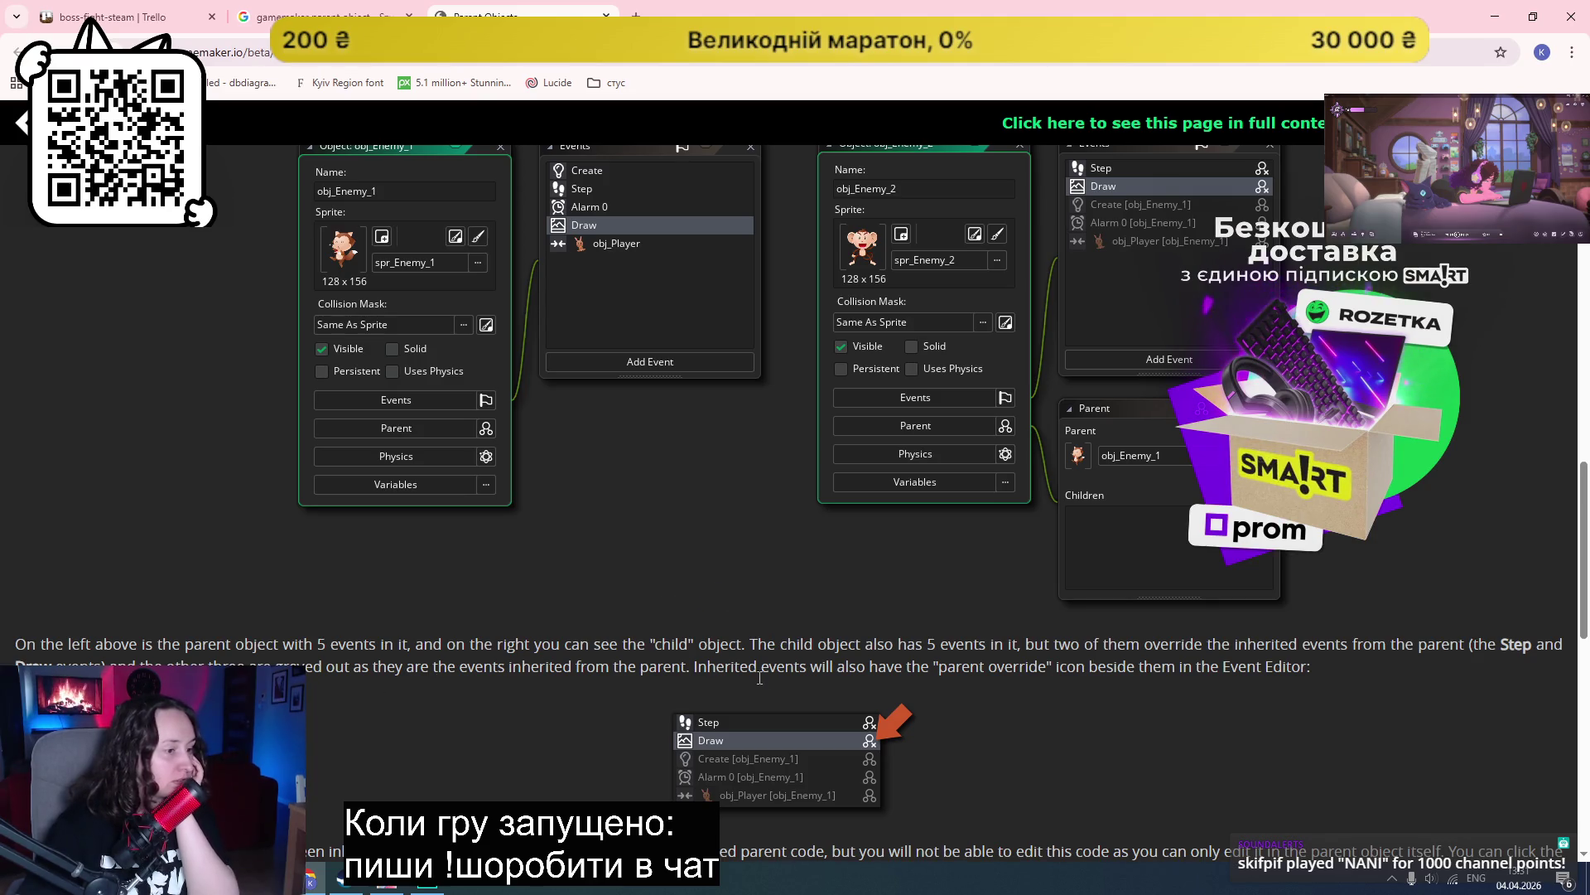
# Step: Read the manual's inherited-events section, then return to GameMaker
pyautogui.scroll(-1, 887, 707)
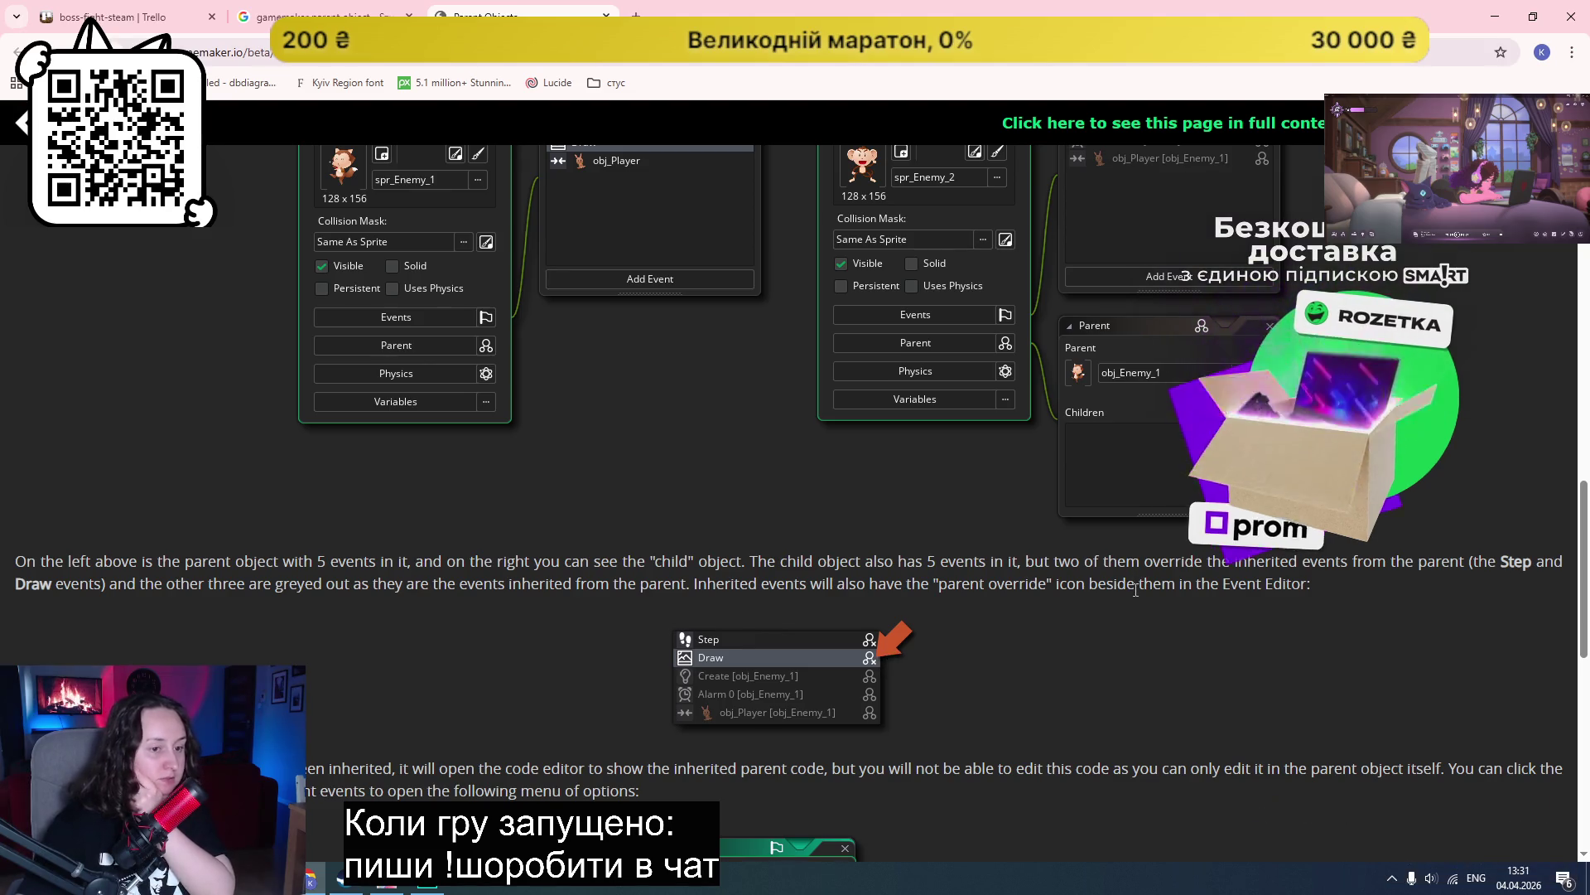
pyautogui.hotkey('alt', 'Tab')
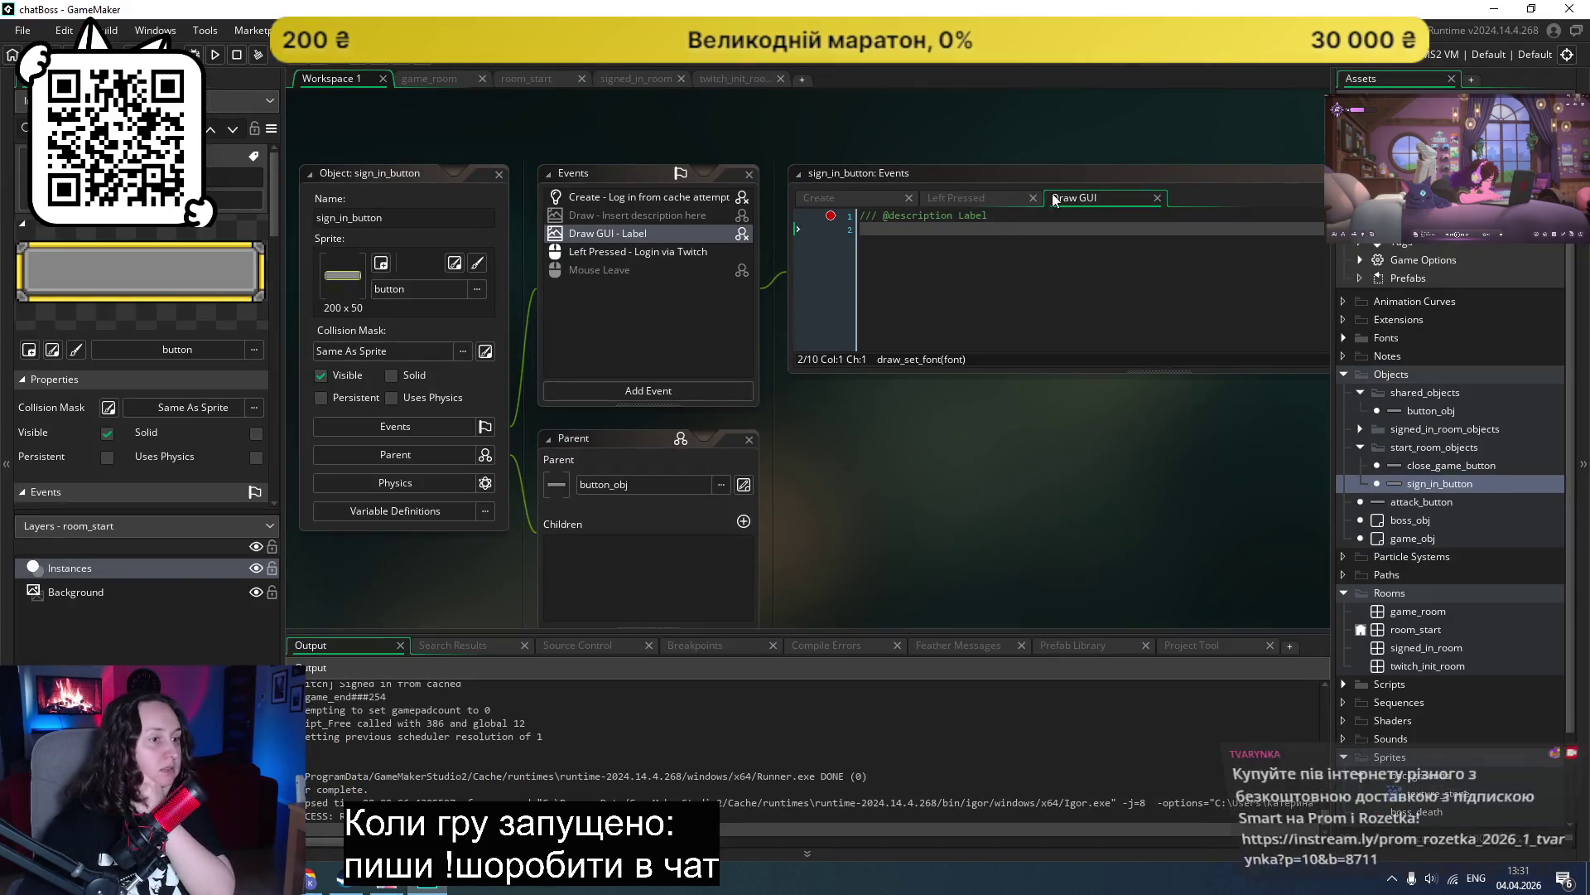
# Step: Delete sign_in_button's own Draw GUI event, open the inherited parent code, and run the game
pyautogui.rightClick(1090, 200)
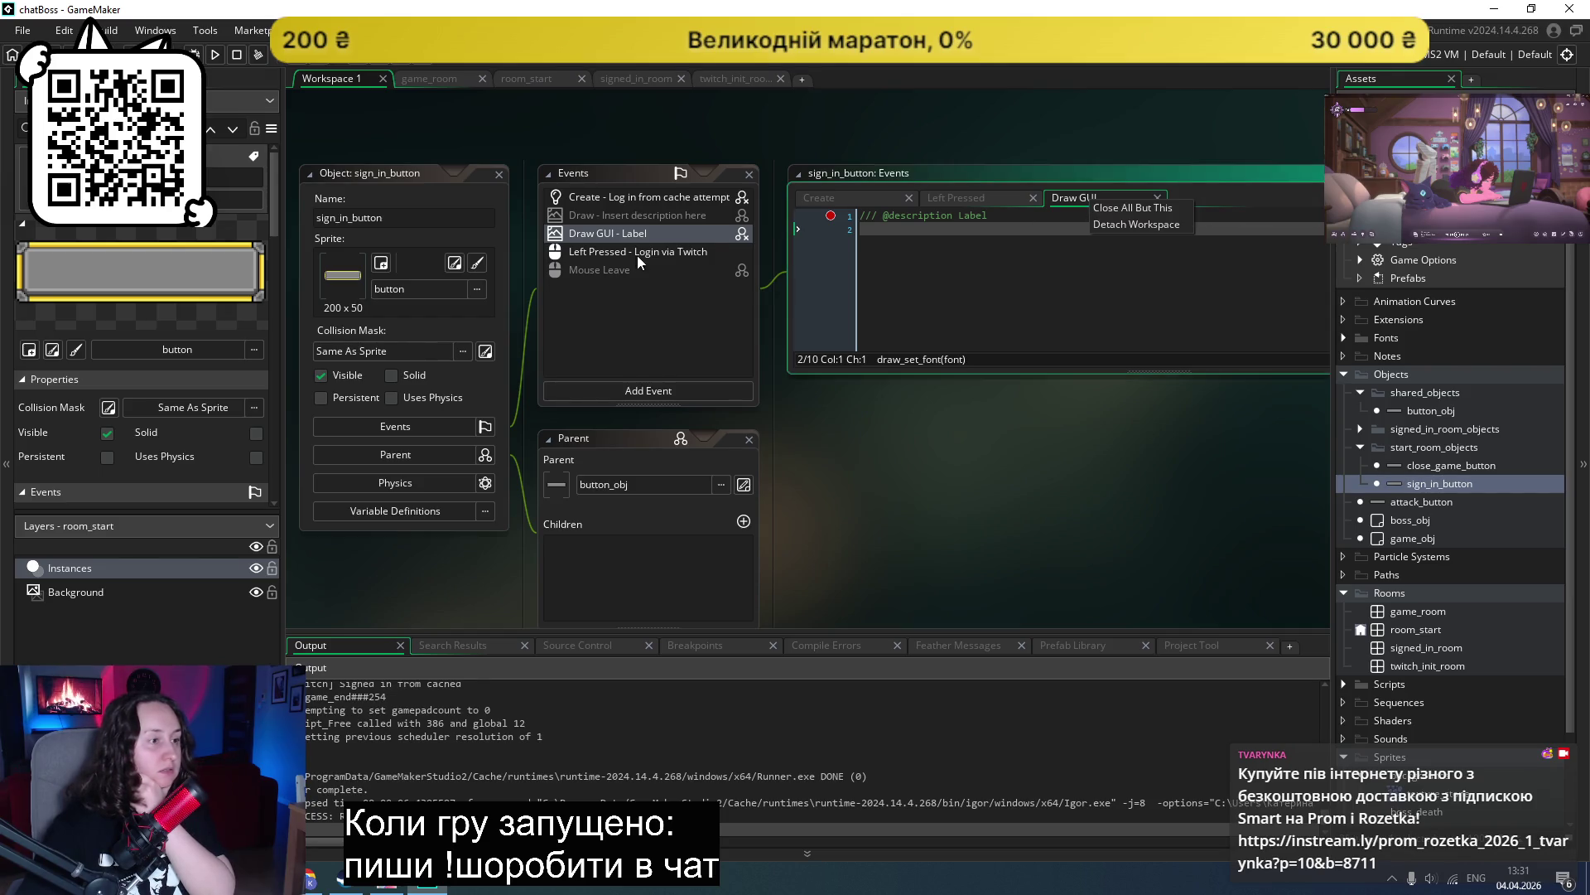
pyautogui.rightClick(611, 233)
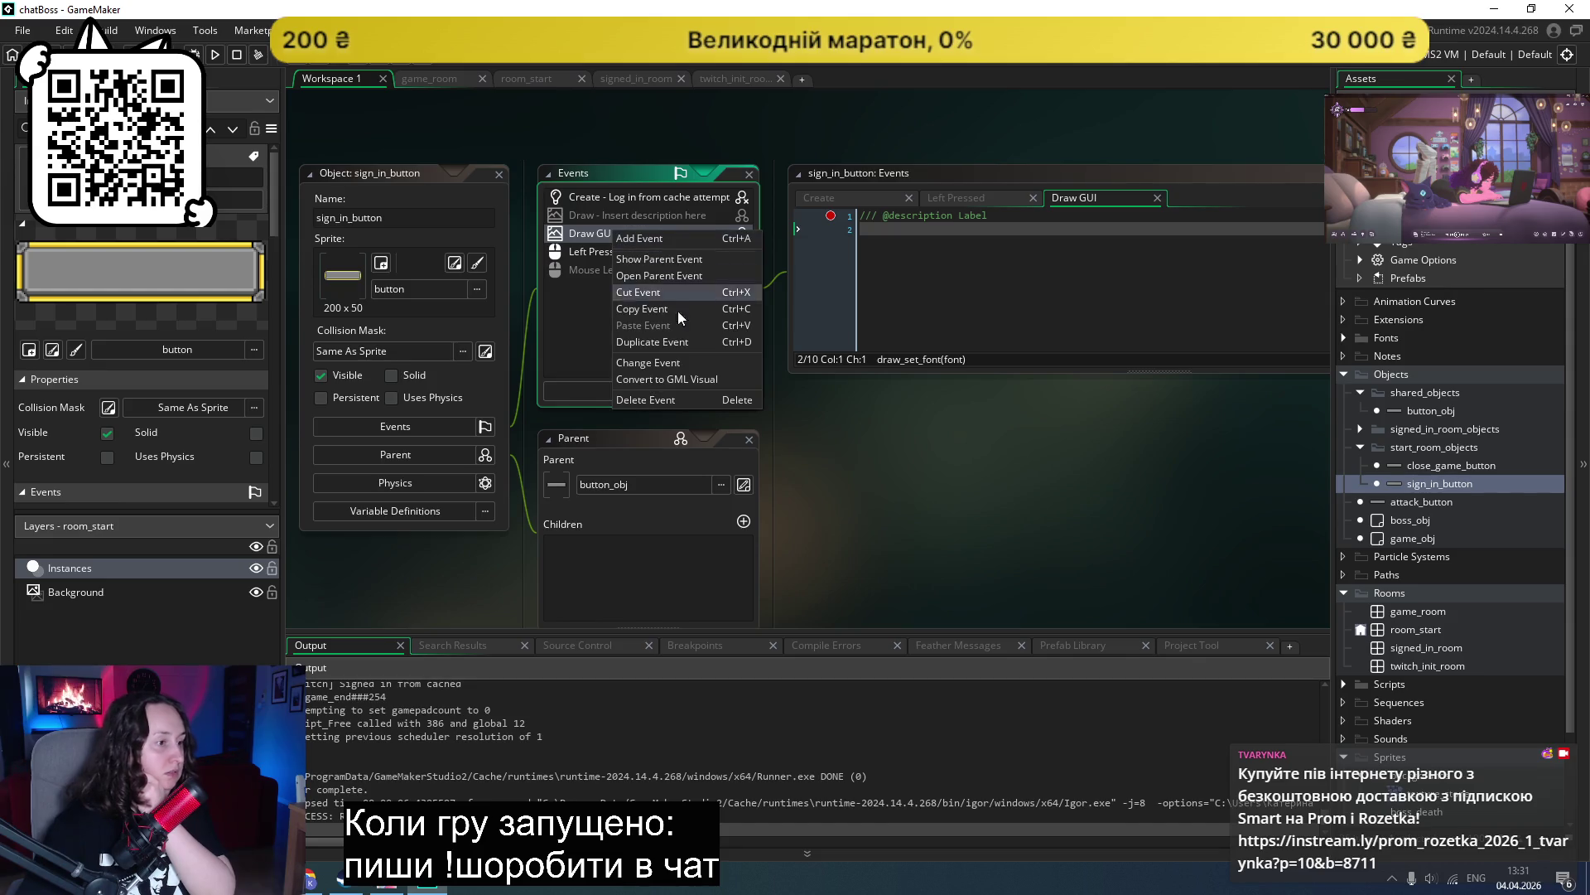
pyautogui.click(658, 400)
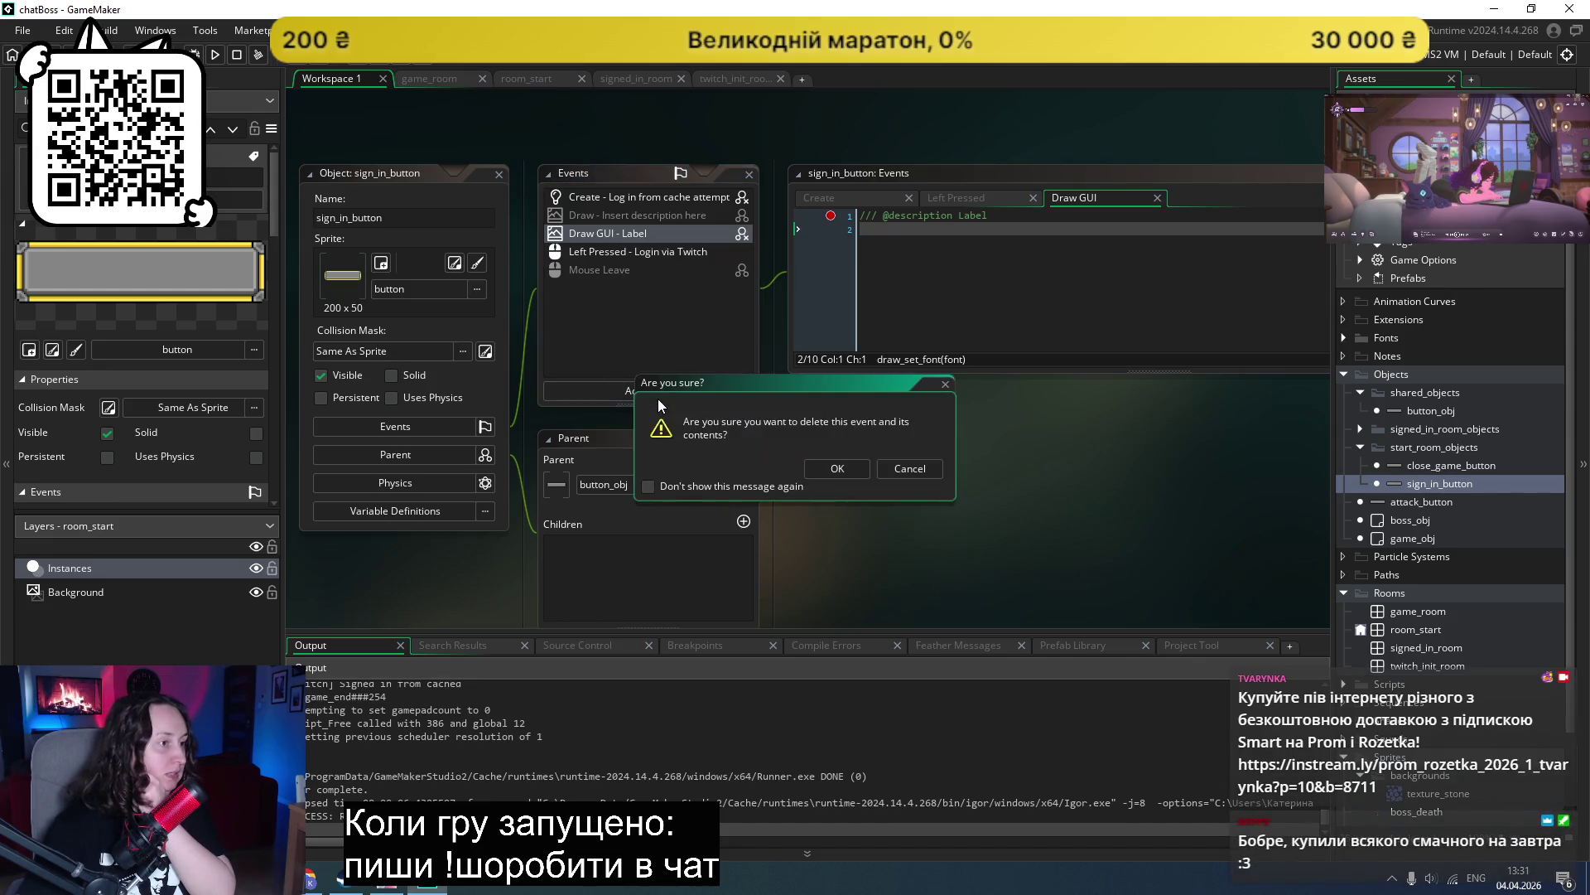
pyautogui.click(848, 472)
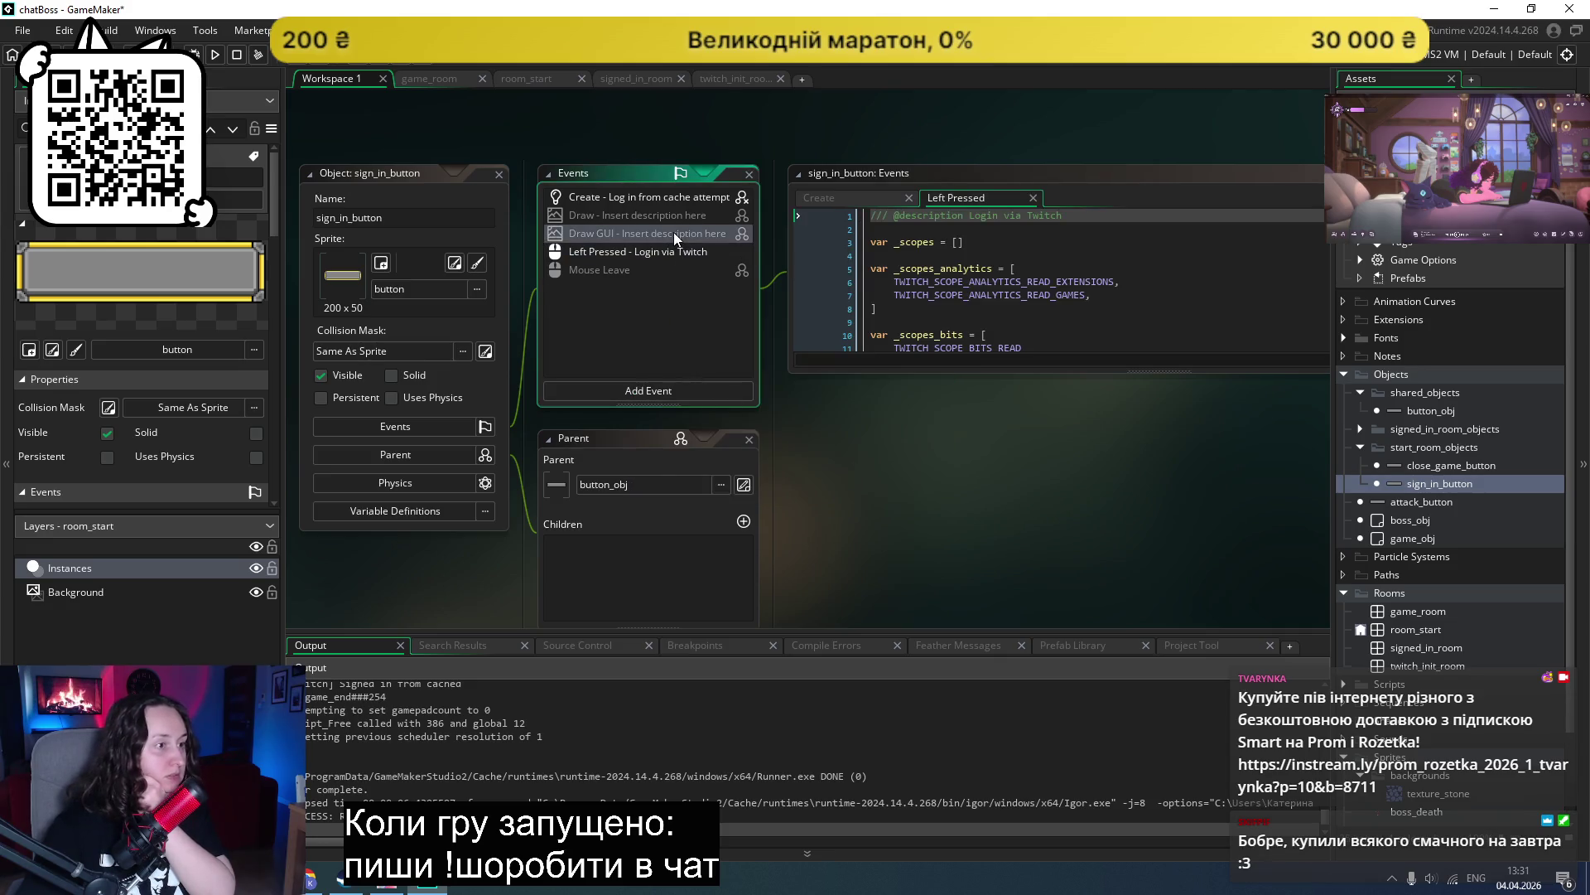
pyautogui.doubleClick(631, 233)
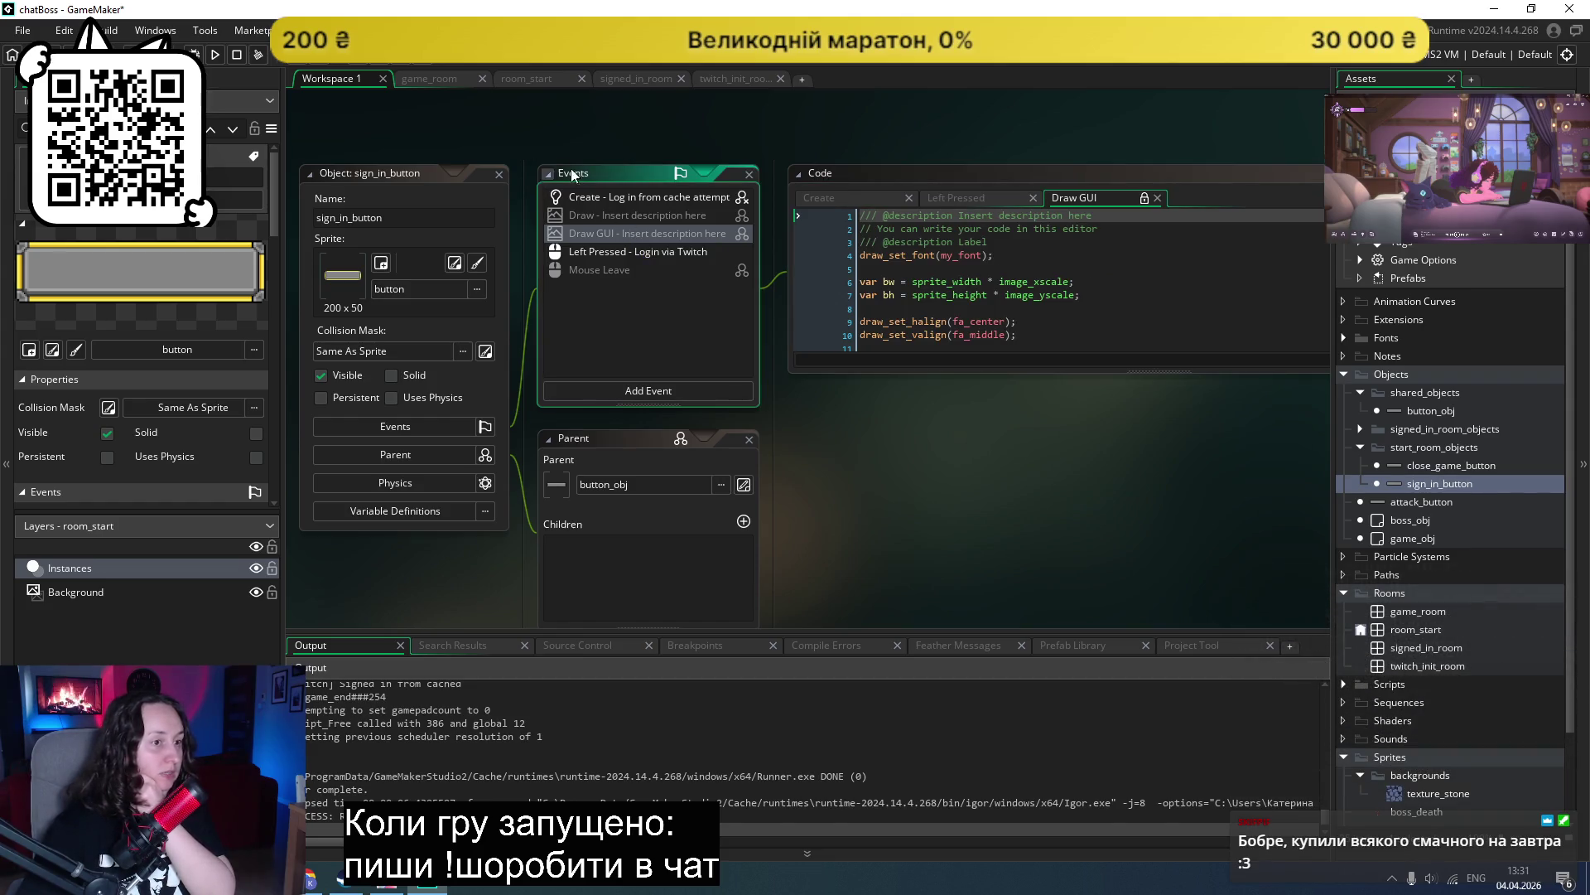
pyautogui.click(213, 55)
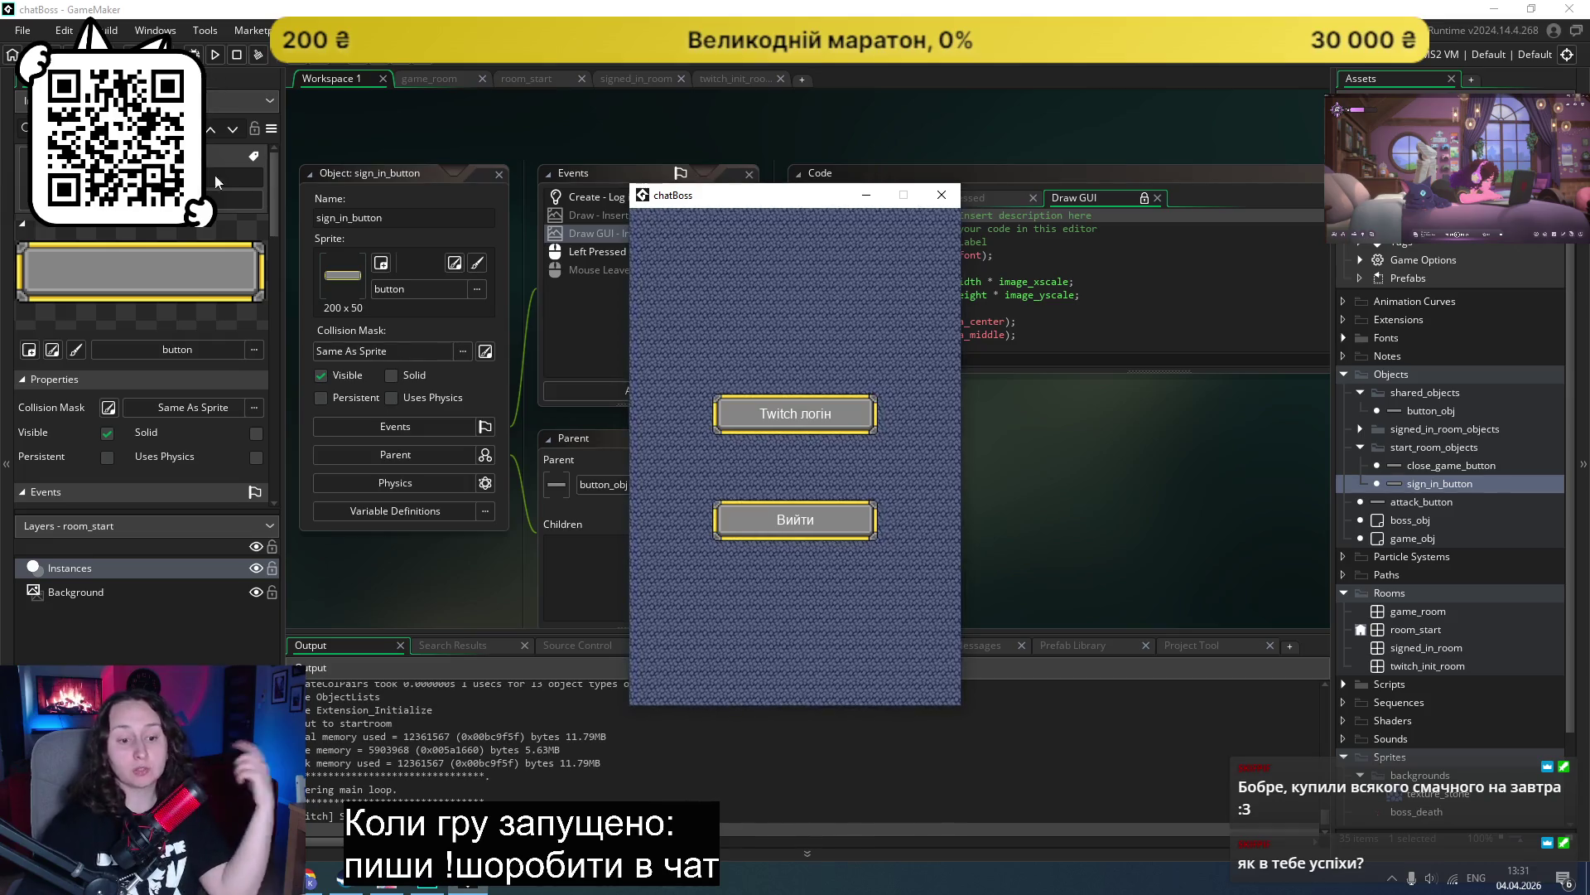
# Step: Close and rerun the game, then start login with the Twitch логін button
pyautogui.click(941, 195)
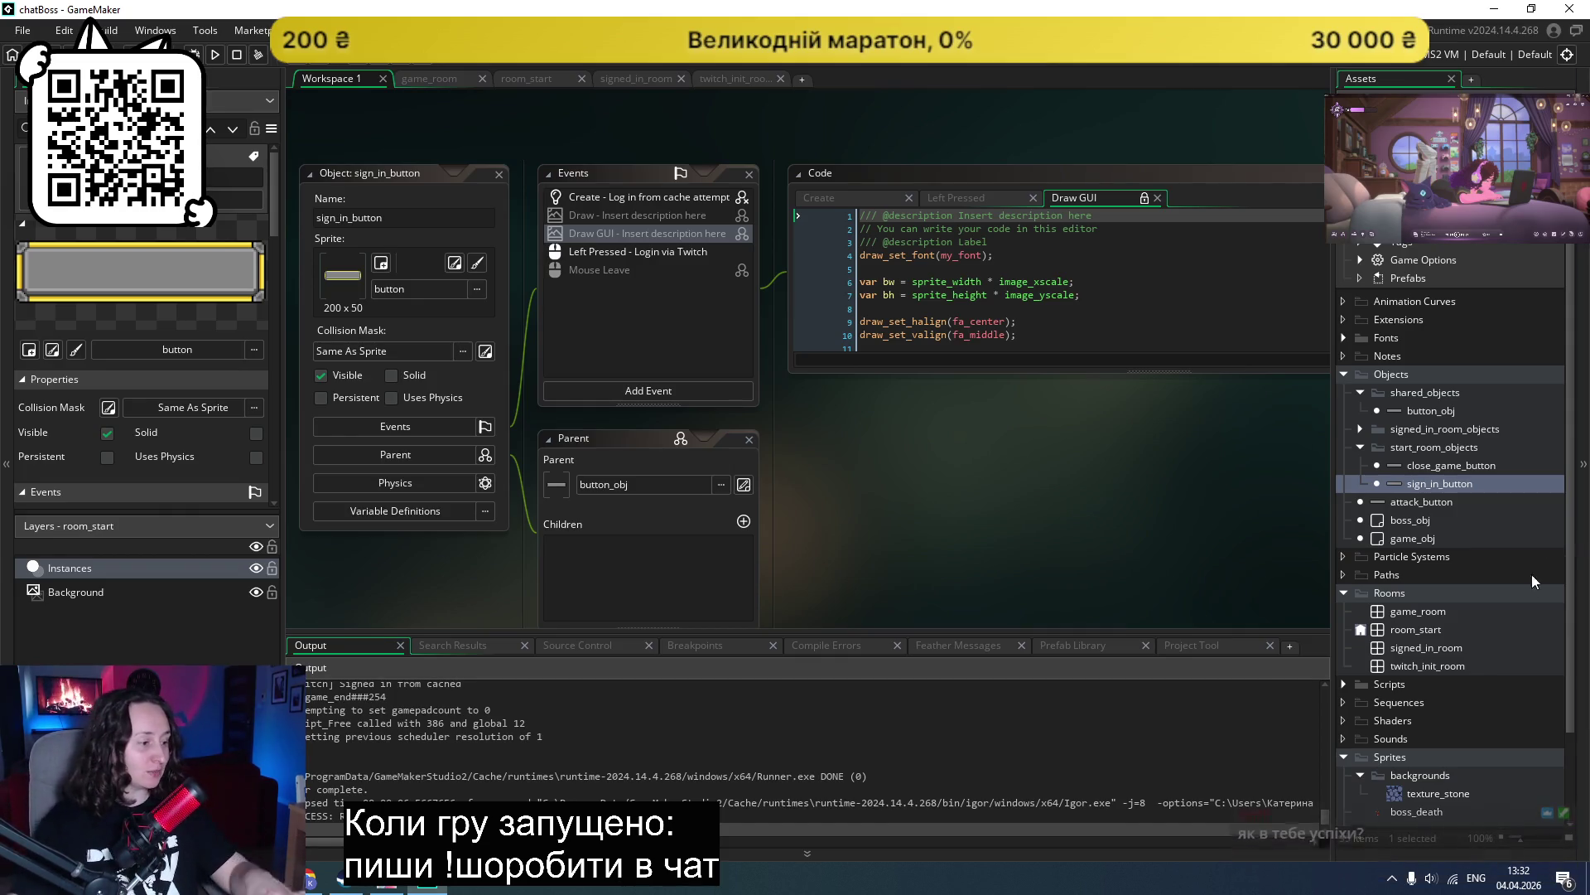
pyautogui.click(215, 56)
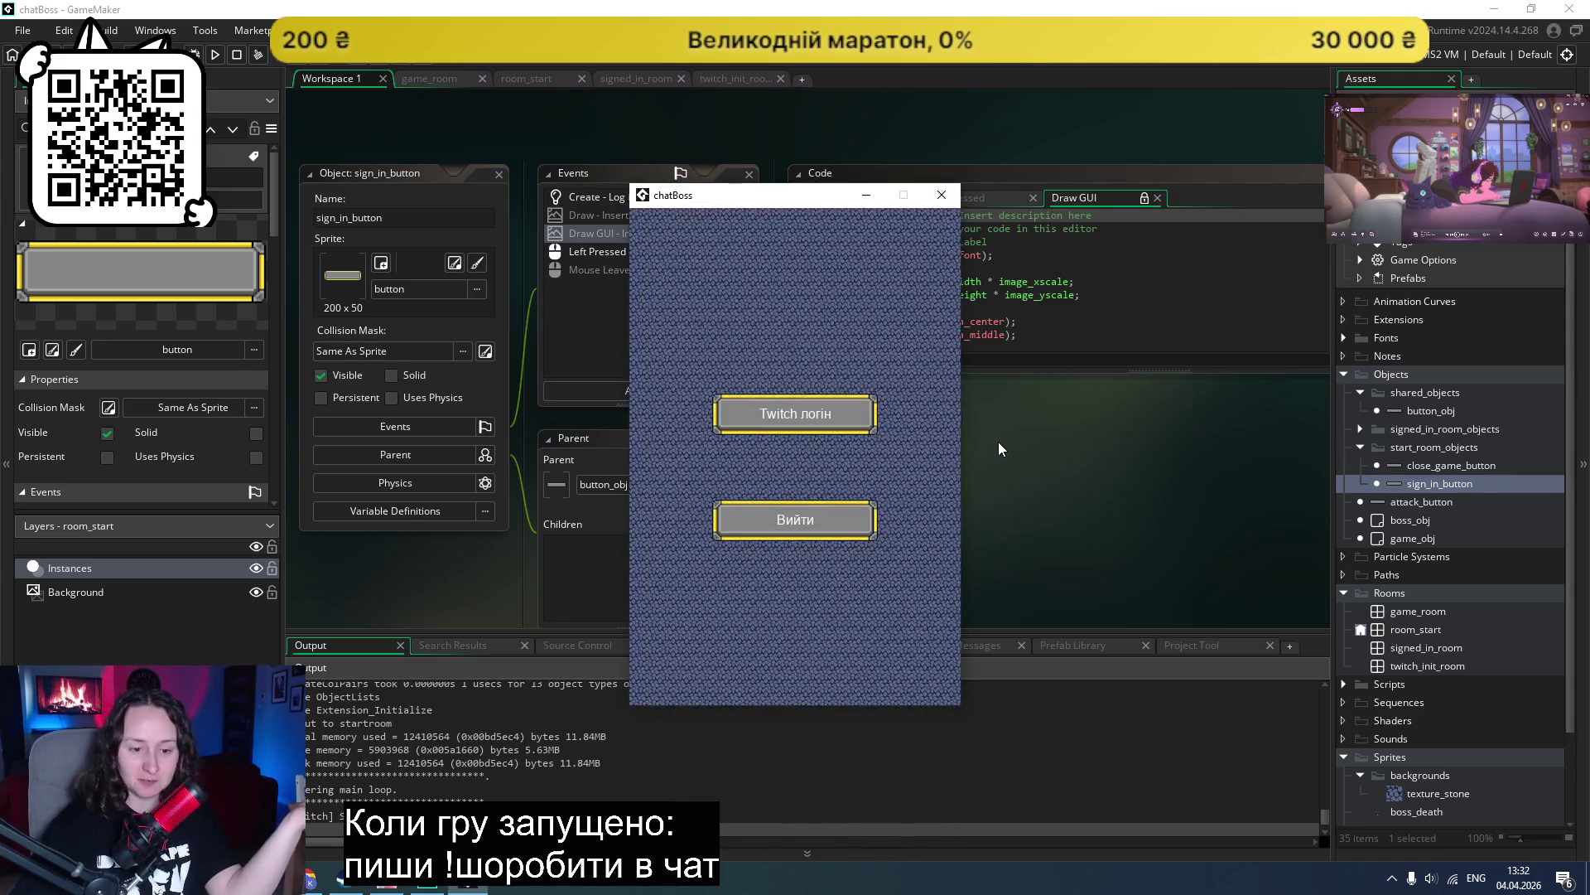
pyautogui.click(837, 418)
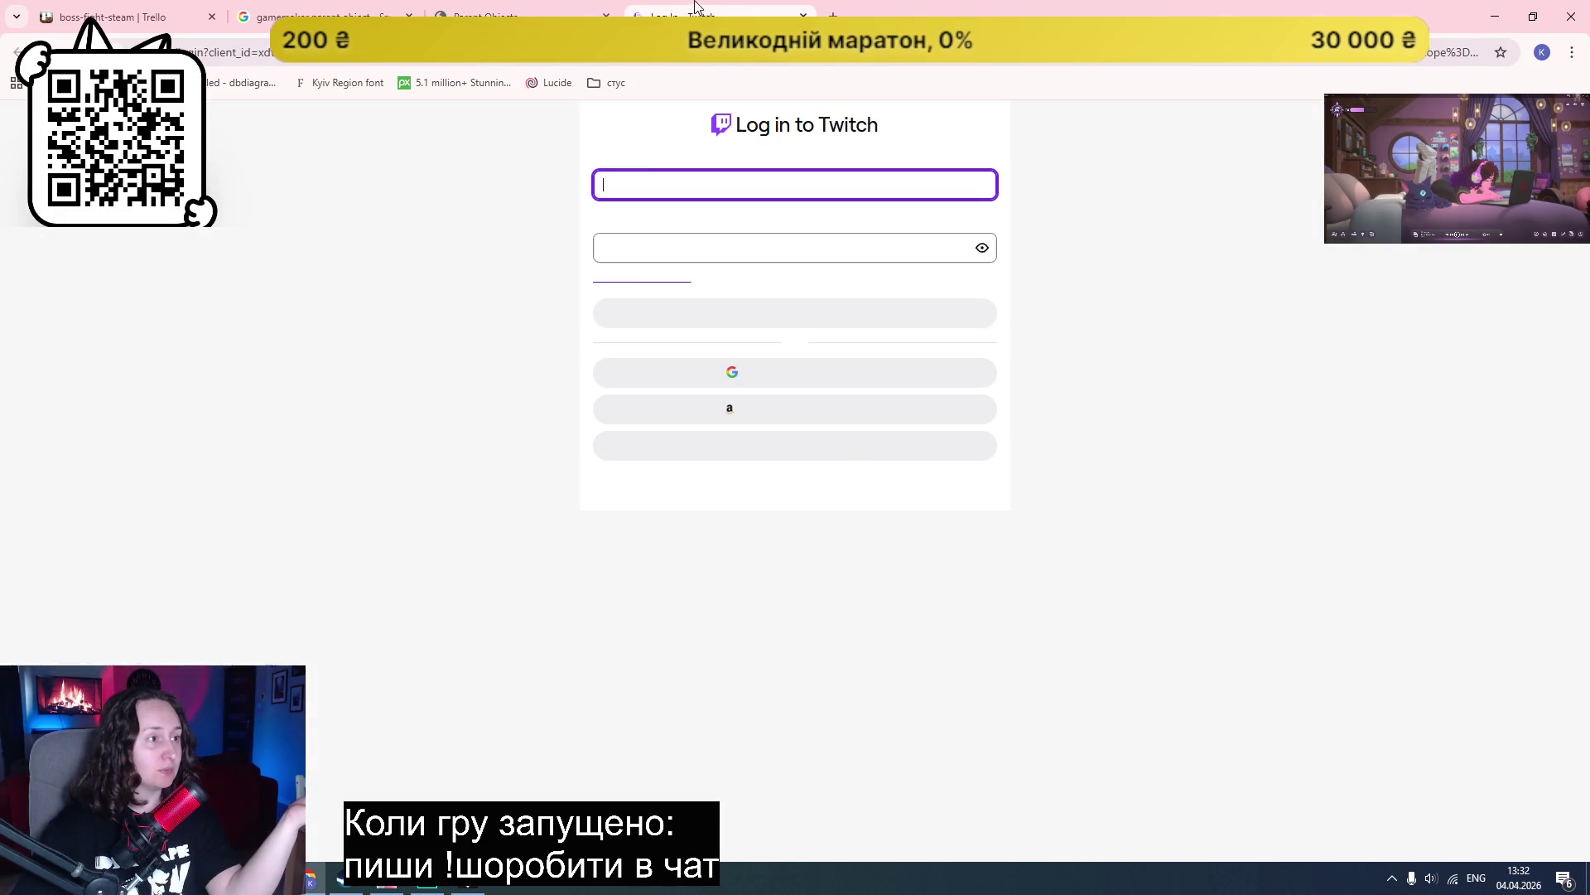
# Step: Close the Twitch login tab and the chatBoss window, then rebuild the game from GameMaker
pyautogui.click(522, 15)
pyautogui.middleClick(703, 12)
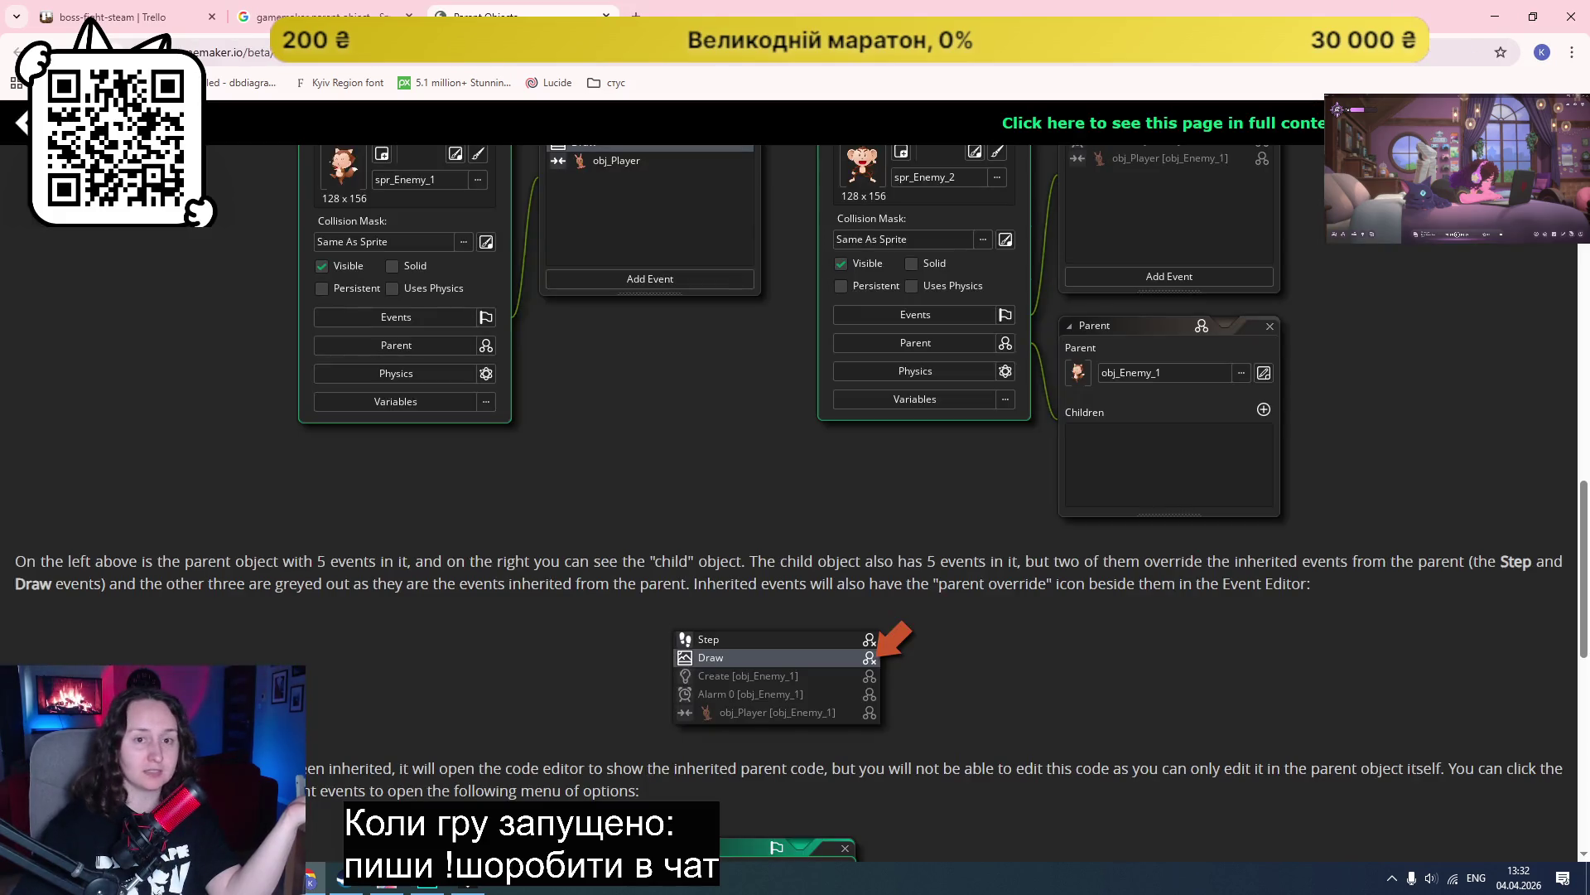
pyautogui.click(468, 880)
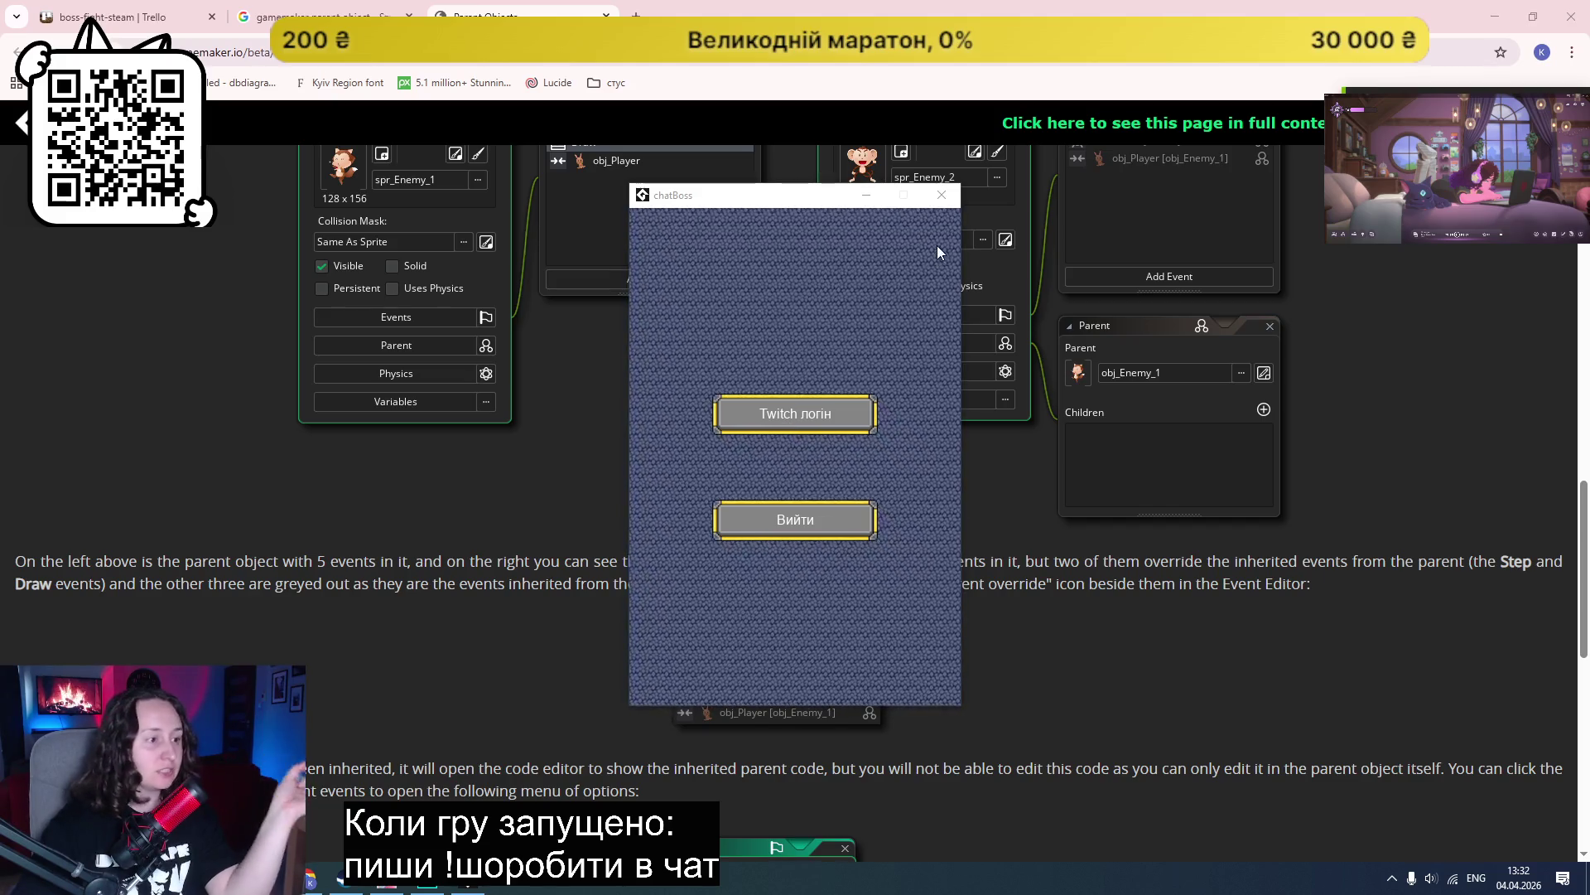
pyautogui.click(941, 196)
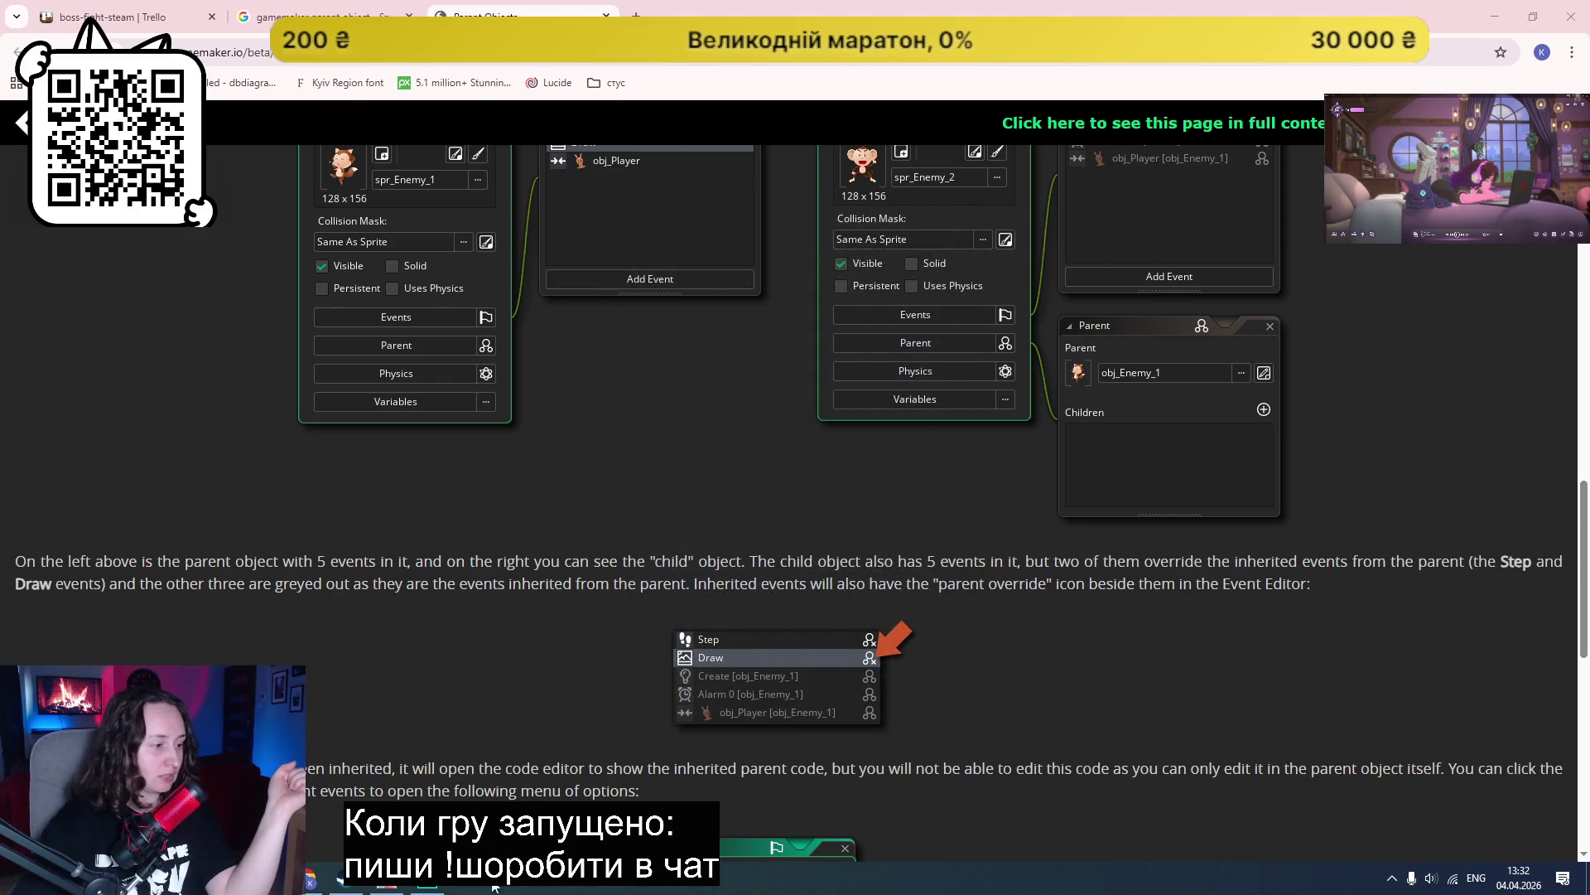
pyautogui.click(427, 882)
pyautogui.click(215, 55)
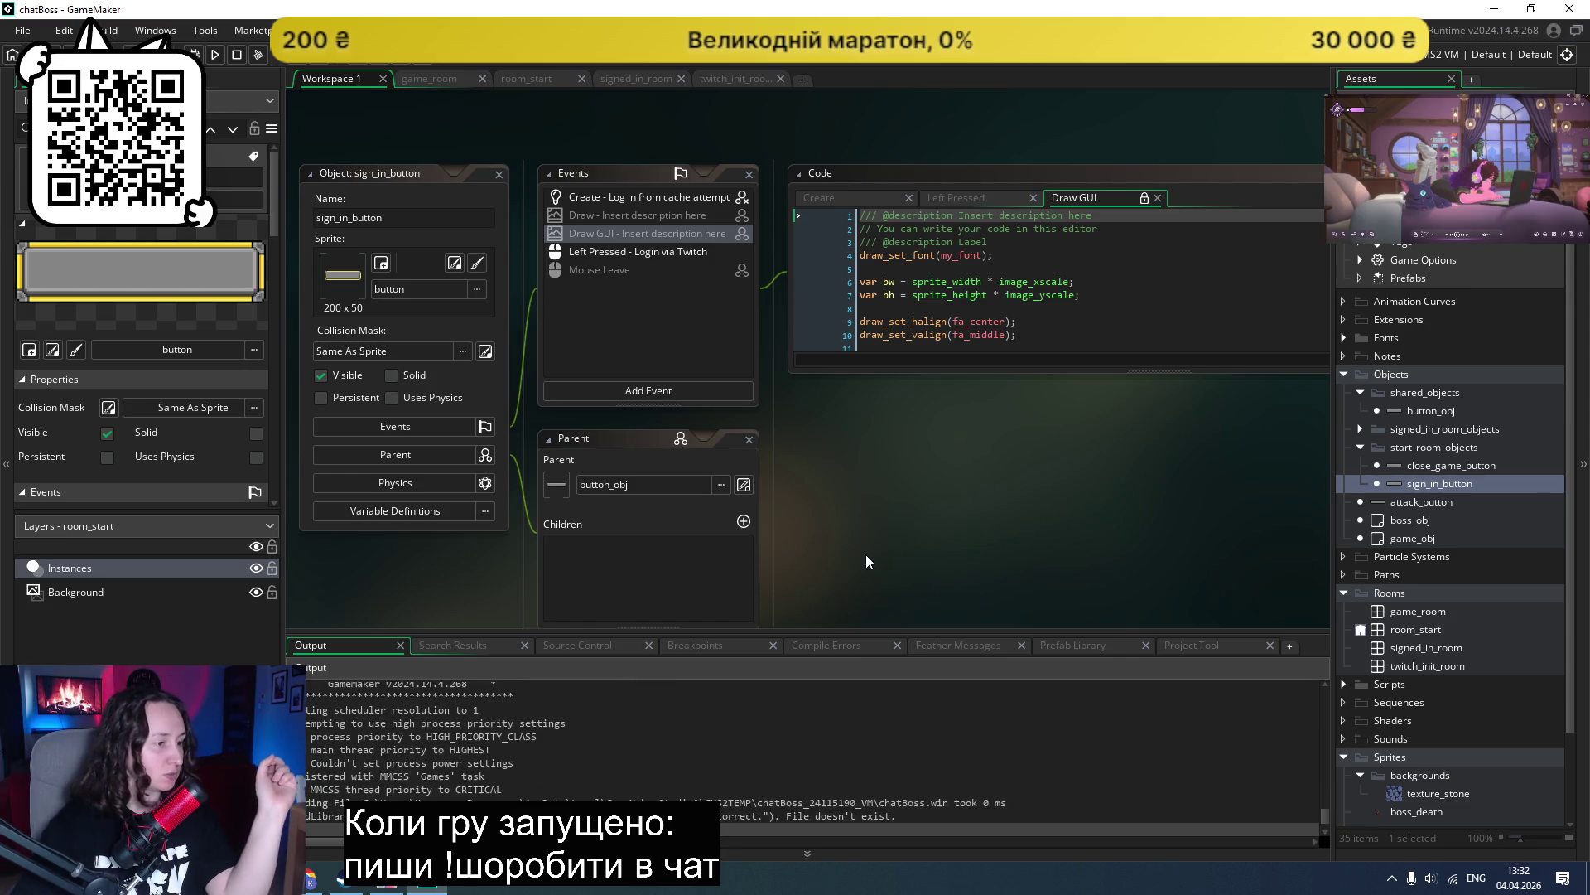
# Step: Test sign-in and Розпочати гру to reach the boss screen, close the game, and open close_game_button
pyautogui.click(757, 424)
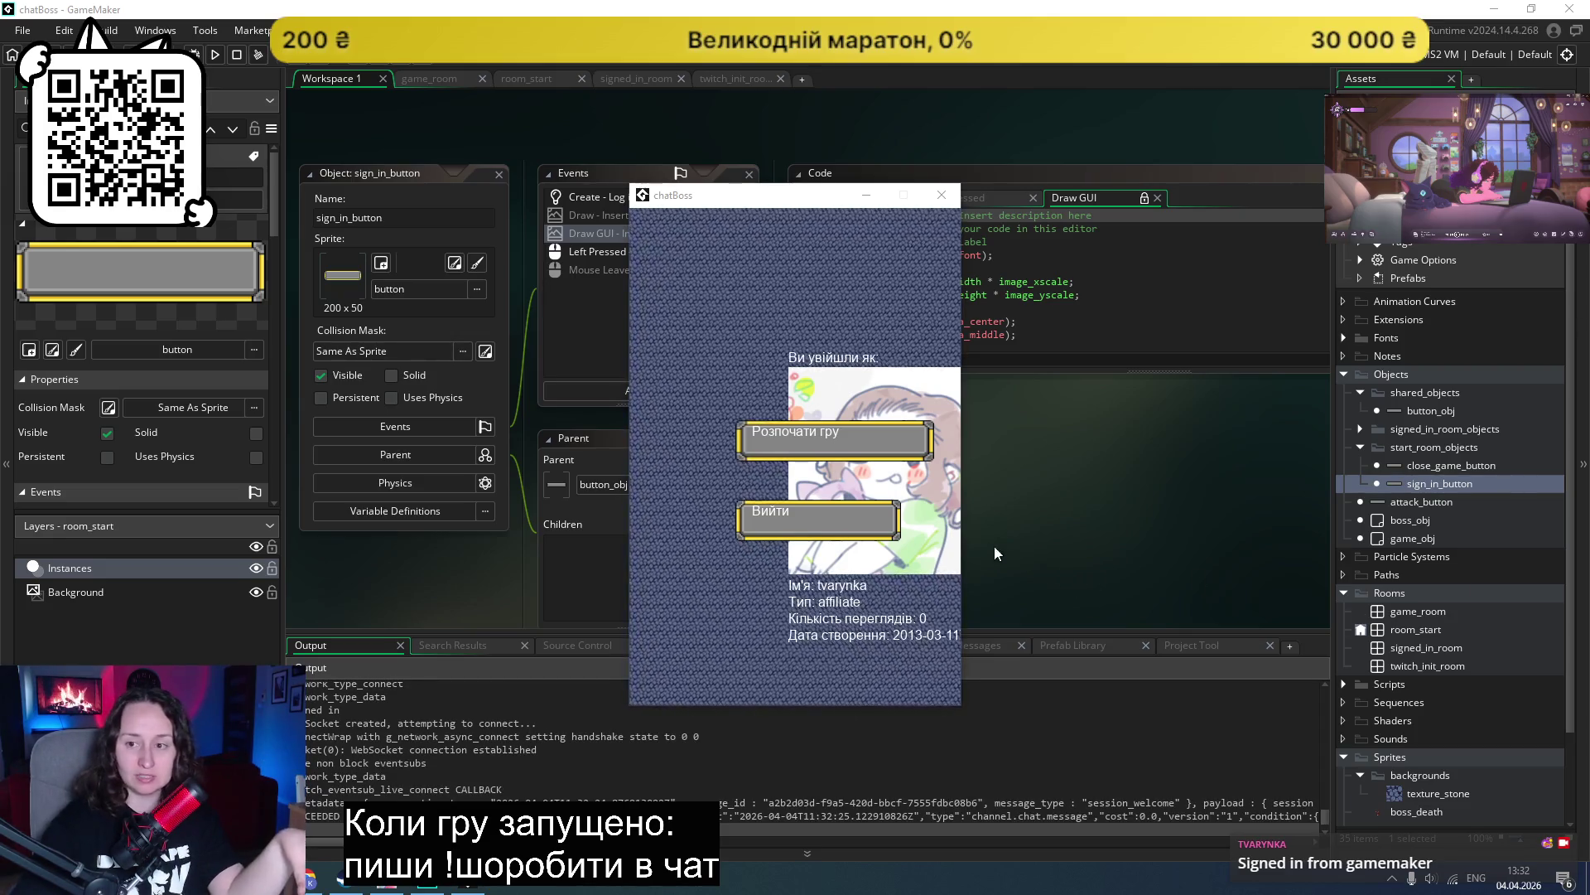
pyautogui.click(878, 439)
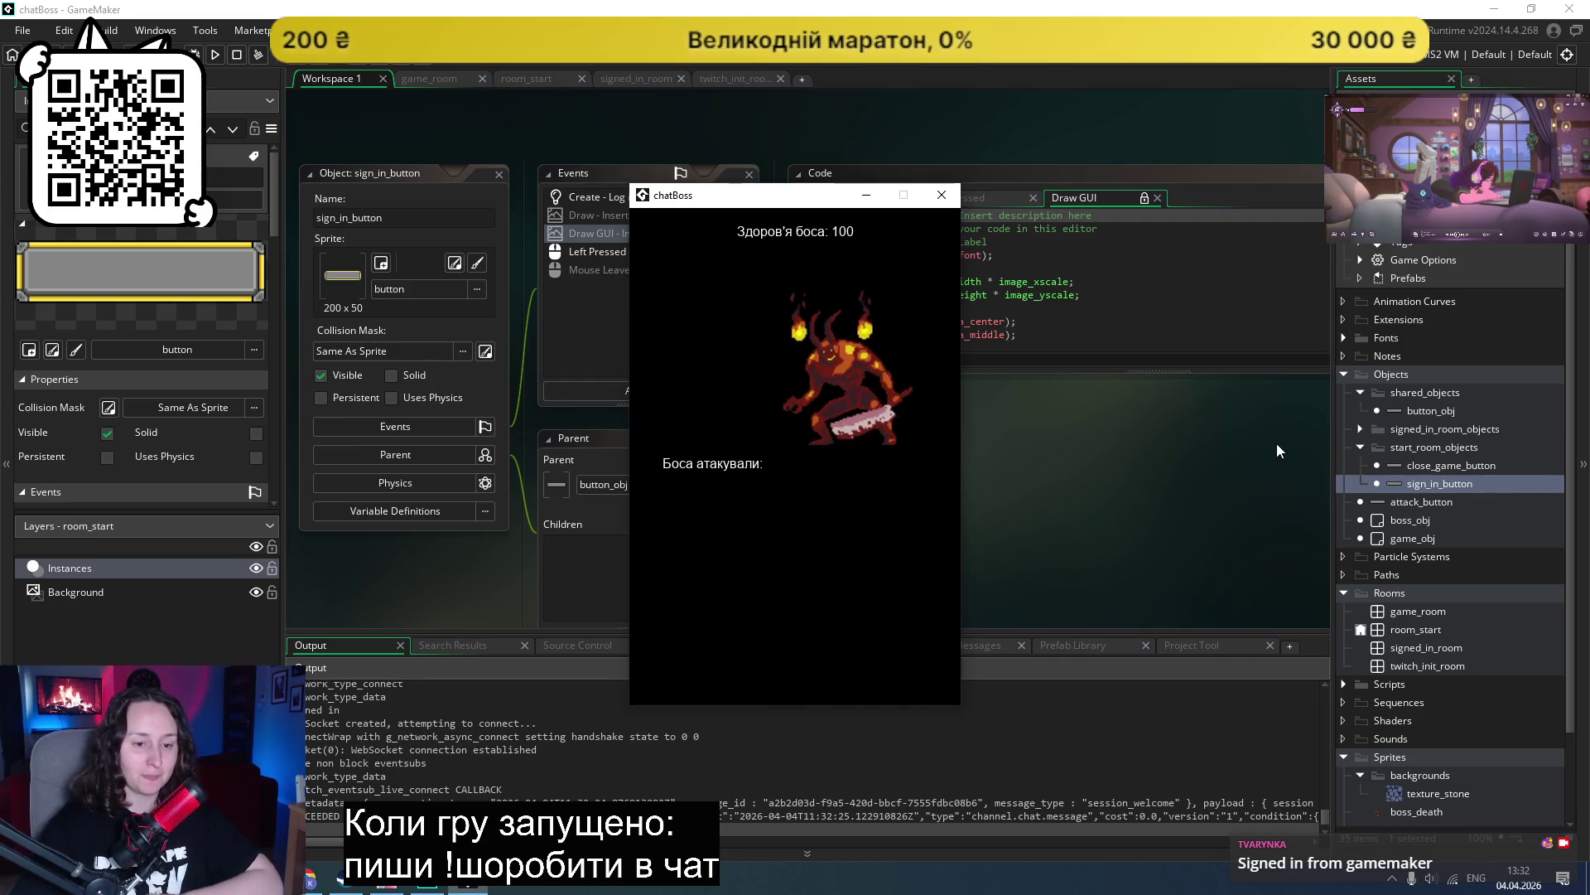
pyautogui.click(944, 197)
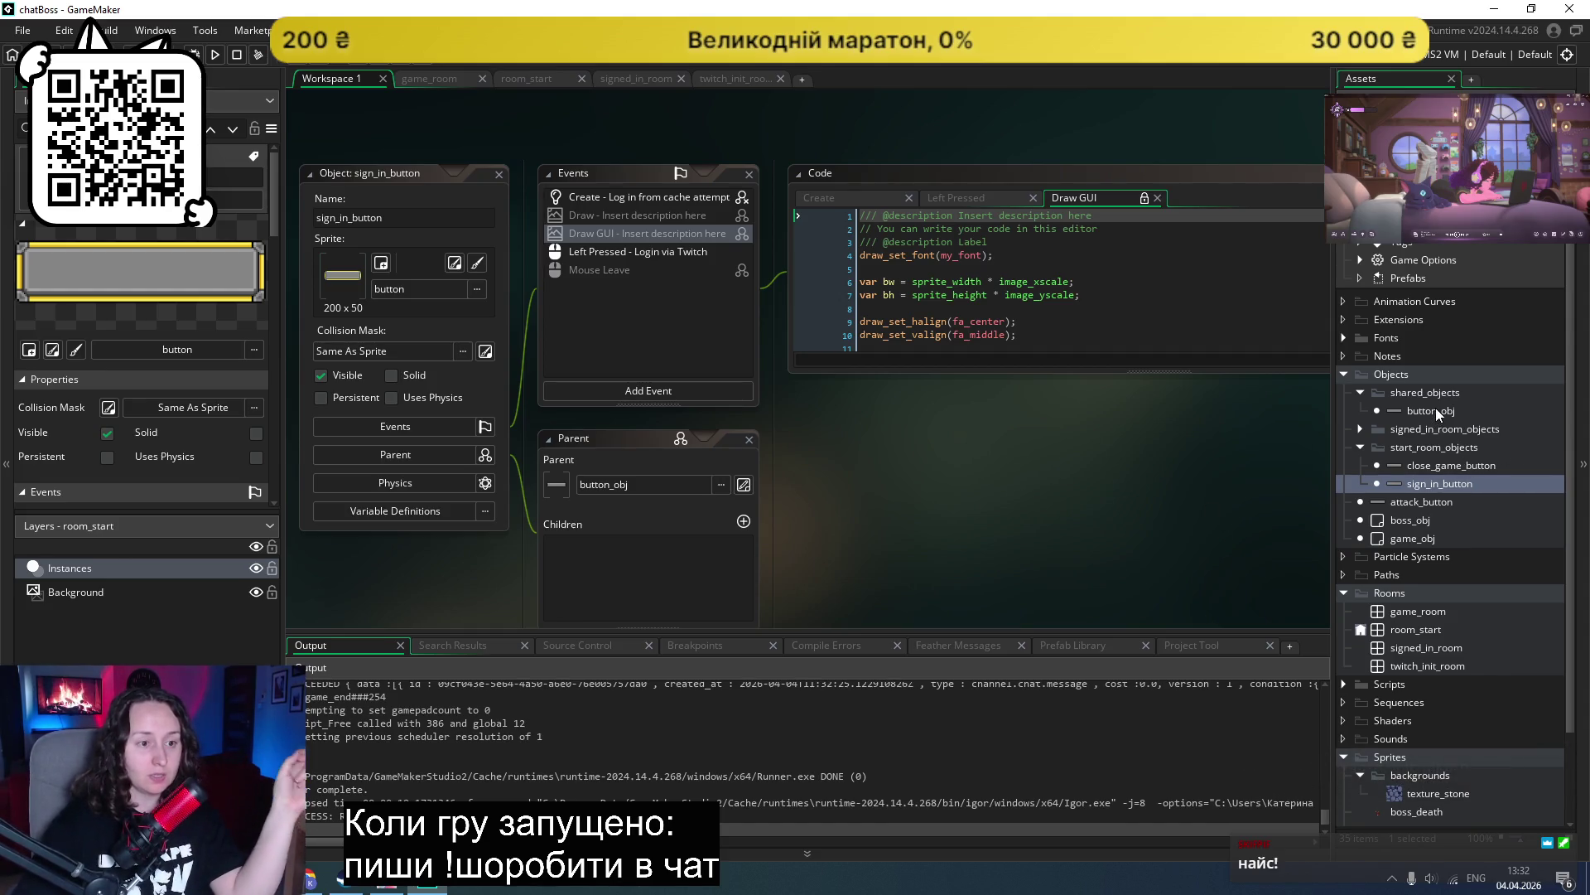
pyautogui.doubleClick(1430, 462)
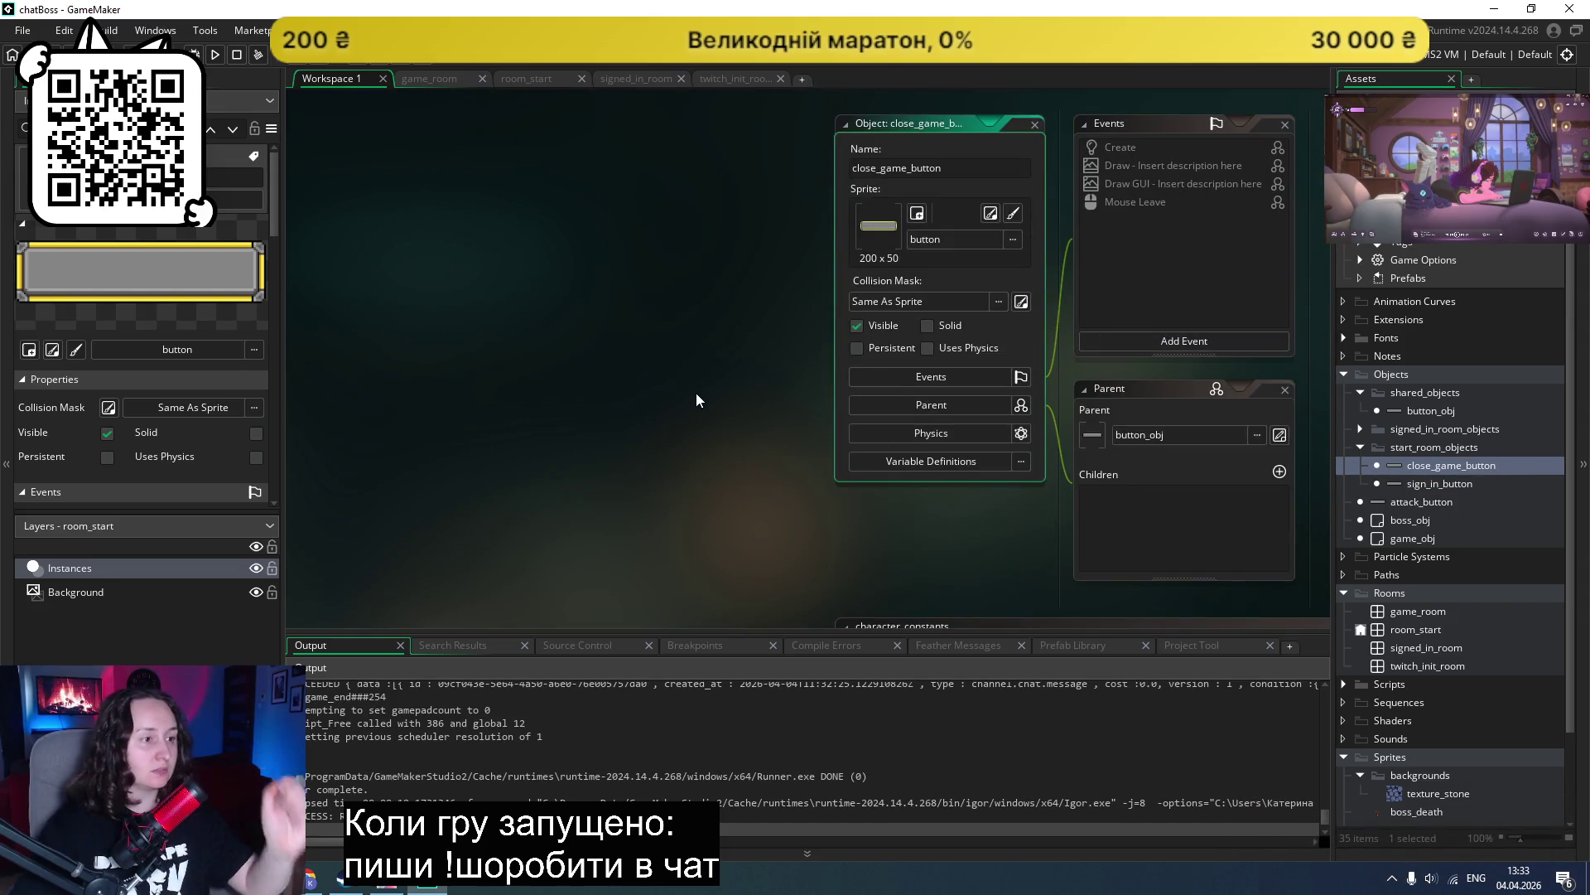
# Step: Delete sign_out's own Draw GUI and Create events
pyautogui.click(1359, 429)
pyautogui.doubleClick(1400, 448)
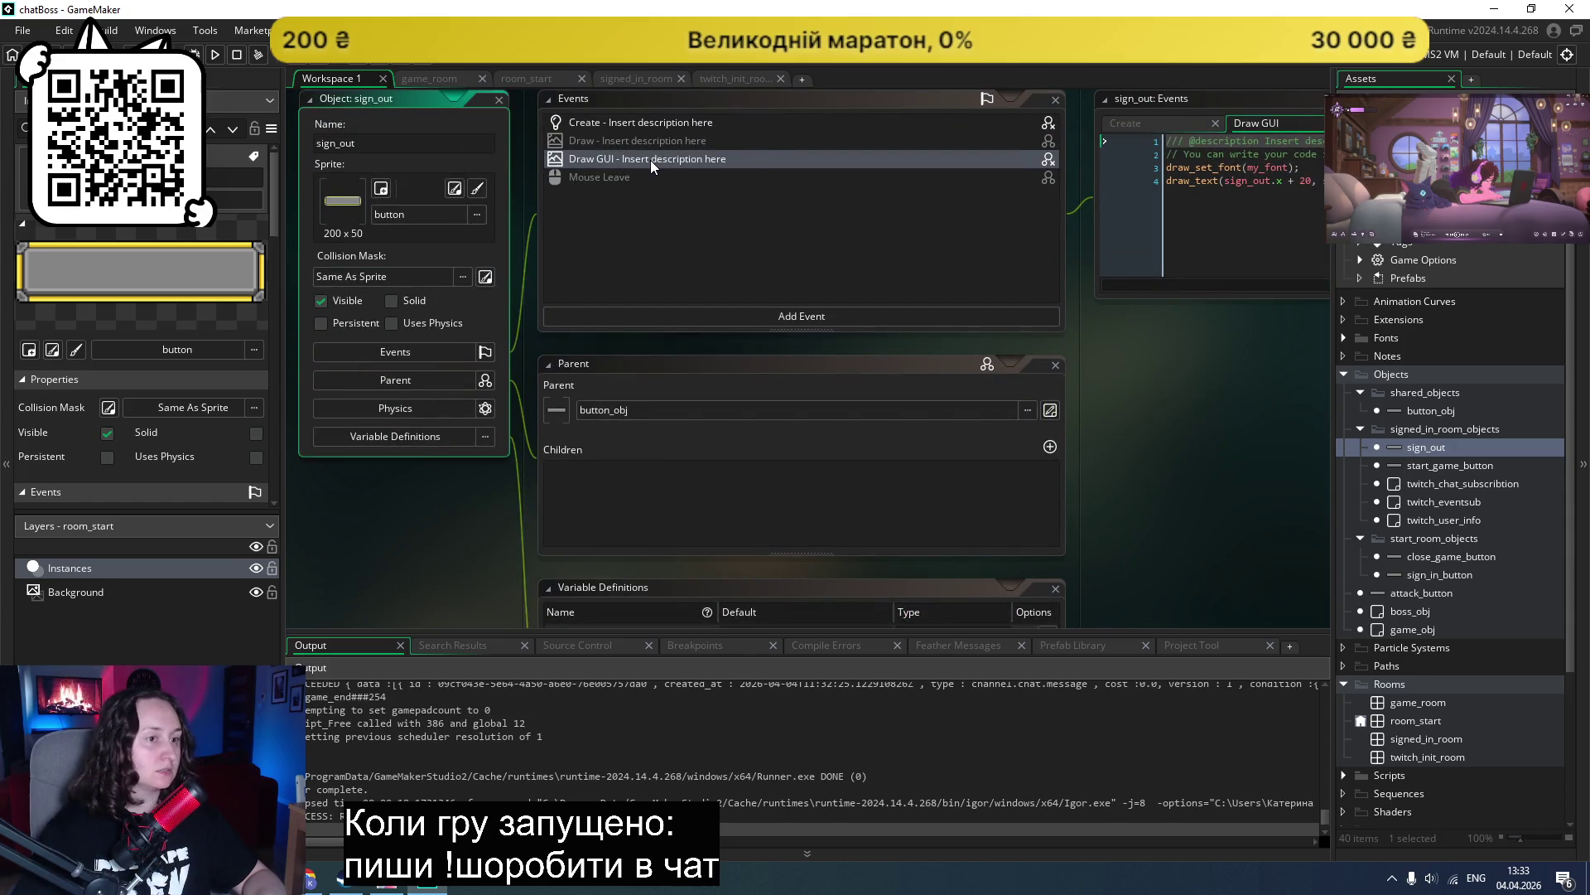
pyautogui.rightClick(651, 164)
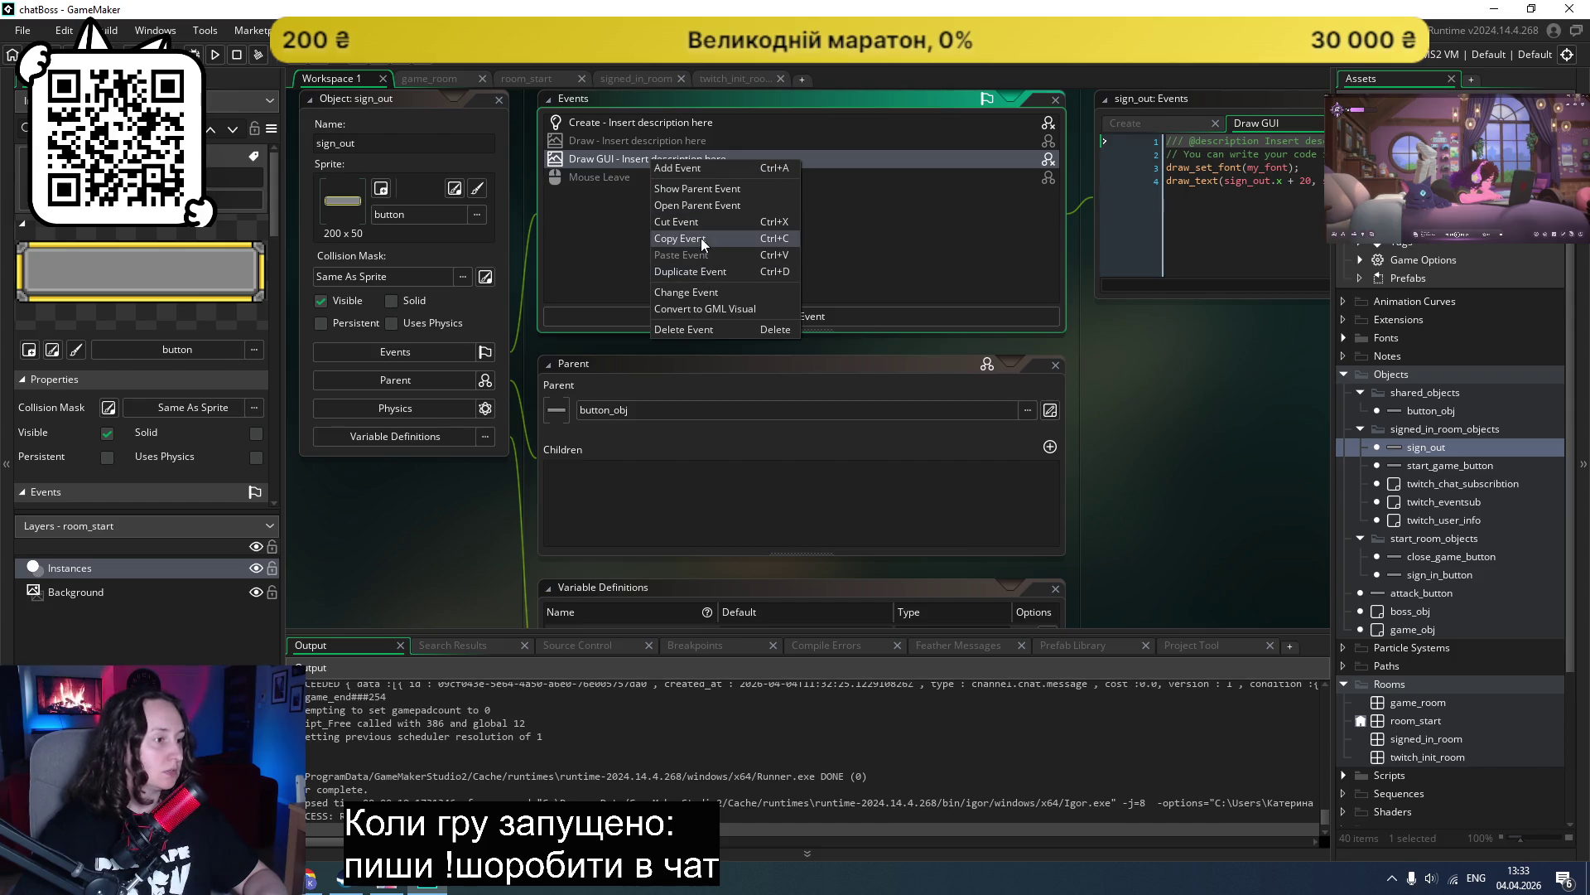
pyautogui.click(672, 328)
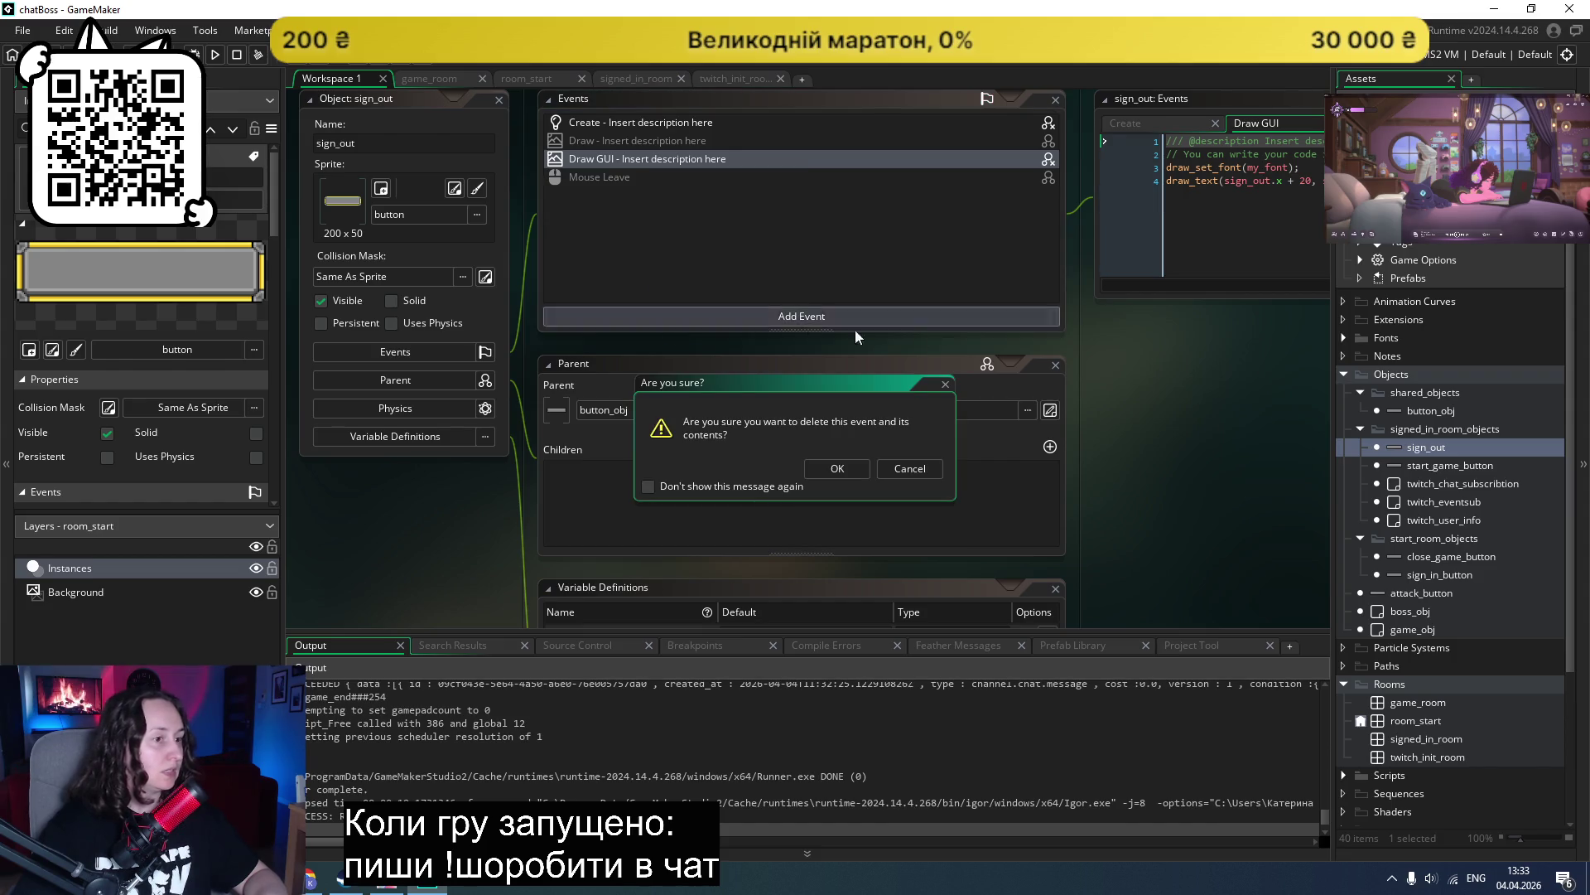
pyautogui.click(839, 469)
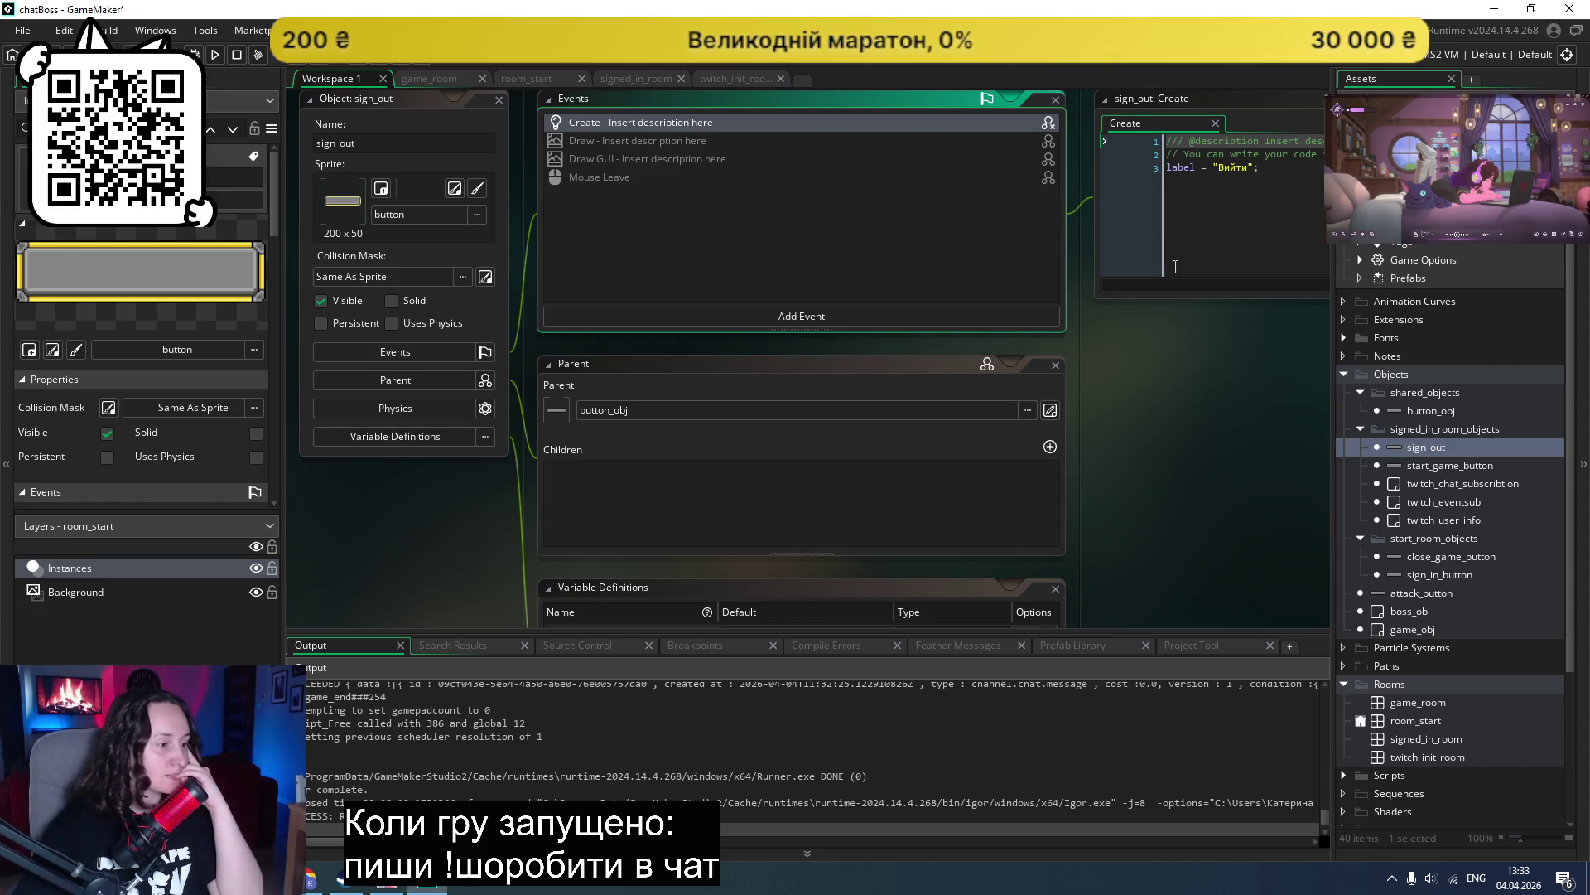
pyautogui.scroll(-1, 931, 336)
pyautogui.scroll(3, 931, 331)
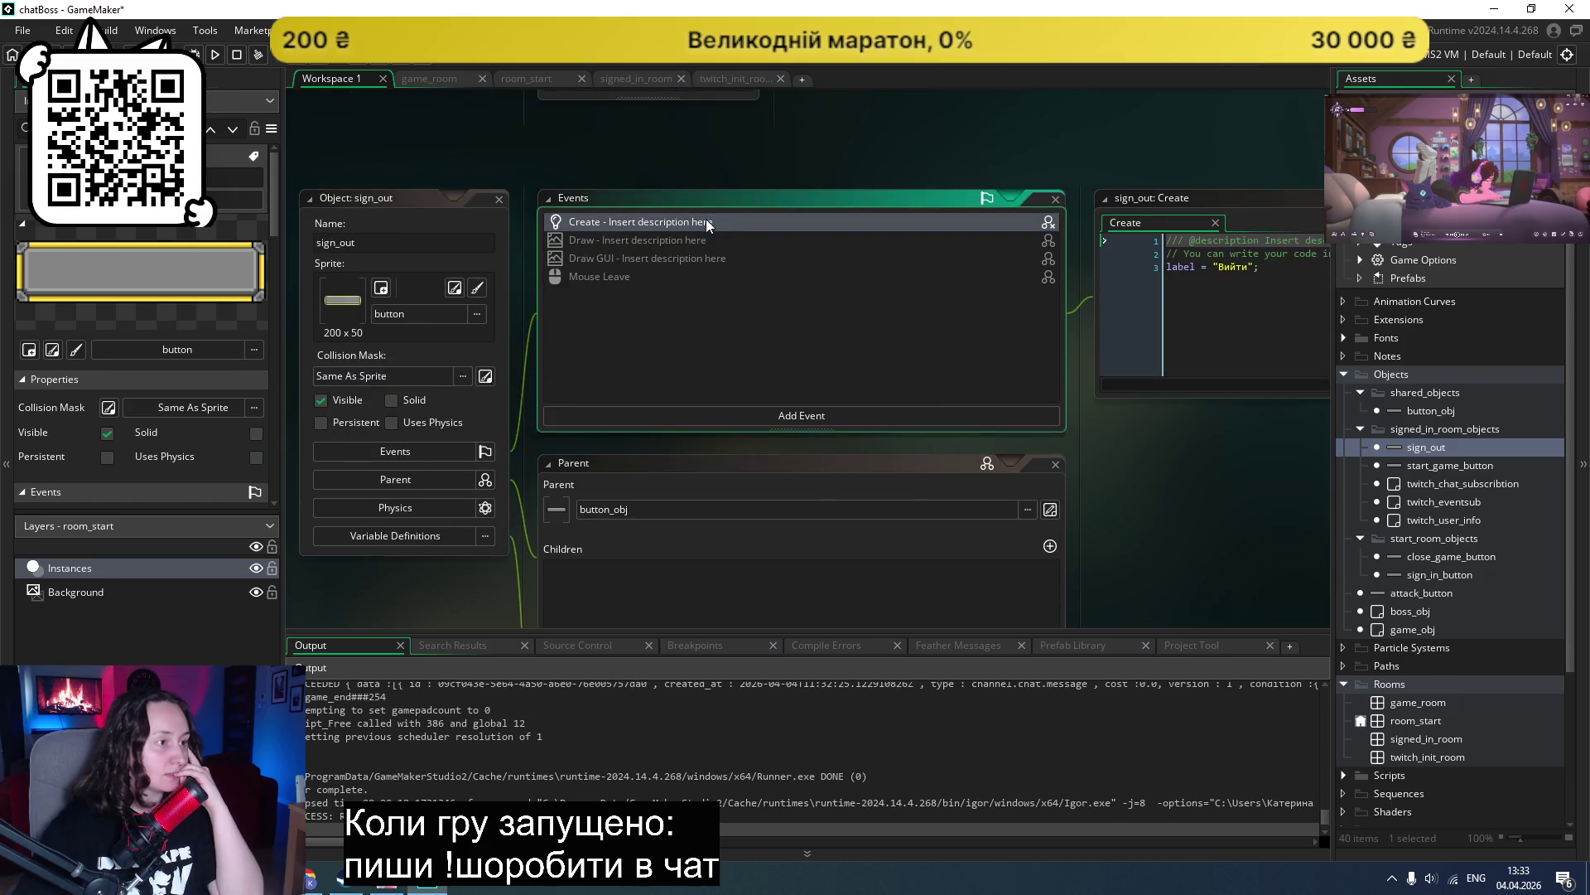
pyautogui.rightClick(683, 222)
pyautogui.click(729, 387)
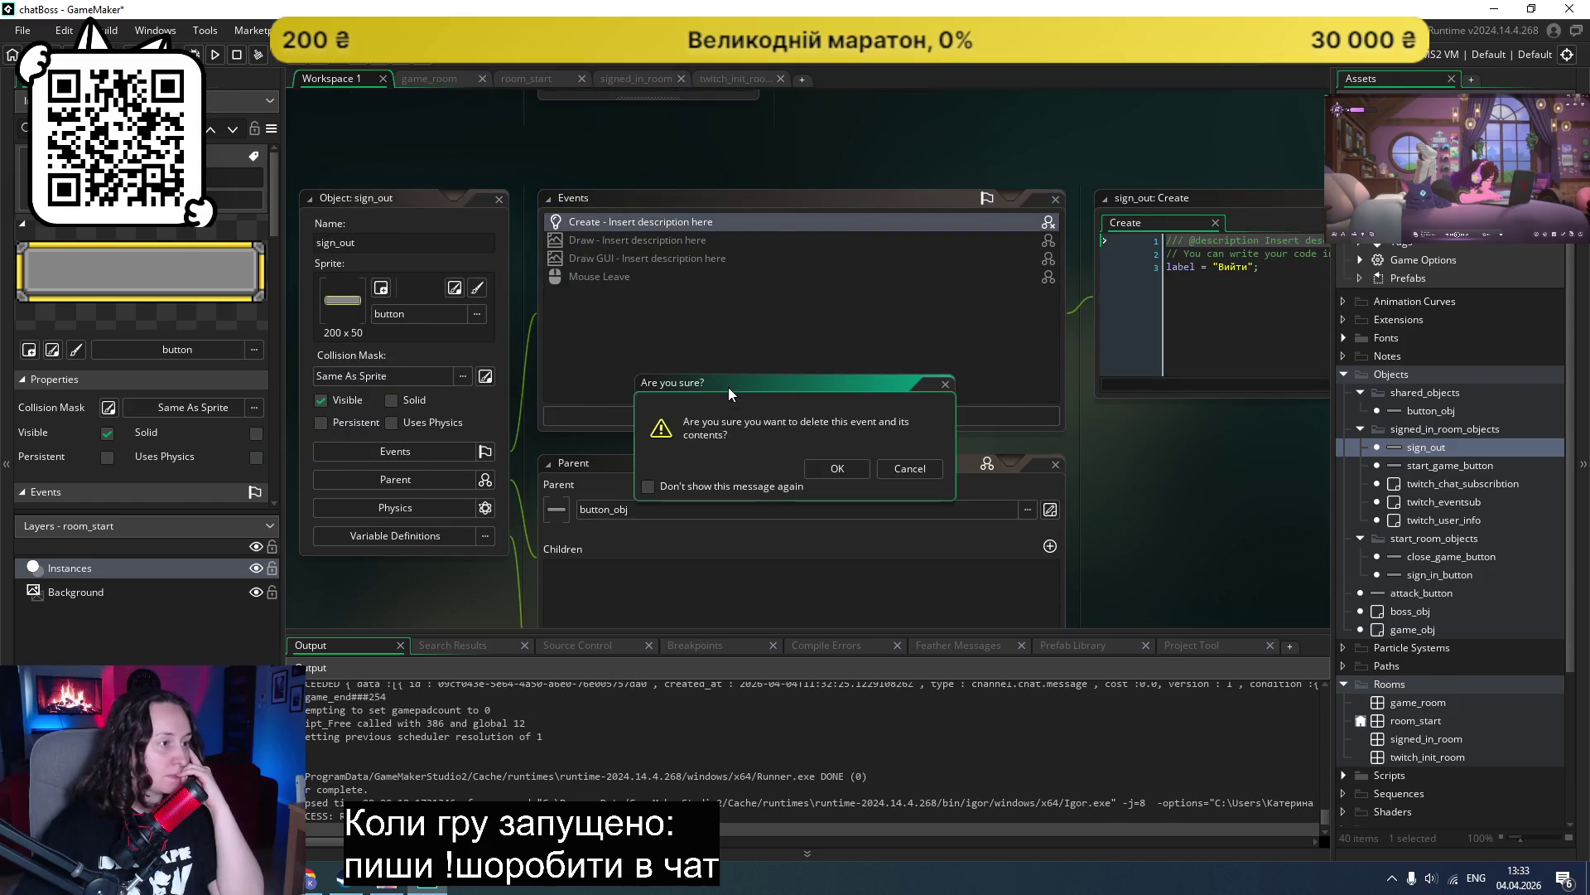
pyautogui.click(838, 468)
# Step: Override sign_out's label variable with 'Розлогінитись з Твіча'
pyautogui.scroll(-5, 831, 418)
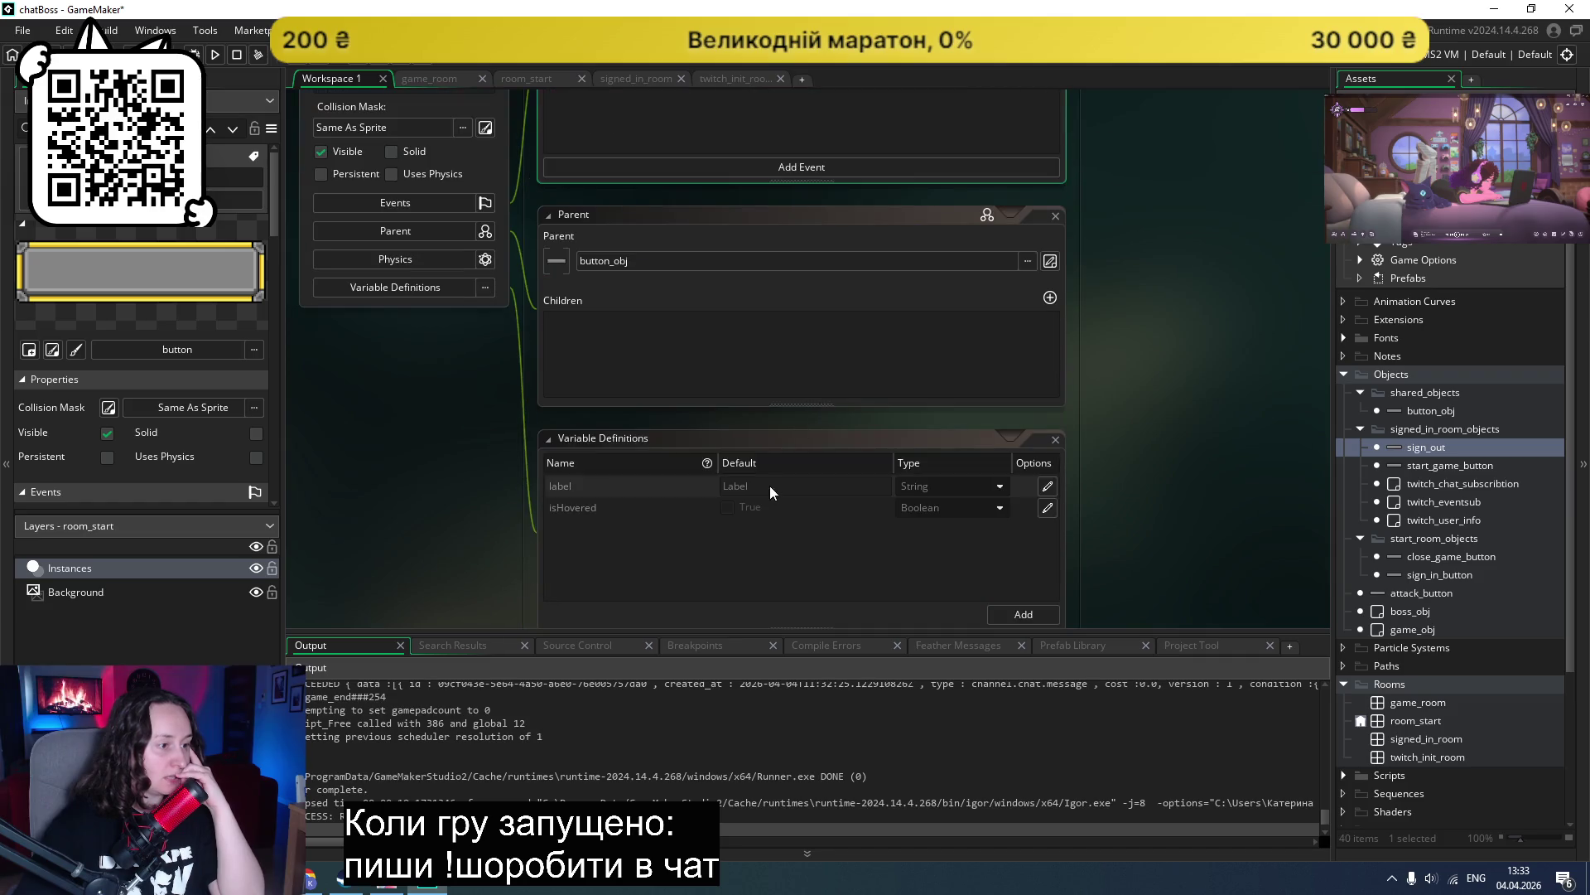
pyautogui.click(1048, 486)
pyautogui.hotkey('alt', 'shift')
pyautogui.write('Ви')
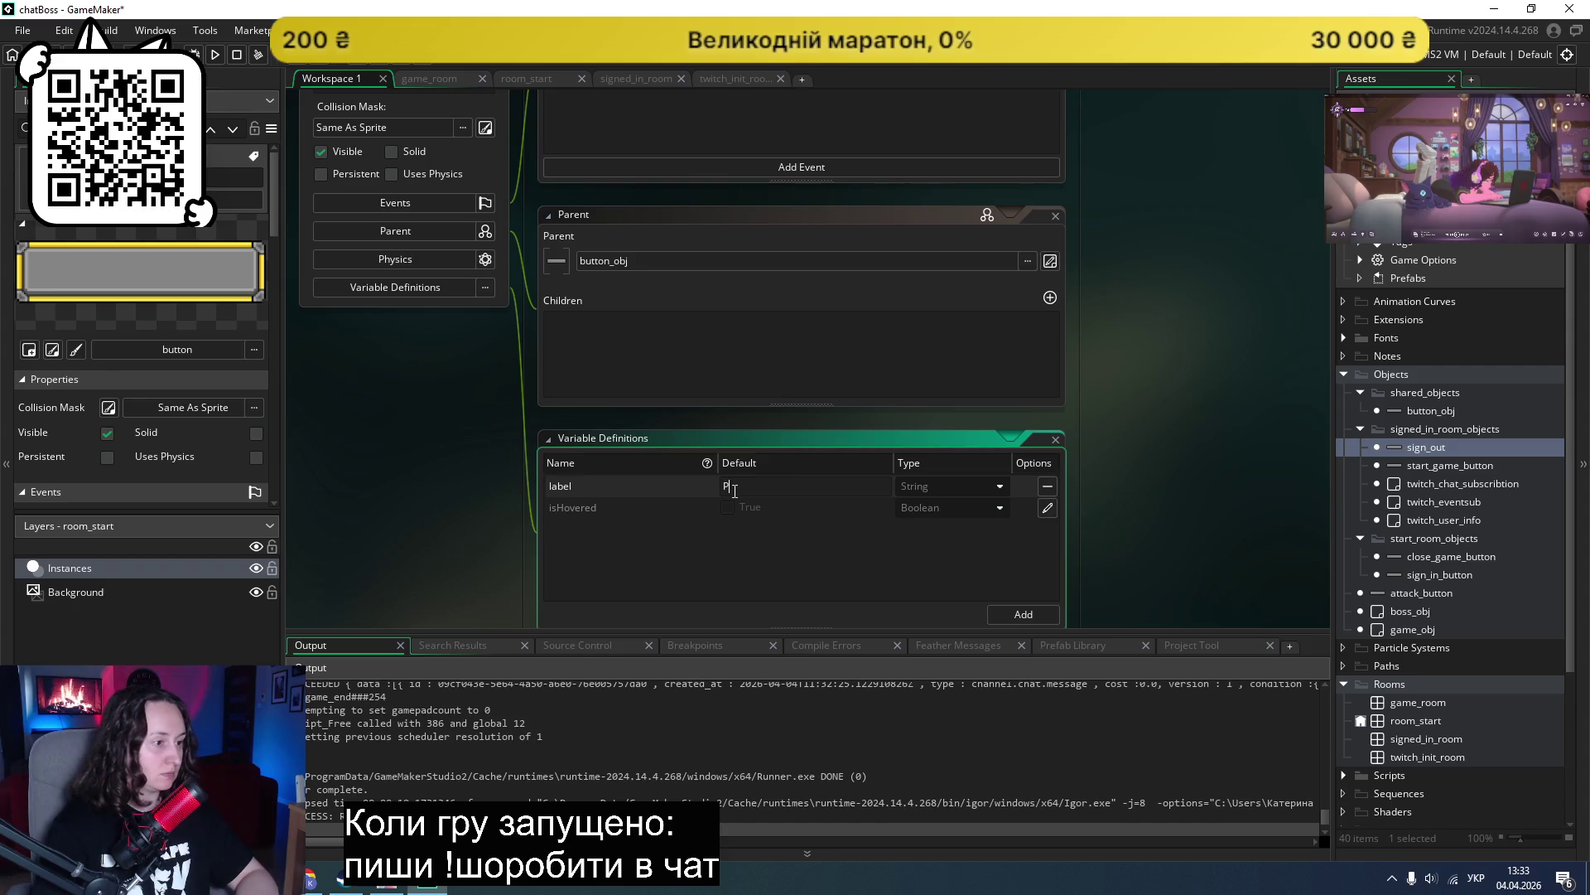
pyautogui.write('інитись ')
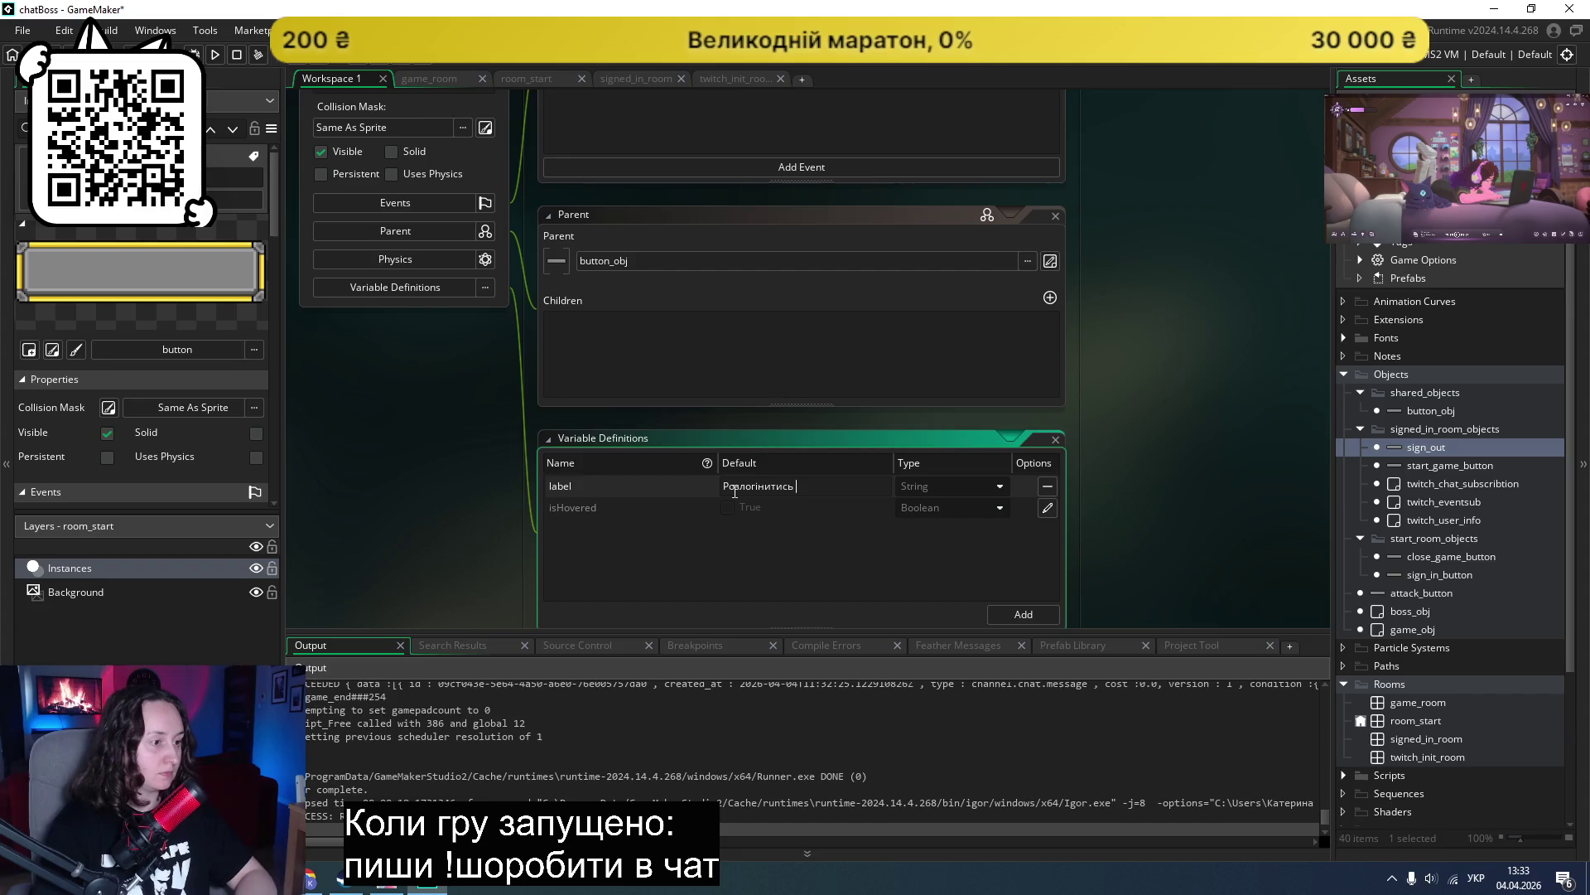
pyautogui.write('з Твіча')
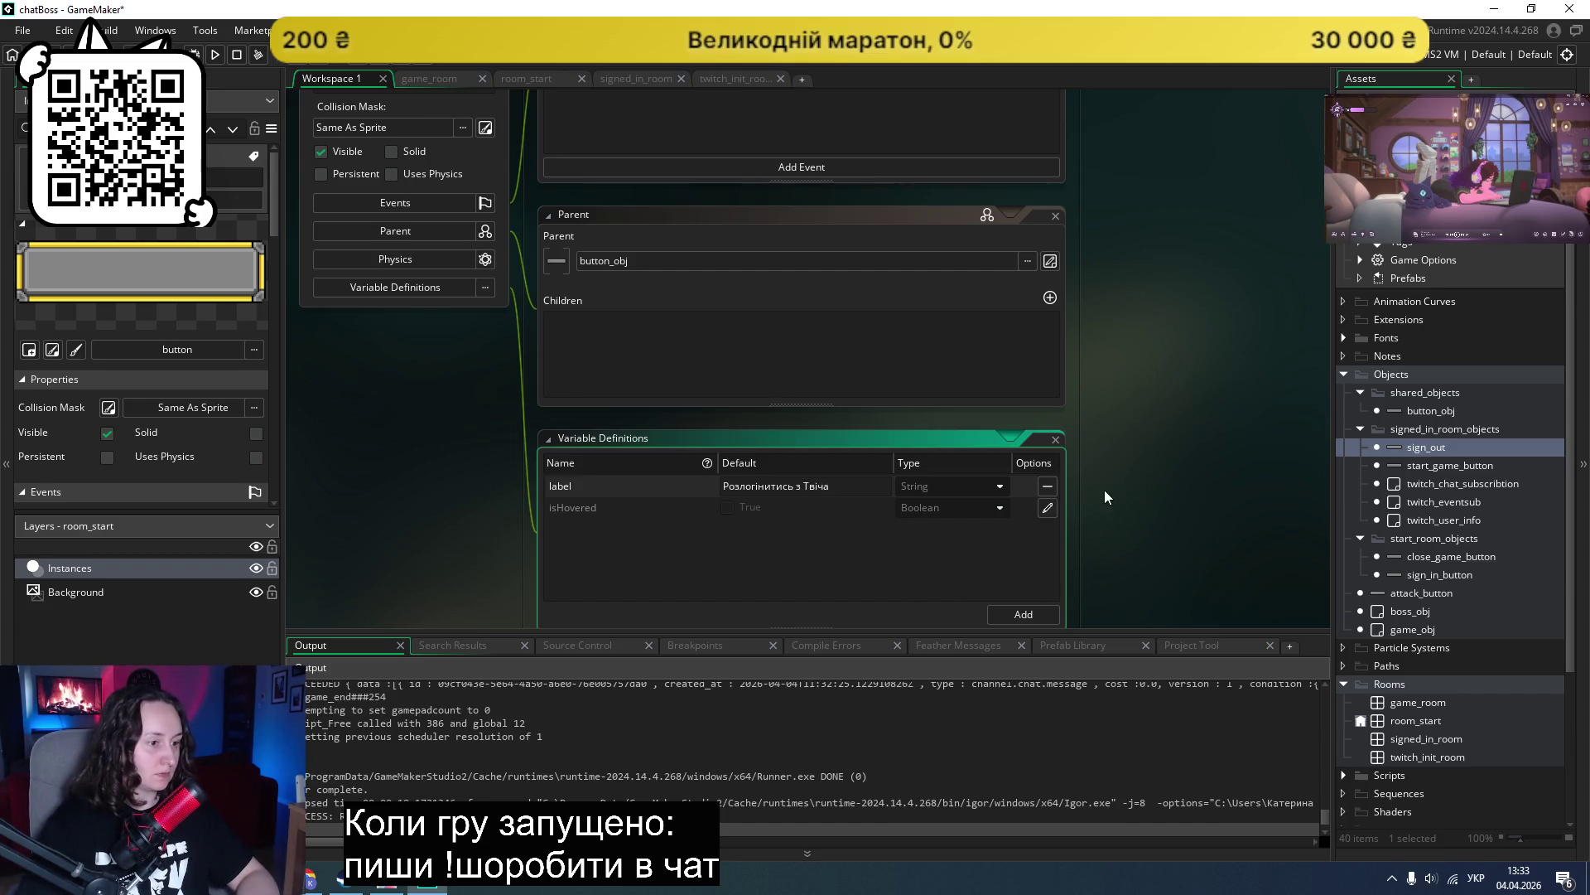
pyautogui.doubleClick(1430, 463)
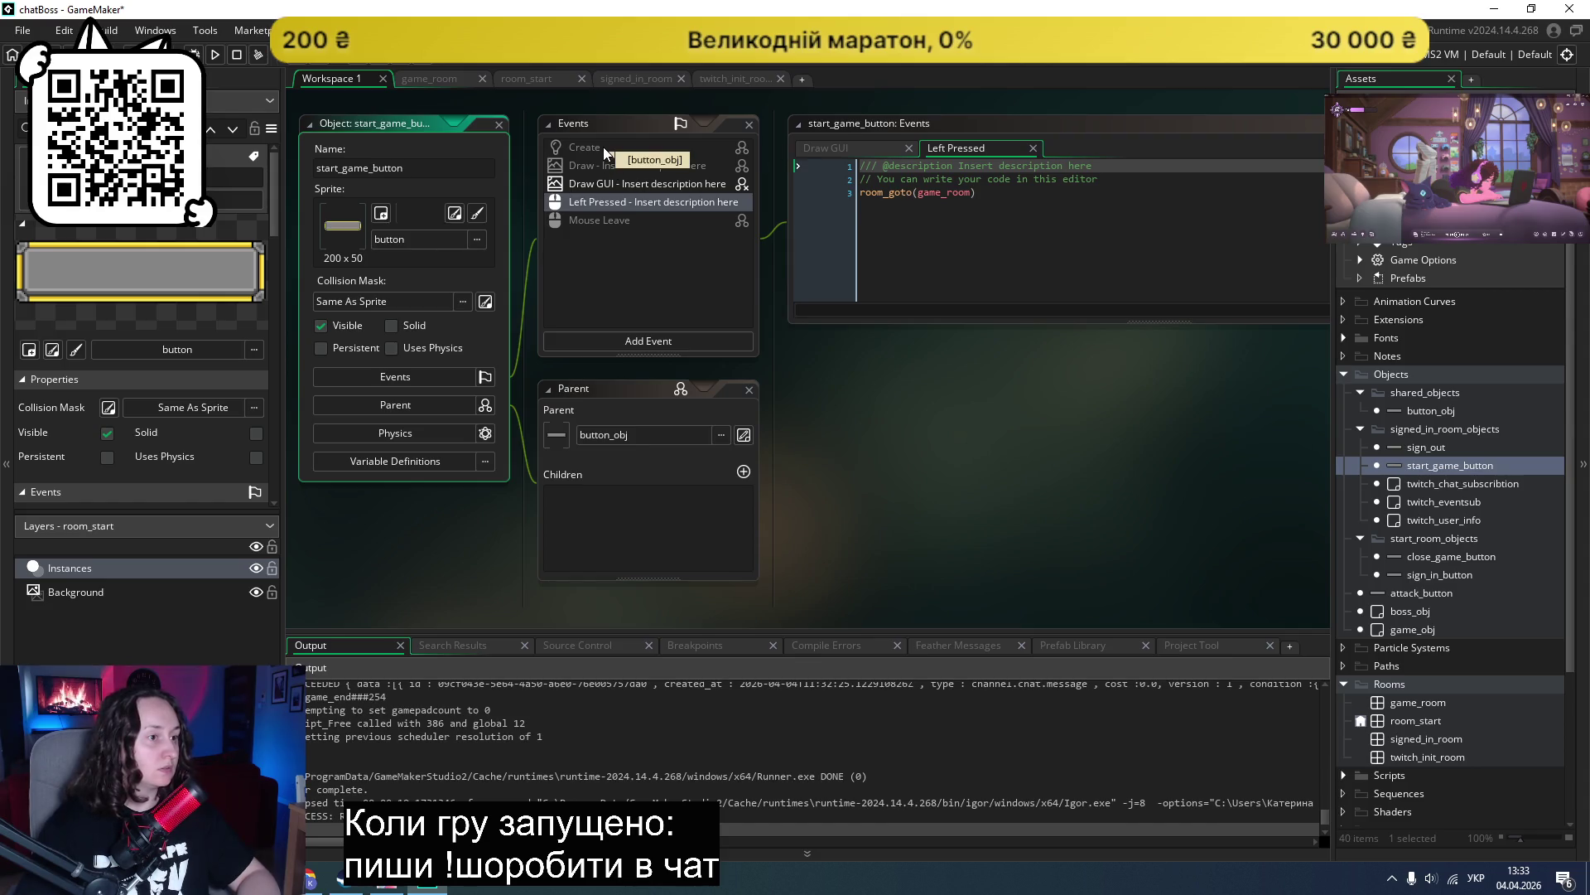
# Step: Delete start_game_button's own Draw GUI event
pyautogui.click(593, 184)
pyautogui.doubleClick(593, 185)
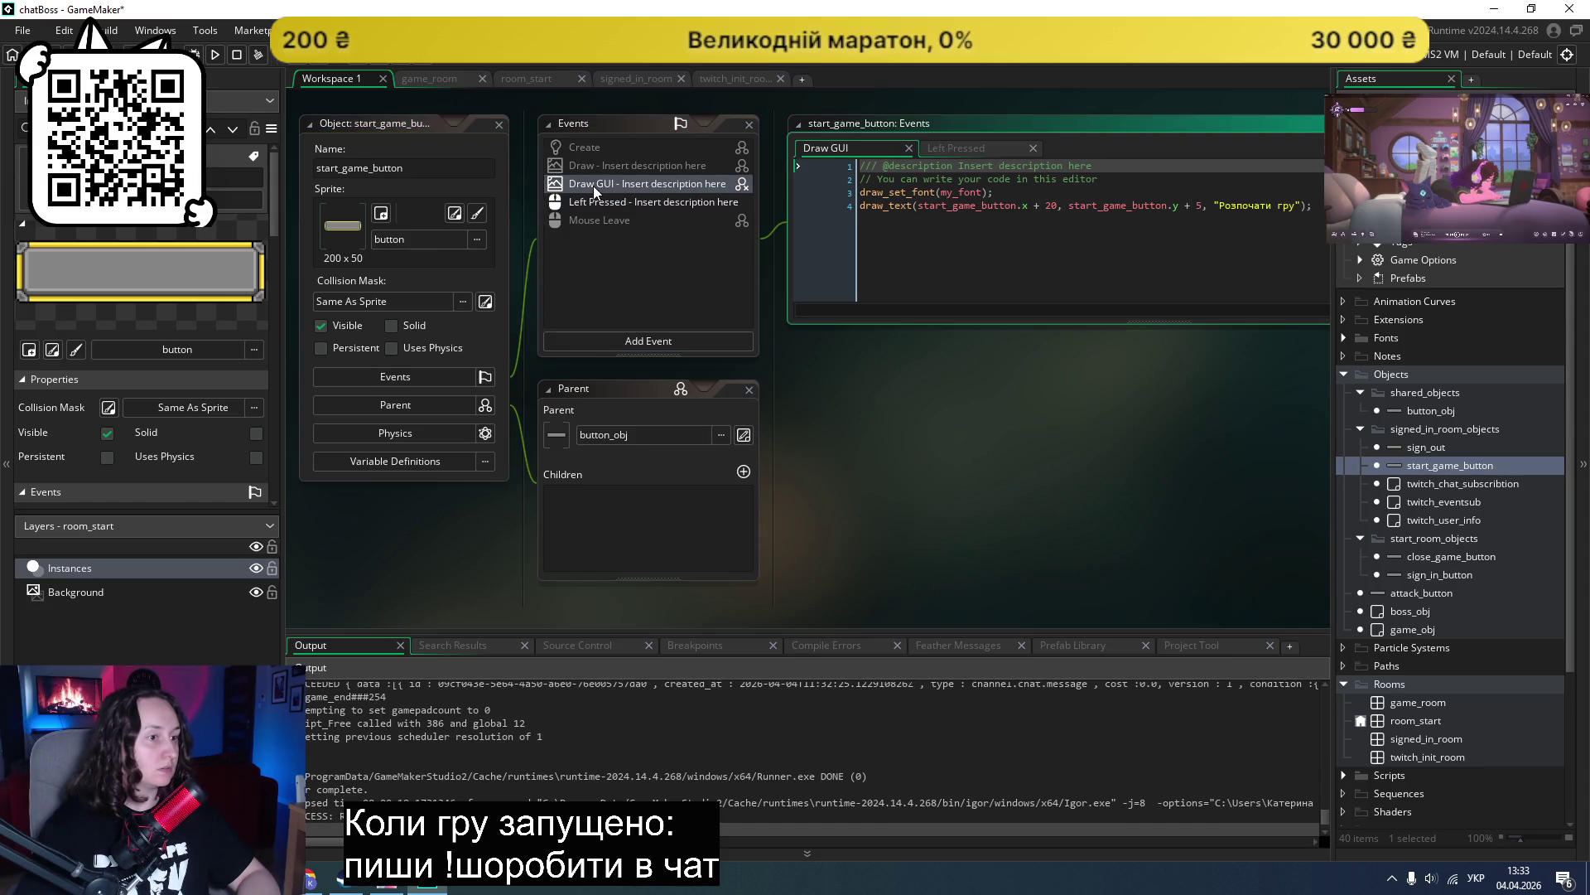
pyautogui.rightClick(593, 185)
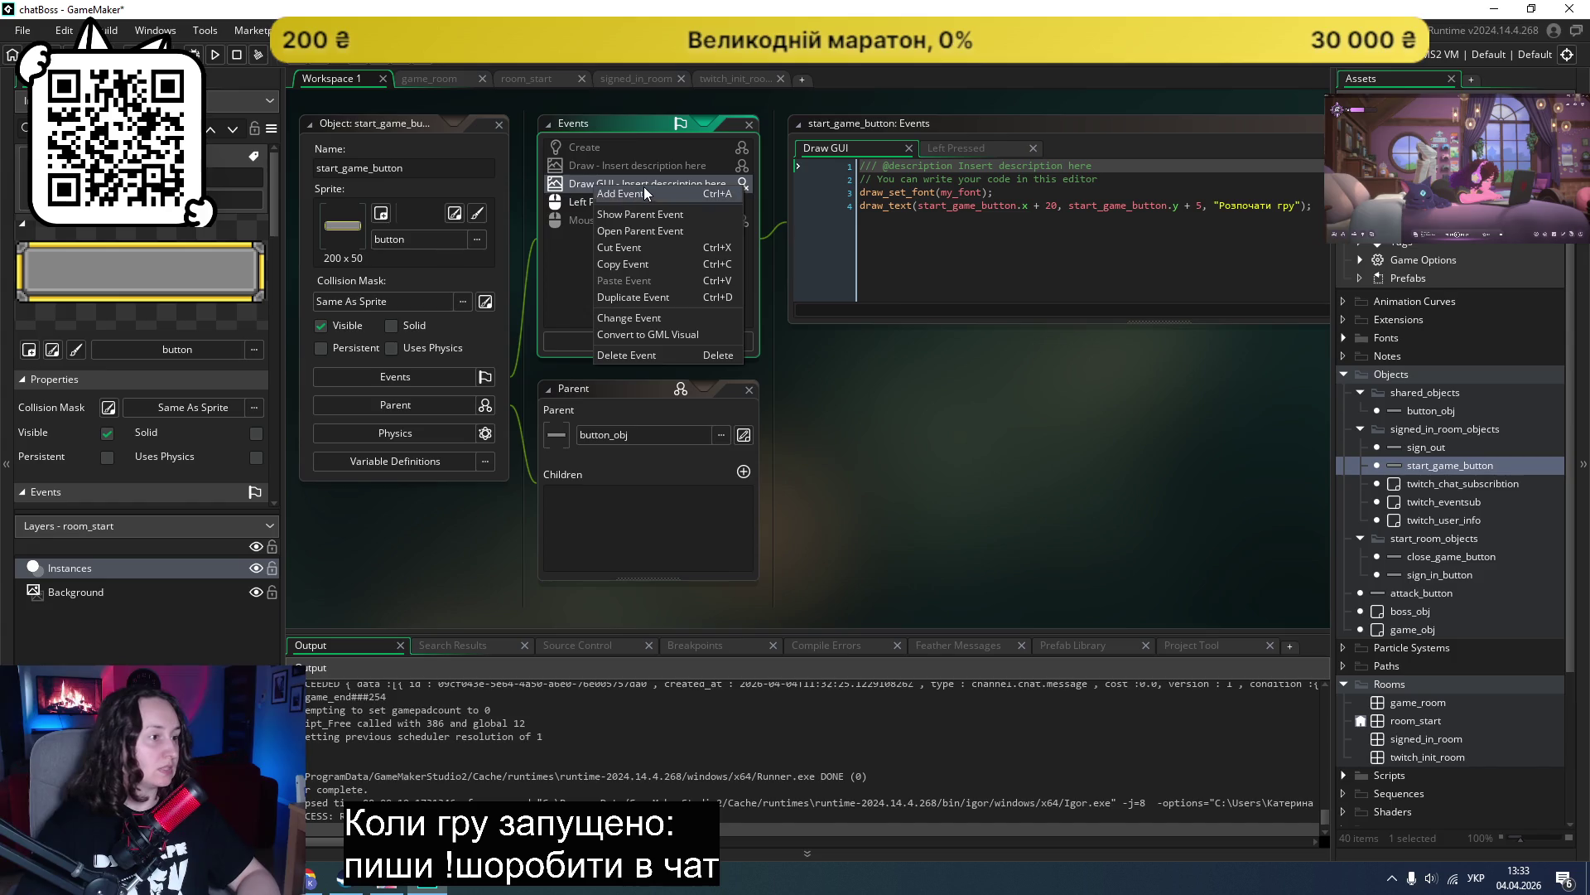
pyautogui.click(630, 357)
pyautogui.click(893, 469)
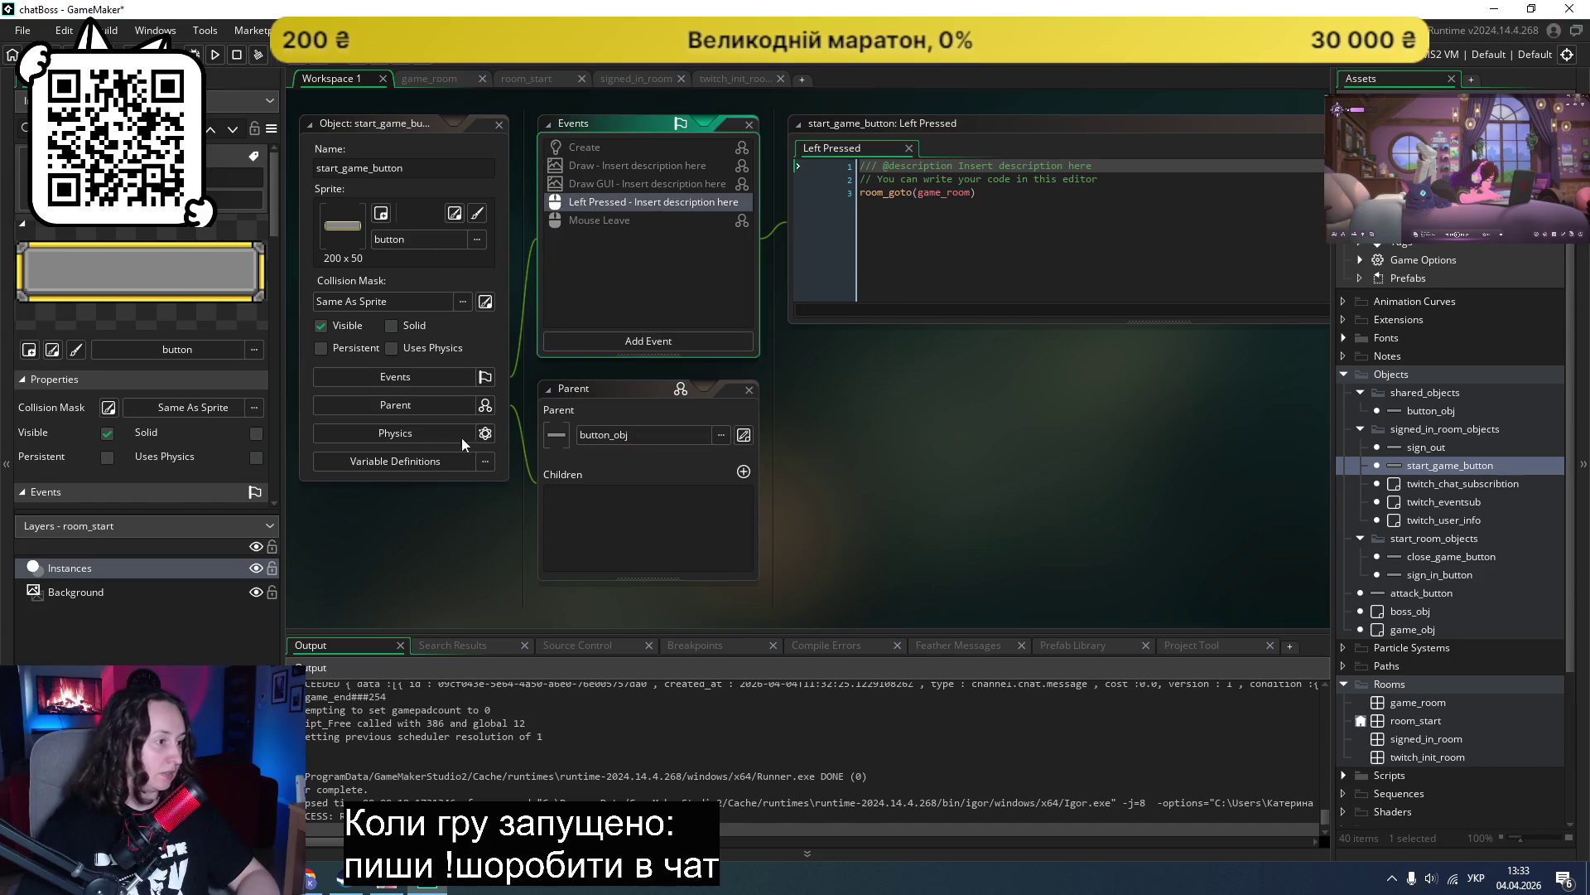
# Step: Override start_game_button's label variable default to "Розпочати гру" in Variable Definitions
pyautogui.click(395, 464)
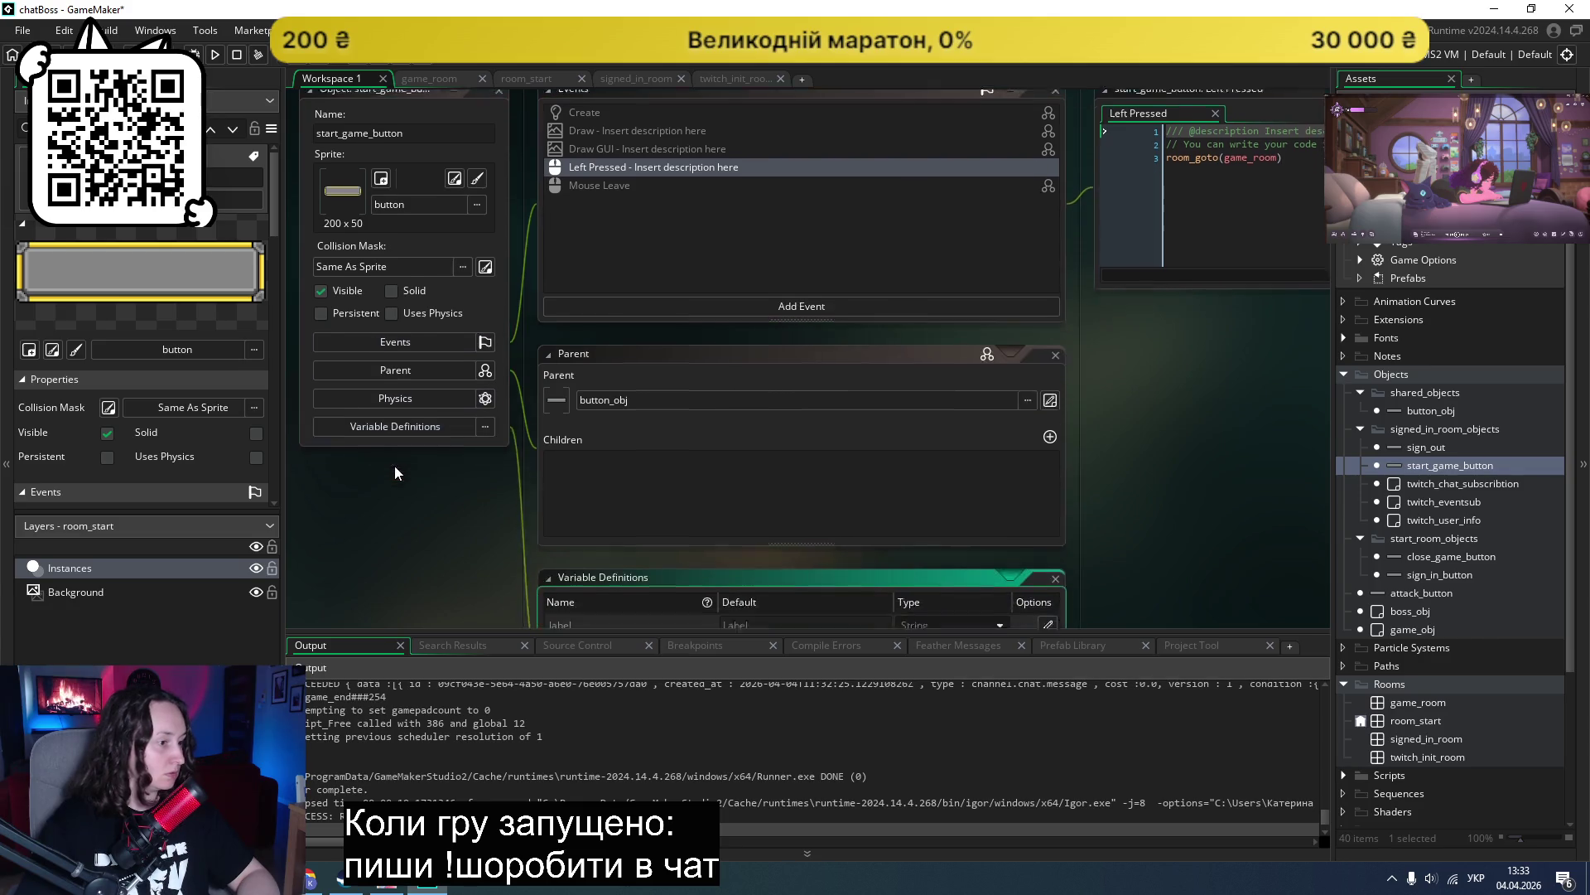
pyautogui.click(1047, 477)
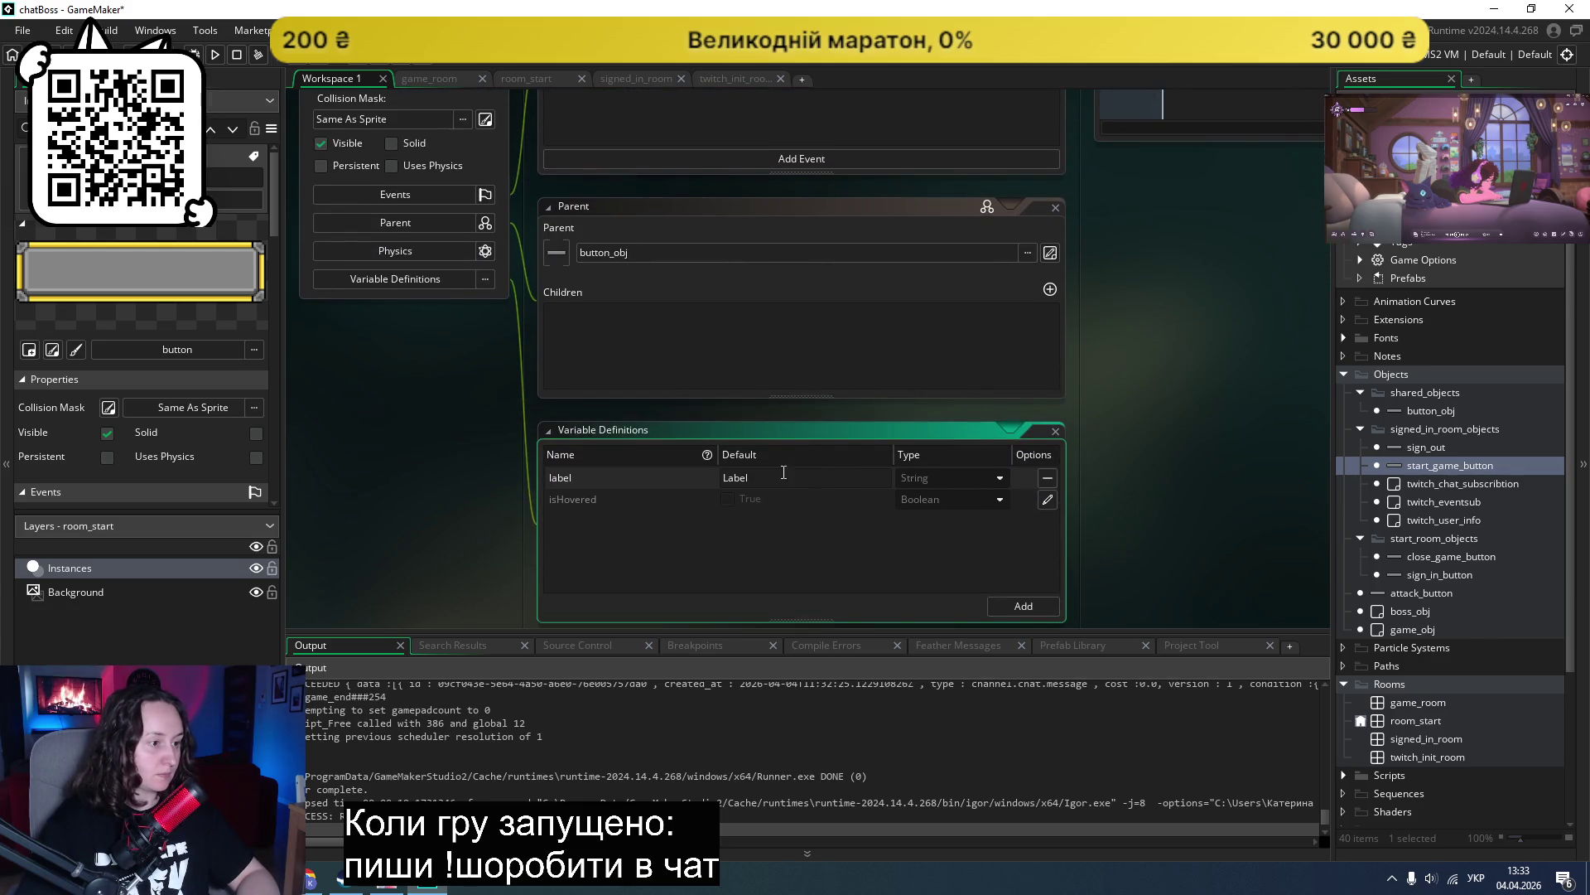
pyautogui.write('Розпочат')
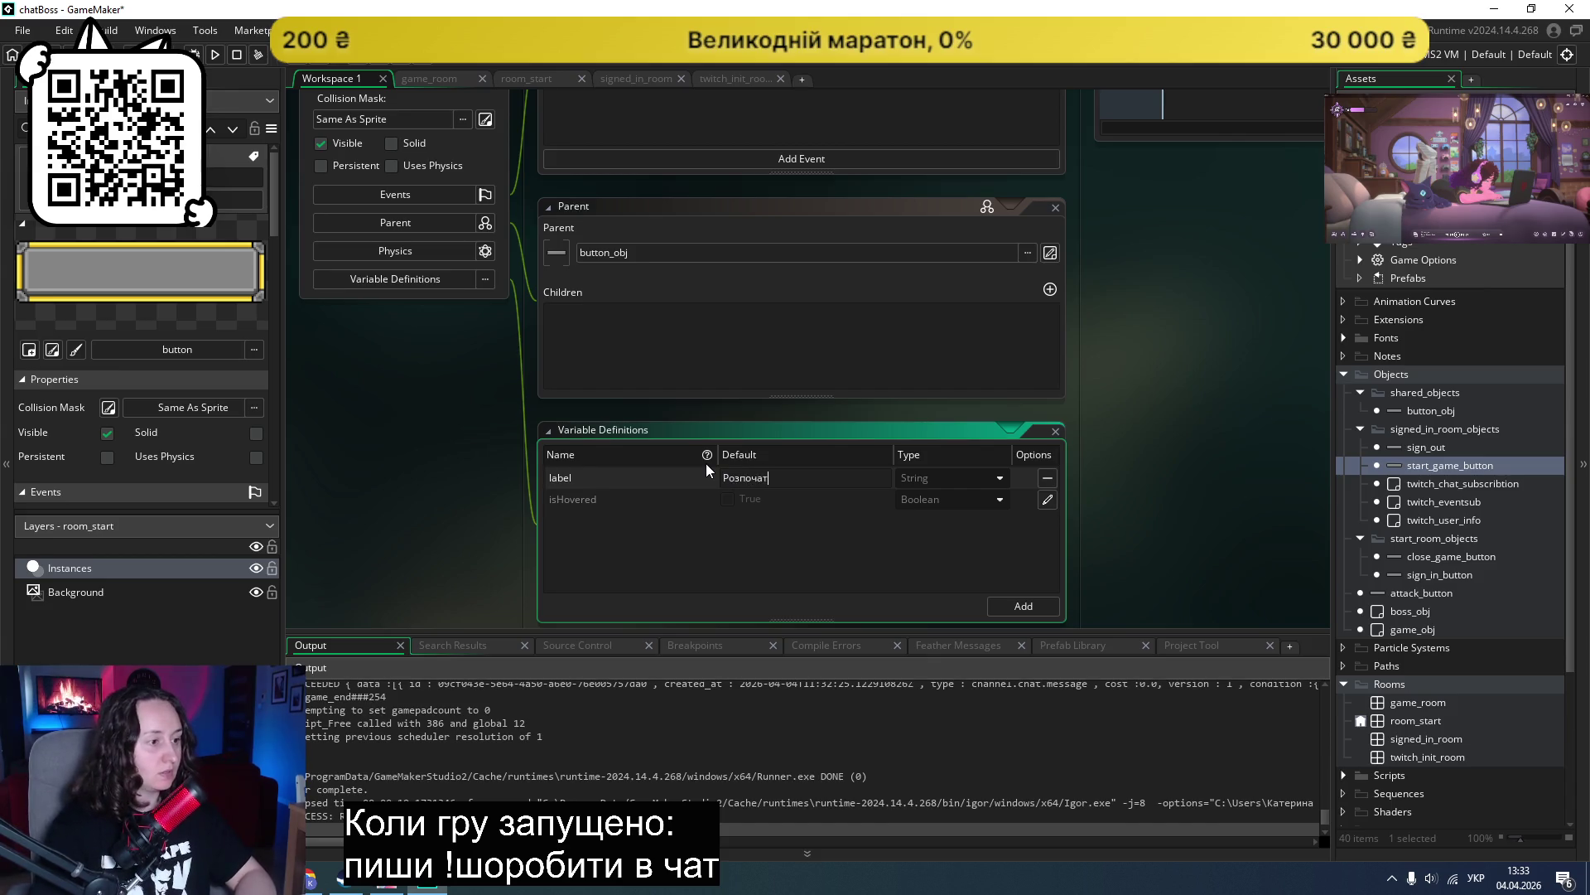
pyautogui.write('и гру')
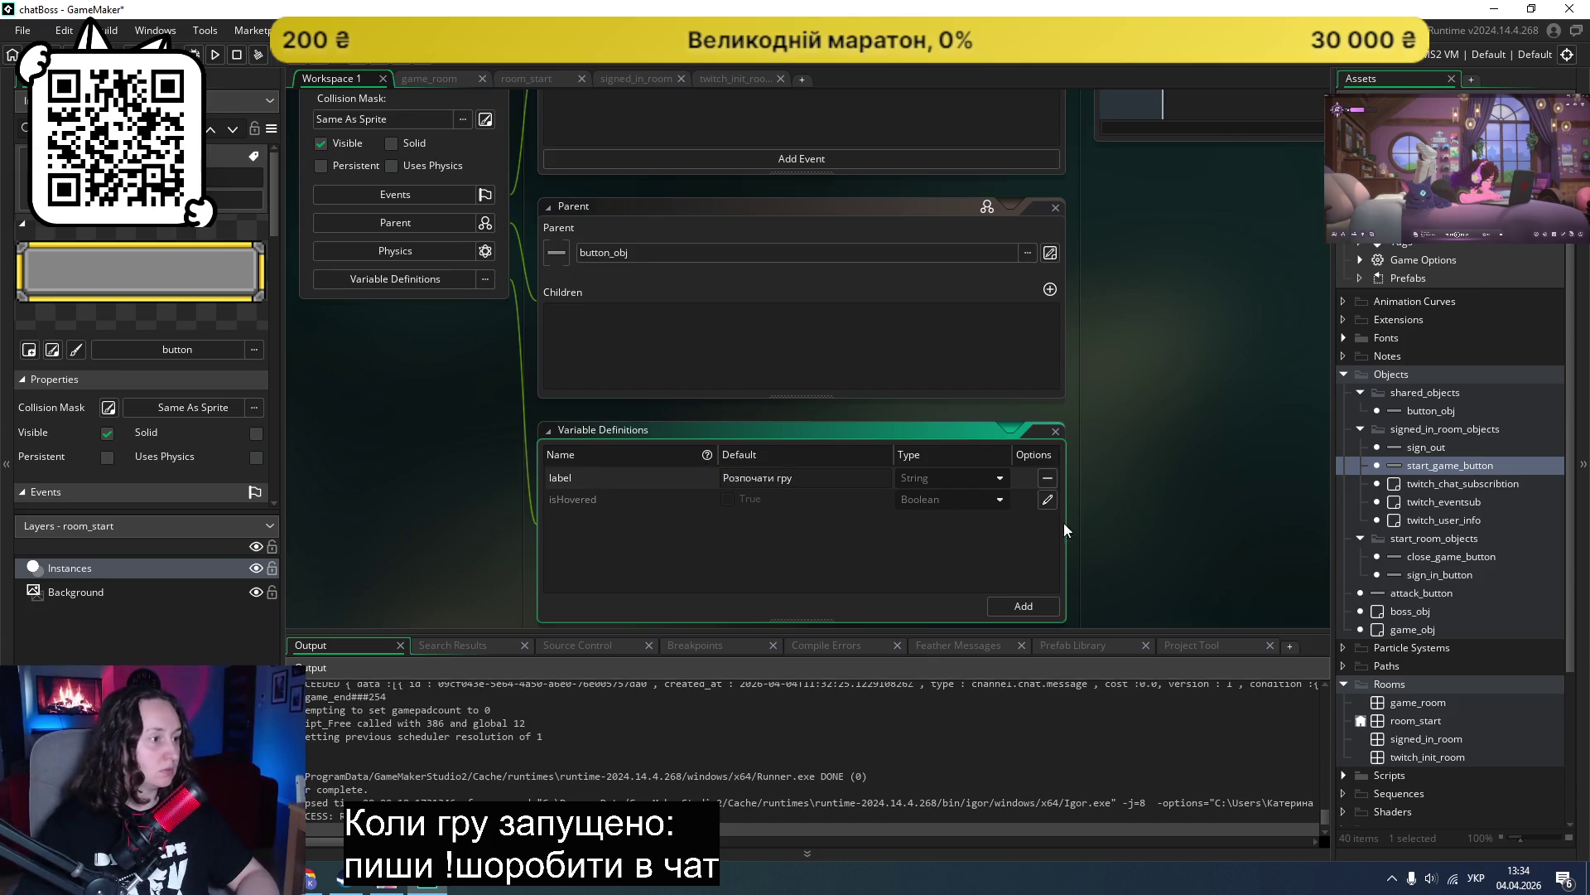
pyautogui.scroll(3, 1011, 517)
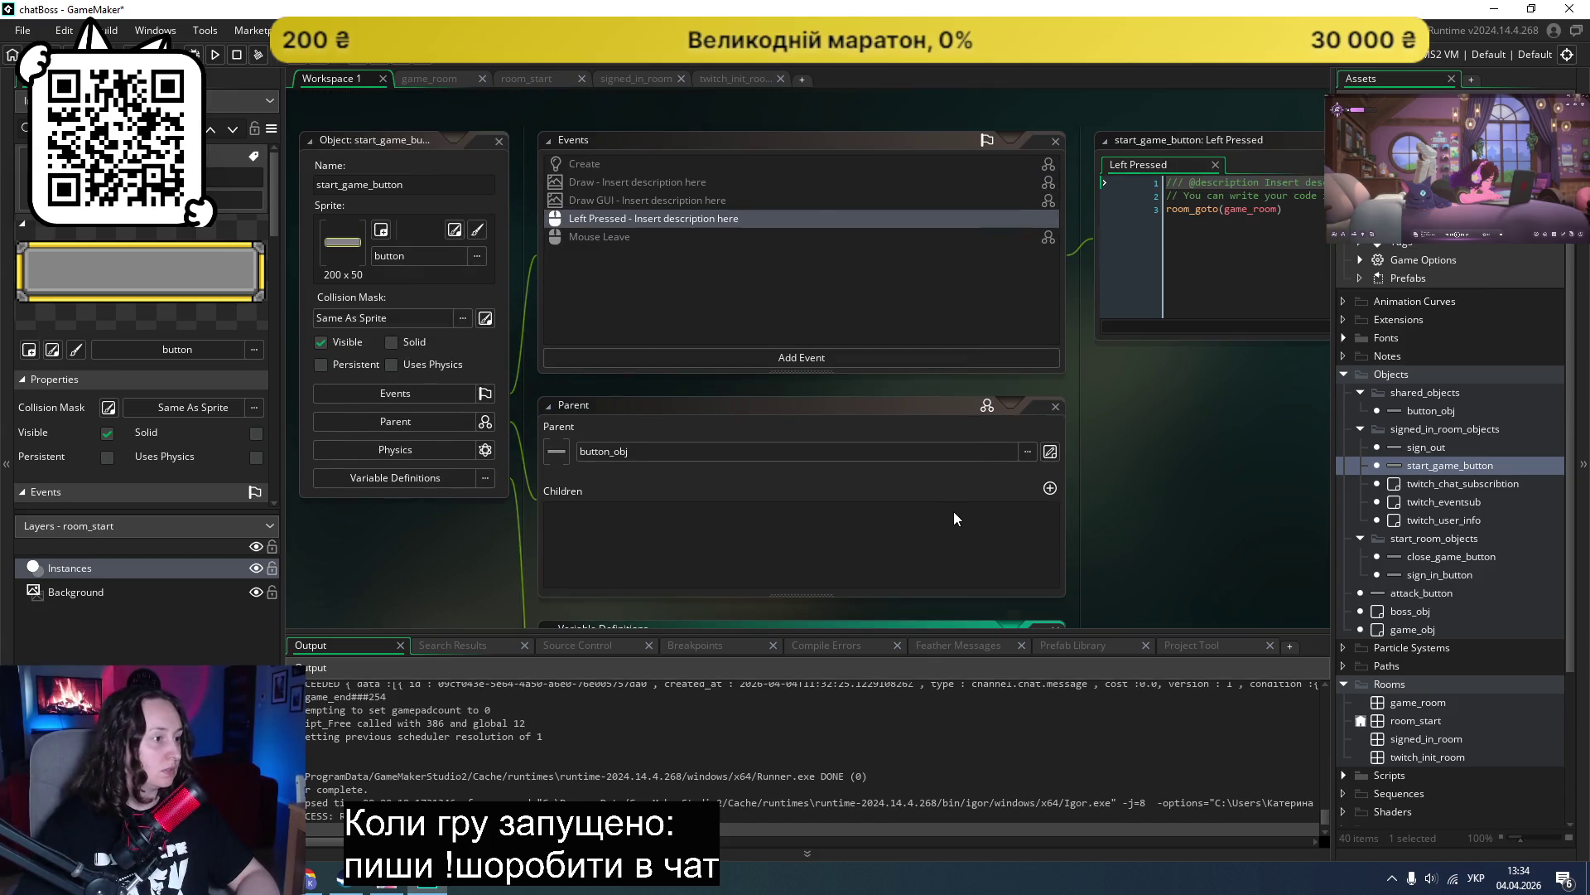
pyautogui.click(215, 55)
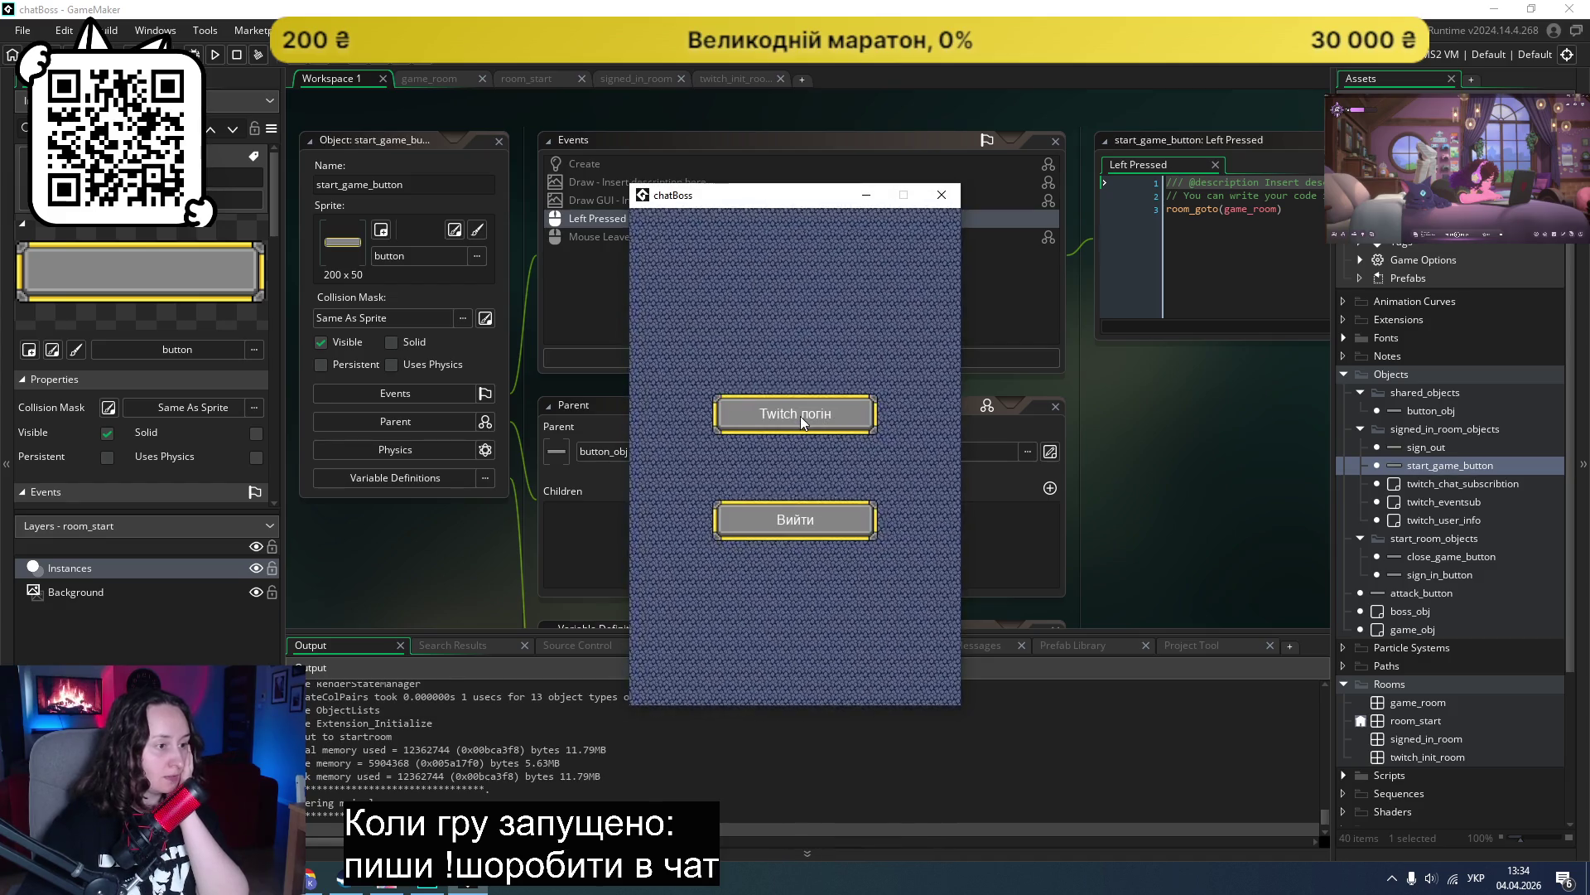
pyautogui.click(800, 418)
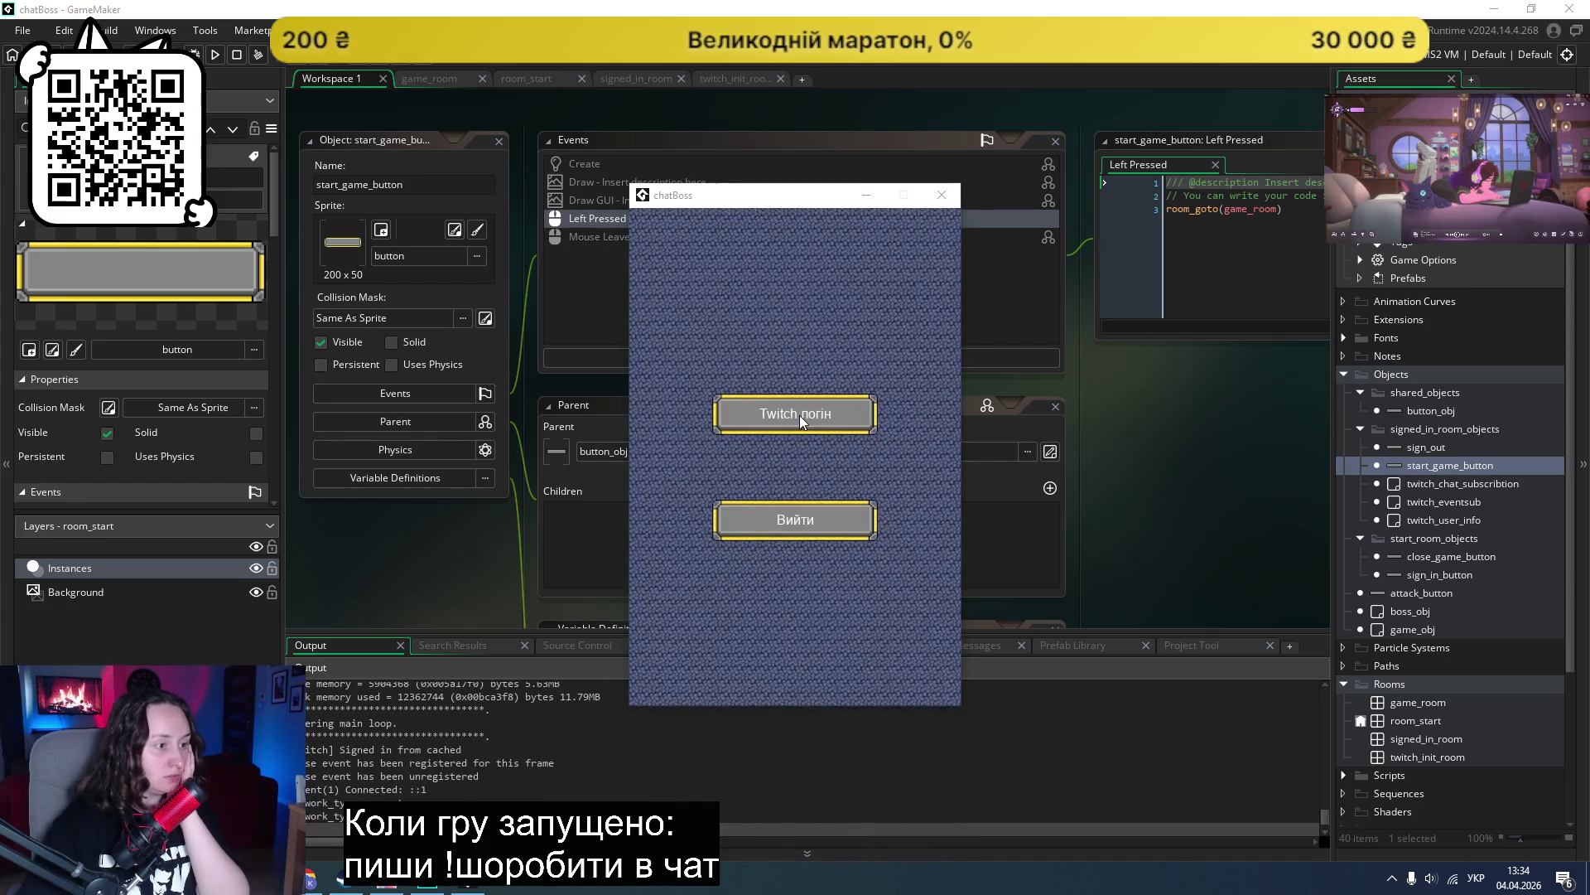
pyautogui.click(941, 197)
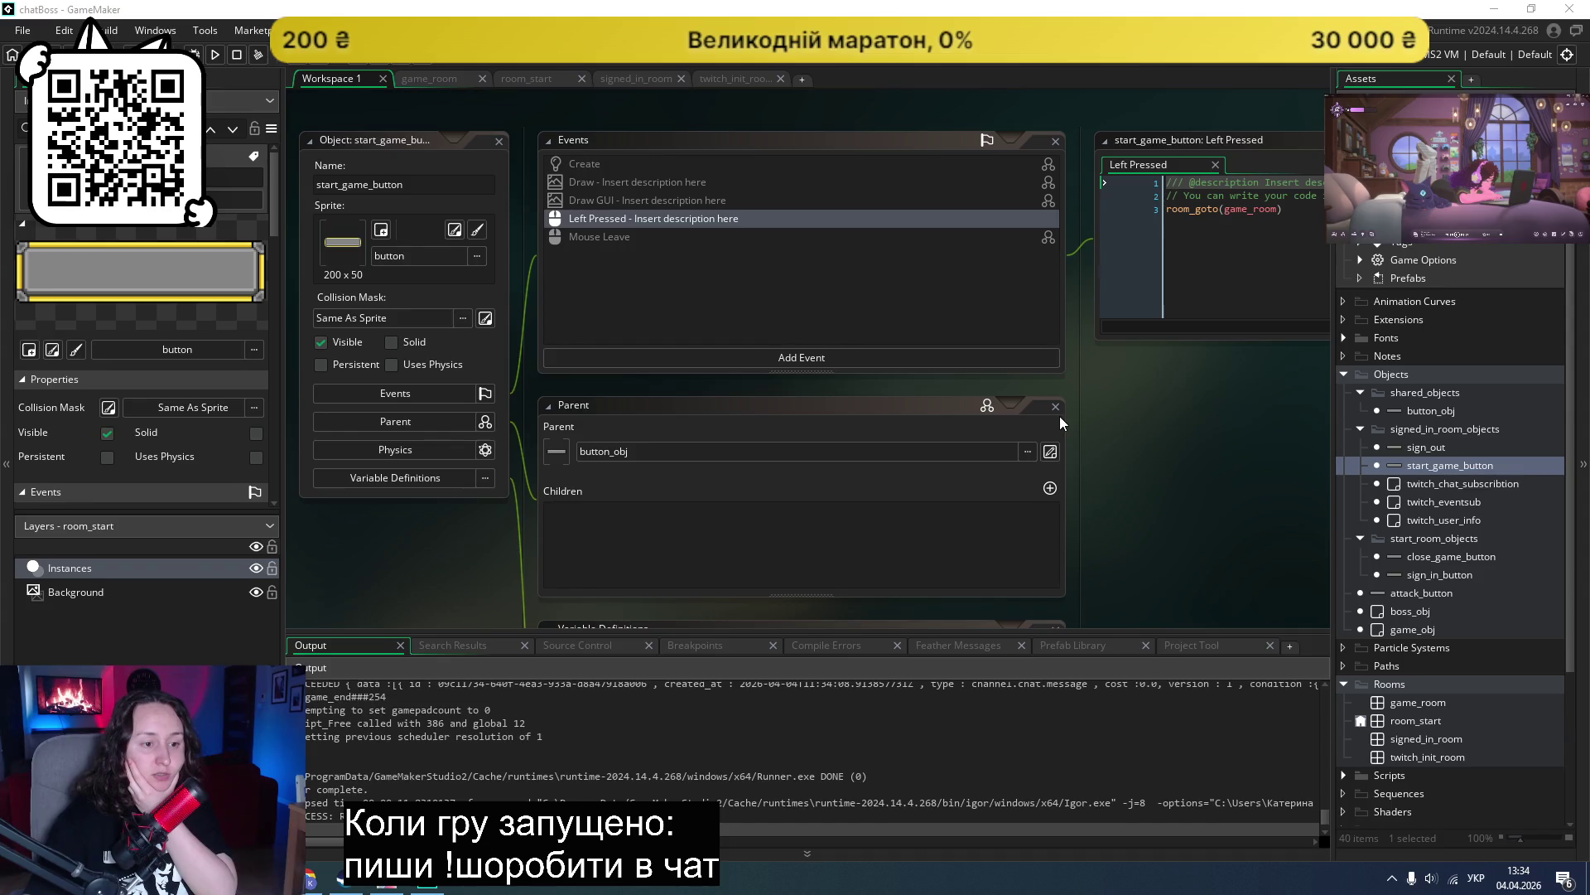
pyautogui.doubleClick(1411, 594)
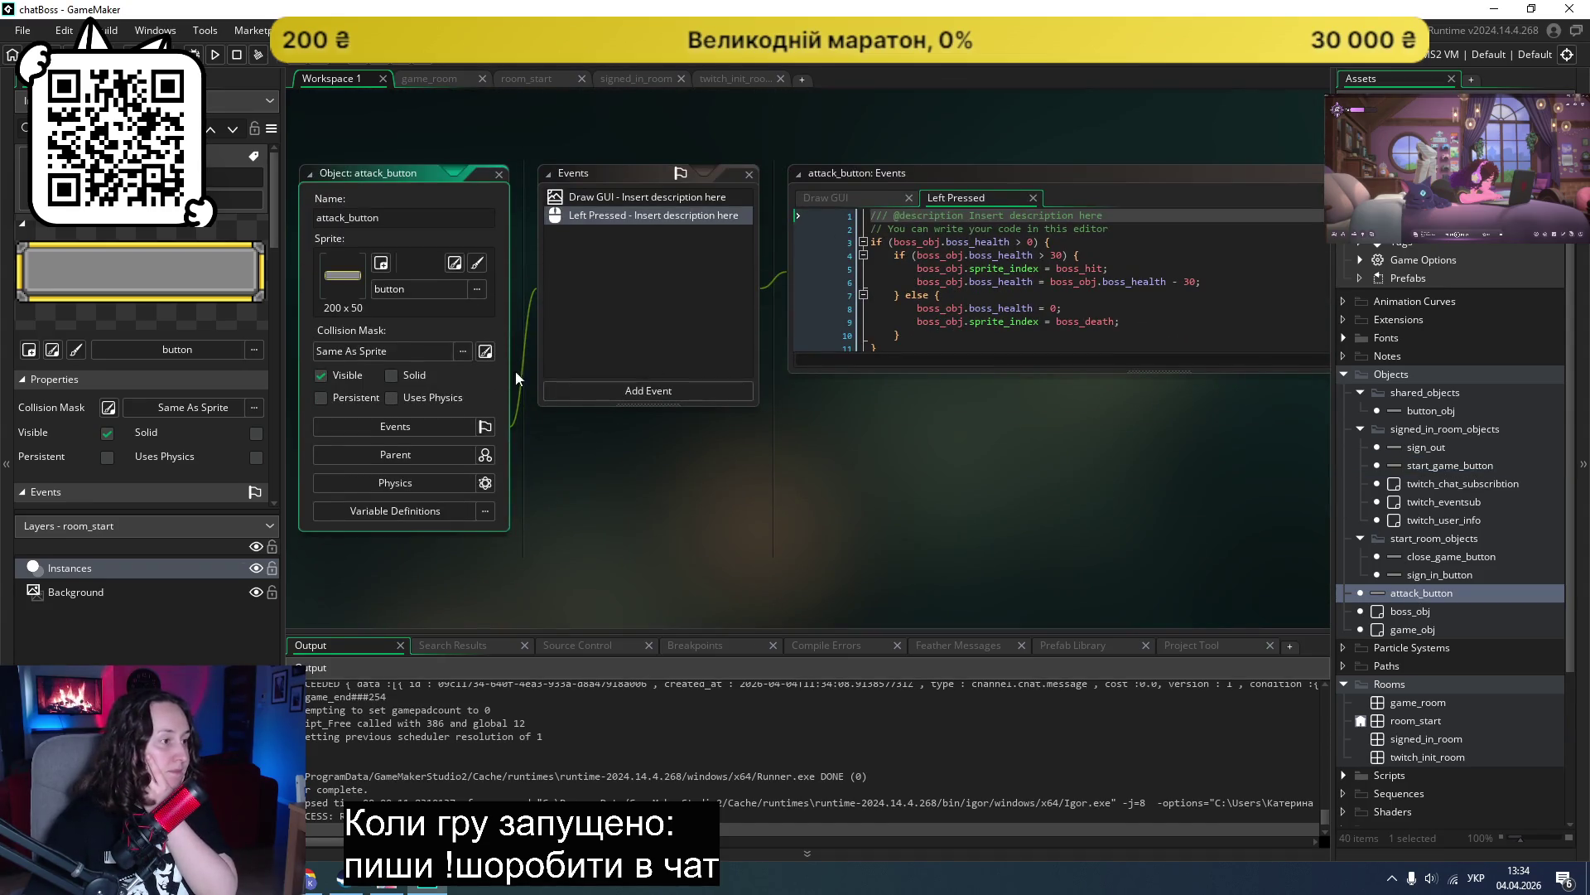
# Step: Delete the attack_button object from the Asset Browser
pyautogui.rightClick(1404, 594)
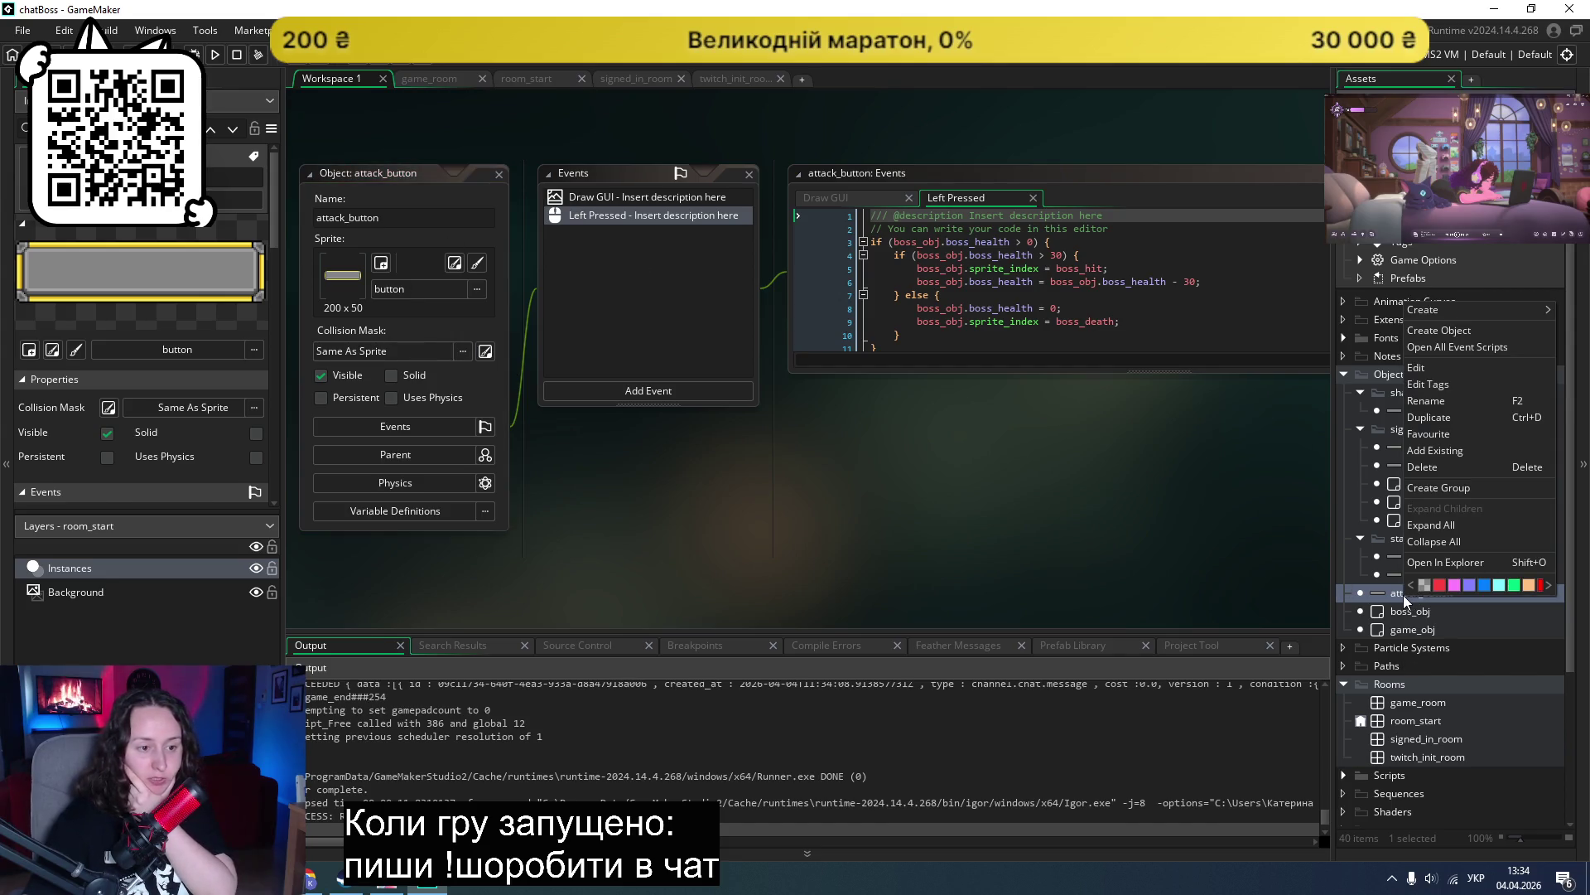
pyautogui.click(1444, 468)
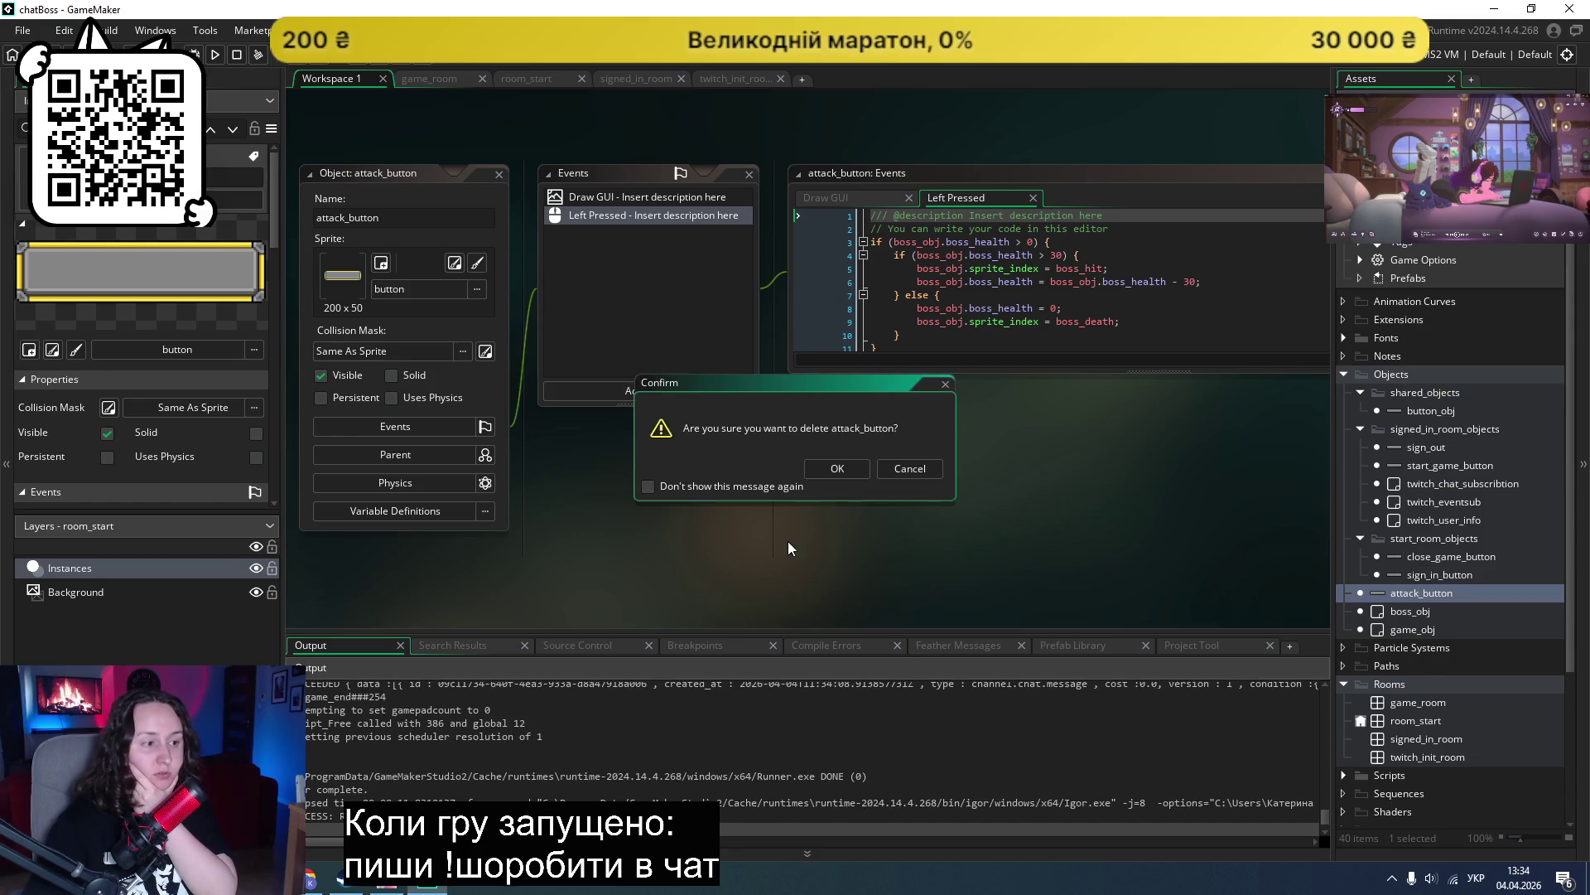
pyautogui.click(828, 470)
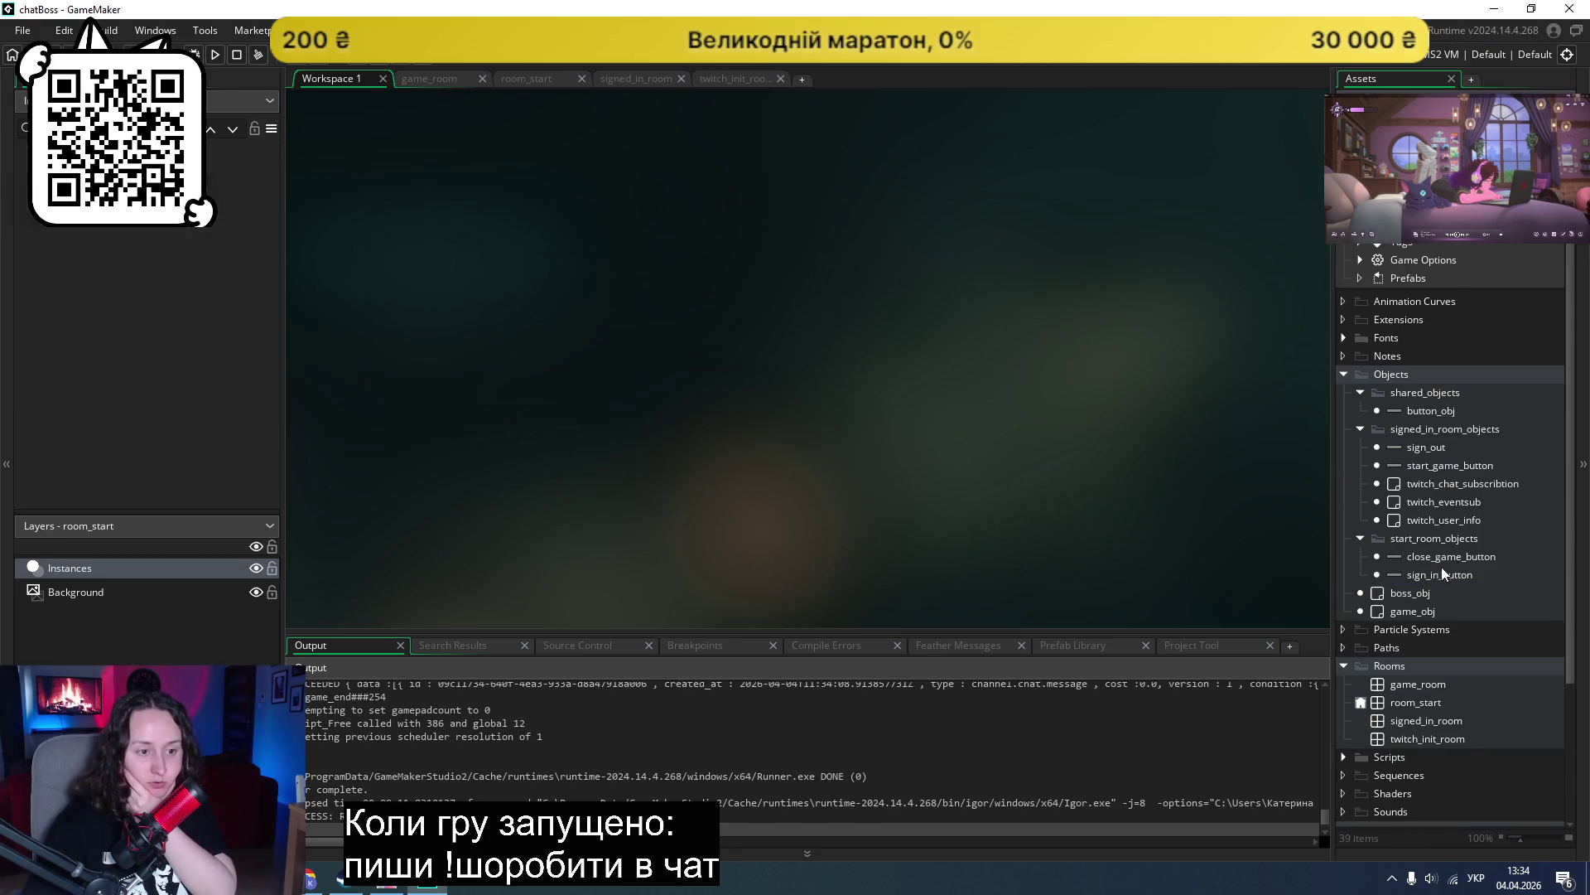
pyautogui.doubleClick(1427, 578)
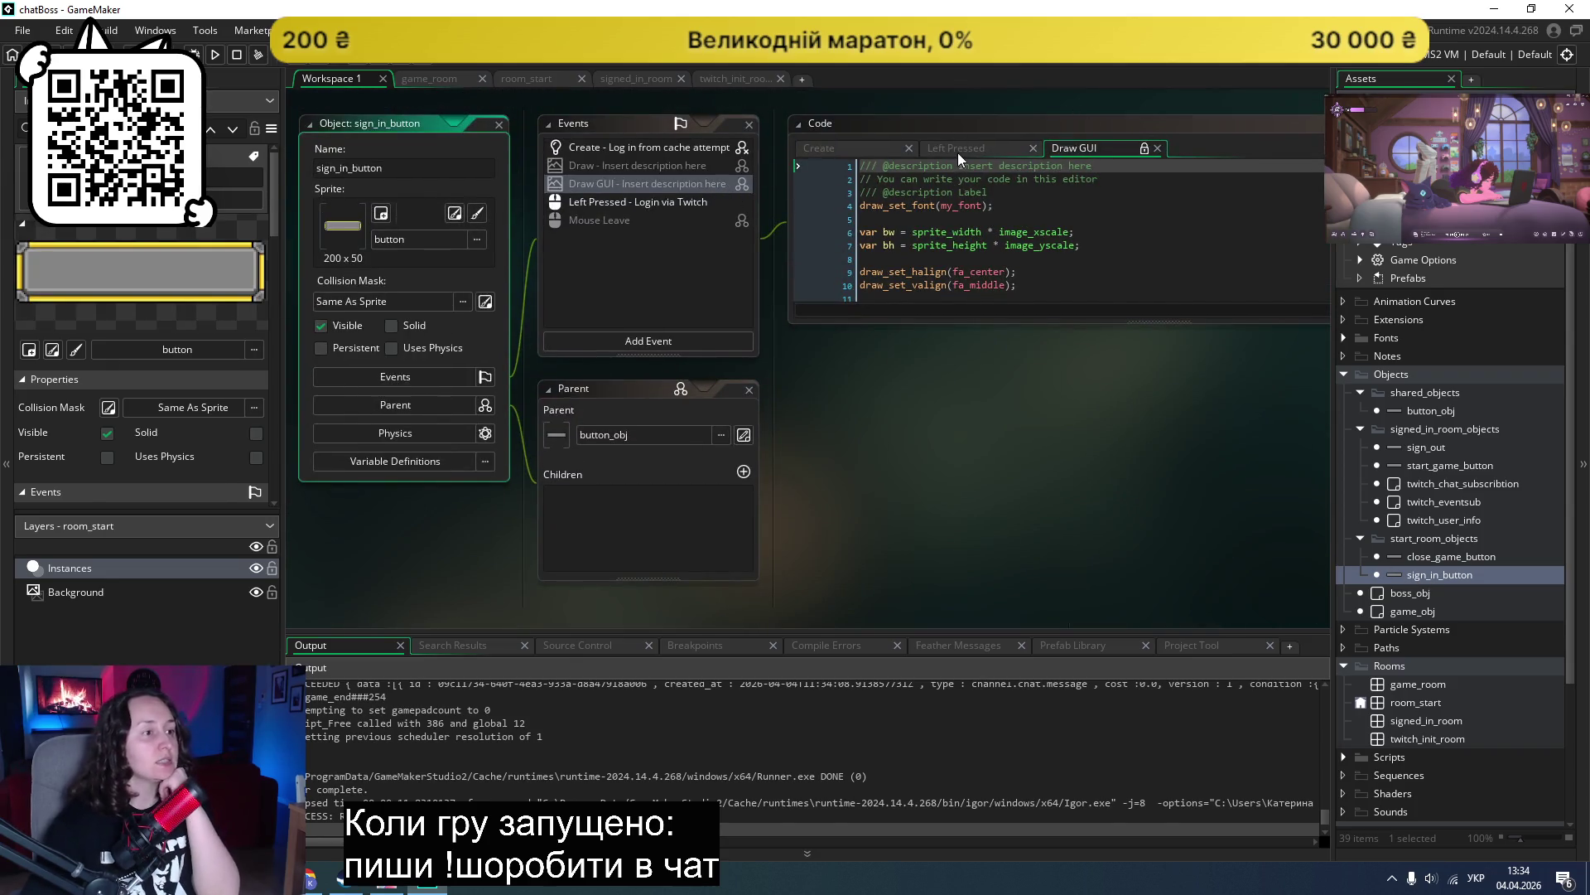
# Step: Inspect sign_in_button's Left Pressed code and its Variable Definitions
pyautogui.click(646, 199)
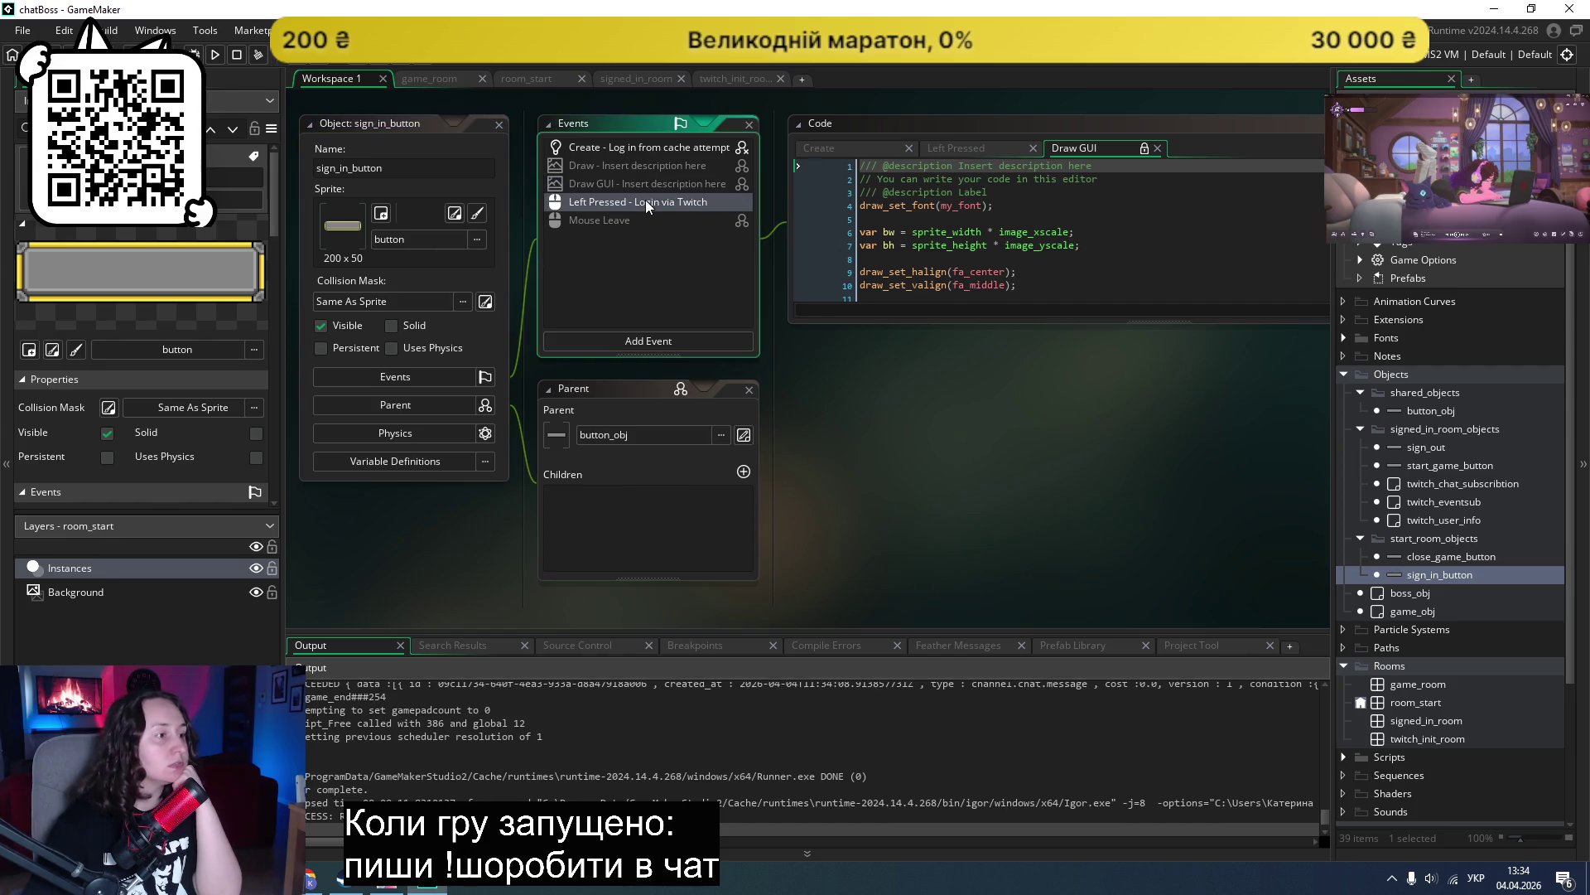
pyautogui.scroll(-9, 994, 232)
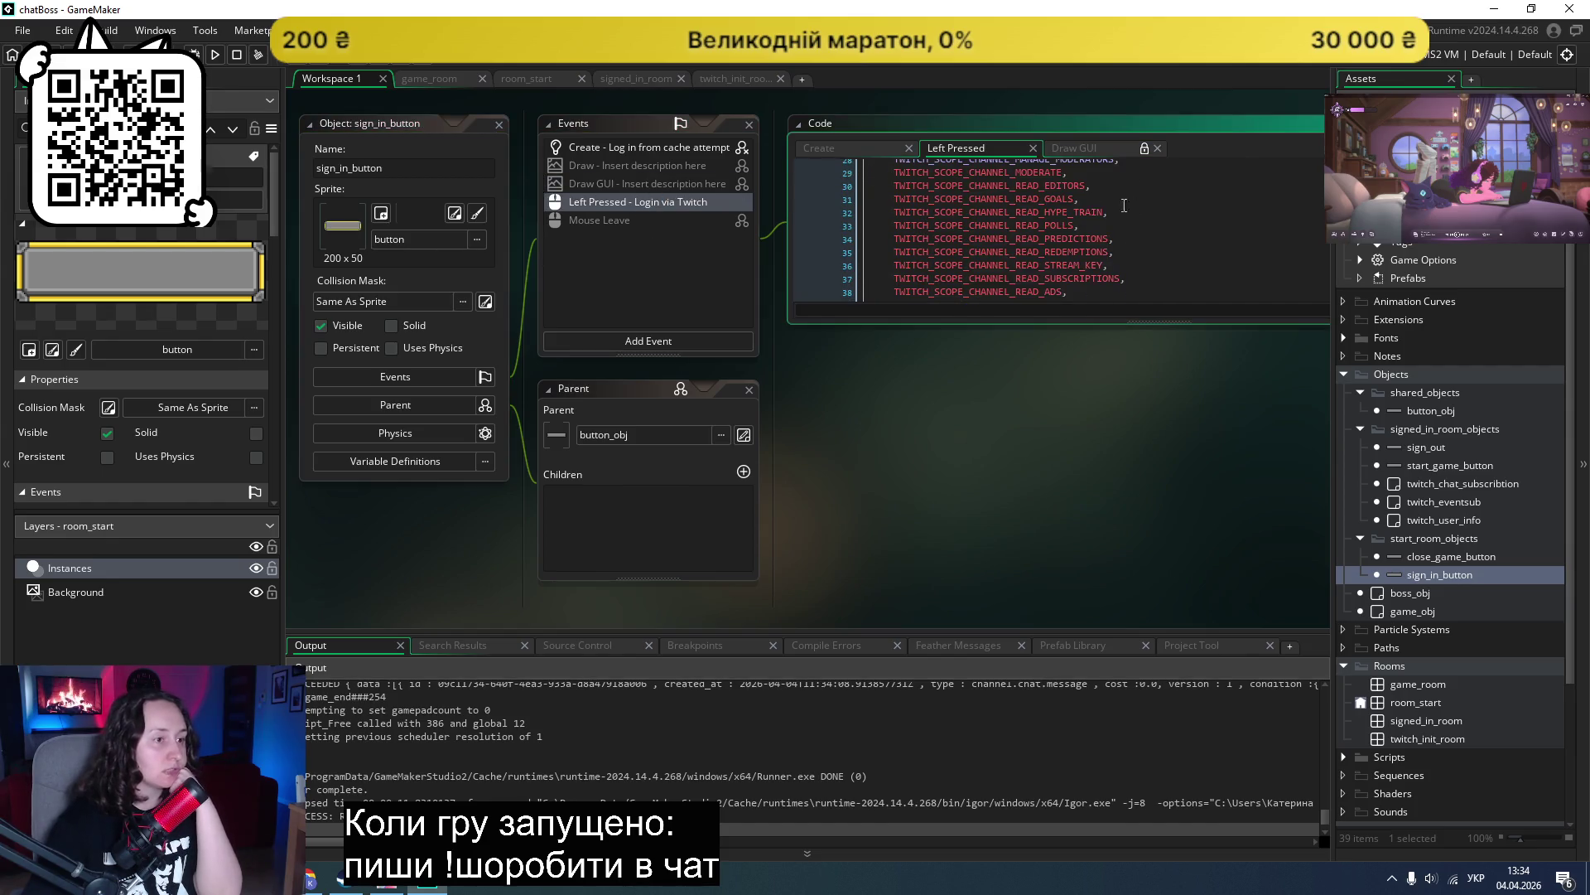
pyautogui.click(396, 462)
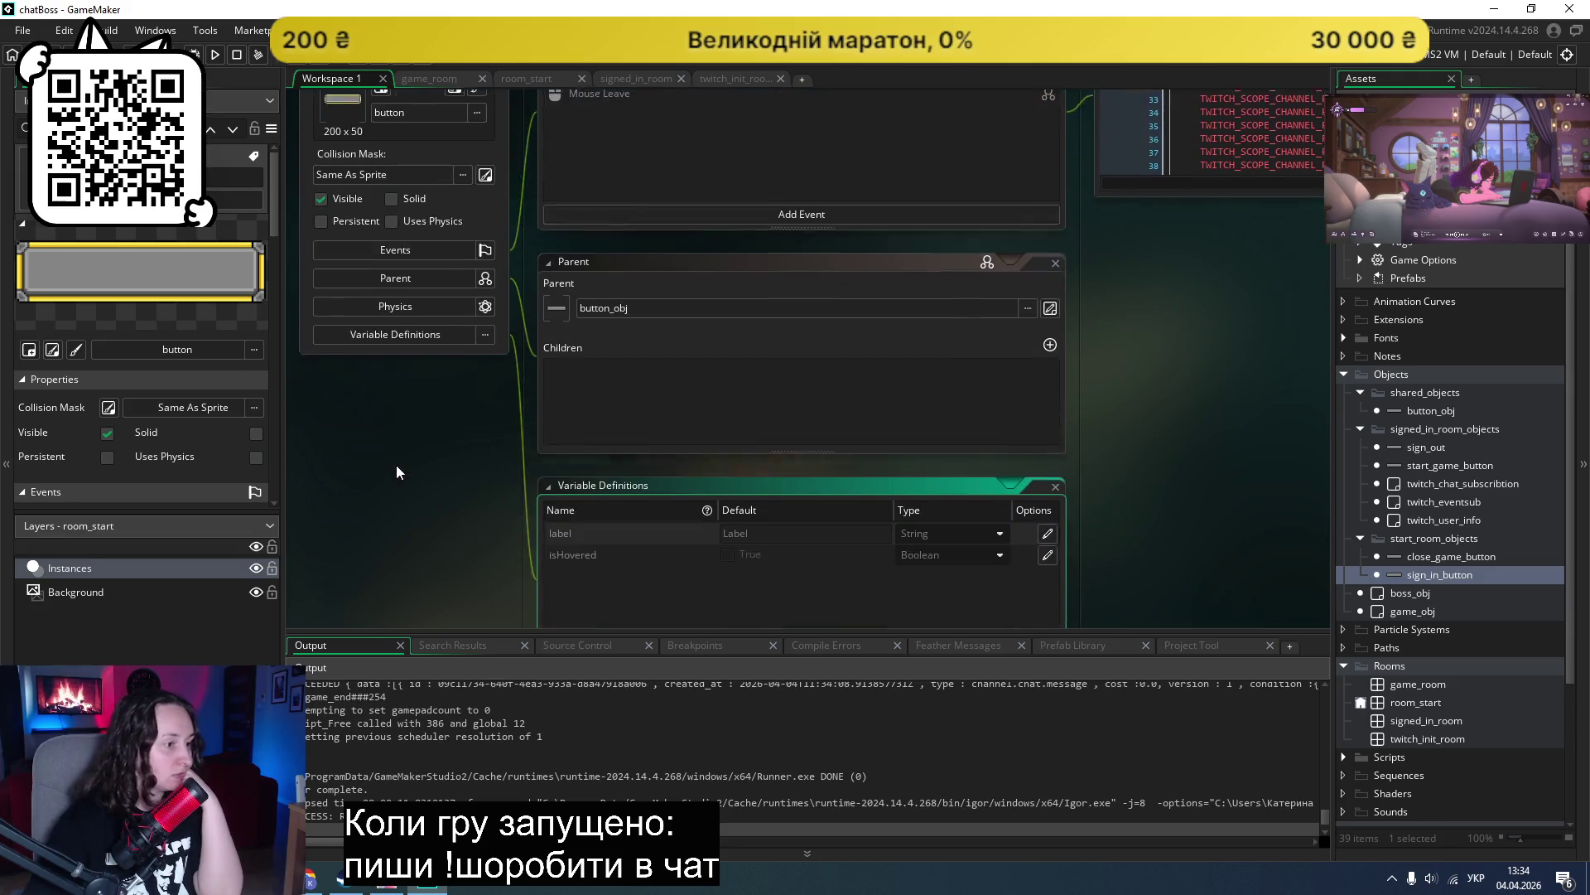
pyautogui.scroll(3, 833, 434)
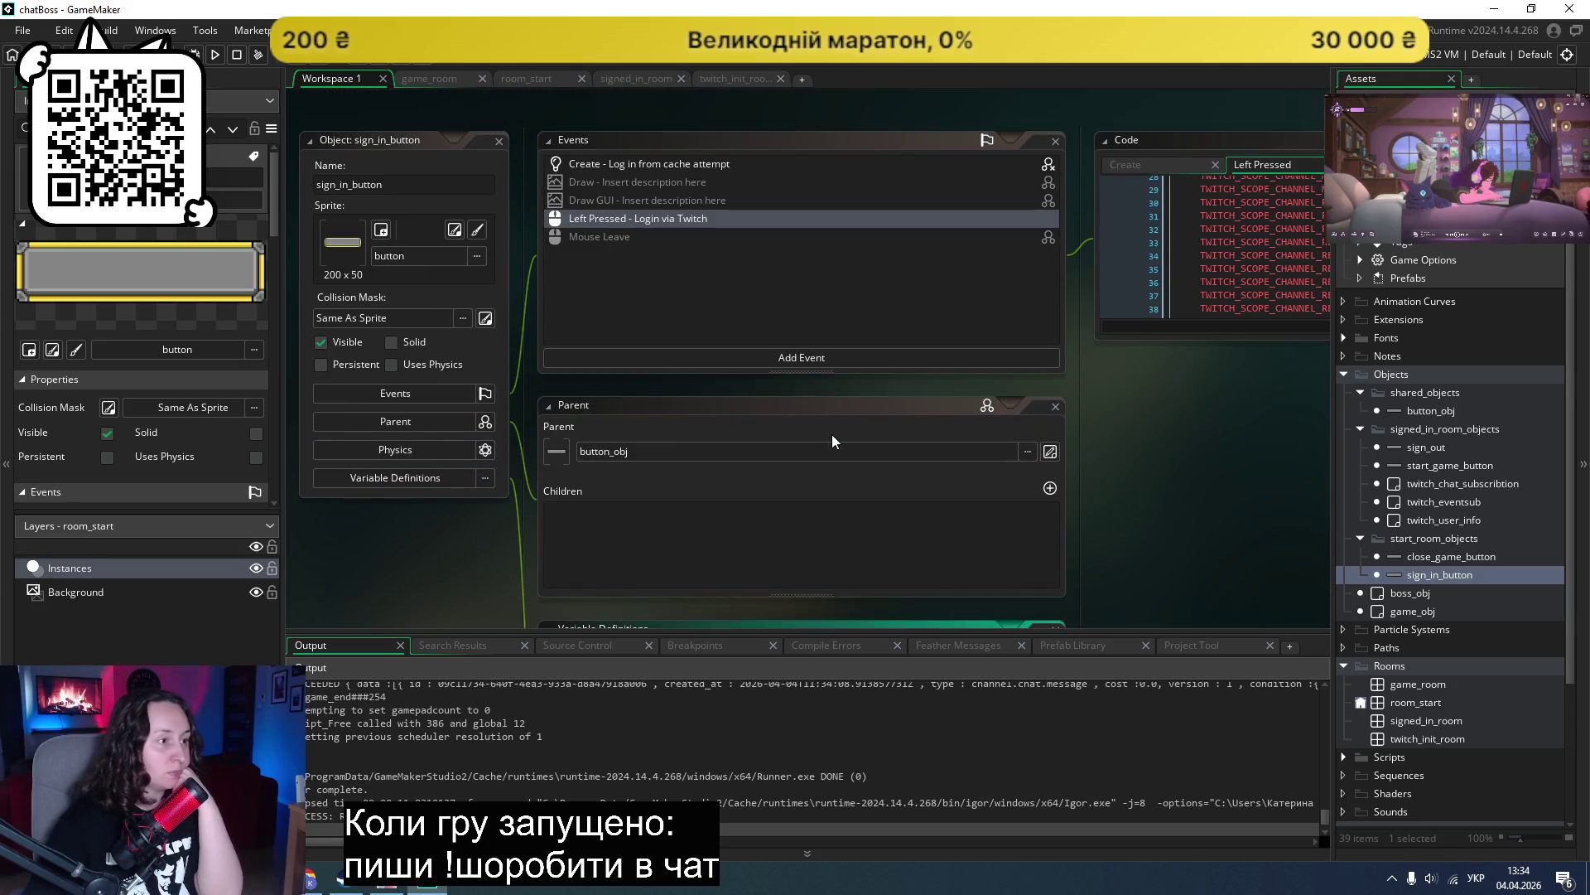
pyautogui.scroll(-4, 803, 429)
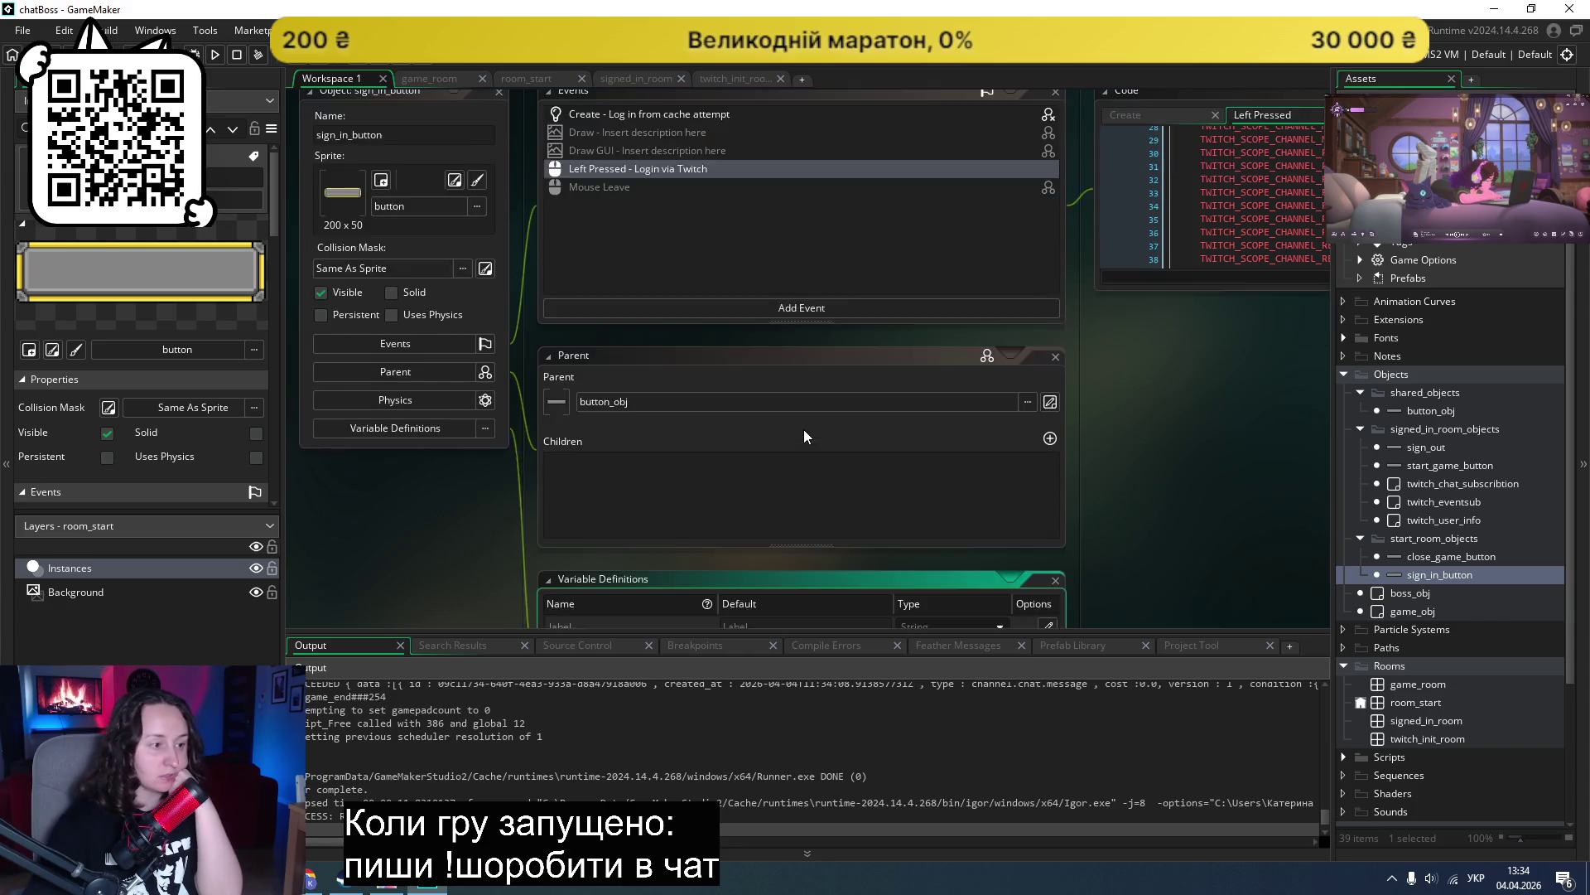
pyautogui.scroll(6, 801, 427)
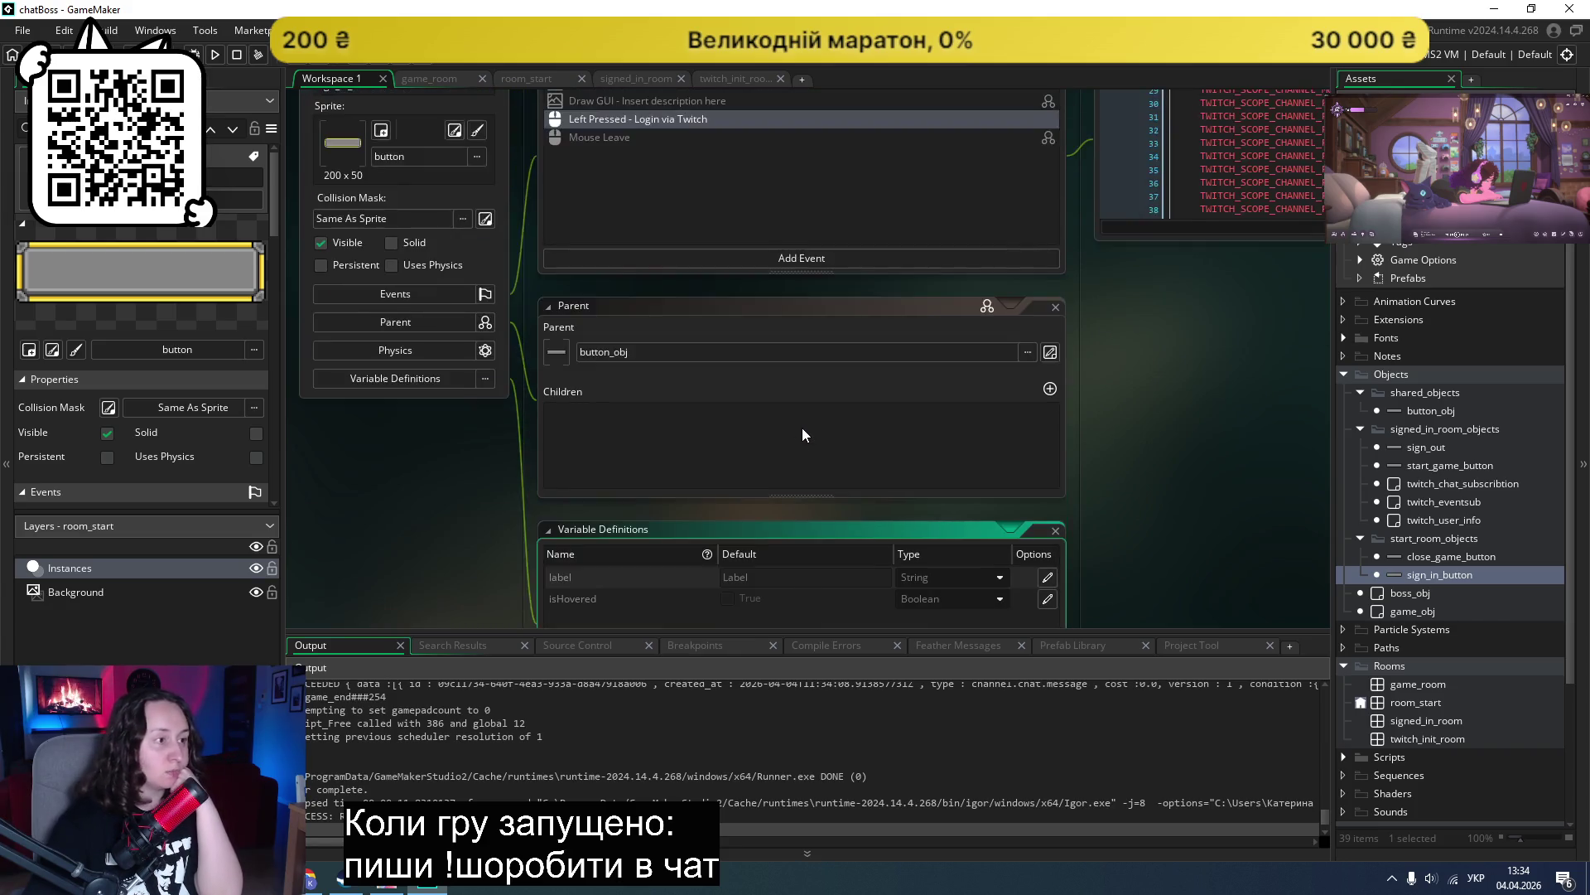
# Step: Delete the label = "Twitch логін" line from sign_in_button's Create event
pyautogui.click(684, 215)
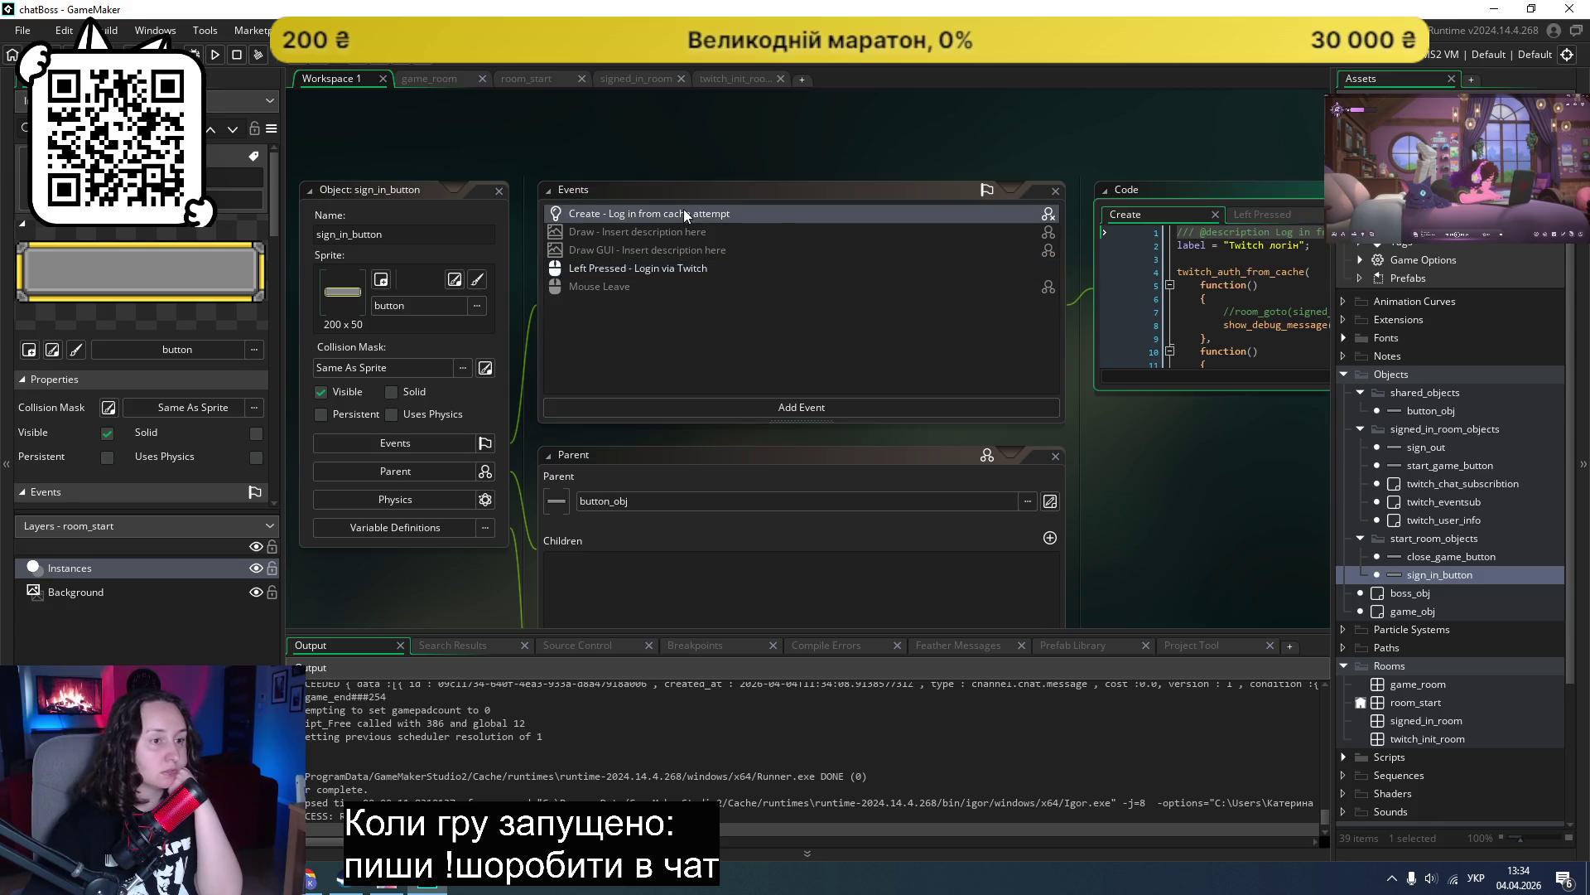
pyautogui.click(1161, 244)
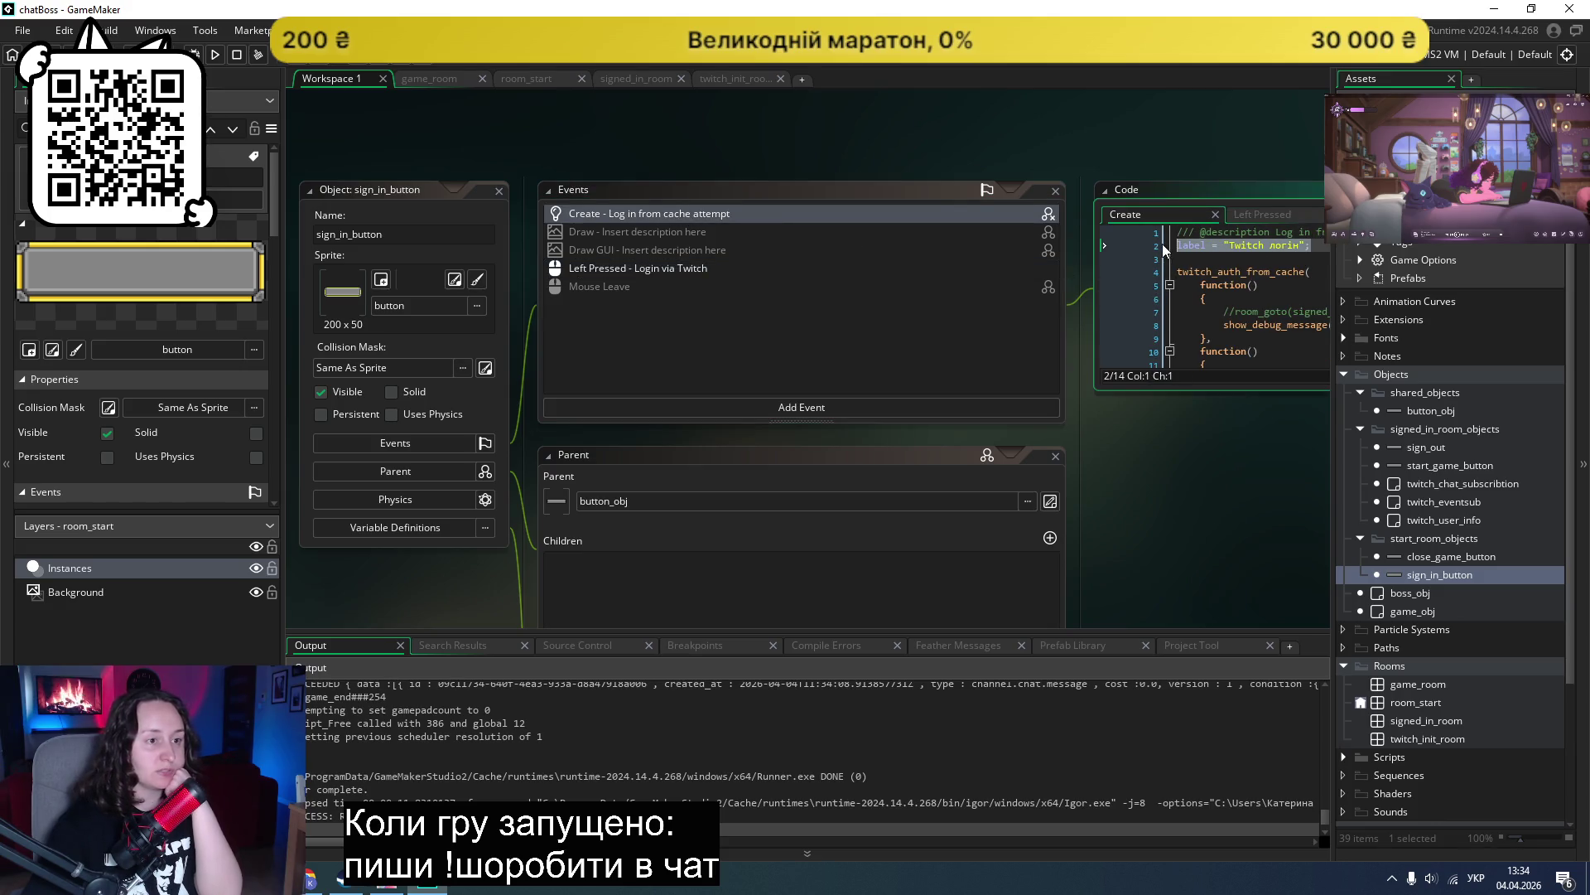
pyautogui.press('Delete')
pyautogui.press('Delete')
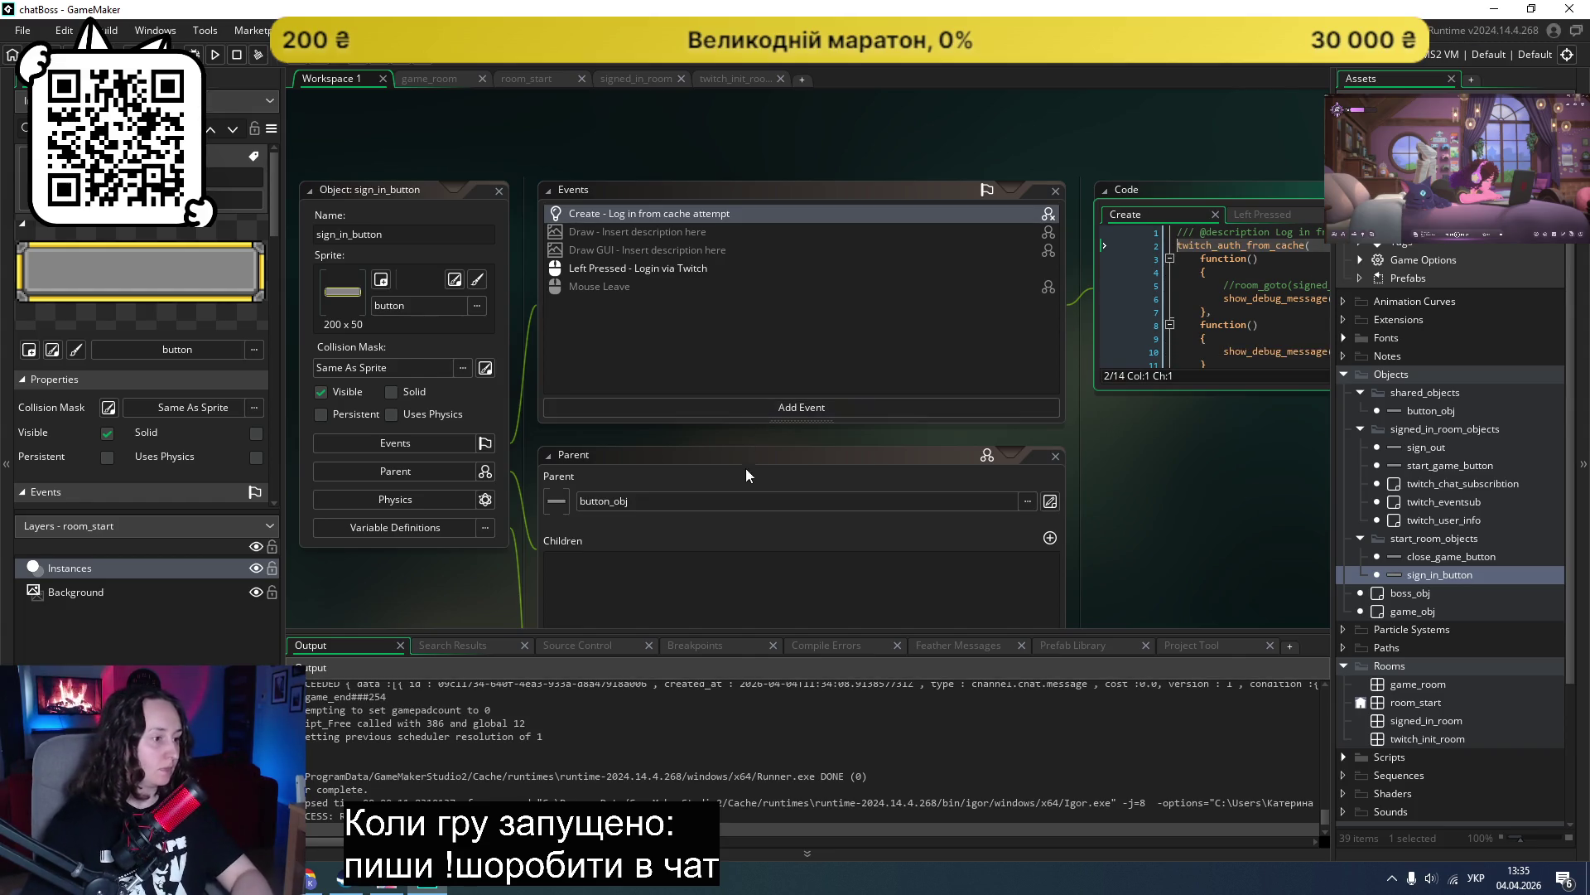
pyautogui.scroll(-1, 748, 456)
pyautogui.click(398, 427)
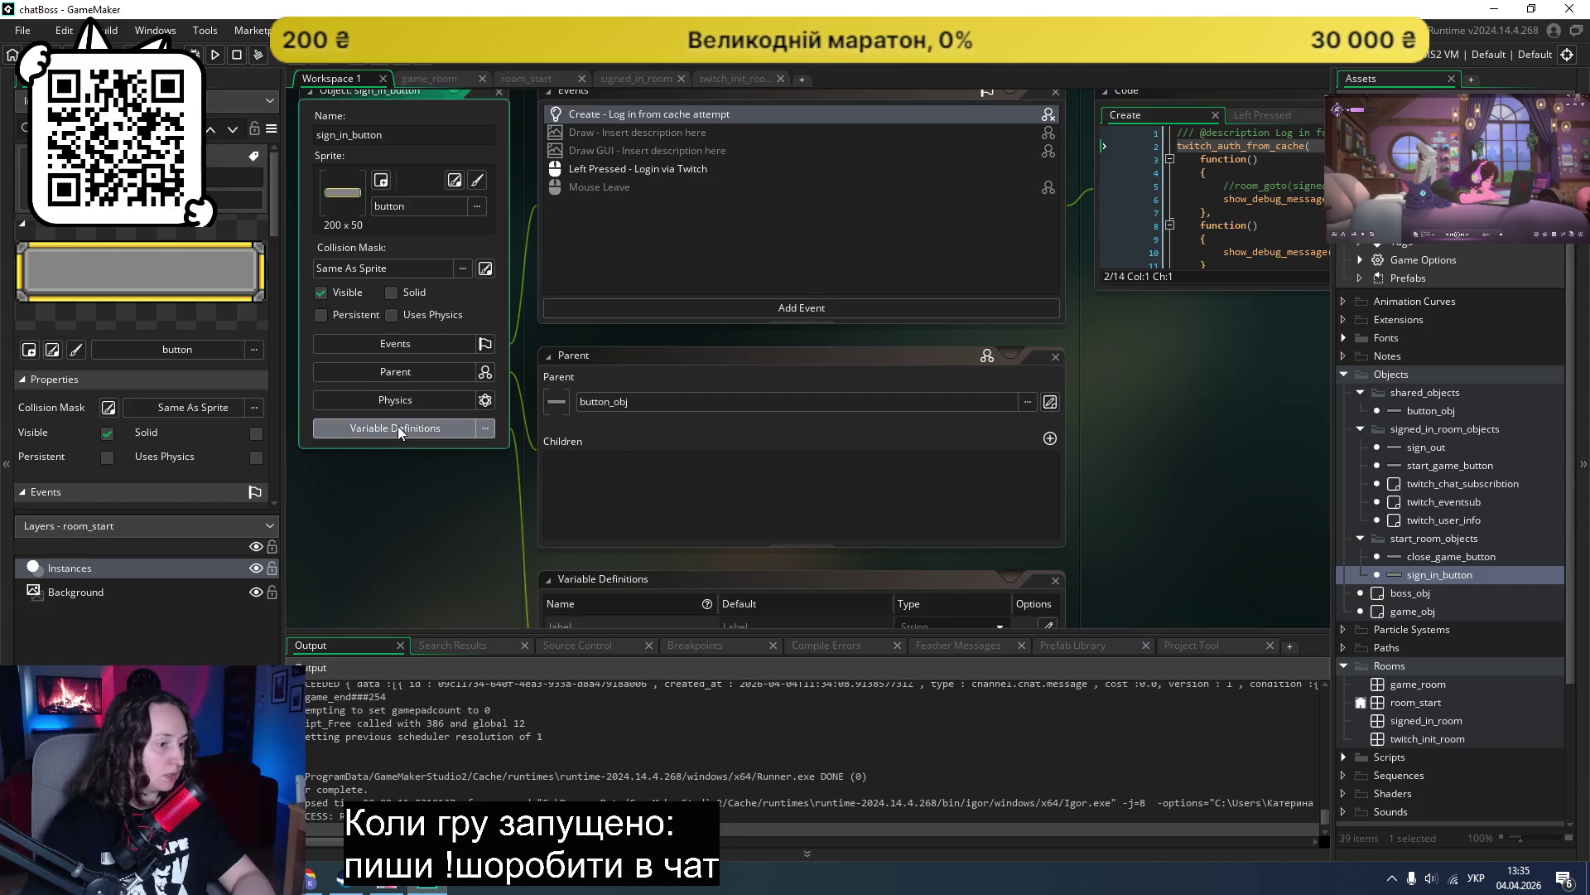
# Step: Type "Twitch логін" as sign_in_button's label default, switching between English and Ukrainian layouts
pyautogui.click(1048, 478)
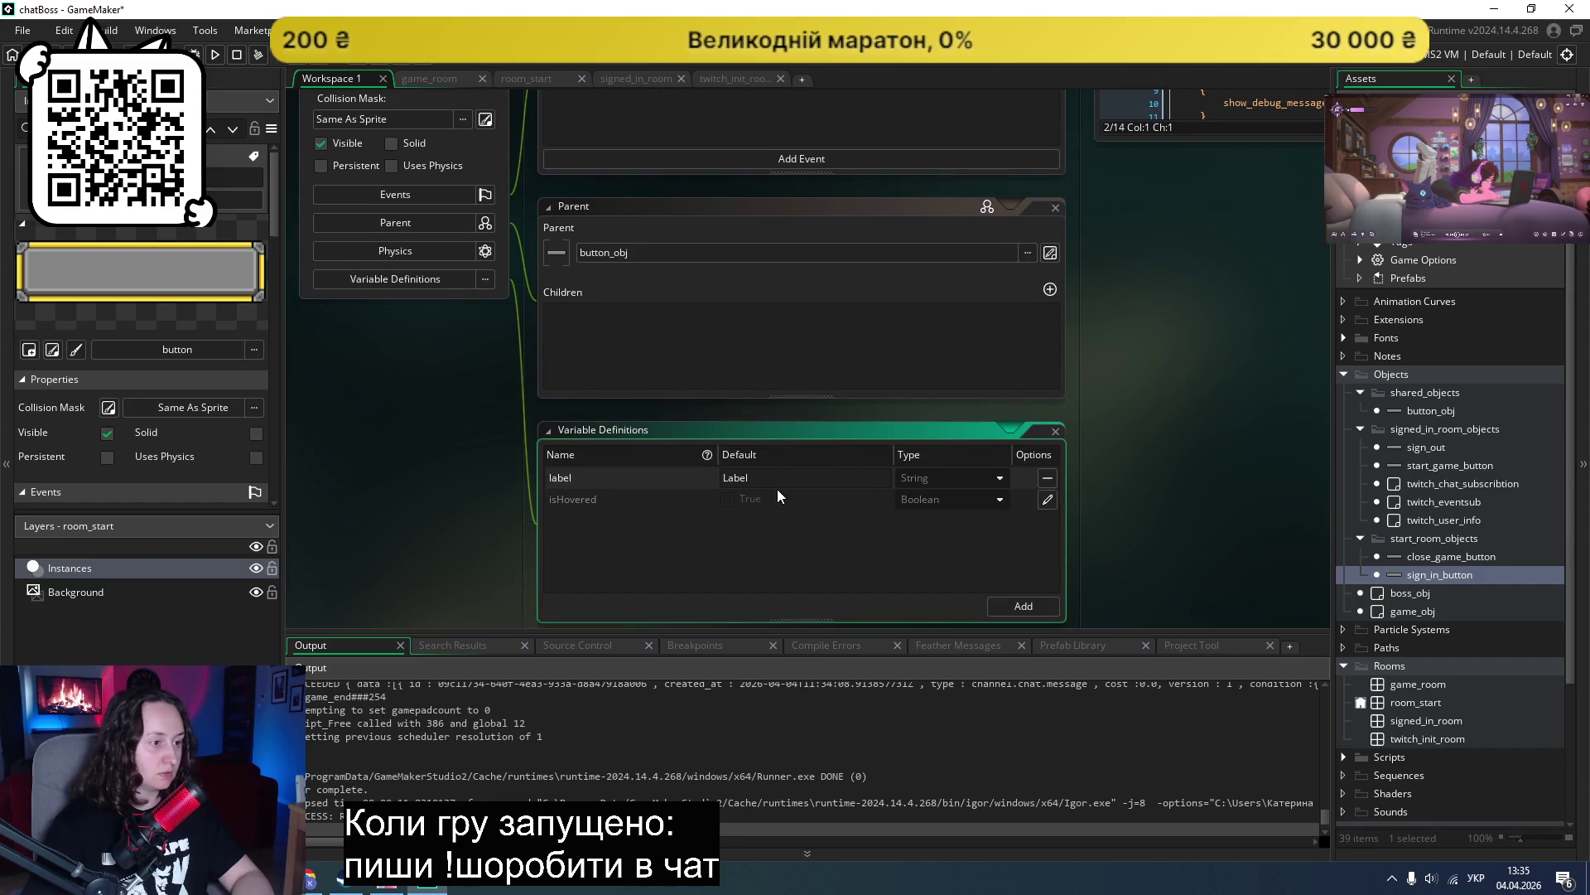
pyautogui.hotkey('alt', 'shift')
pyautogui.write('twitch')
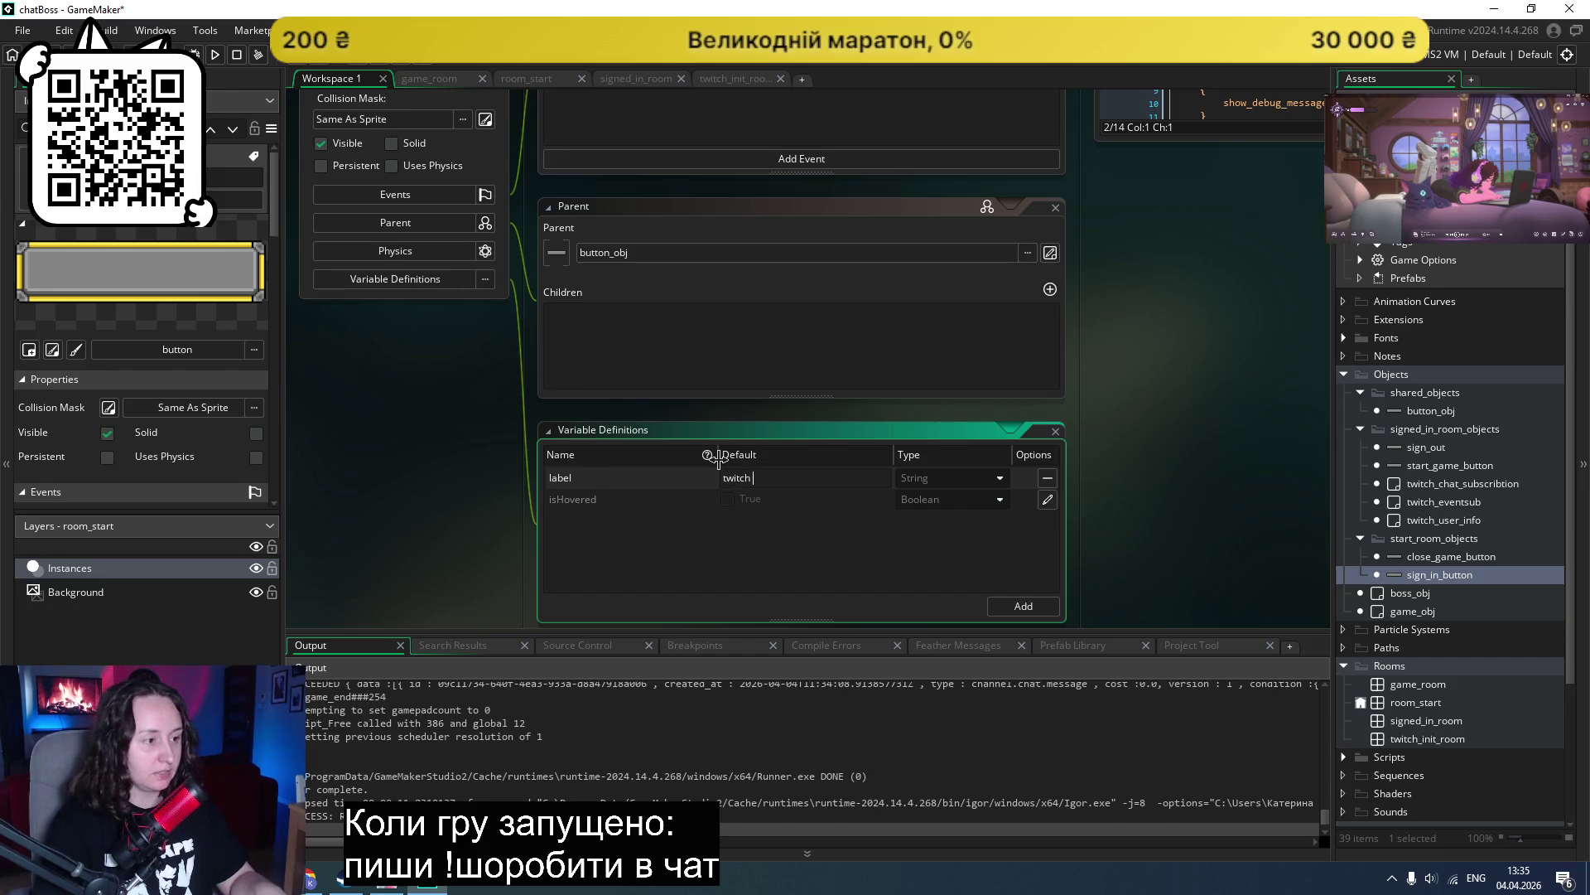
pyautogui.hotkey('alt', 'shift')
pyautogui.press('BackSpace')
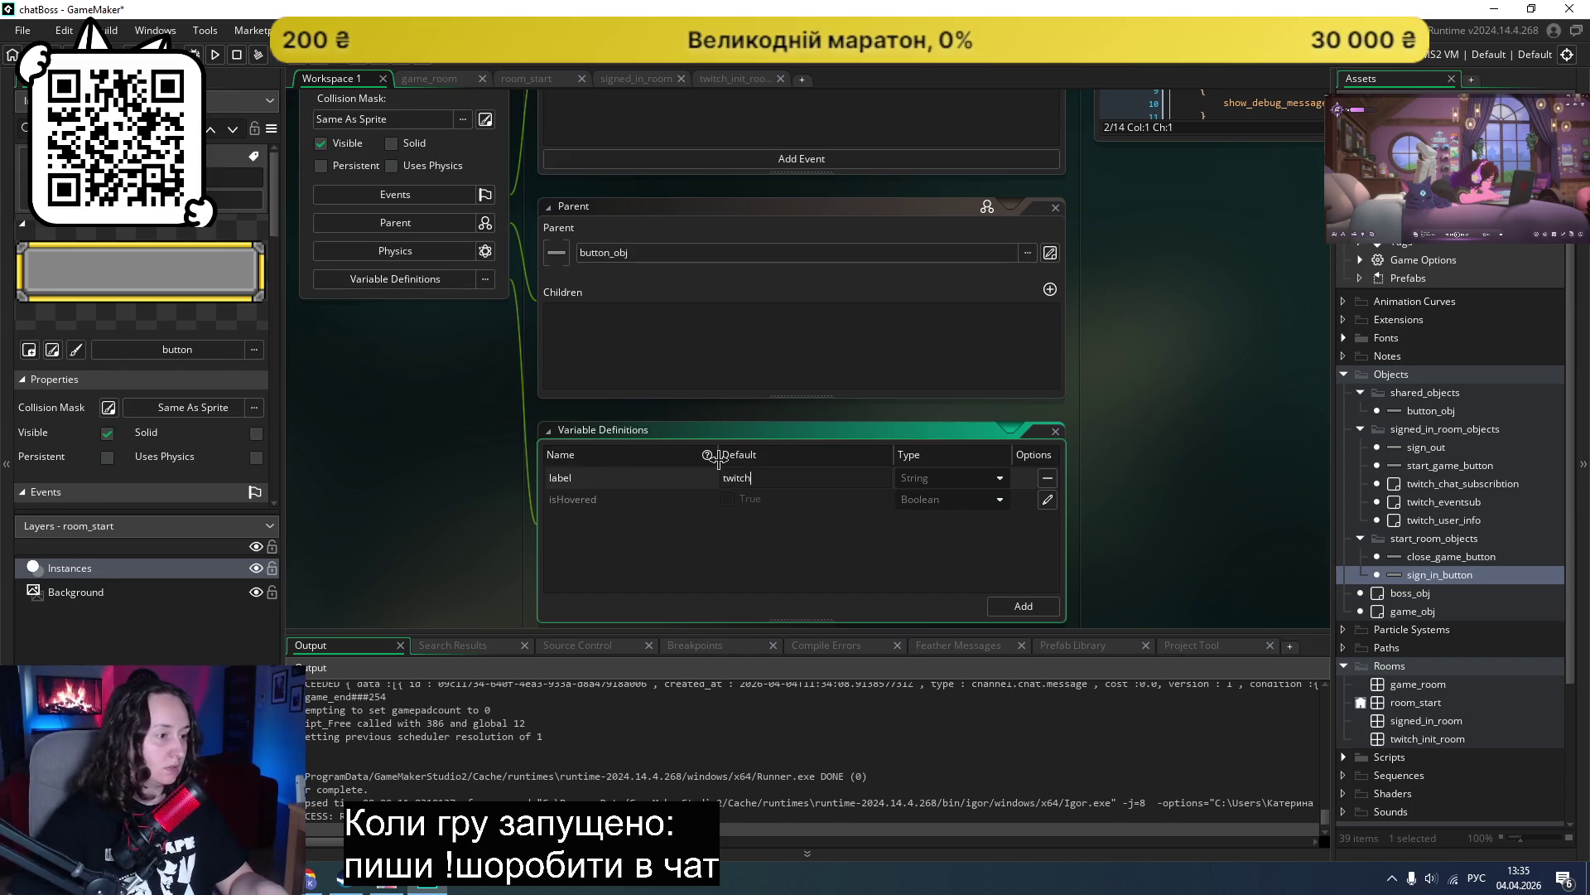
pyautogui.press('BackSpace')
pyautogui.hotkey('alt', 'shift')
pyautogui.write('T')
pyautogui.hotkey('alt', 'shift')
pyautogui.write('н')
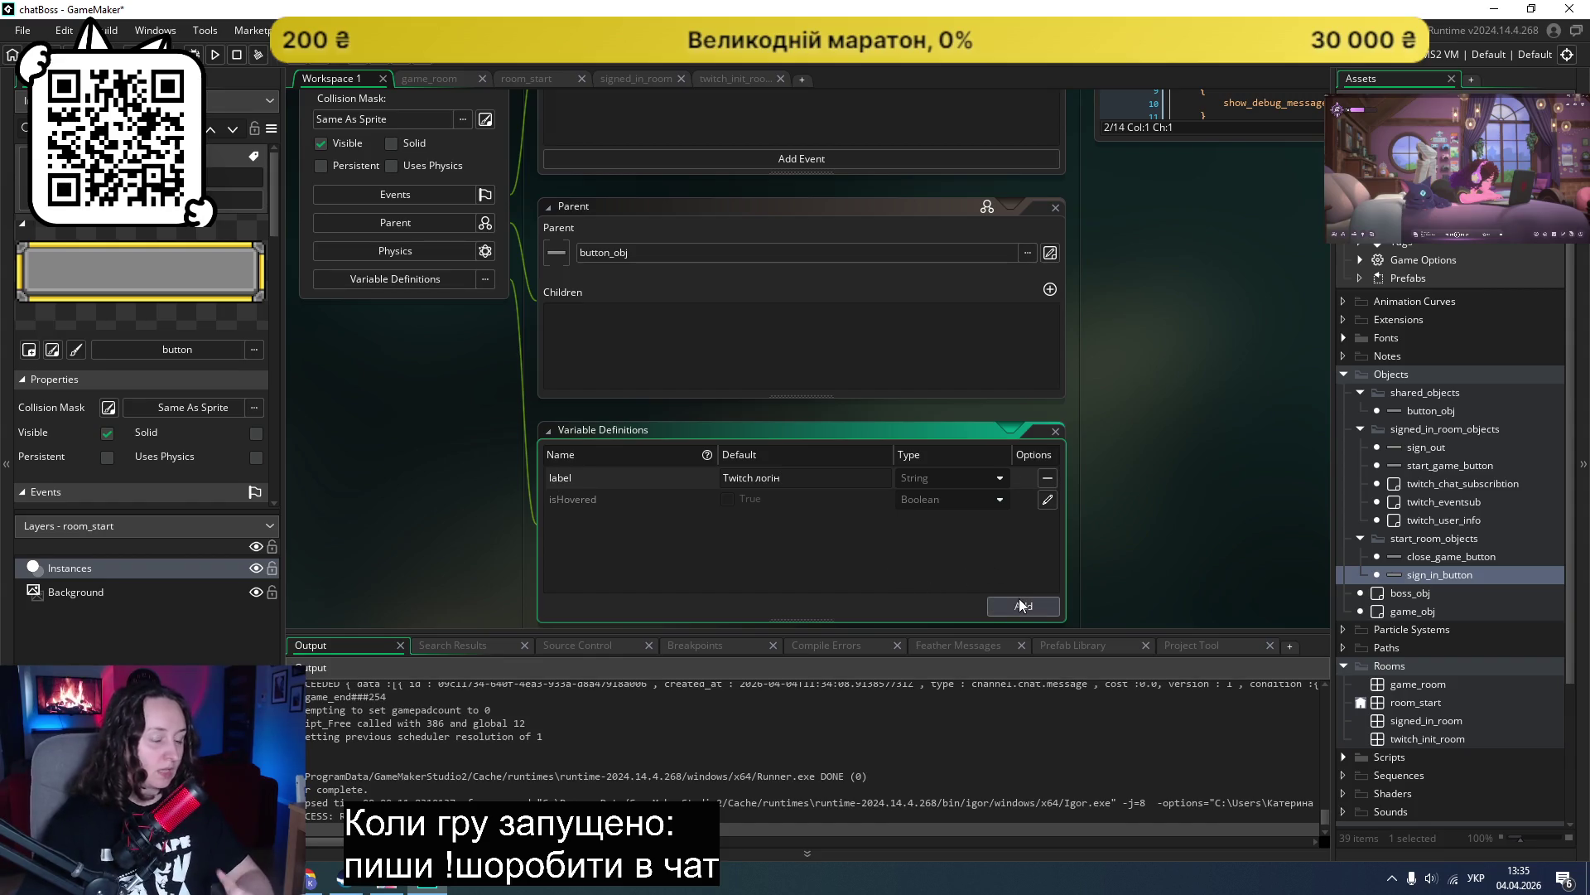
pyautogui.scroll(3, 609, 543)
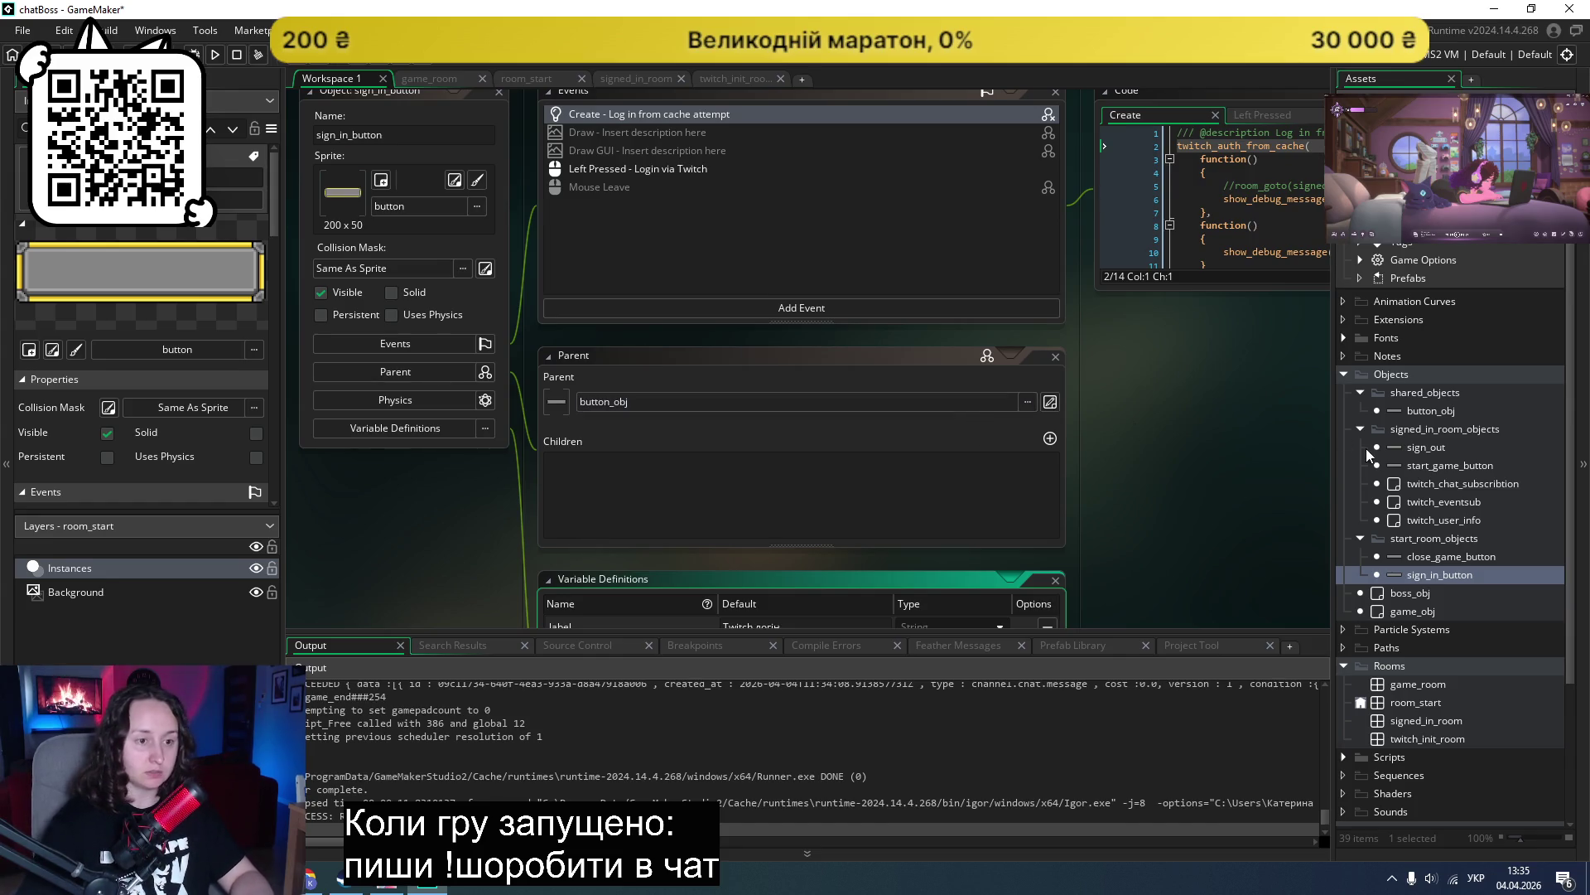
pyautogui.doubleClick(1419, 448)
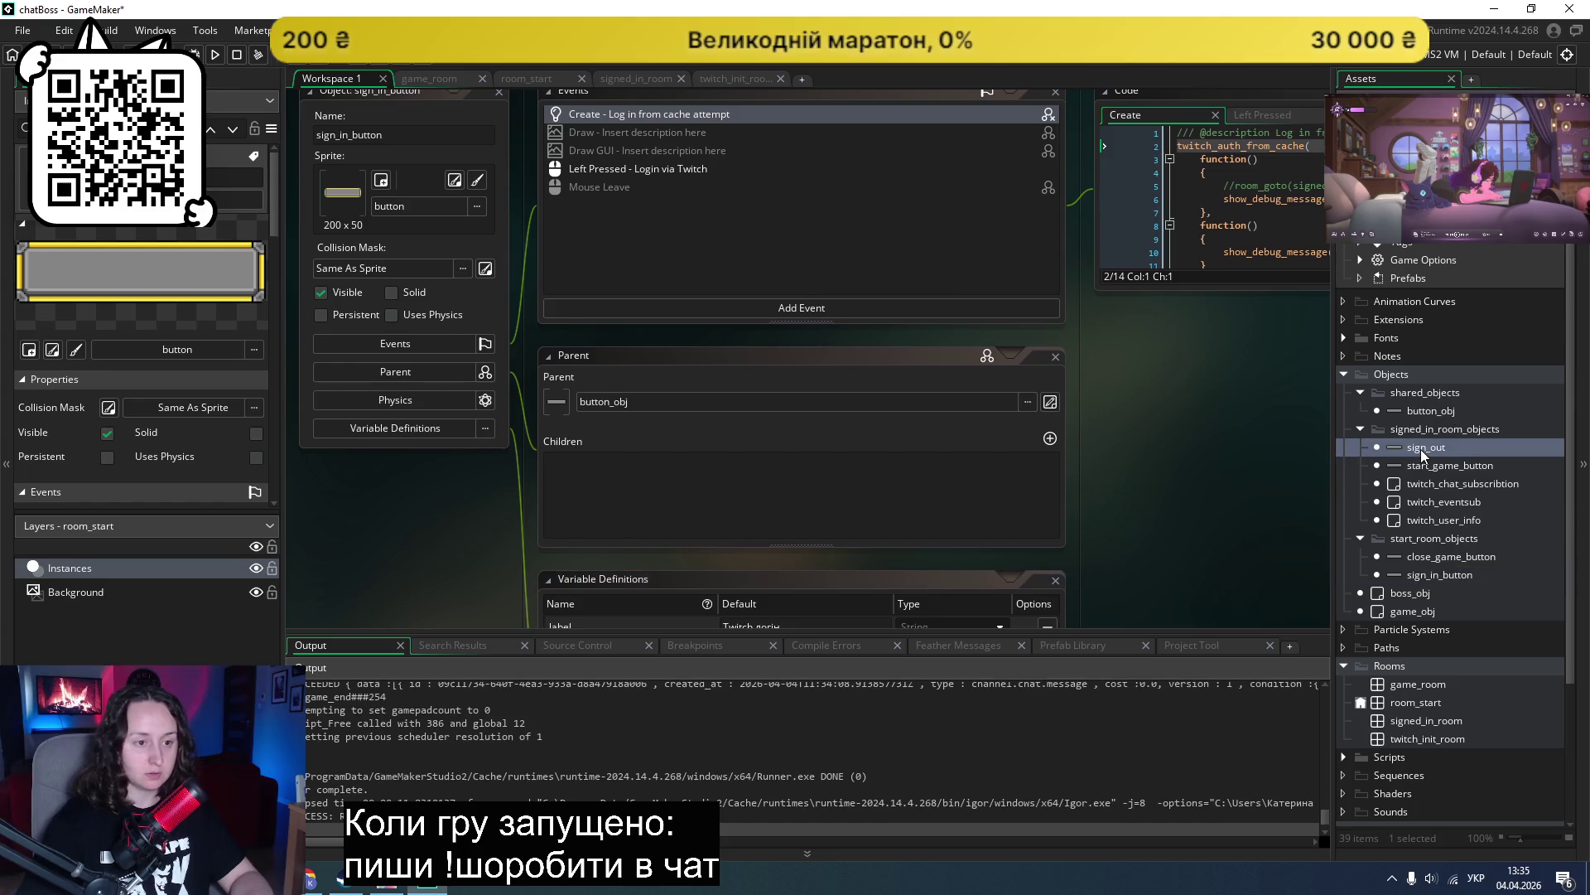
# Step: Open the start_game_button and then the close_game_button objects
pyautogui.scroll(-1, 910, 472)
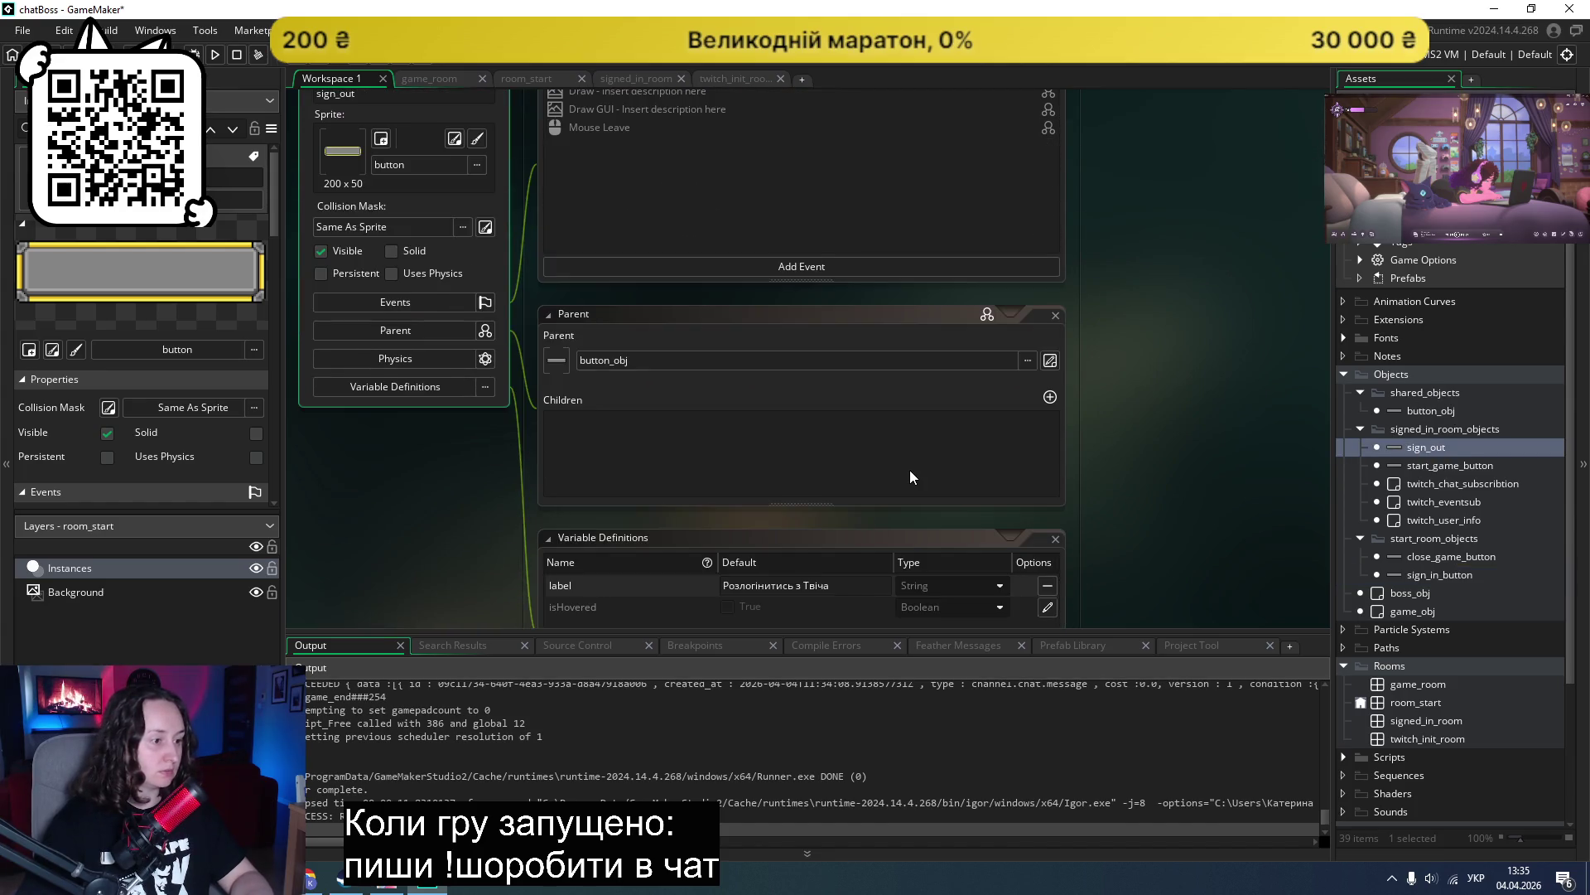
pyautogui.doubleClick(1429, 467)
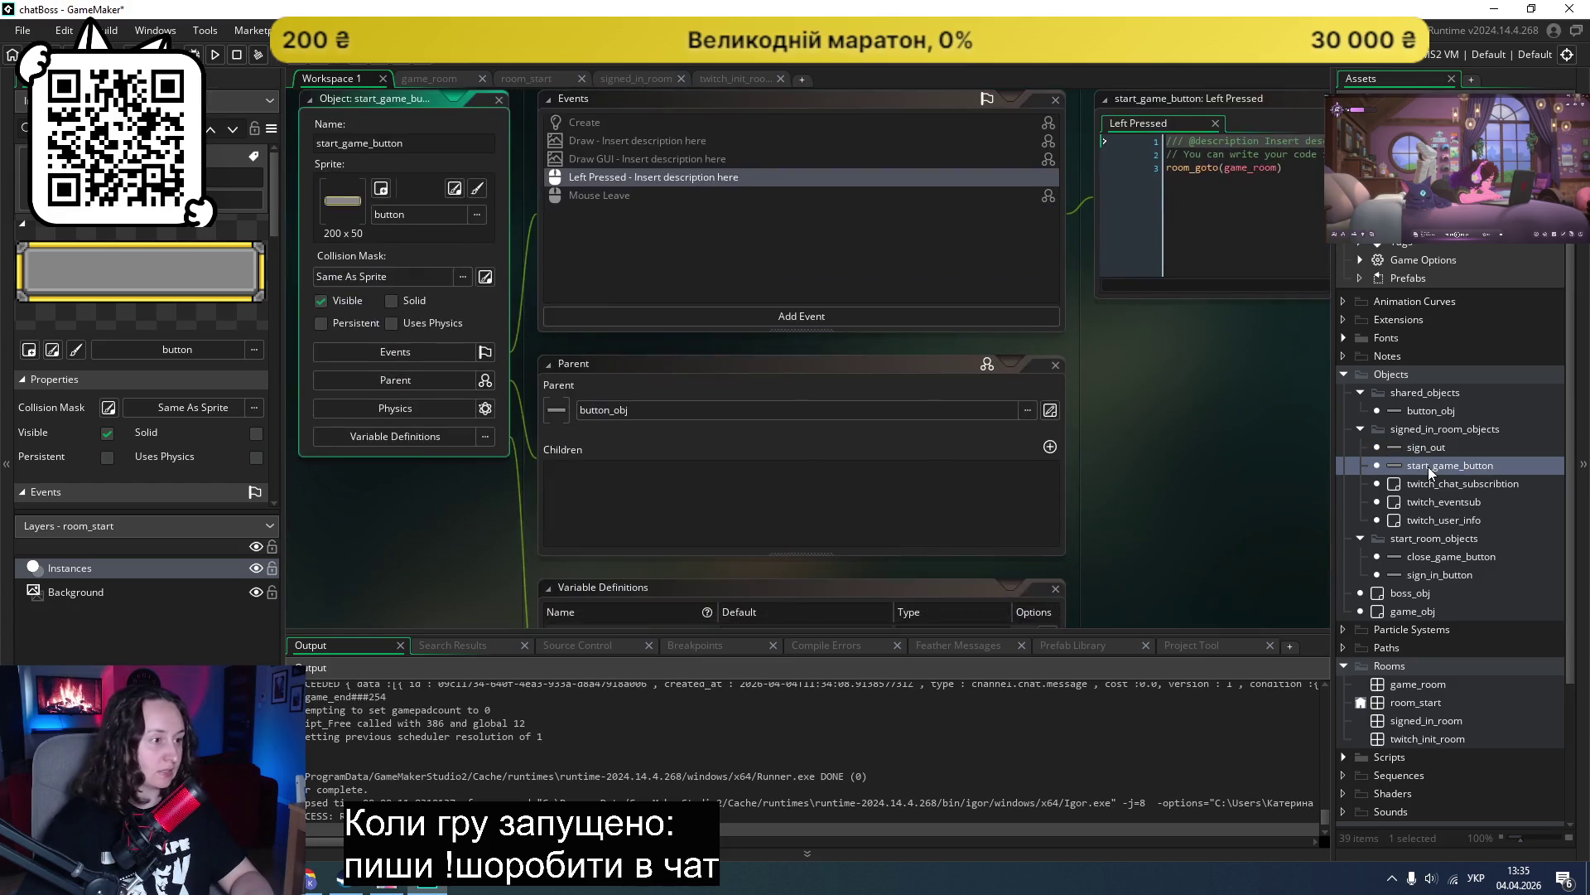
pyautogui.scroll(-2, 920, 470)
pyautogui.scroll(4, 812, 484)
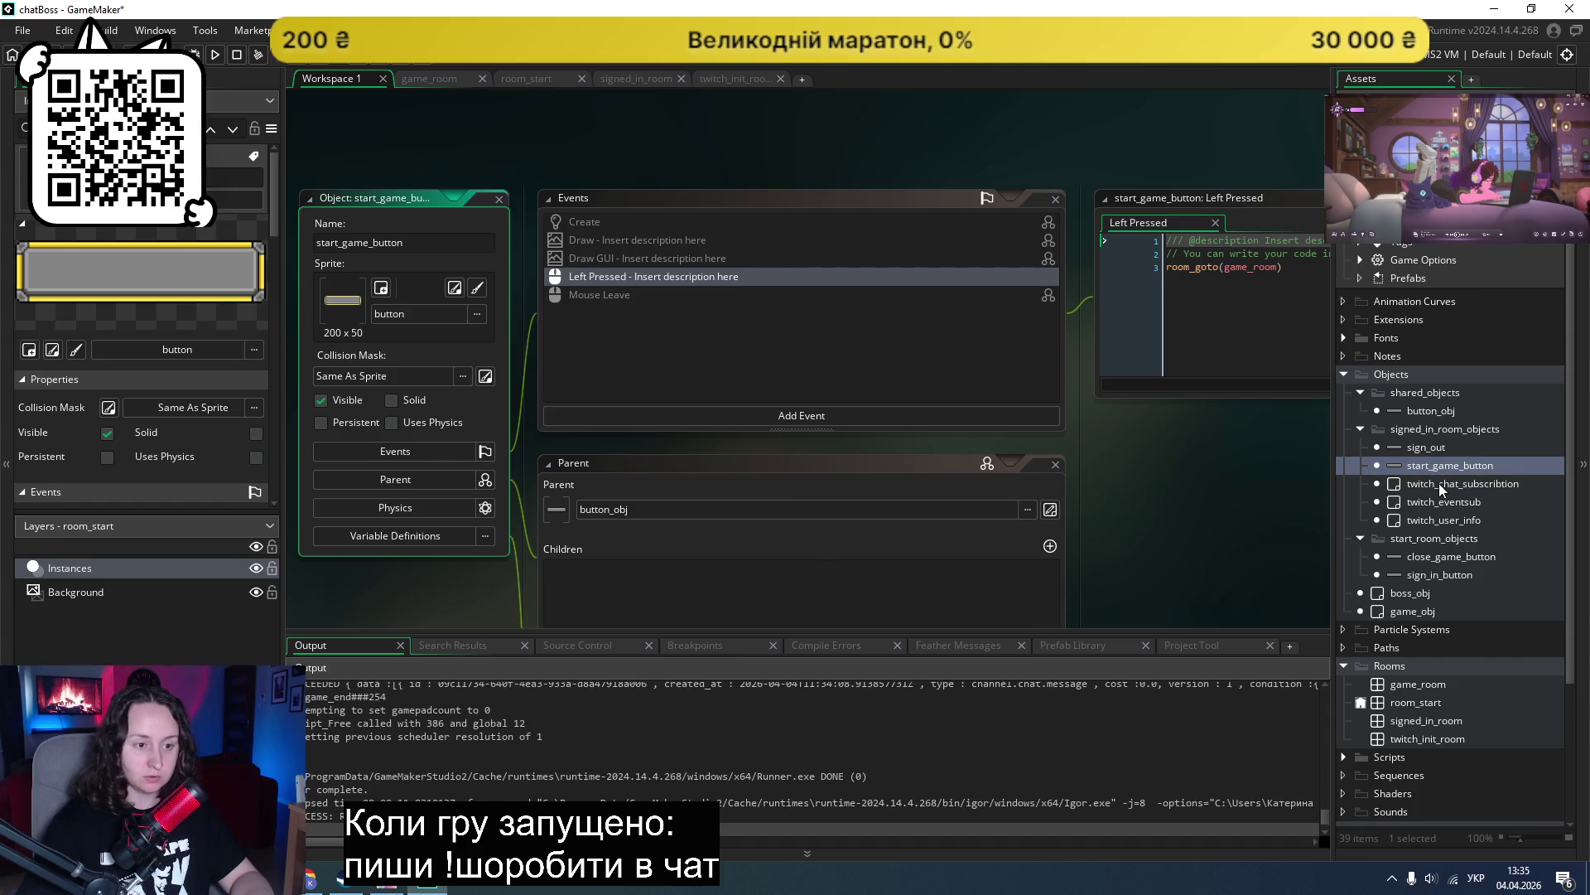
pyautogui.doubleClick(1417, 558)
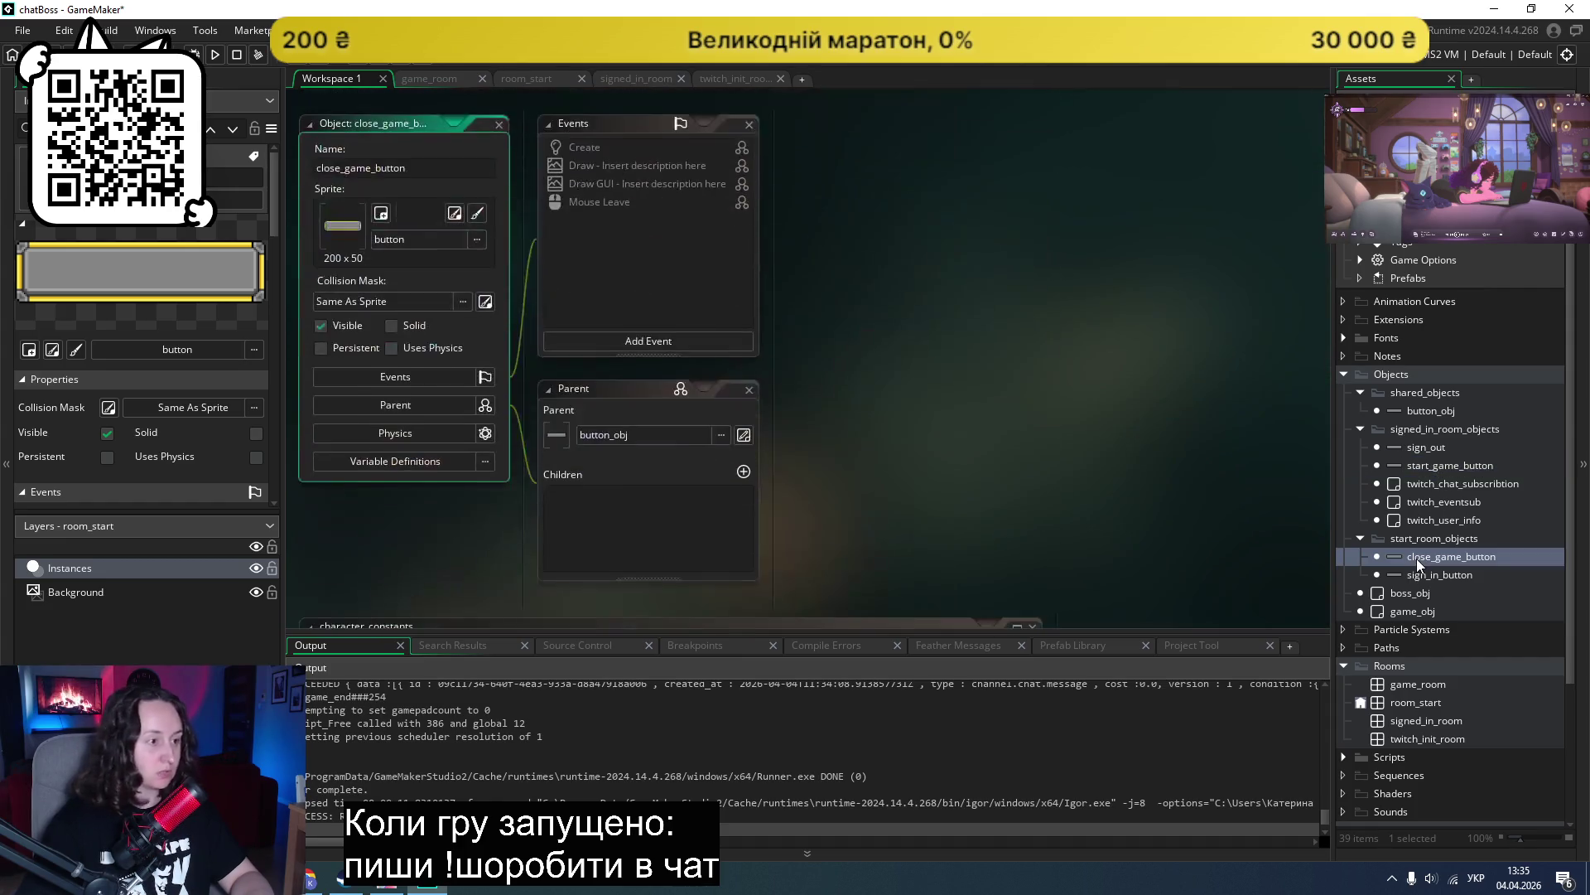
pyautogui.scroll(-1, 700, 402)
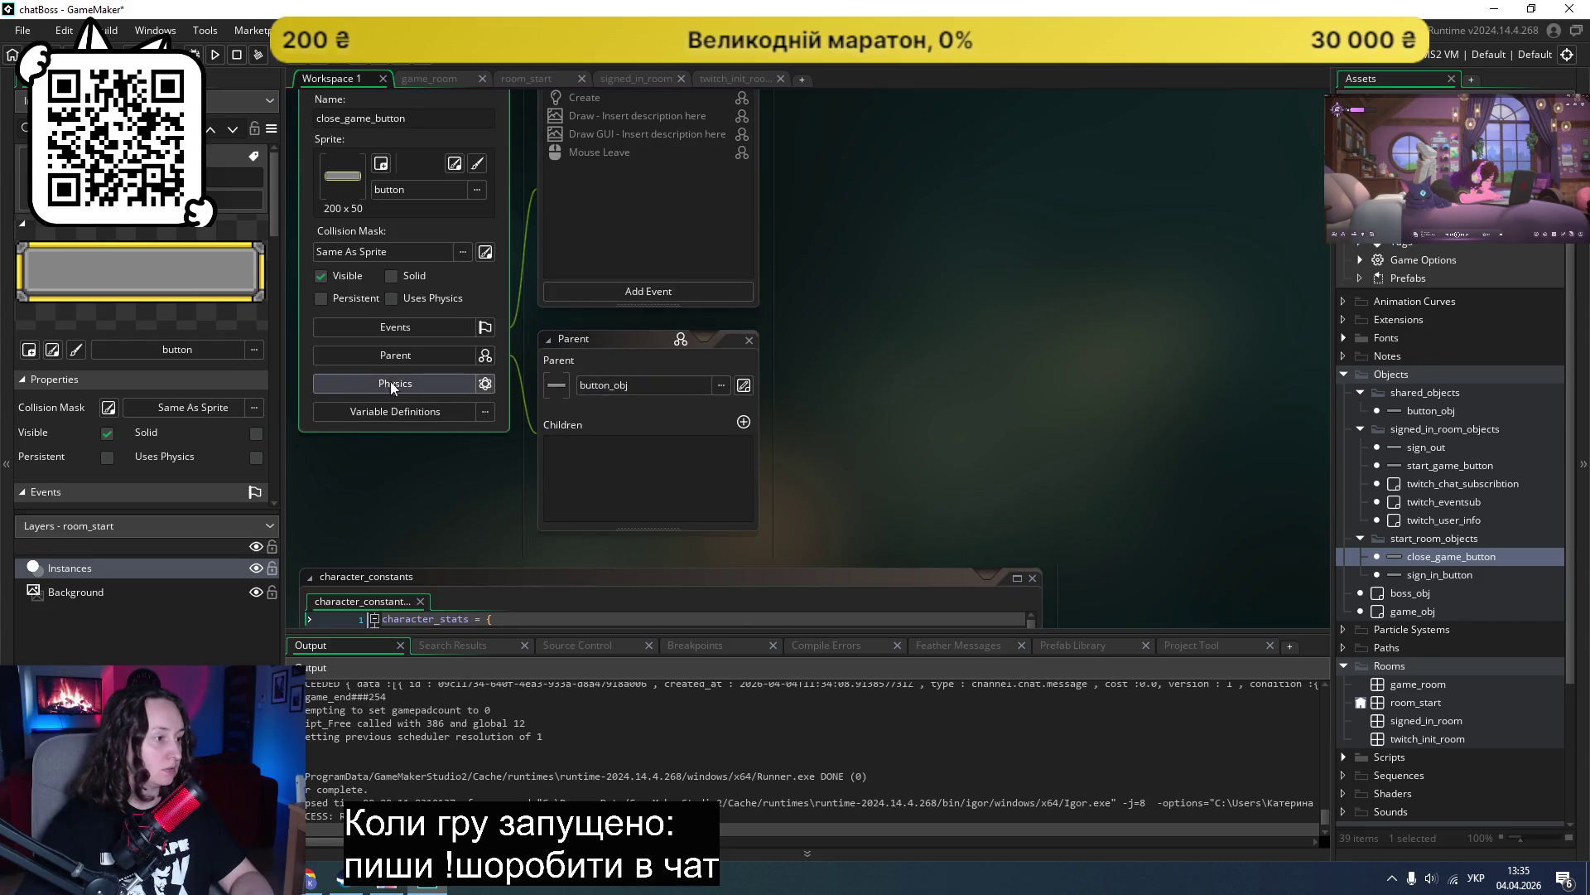
# Step: Set close_game_button's label variable default to "Вийти"
pyautogui.click(398, 412)
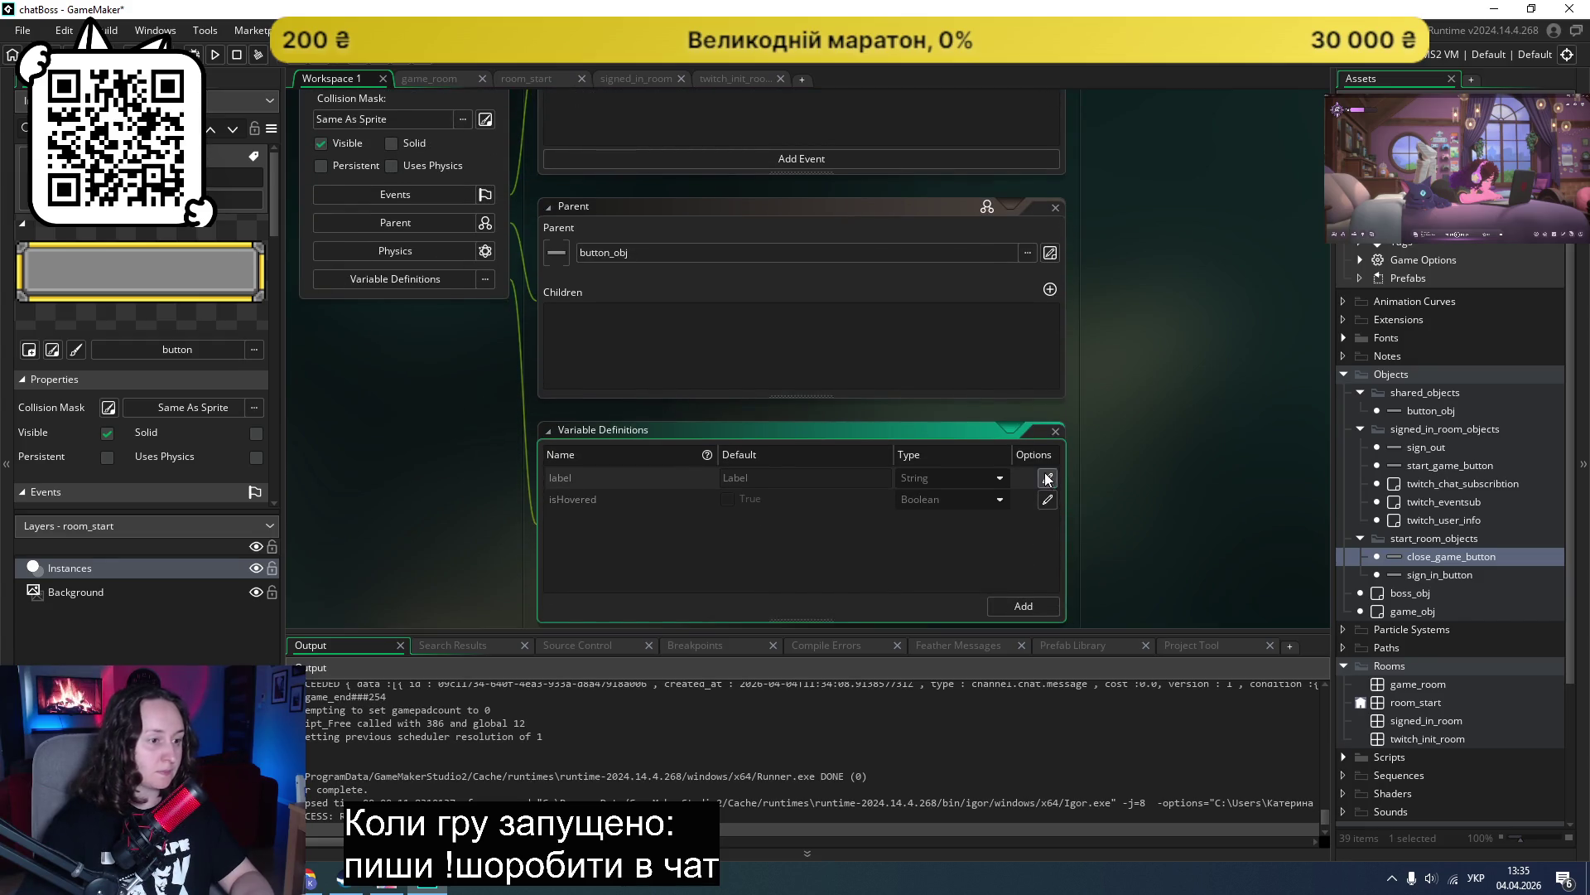
pyautogui.write('Вийти')
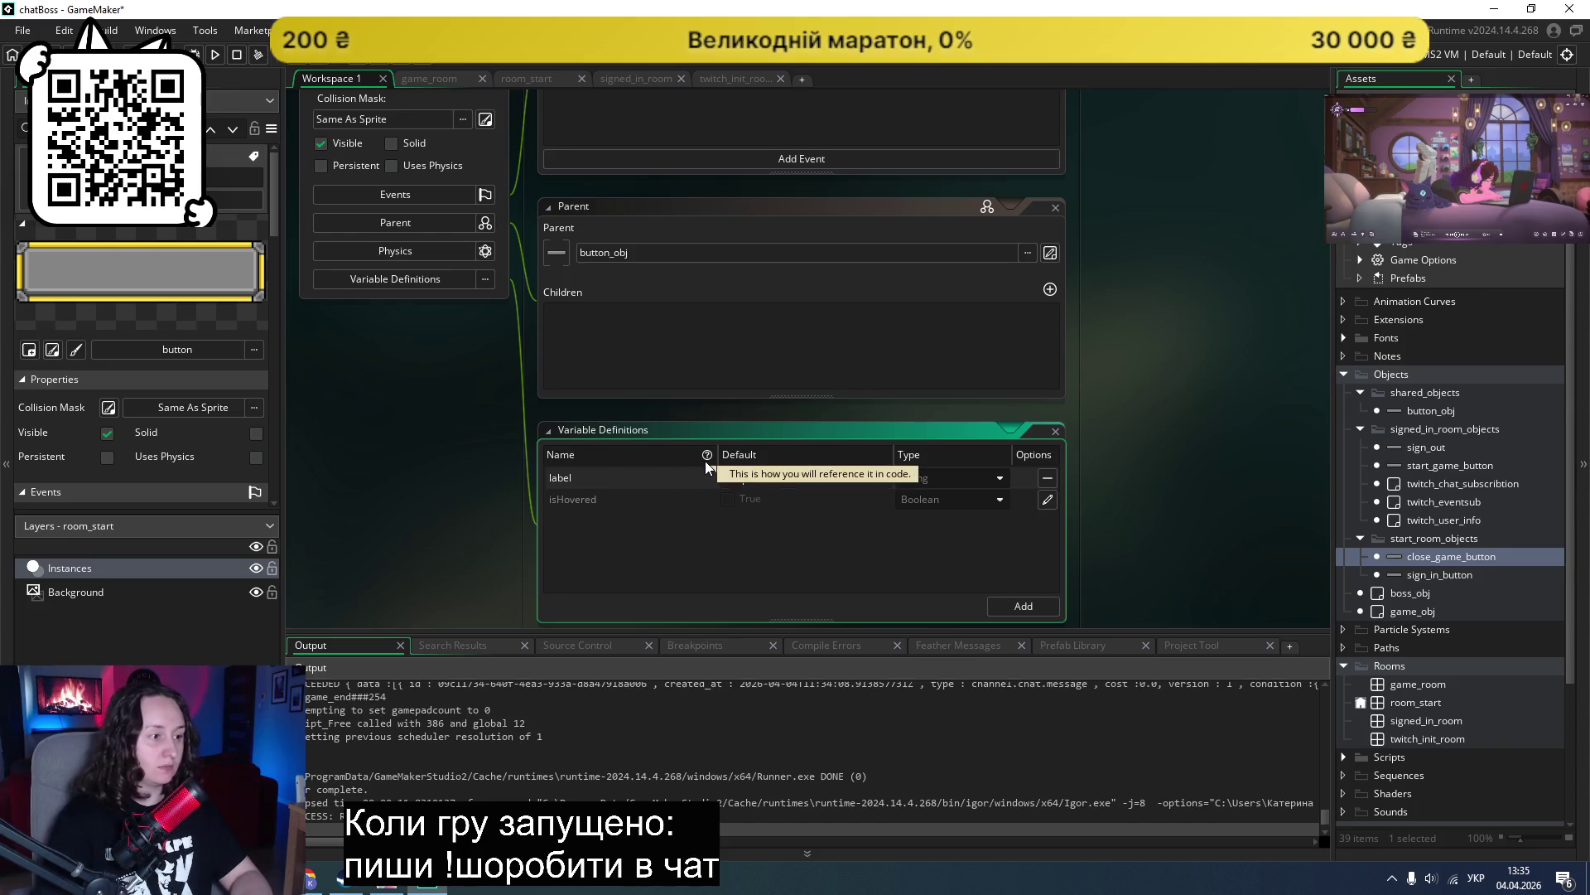
pyautogui.click(950, 584)
pyautogui.scroll(8, 1226, 447)
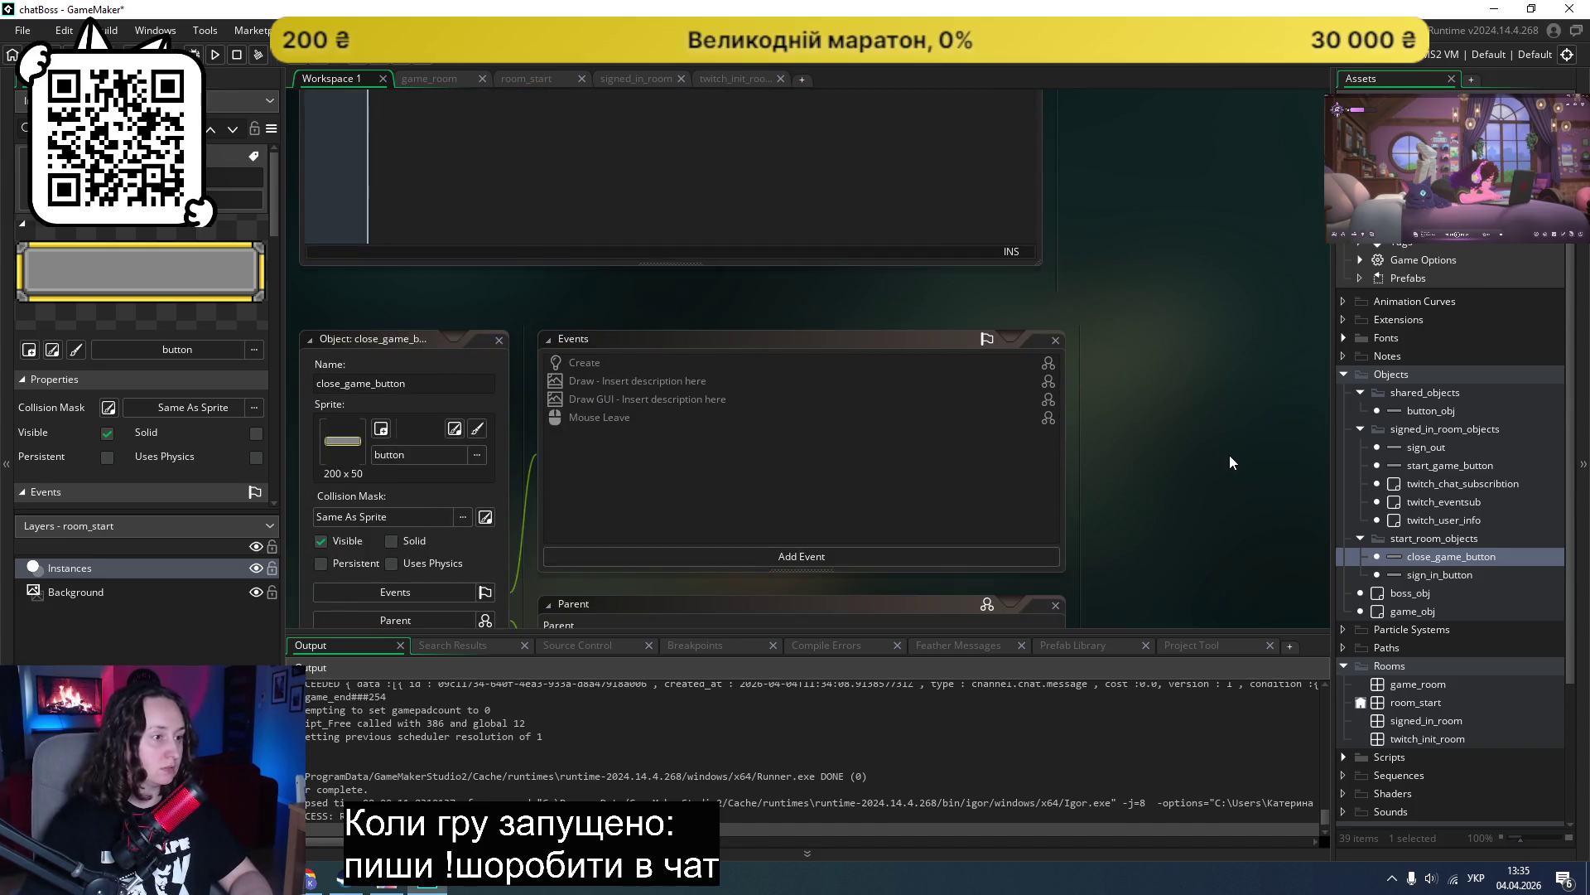
# Step: Open sign_in_button, sign_out, start_game_button and close_game_button in turn, then parent button_obj
pyautogui.doubleClick(1425, 575)
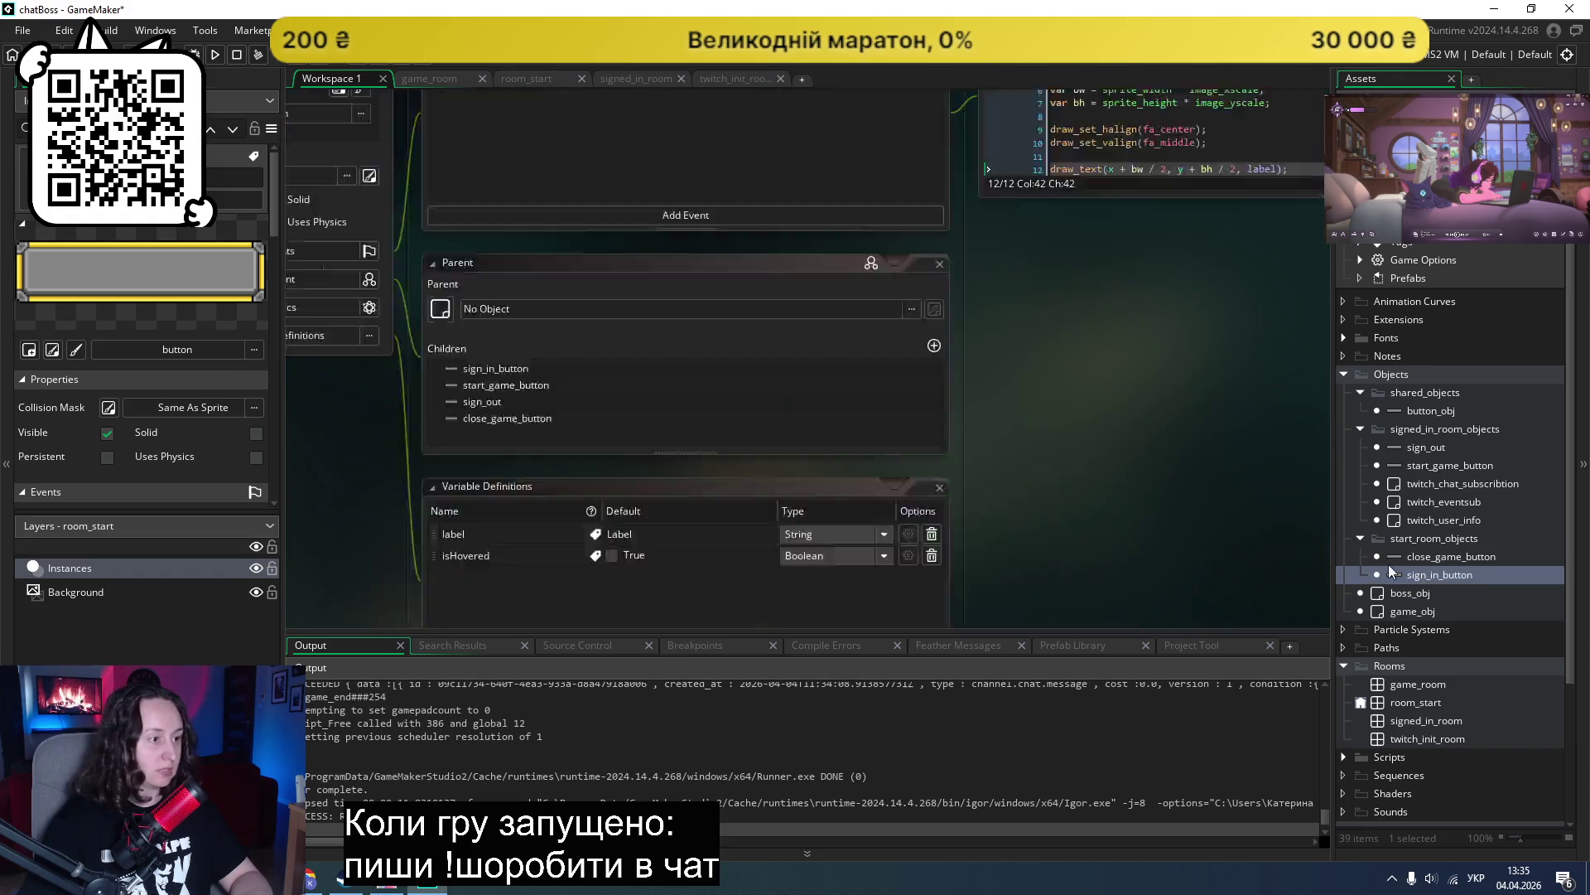
pyautogui.scroll(-1, 736, 492)
pyautogui.scroll(2, 736, 492)
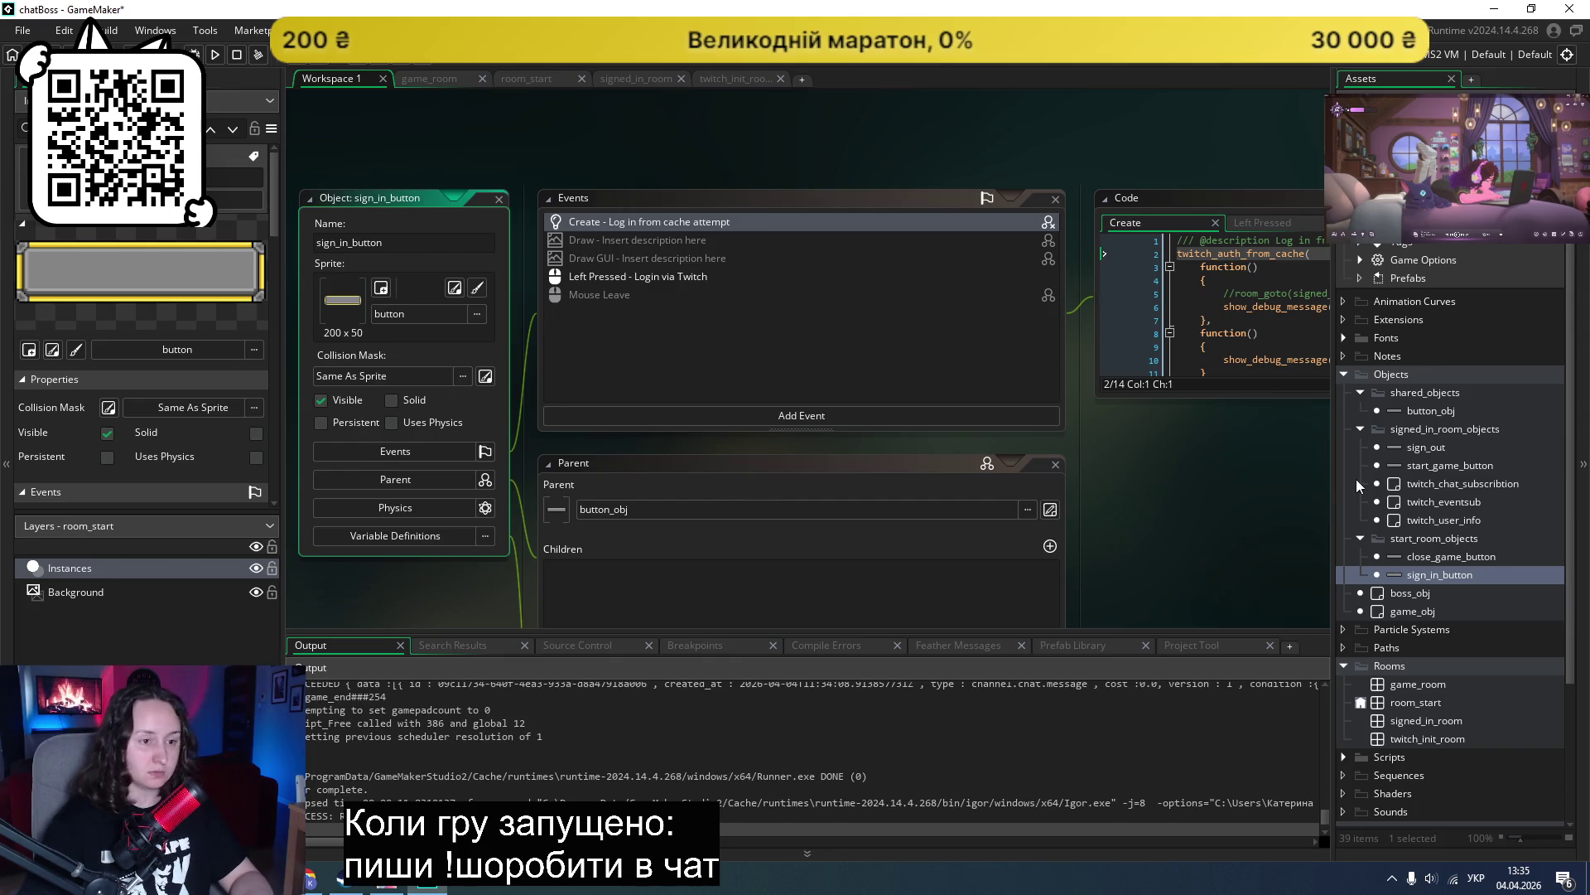
pyautogui.doubleClick(1424, 446)
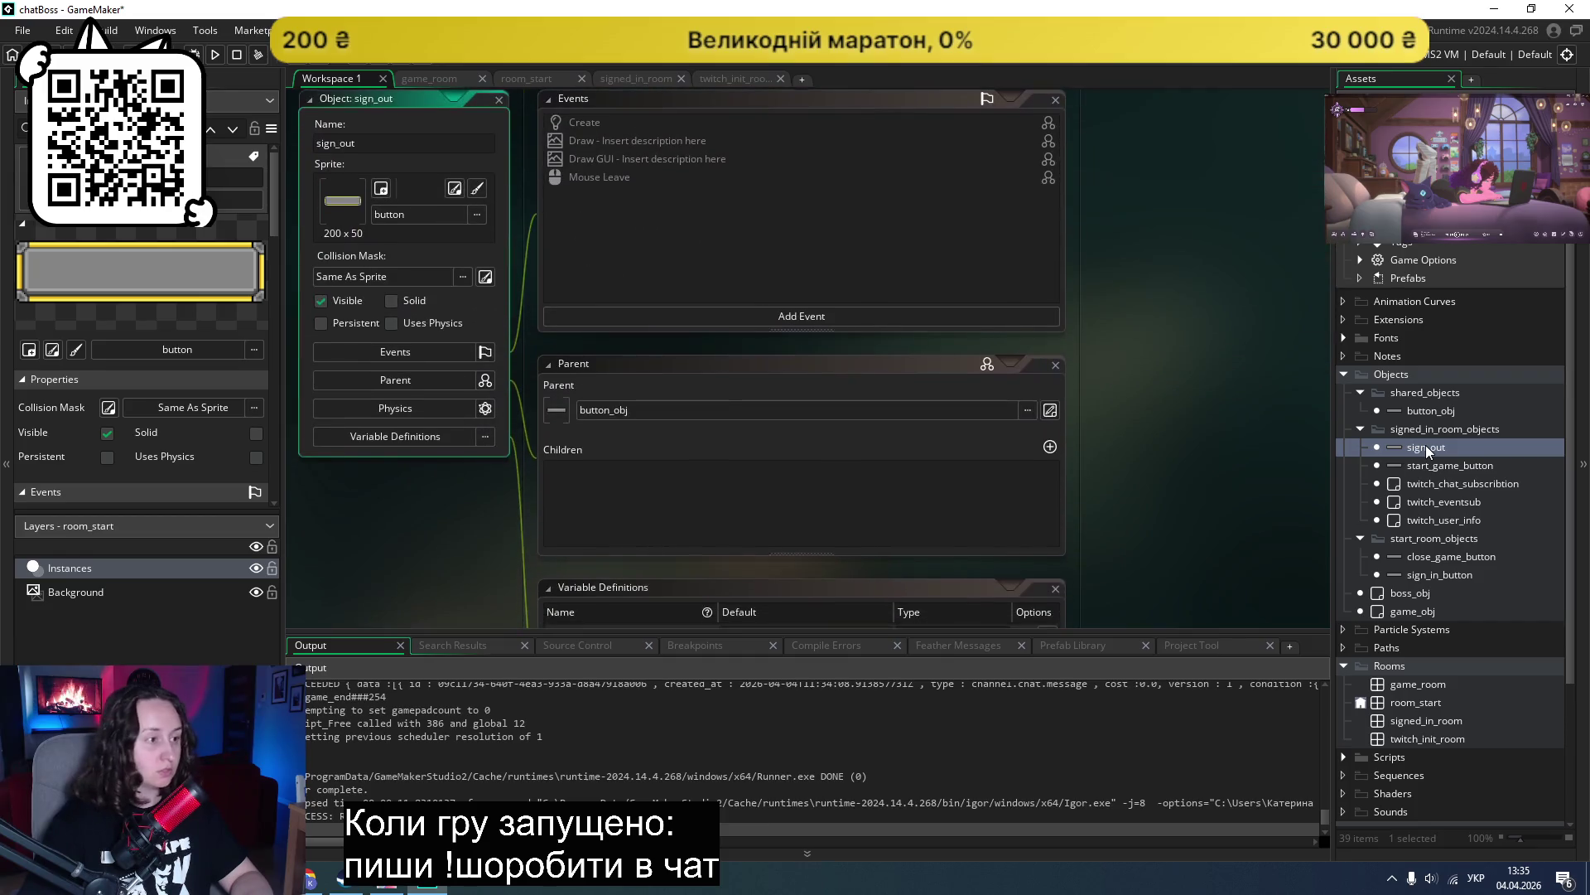
pyautogui.doubleClick(1429, 465)
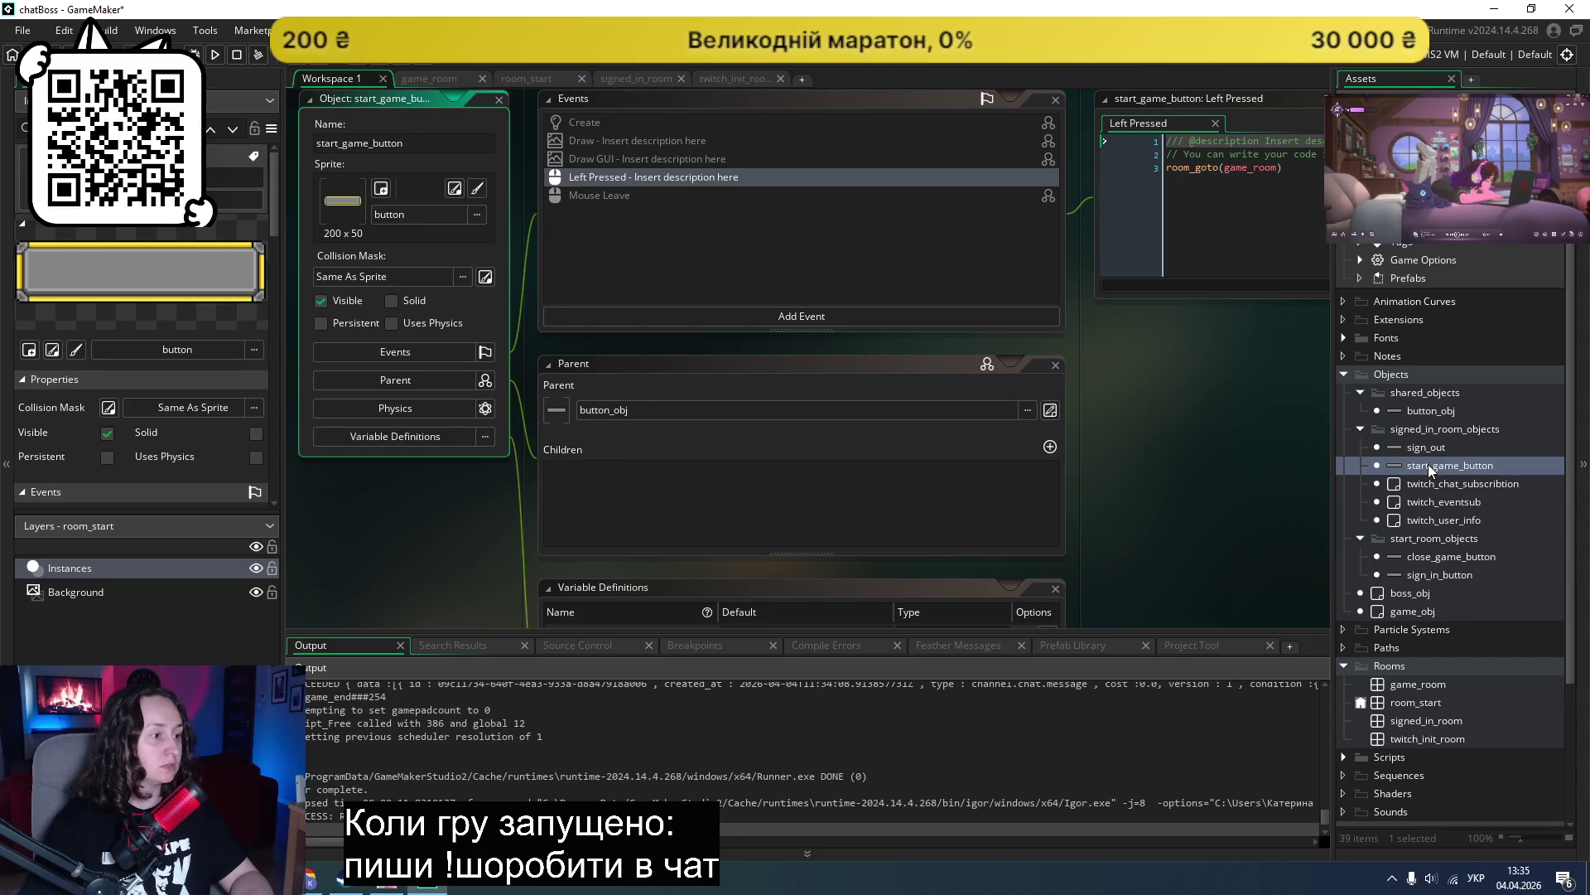
pyautogui.doubleClick(1431, 556)
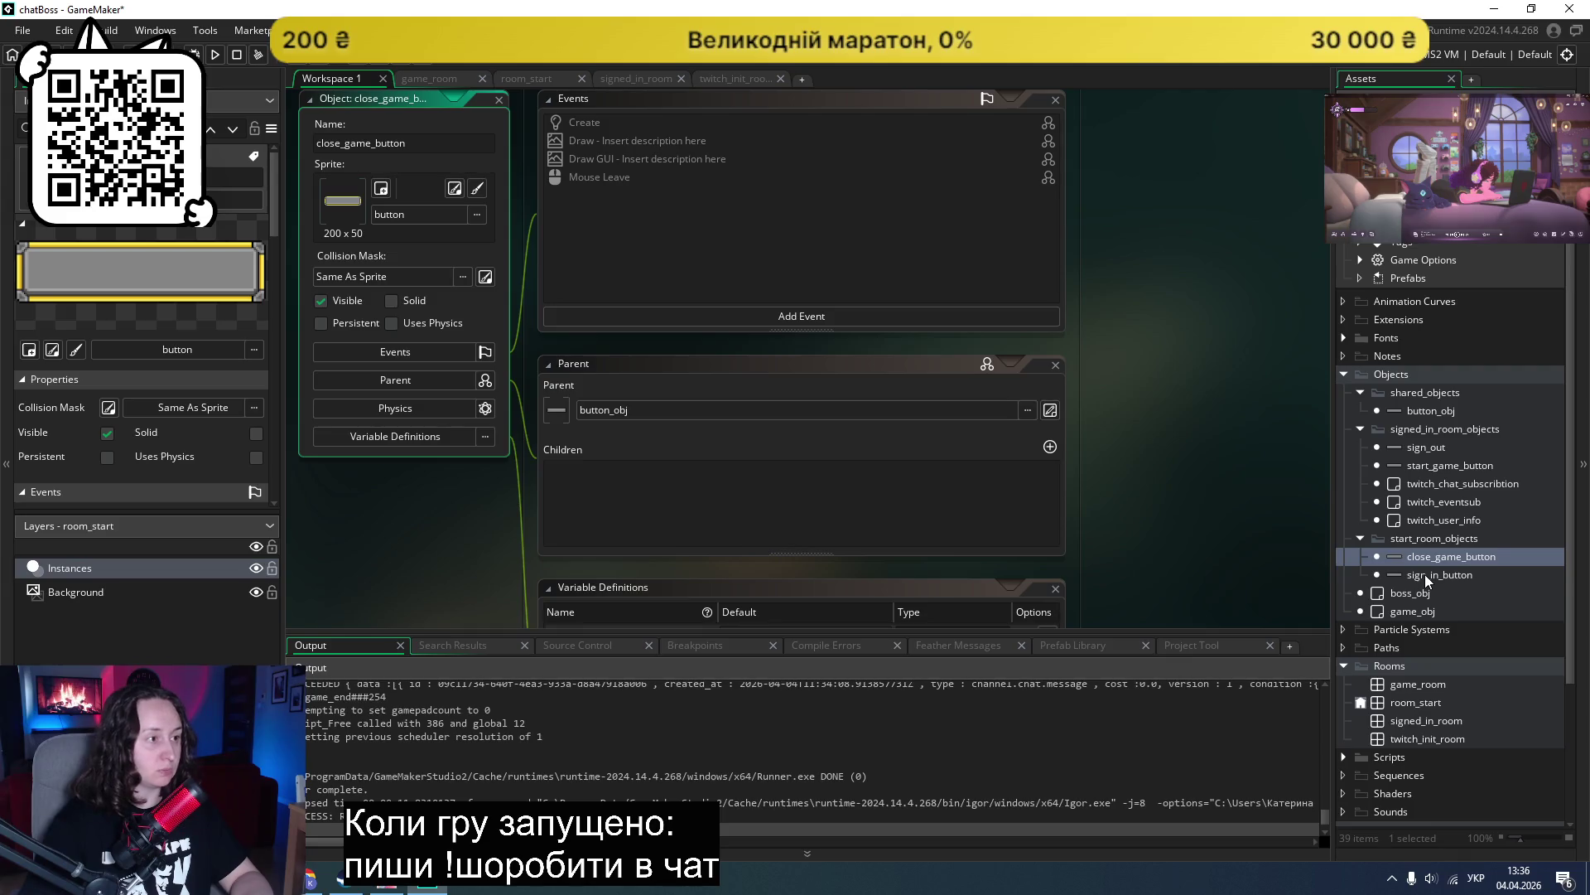
pyautogui.doubleClick(1428, 574)
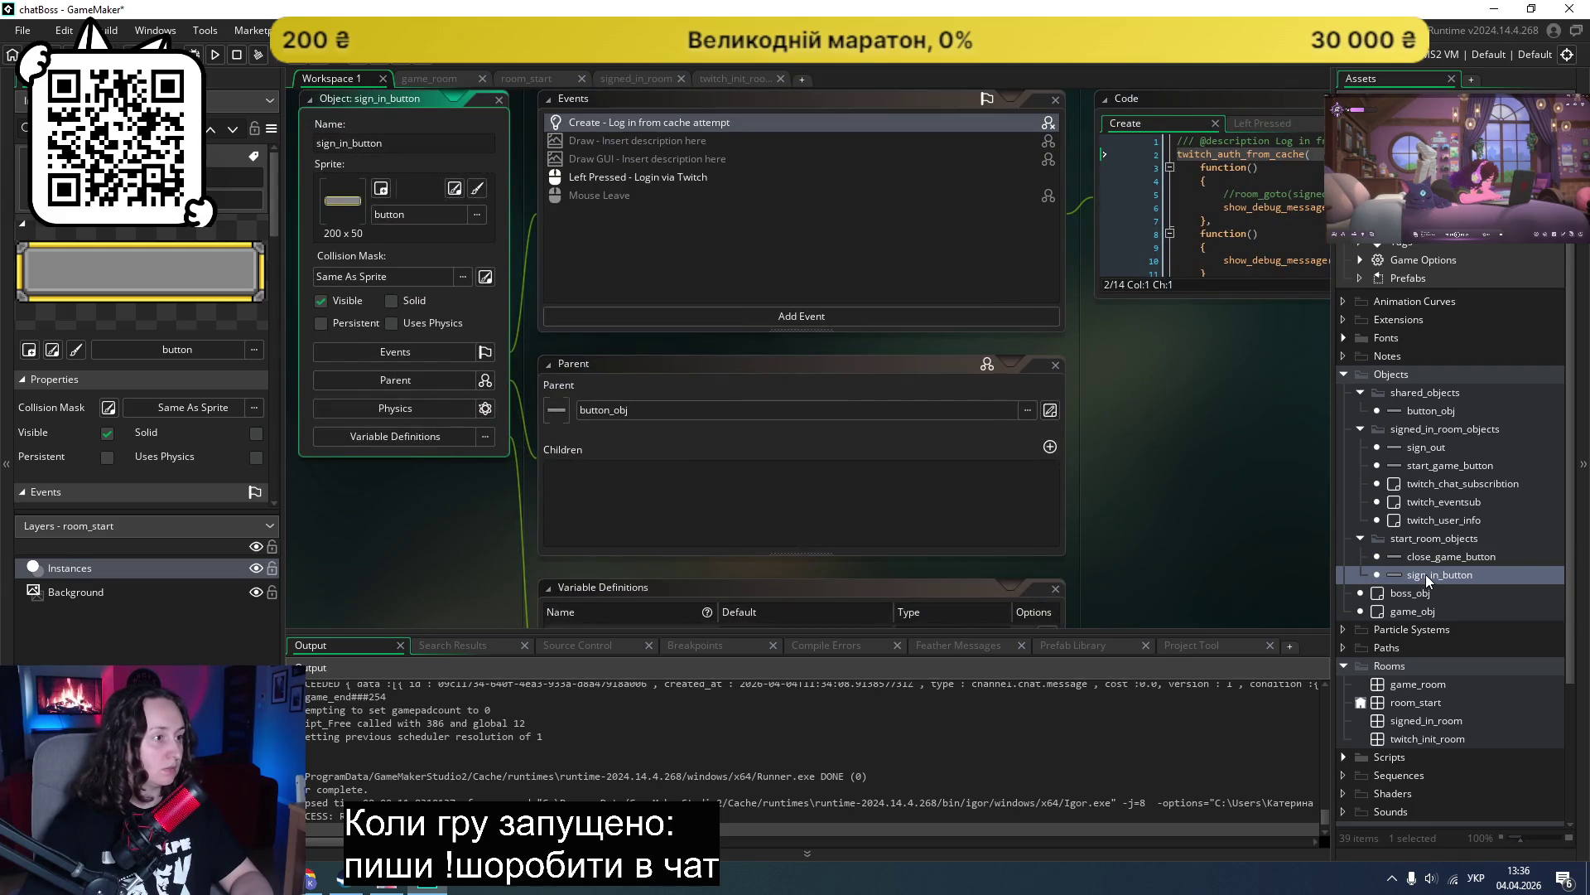
pyautogui.doubleClick(1478, 411)
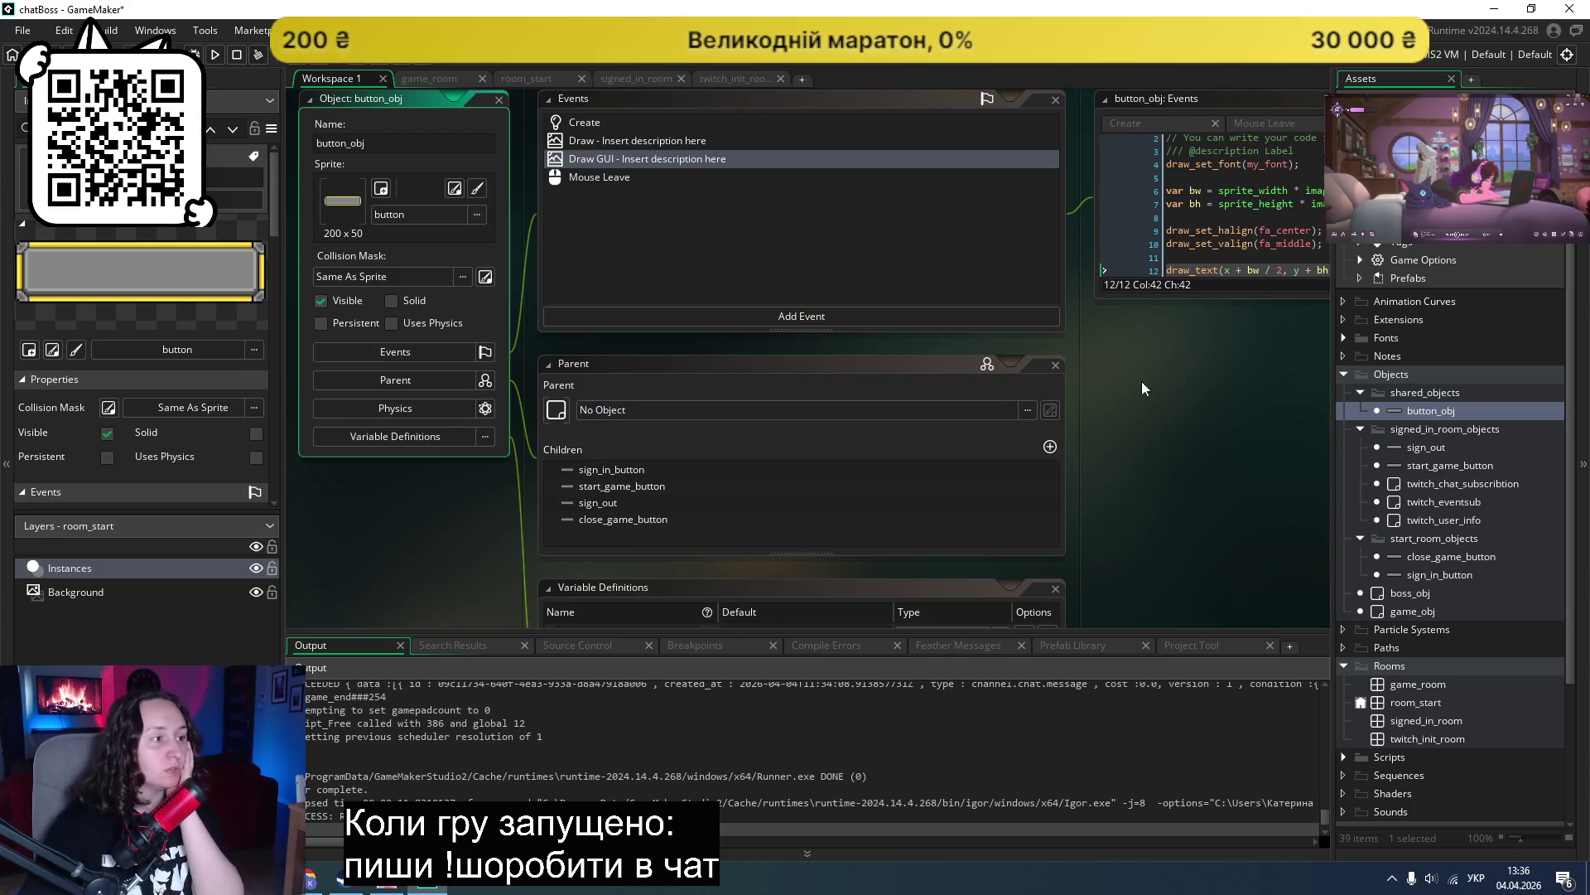
# Step: Review button_obj's Create, Mouse Leave and Draw events, including the yellow hover tint
pyautogui.click(818, 247)
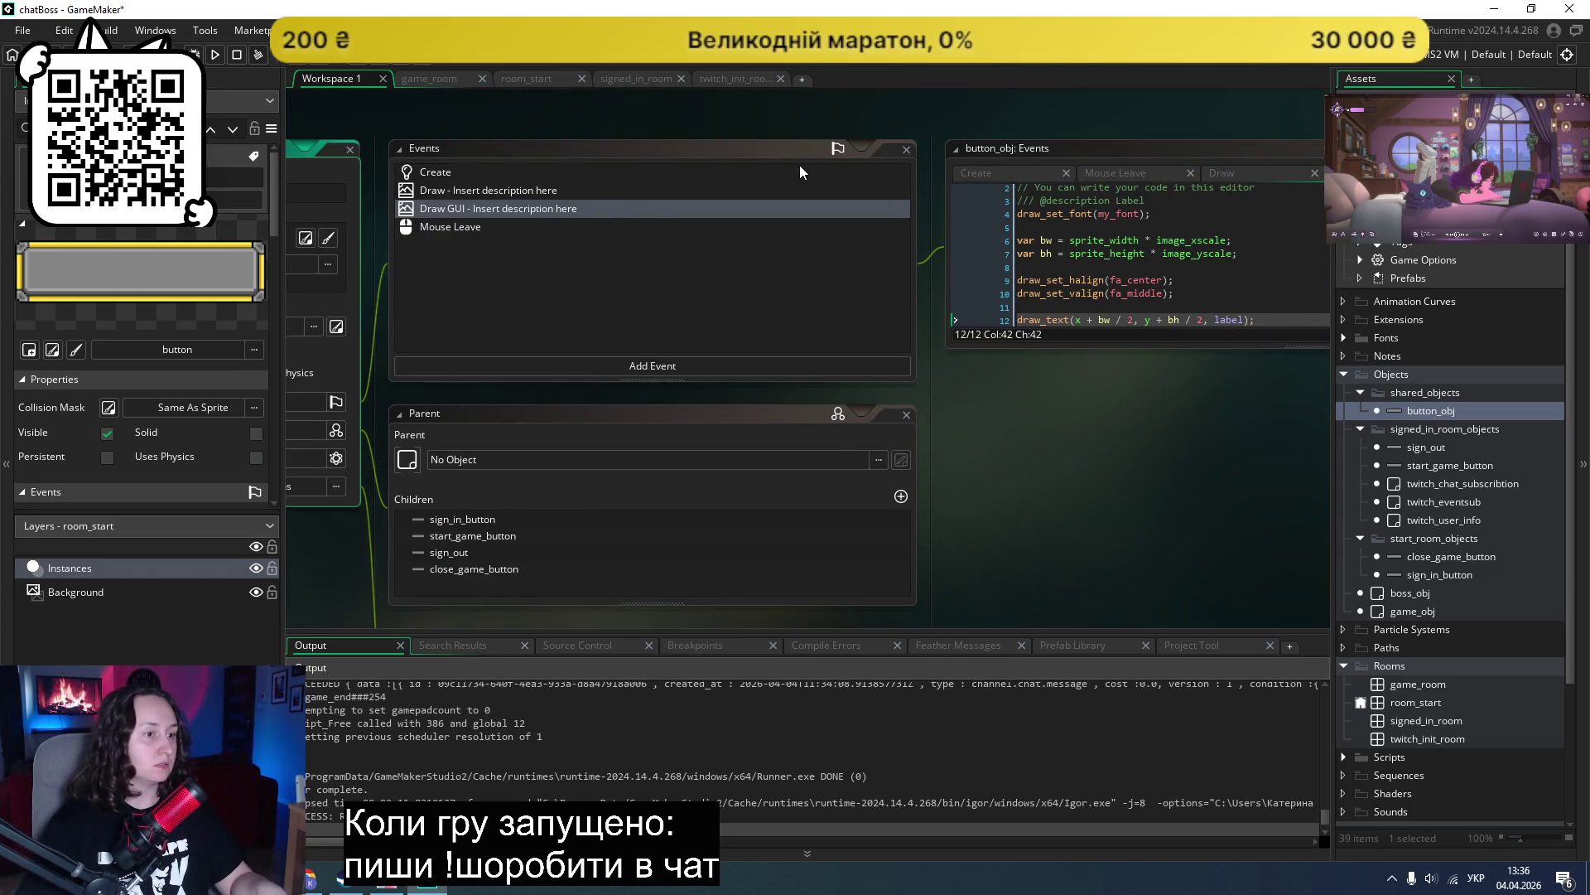
pyautogui.click(970, 179)
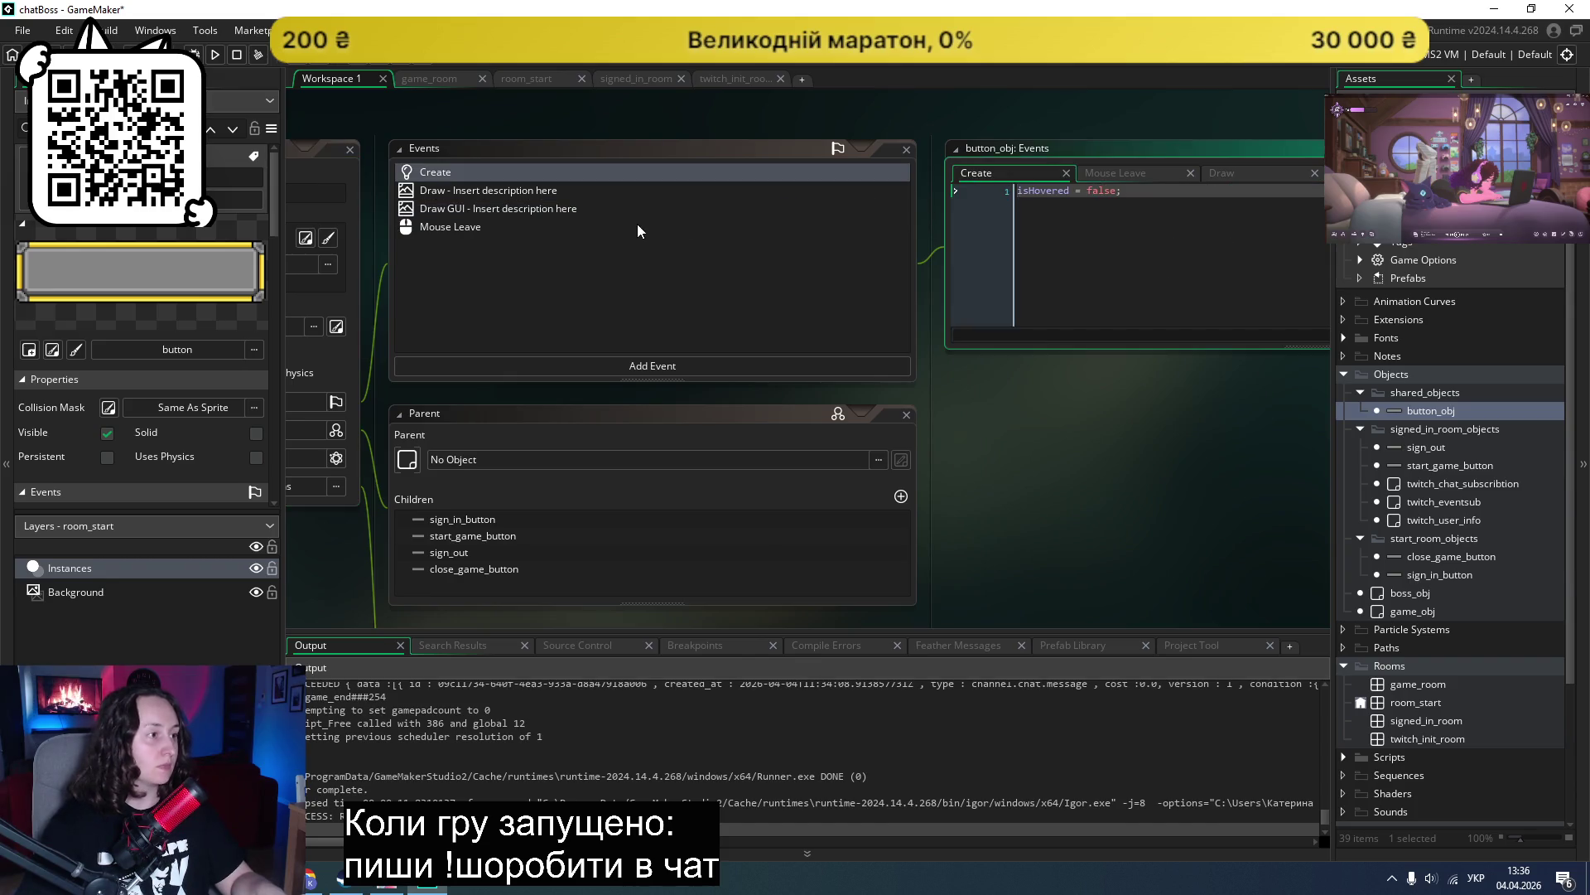
pyautogui.click(885, 276)
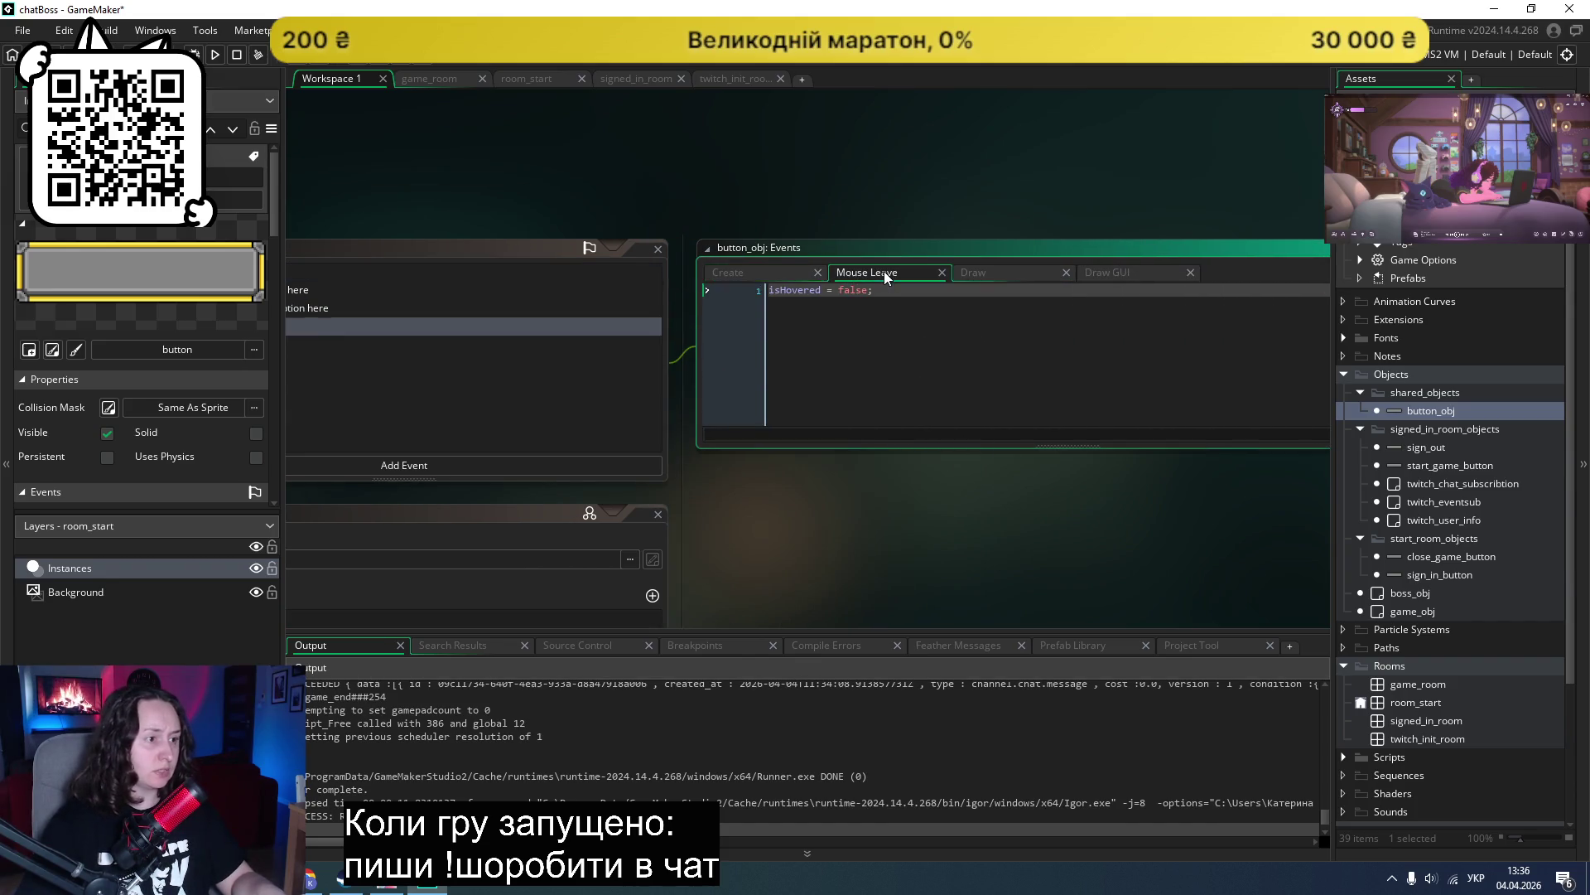
pyautogui.click(1024, 277)
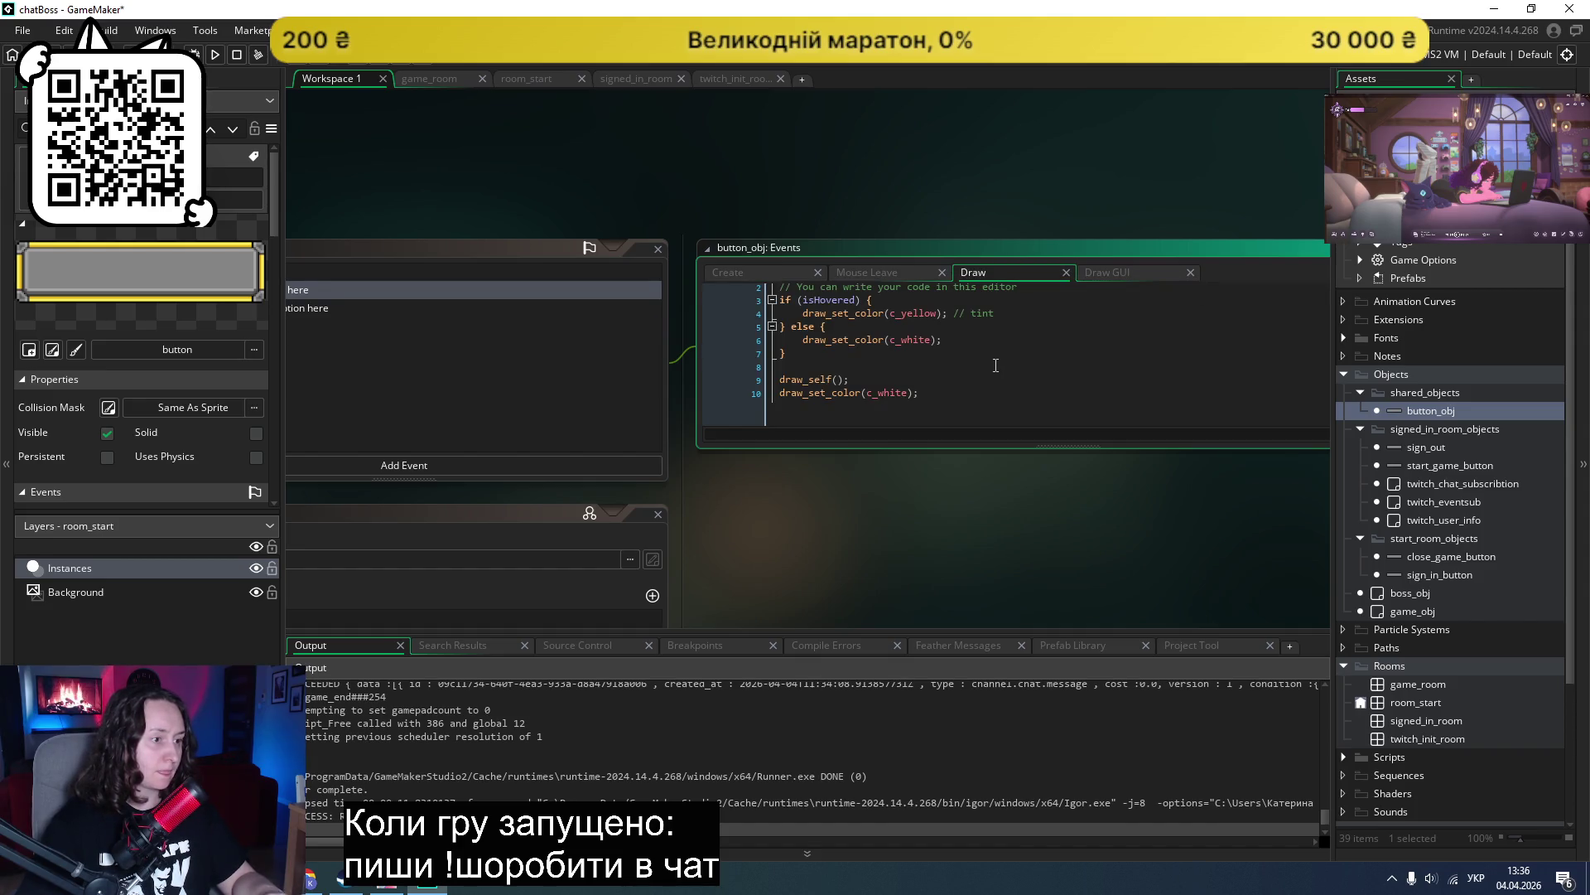
pyautogui.scroll(2, 497, 392)
pyautogui.scroll(-2, 692, 417)
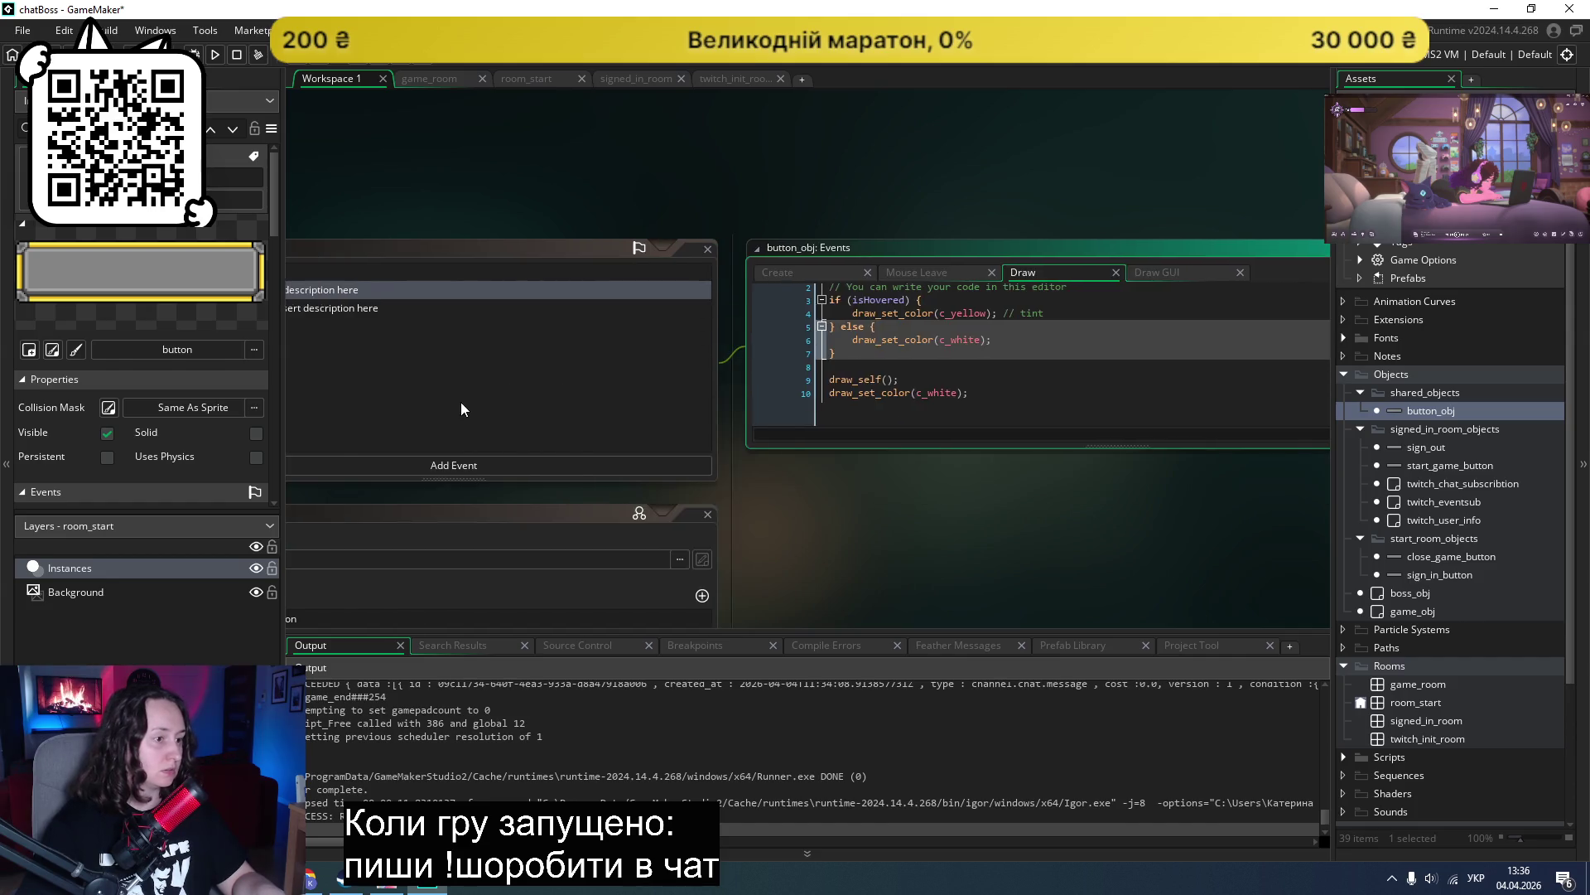
pyautogui.hscroll(-4, 464, 410)
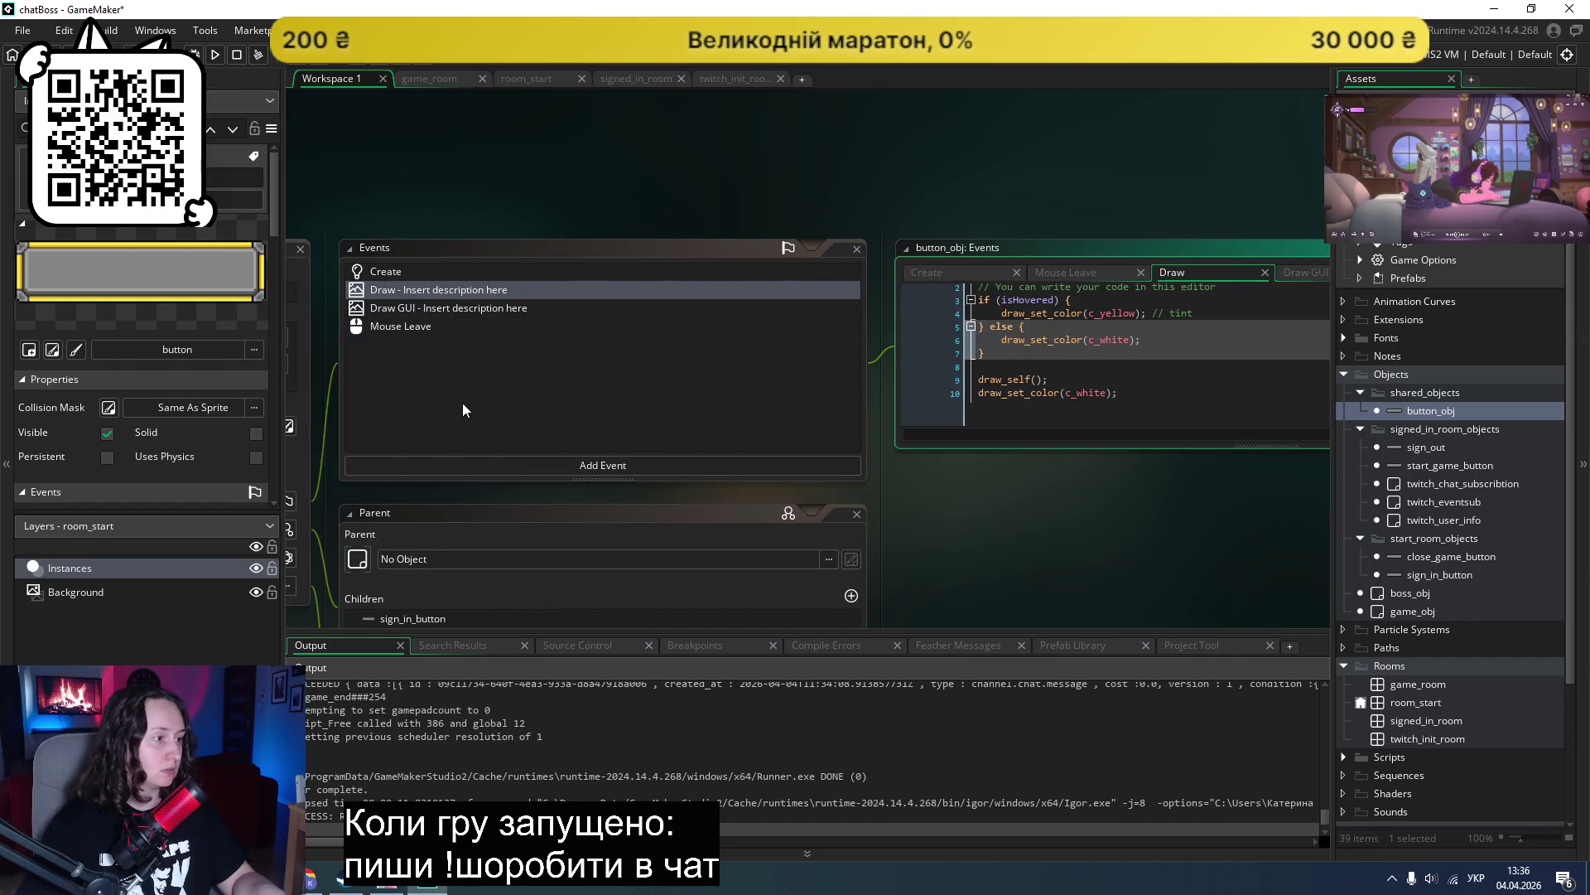
pyautogui.click(625, 470)
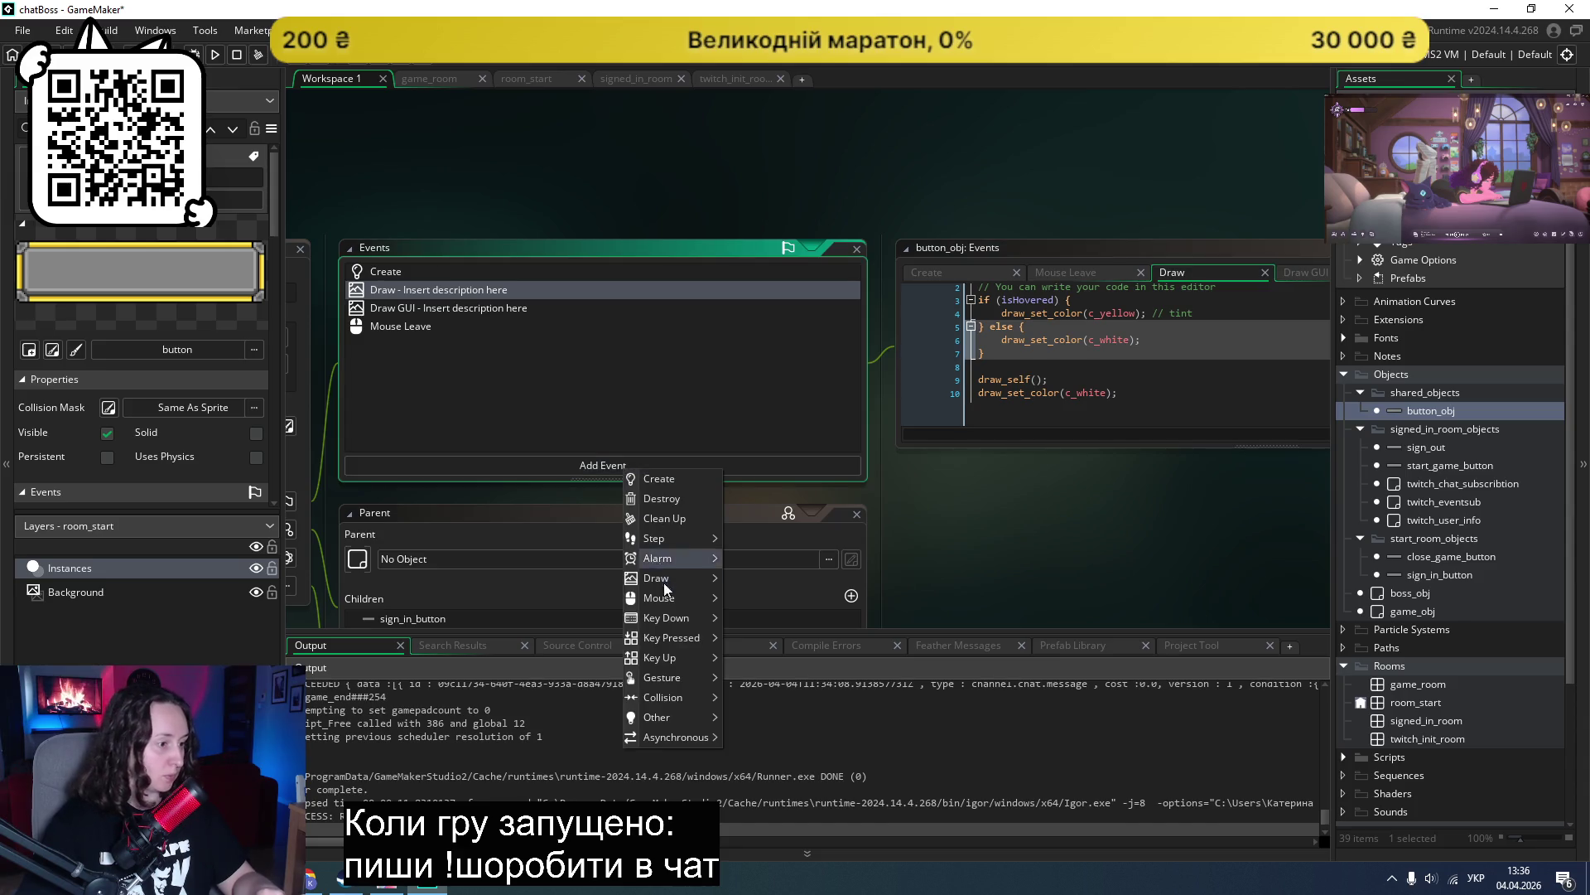
# Step: Add a Mouse Enter event to button_obj that sets isHovered = true
pyautogui.moveTo(660, 605)
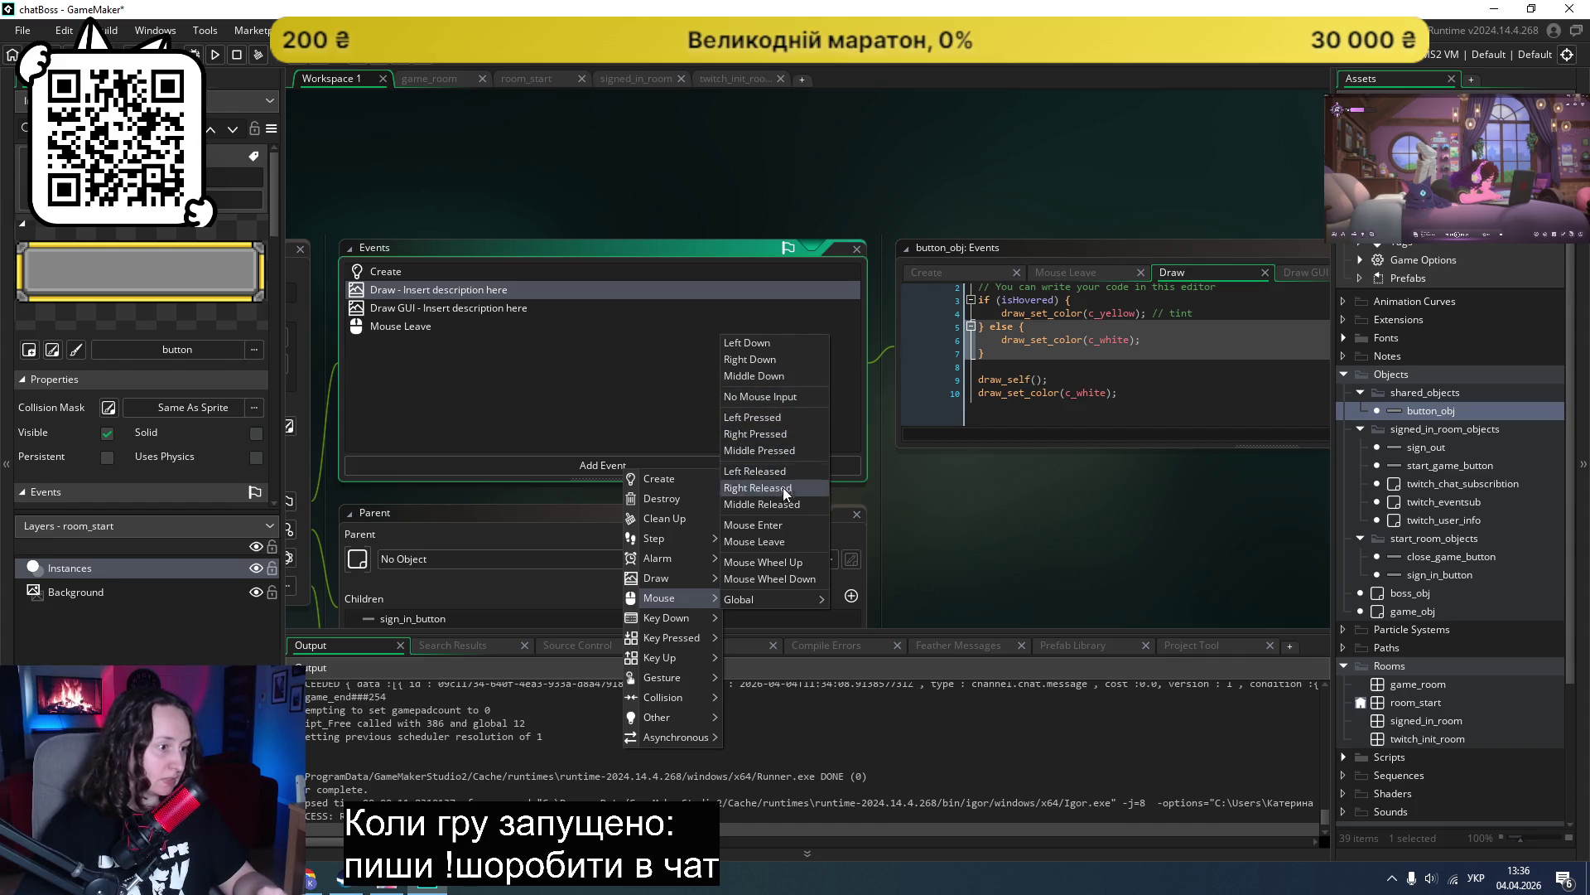
pyautogui.click(783, 527)
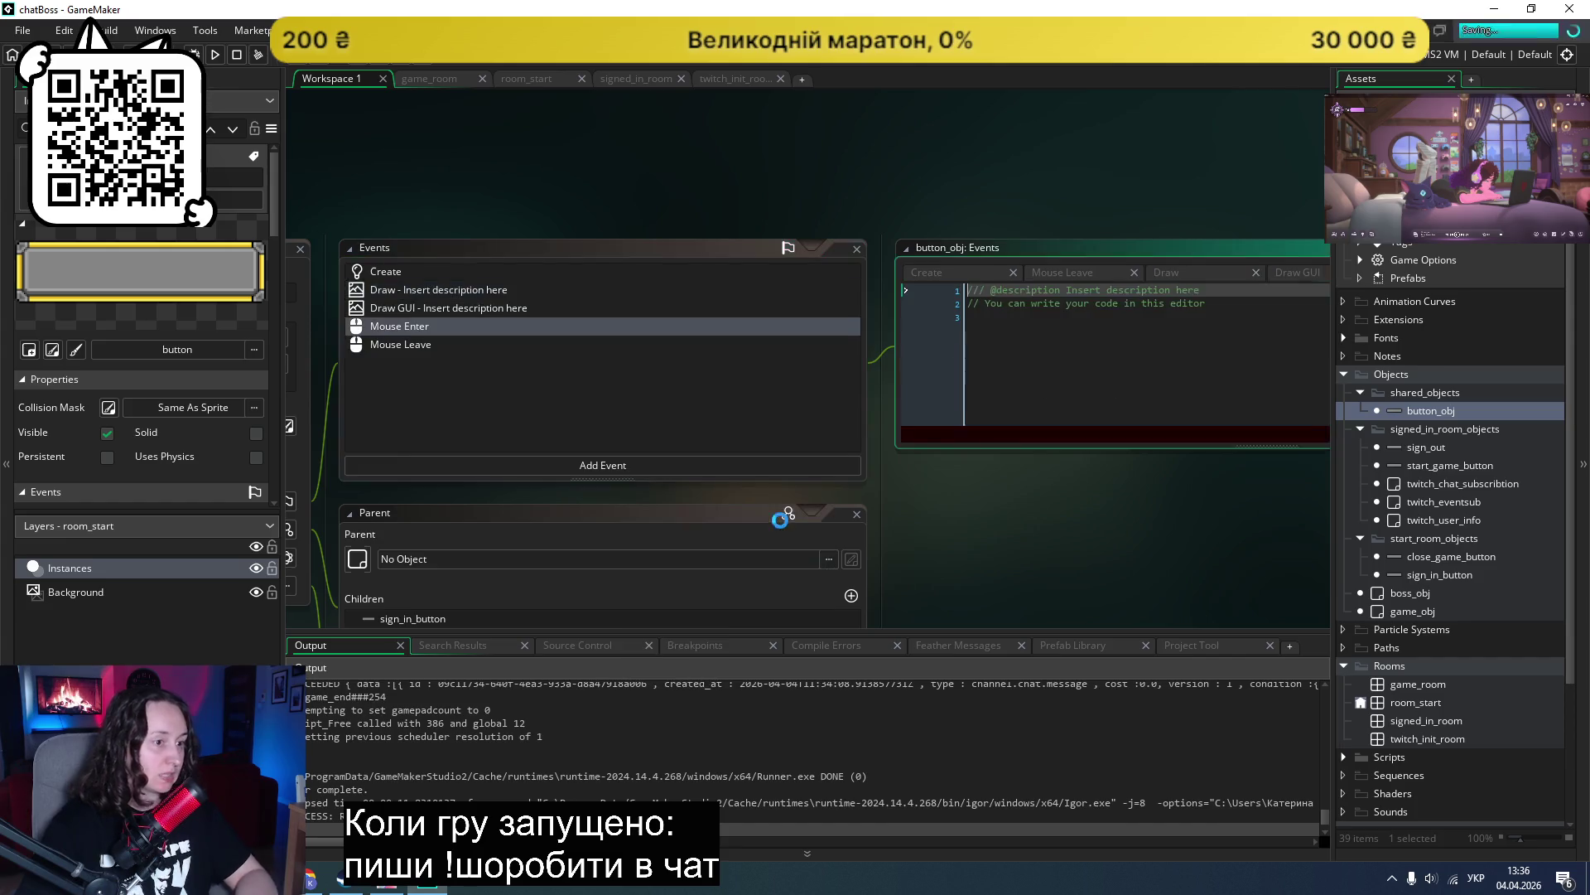
pyautogui.write('wi')
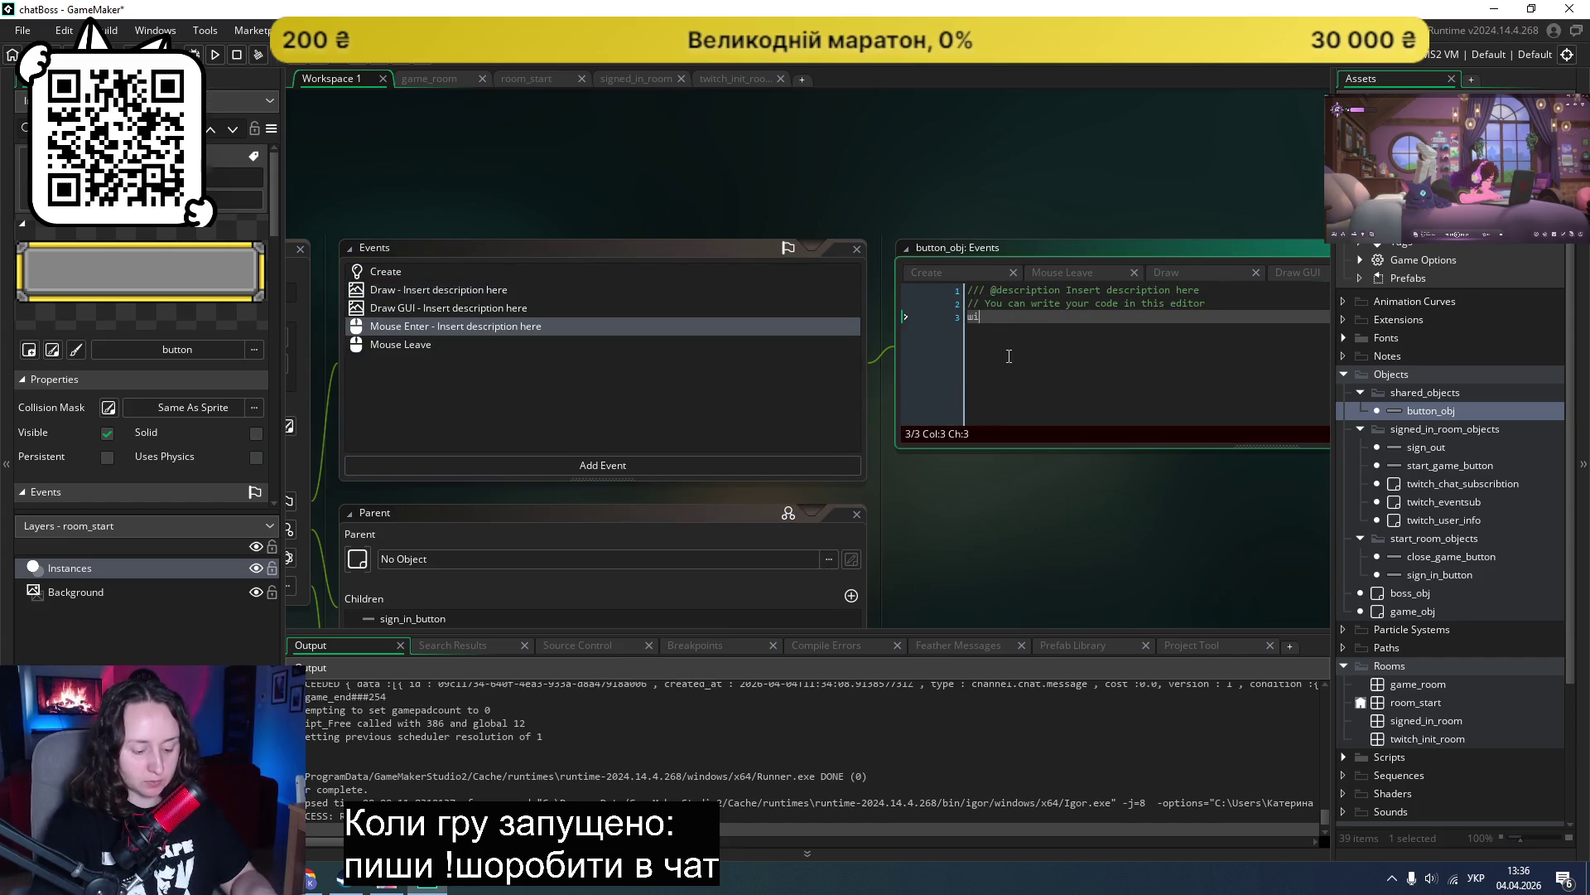
pyautogui.write('в = ')
pyautogui.write('кгуж')
pyautogui.moveTo(1087, 323); pyautogui.dragTo(978, 326)
pyautogui.press('BackSpace')
pyautogui.hotkey('alt', 'shift')
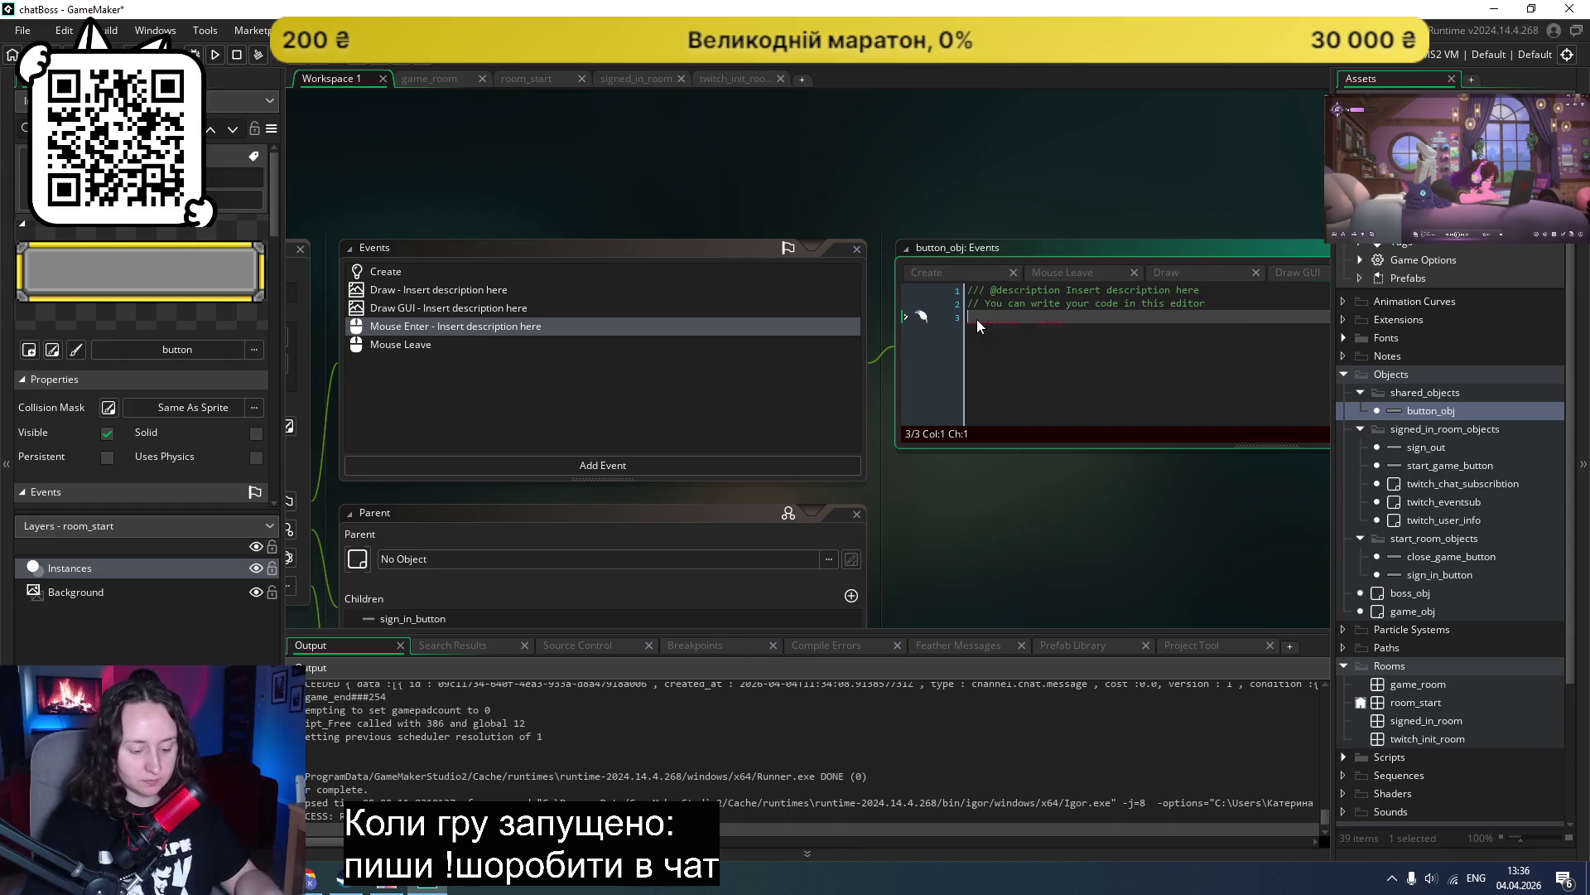
pyautogui.write('isHo')
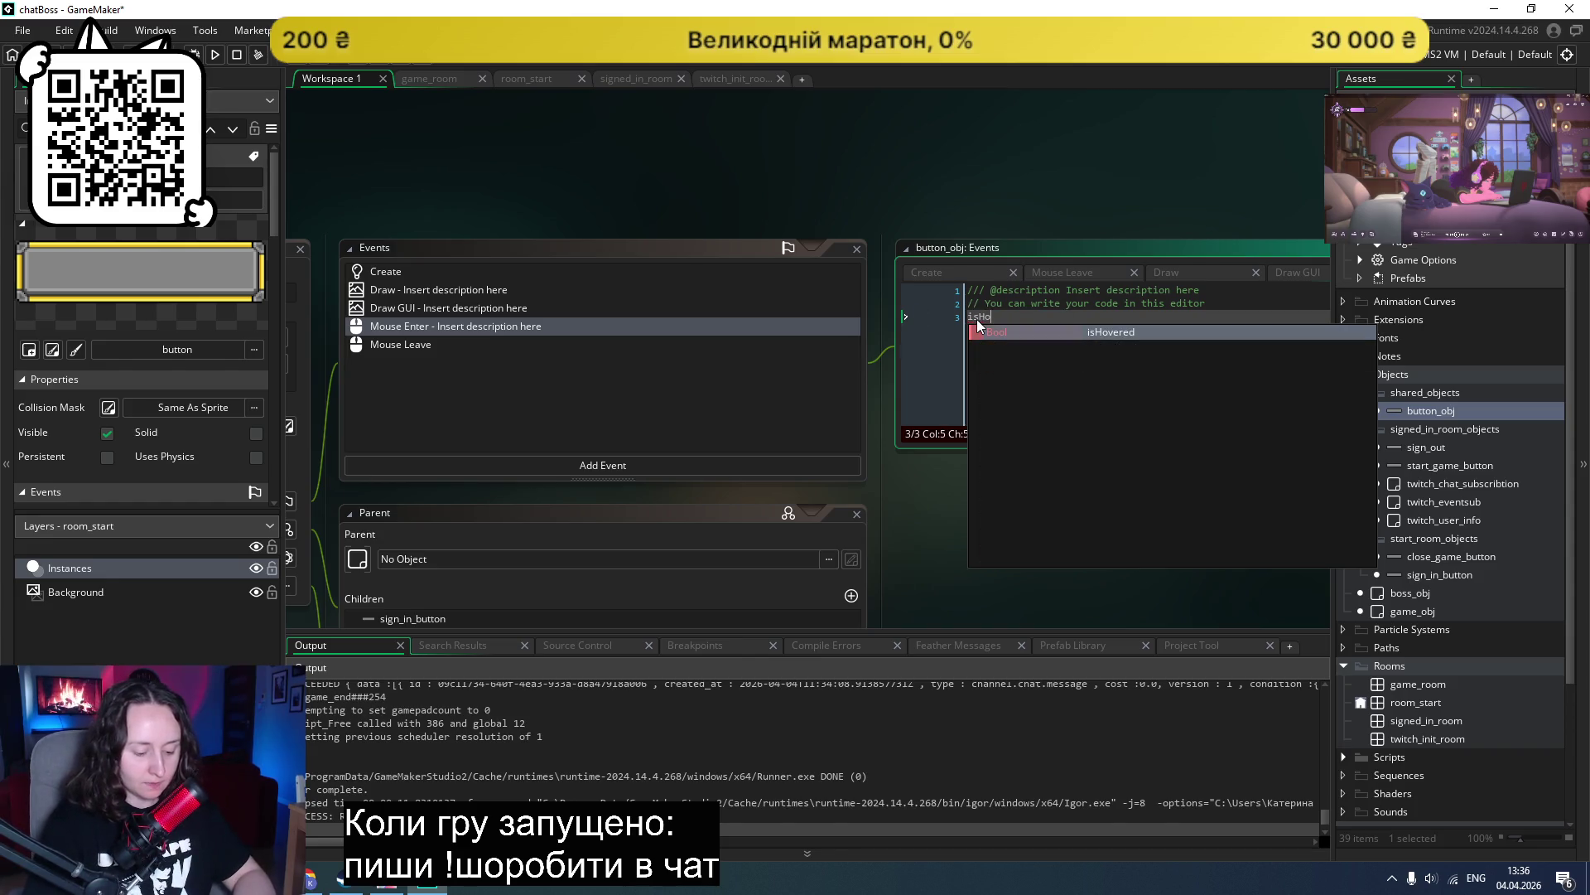
pyautogui.write('vered = true;')
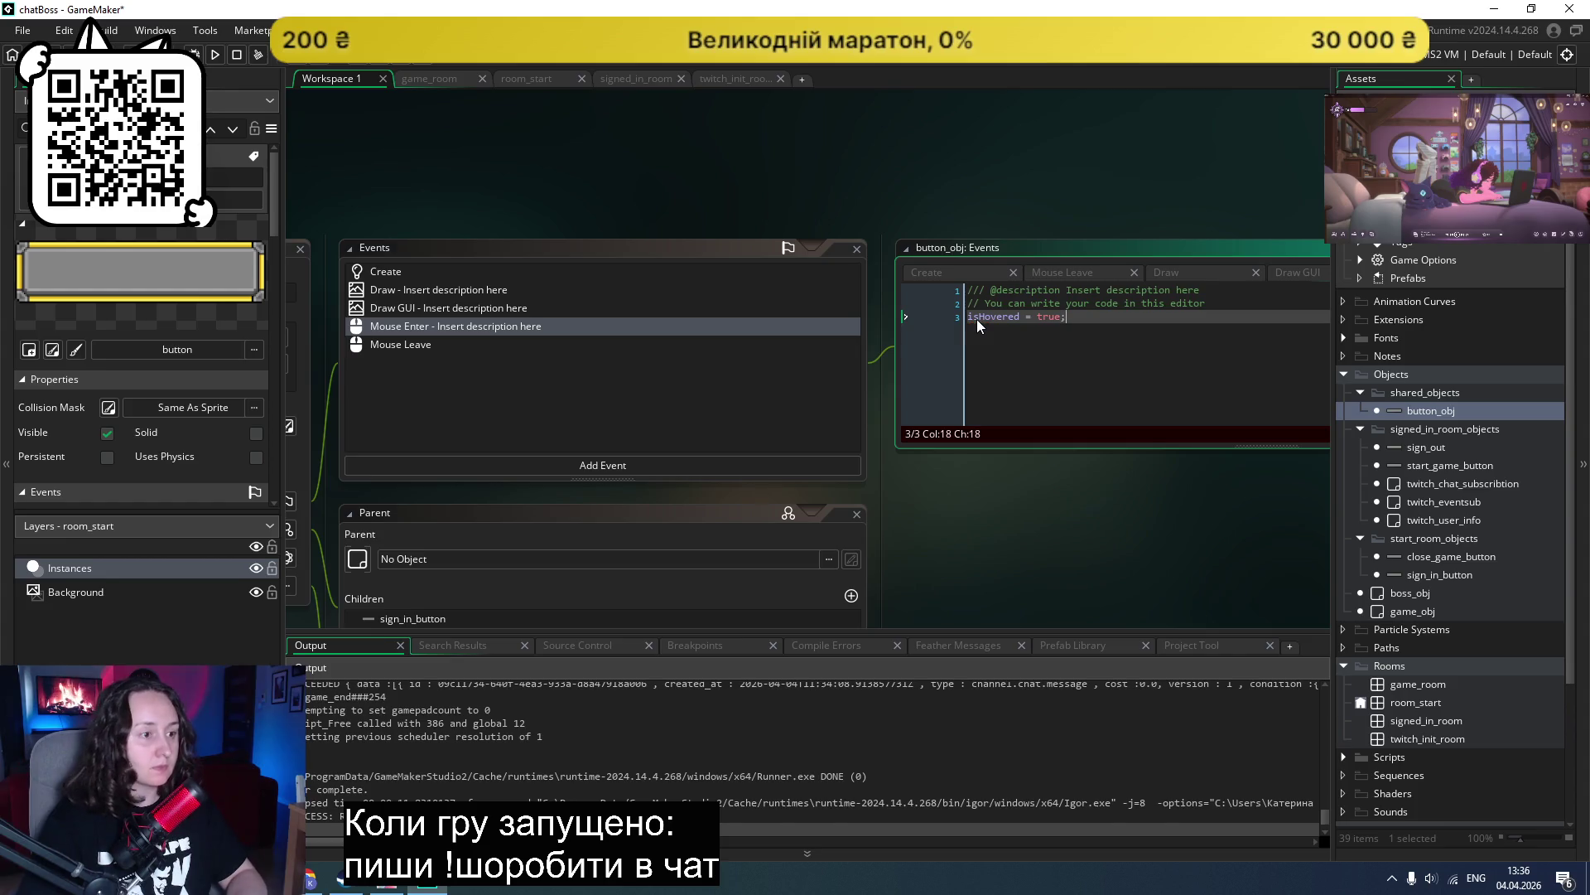
# Step: Save the project and test-run the game, then close it and resume editing
pyautogui.hotkey('ctrl', 's')
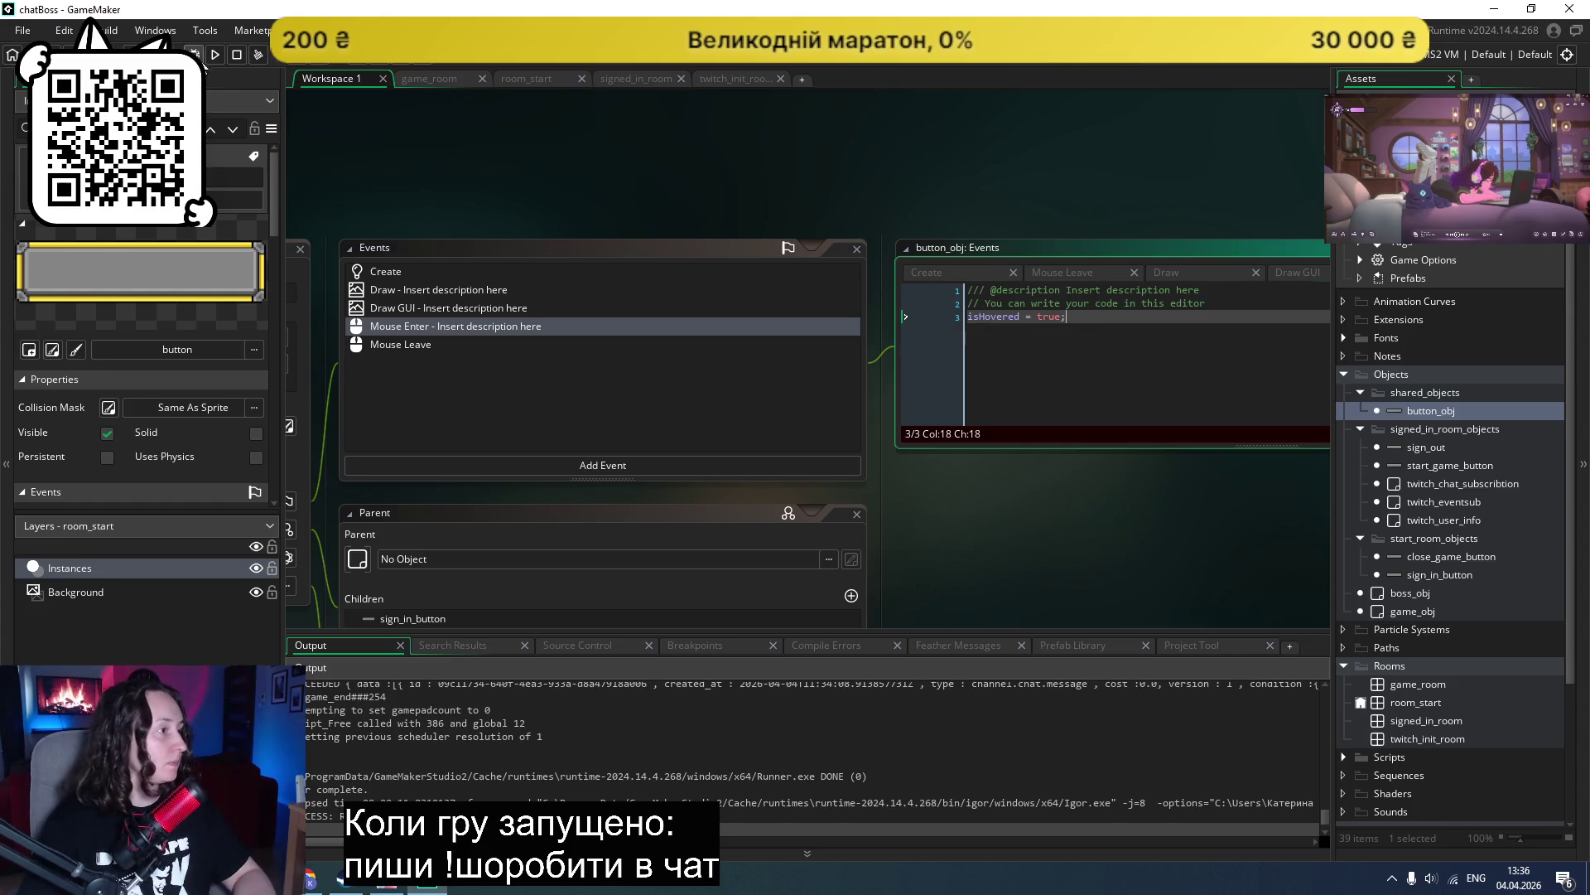
pyautogui.click(214, 55)
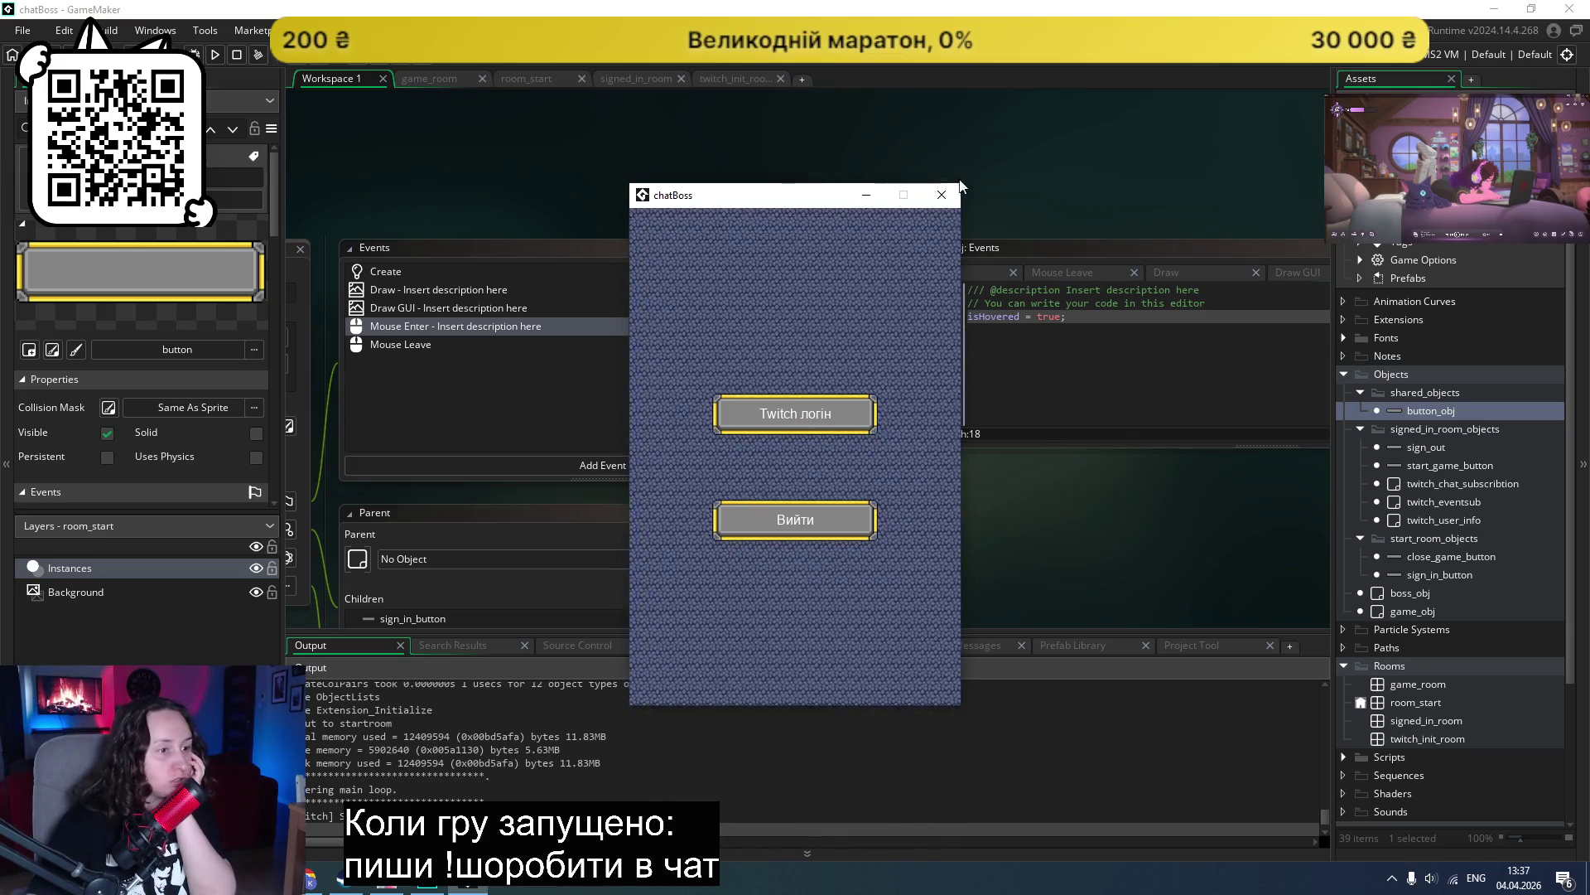
pyautogui.click(942, 195)
pyautogui.click(1069, 339)
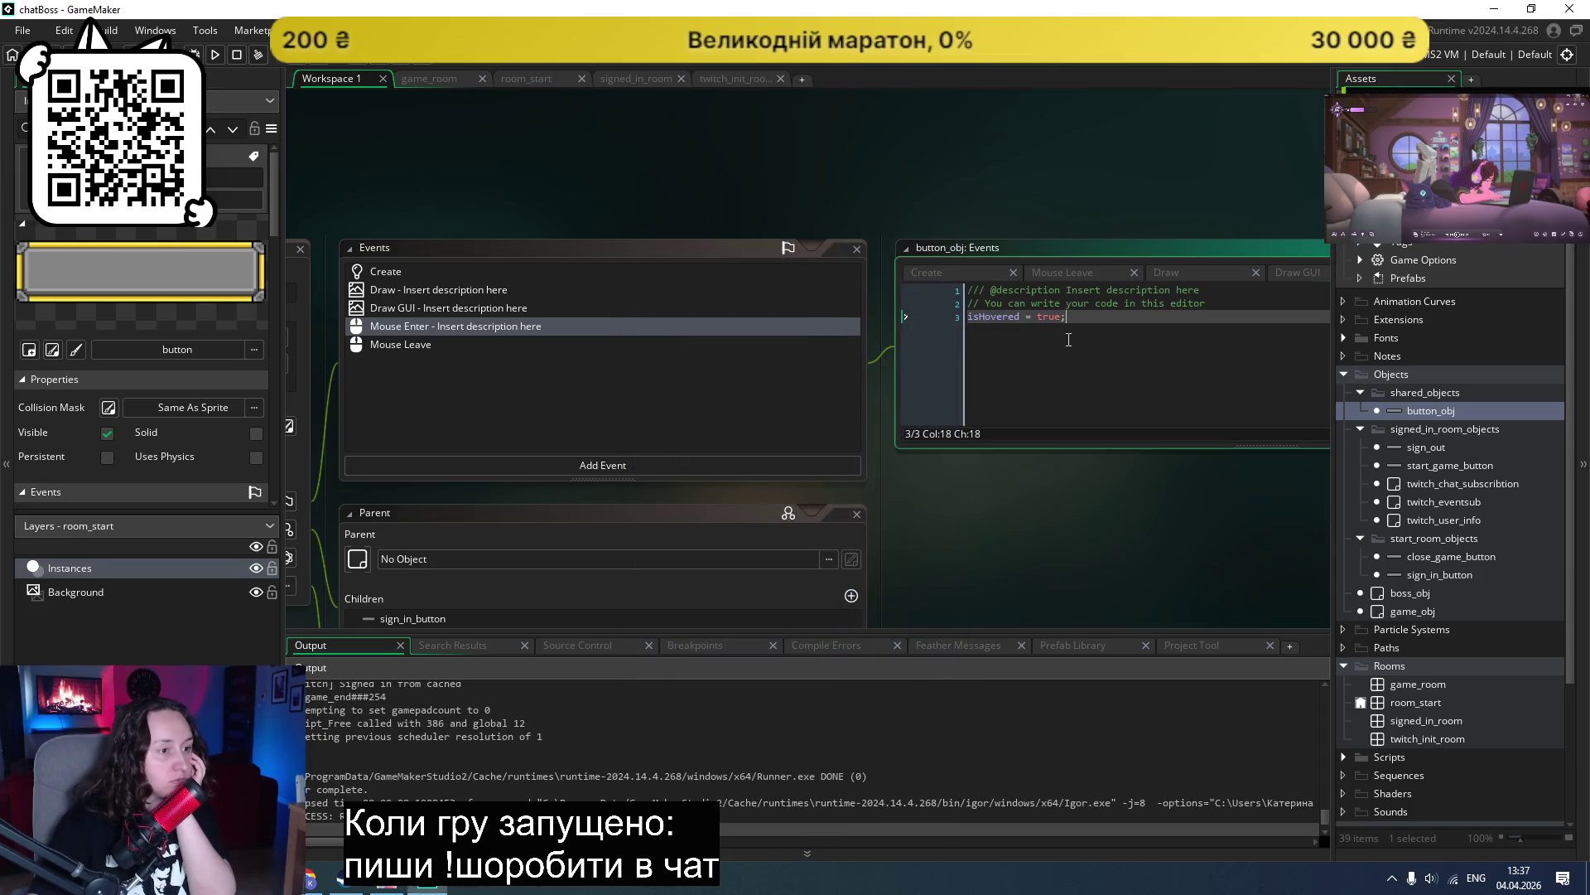
pyautogui.press('Return')
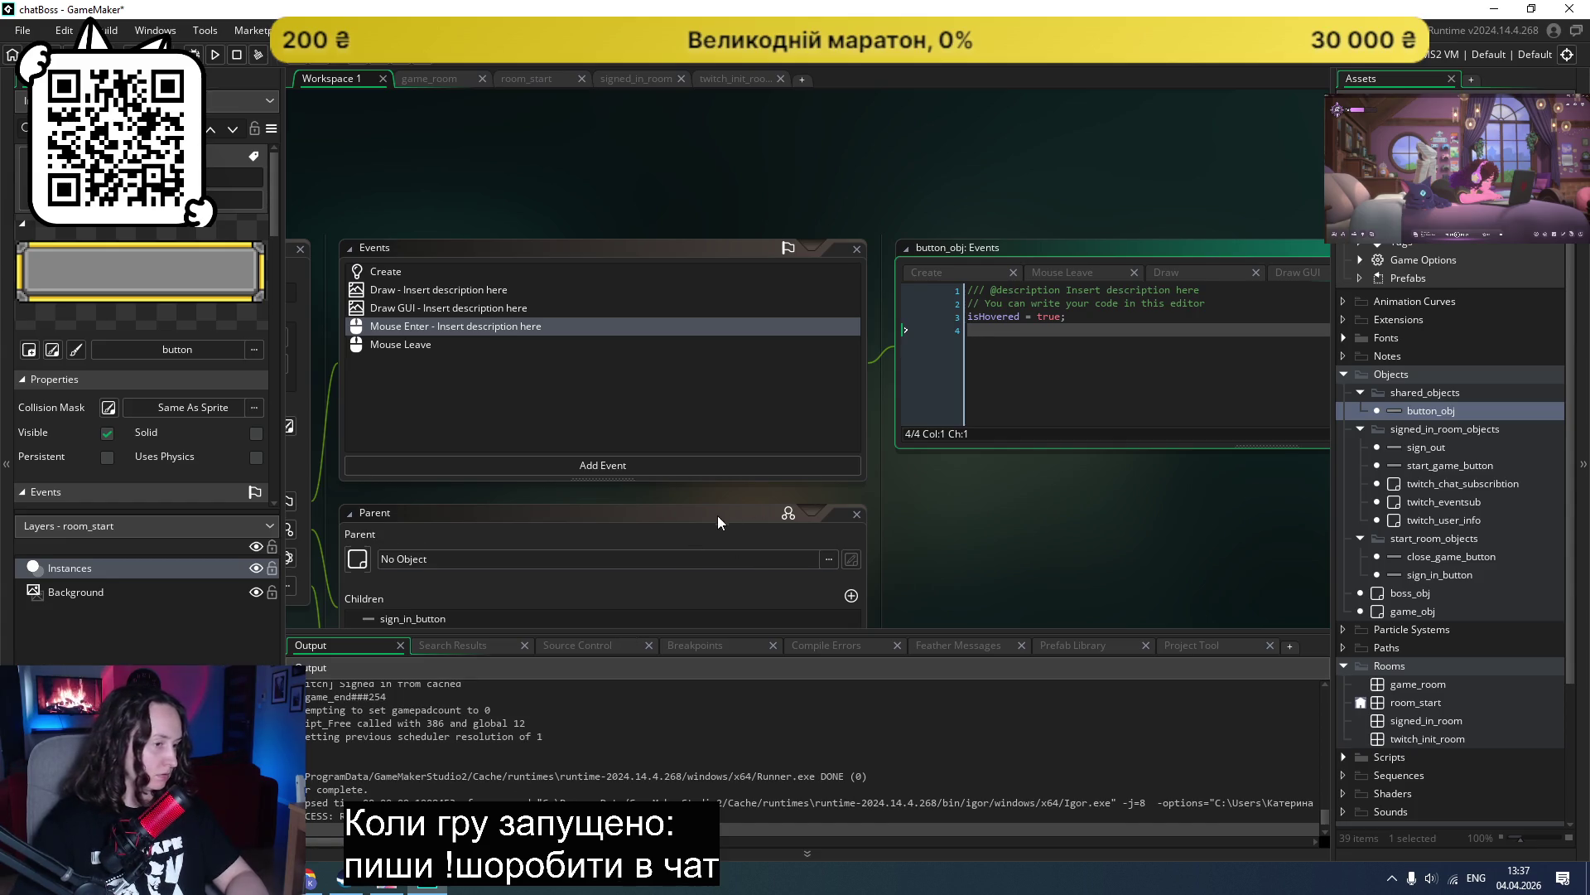
# Step: Search 'gamemaker debug message' and open the show_debug_message manual page
pyautogui.click(311, 880)
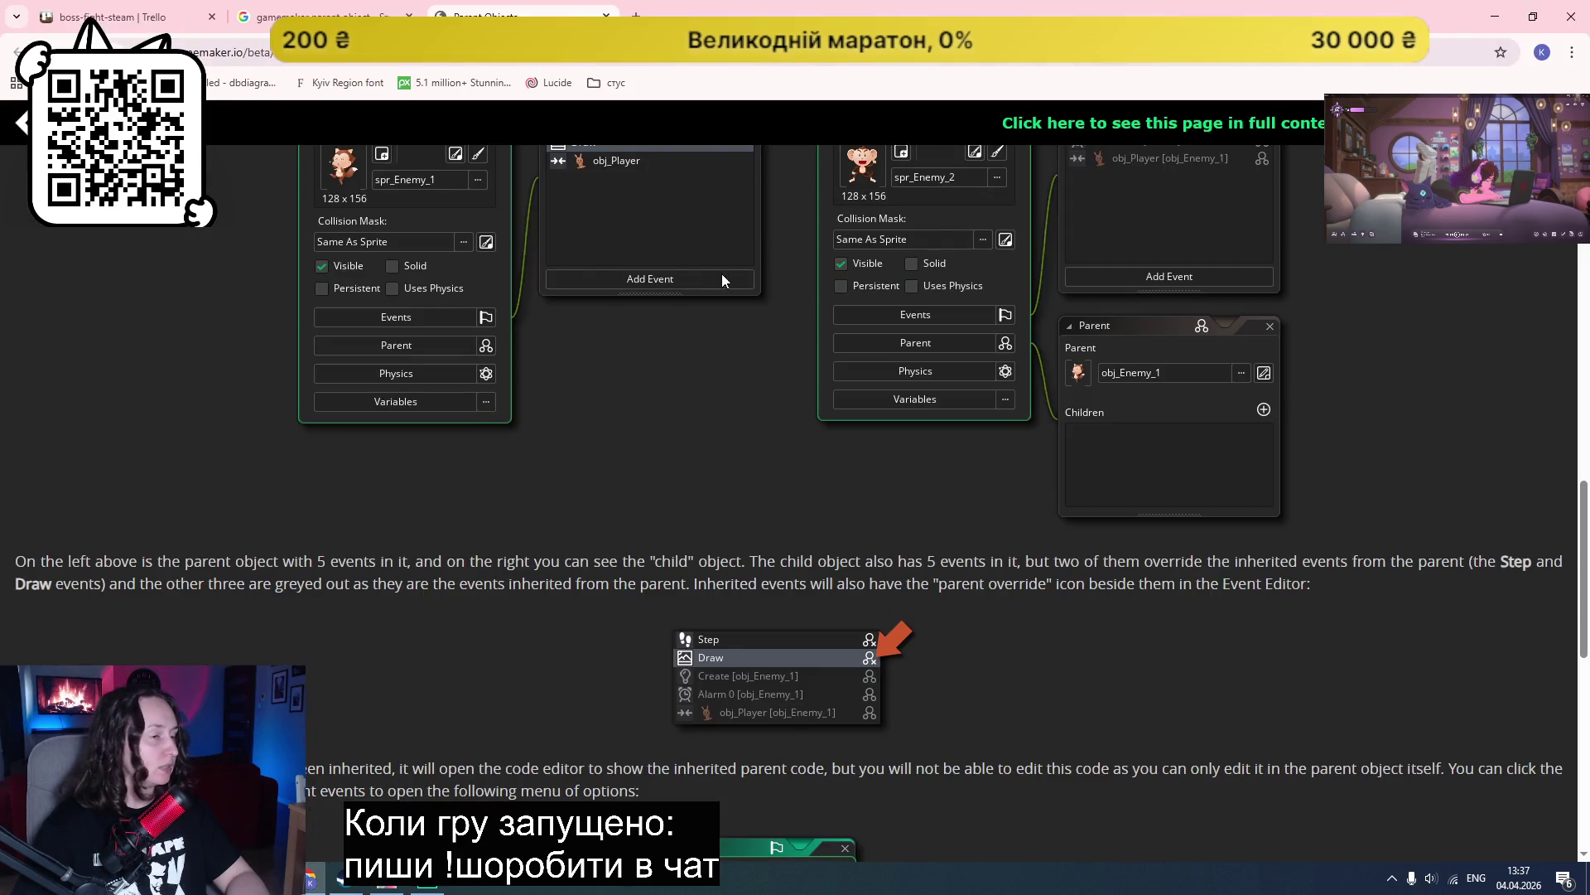
pyautogui.scroll(10, 711, 262)
pyautogui.click(547, 52)
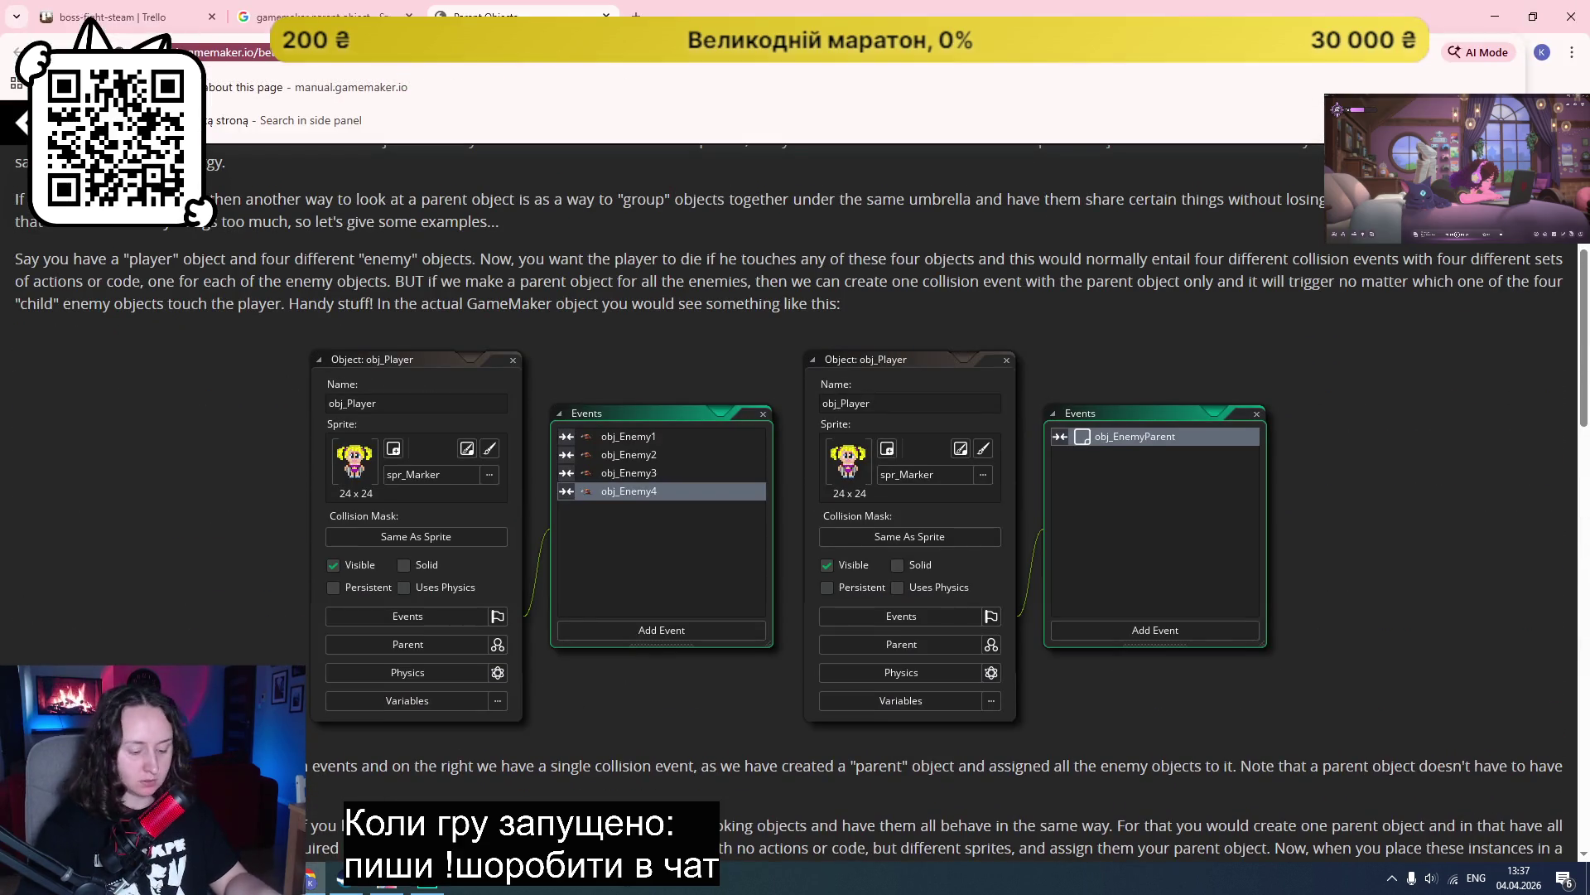
pyautogui.write('gamemaker debug mes')
pyautogui.press('Down')
pyautogui.press('Return')
pyautogui.click(282, 351)
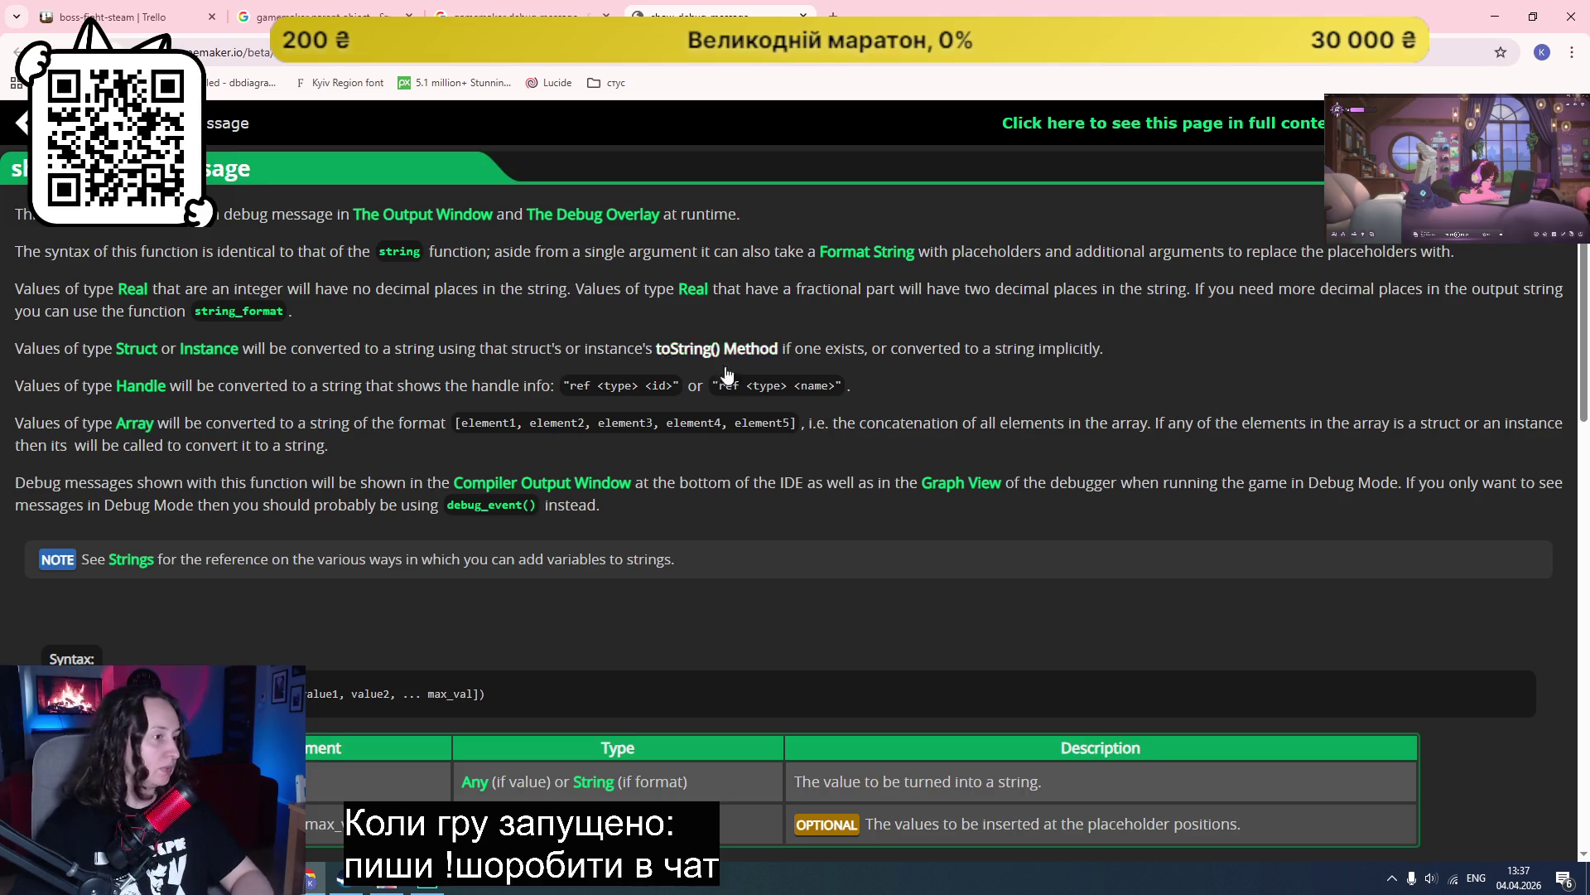
# Step: Select the first line of the manual's example code and return to GameMaker
pyautogui.scroll(-4, 748, 470)
pyautogui.scroll(-3, 593, 573)
pyautogui.moveTo(275, 519); pyautogui.dragTo(49, 524)
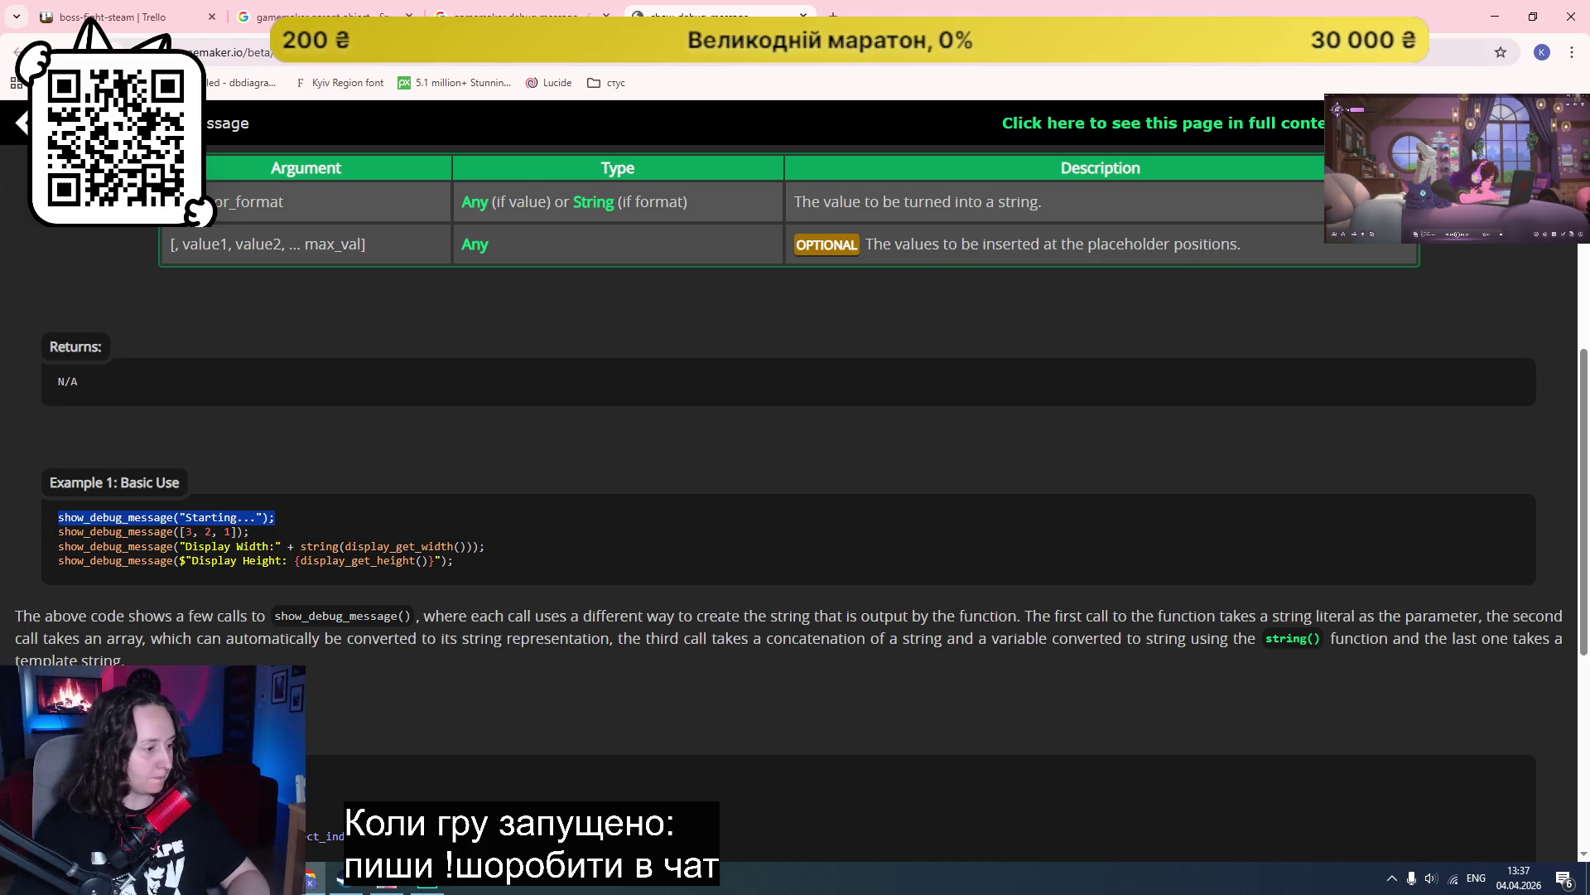
pyautogui.hotkey('alt', 'Tab')
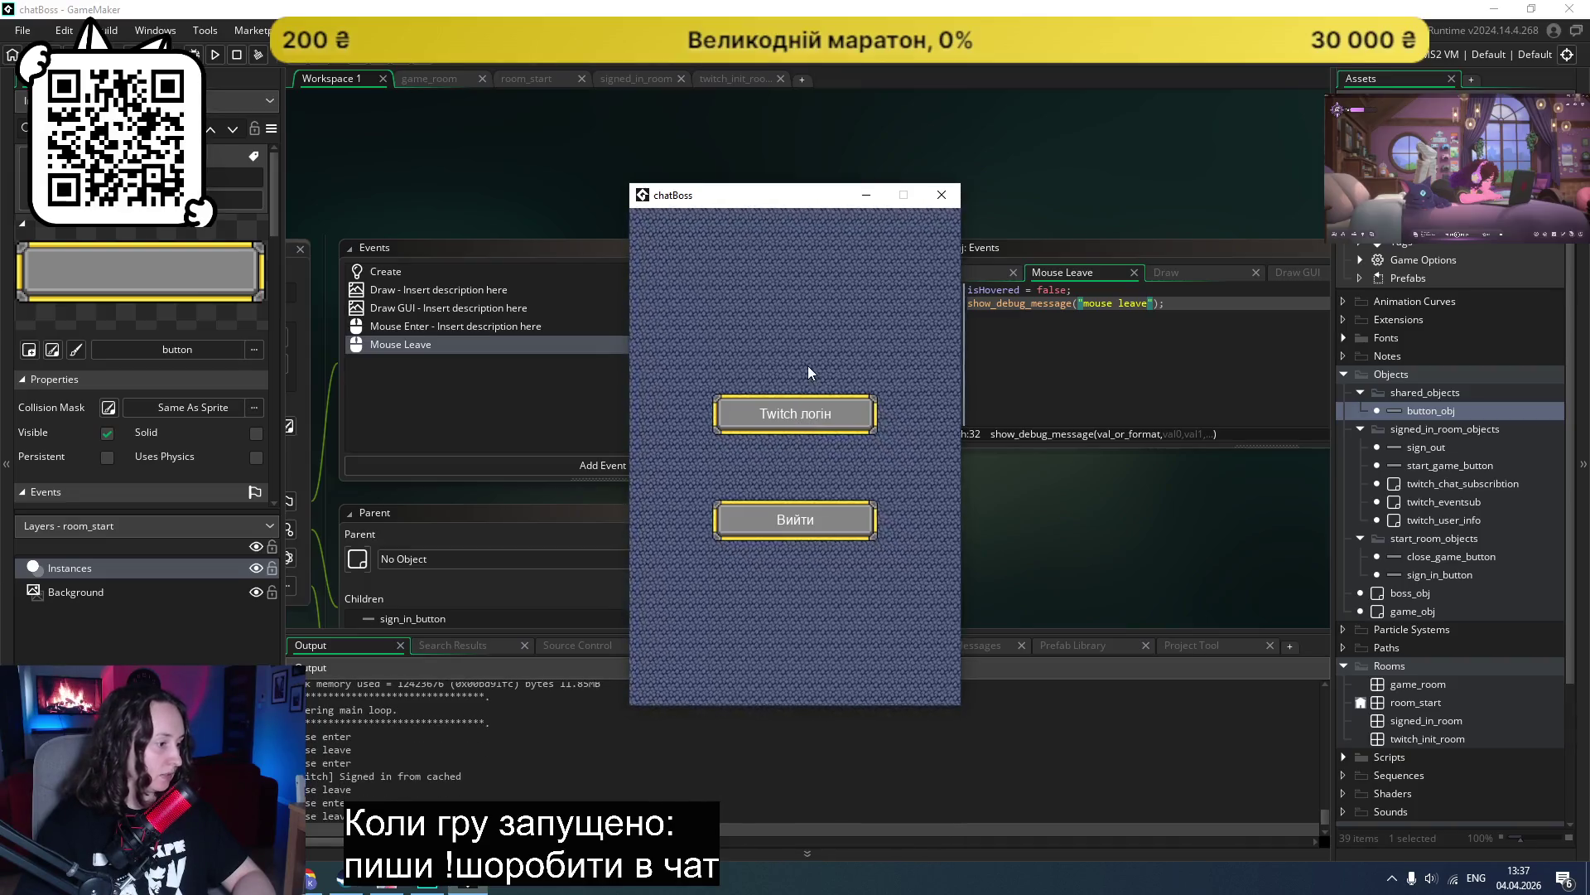
# Step: Close the test game, remove the Mouse Leave debug message line, and save
pyautogui.click(942, 195)
pyautogui.moveTo(1182, 304); pyautogui.dragTo(968, 304)
pyautogui.press('BackSpace')
pyautogui.press('BackSpace')
pyautogui.hotkey('ctrl', 's')
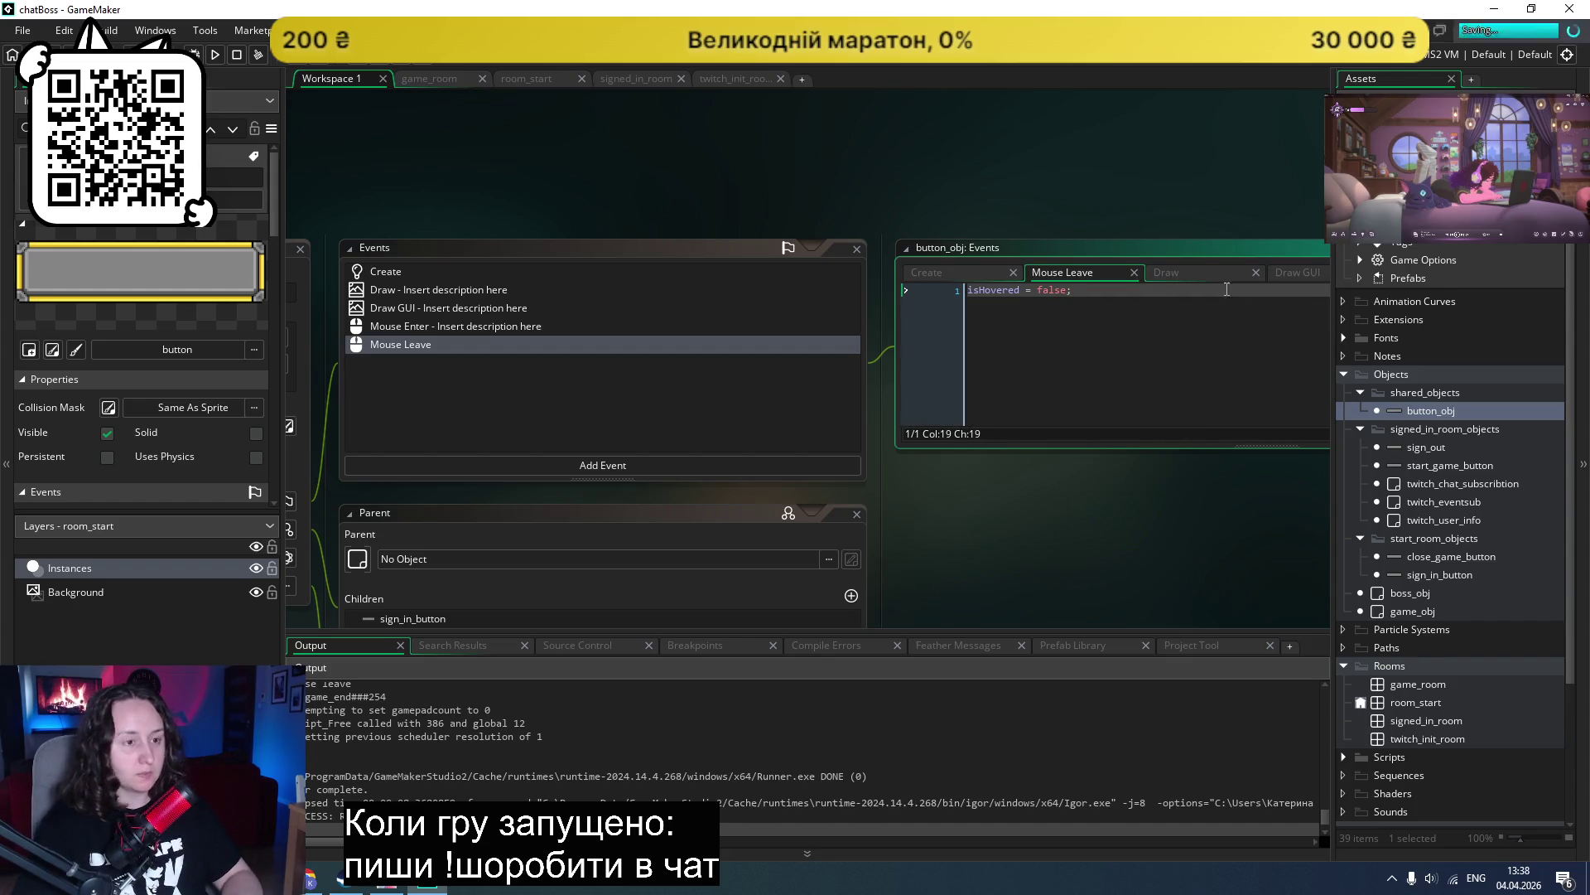
pyautogui.hscroll(3, 952, 503)
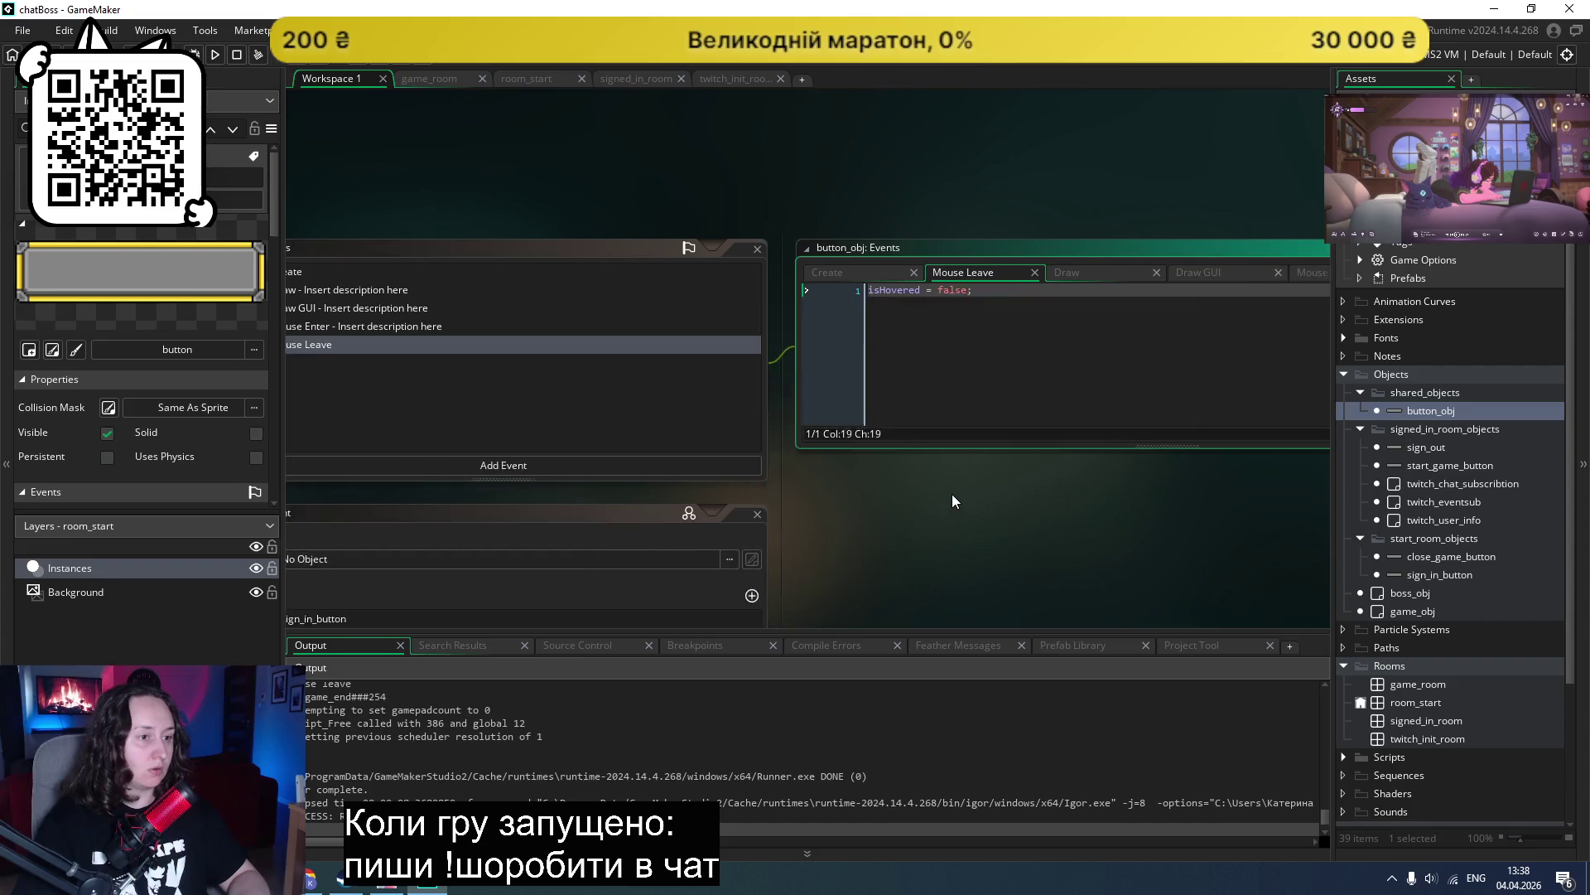
# Step: Remove the Mouse Enter debug message line and recheck the Draw event's tint code
pyautogui.click(1227, 278)
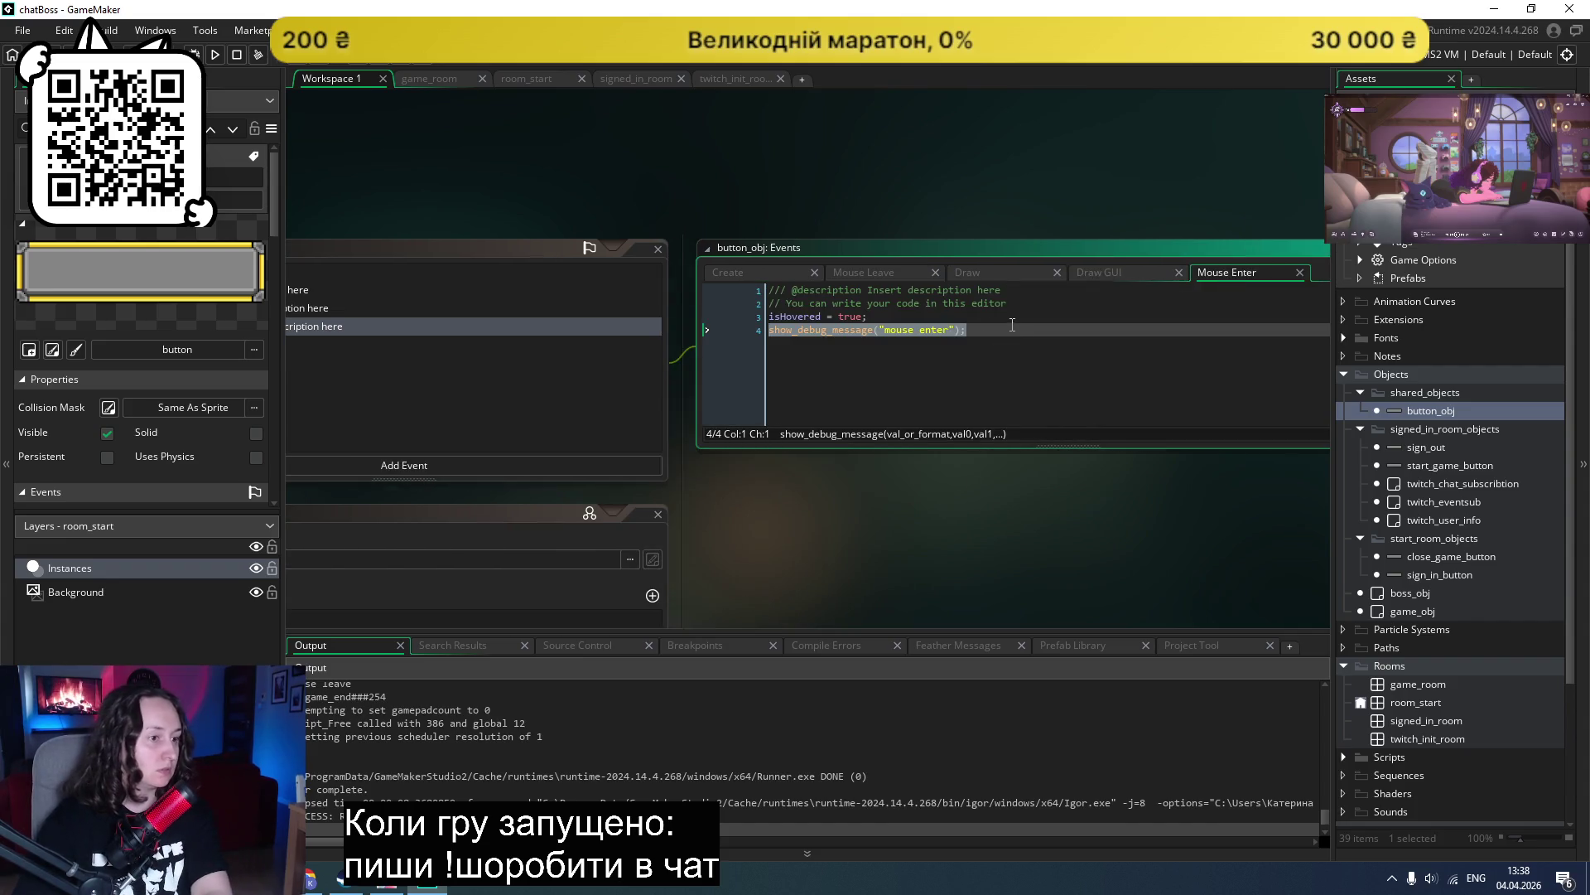
pyautogui.press('BackSpace')
pyautogui.press('BackSpace')
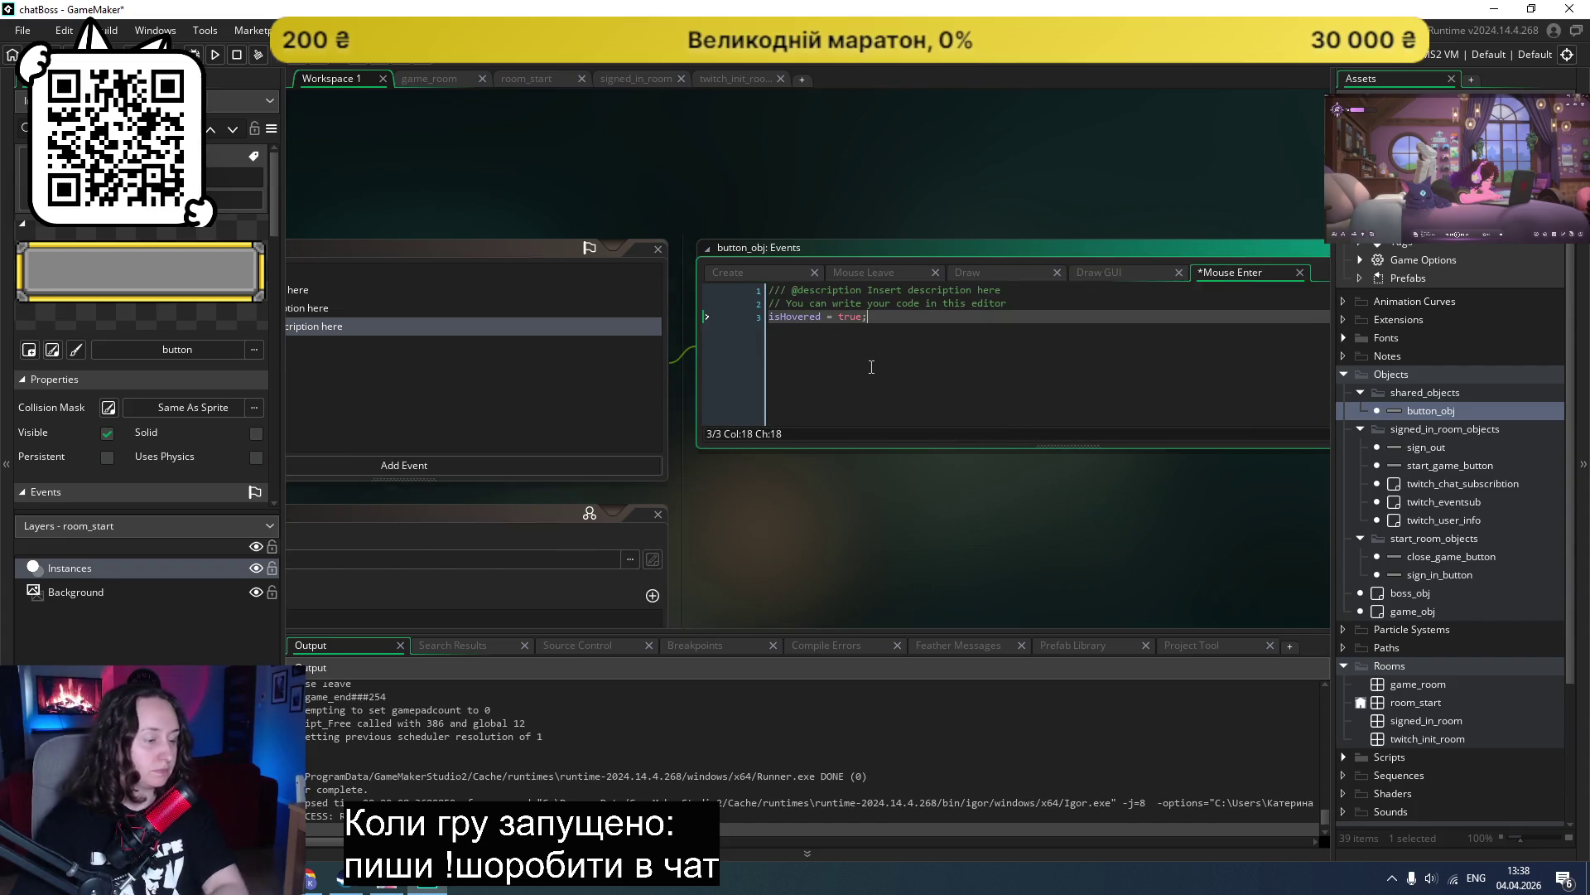
pyautogui.click(982, 275)
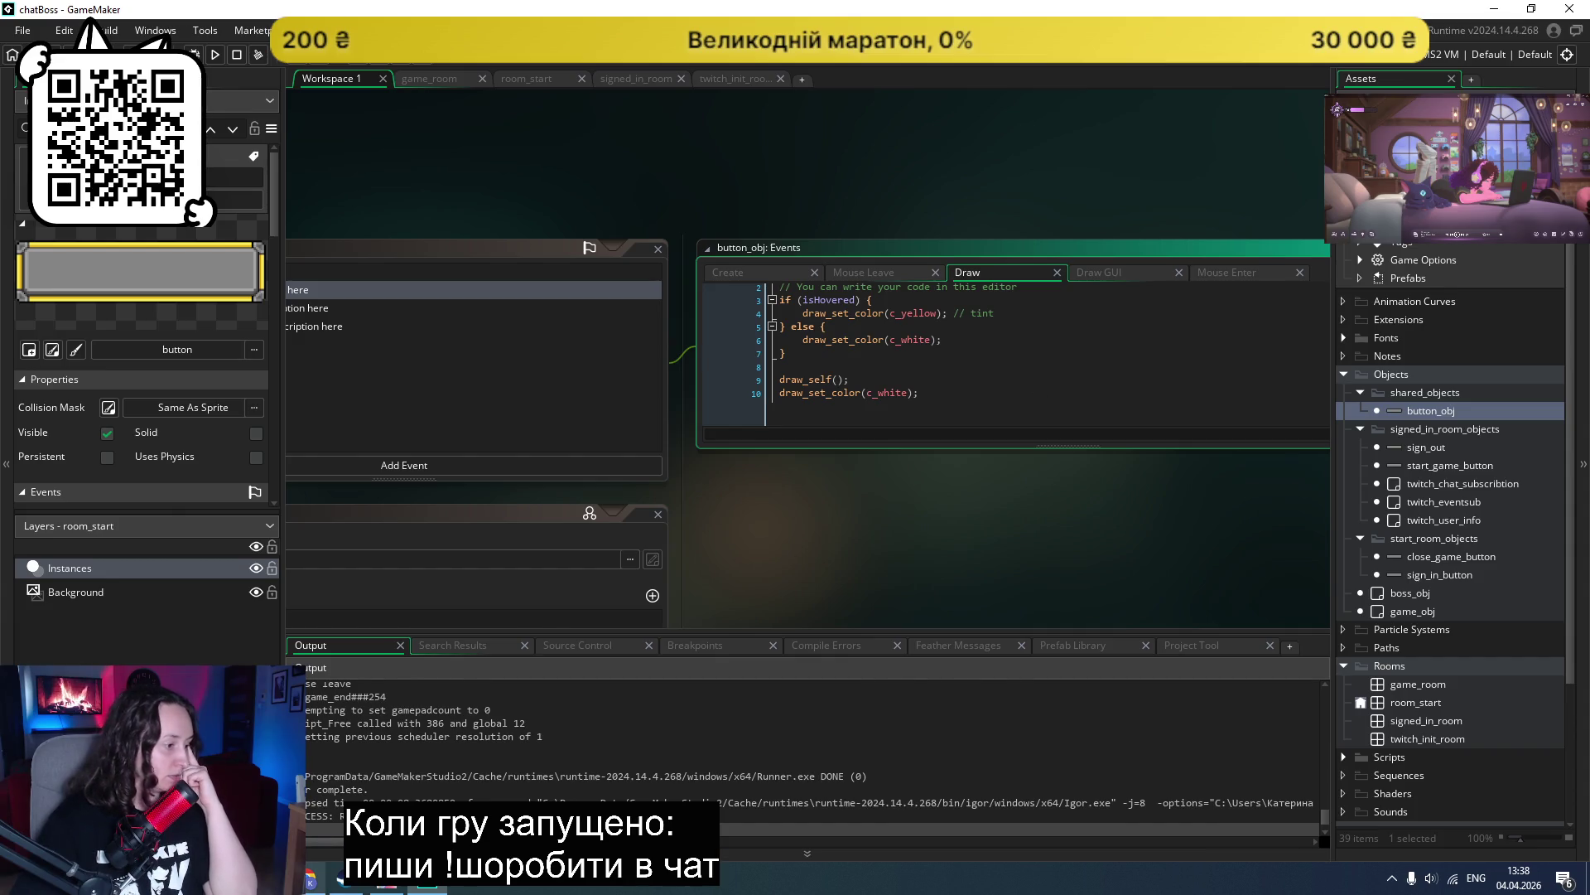
pyautogui.hotkey('alt', 'Tab')
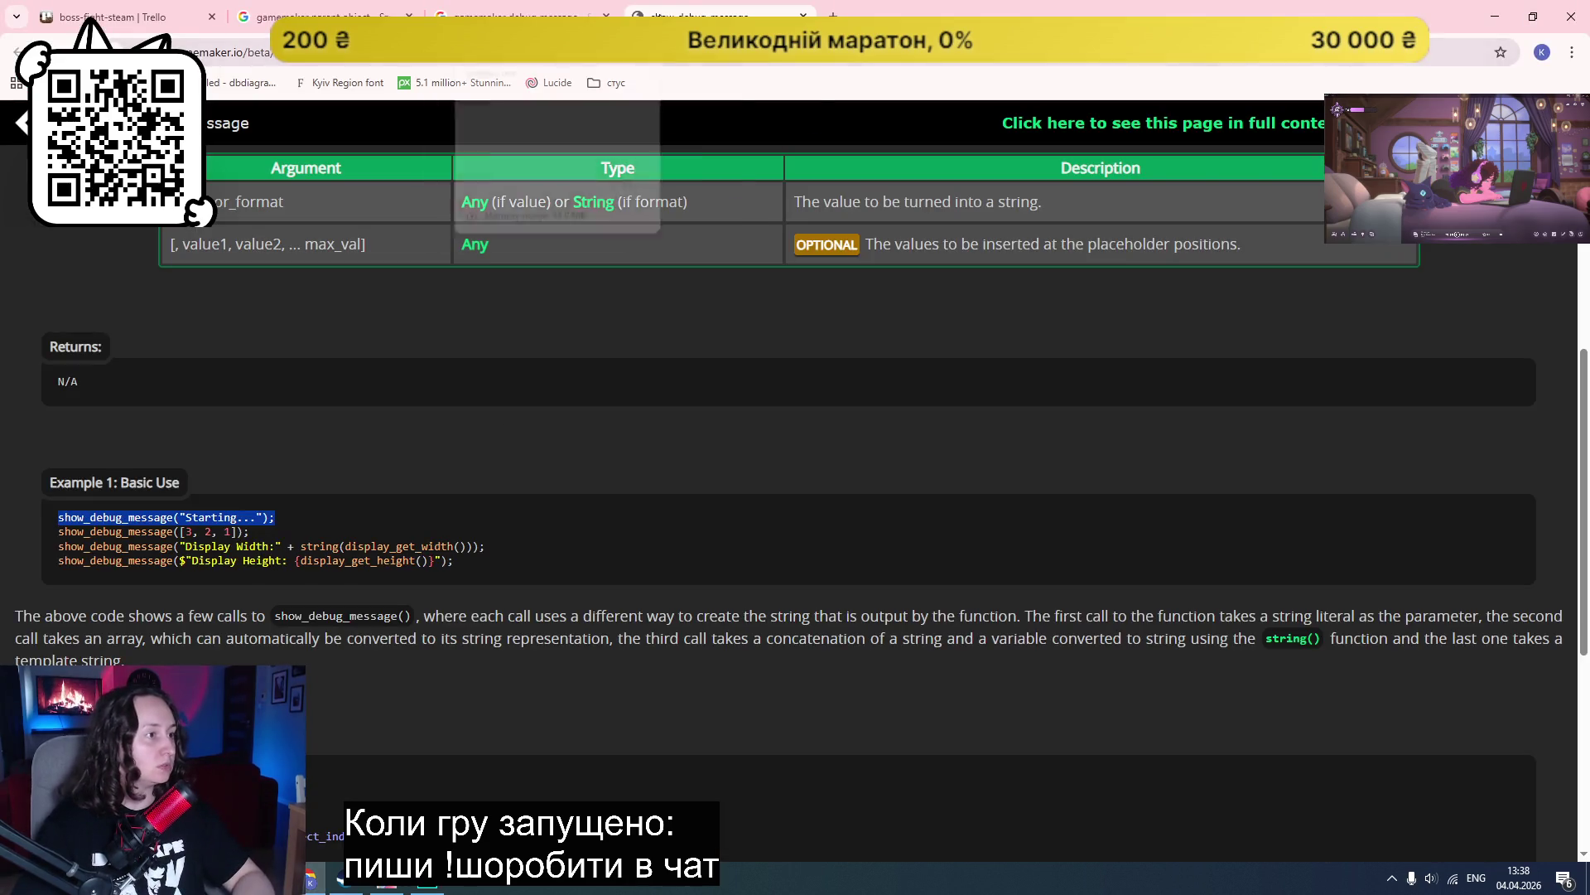
# Step: Close the debug-message tabs and search Google for 'draw vs draw gui'
pyautogui.click(804, 16)
pyautogui.click(607, 16)
pyautogui.moveTo(266, 142); pyautogui.dragTo(613, 174)
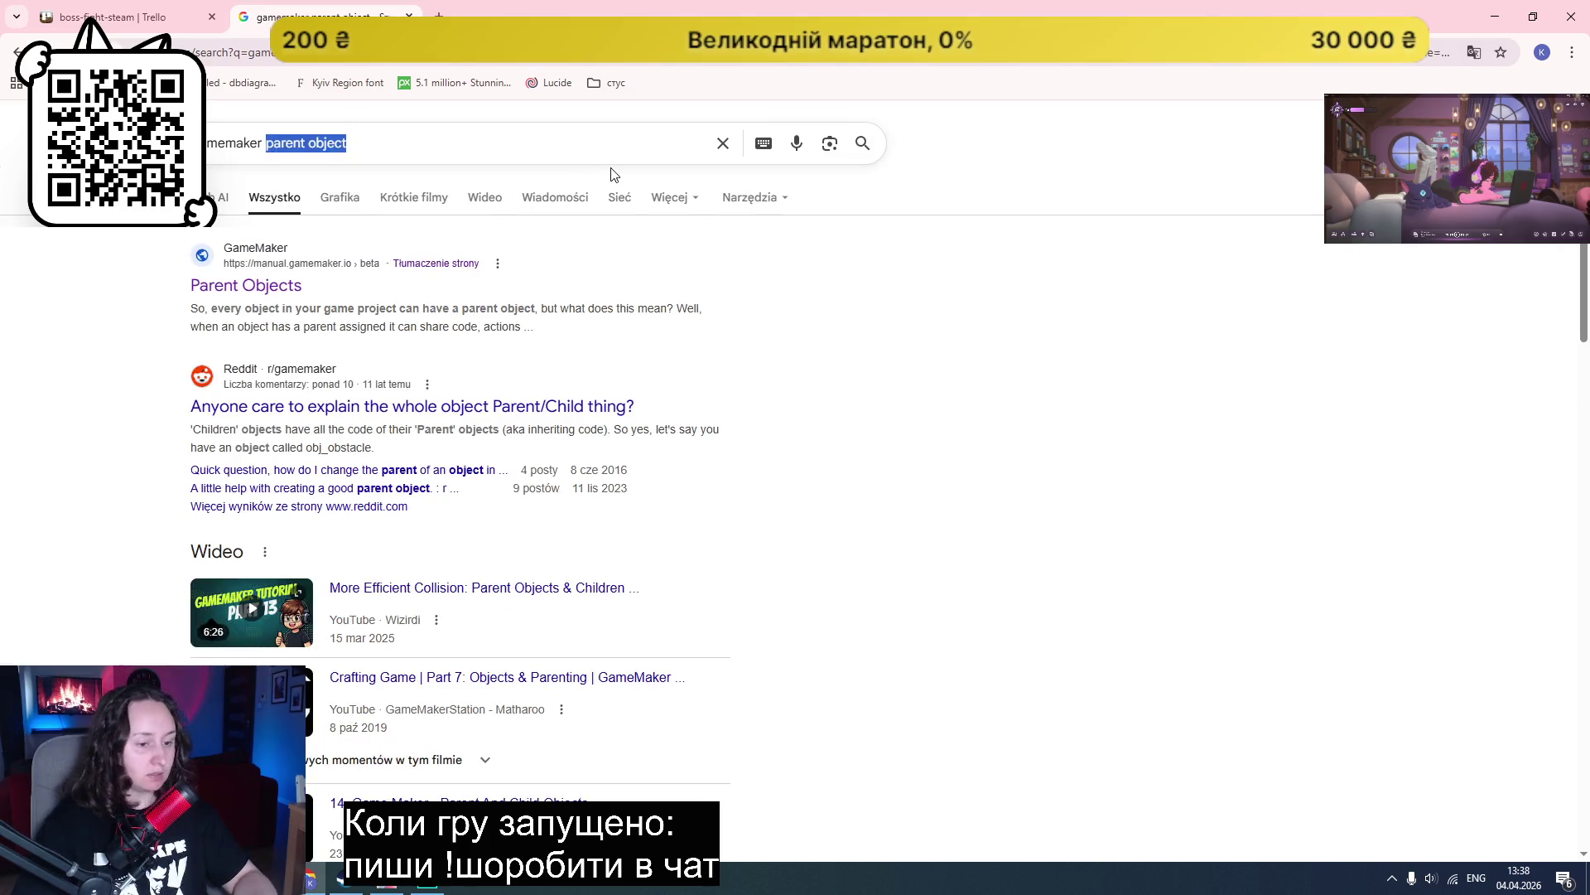
pyautogui.write('draw and draw ')
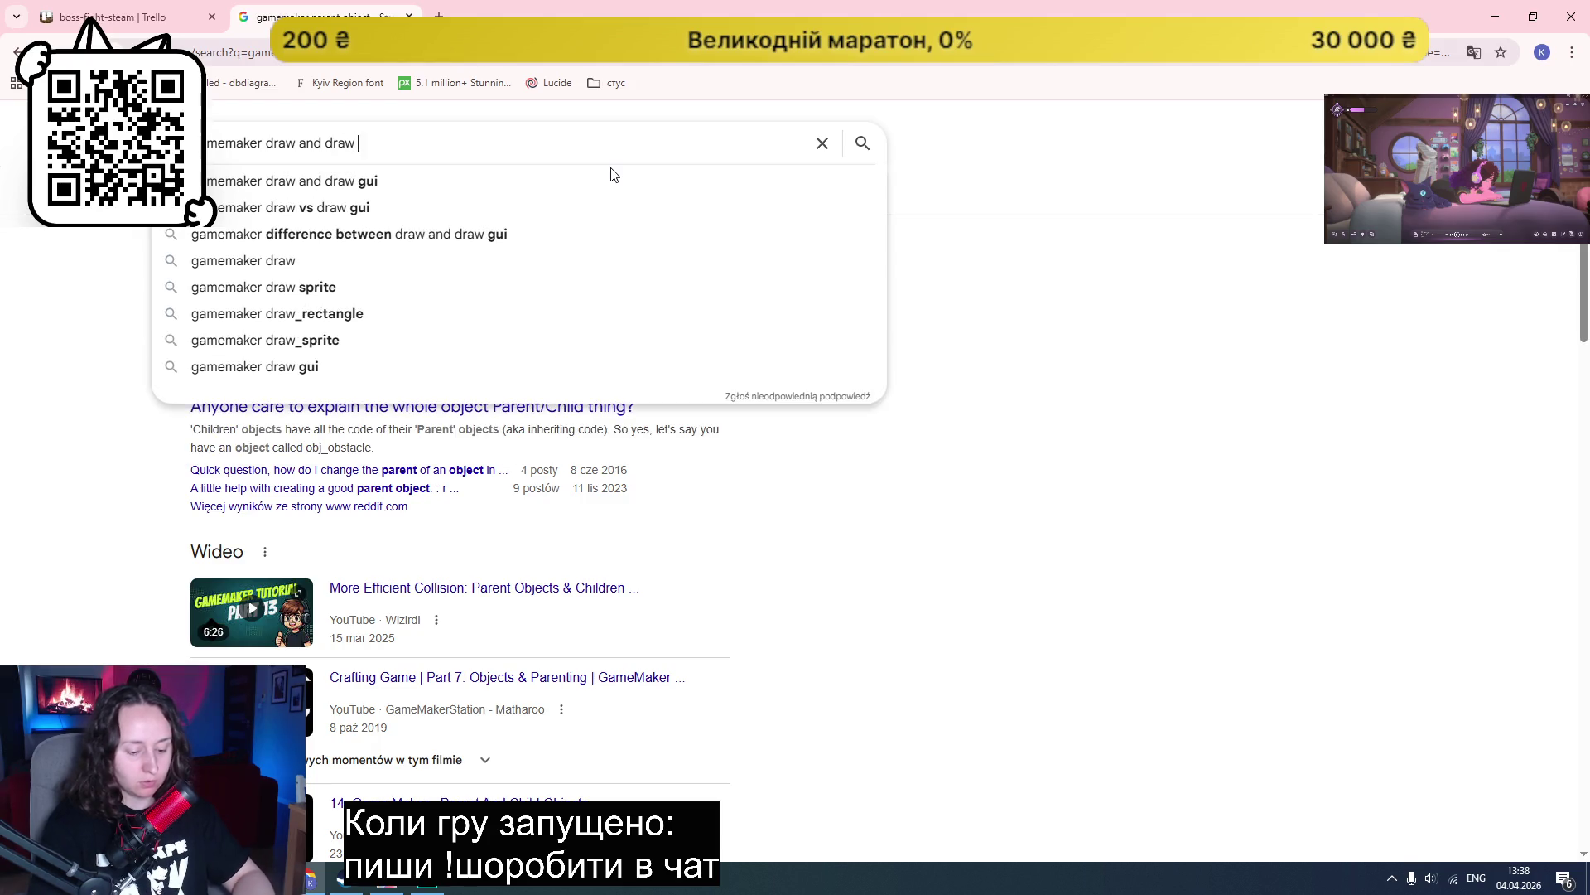
pyautogui.write('gui')
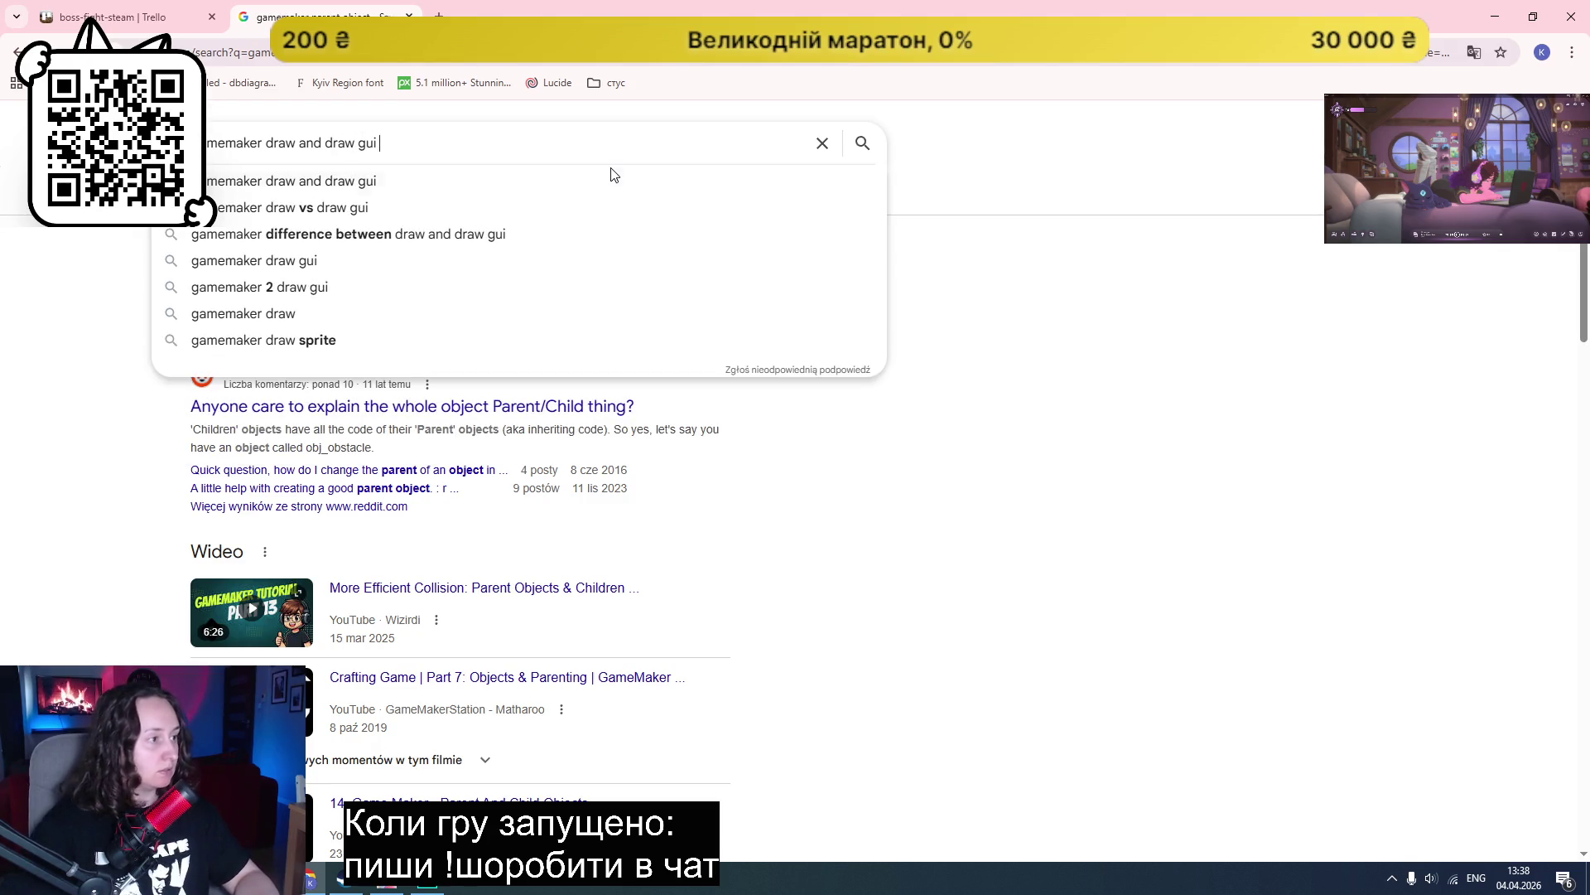
pyautogui.press('Down')
pyautogui.press('Down')
pyautogui.press('Return')
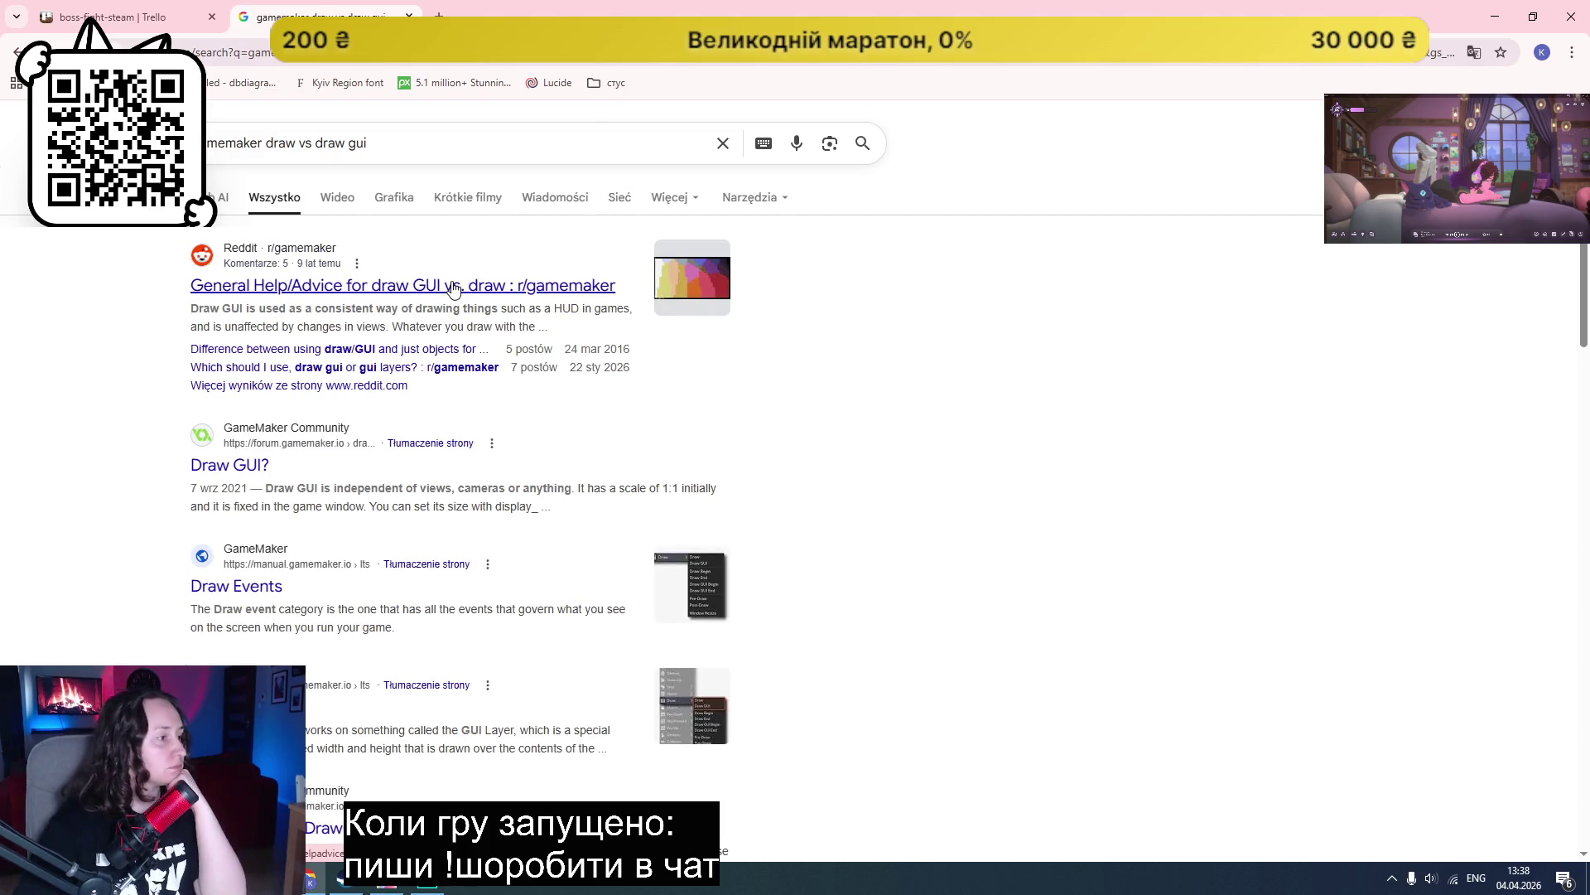
# Step: Read the Reddit Draw GUI thread, close it, and open the 'Draw GUI?' forum thread
pyautogui.middleClick(453, 292)
pyautogui.click(520, 9)
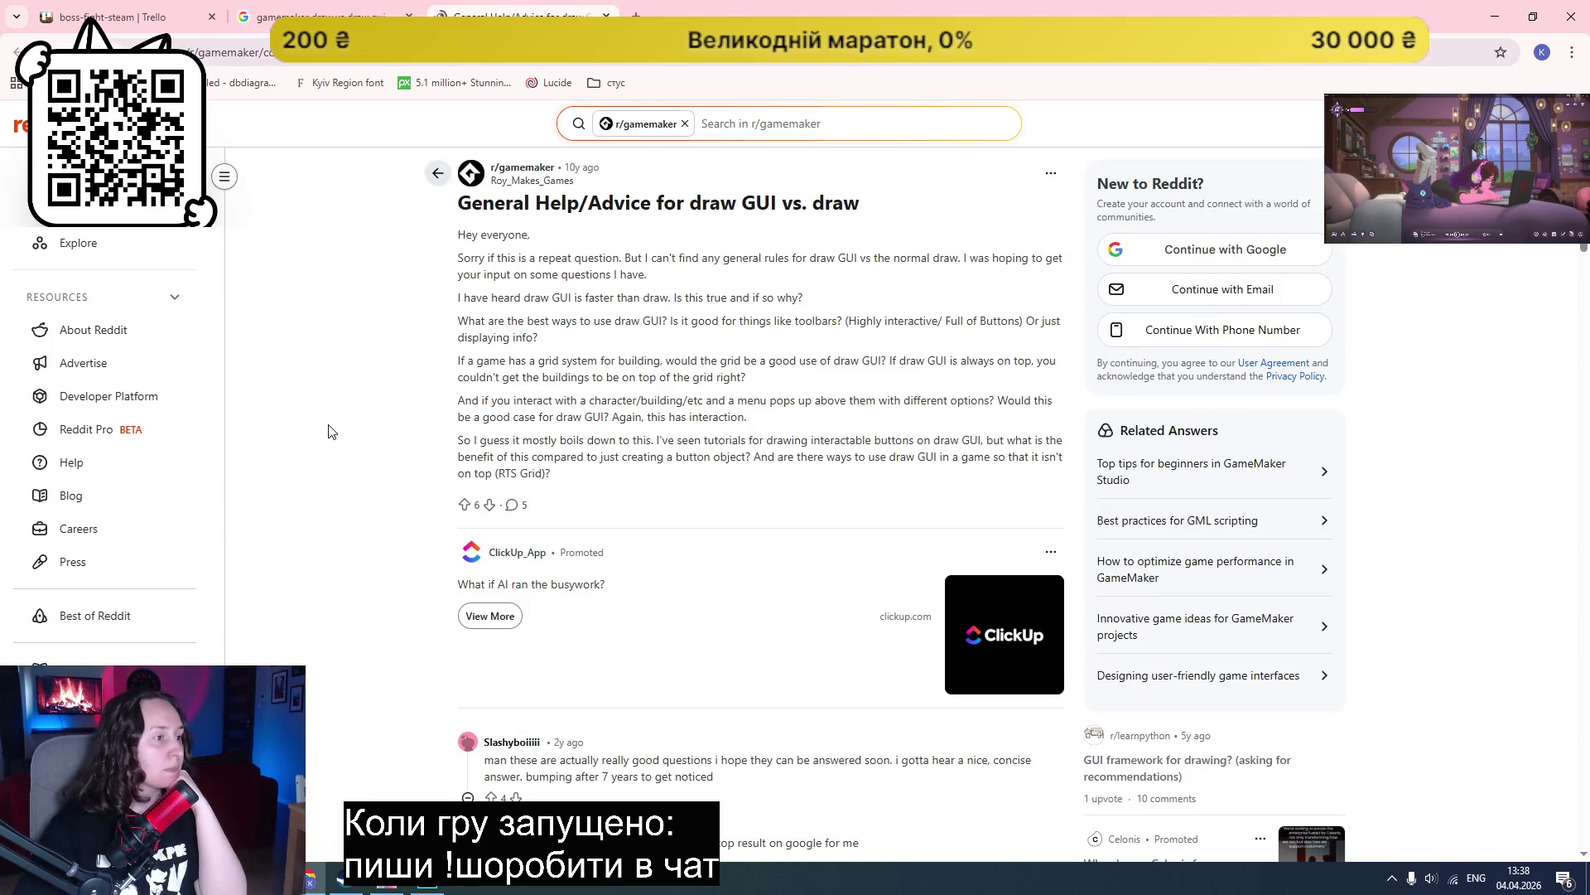
pyautogui.scroll(-3, 324, 432)
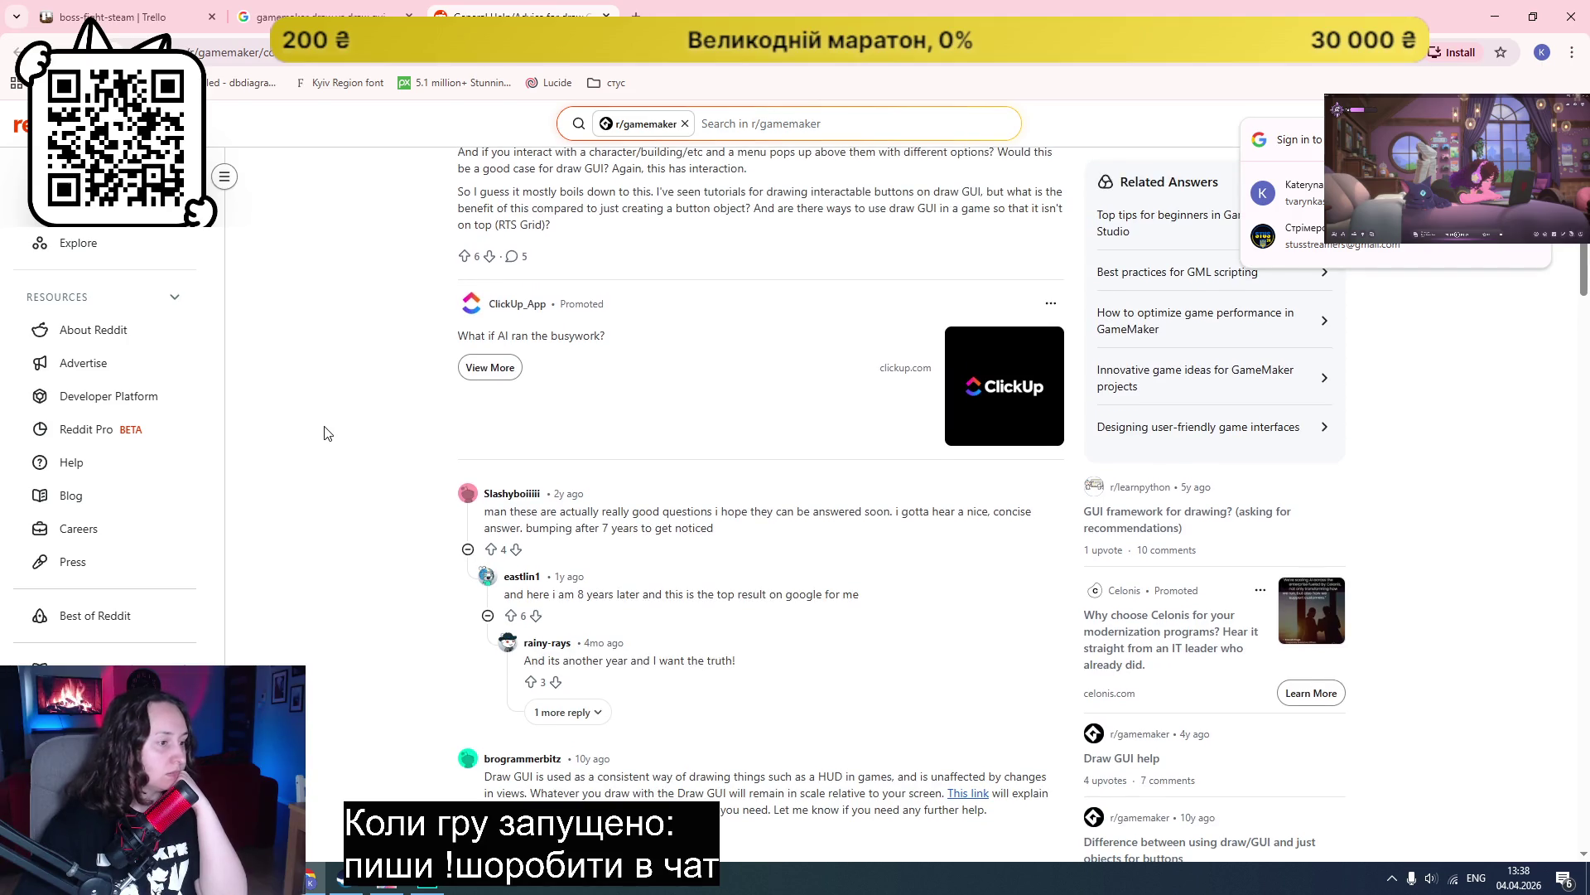
pyautogui.scroll(-2, 323, 432)
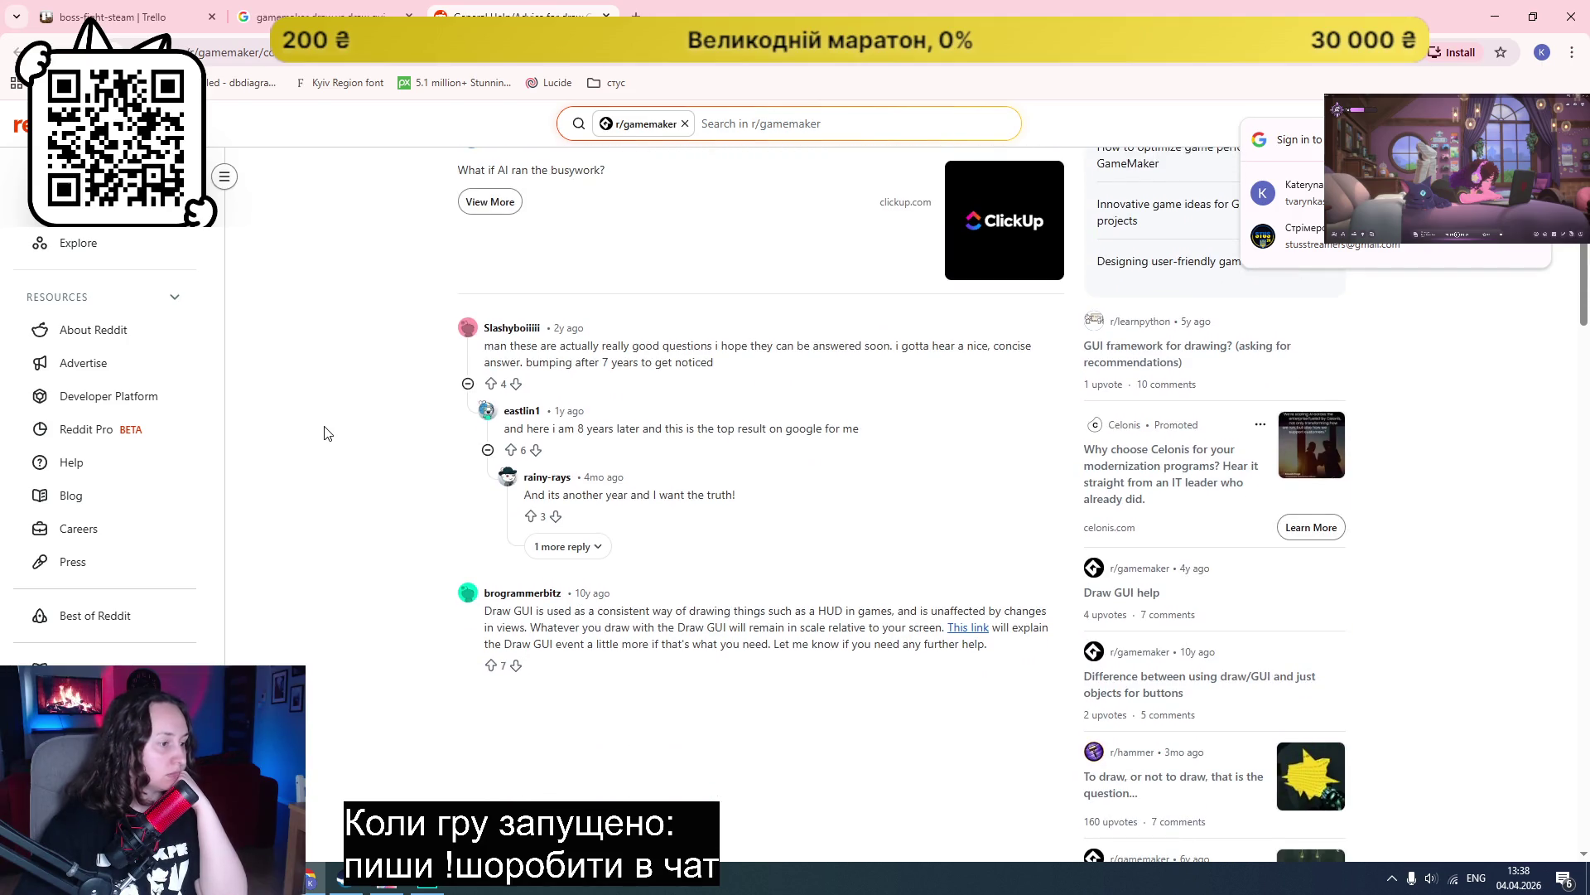
pyautogui.scroll(-2, 324, 433)
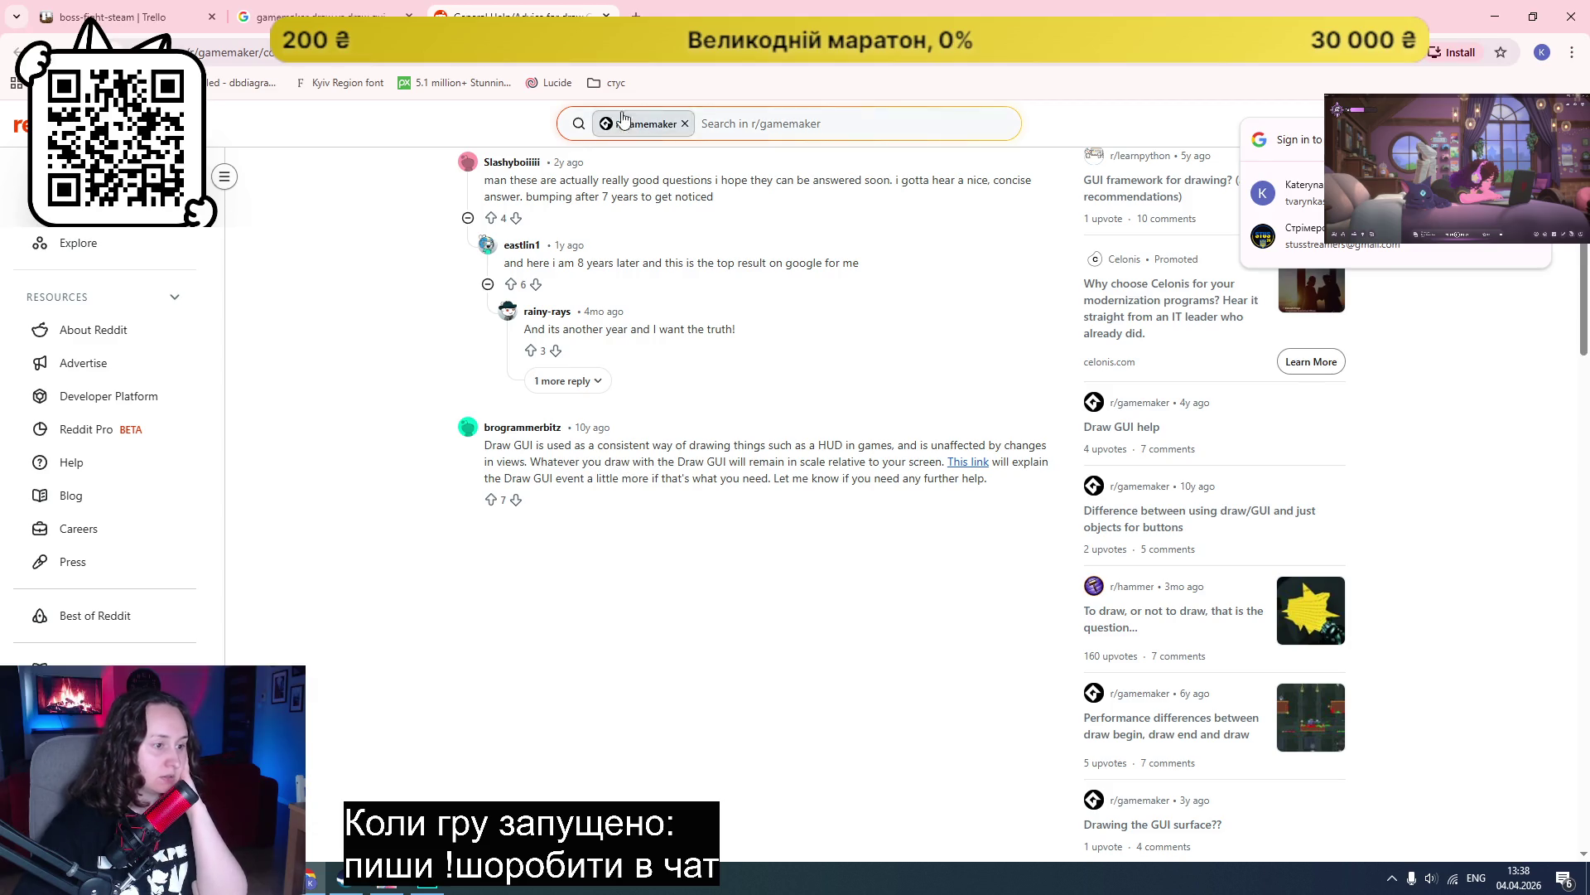
pyautogui.hotkey('ctrl', 'w')
pyautogui.middleClick(230, 464)
pyautogui.click(527, 8)
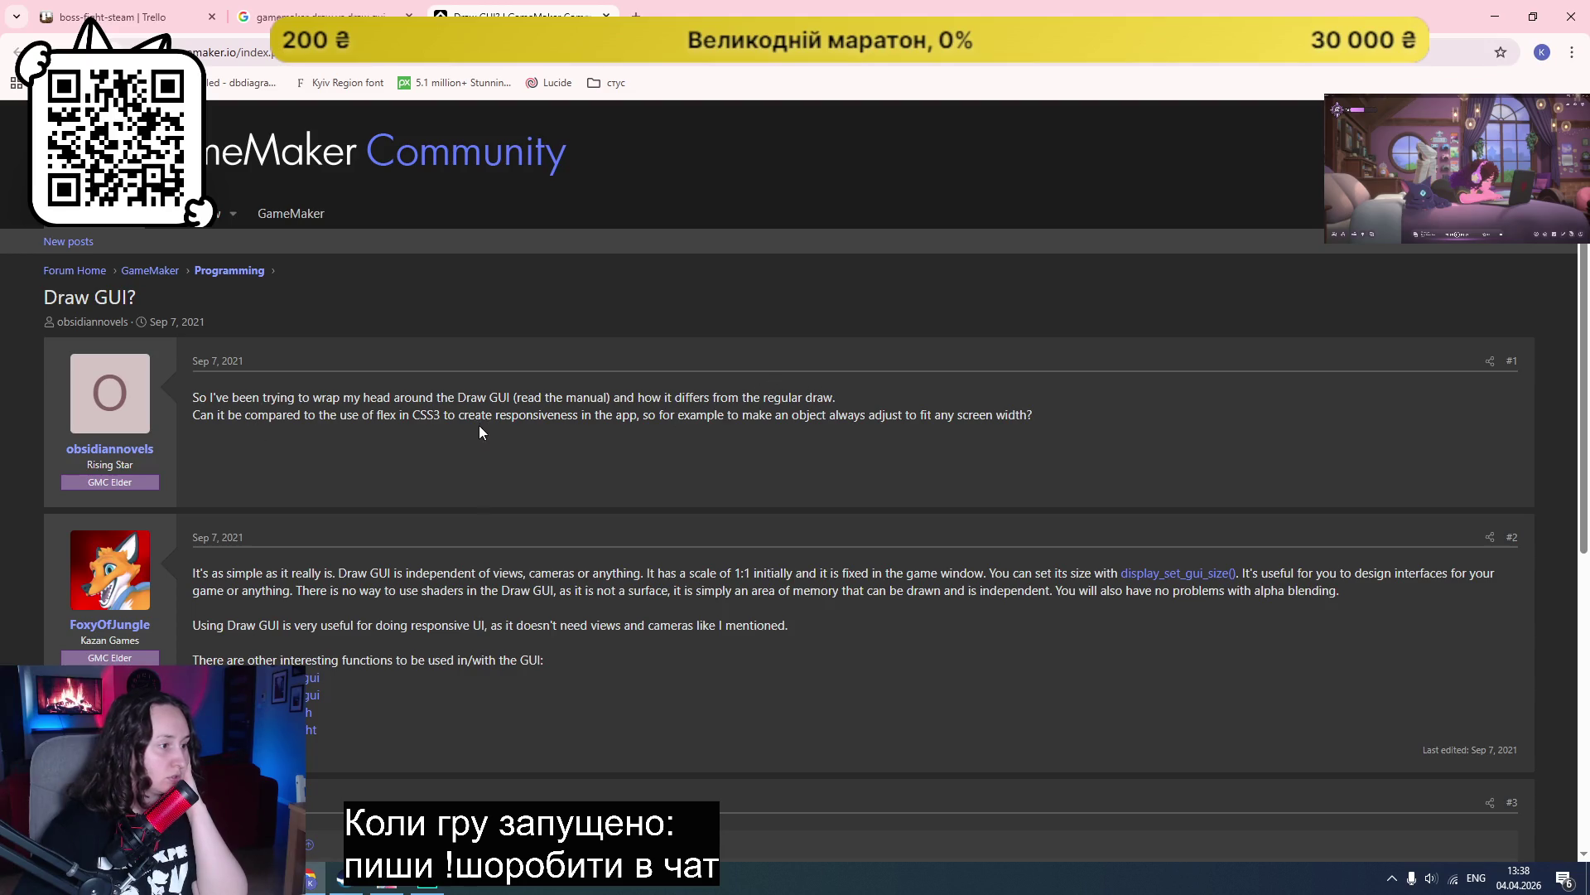
pyautogui.scroll(-4, 986, 414)
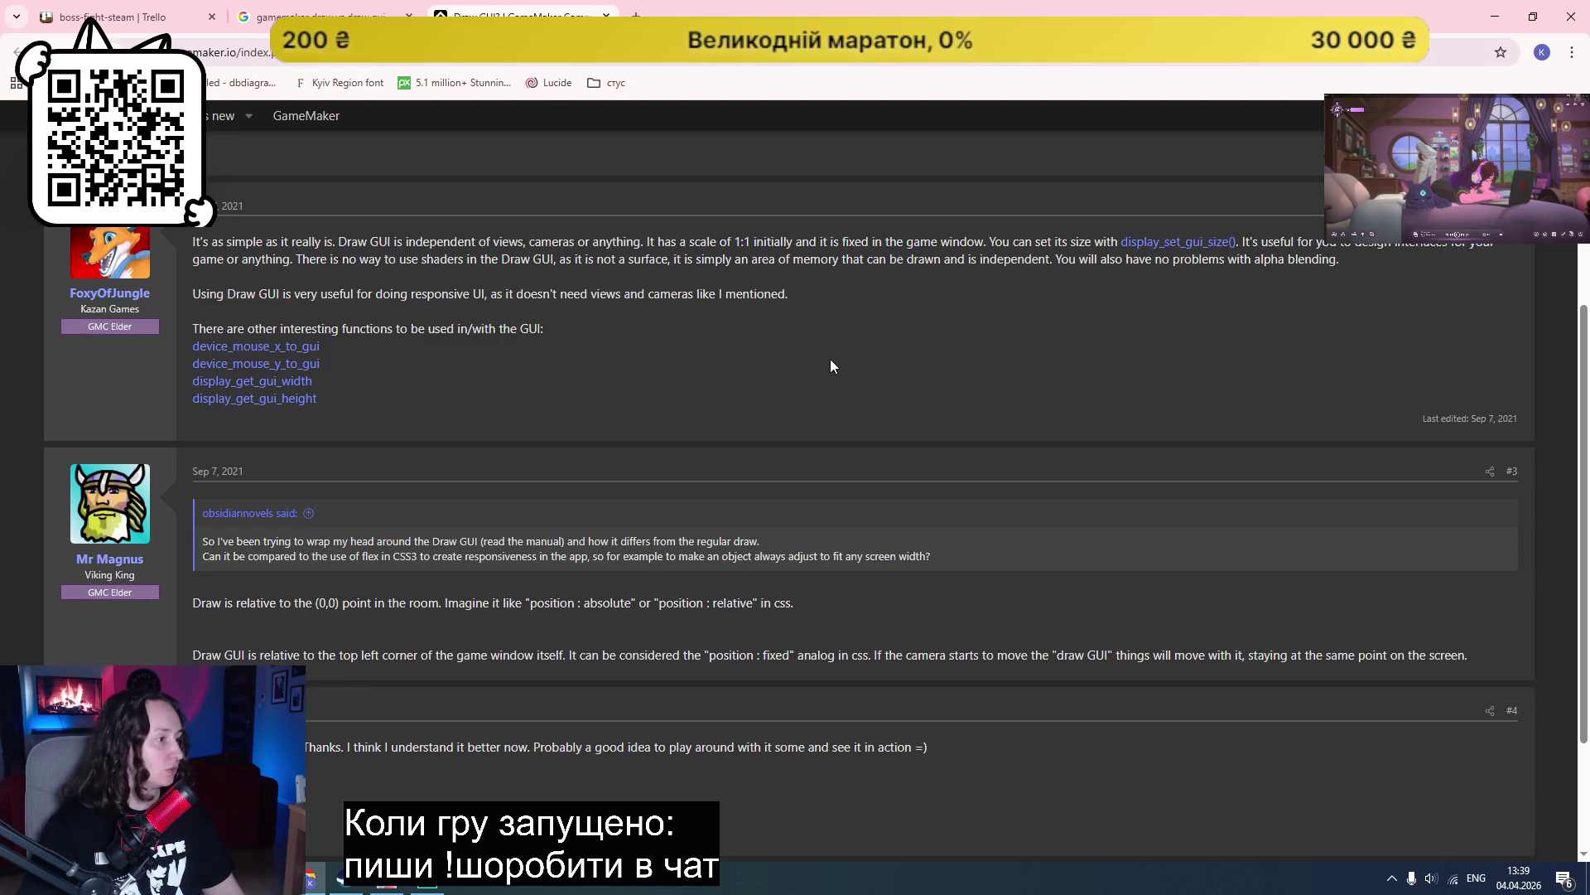
pyautogui.scroll(-2, 822, 358)
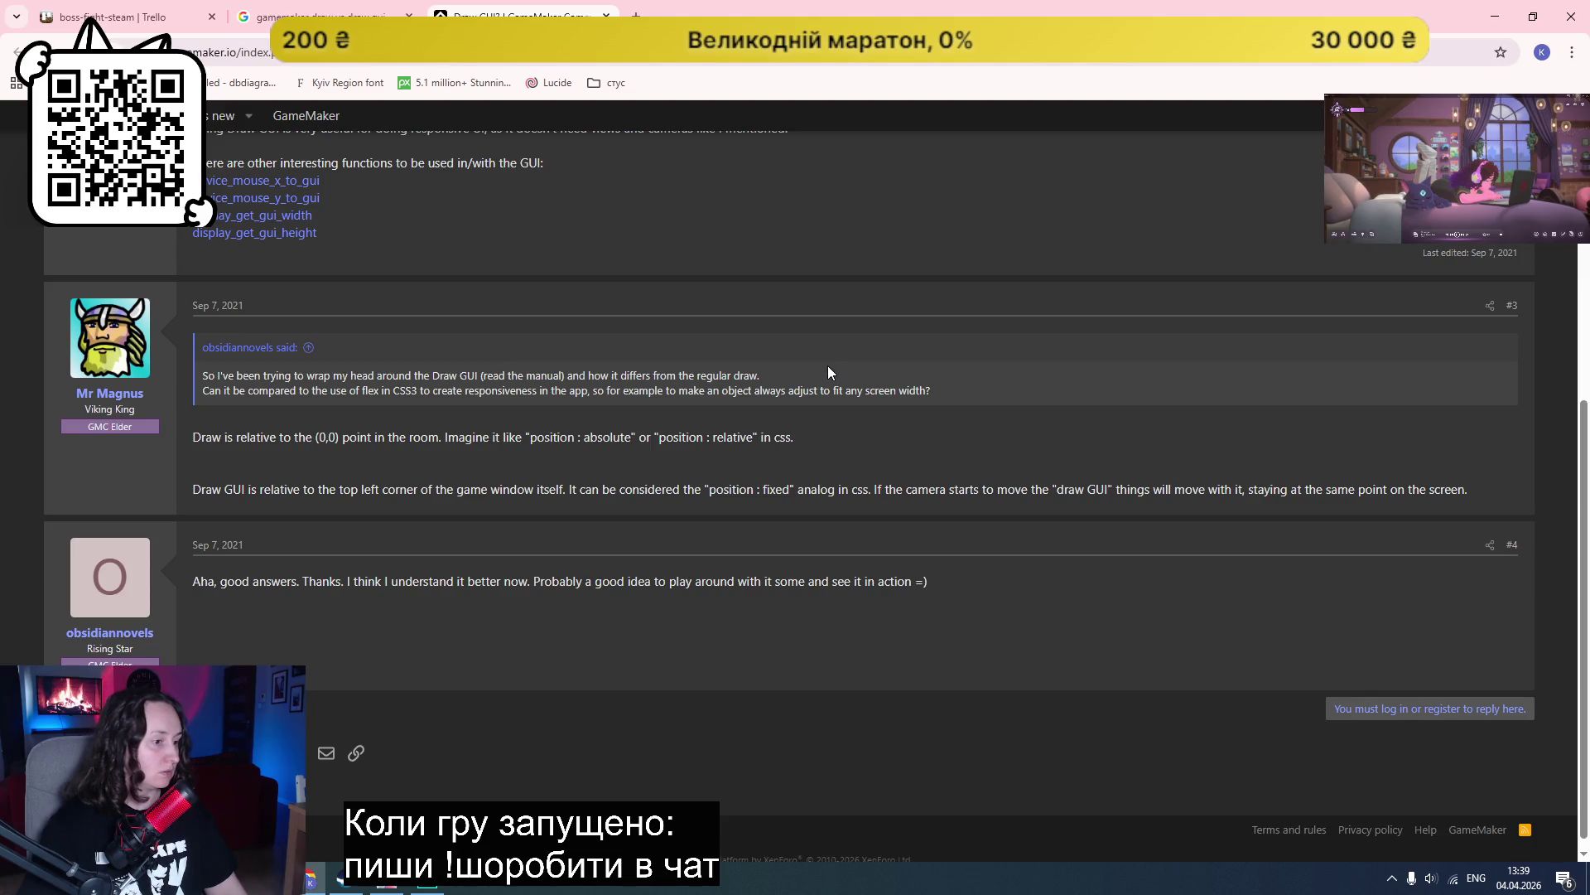
pyautogui.hotkey('ctrl', 'w')
pyautogui.hotkey('ctrl', 'l')
pyautogui.write('c')
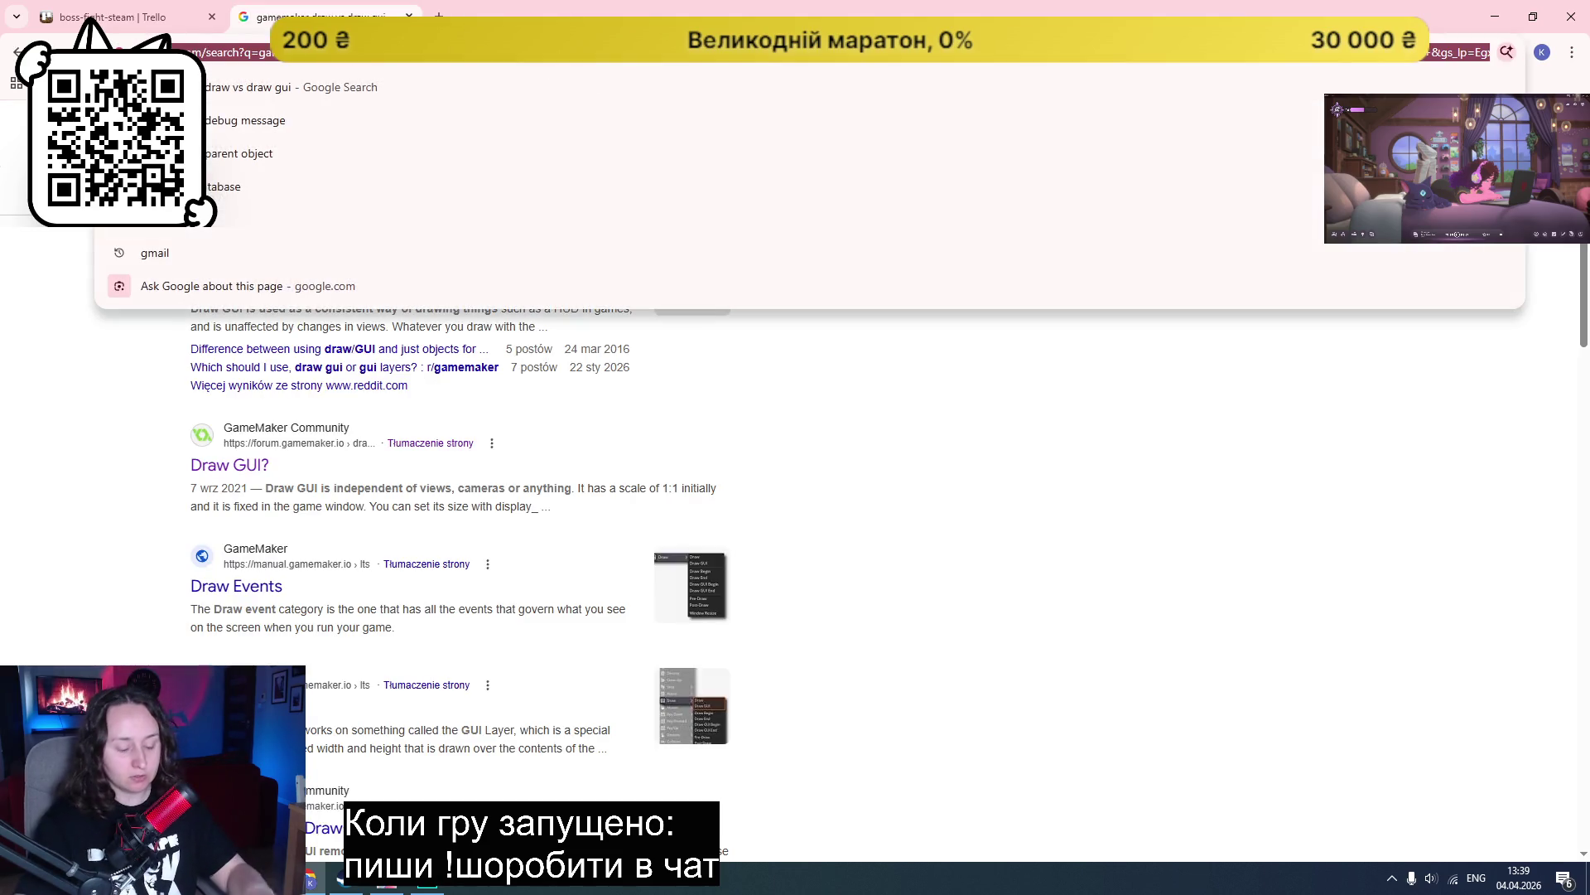
pyautogui.write('laude')
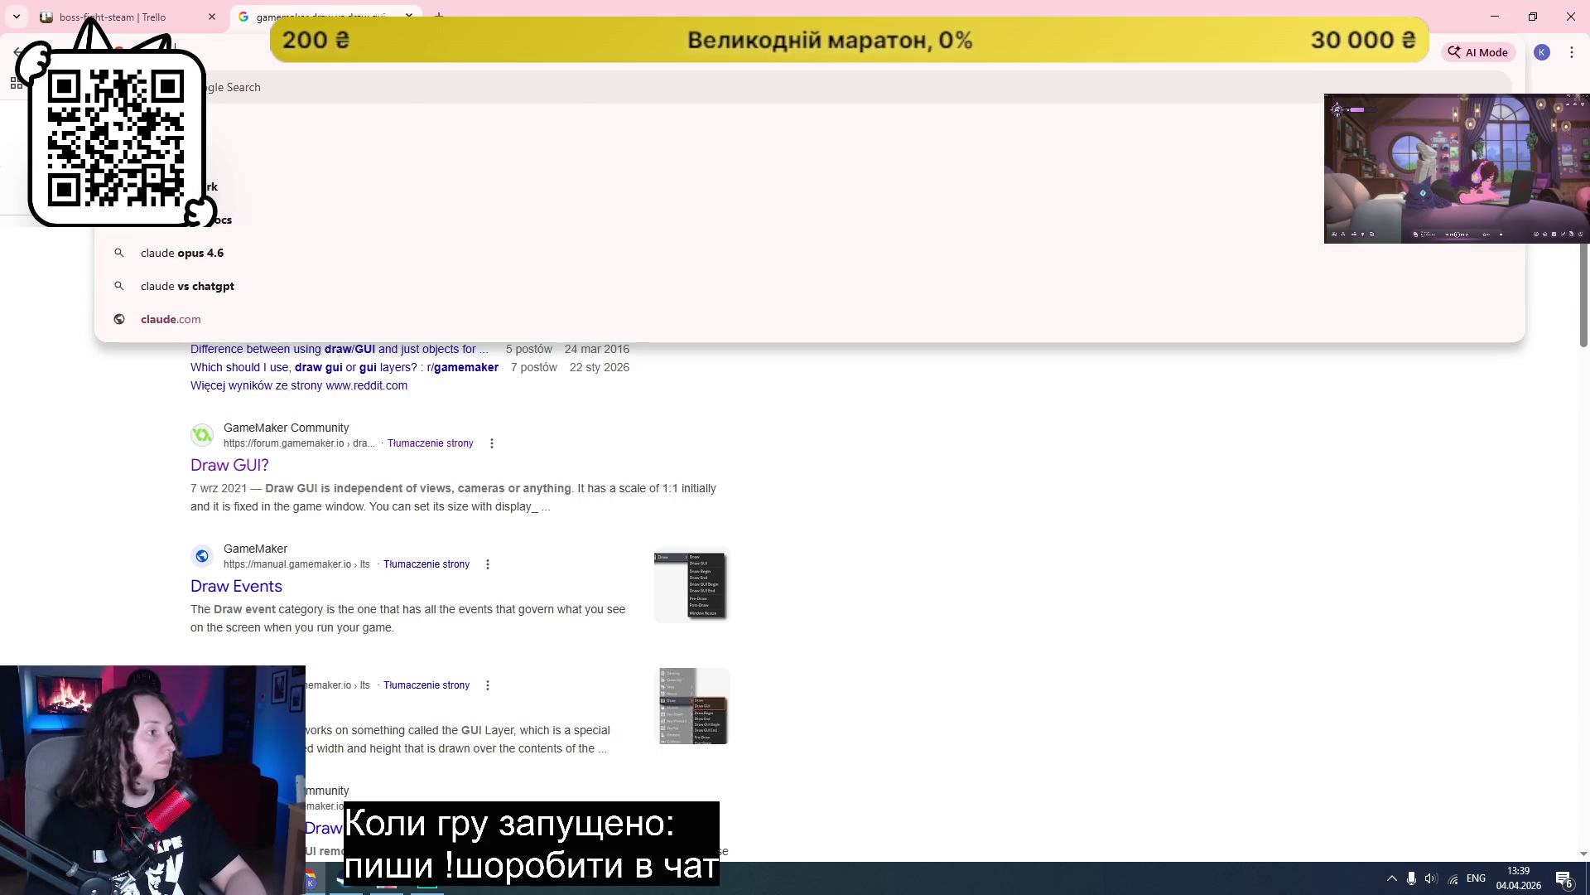
# Step: Open claude.ai from the search results, accept cookies, and sign in with Google
pyautogui.press('Return')
pyautogui.click(234, 292)
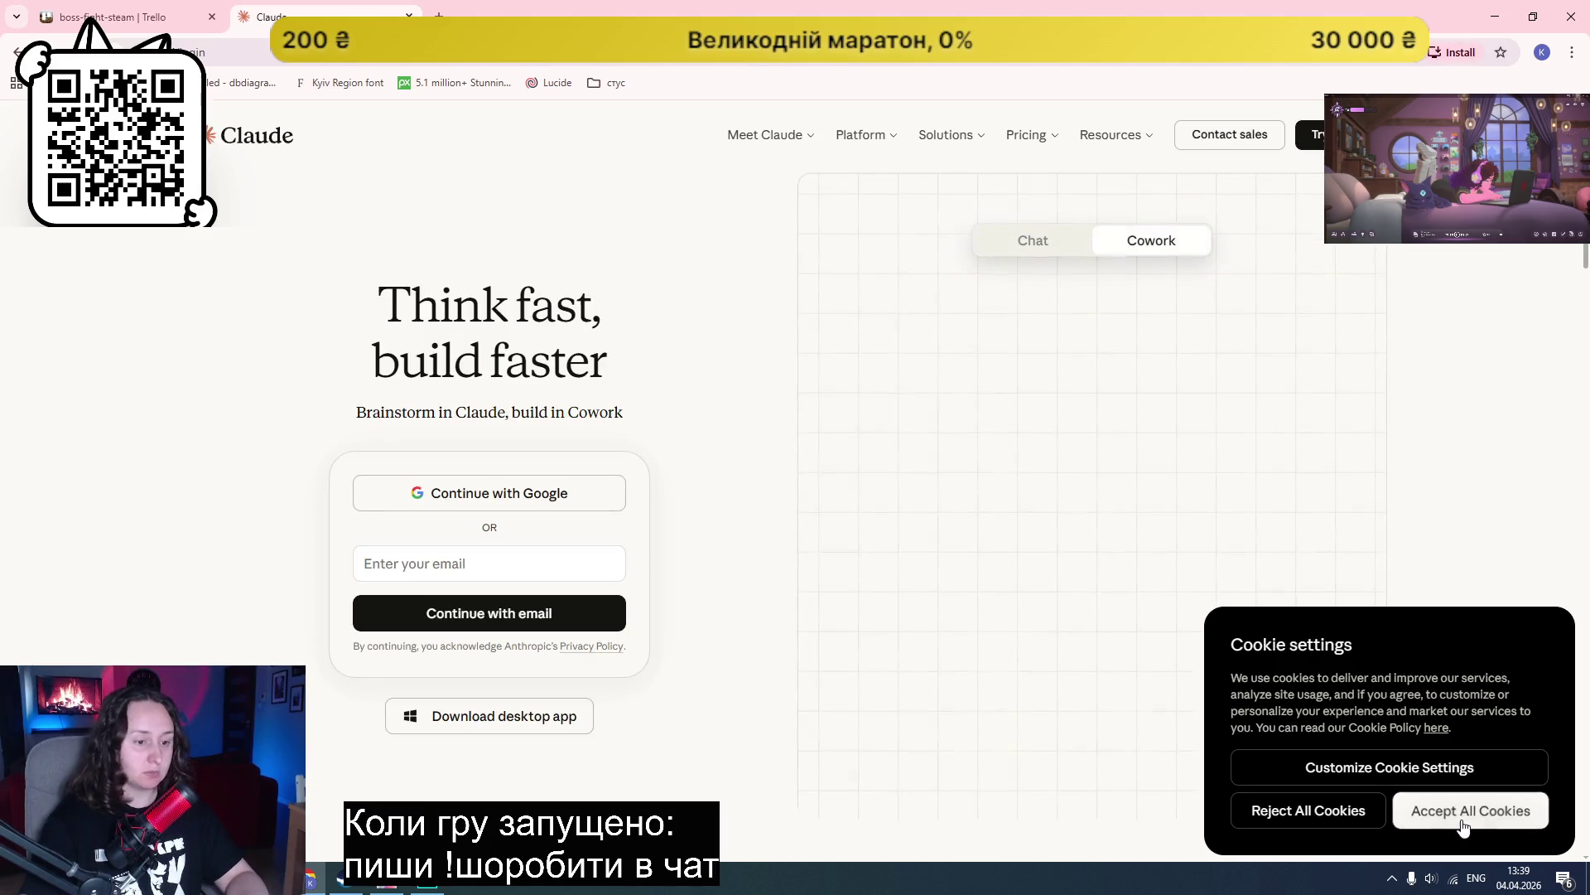
pyautogui.click(1466, 843)
pyautogui.click(462, 495)
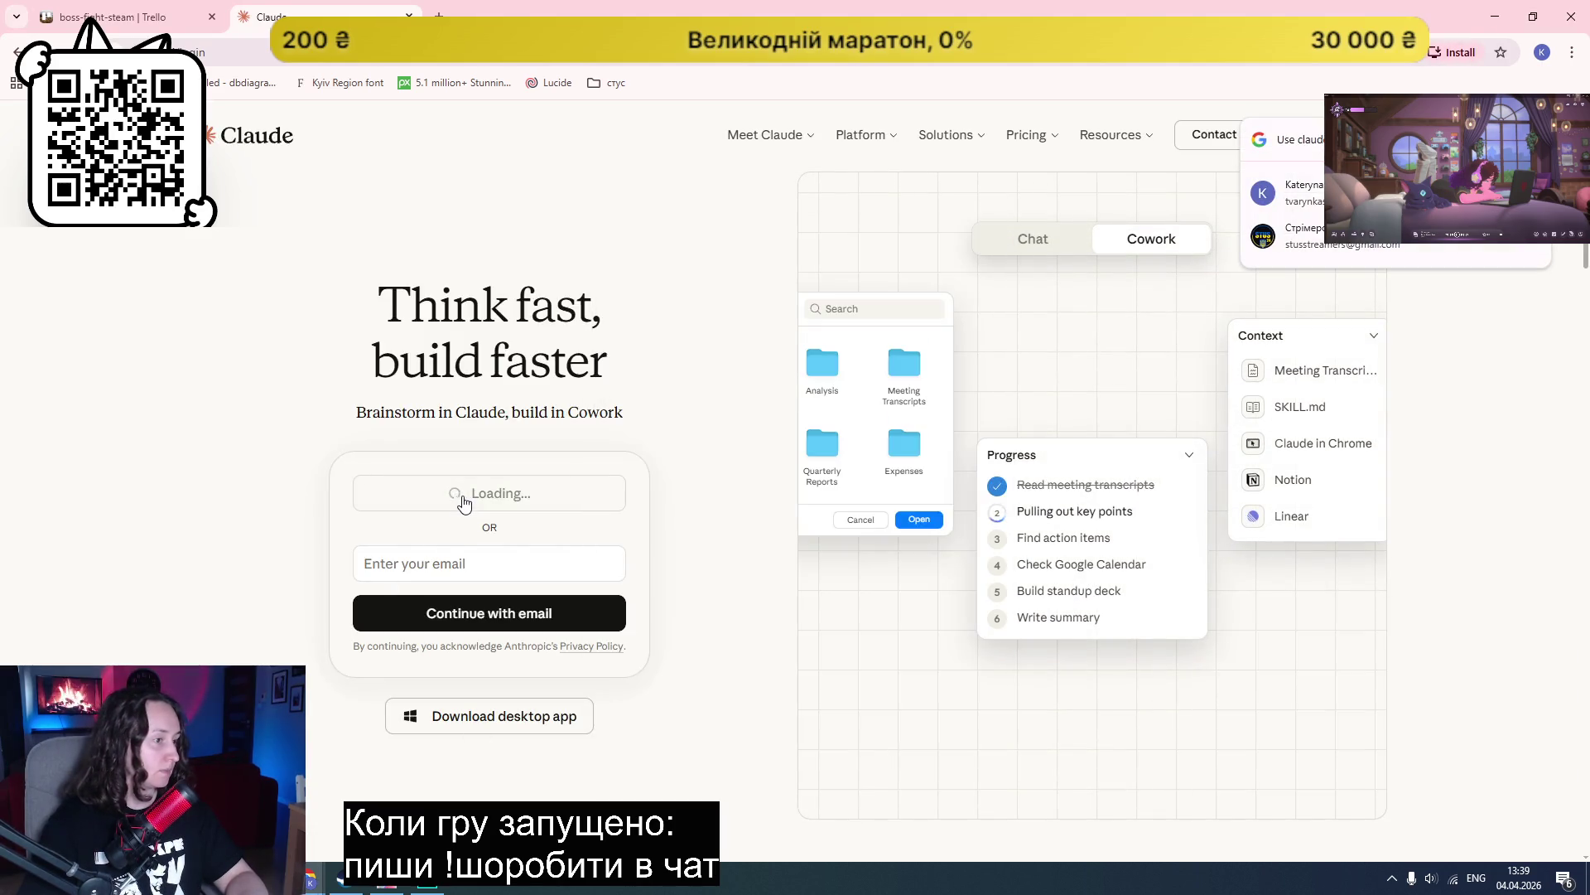
pyautogui.click(1283, 192)
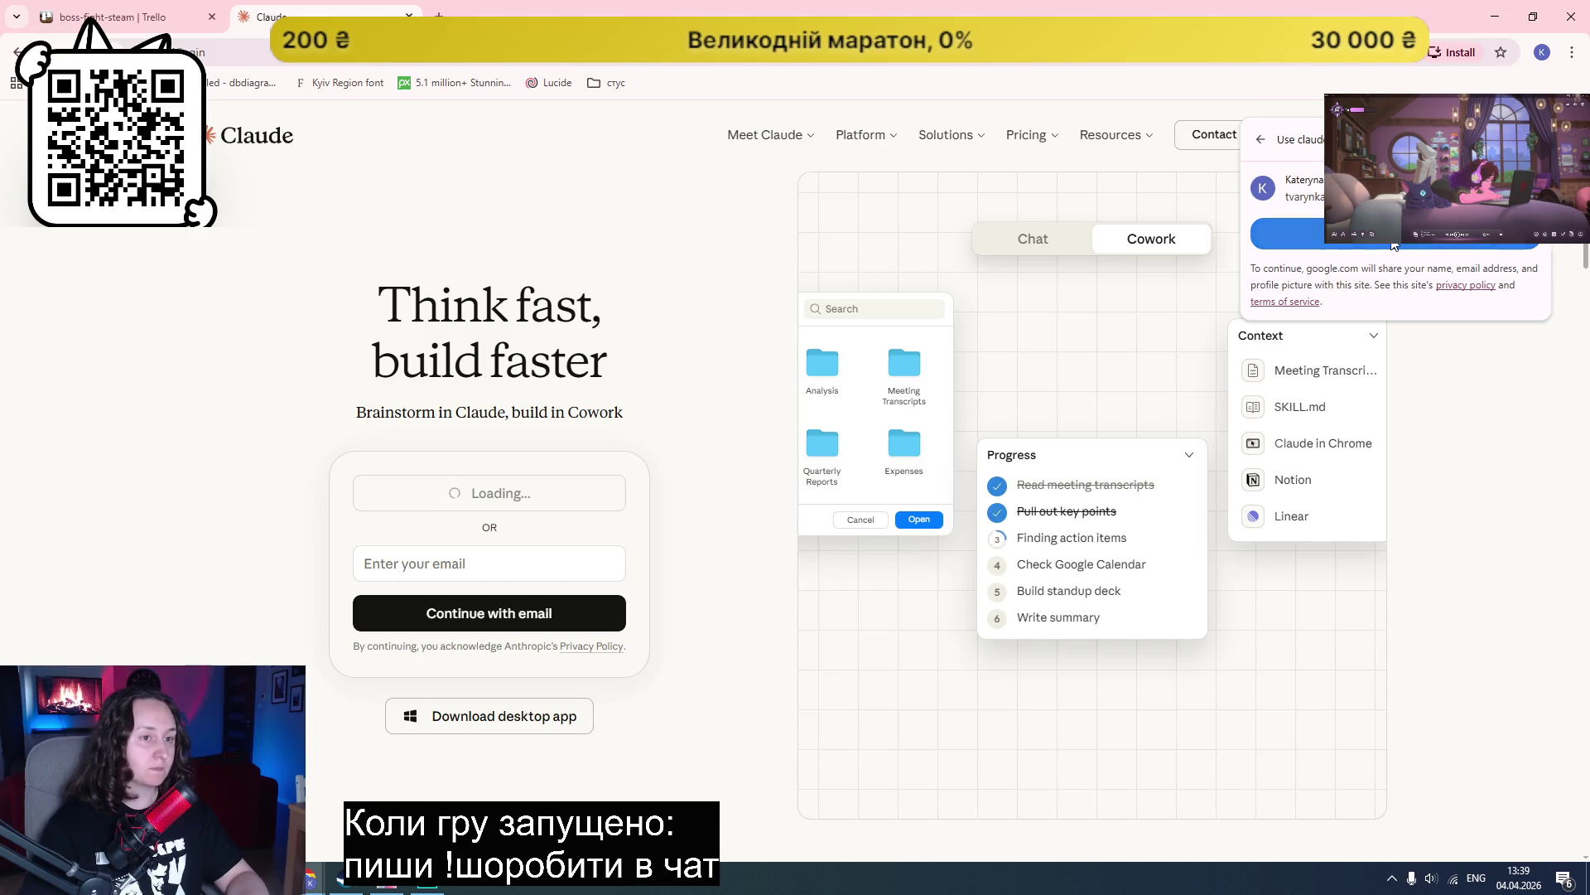
pyautogui.click(1247, 315)
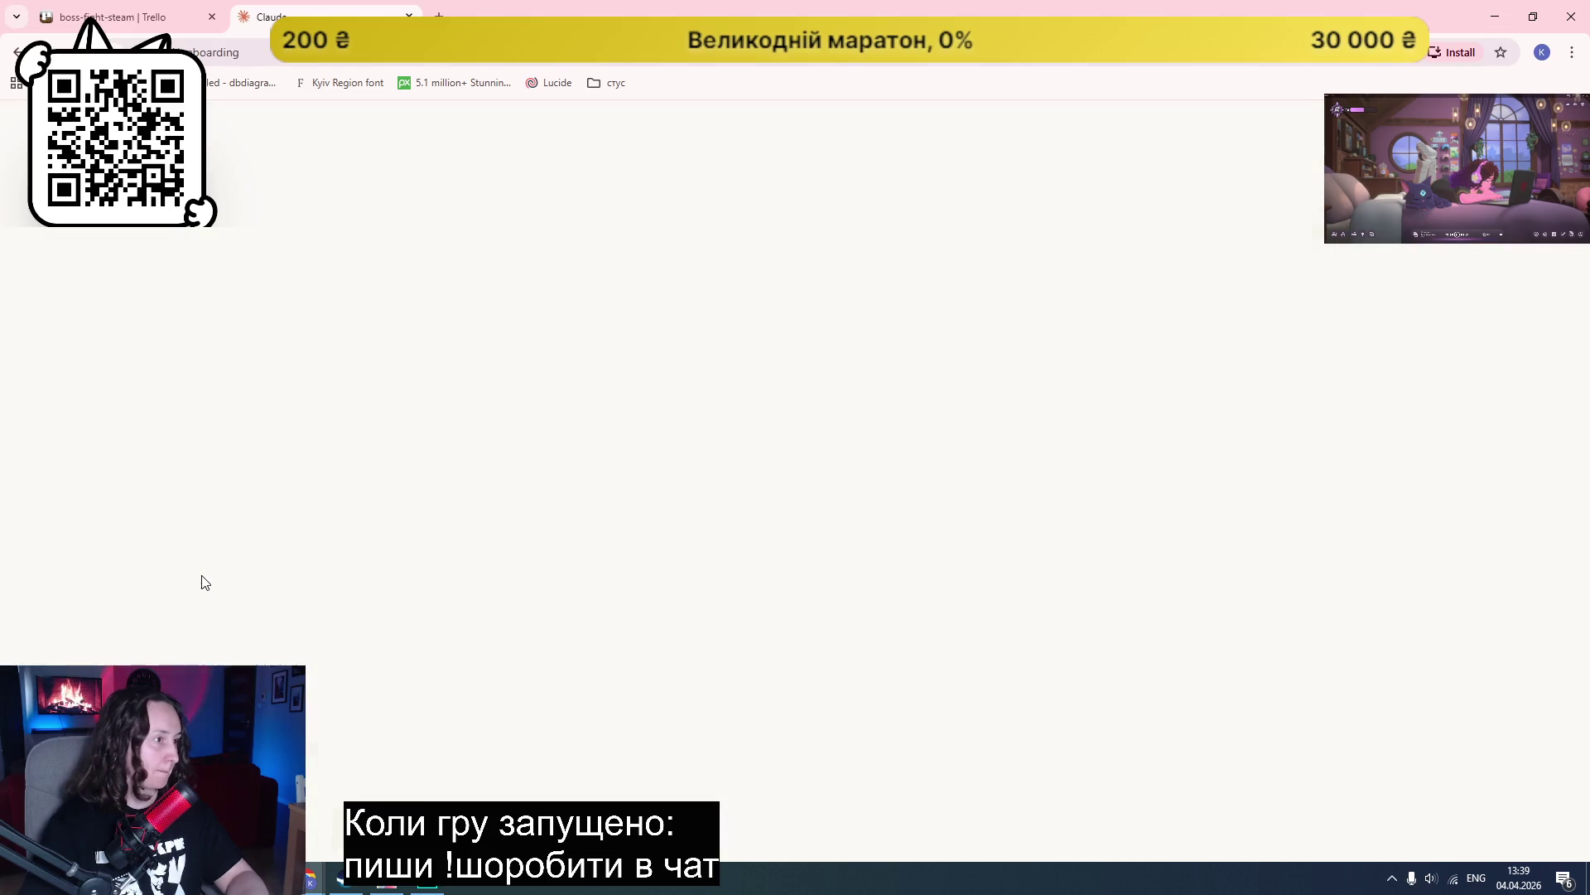
# Step: Agree to terms, create the account, enter the birthday, and choose the free plan
pyautogui.click(734, 458)
pyautogui.click(794, 548)
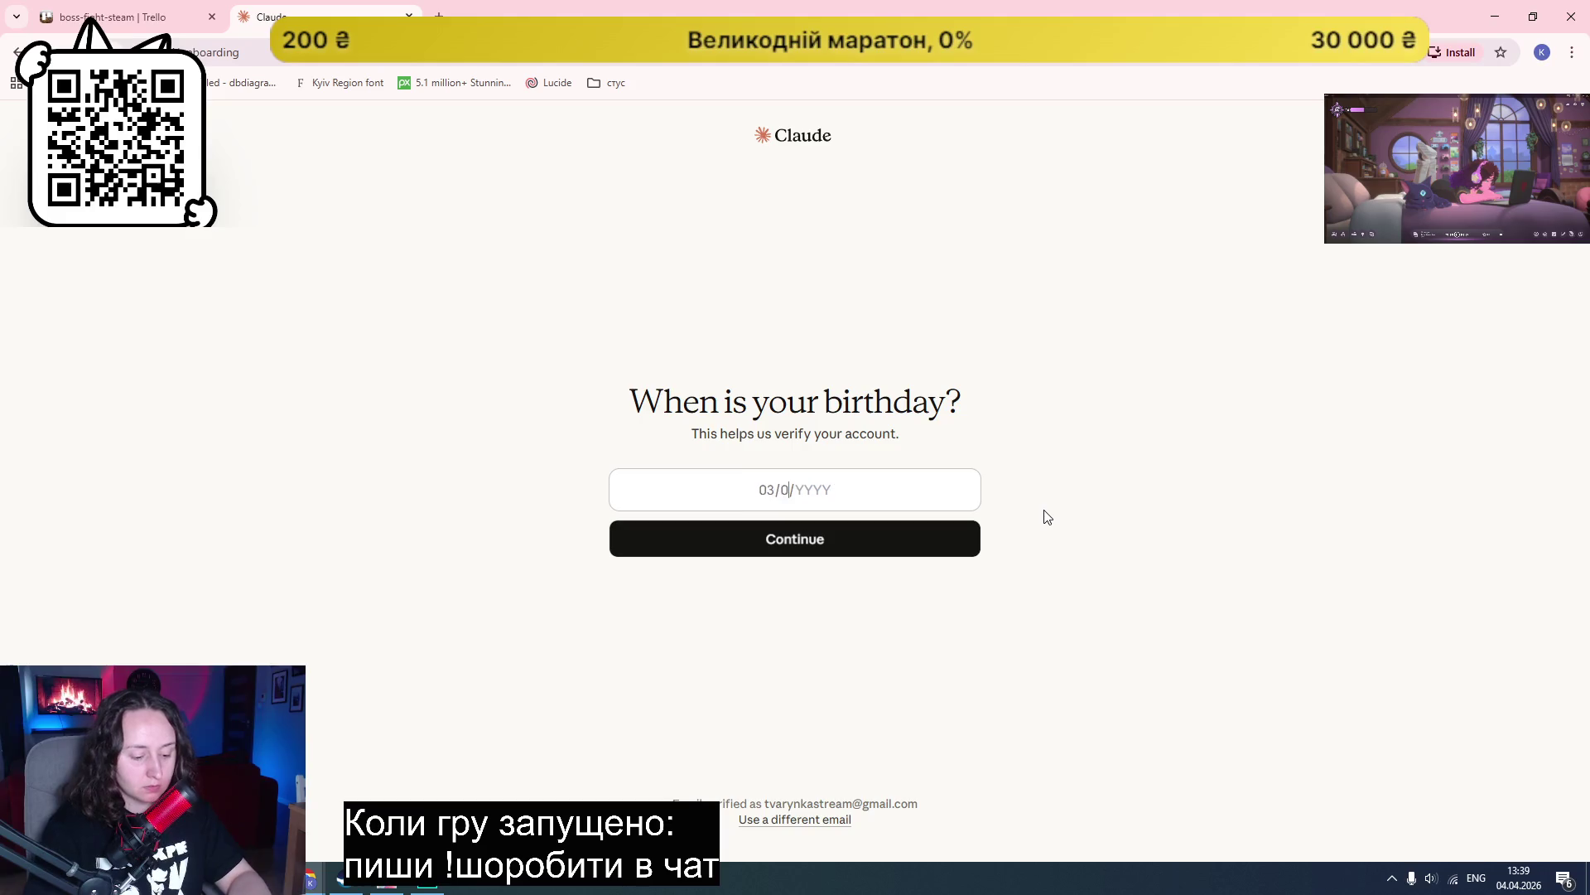
pyautogui.write('95')
pyautogui.press('Return')
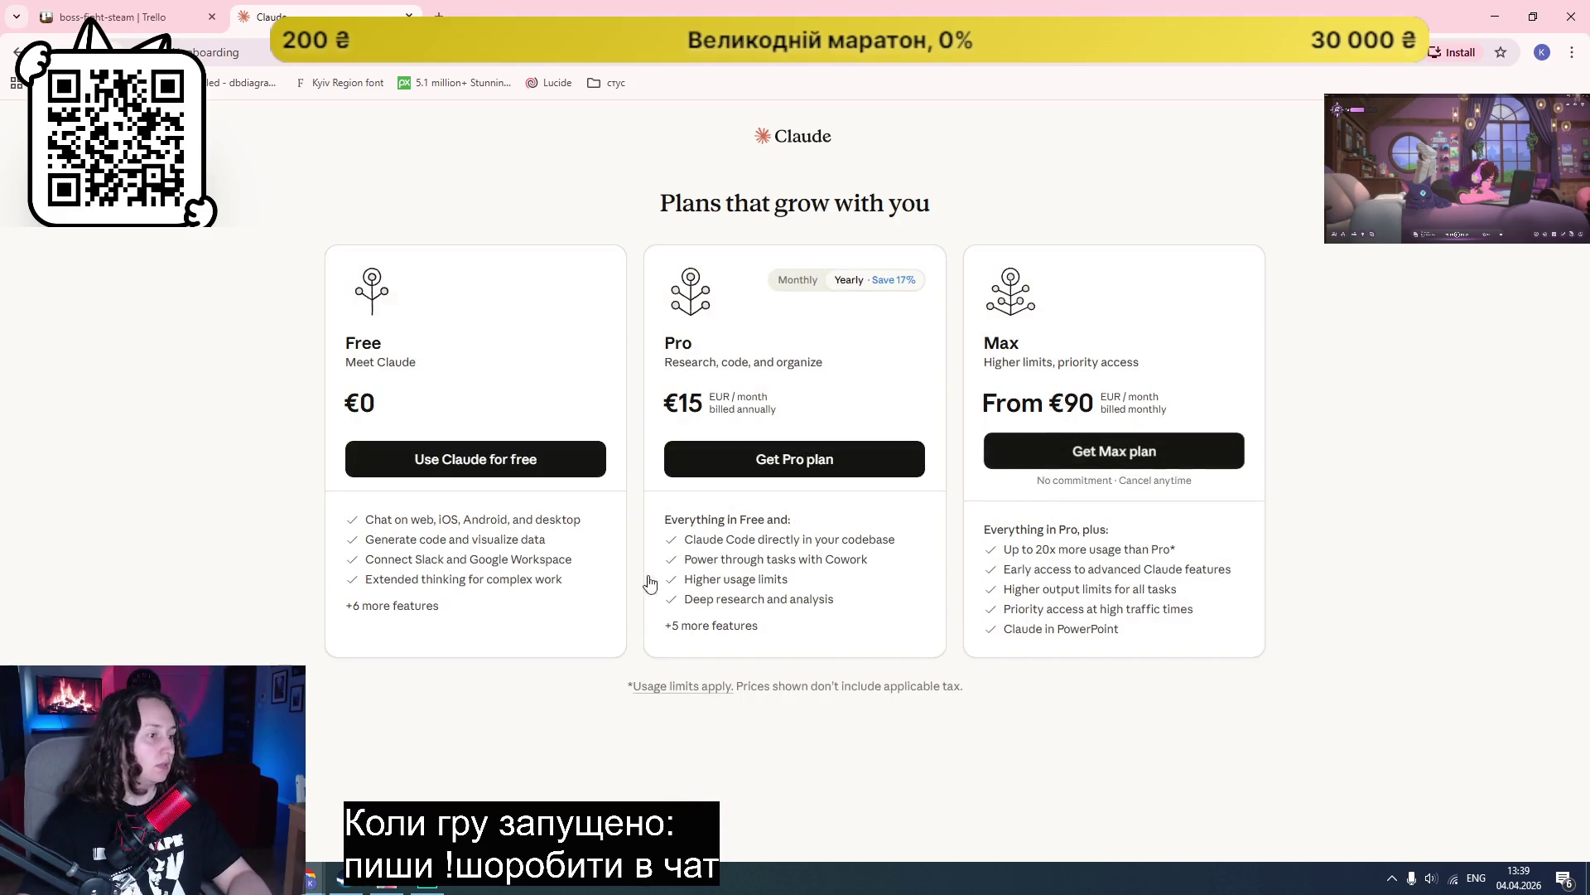
pyautogui.click(494, 482)
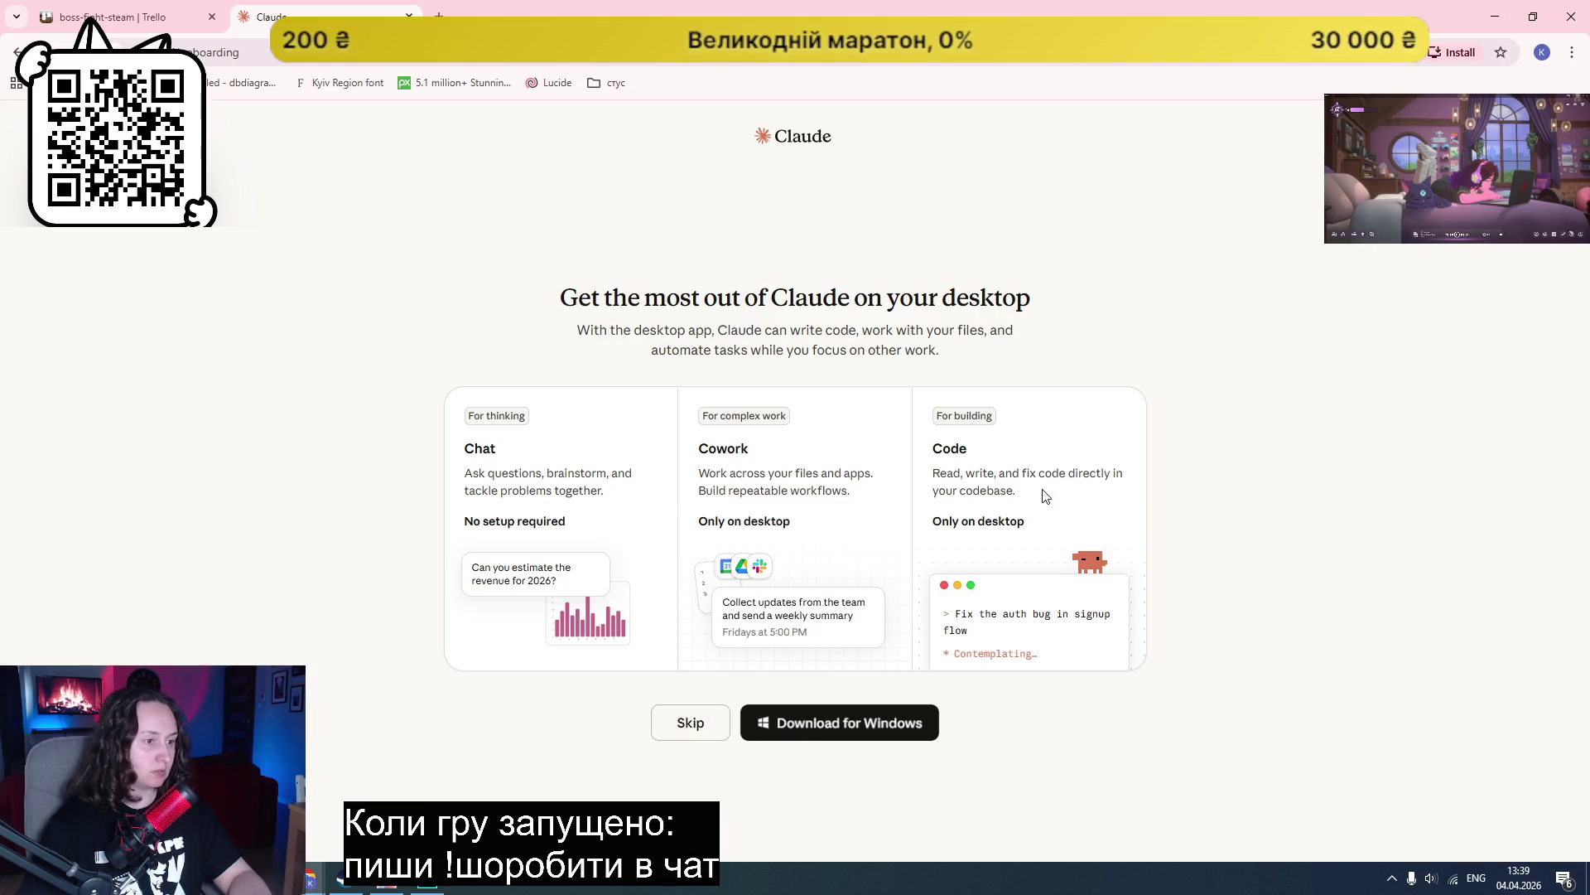
pyautogui.click(689, 724)
pyautogui.click(740, 675)
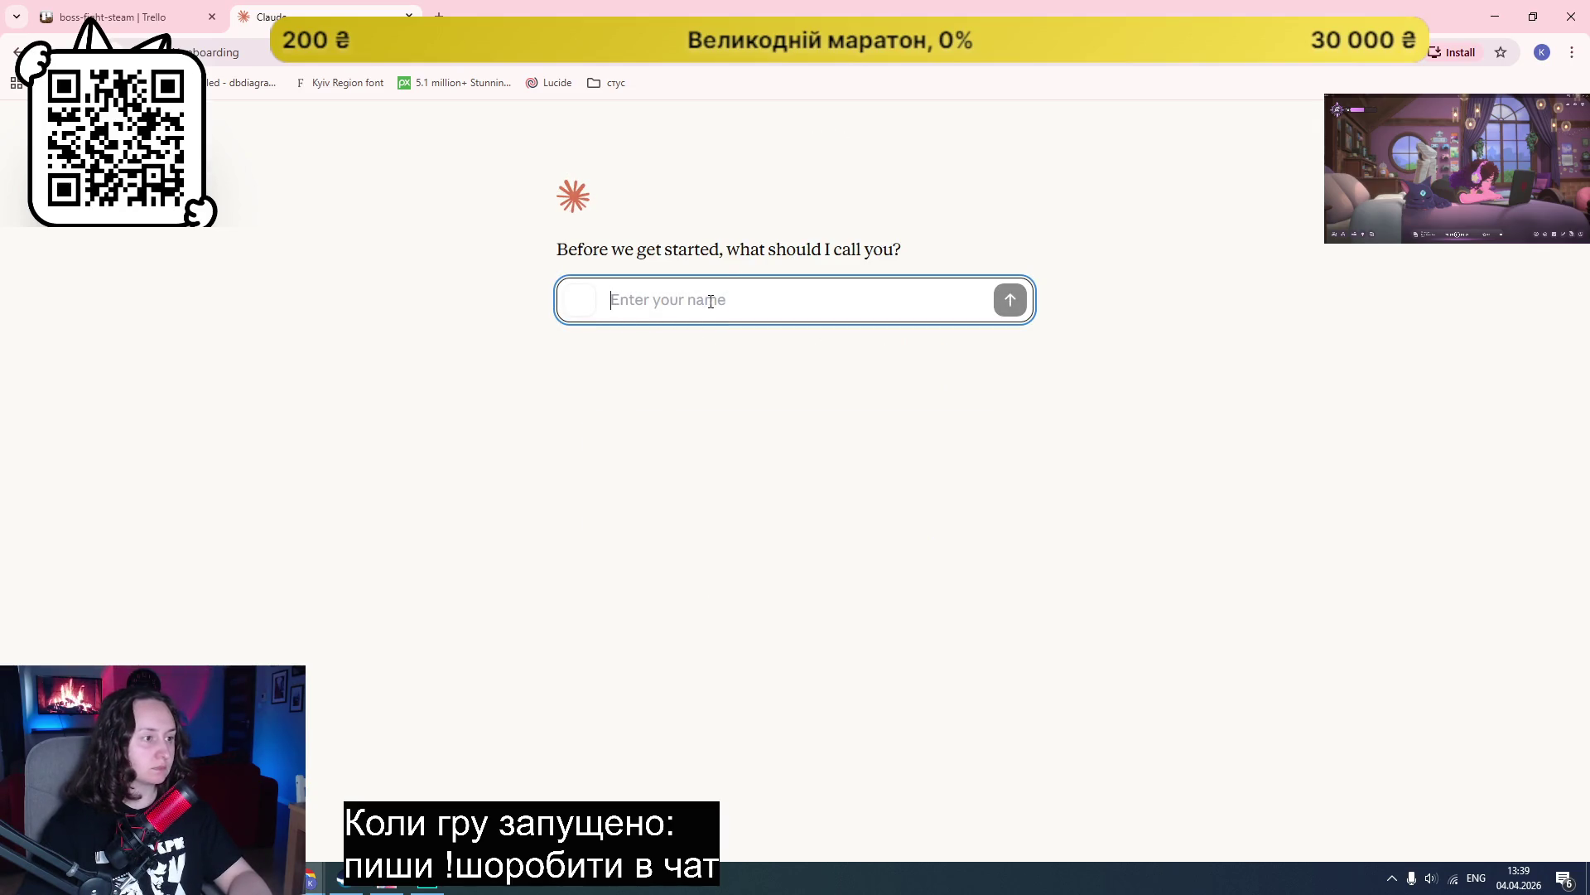
# Step: Enter the user's name, pick Coding & developing as an interest, and finish onboarding
pyautogui.write('Kate')
pyautogui.press('Return')
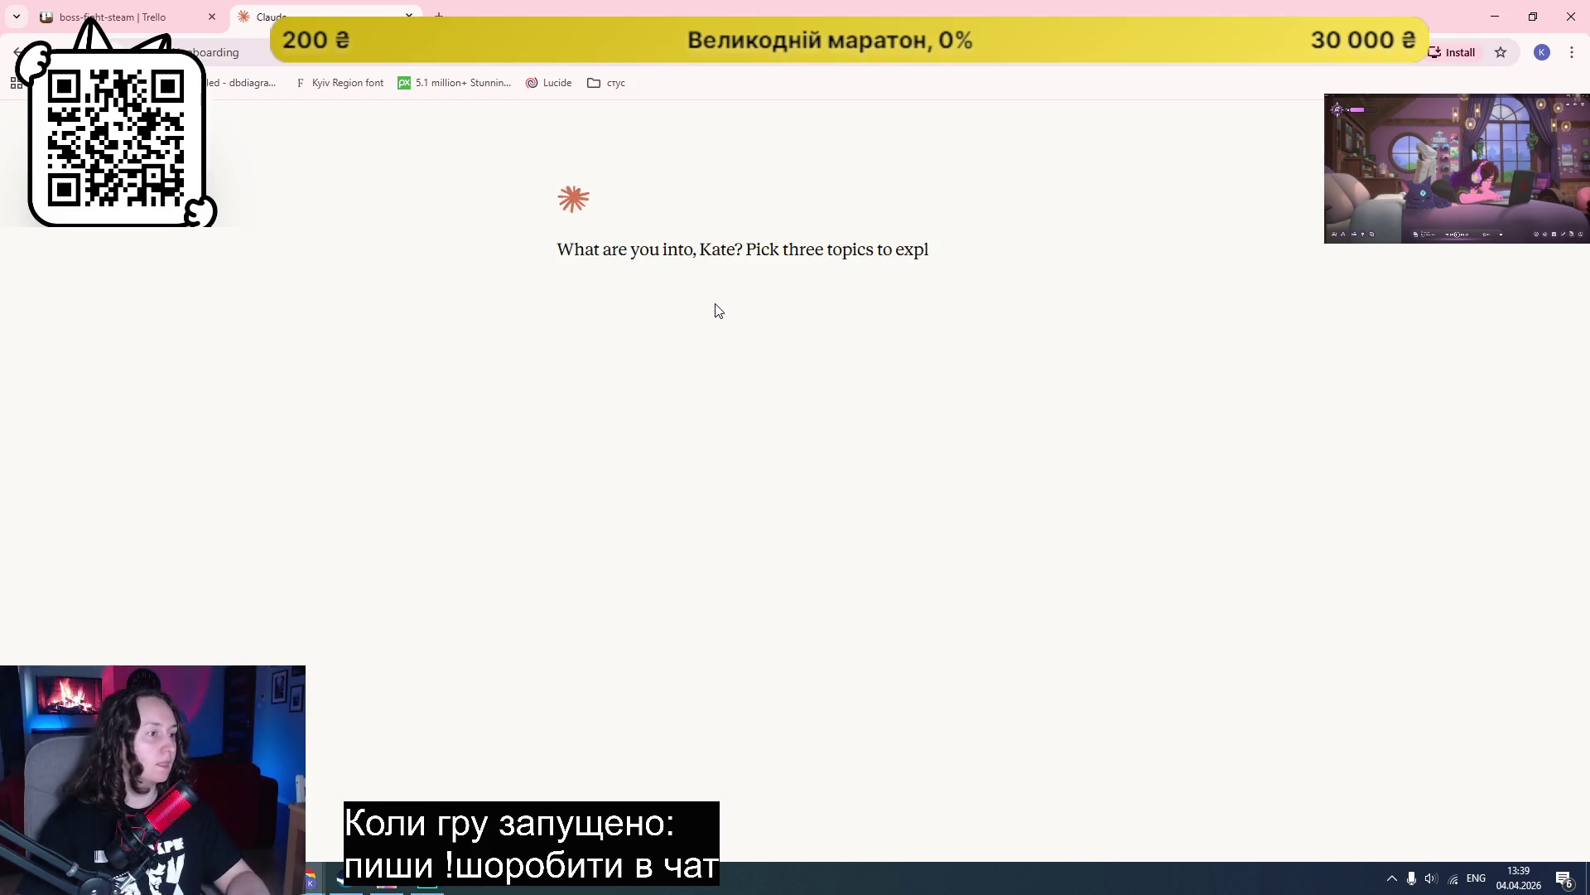
pyautogui.click(638, 307)
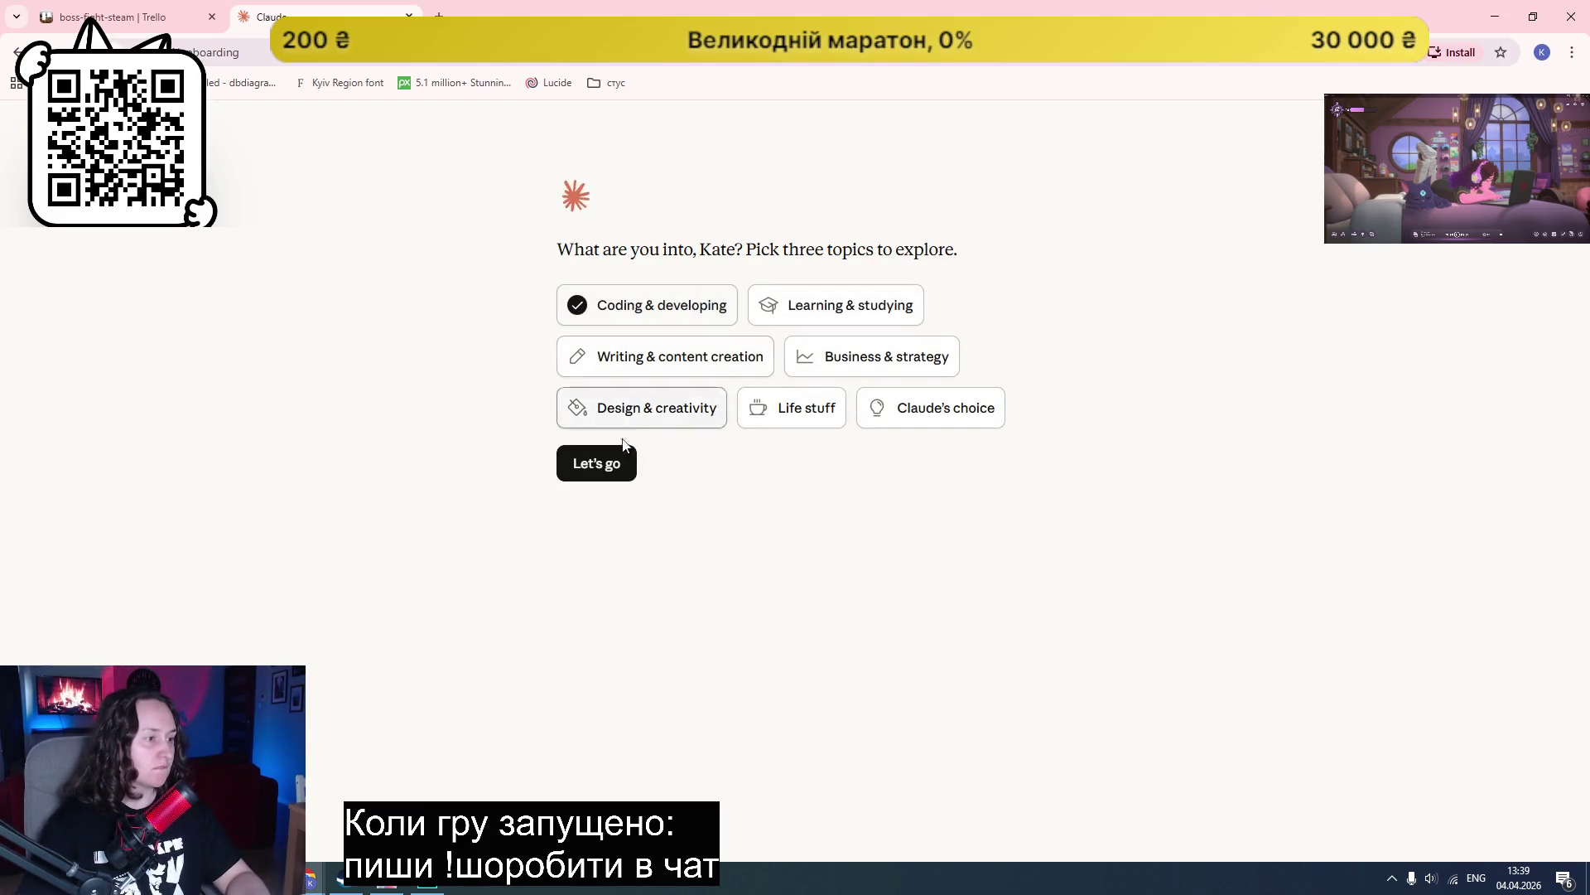
pyautogui.click(609, 464)
pyautogui.click(651, 633)
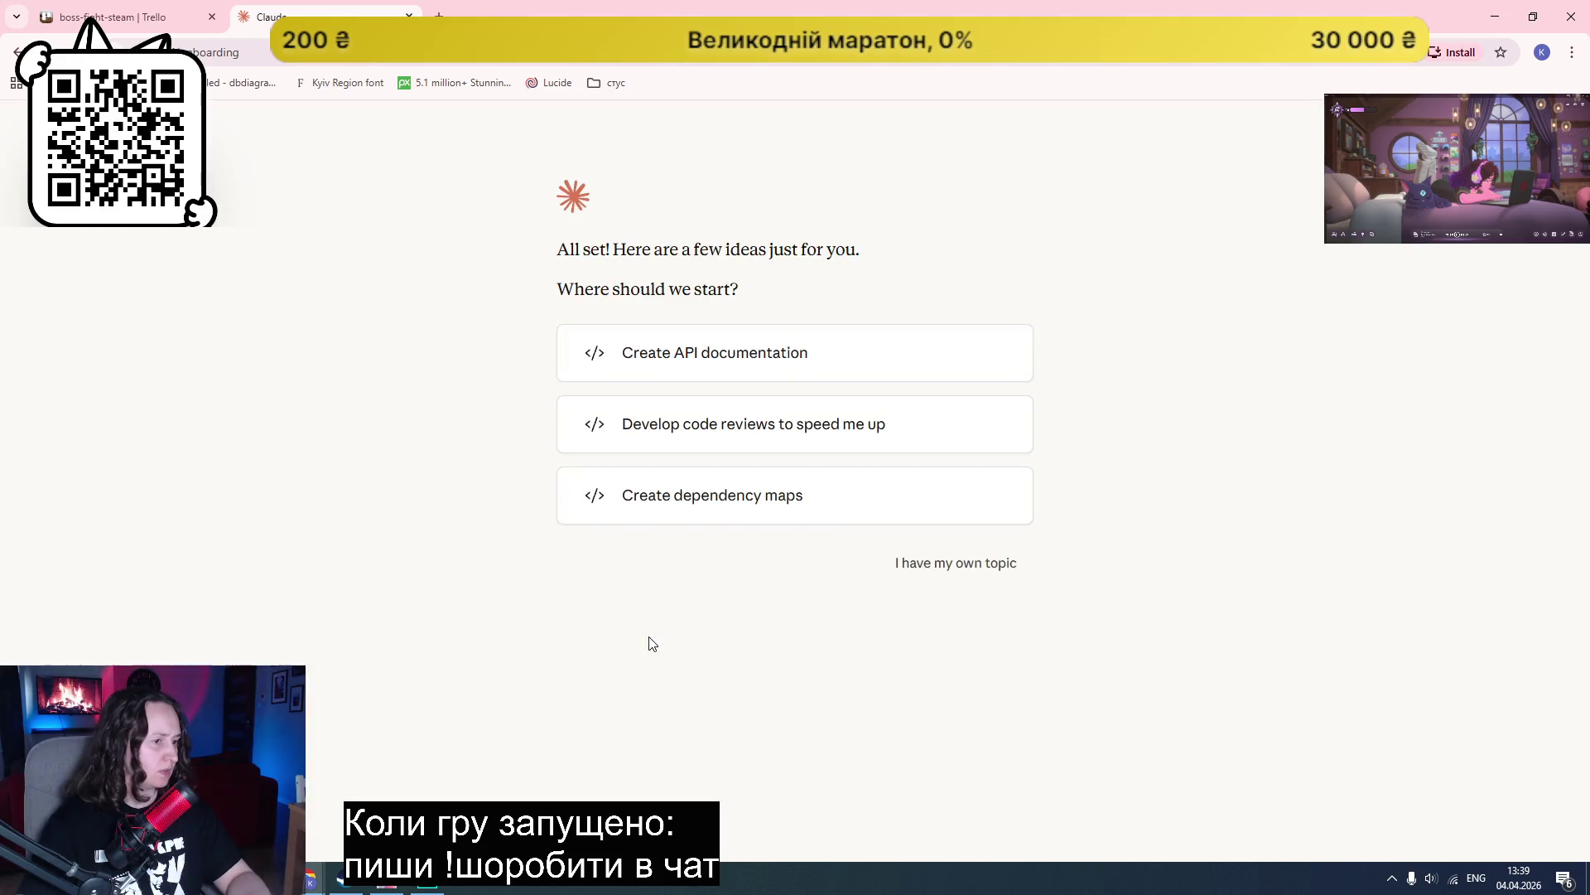
pyautogui.click(934, 580)
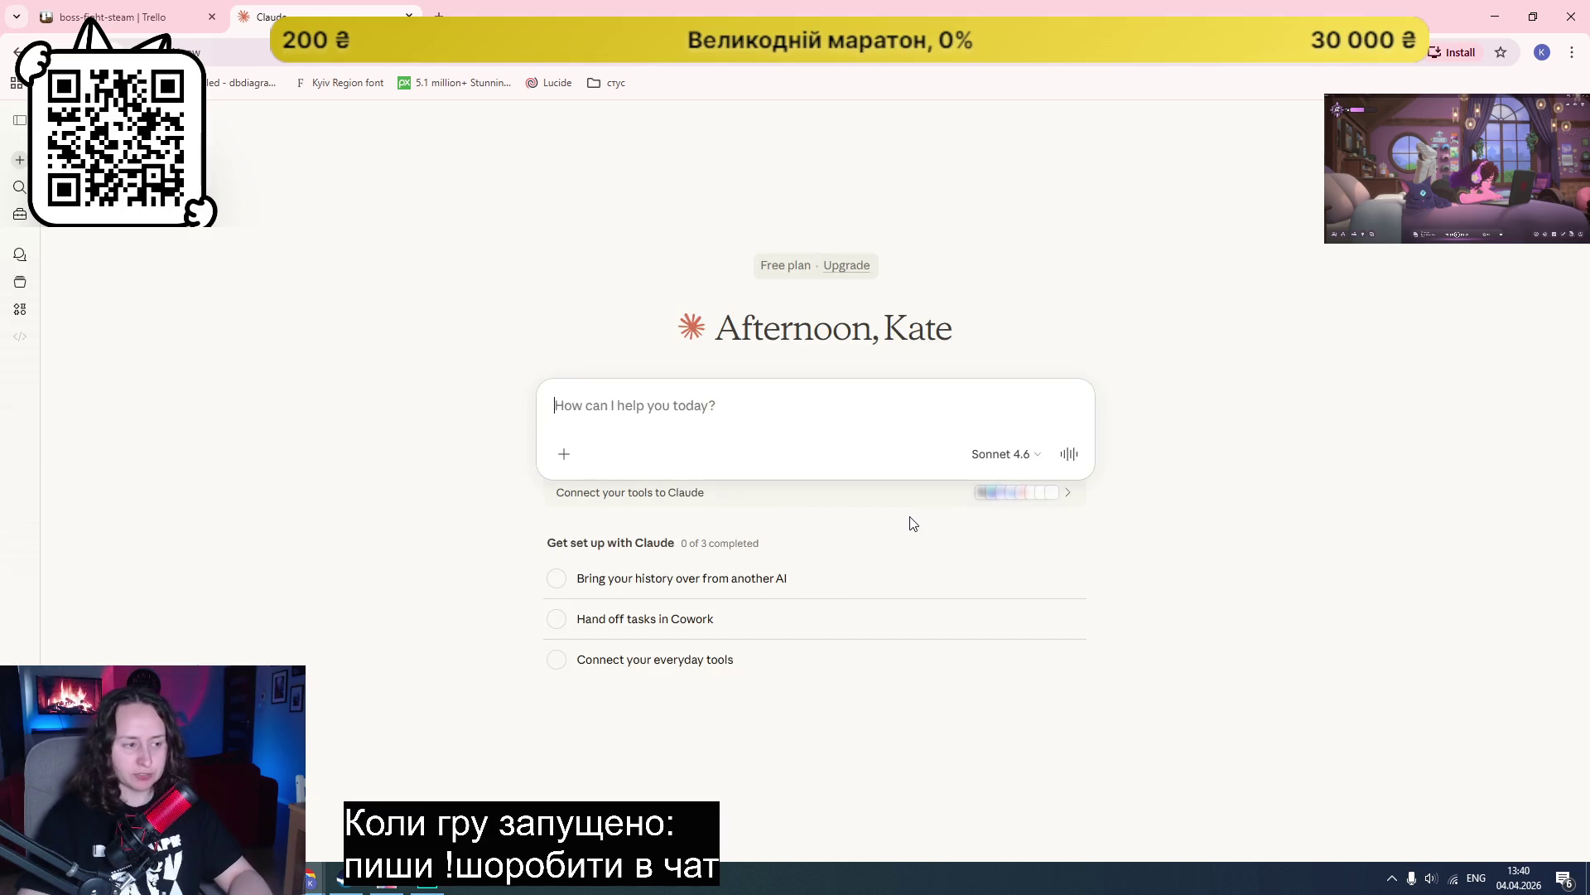
# Step: Ask Claude 'gamemaker animate button on hover' and dismiss the notifications offer
pyautogui.write('gamemaker animate button on hover')
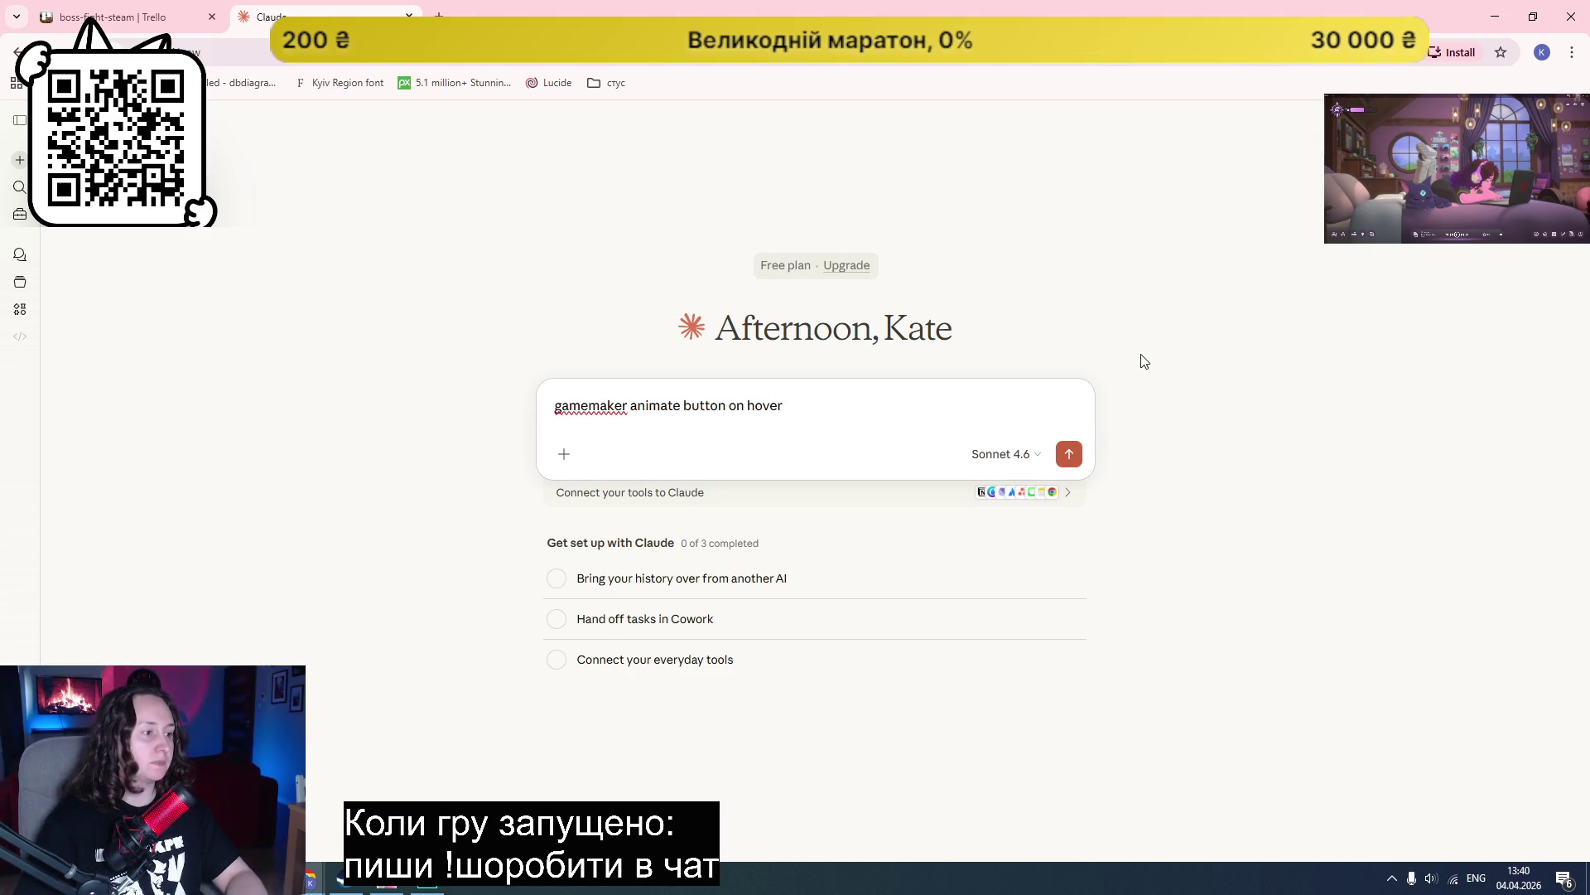
pyautogui.press('Return')
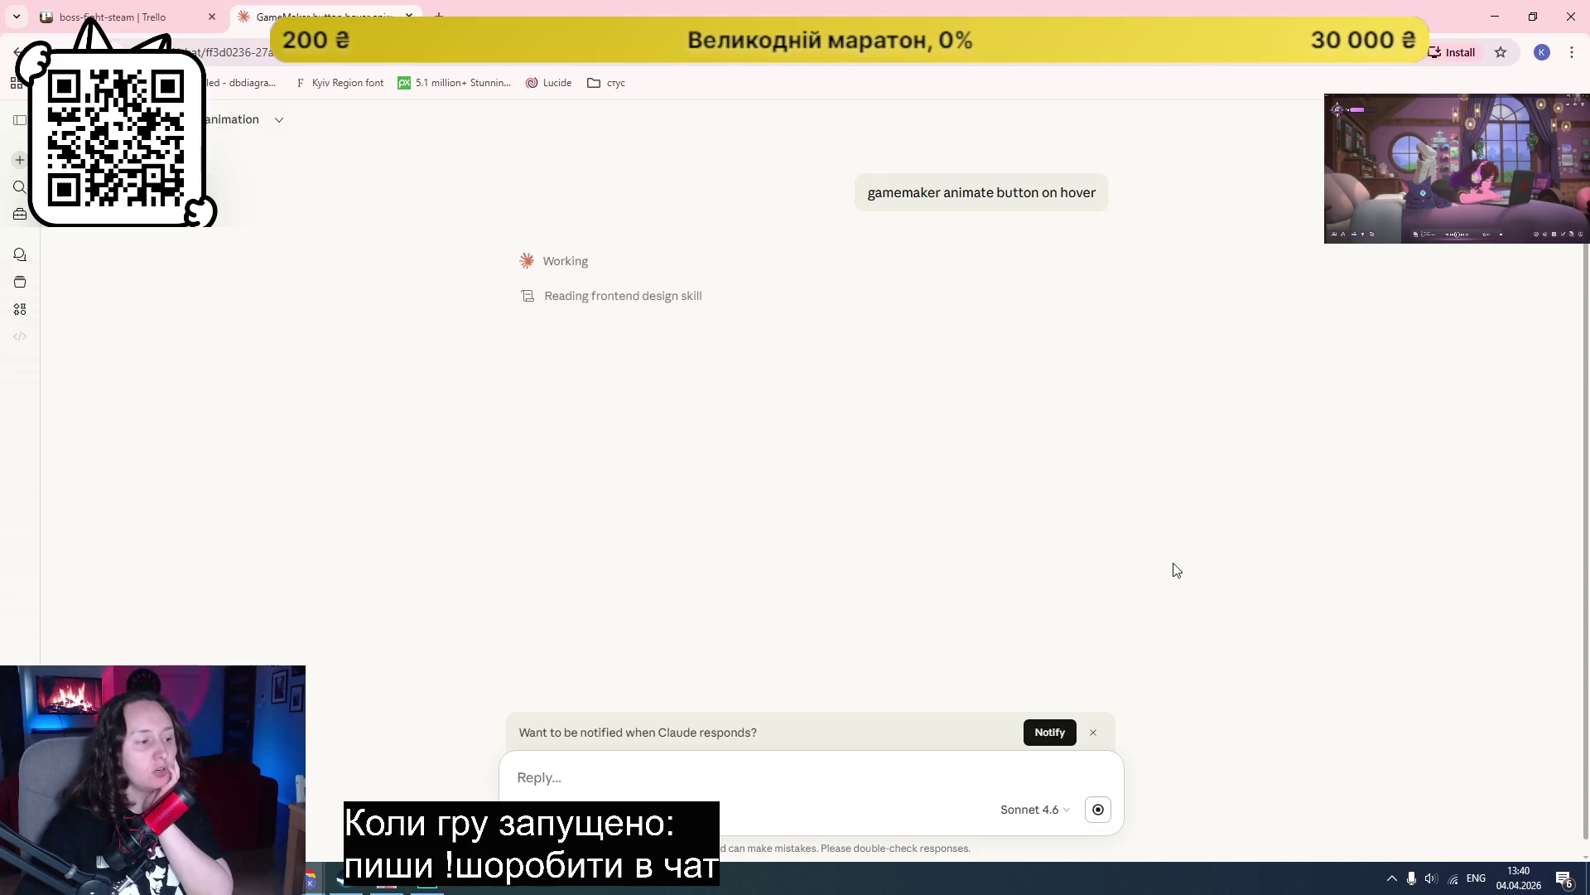
pyautogui.click(1094, 735)
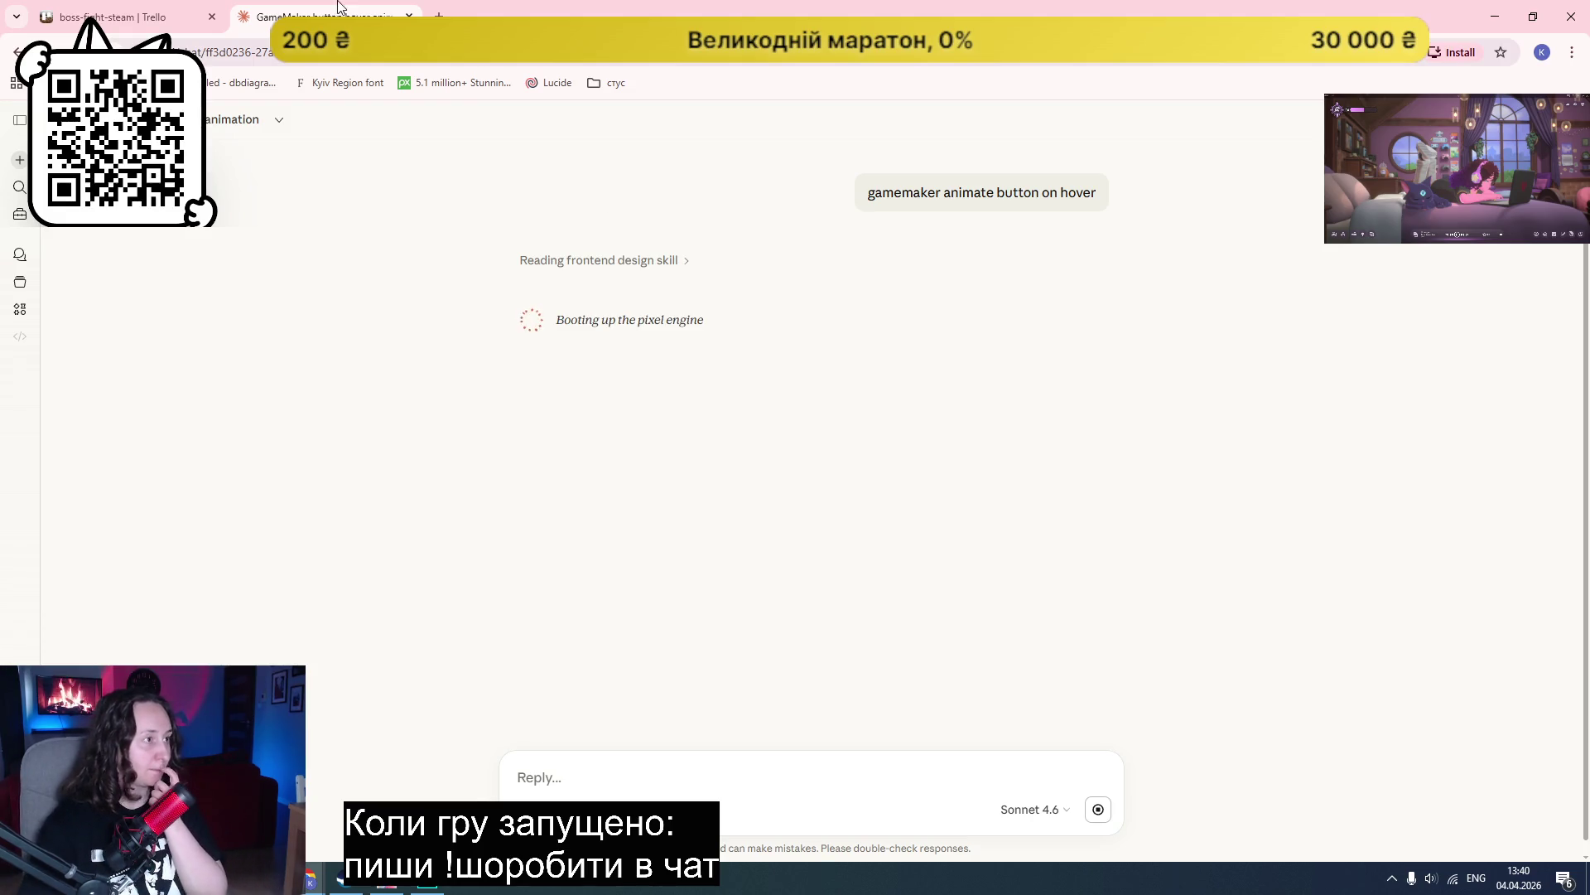
# Step: Search Google for 'gamemaker' in a new browser tab
pyautogui.click(439, 16)
pyautogui.write('gsa')
pyautogui.press('BackSpace')
pyautogui.press('BackSpace')
pyautogui.write('amemakerr')
pyautogui.press('Delete')
pyautogui.press('Return')
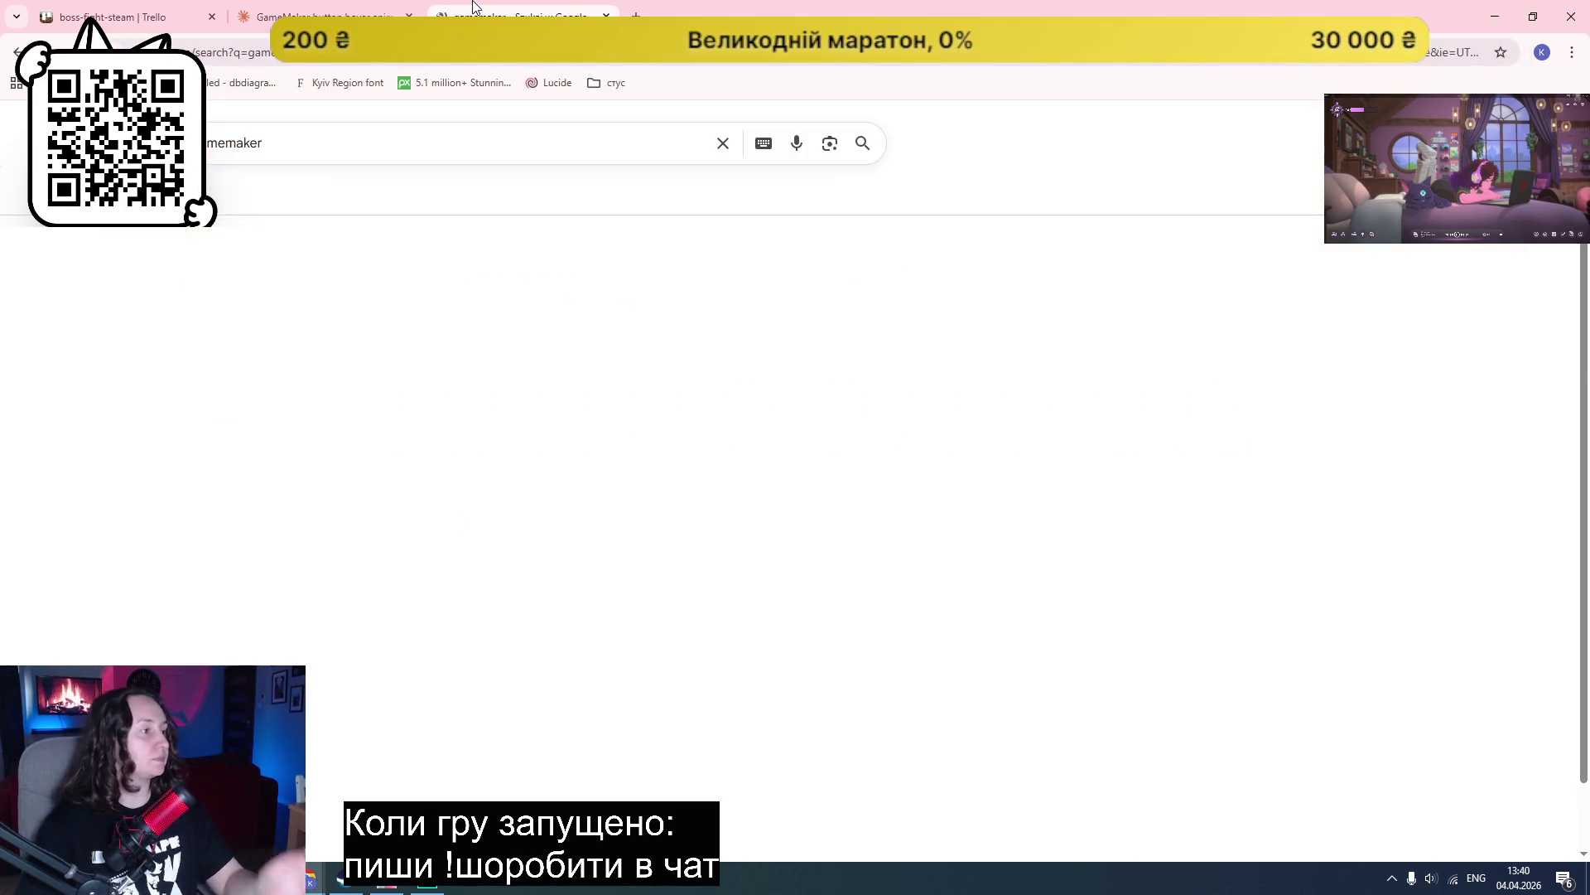
# Step: Go from the GameMaker homepage to the GameMaker Manual and bookmark it
pyautogui.click(346, 287)
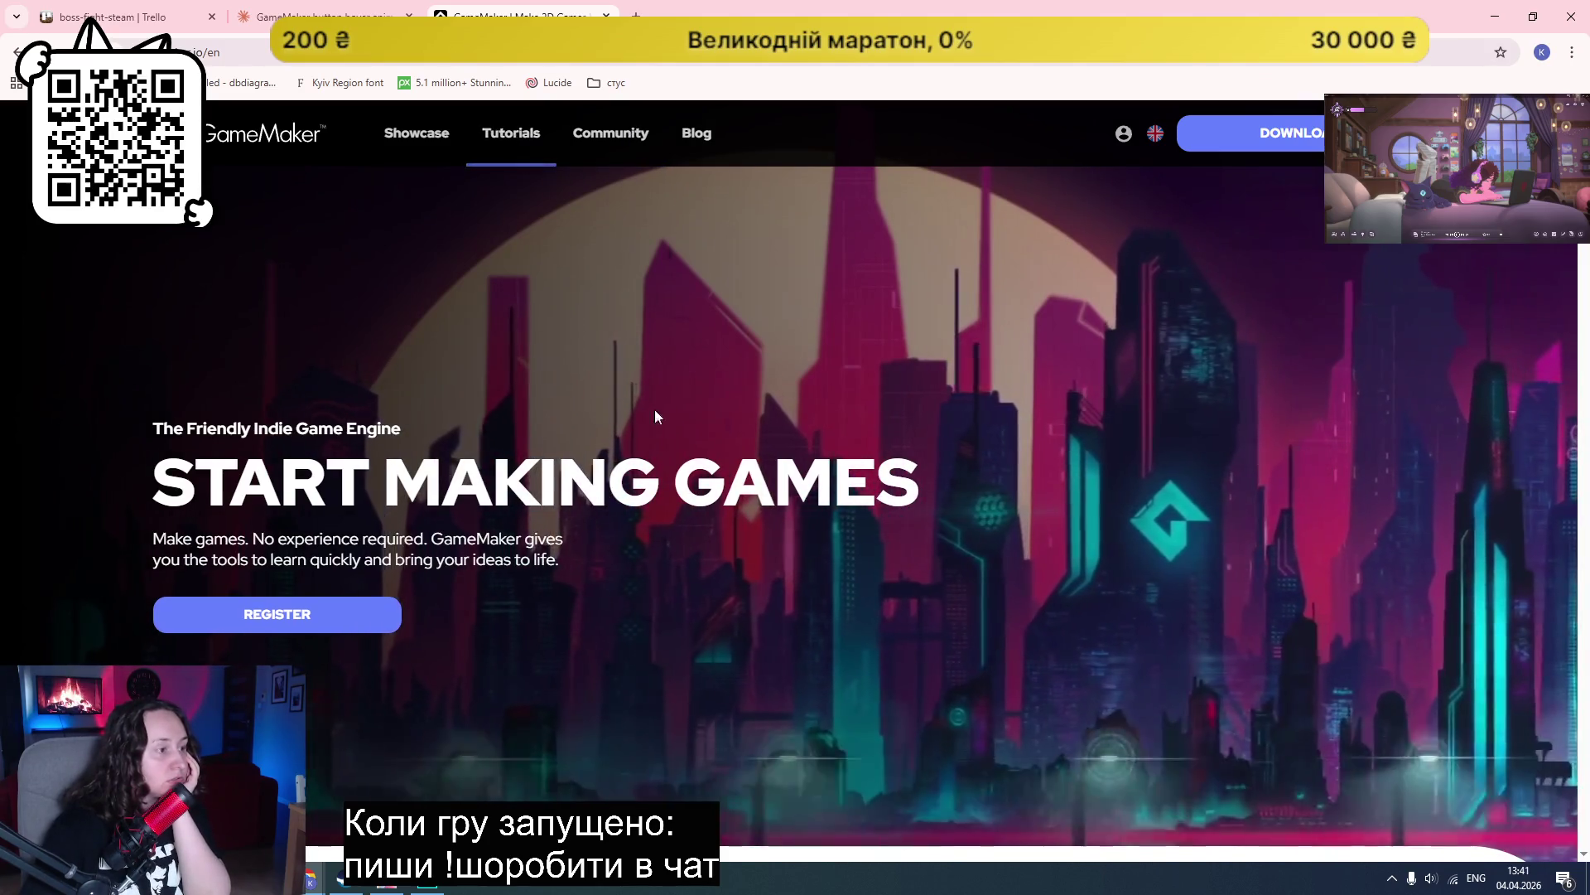
pyautogui.scroll(-15, 644, 346)
pyautogui.scroll(-15, 587, 439)
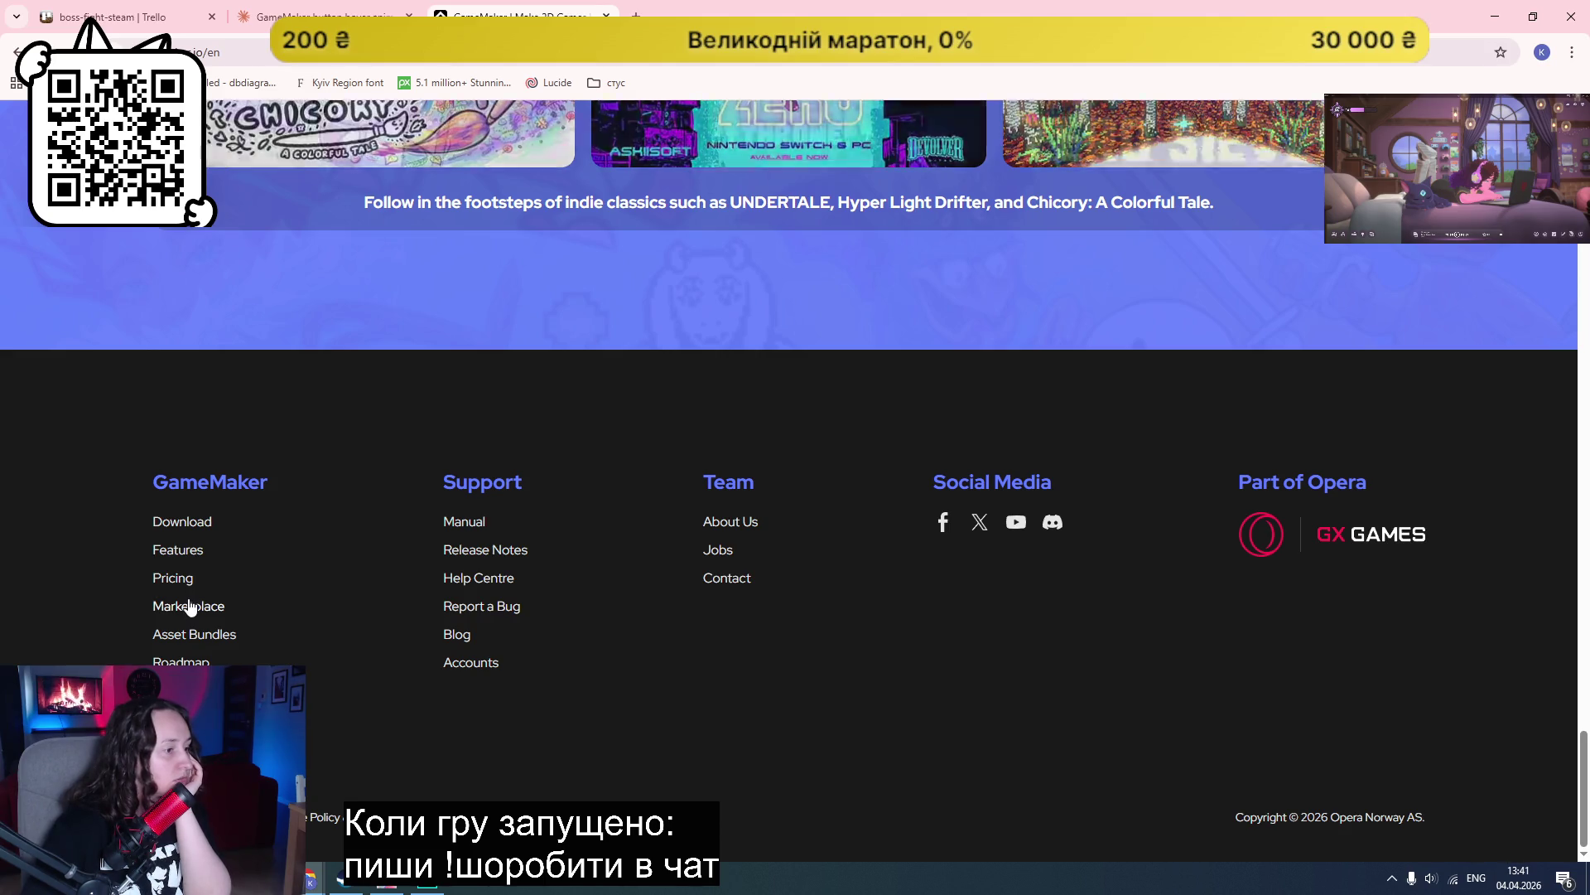
pyautogui.click(466, 522)
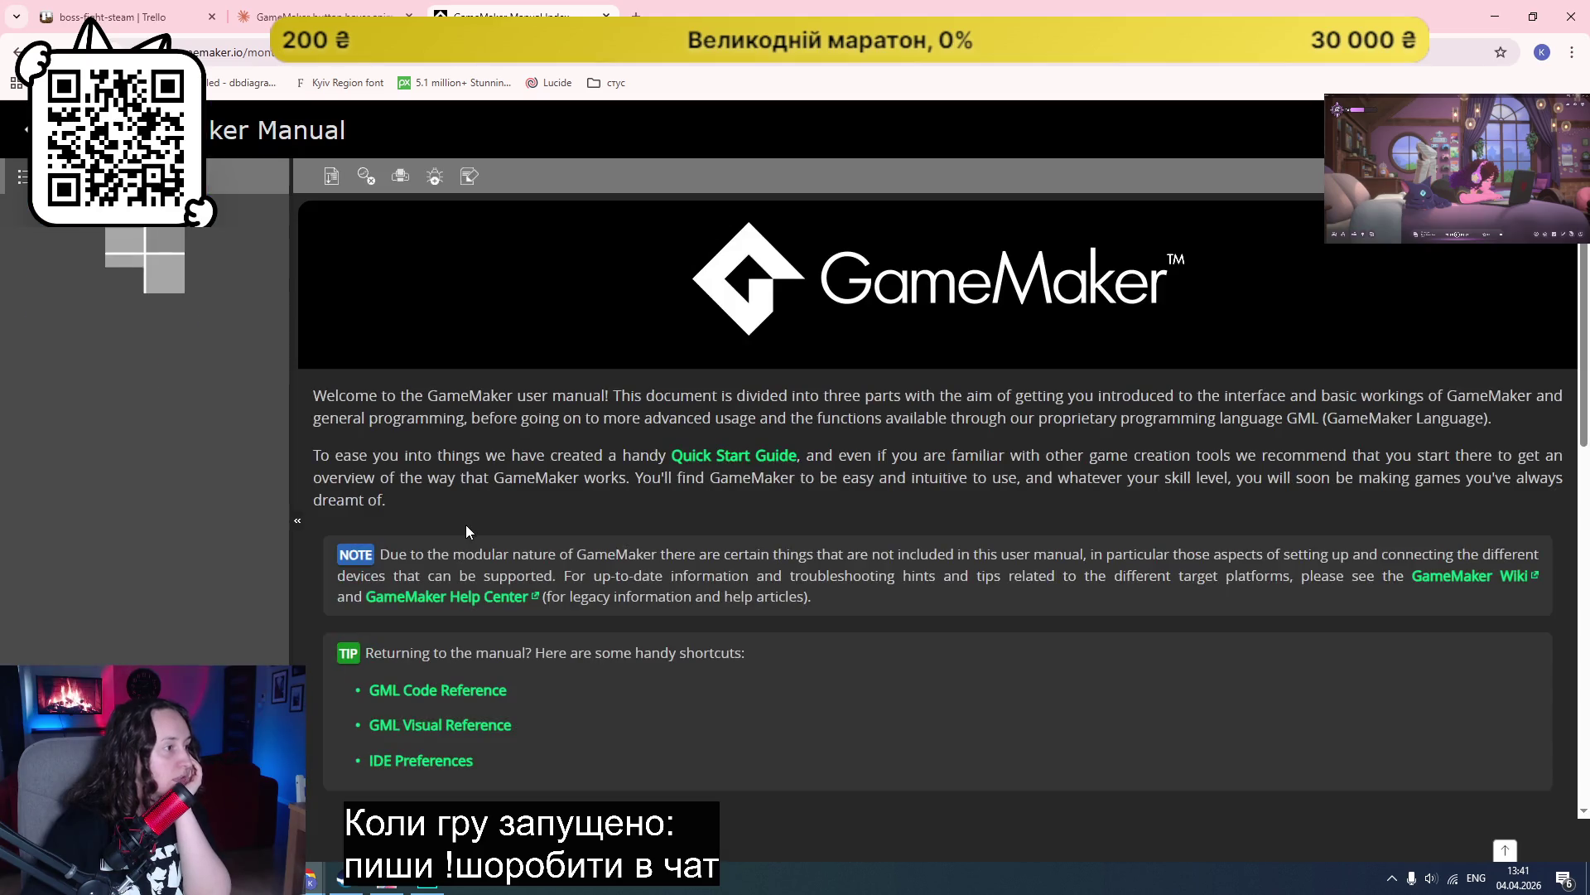
pyautogui.click(1500, 52)
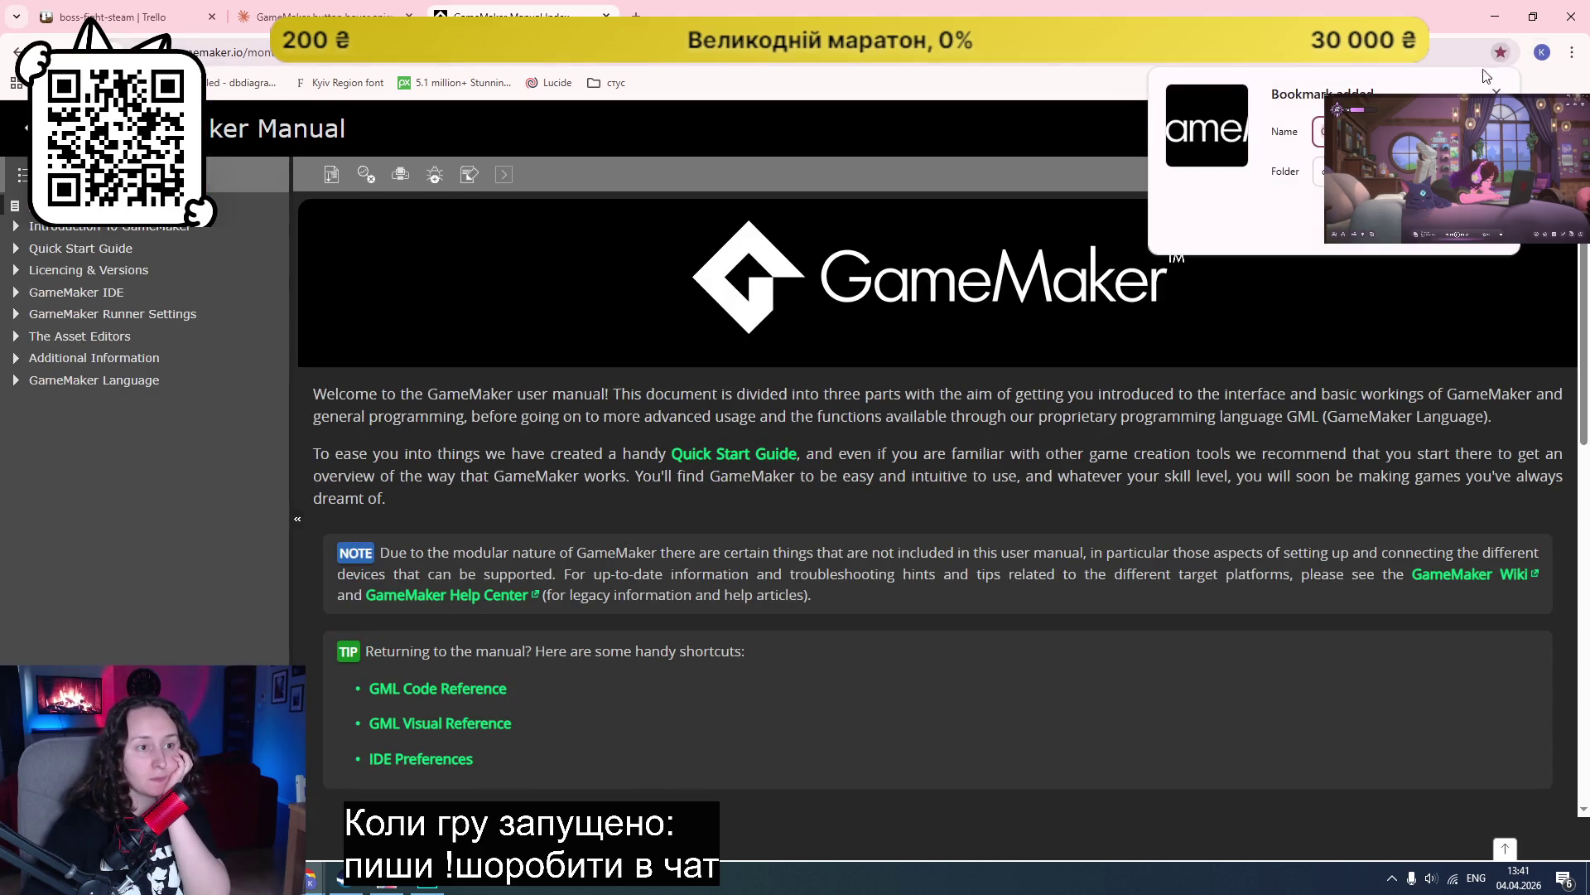
pyautogui.click(1409, 170)
pyautogui.click(1392, 218)
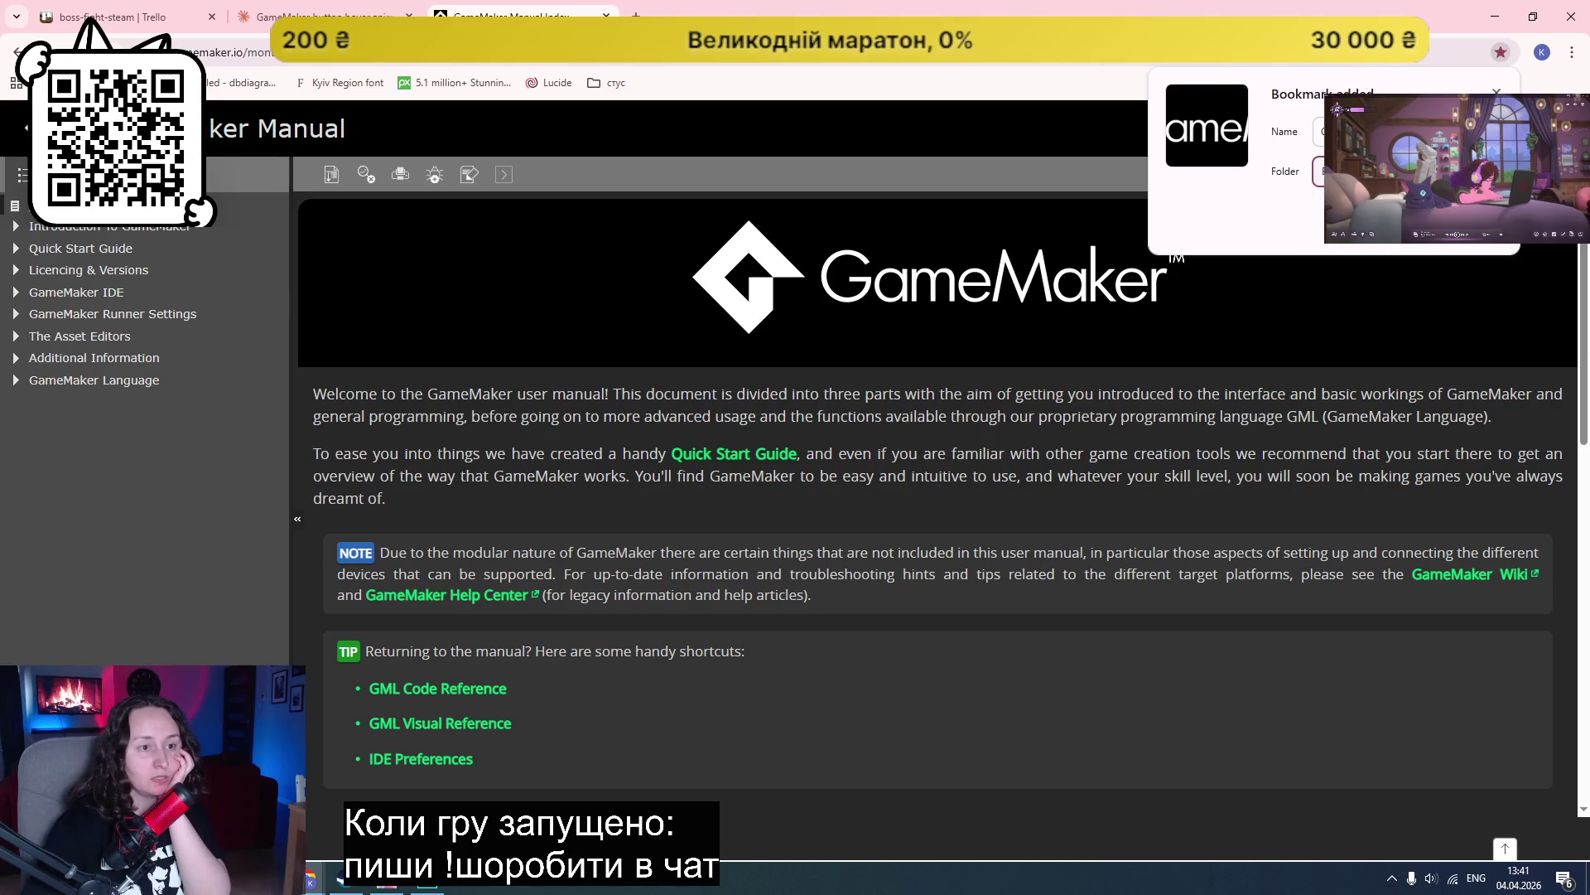
pyautogui.click(1464, 225)
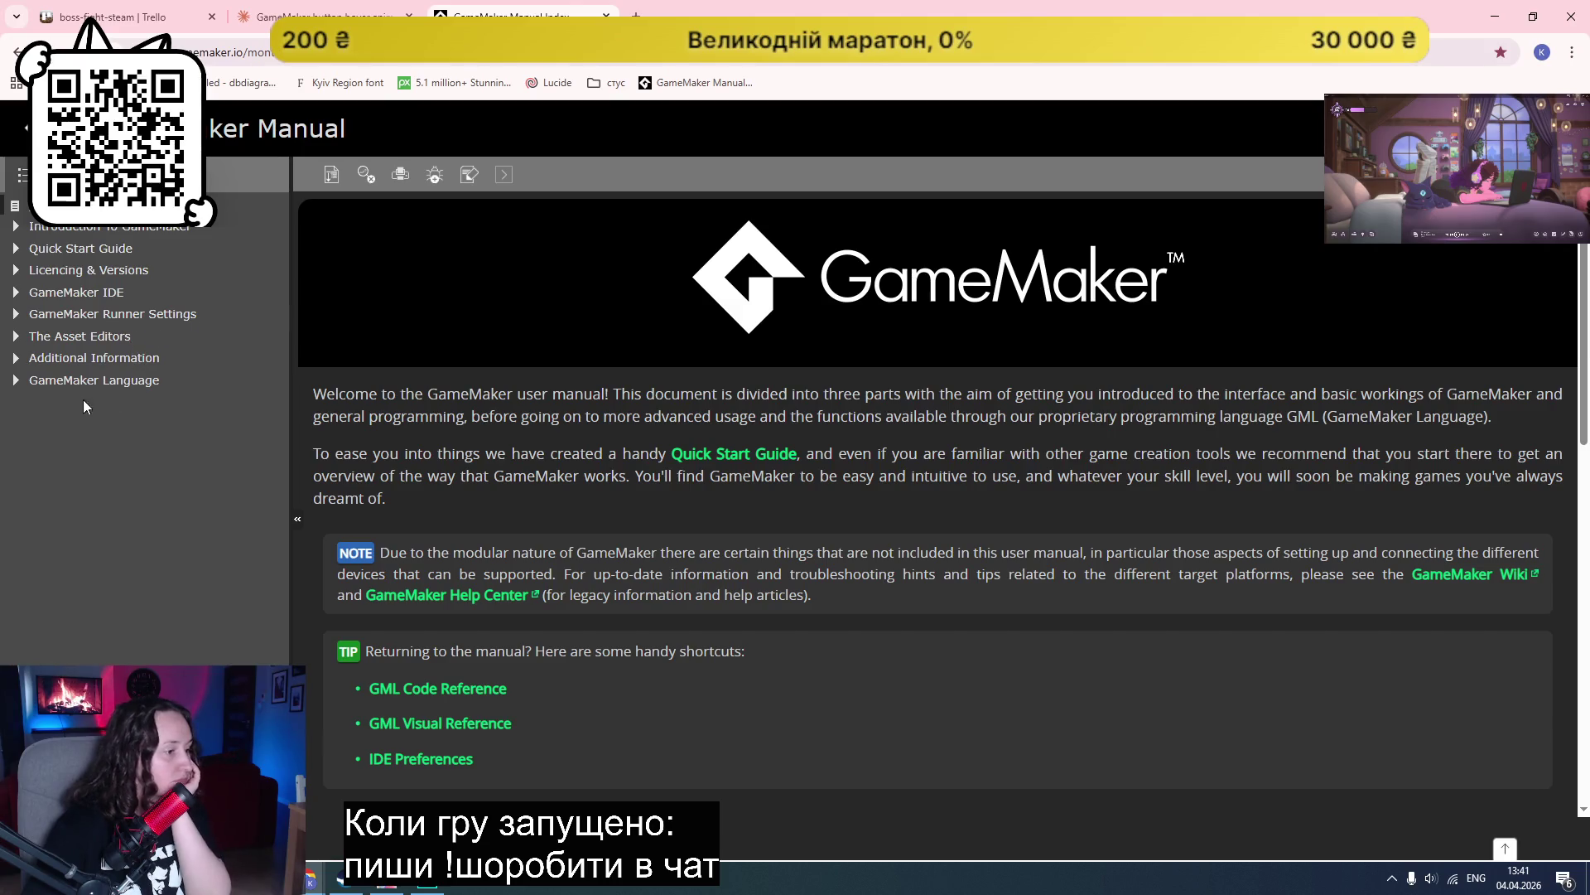
# Step: Browse the GML Code Reference Drawing and Colour And Alpha sections, then return to GameMaker
pyautogui.scroll(-4, 459, 410)
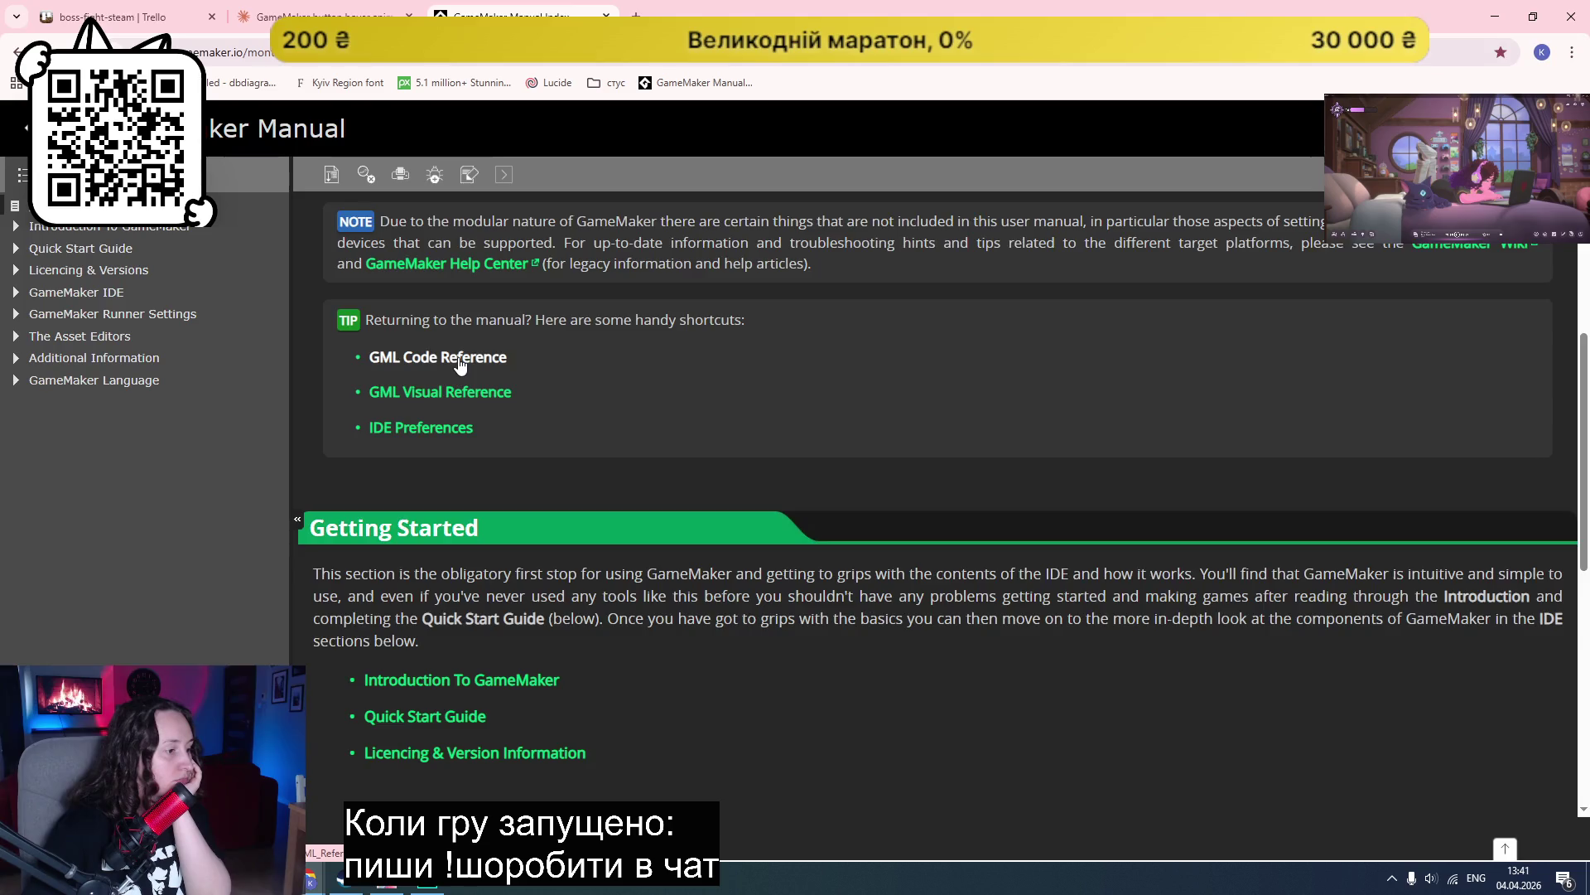
pyautogui.click(459, 360)
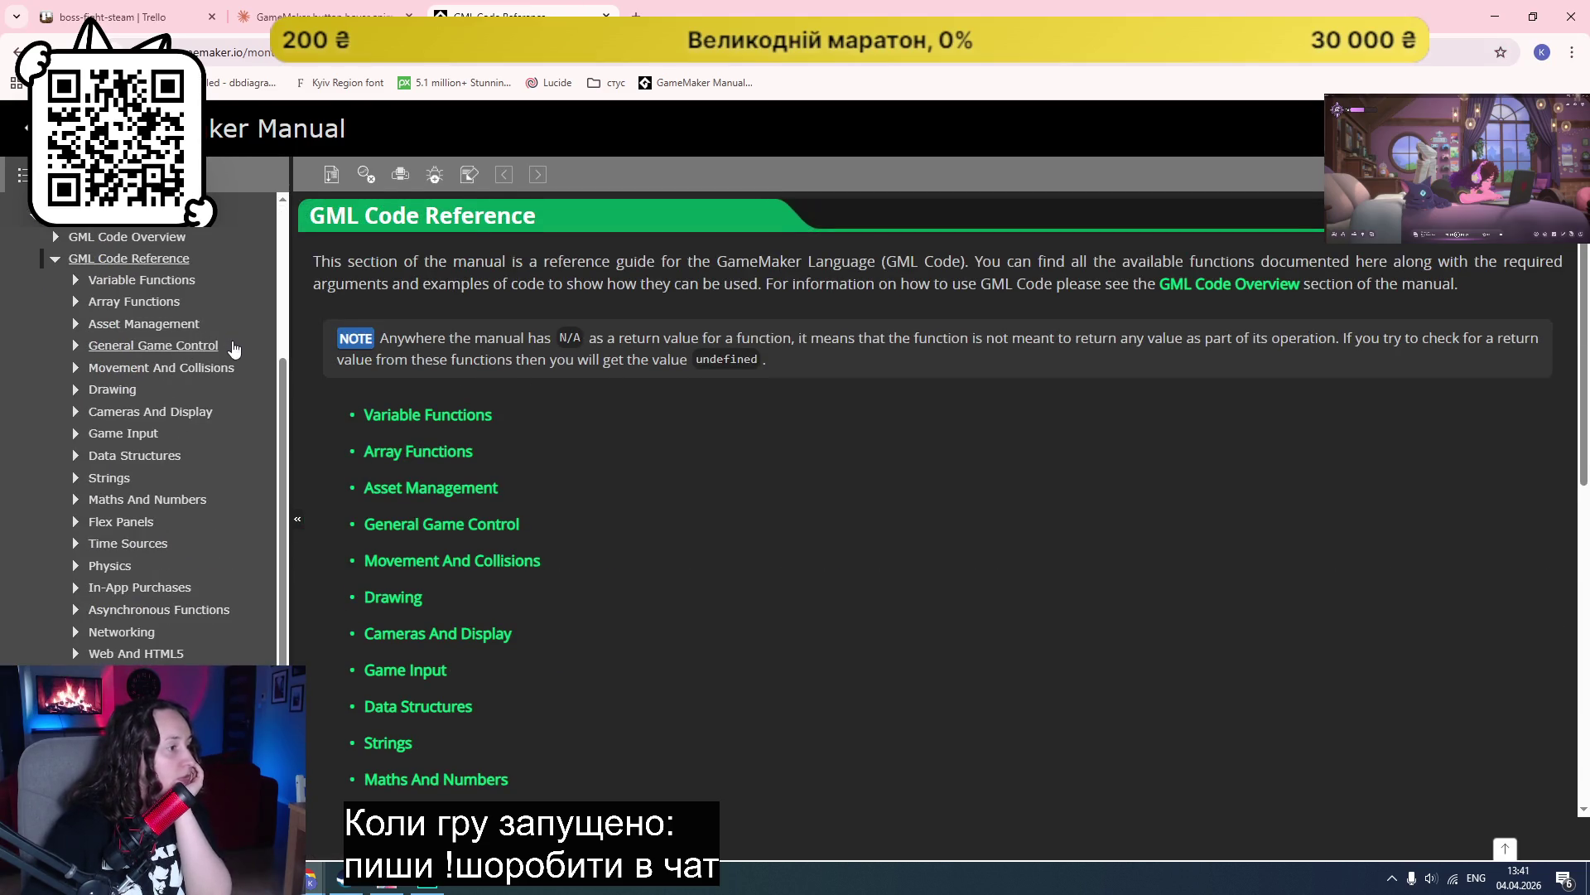
pyautogui.click(75, 390)
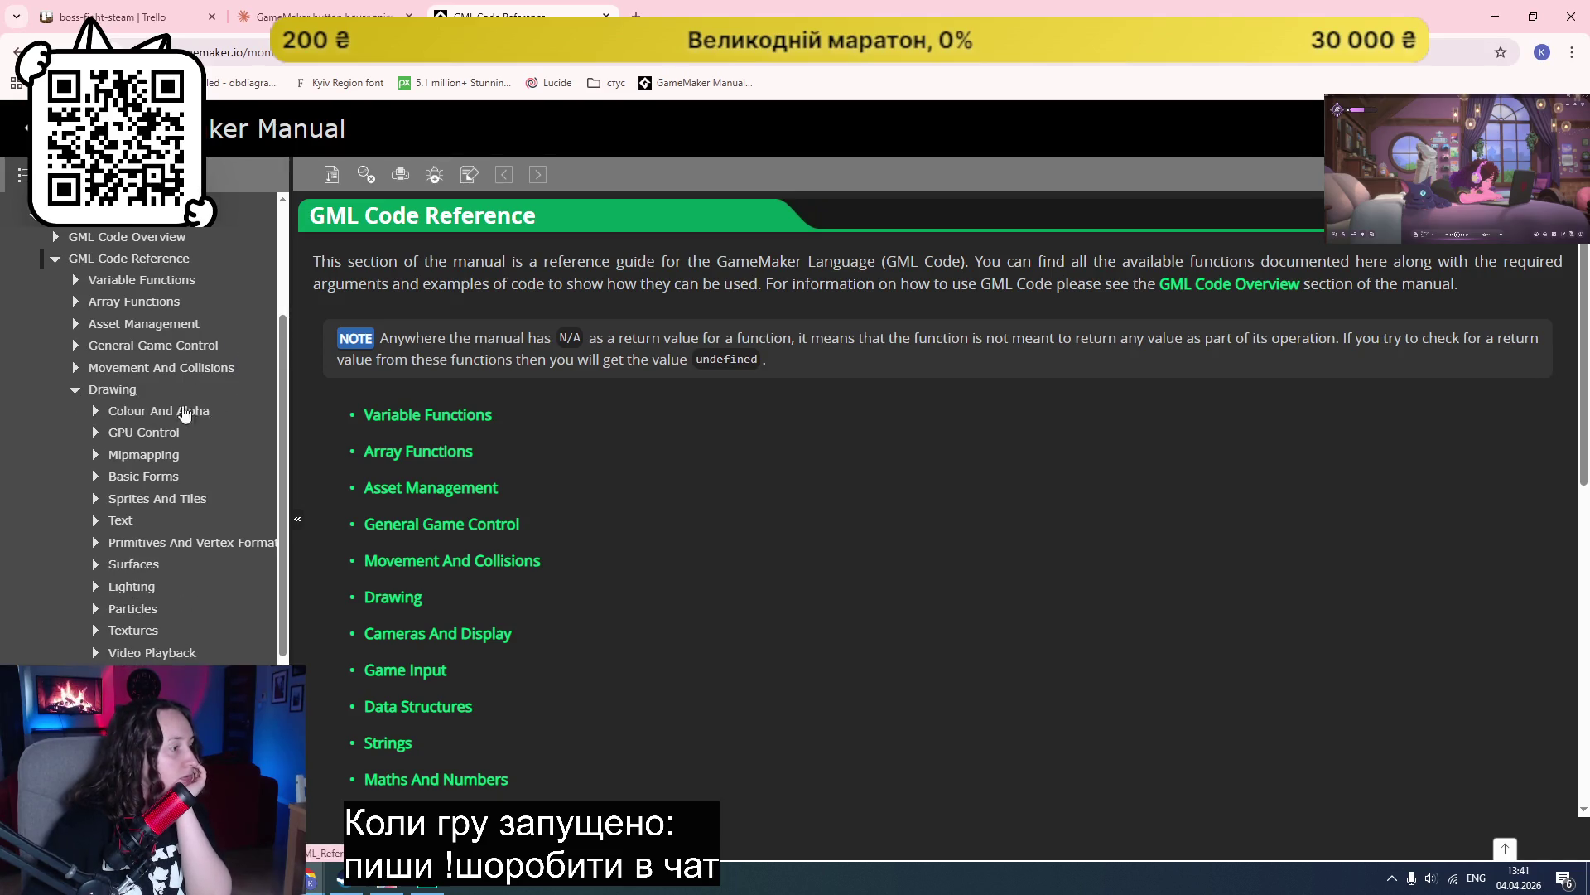
pyautogui.click(95, 411)
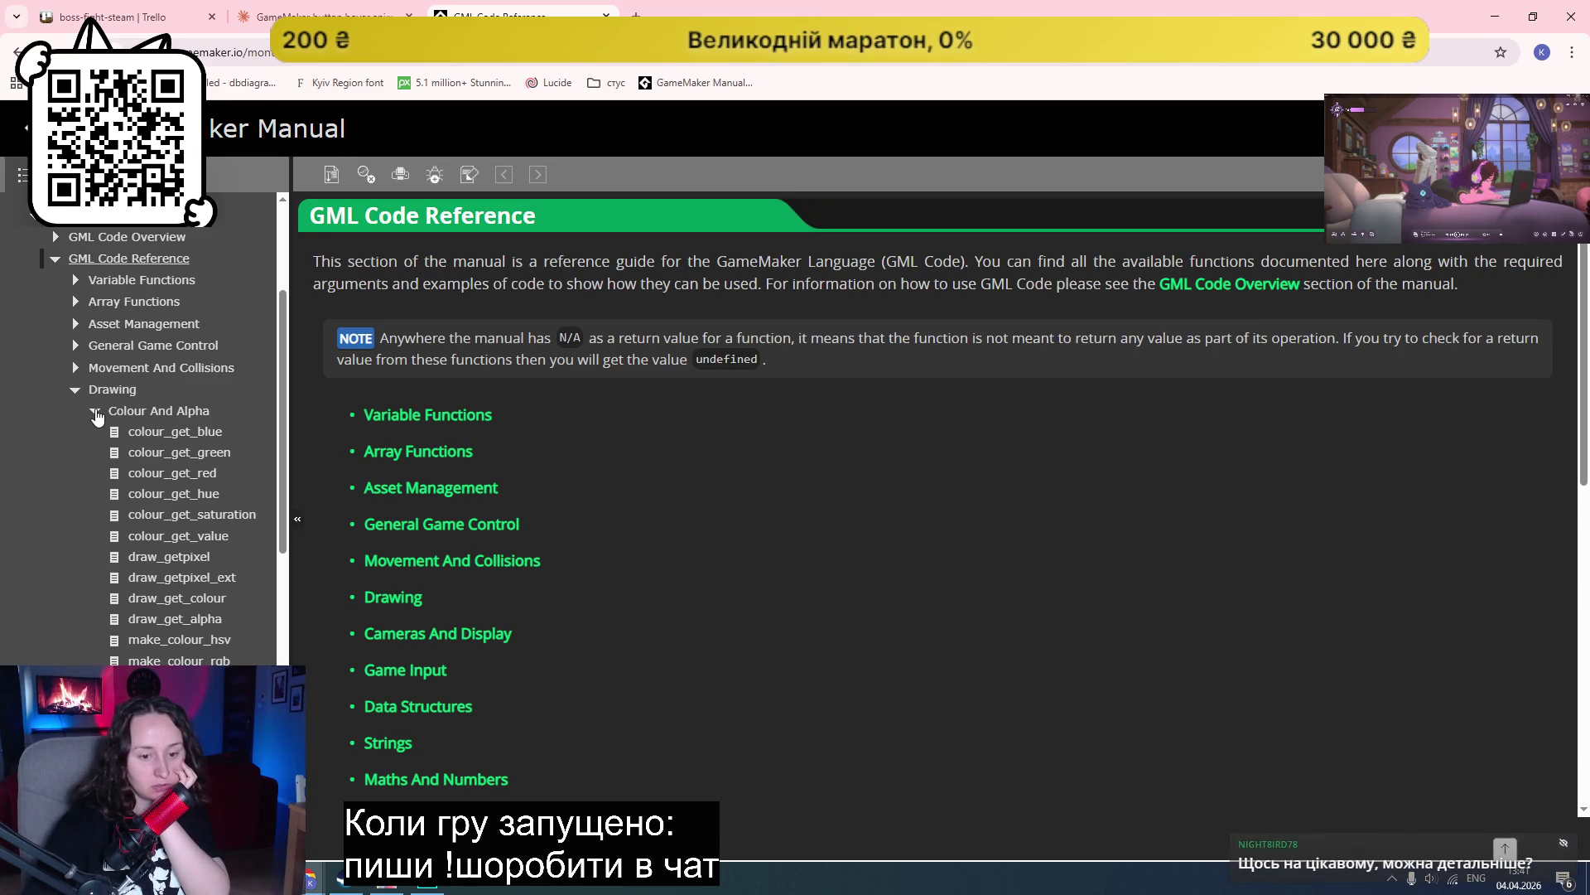
pyautogui.click(96, 412)
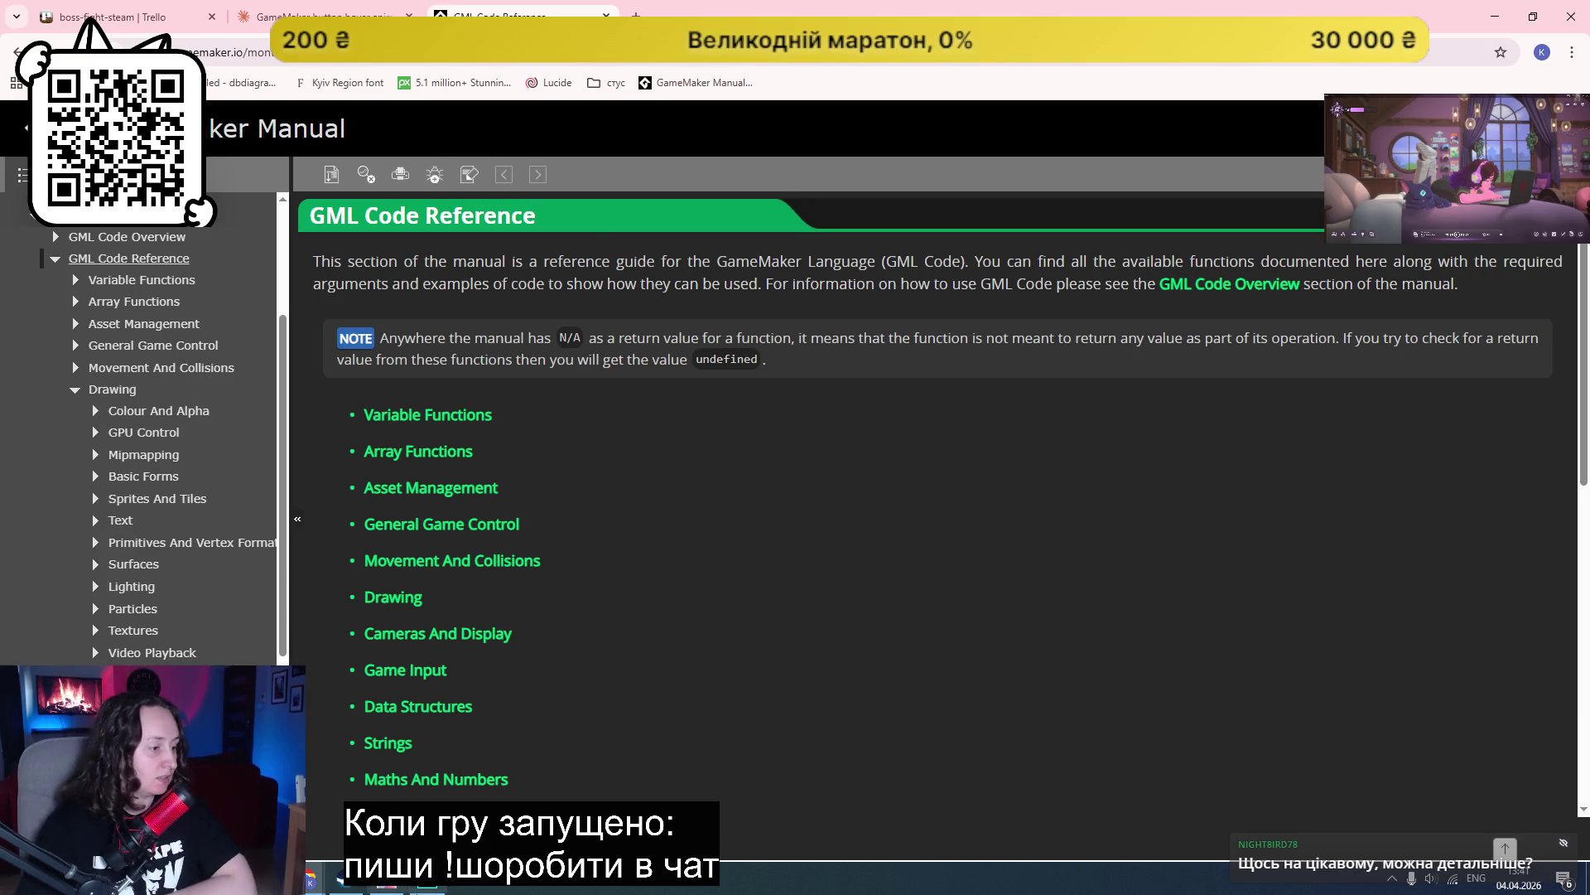
pyautogui.click(424, 883)
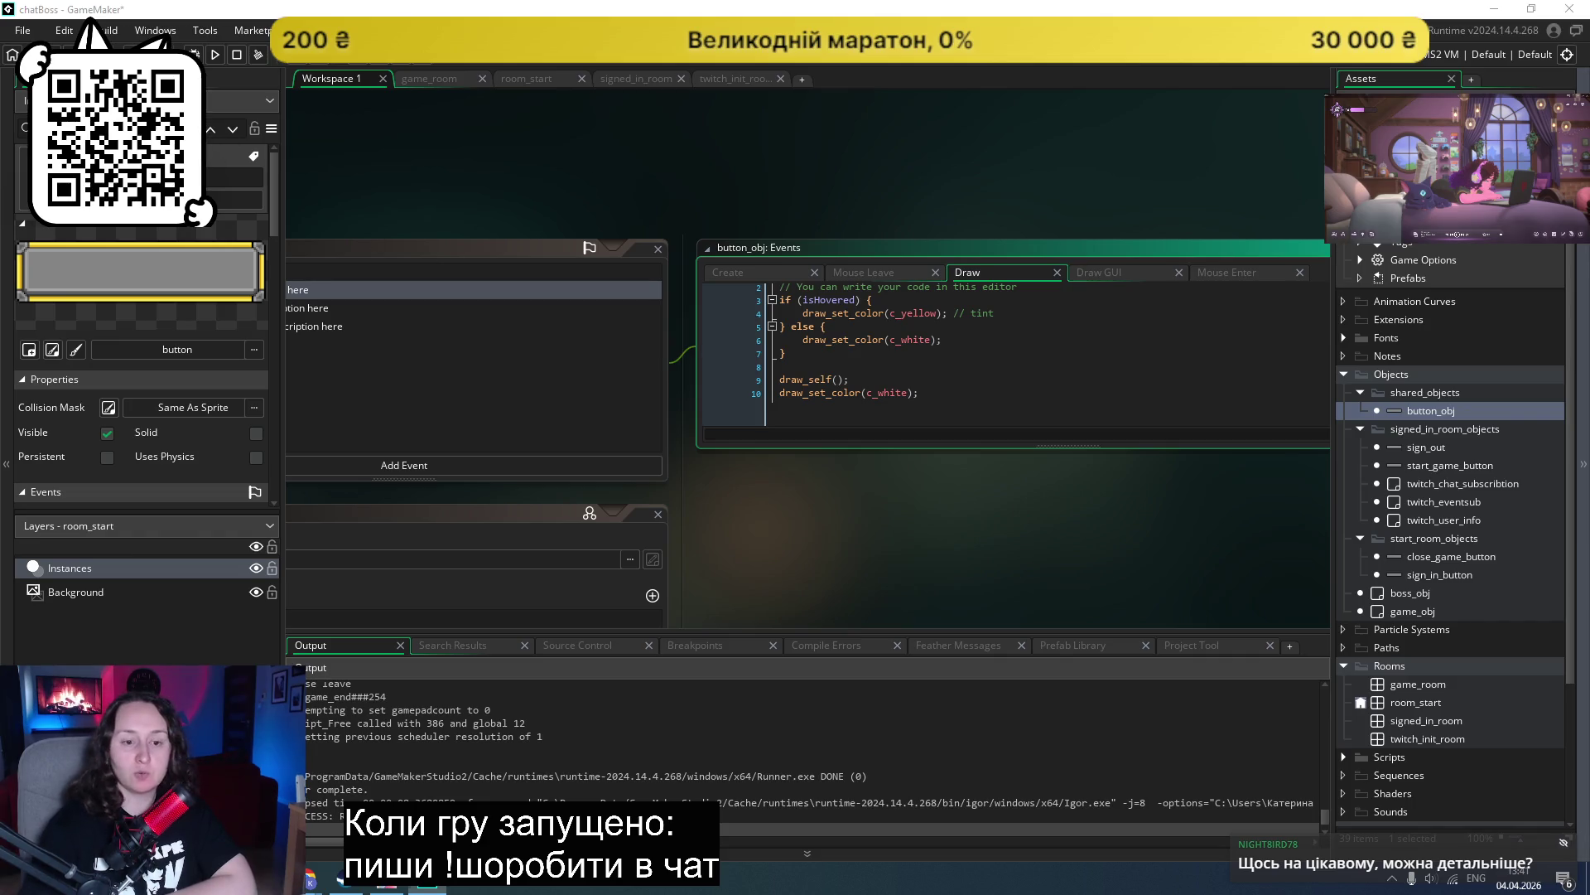
# Step: Run chatBoss, sign in with Twitch, start the game to the boss screen, then close it
pyautogui.click(216, 56)
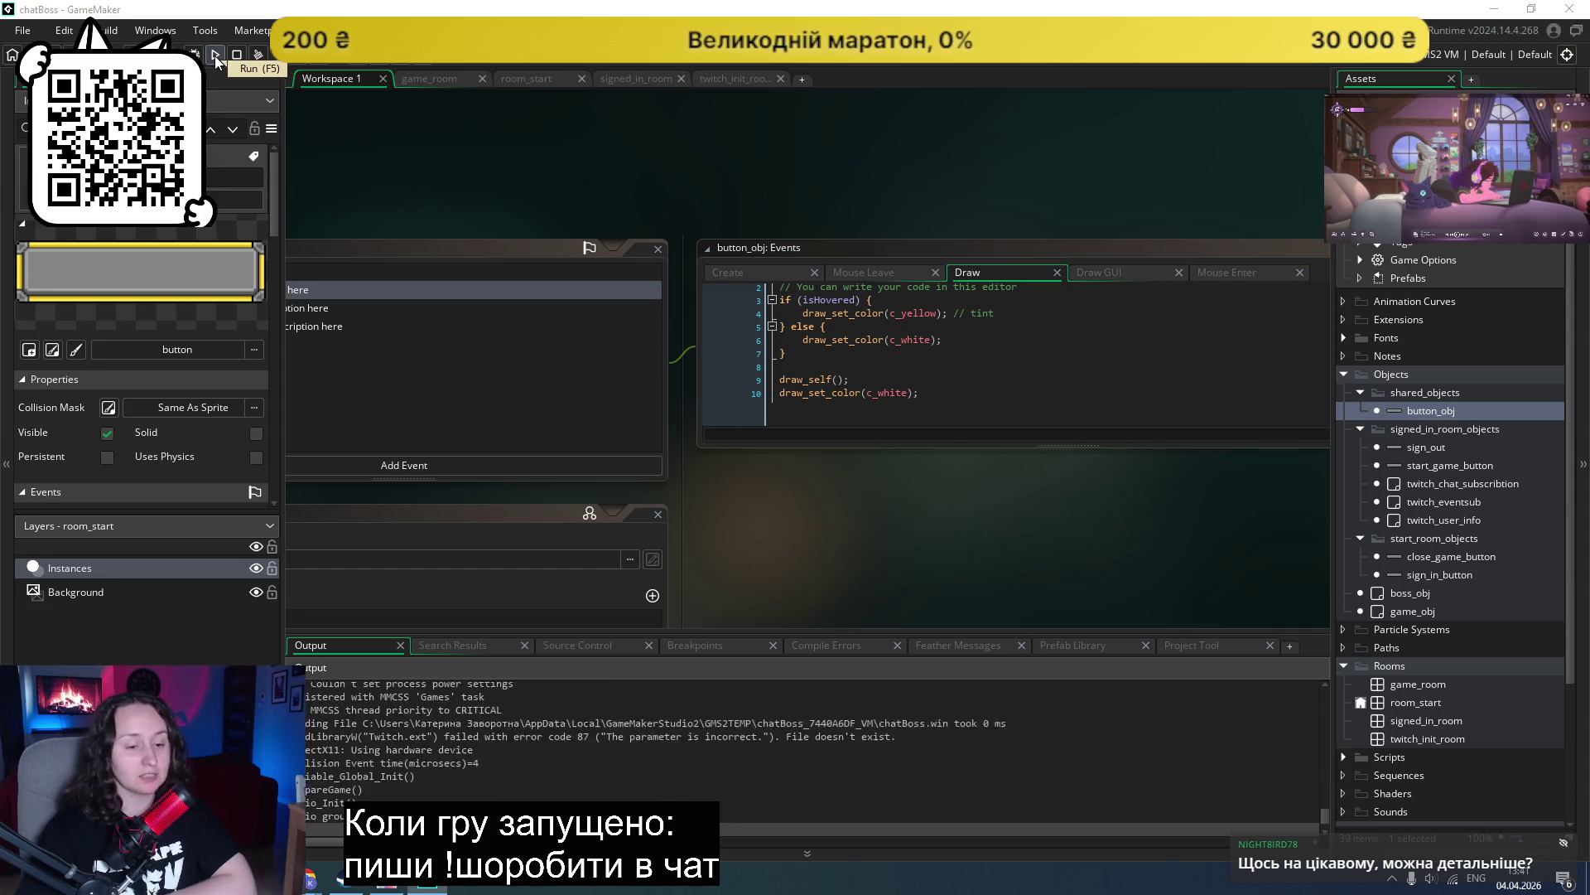
pyautogui.click(794, 402)
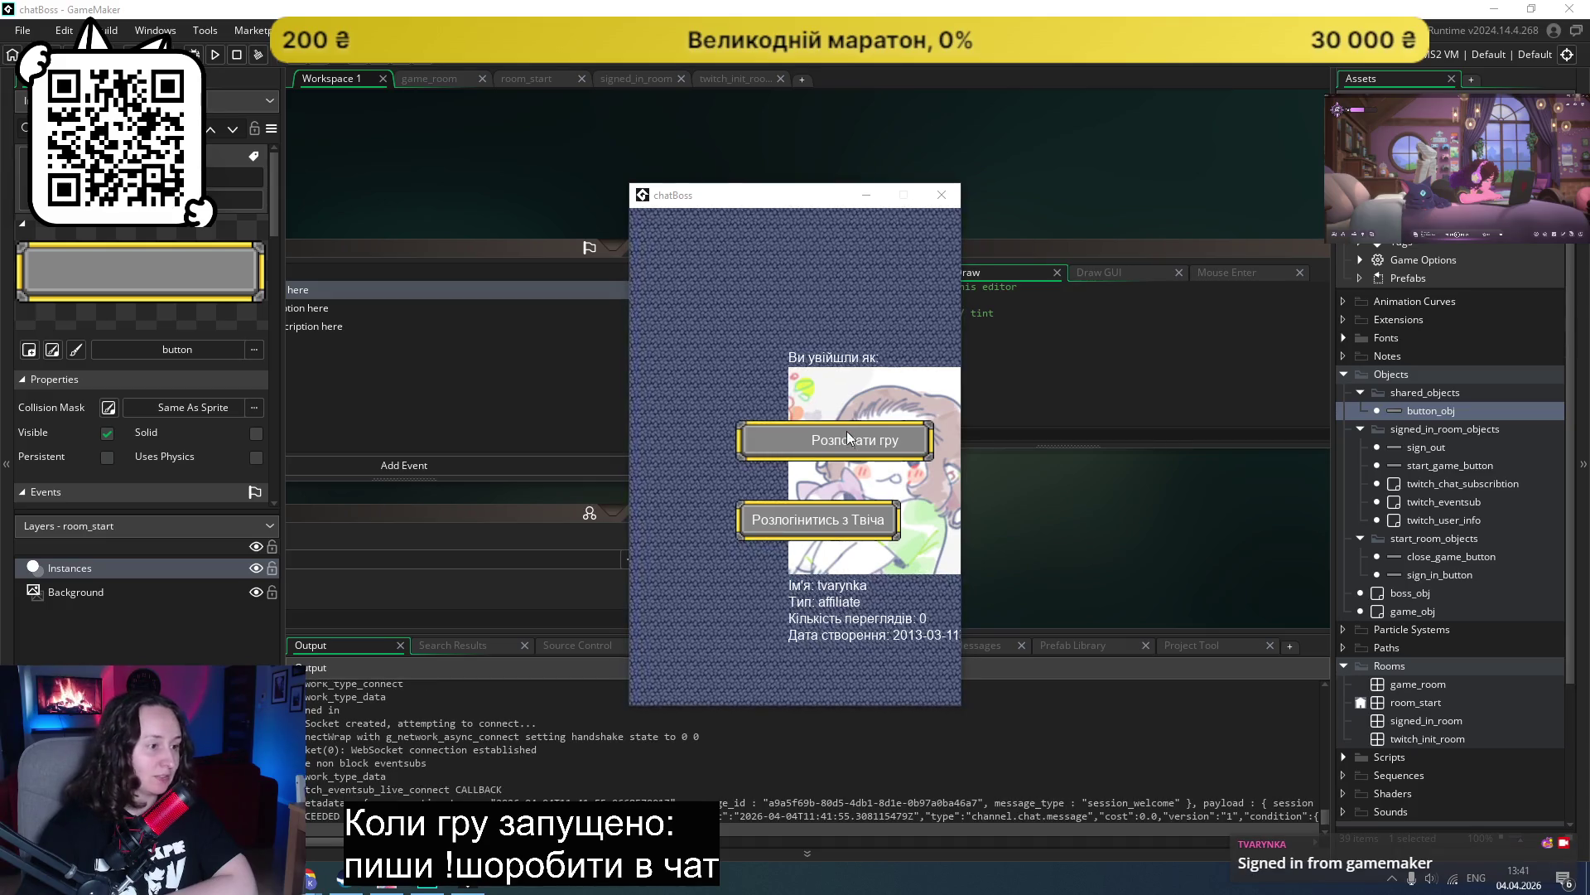
pyautogui.click(848, 434)
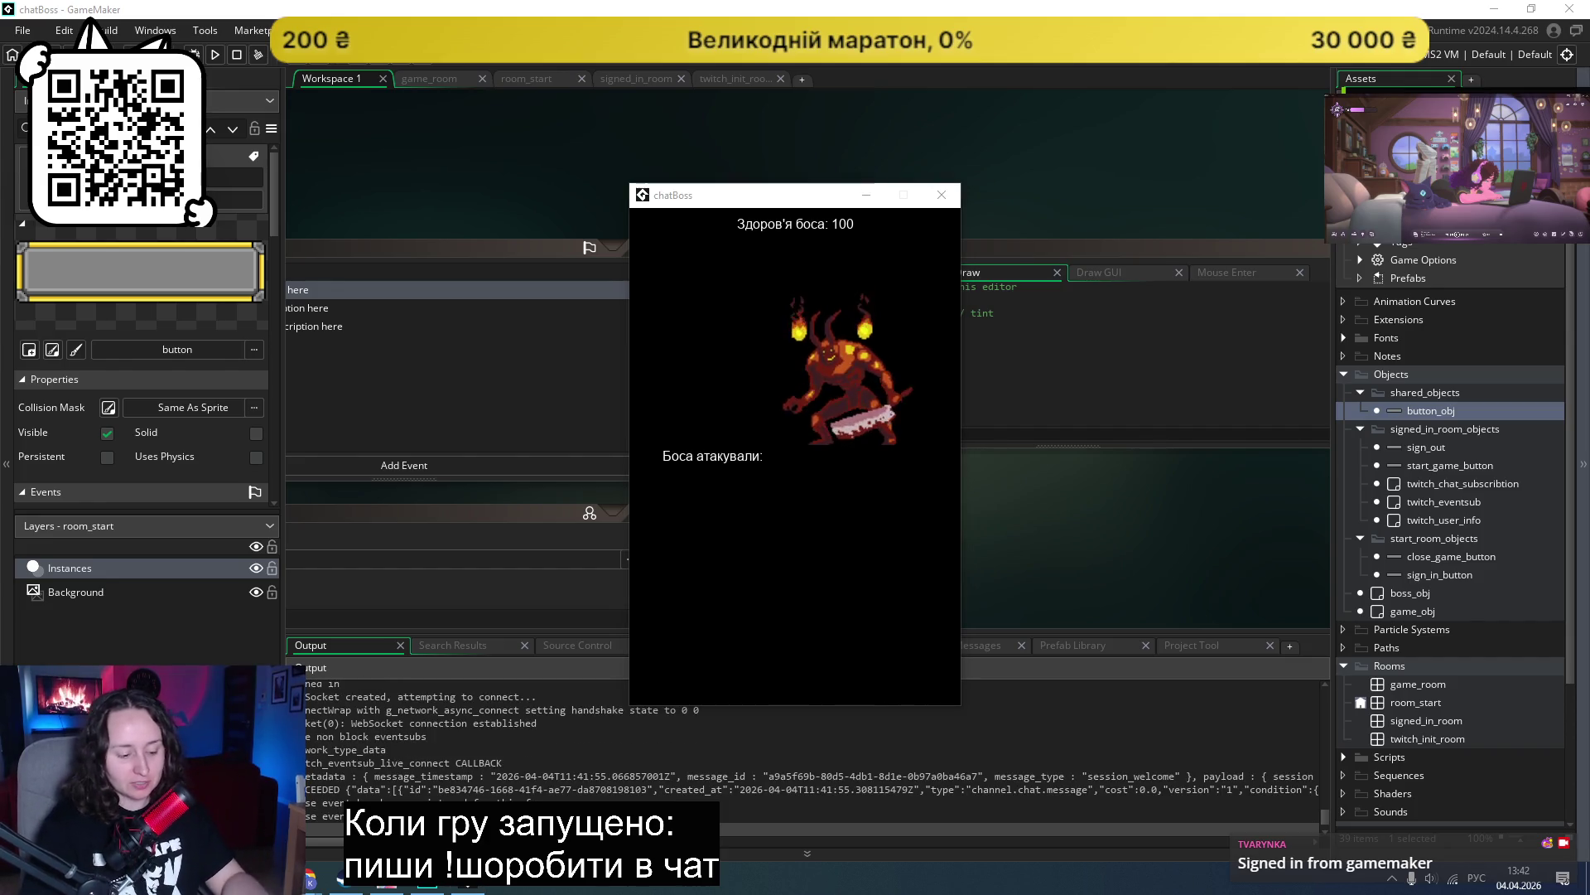
pyautogui.hotkey('alt', 'shift')
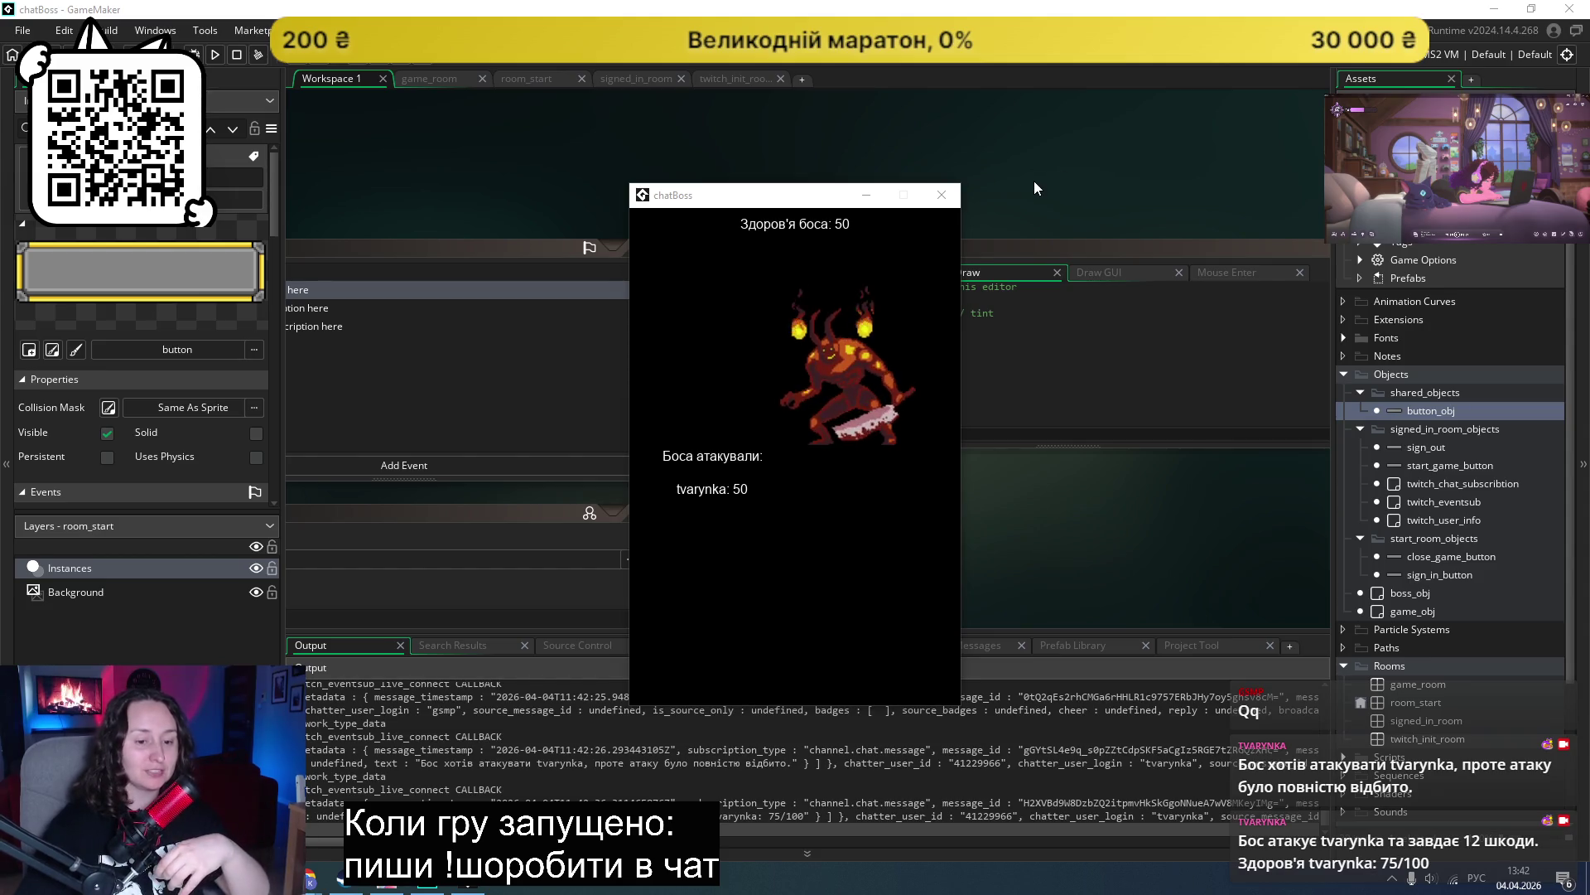
pyautogui.click(942, 193)
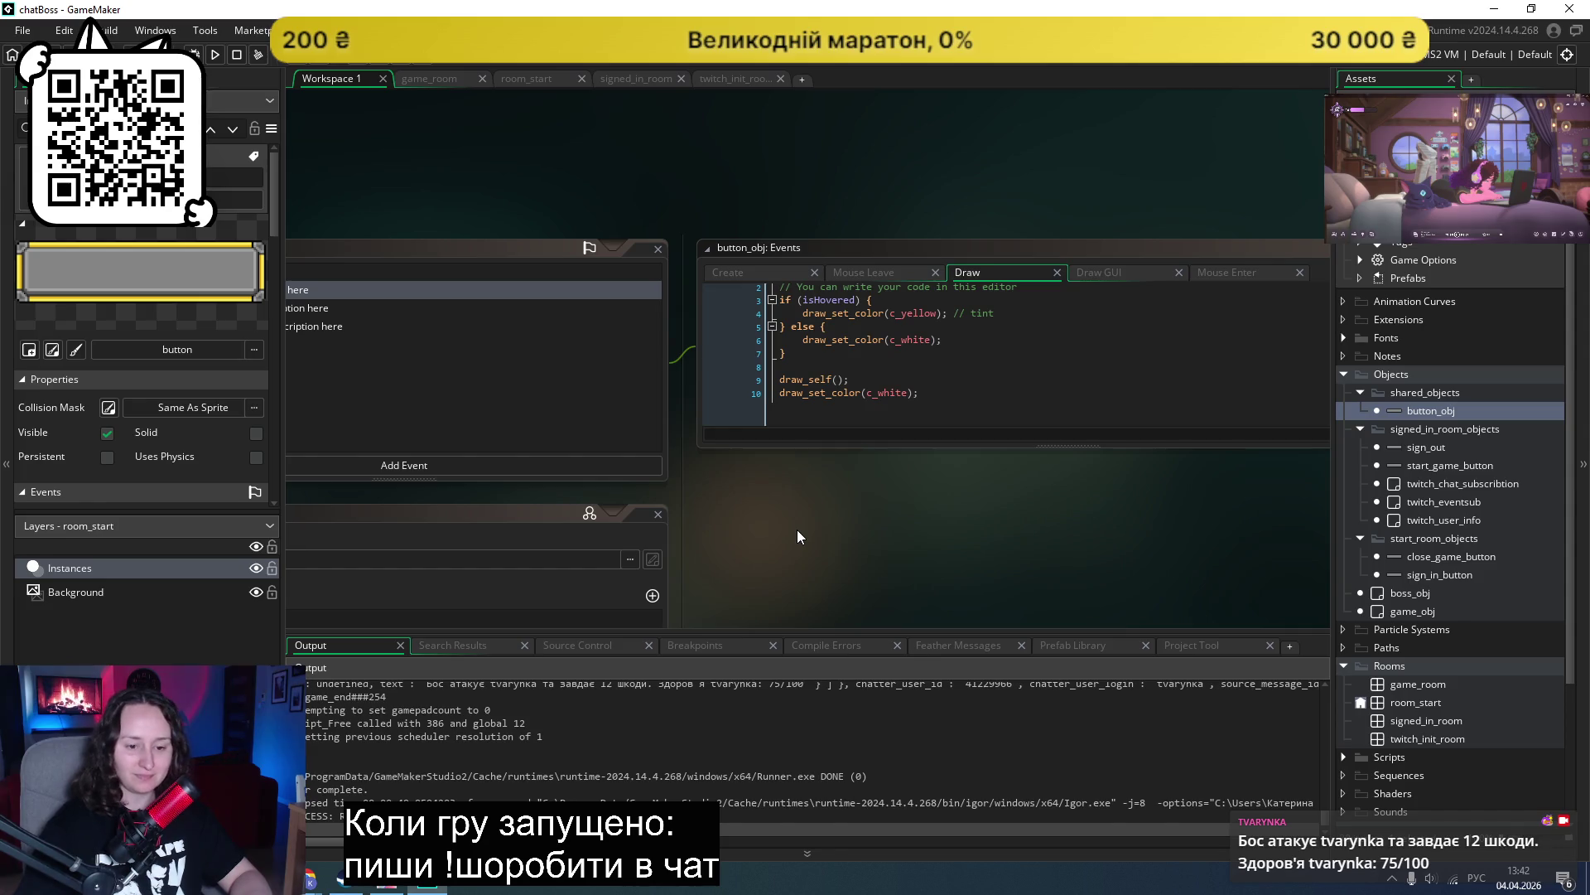
# Step: Sign in to Claude with Google and inspect the hover animation preview
pyautogui.moveTo(310, 883)
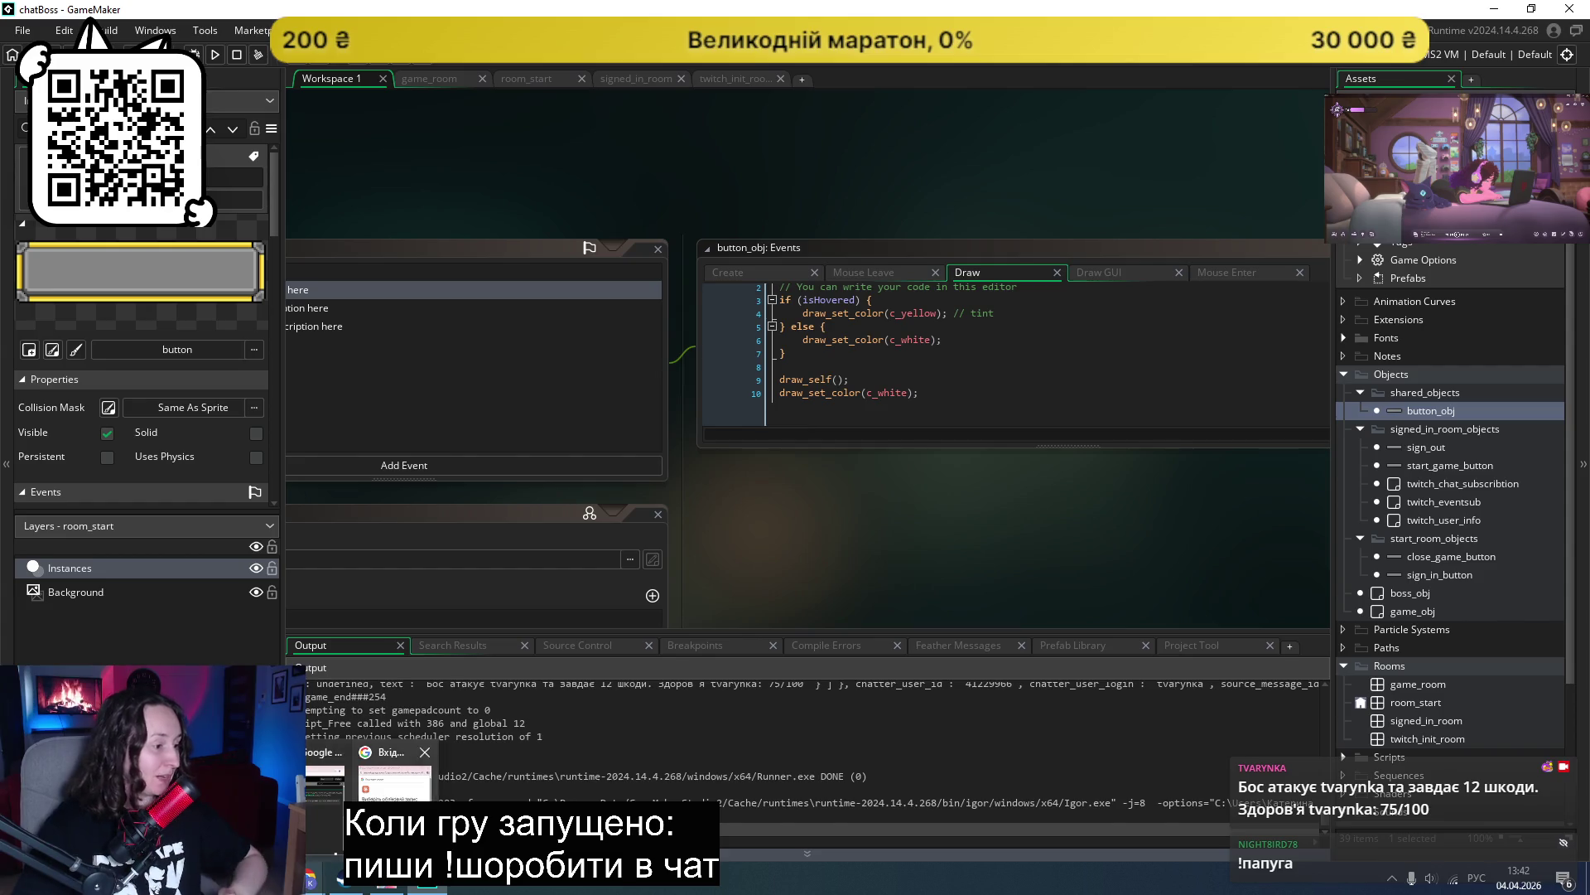
pyautogui.click(394, 782)
pyautogui.click(751, 525)
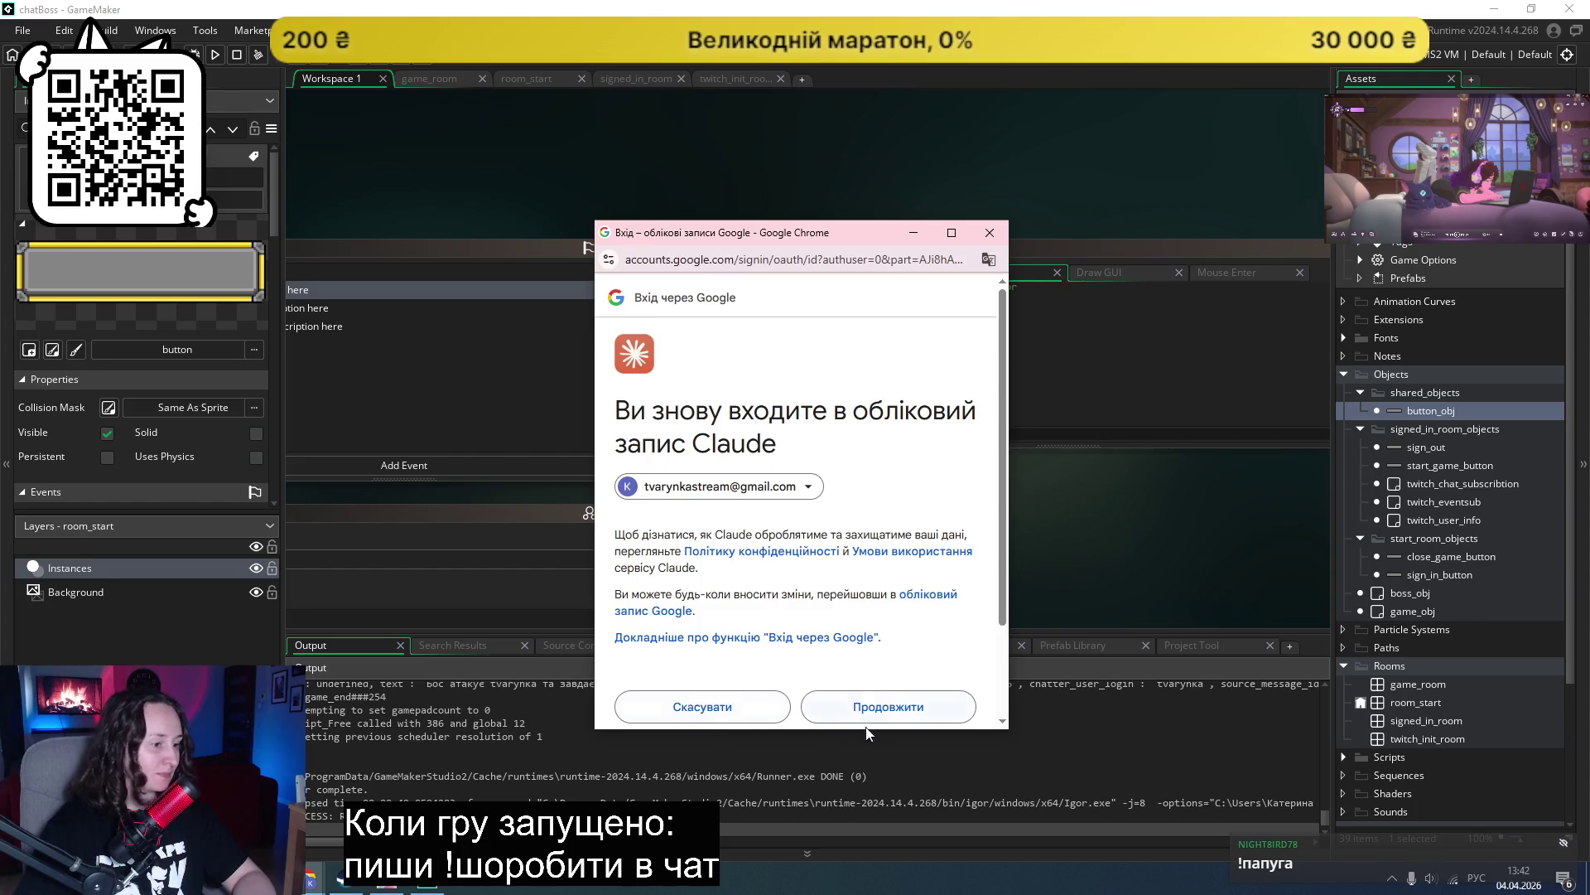
pyautogui.click(885, 712)
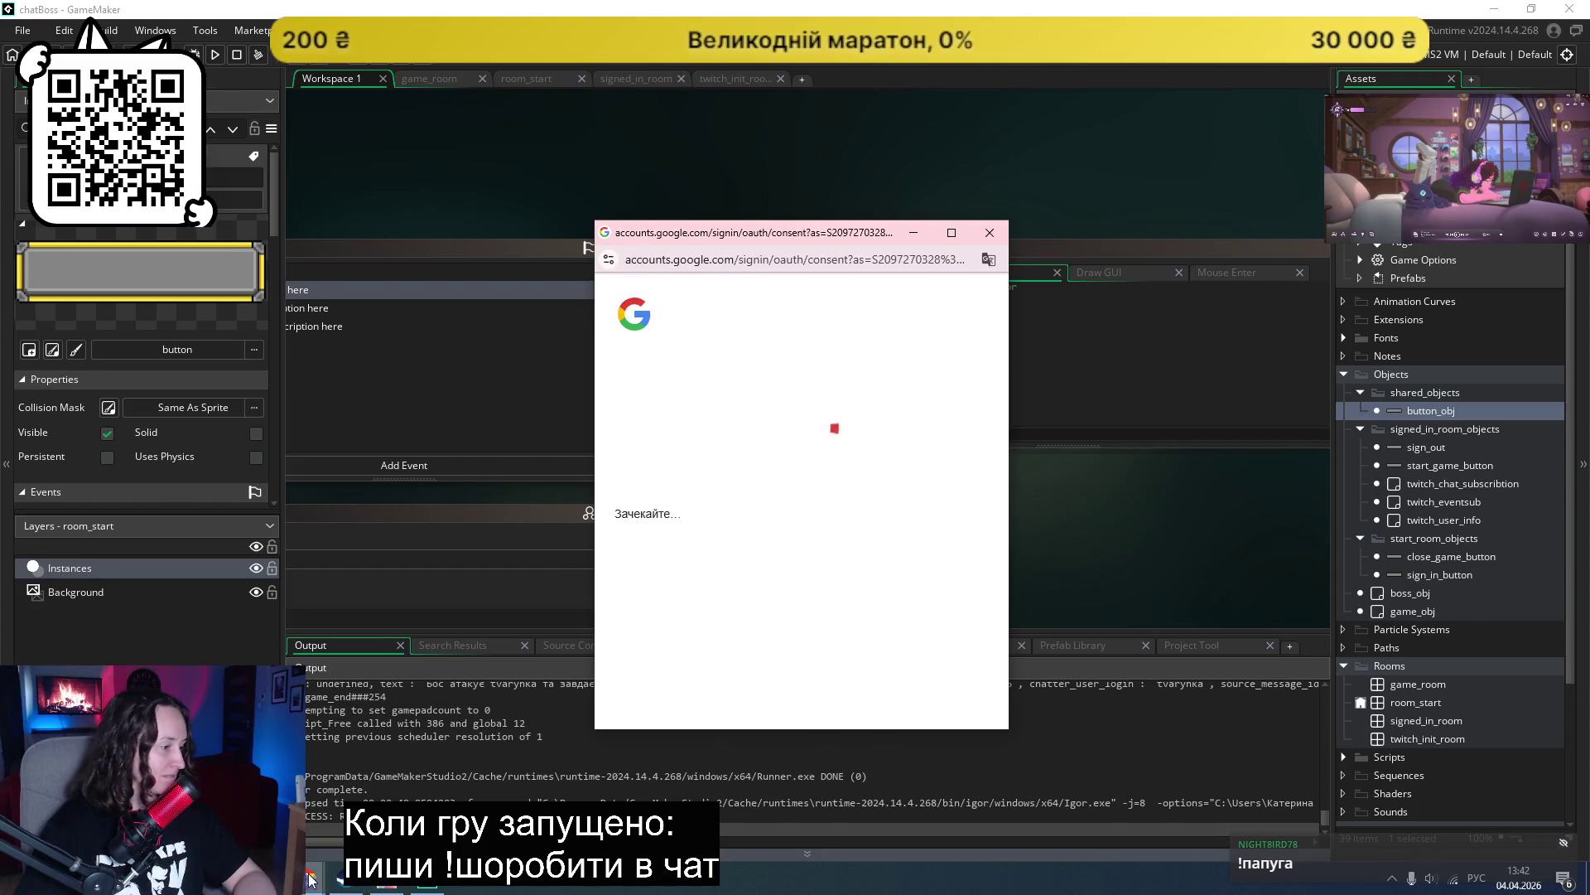
pyautogui.click(313, 870)
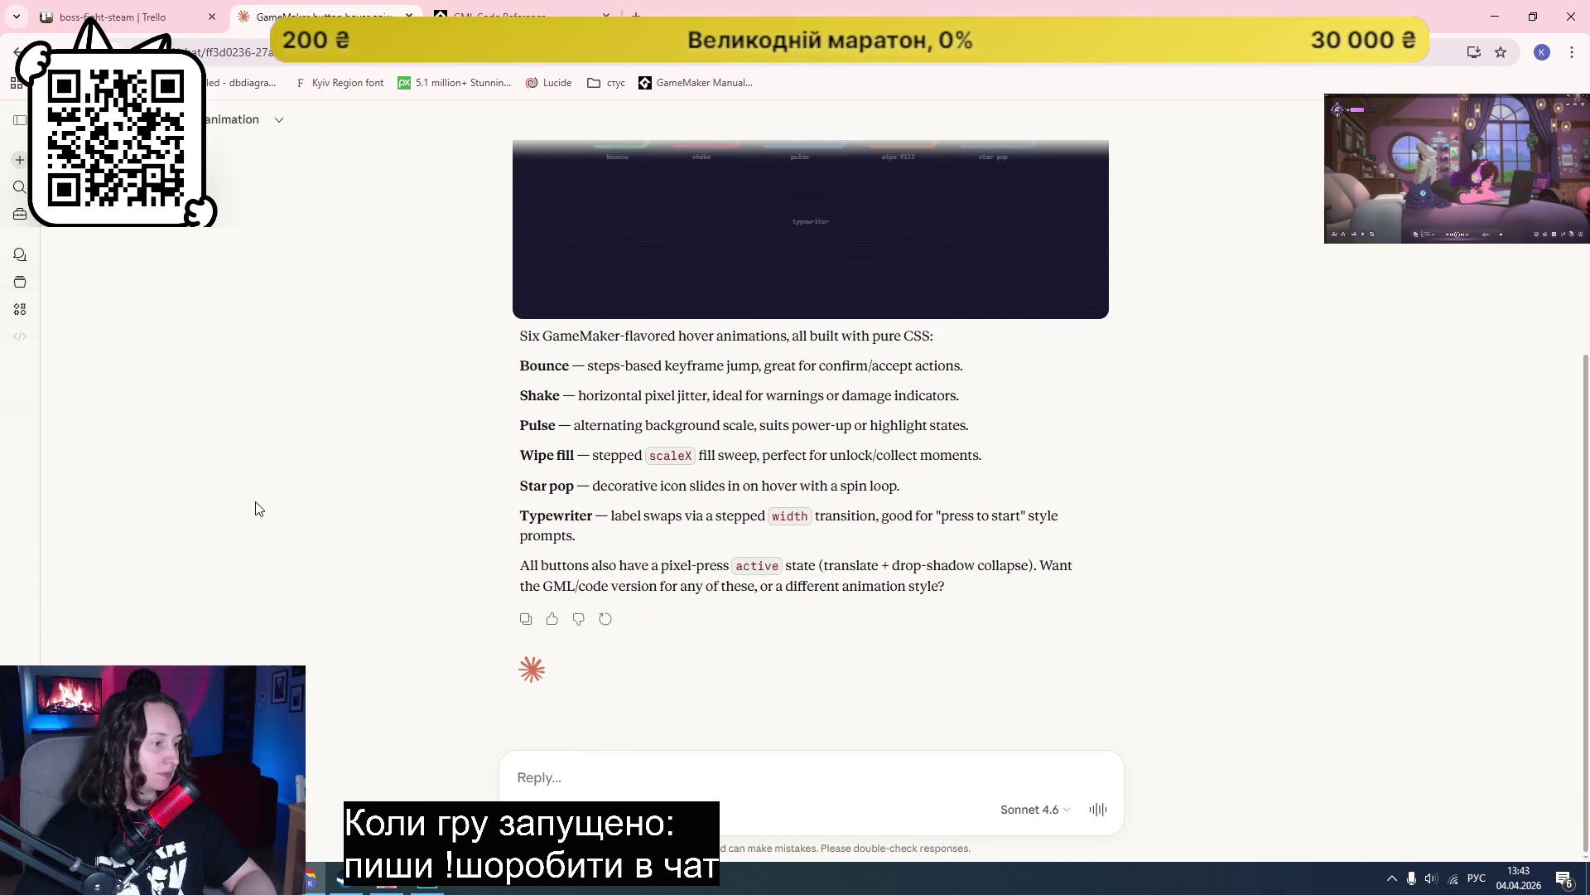
pyautogui.scroll(4, 257, 508)
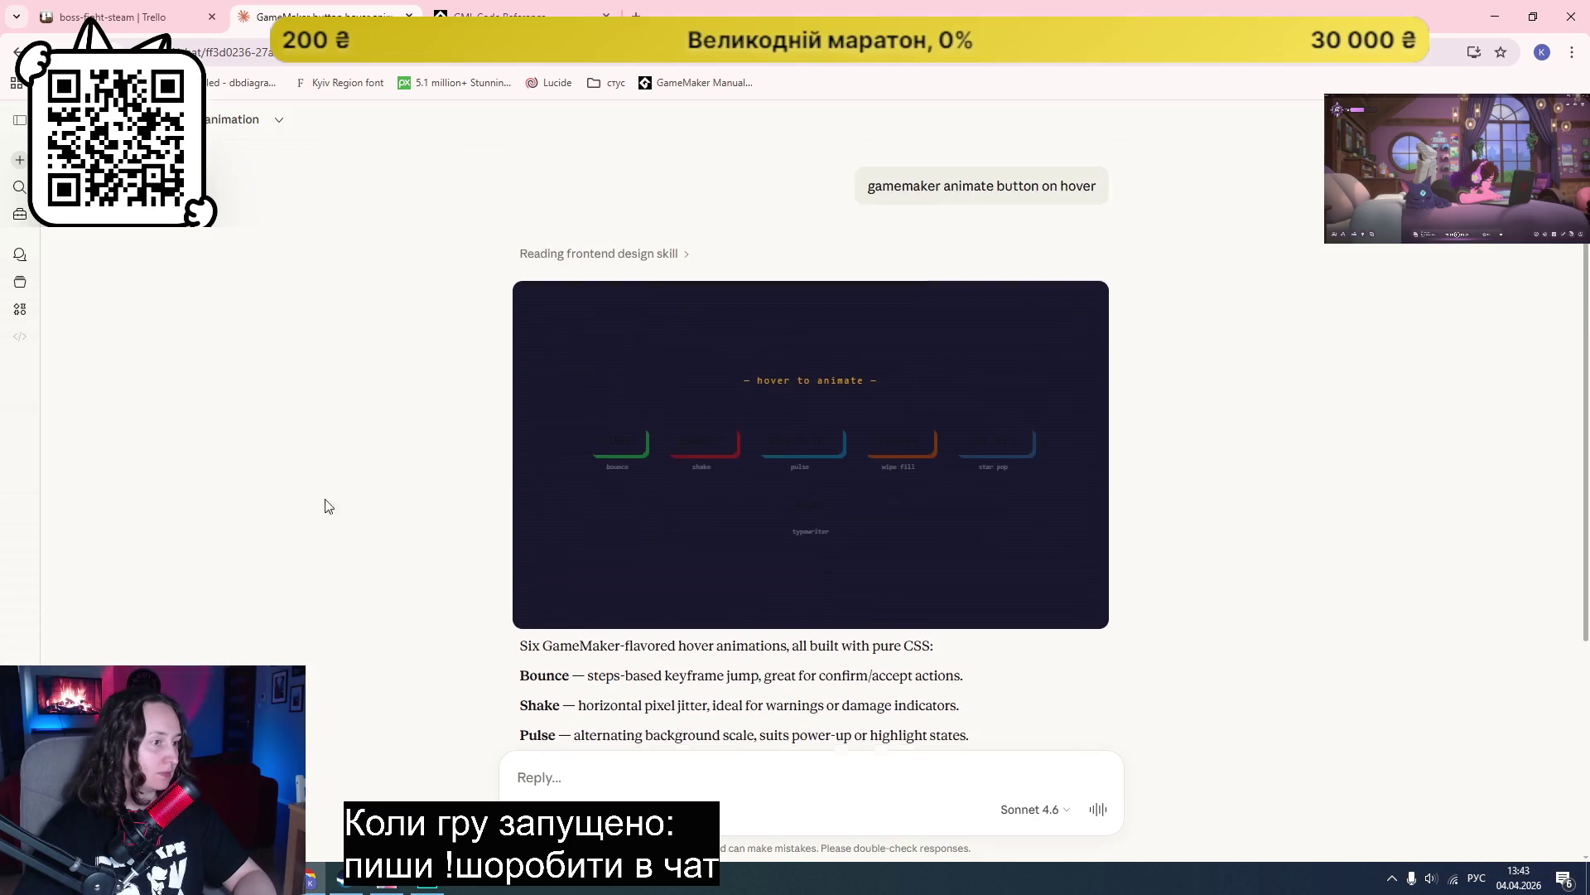
pyautogui.click(1093, 308)
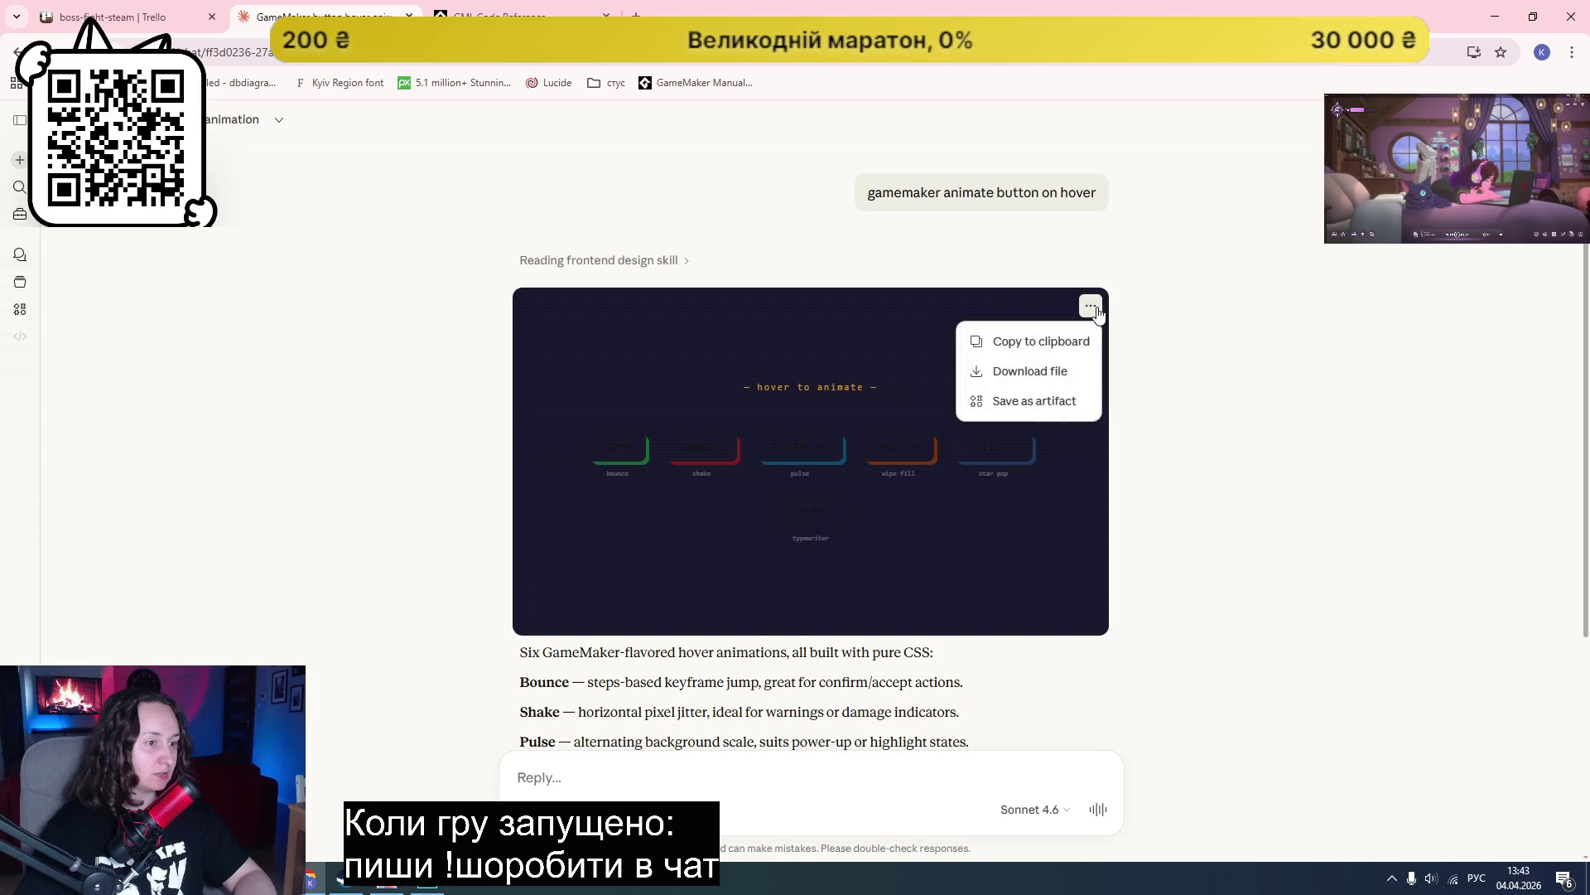
pyautogui.click(843, 501)
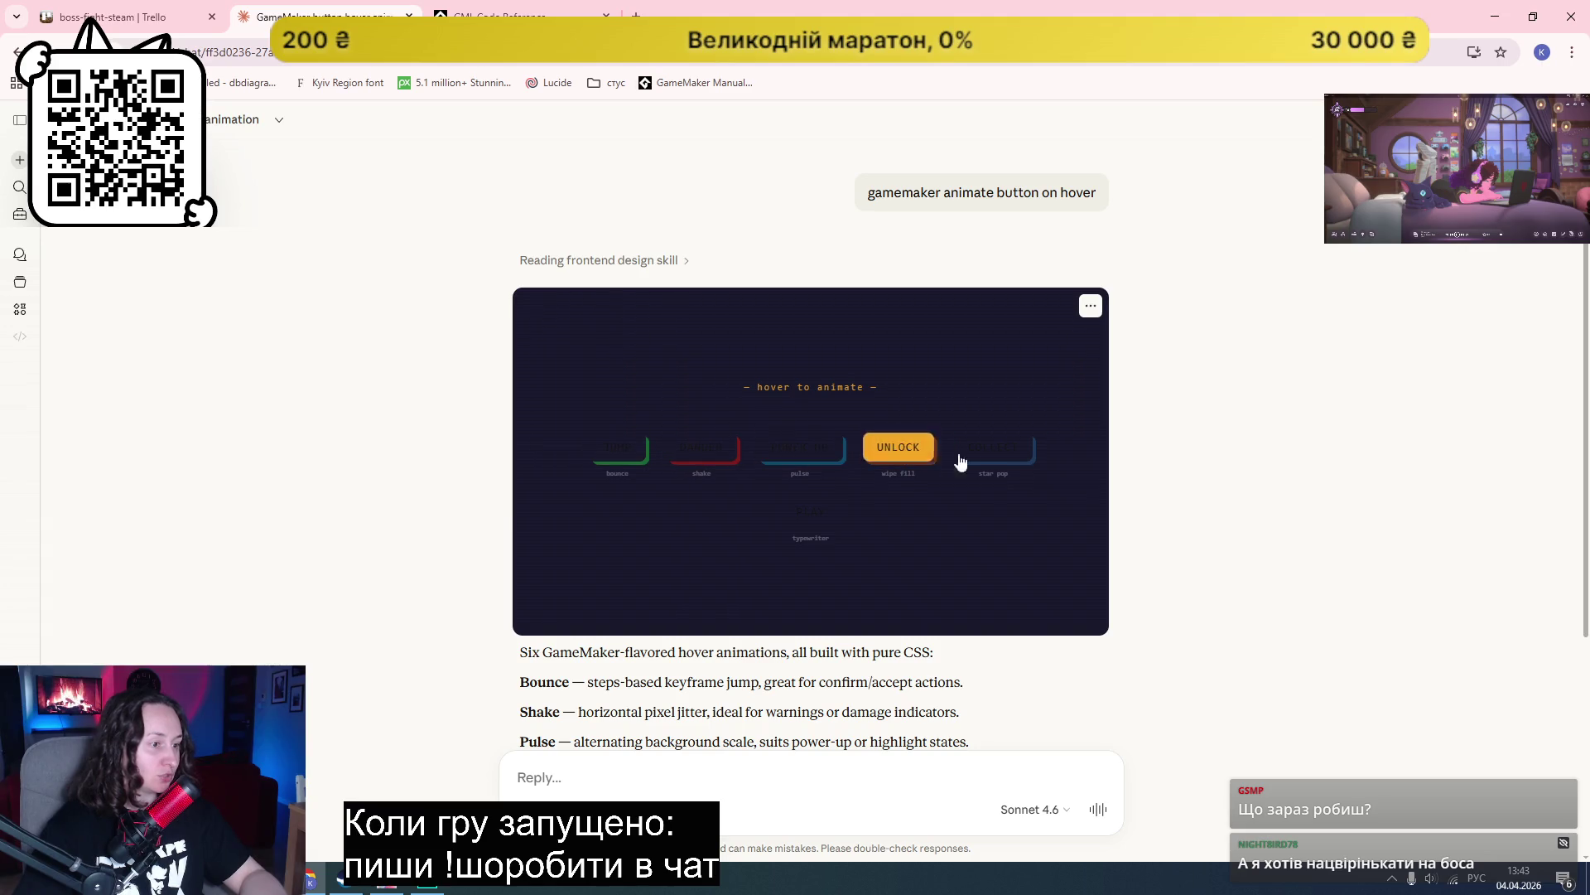
pyautogui.scroll(-4, 324, 516)
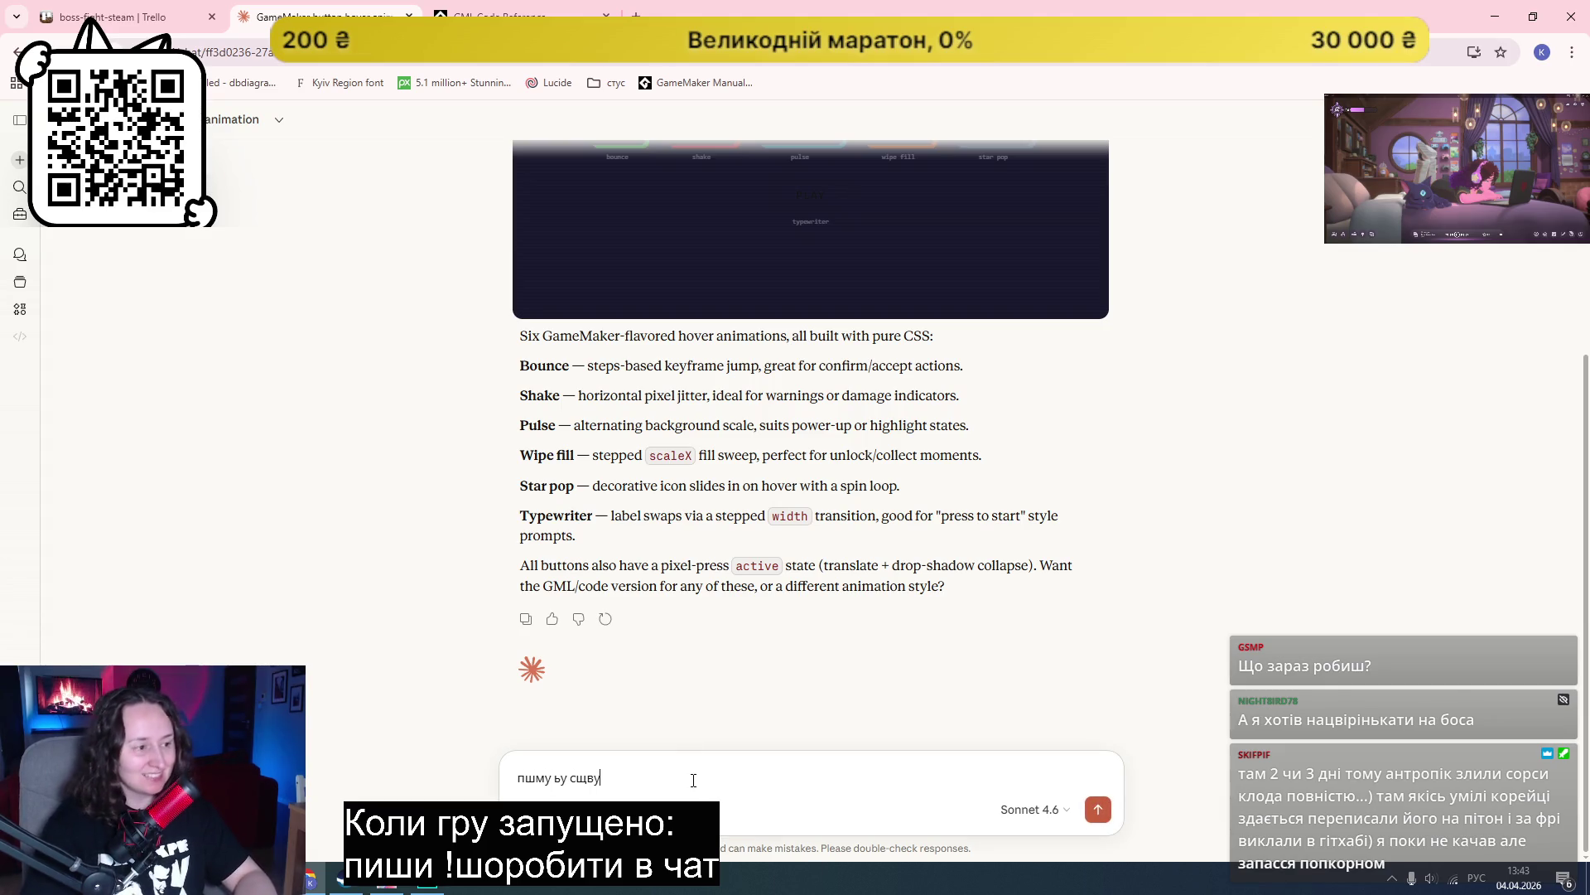
# Step: Stop the garbled reply, ask Claude 'explain how to code it', then return to GameMaker
pyautogui.press('Return')
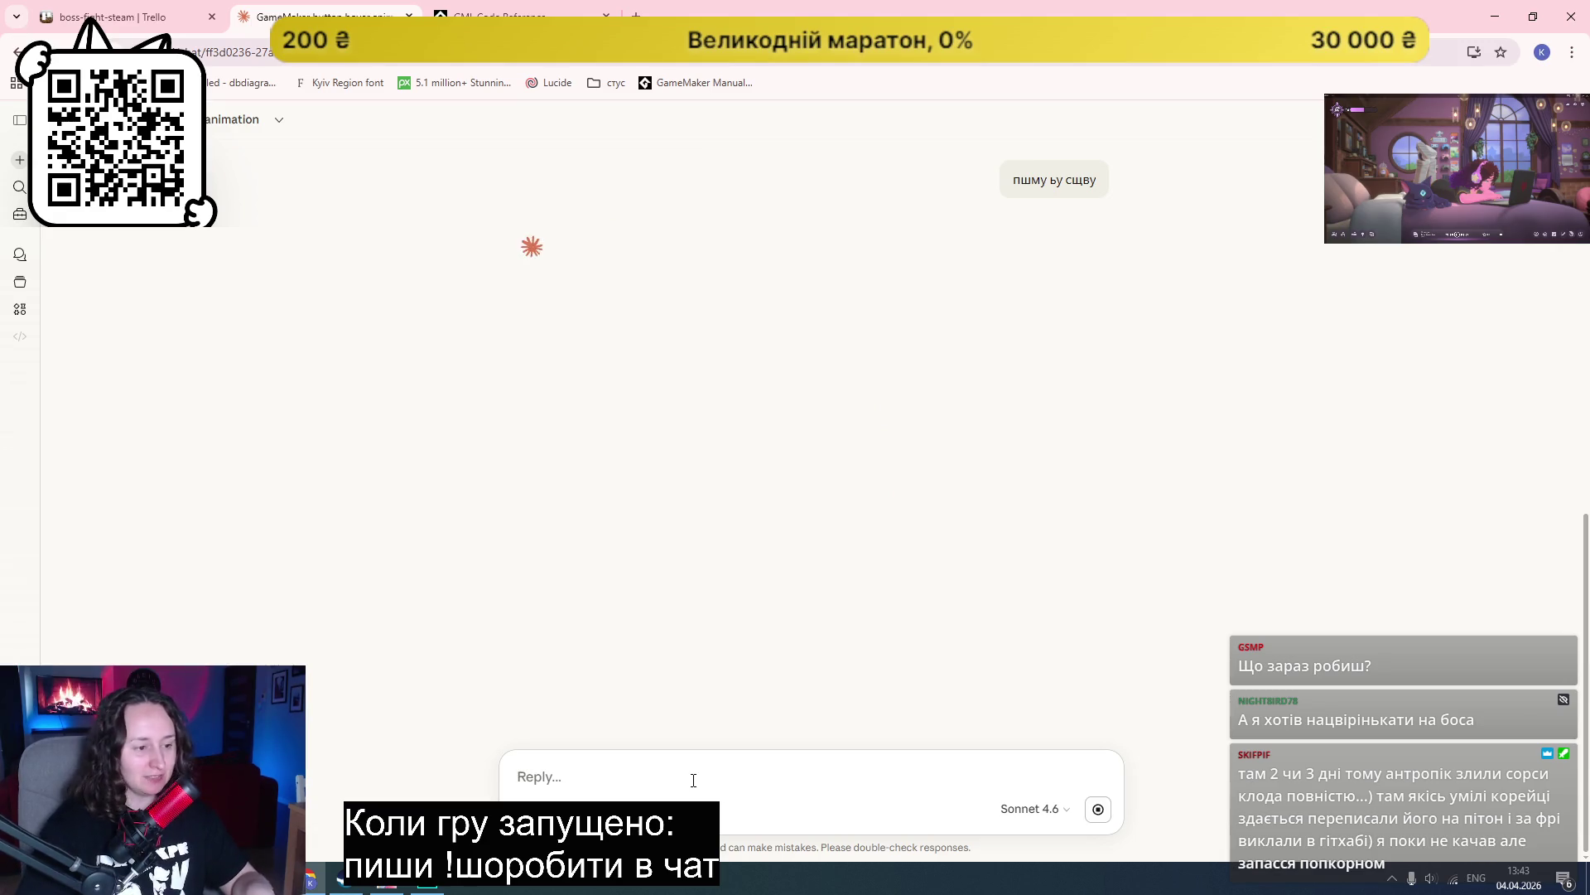
pyautogui.click(1098, 808)
pyautogui.write('give me code')
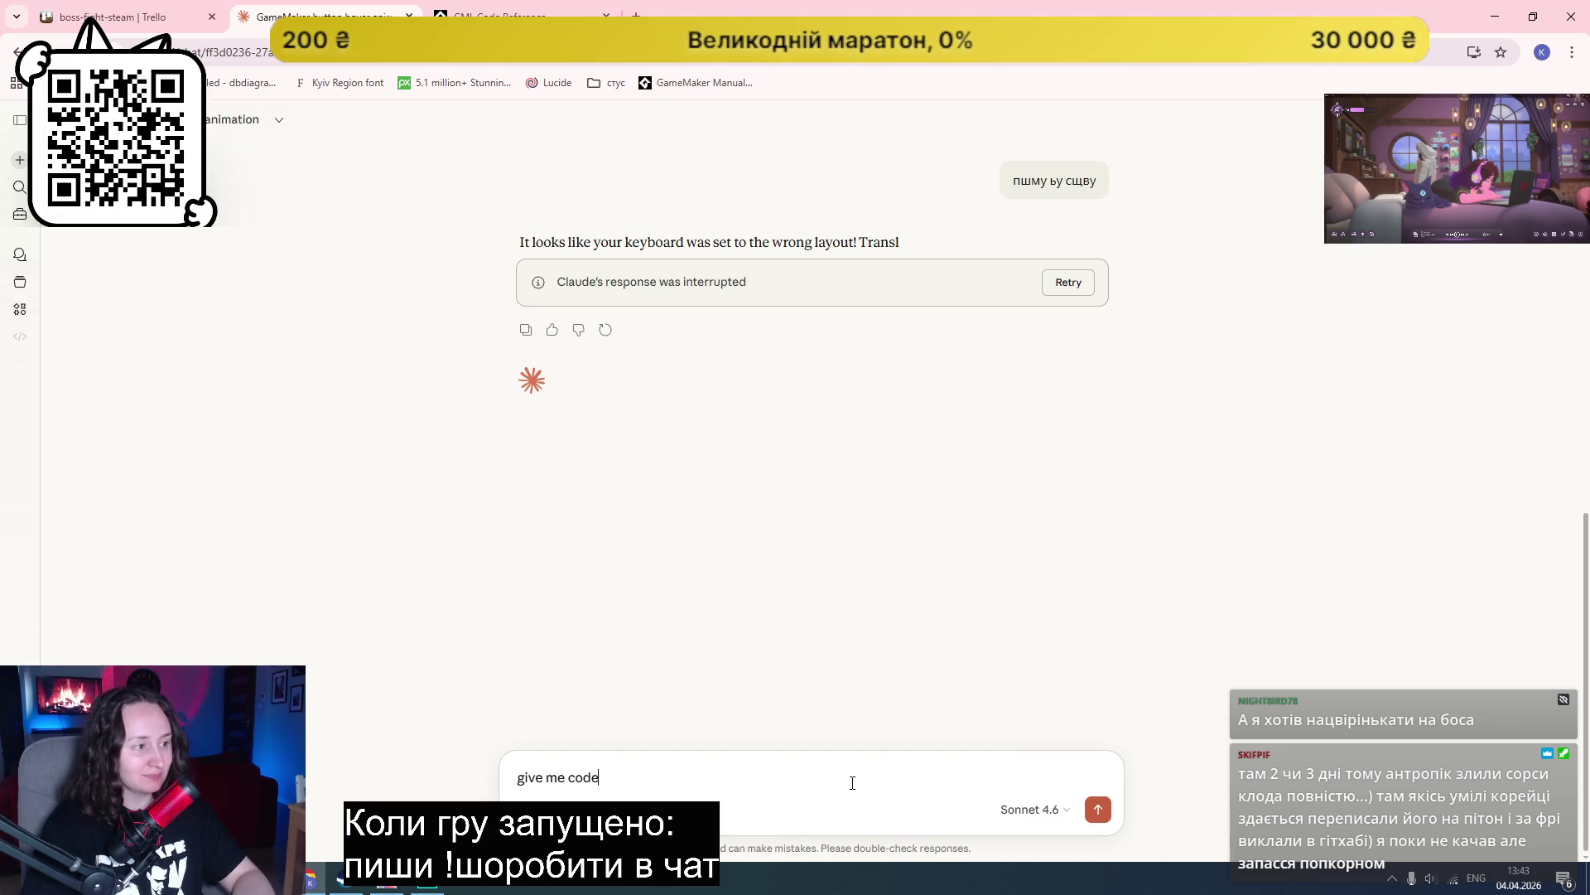
pyautogui.hotkey('ctrl', 'a')
pyautogui.write('e')
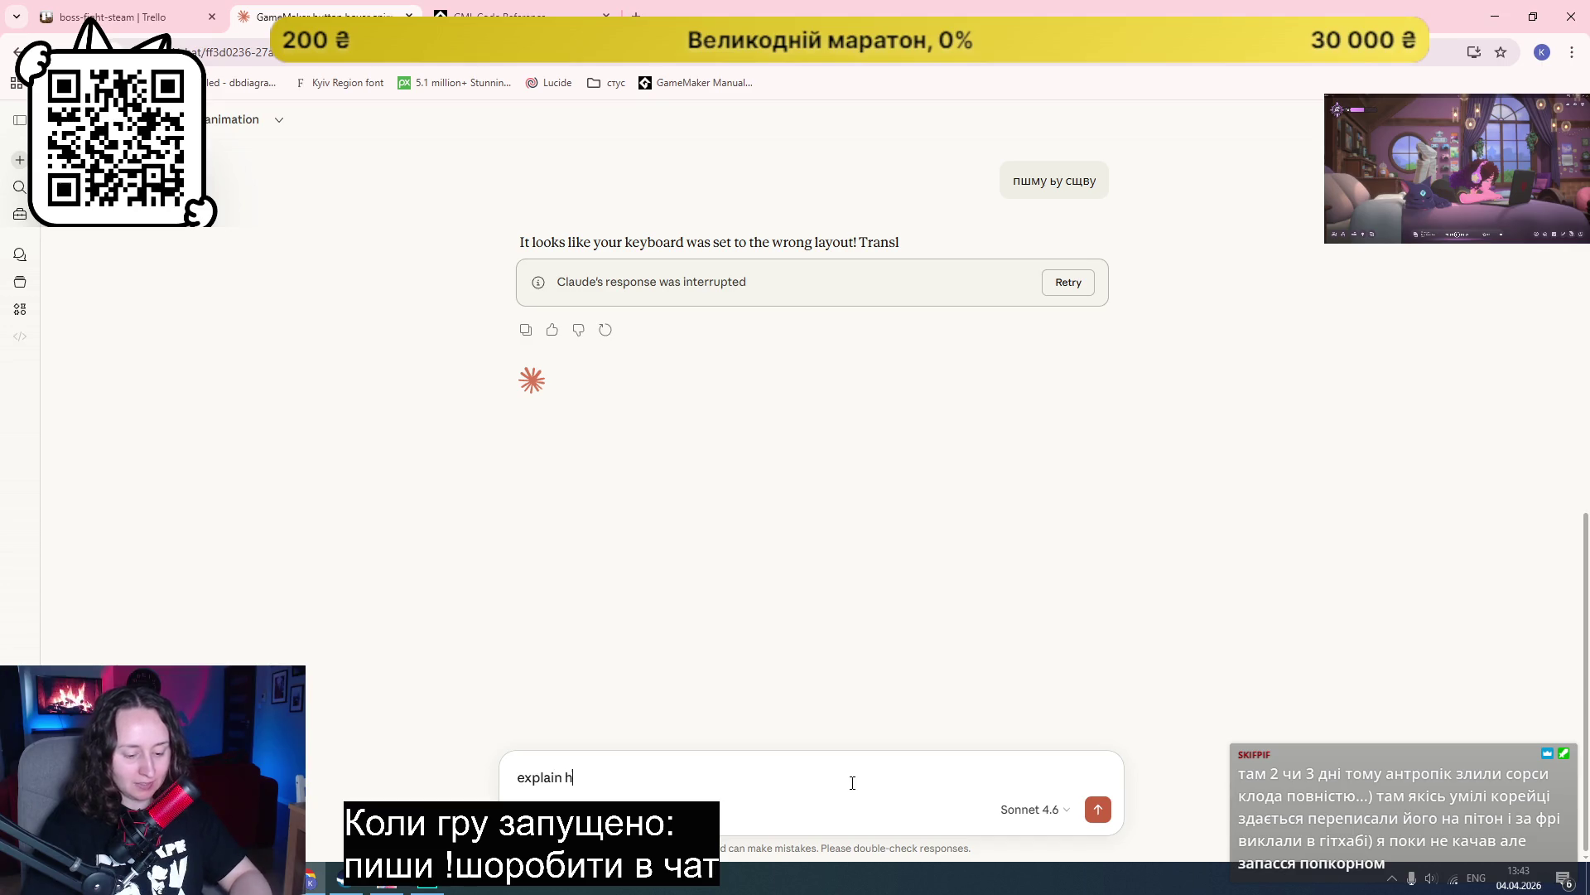
pyautogui.write('o code it')
pyautogui.press('Return')
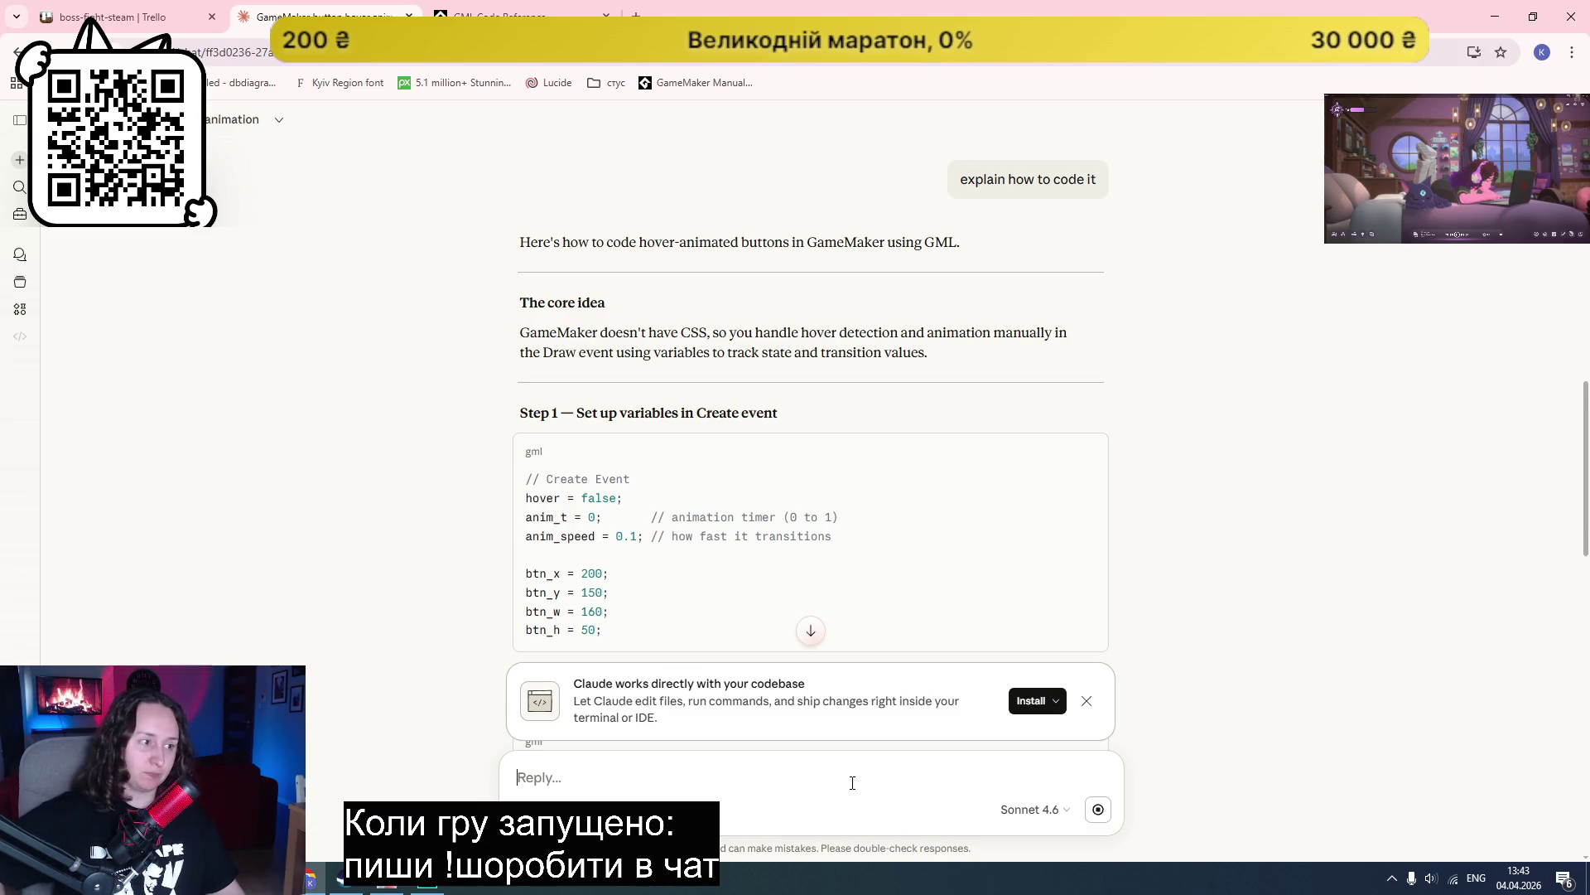
pyautogui.click(852, 783)
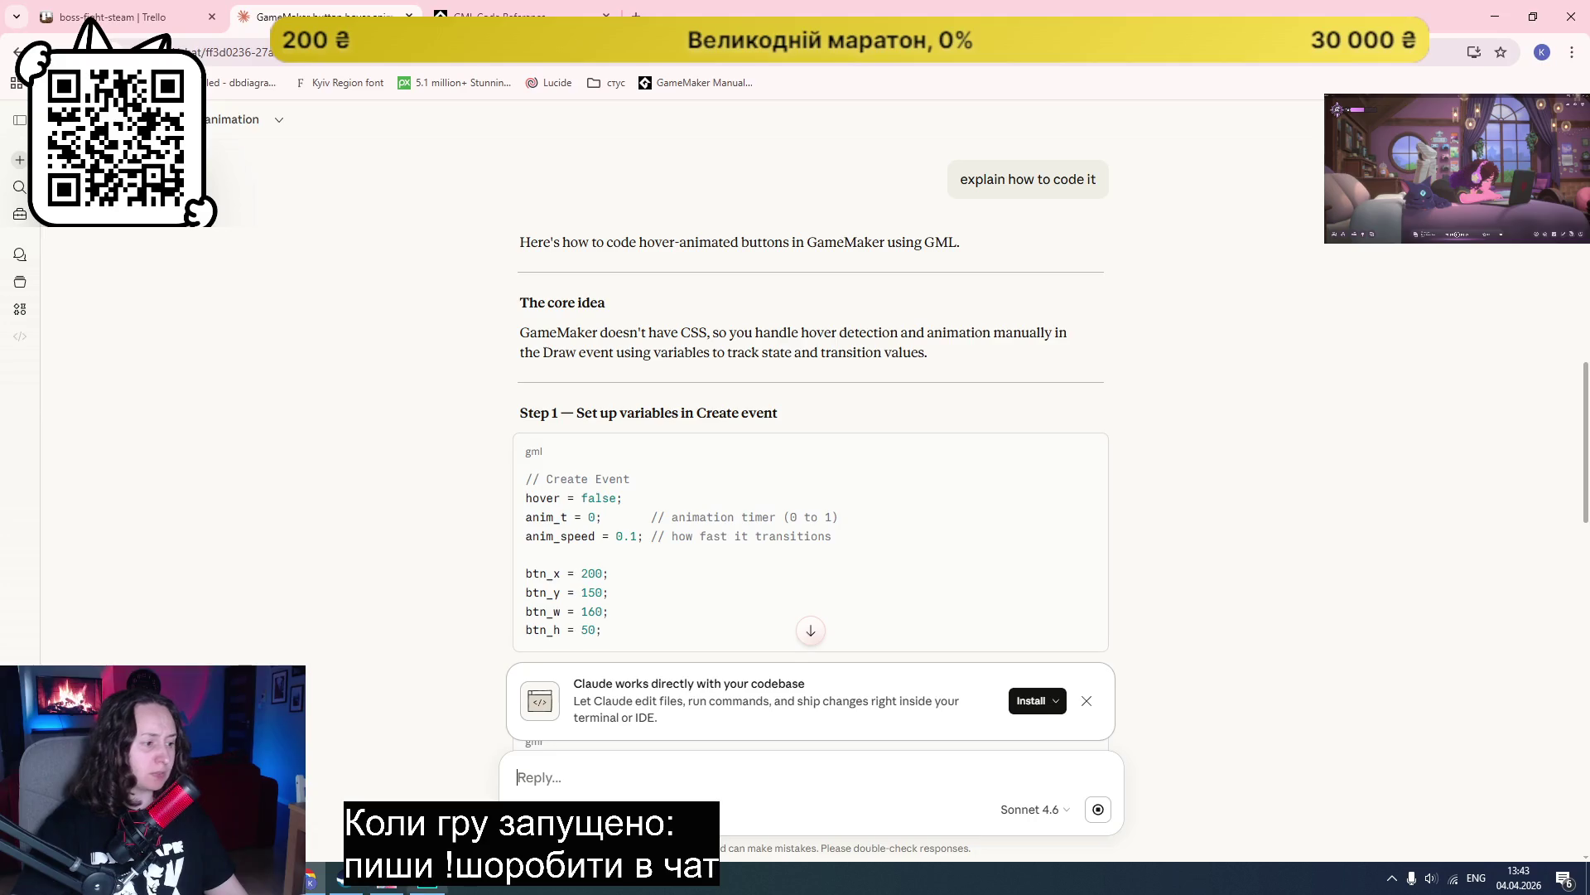
pyautogui.hotkey('alt', 'Tab')
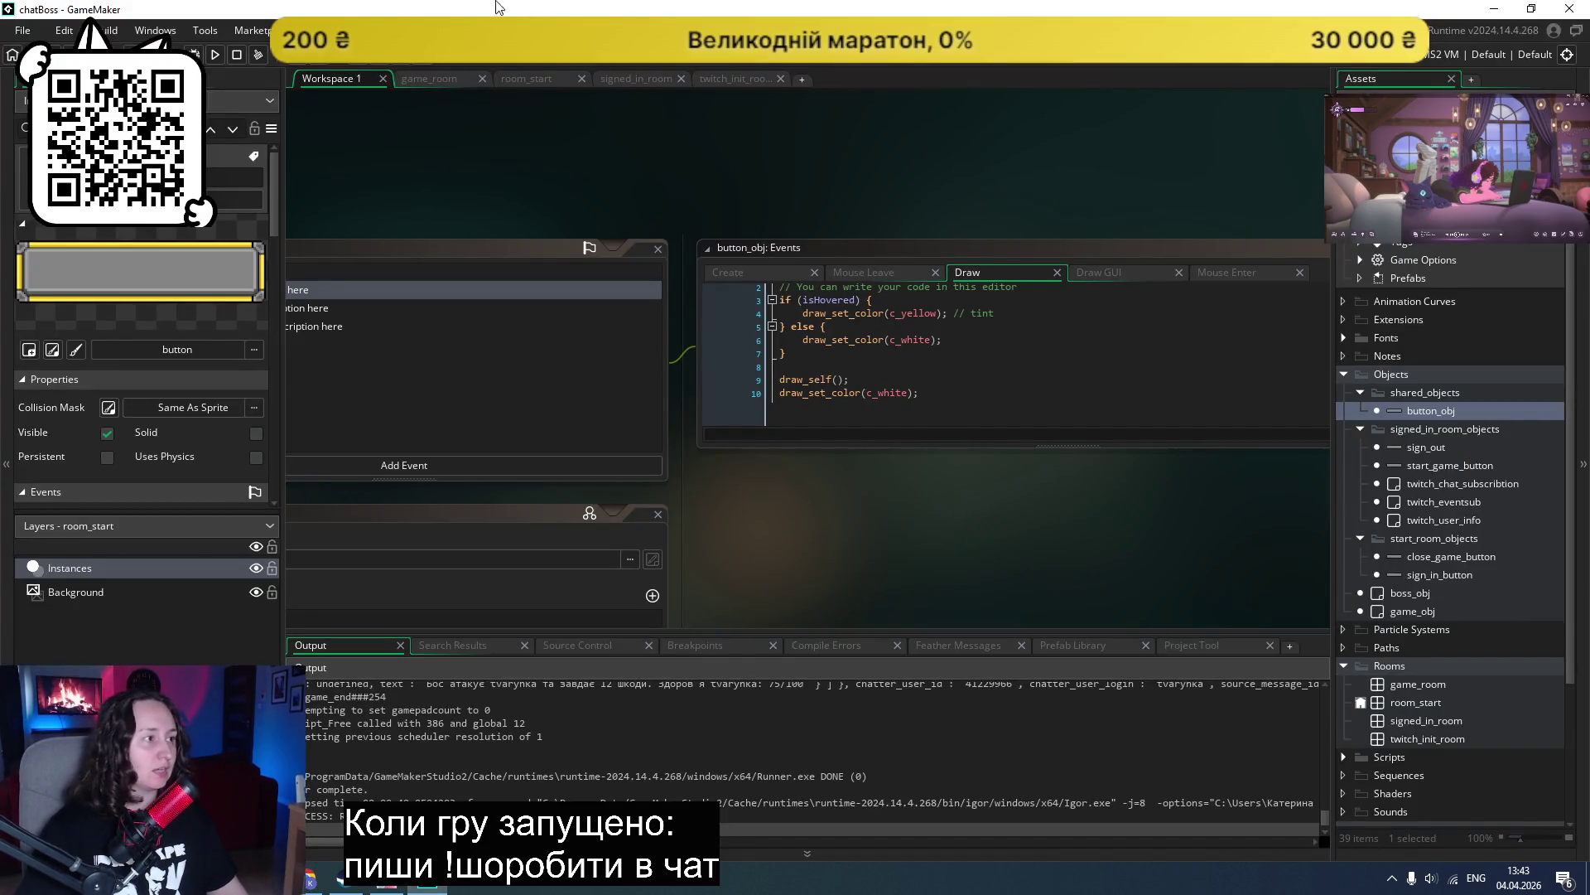
# Step: Rerun chatBoss, log in via Twitch, start the boss fight, then close the game
pyautogui.click(215, 55)
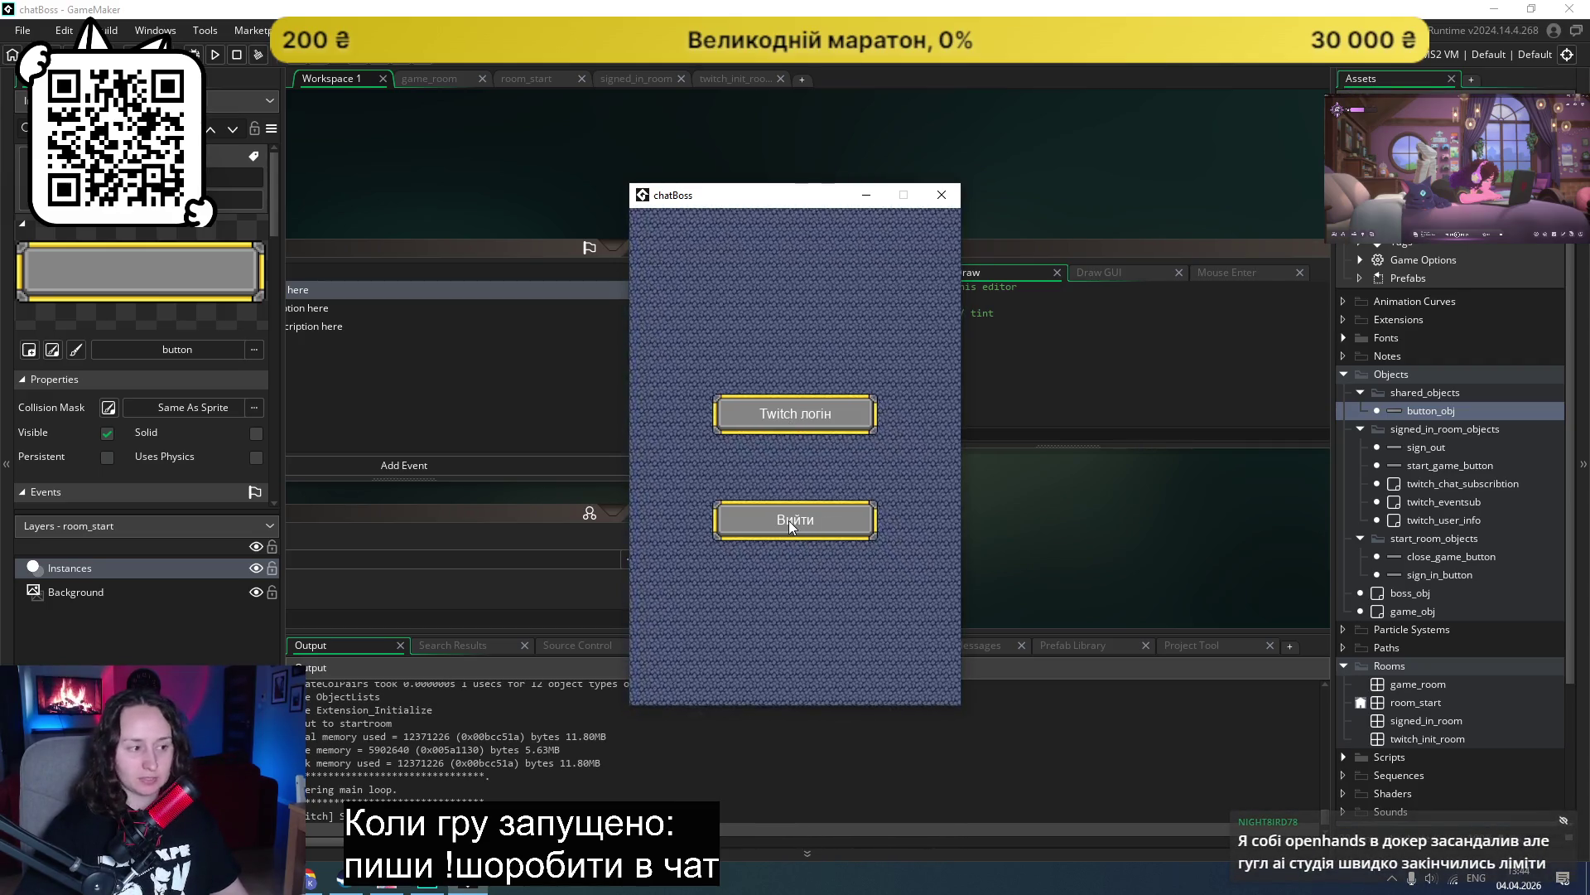
pyautogui.click(787, 414)
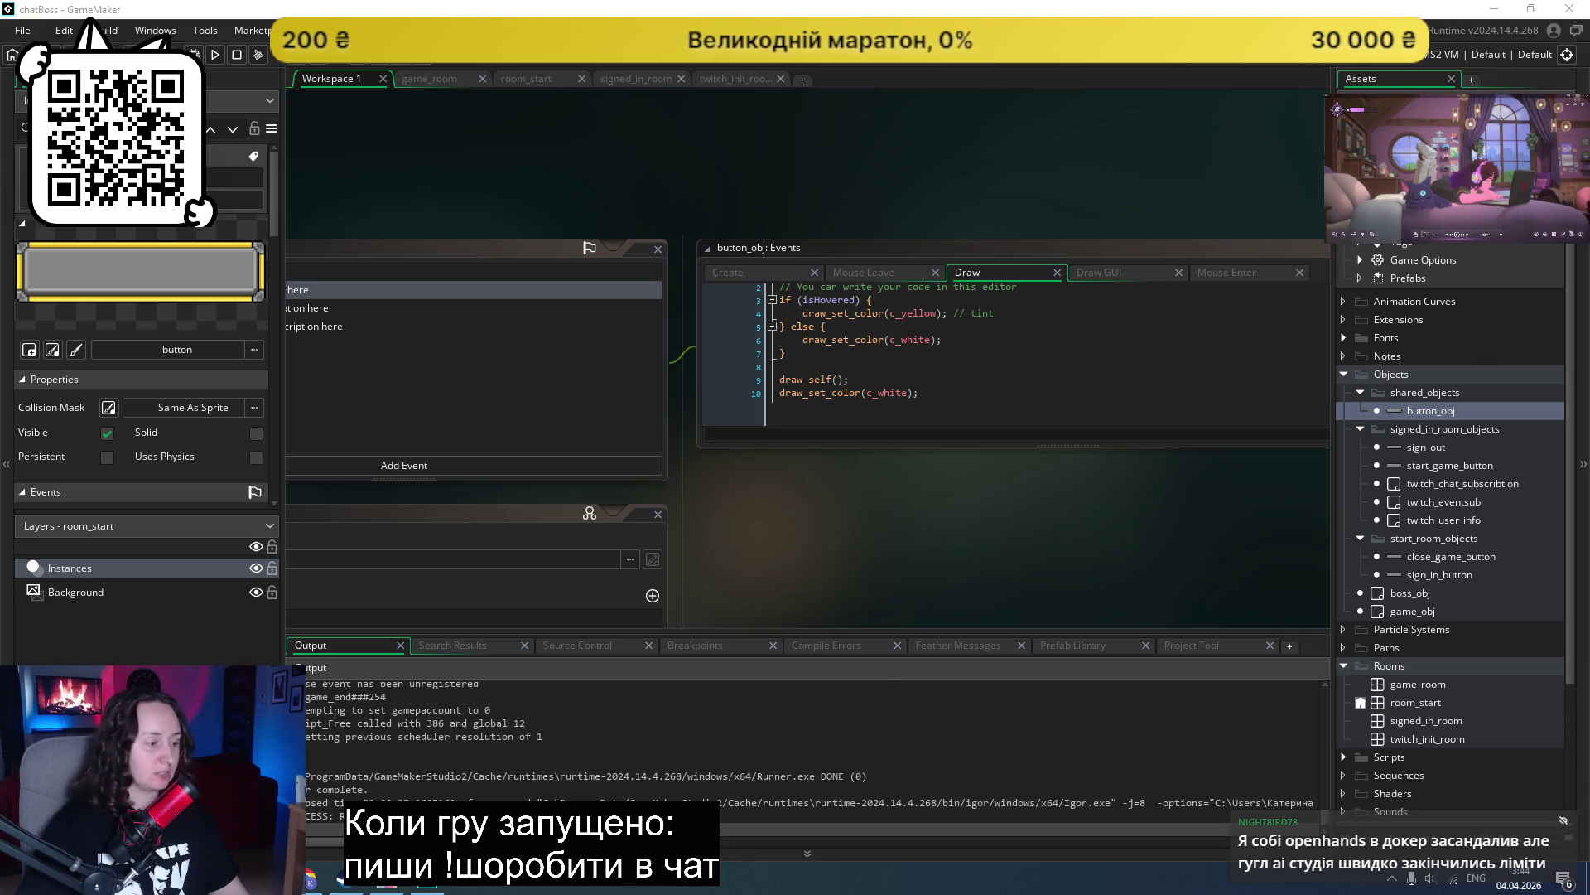
pyautogui.press('F5')
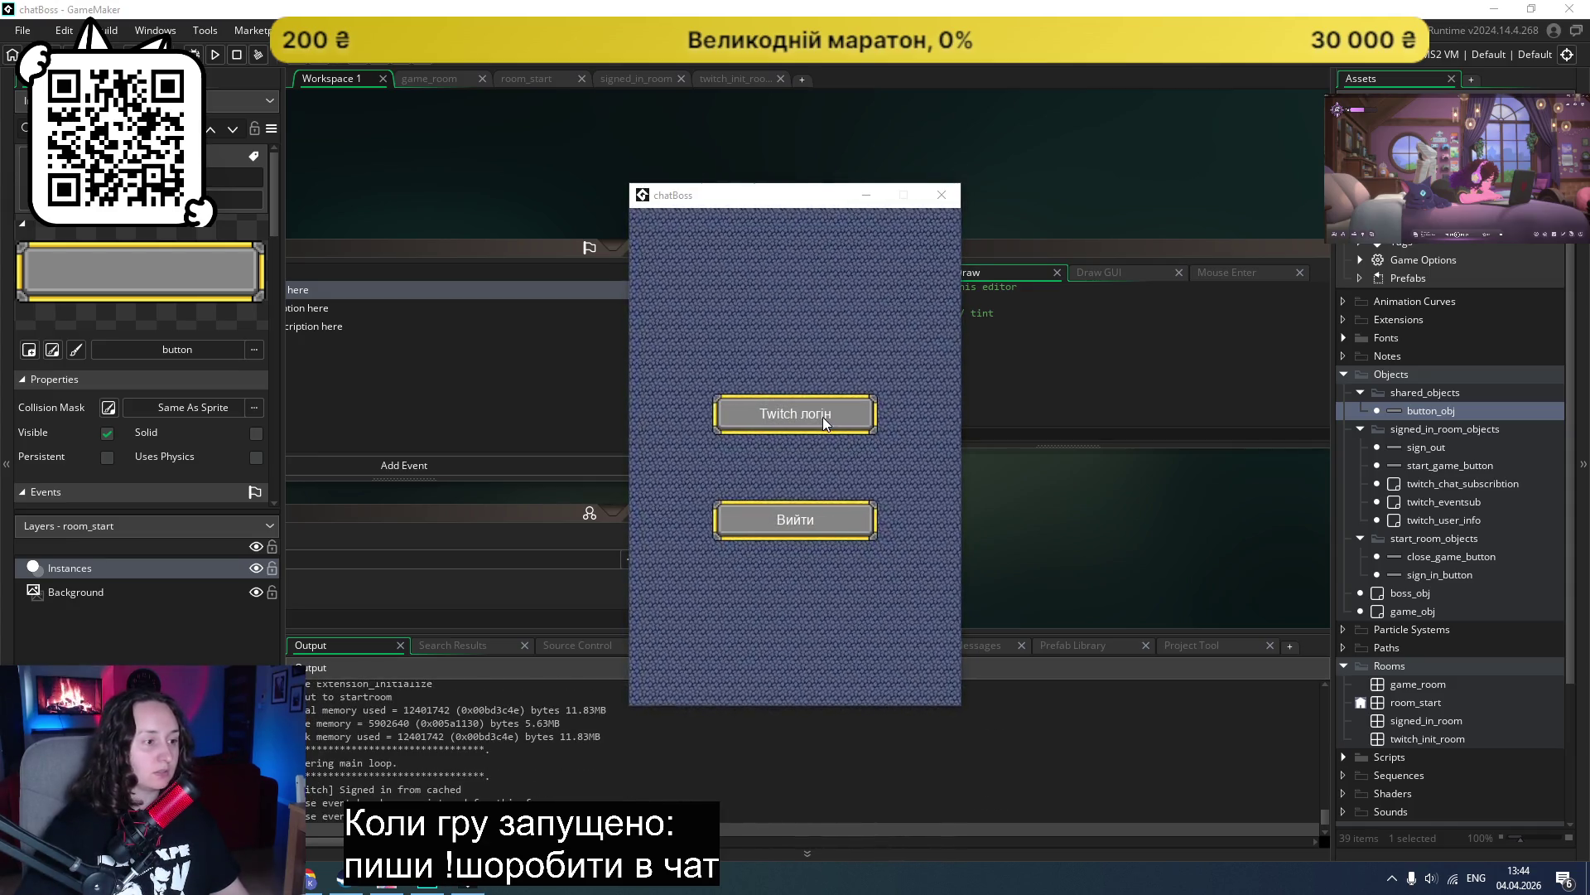
pyautogui.click(825, 423)
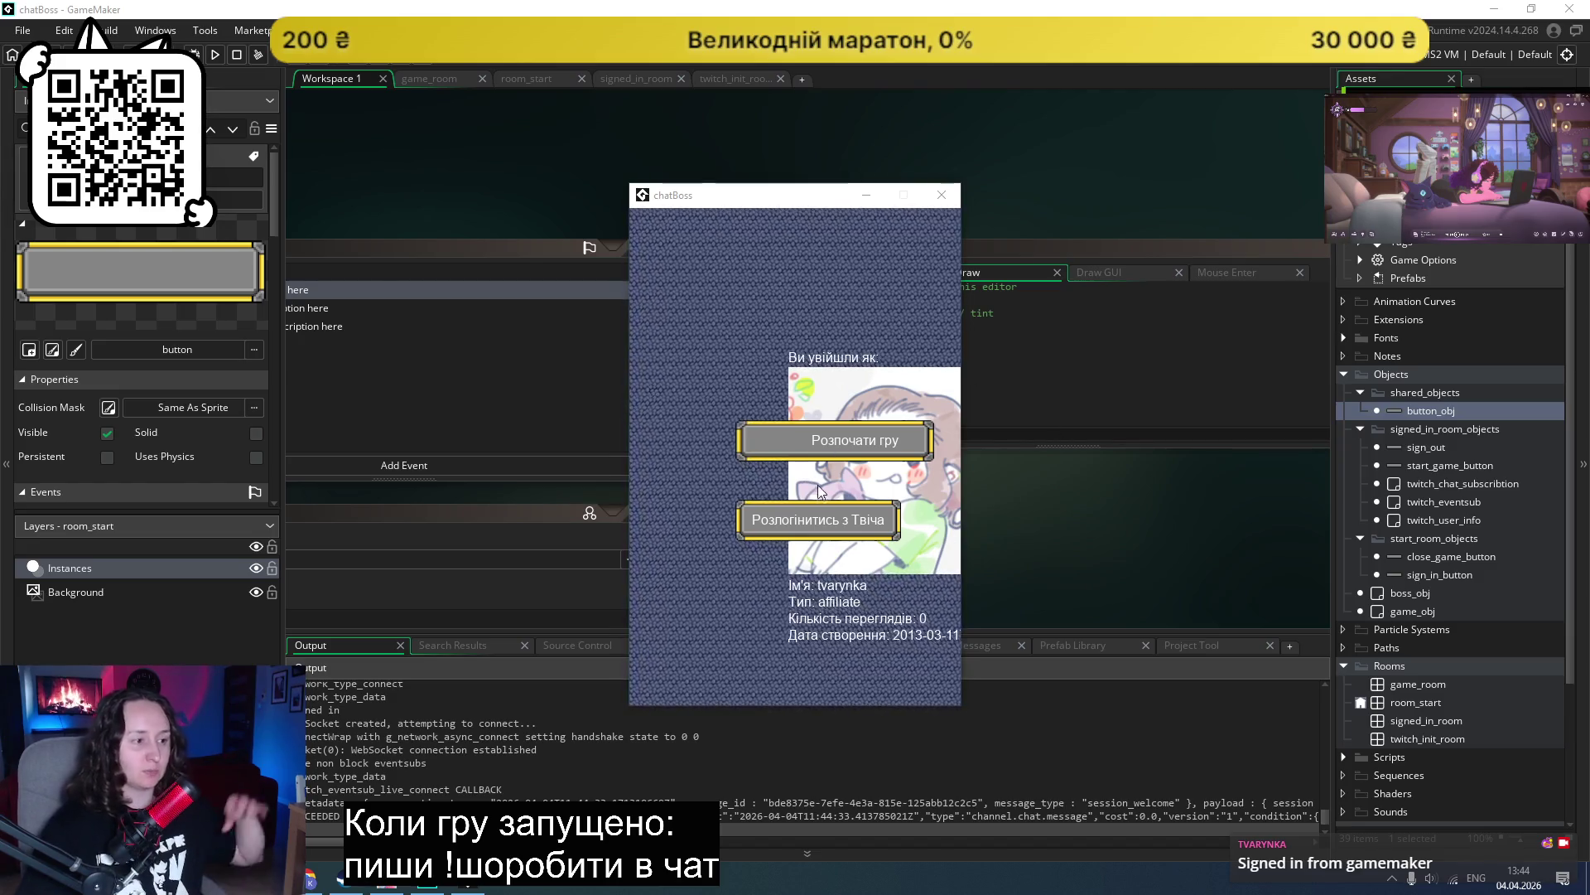
pyautogui.click(823, 433)
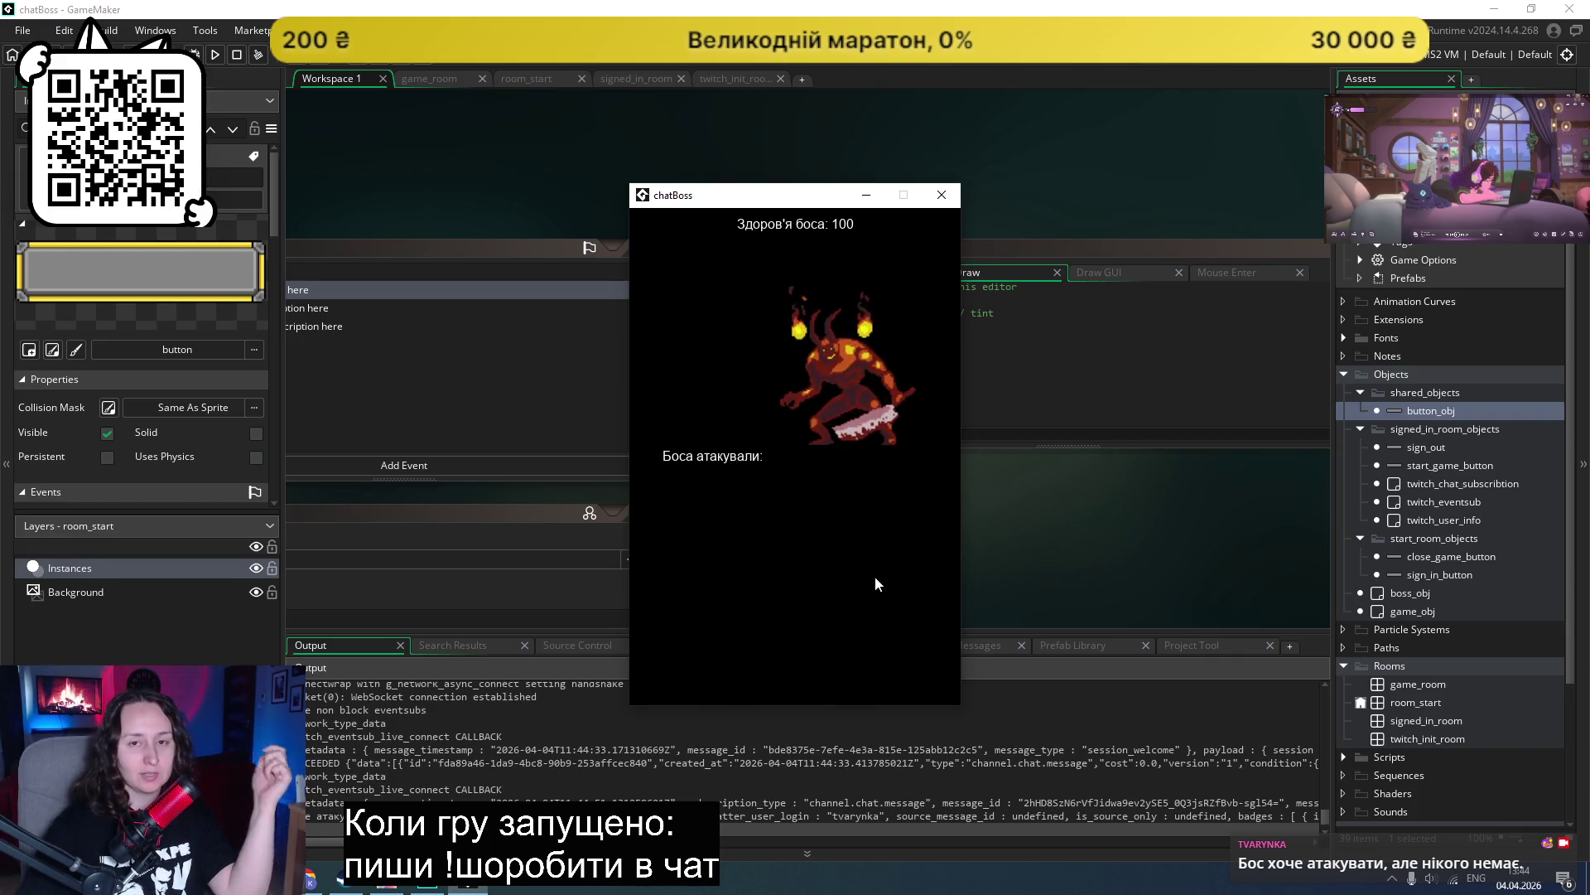
pyautogui.click(942, 195)
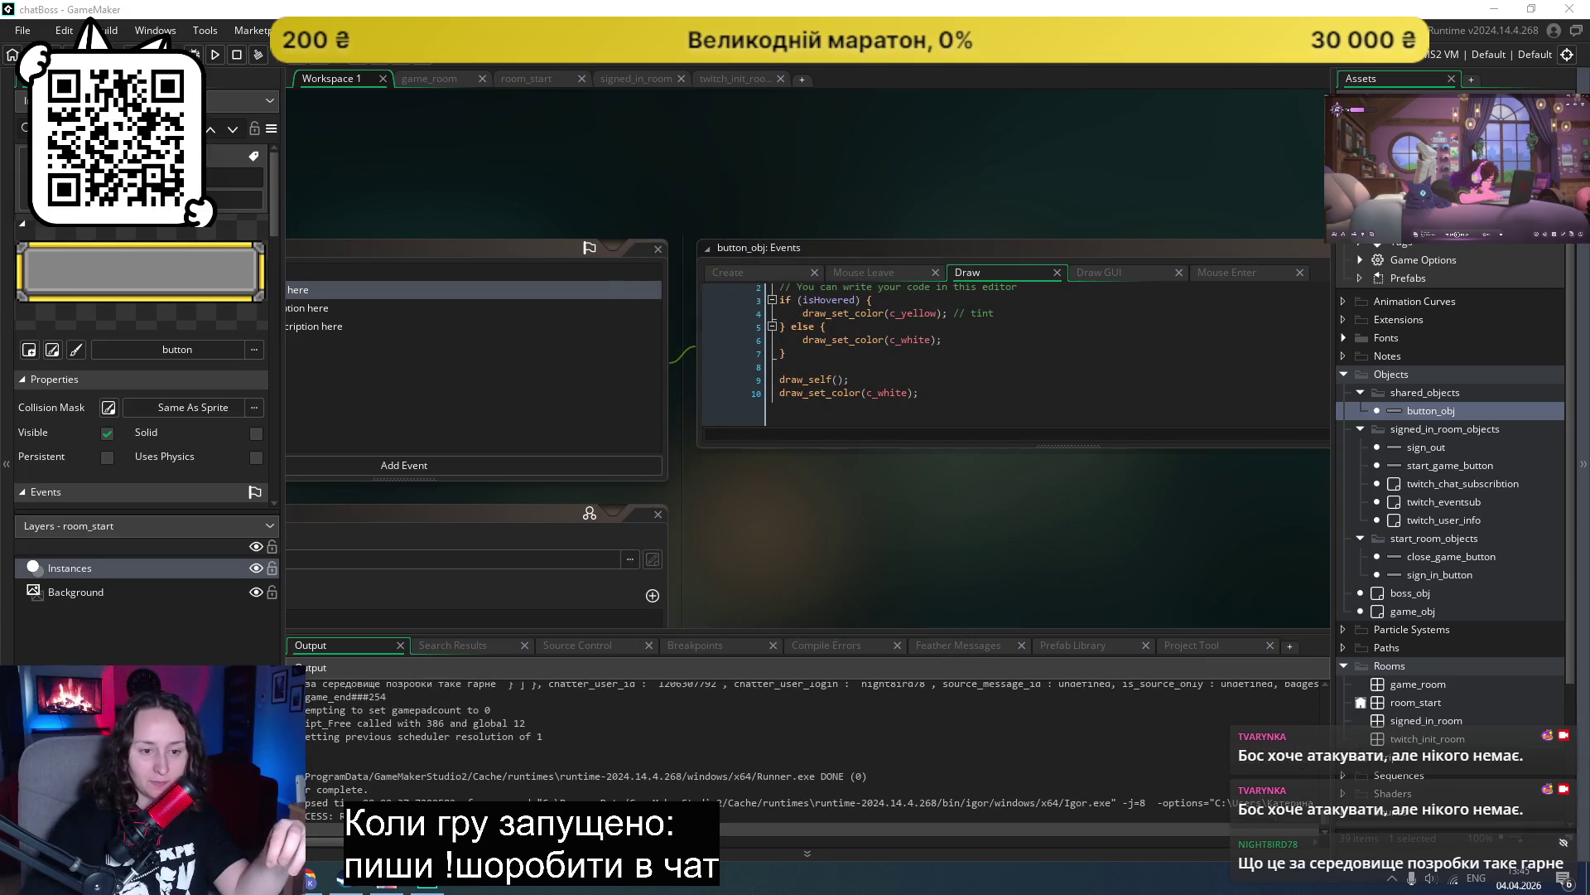
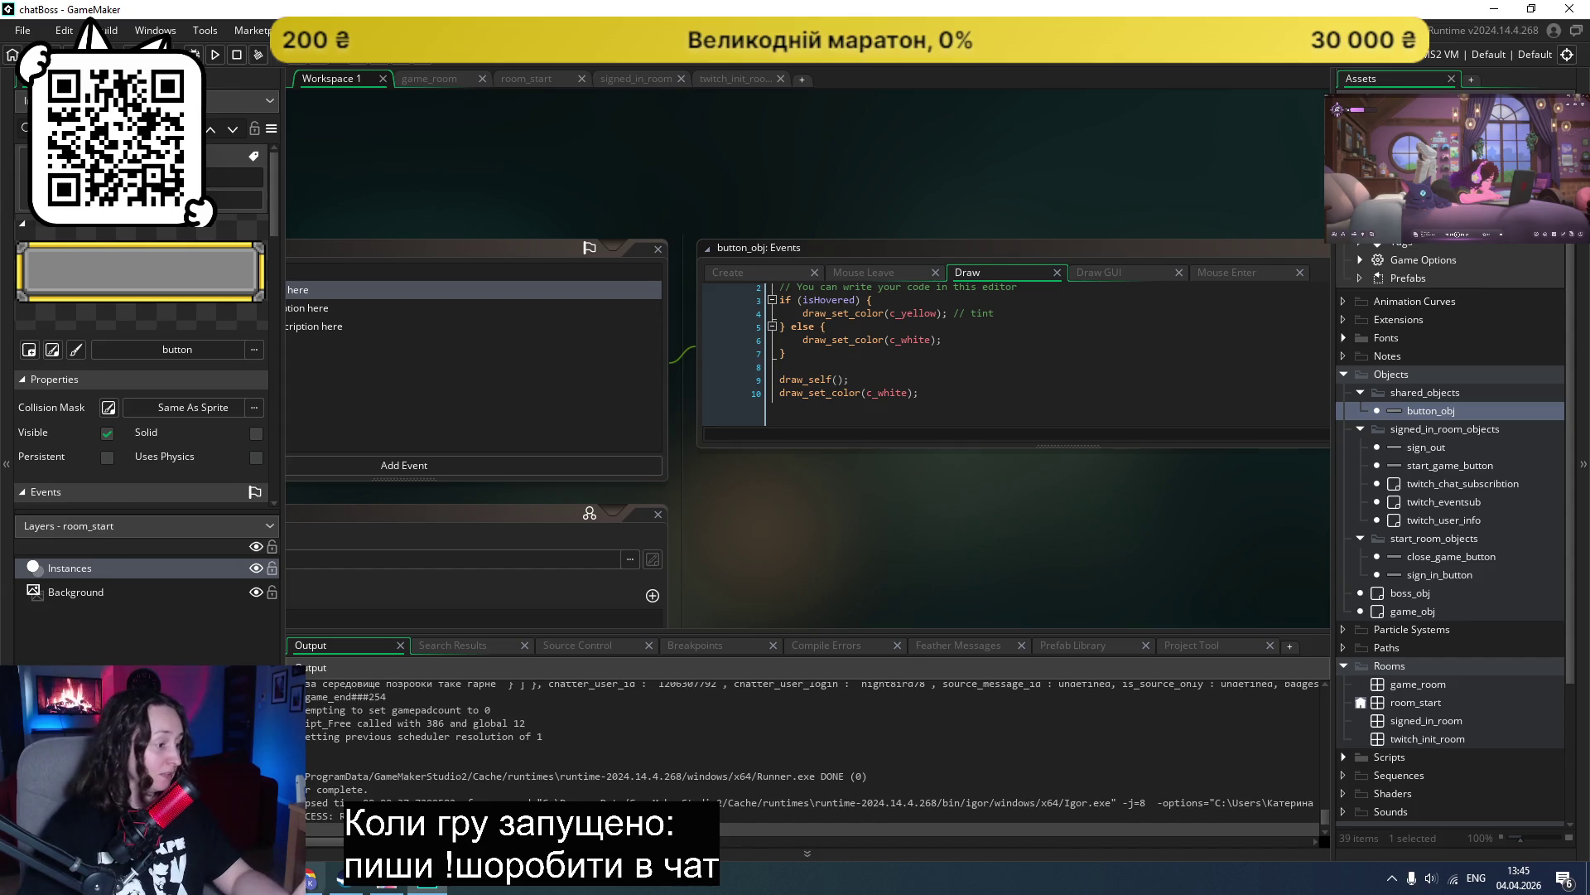
# Step: Leave the GameMaker IDE for Chrome and open a new blank tab
pyautogui.hotkey('alt', 'Tab')
pyautogui.click(638, 13)
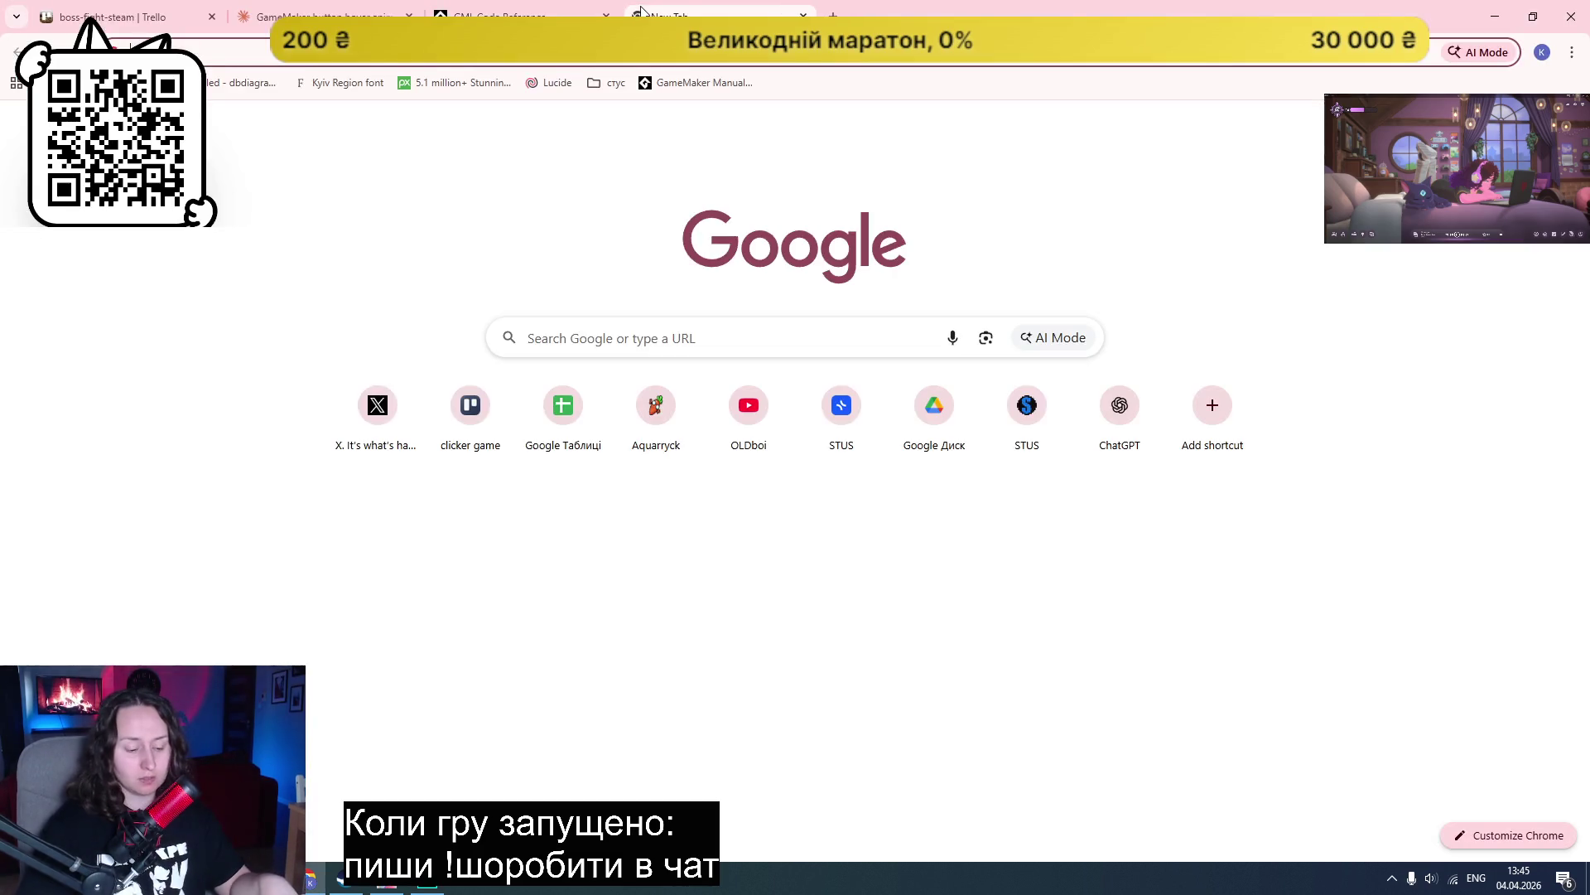
# Step: Search Google for 'gamemaker', open gamemaker.io, and scroll through its homepage
pyautogui.write('gamemaker')
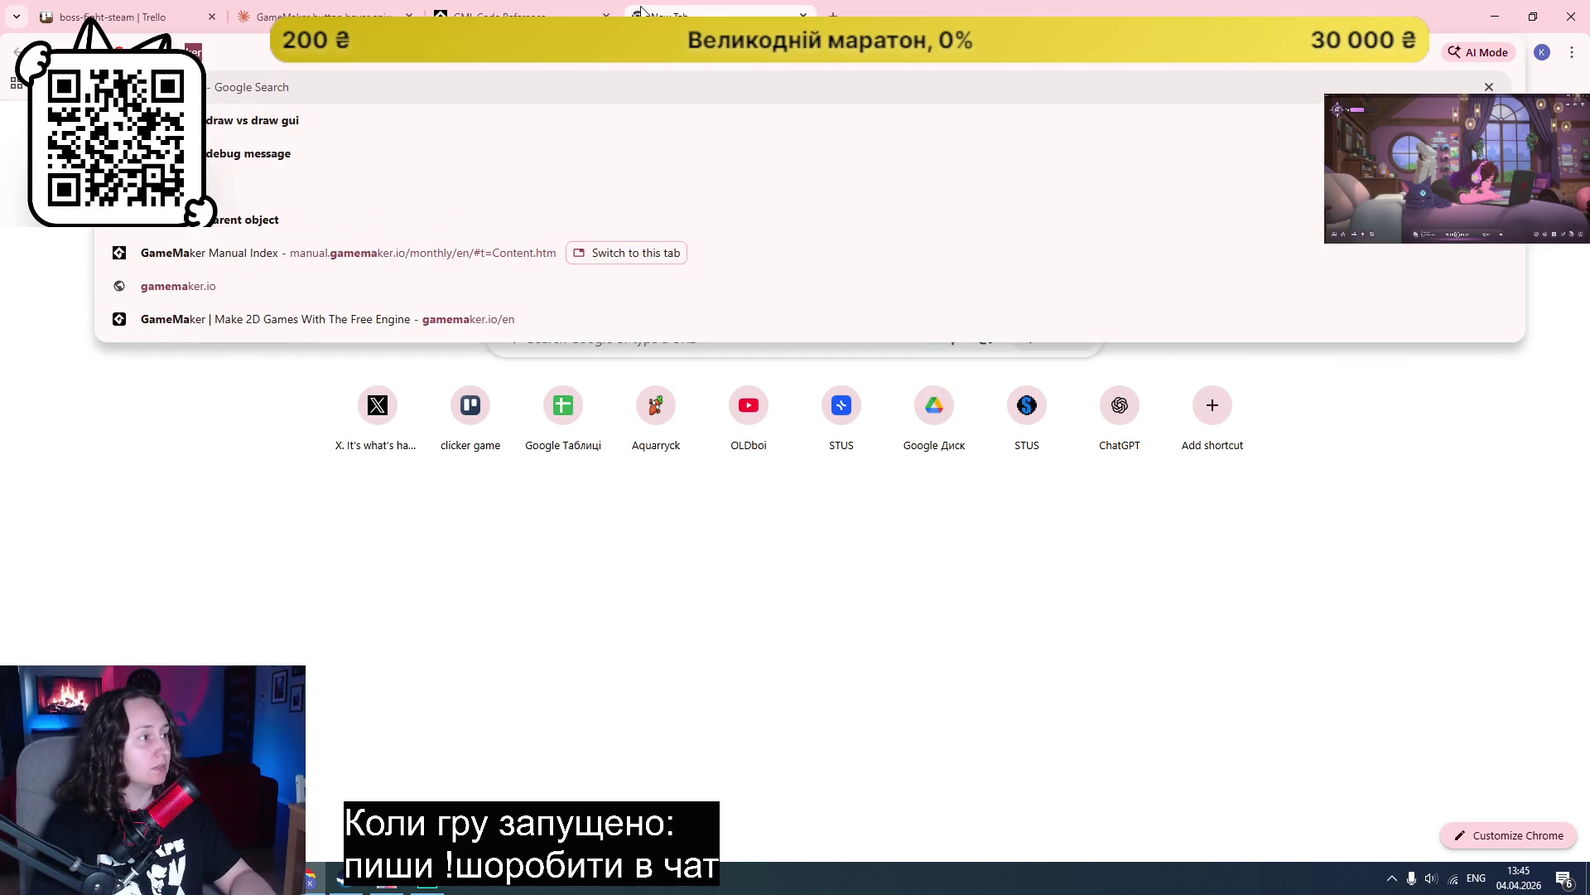
pyautogui.press('Return')
pyautogui.click(445, 285)
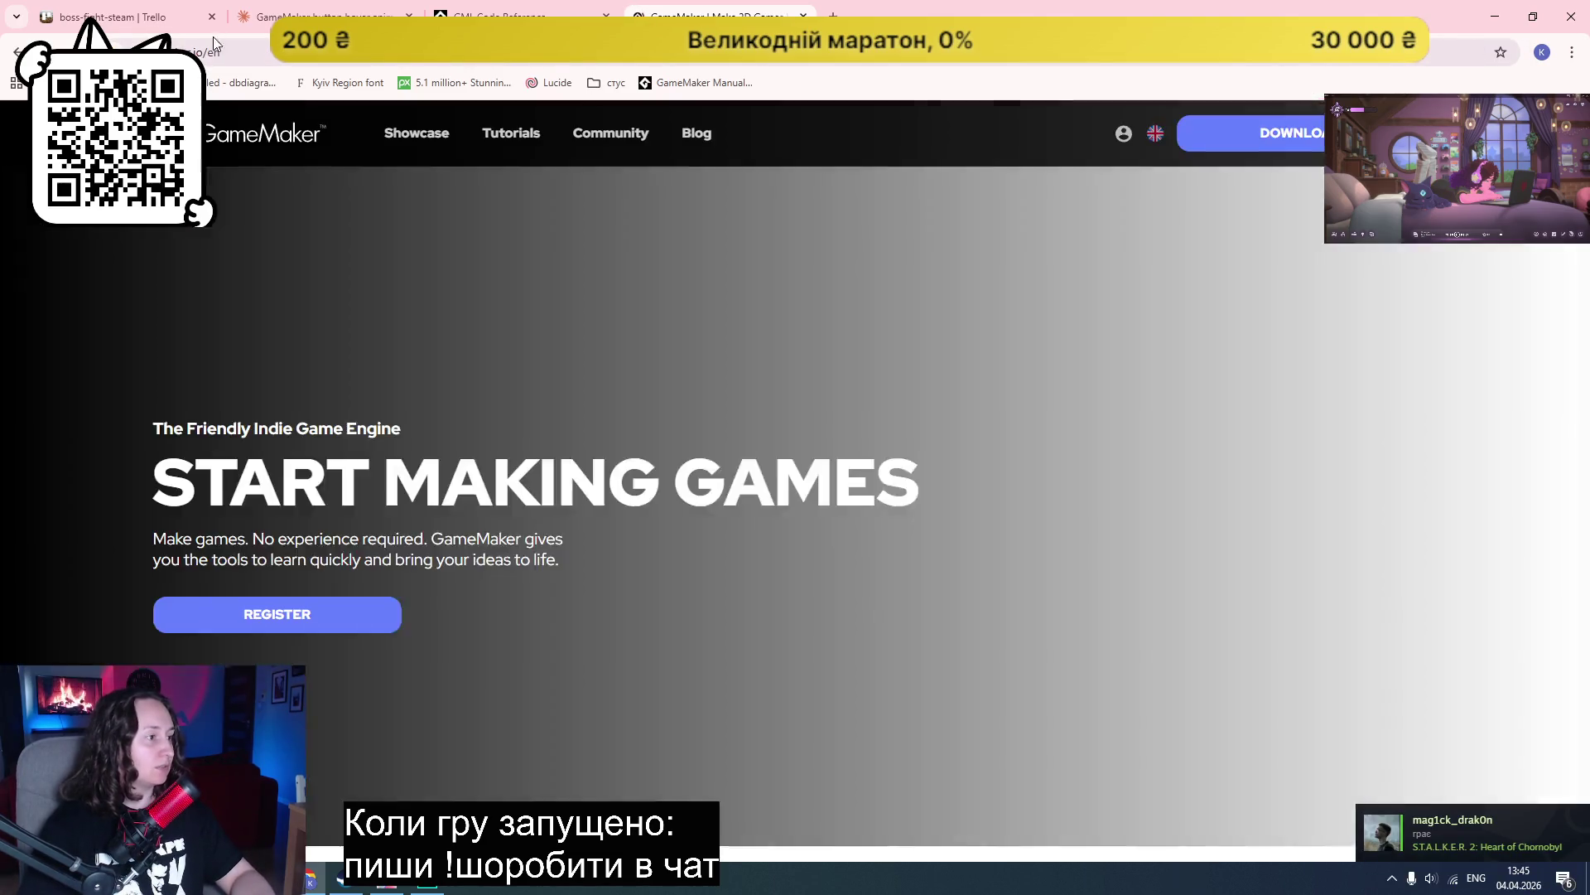
pyautogui.hotkey('ctrl', 'l')
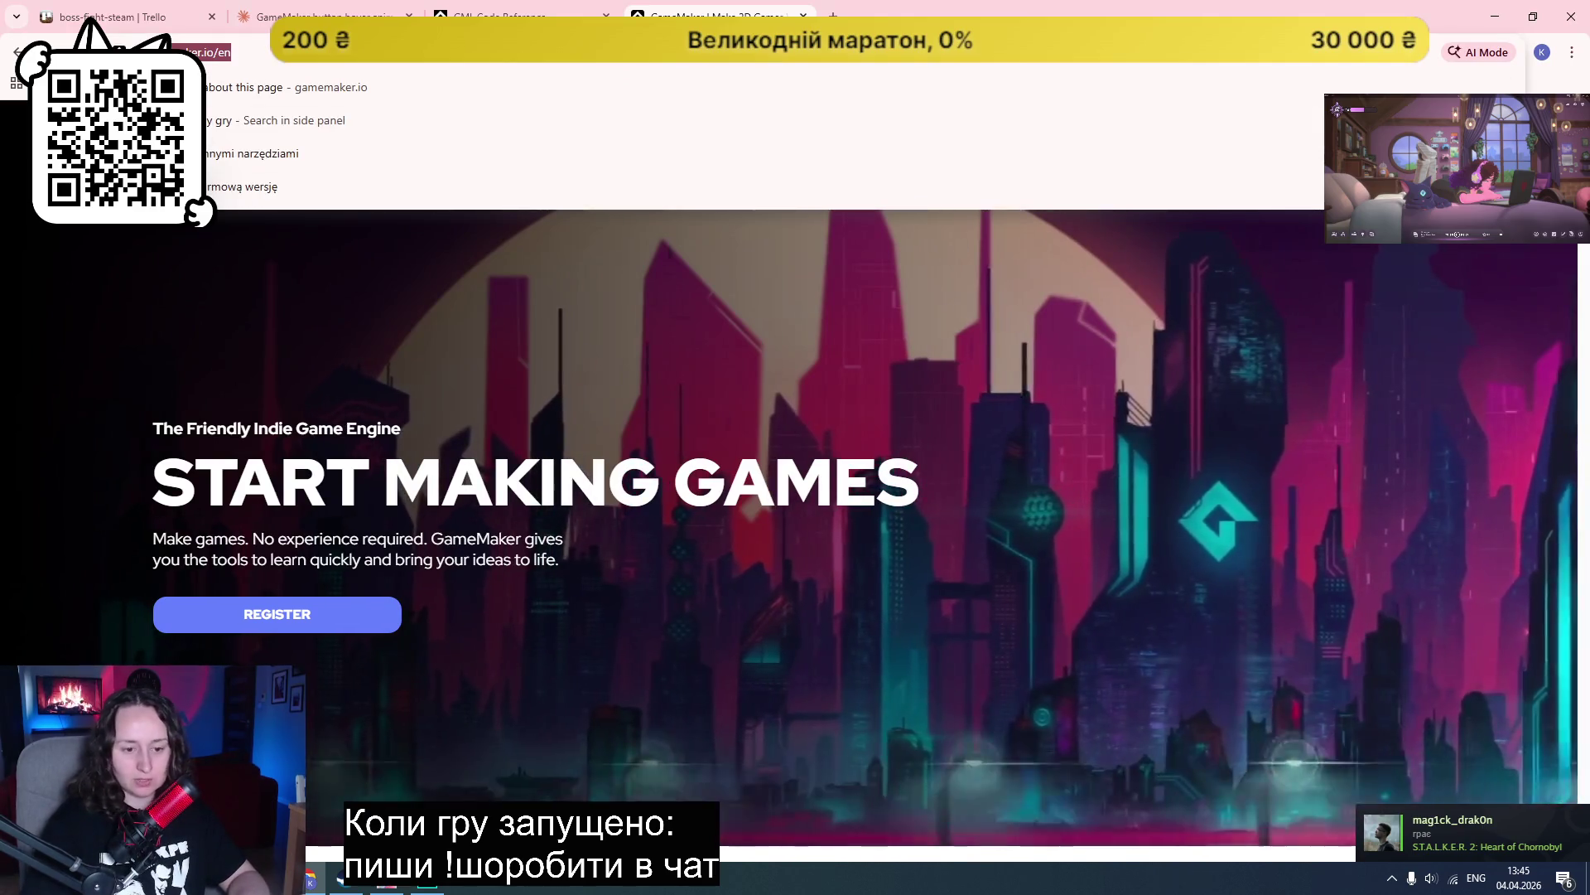
pyautogui.click(578, 411)
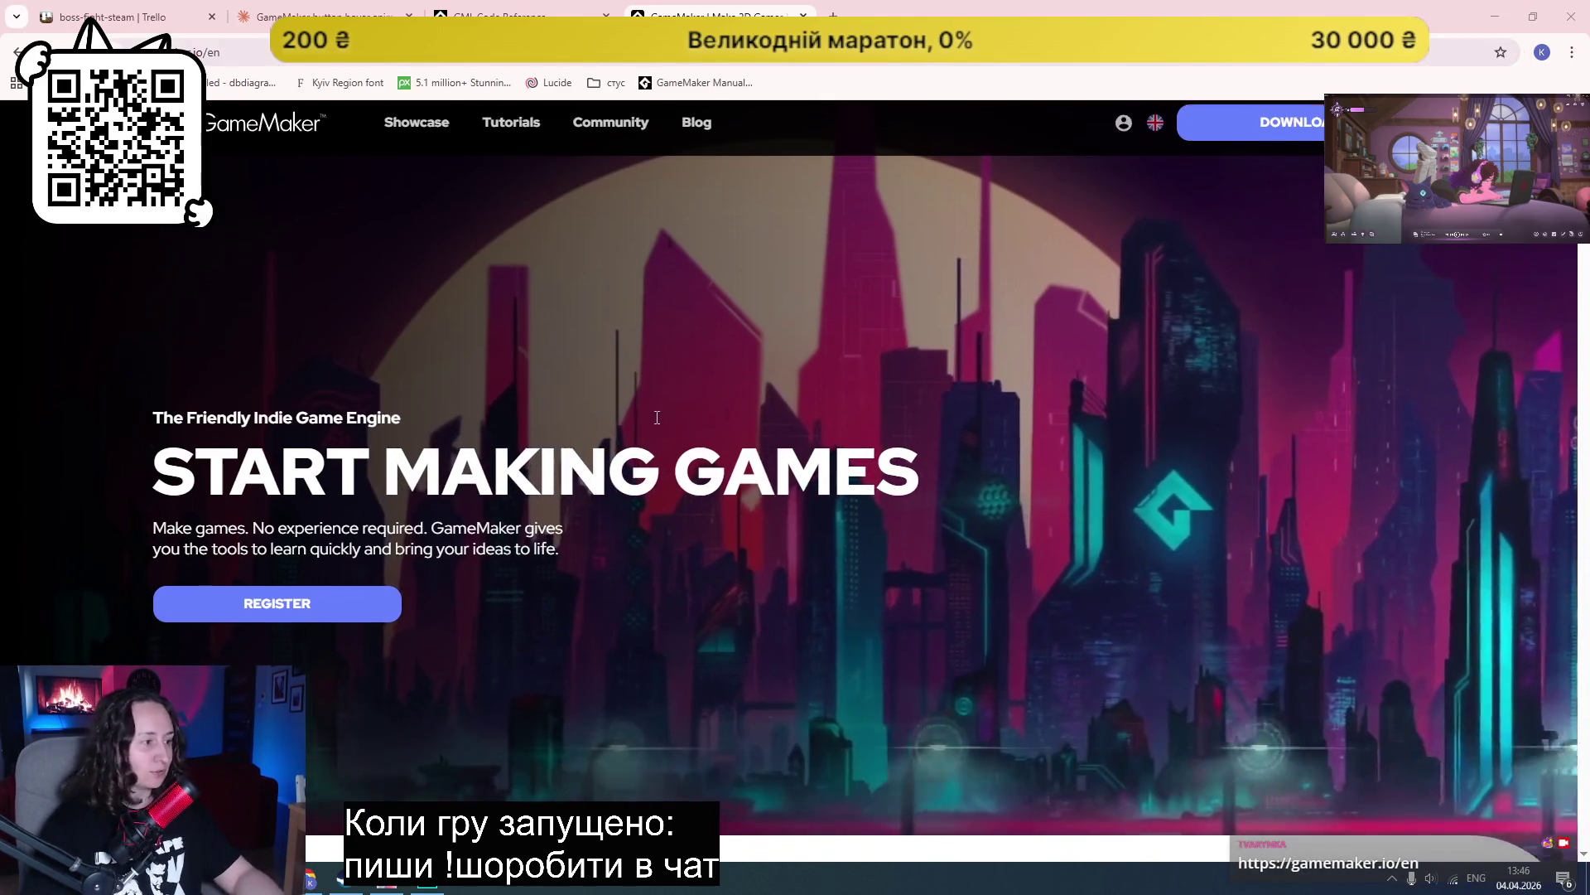
pyautogui.scroll(-10, 577, 411)
pyautogui.scroll(-20, 555, 434)
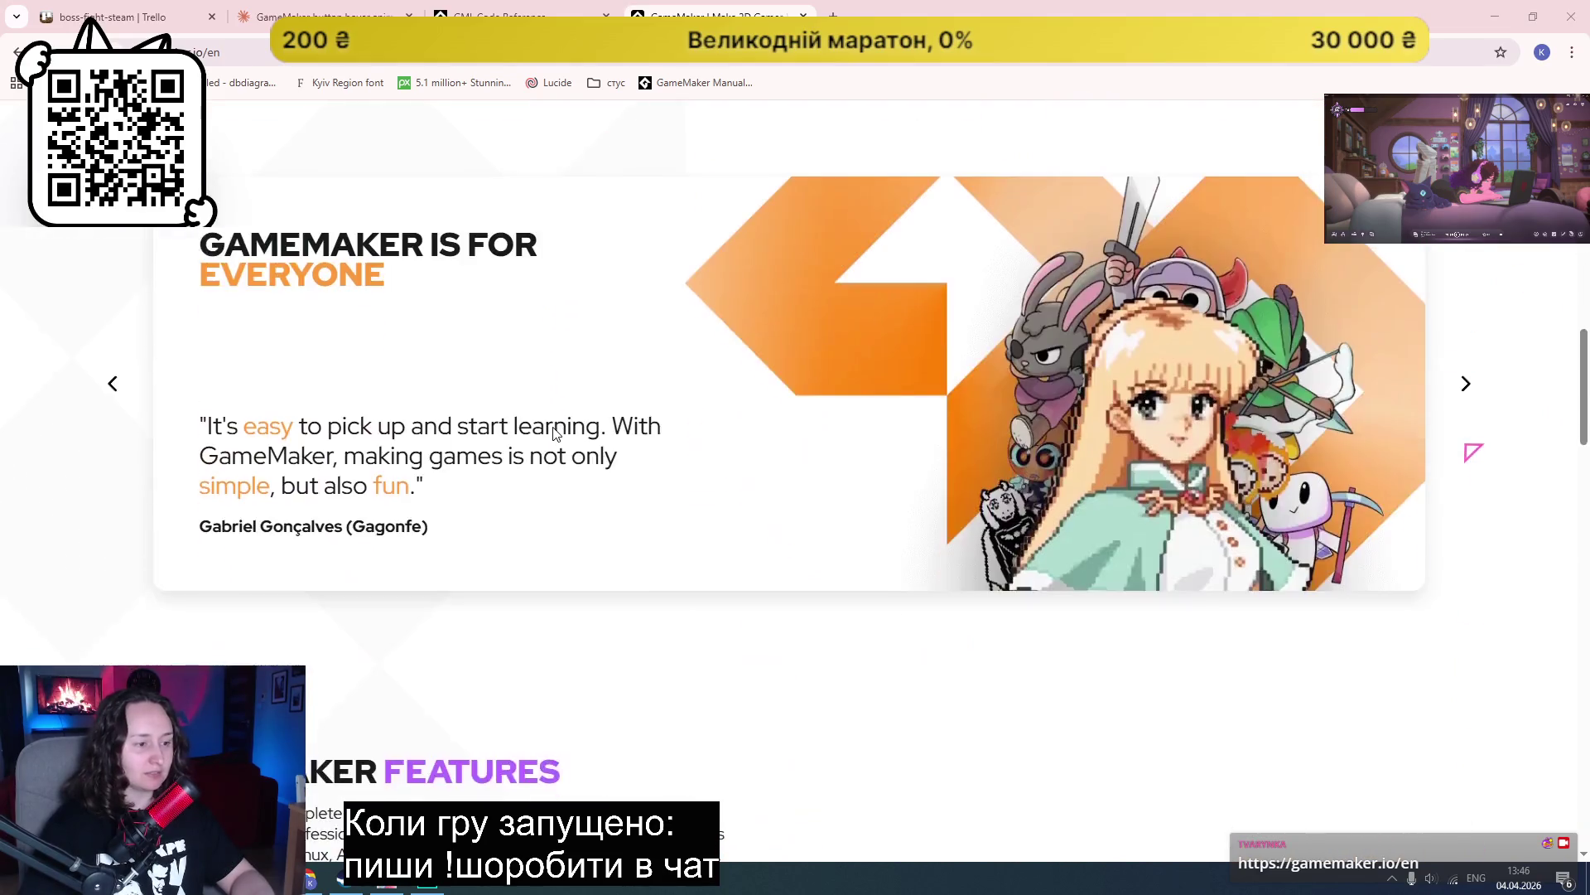
pyautogui.scroll(10, 530, 414)
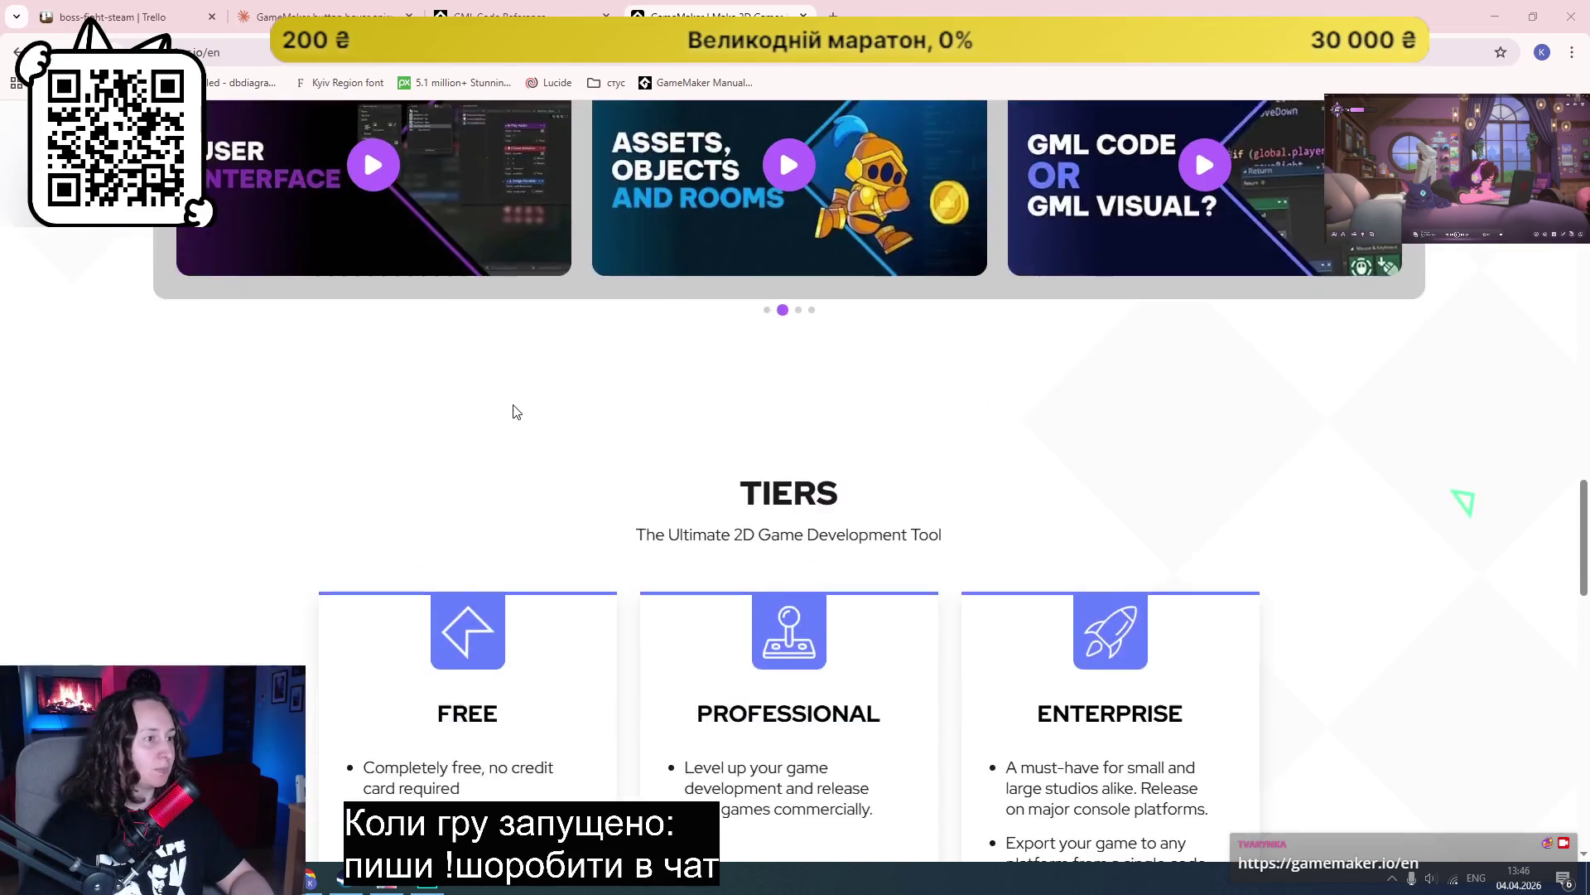
pyautogui.scroll(-8, 515, 411)
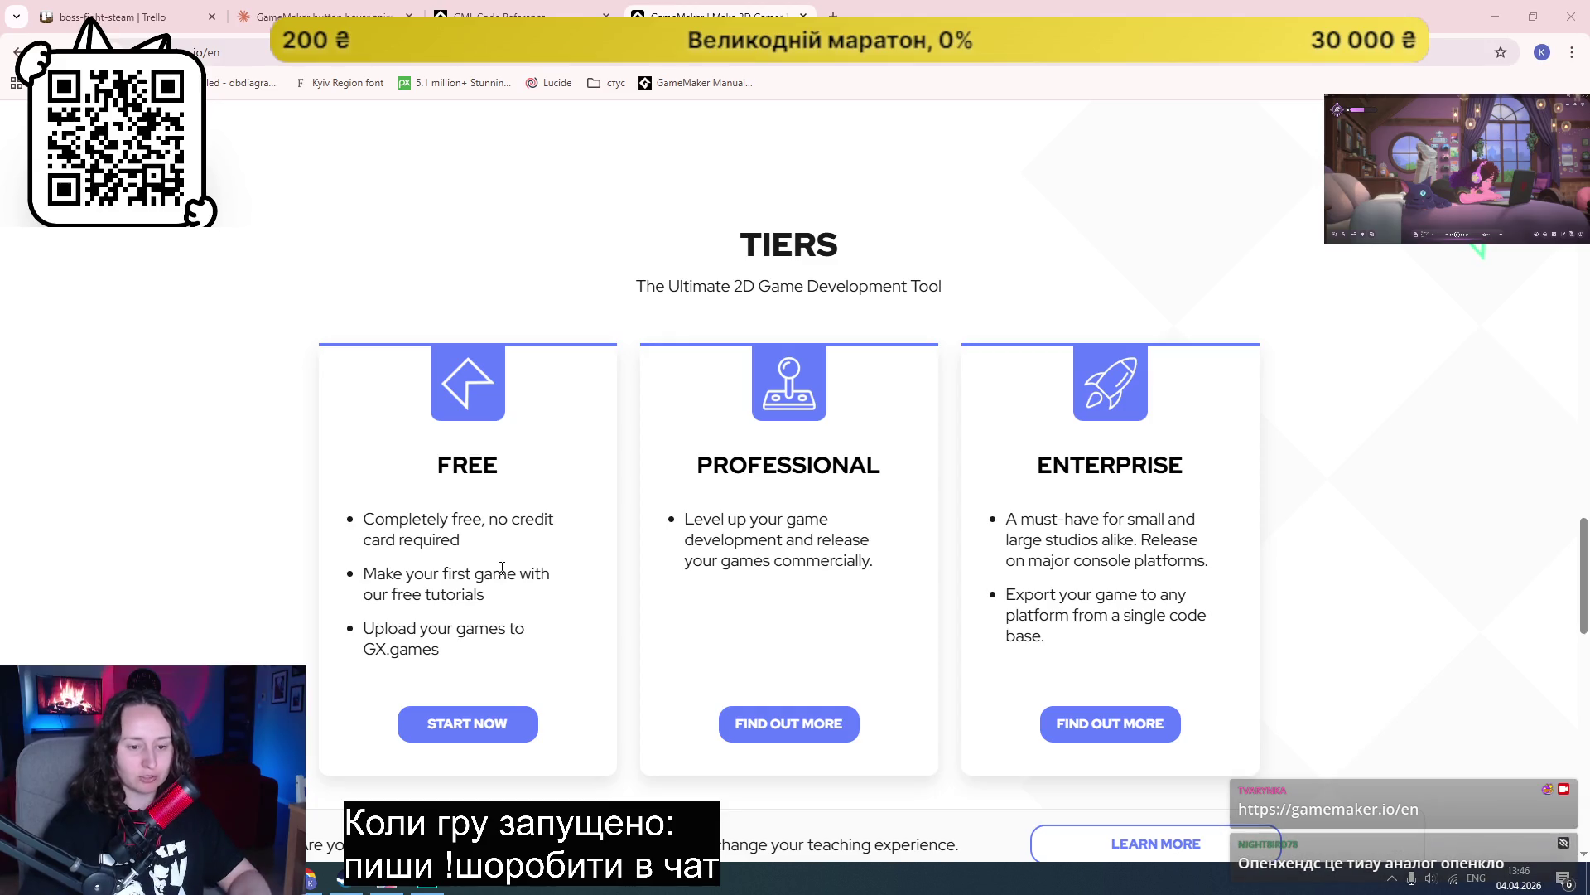
pyautogui.scroll(20, 225, 546)
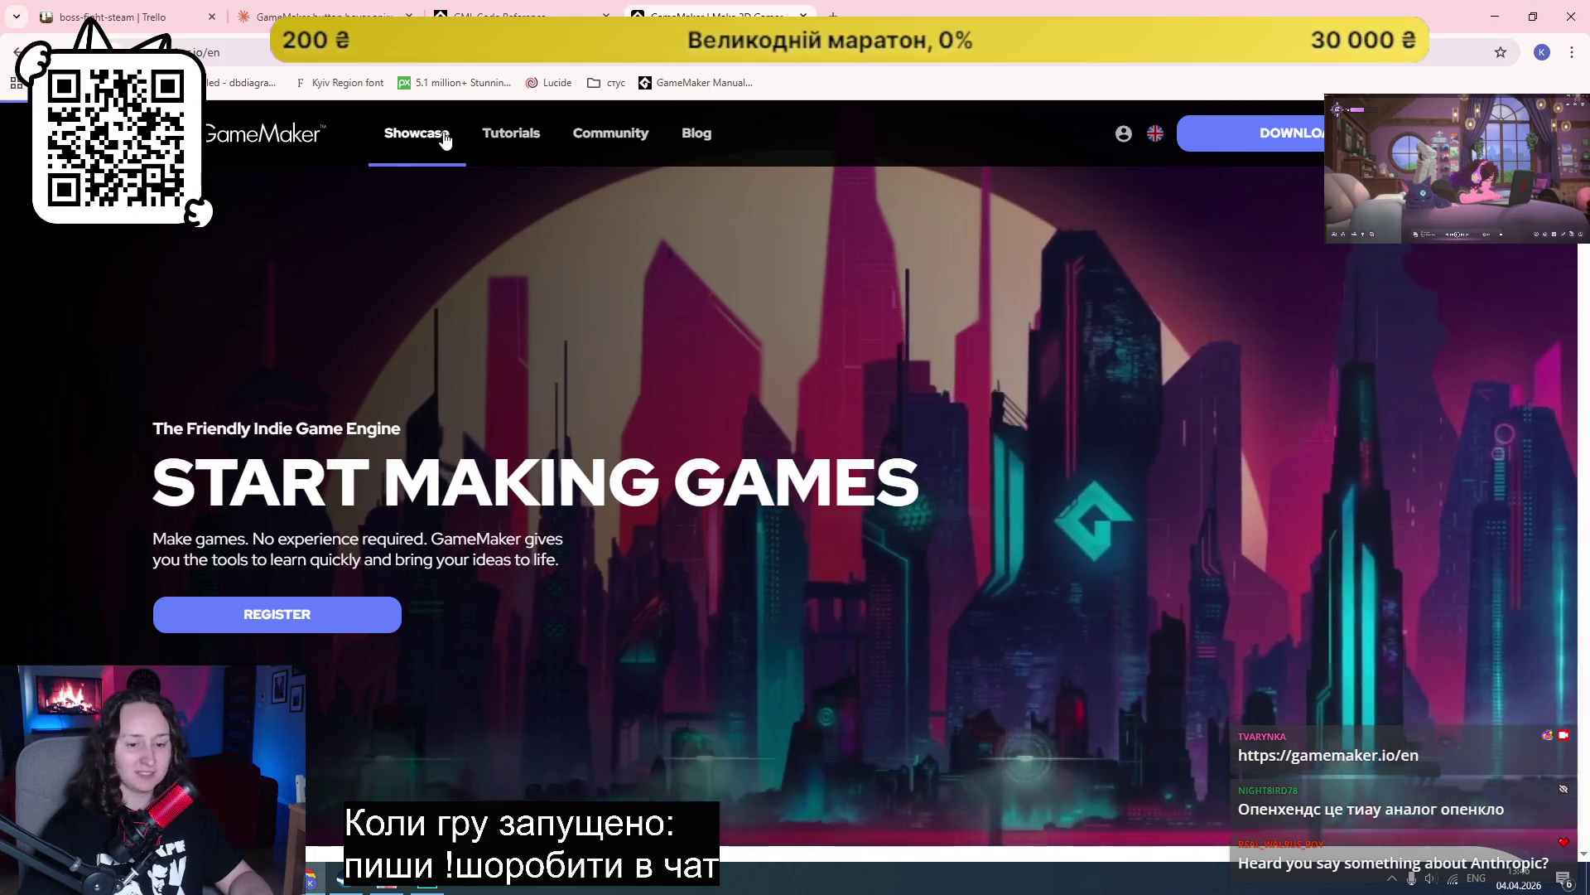
# Step: Open the GameMaker Showcase page and load one more batch of games
pyautogui.click(444, 139)
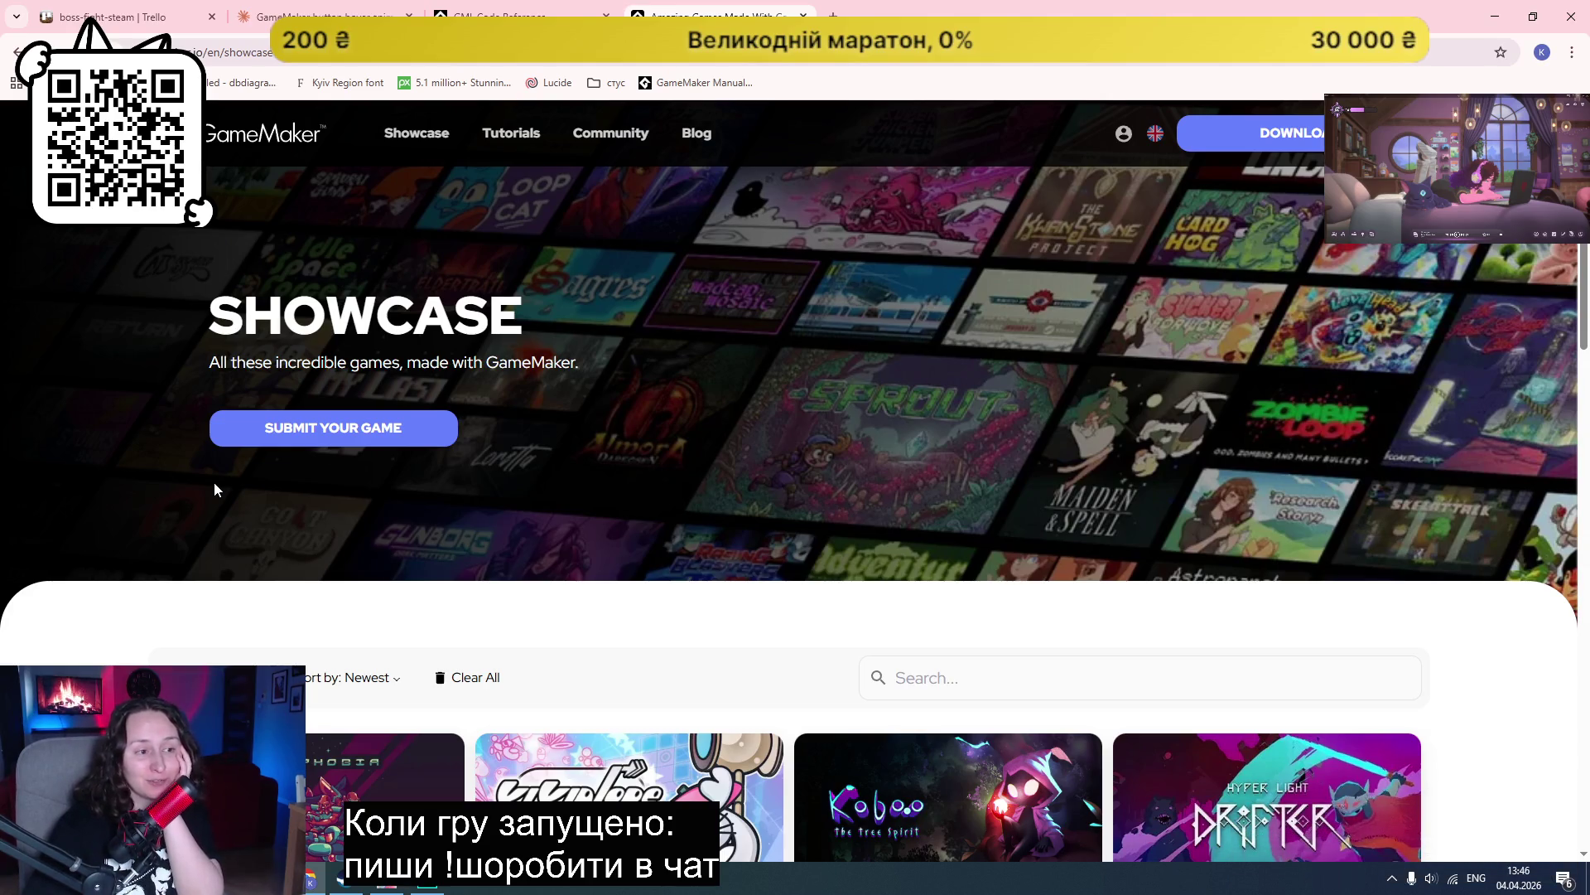
pyautogui.scroll(-4, 290, 447)
pyautogui.scroll(-2, 223, 432)
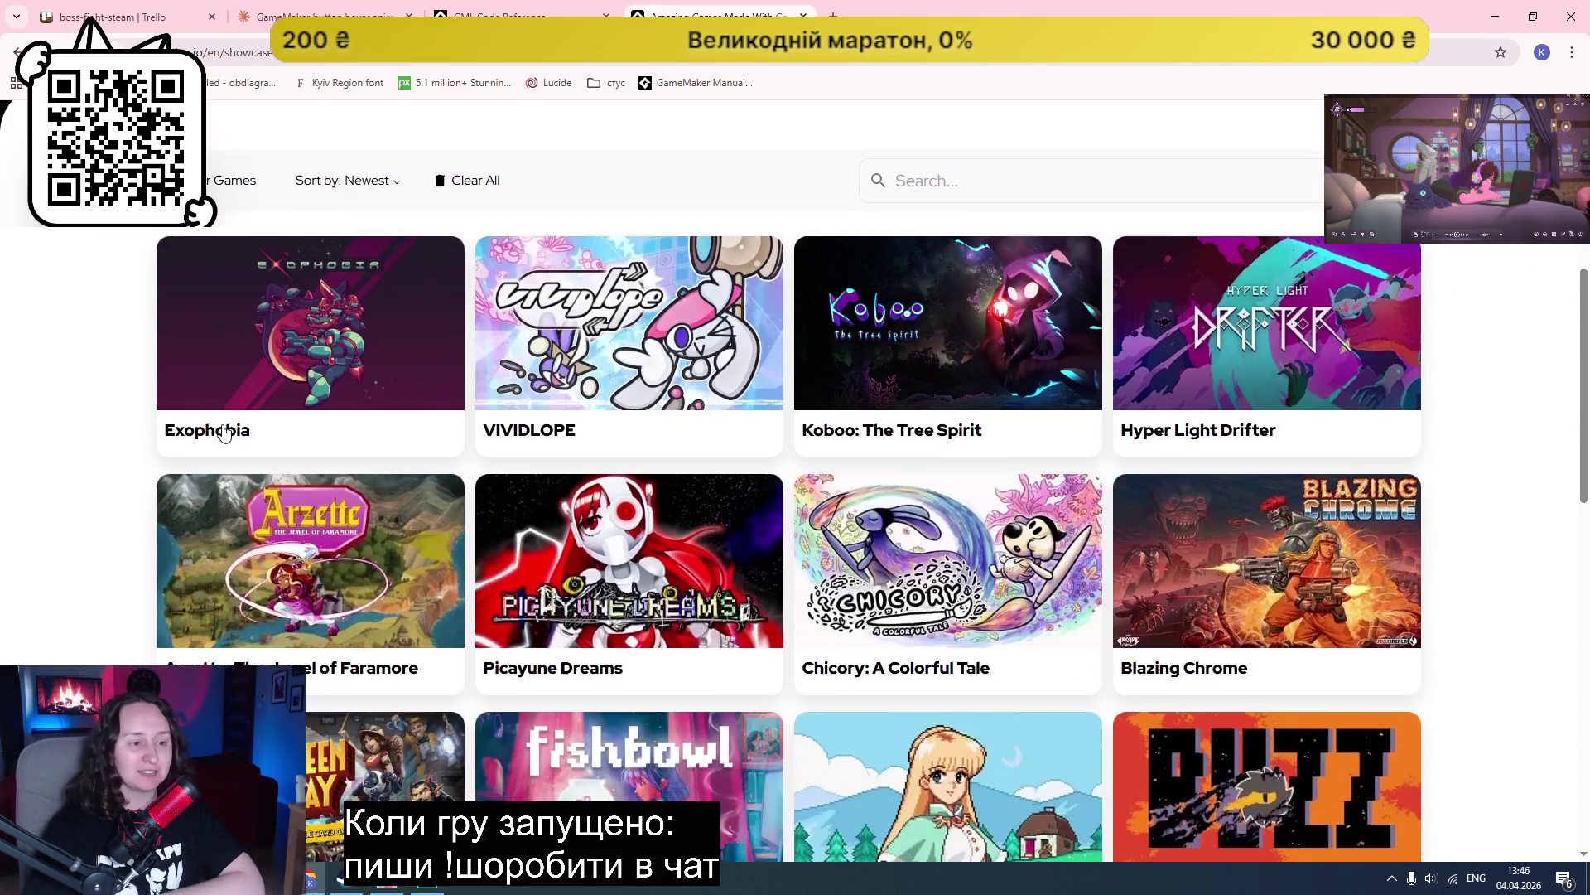
pyautogui.scroll(-4, 224, 432)
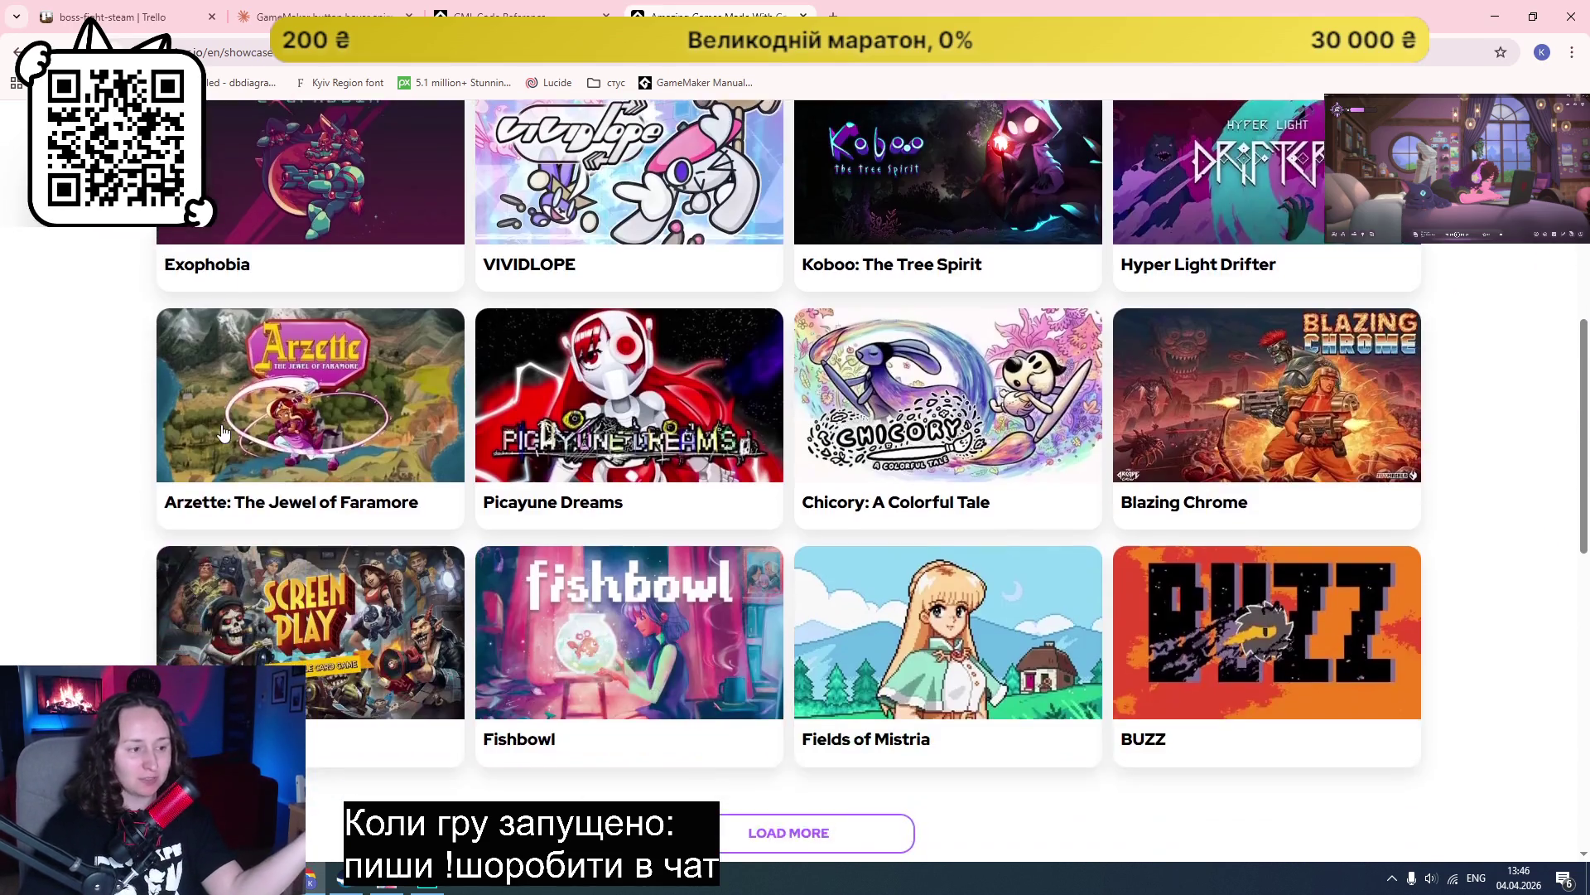
pyautogui.click(887, 684)
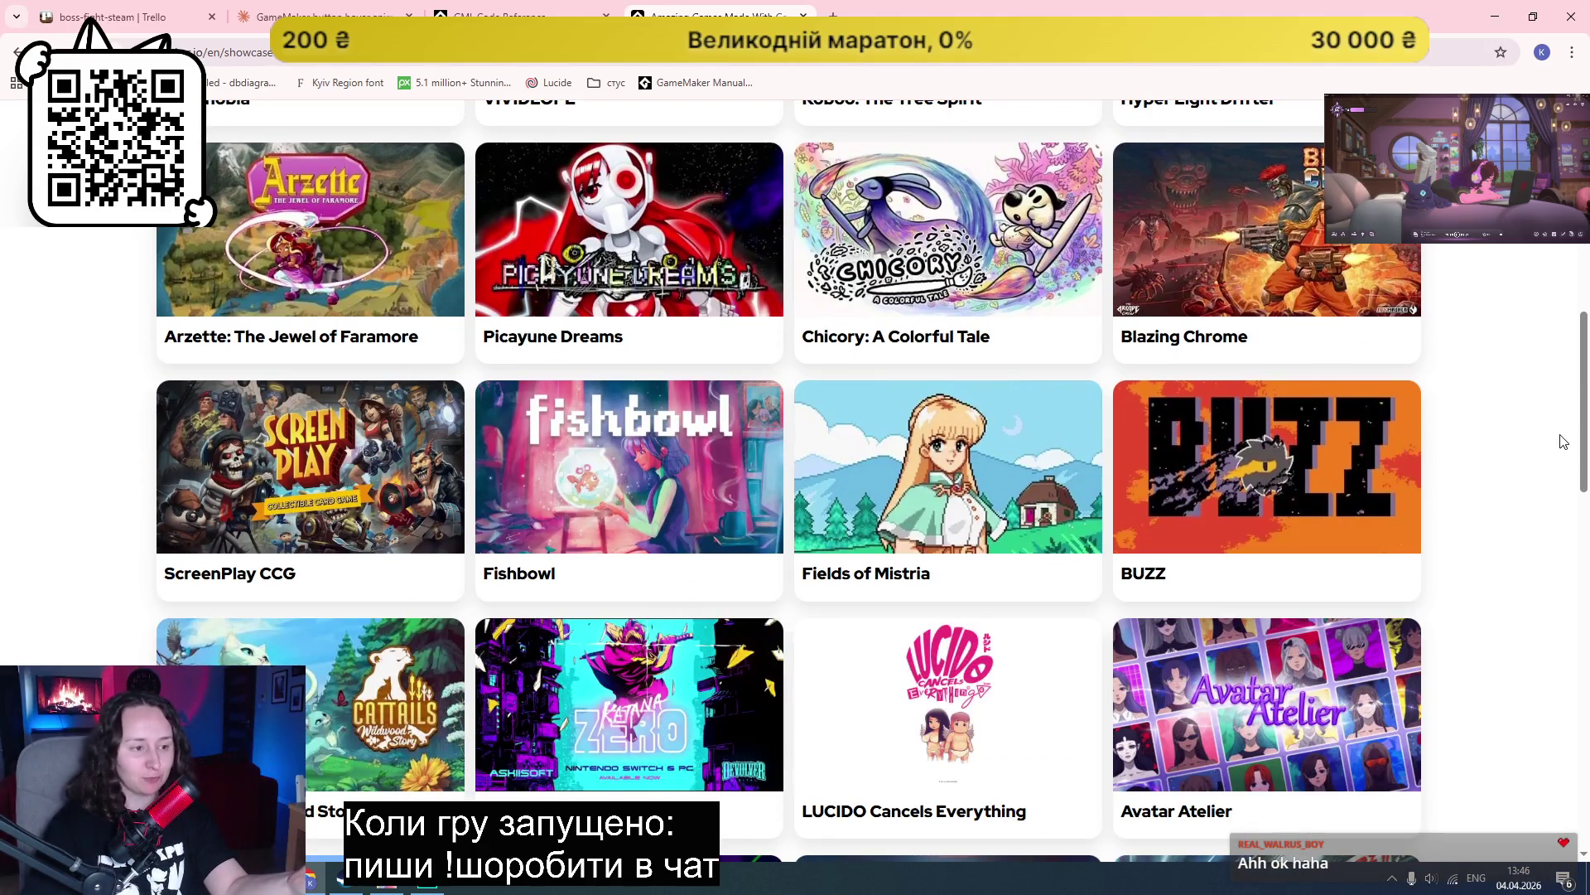
pyautogui.scroll(-2, 1563, 441)
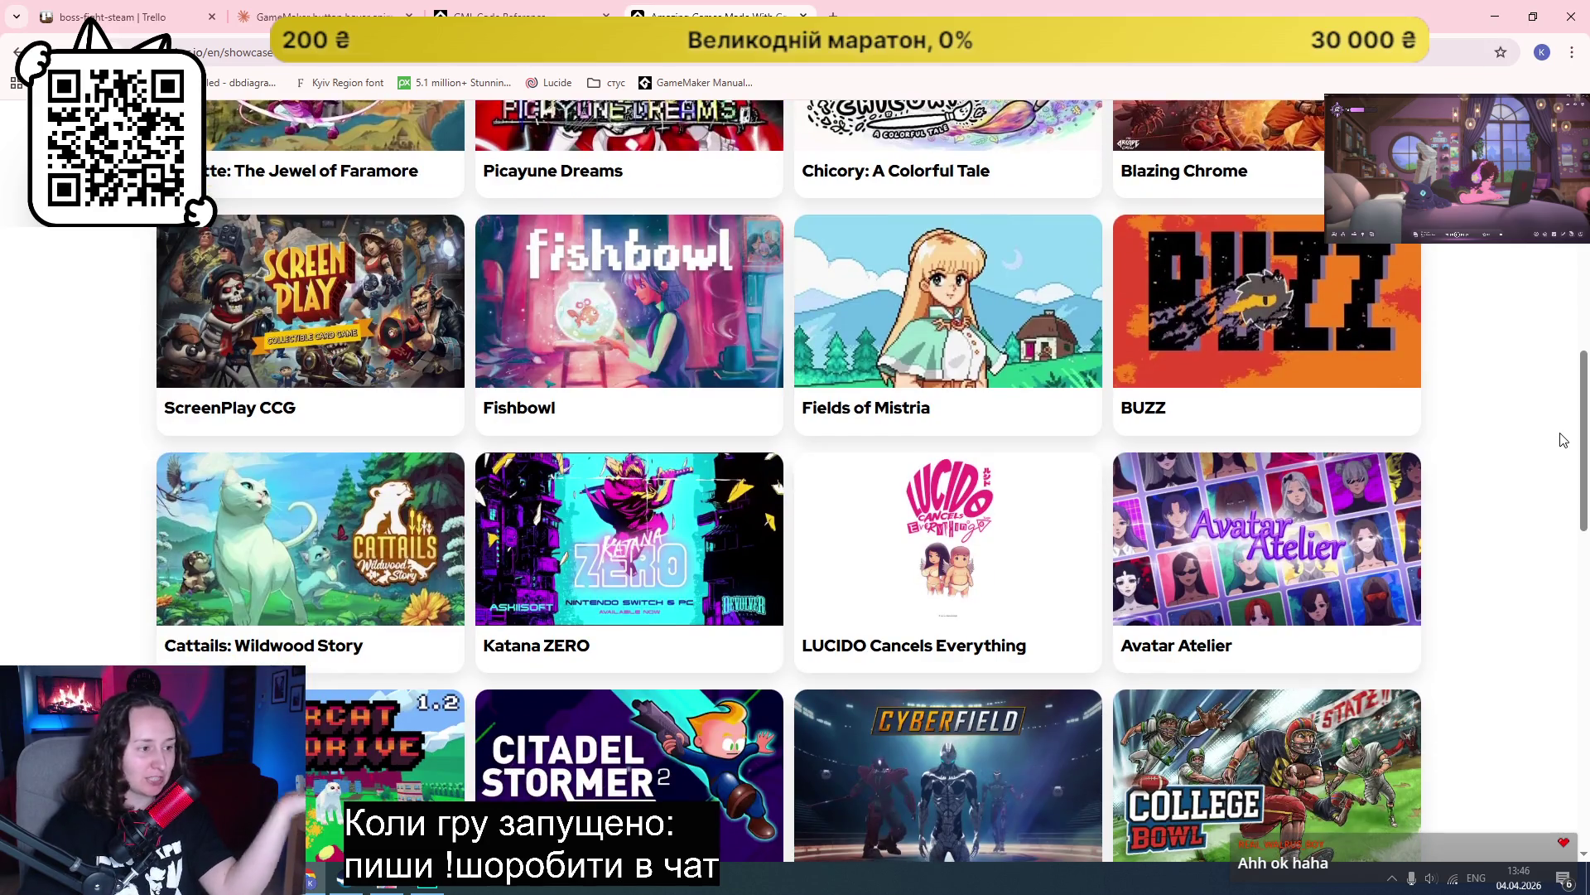
pyautogui.scroll(-4, 1563, 440)
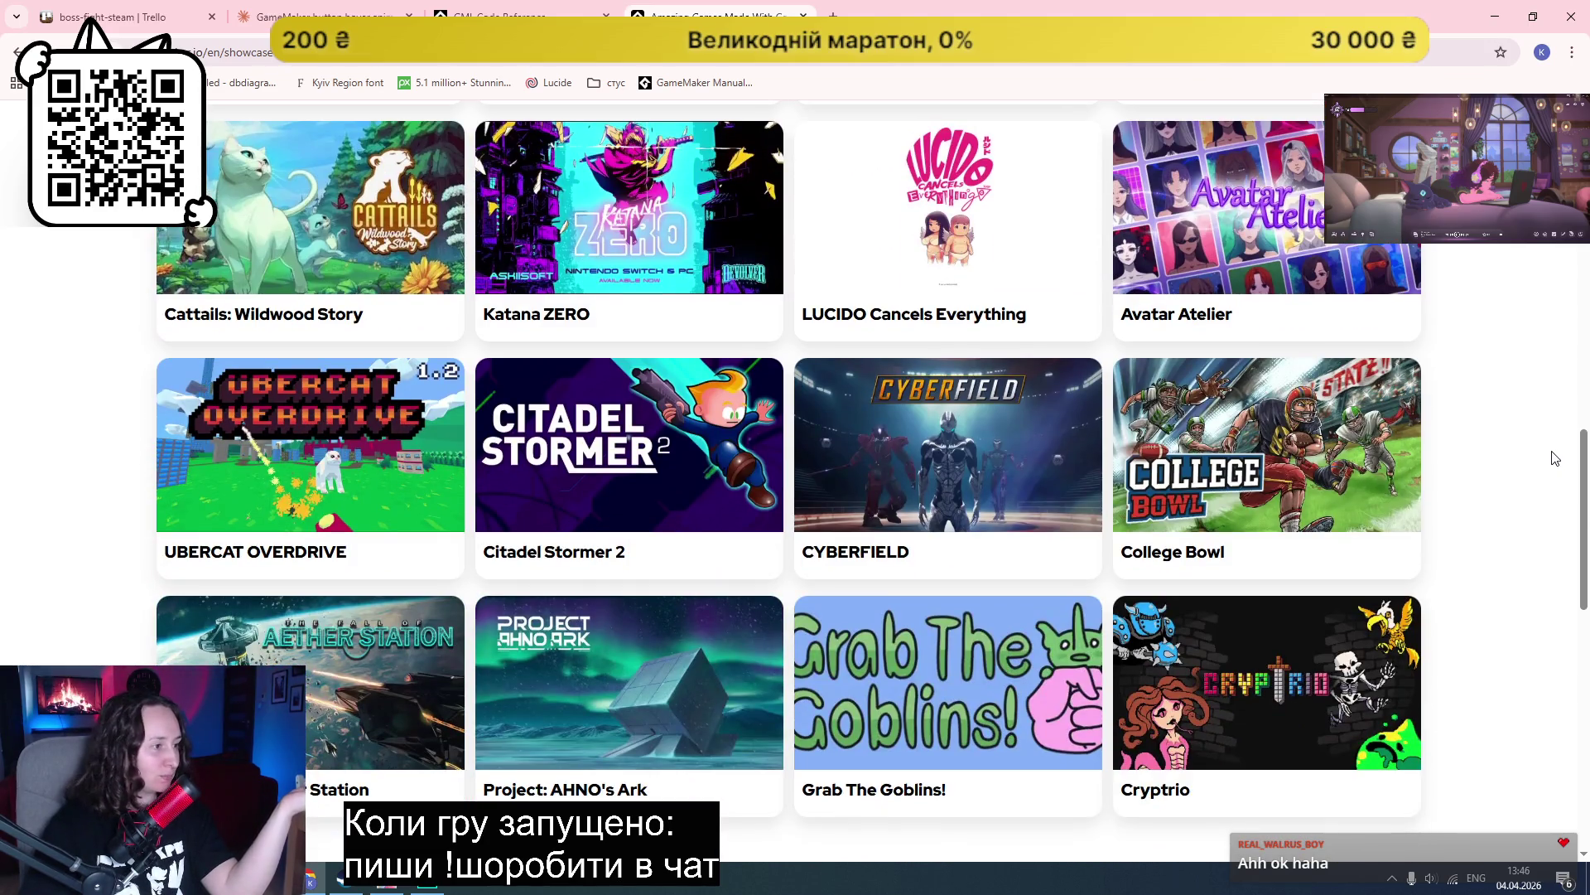
pyautogui.scroll(-2, 1556, 458)
# Step: Keep loading more showcase games, then scroll back up the grid
pyautogui.click(789, 716)
pyautogui.scroll(-3, 1501, 483)
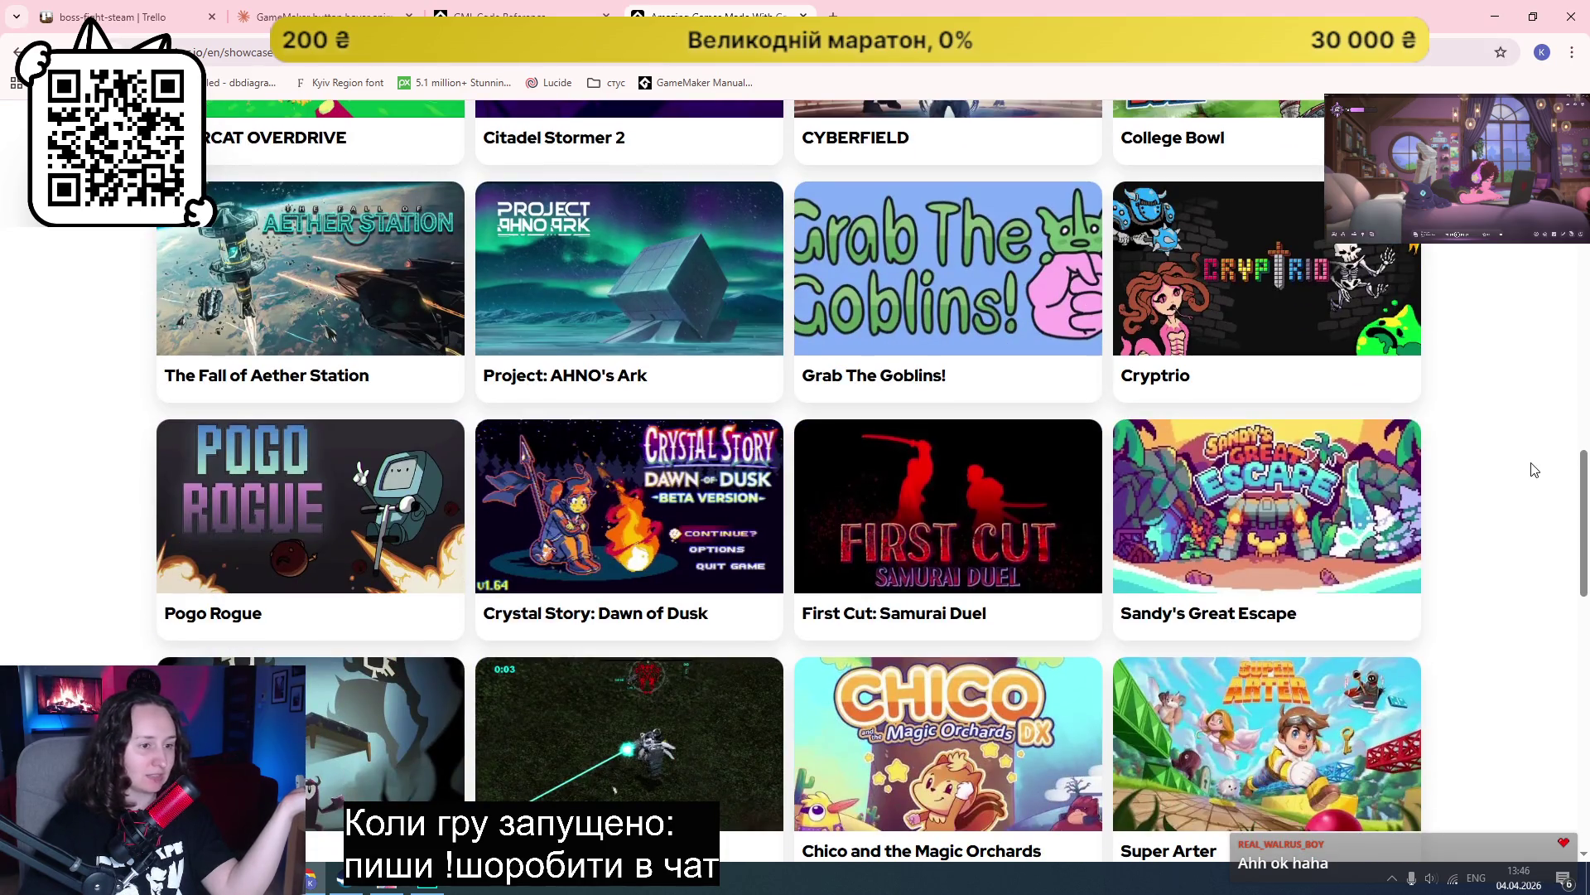
pyautogui.scroll(-4, 1535, 469)
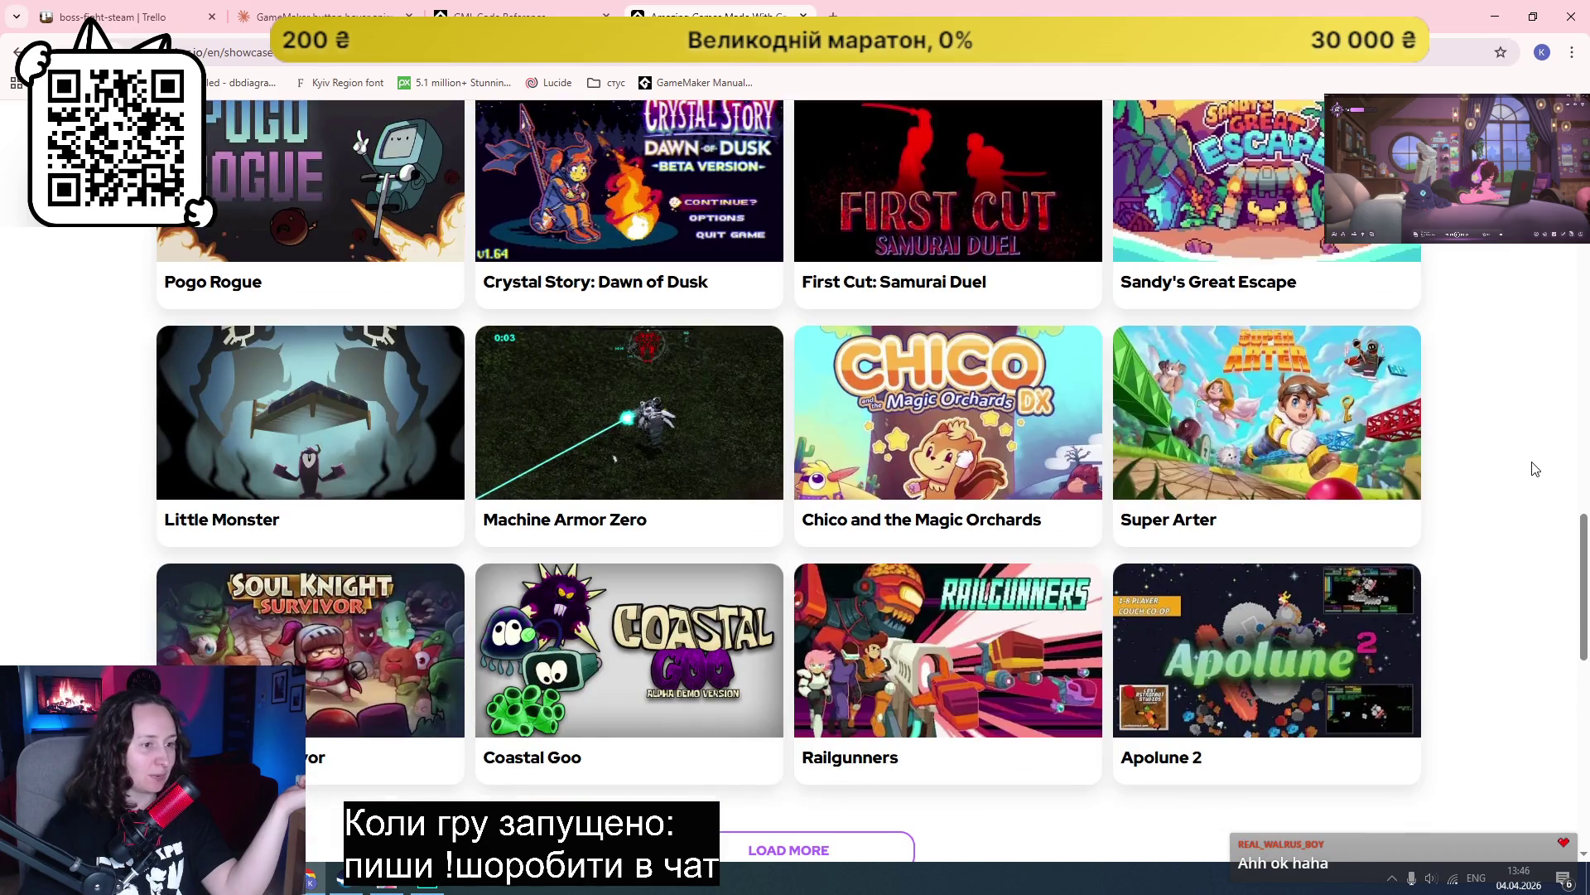
pyautogui.scroll(-2, 1535, 469)
pyautogui.click(849, 688)
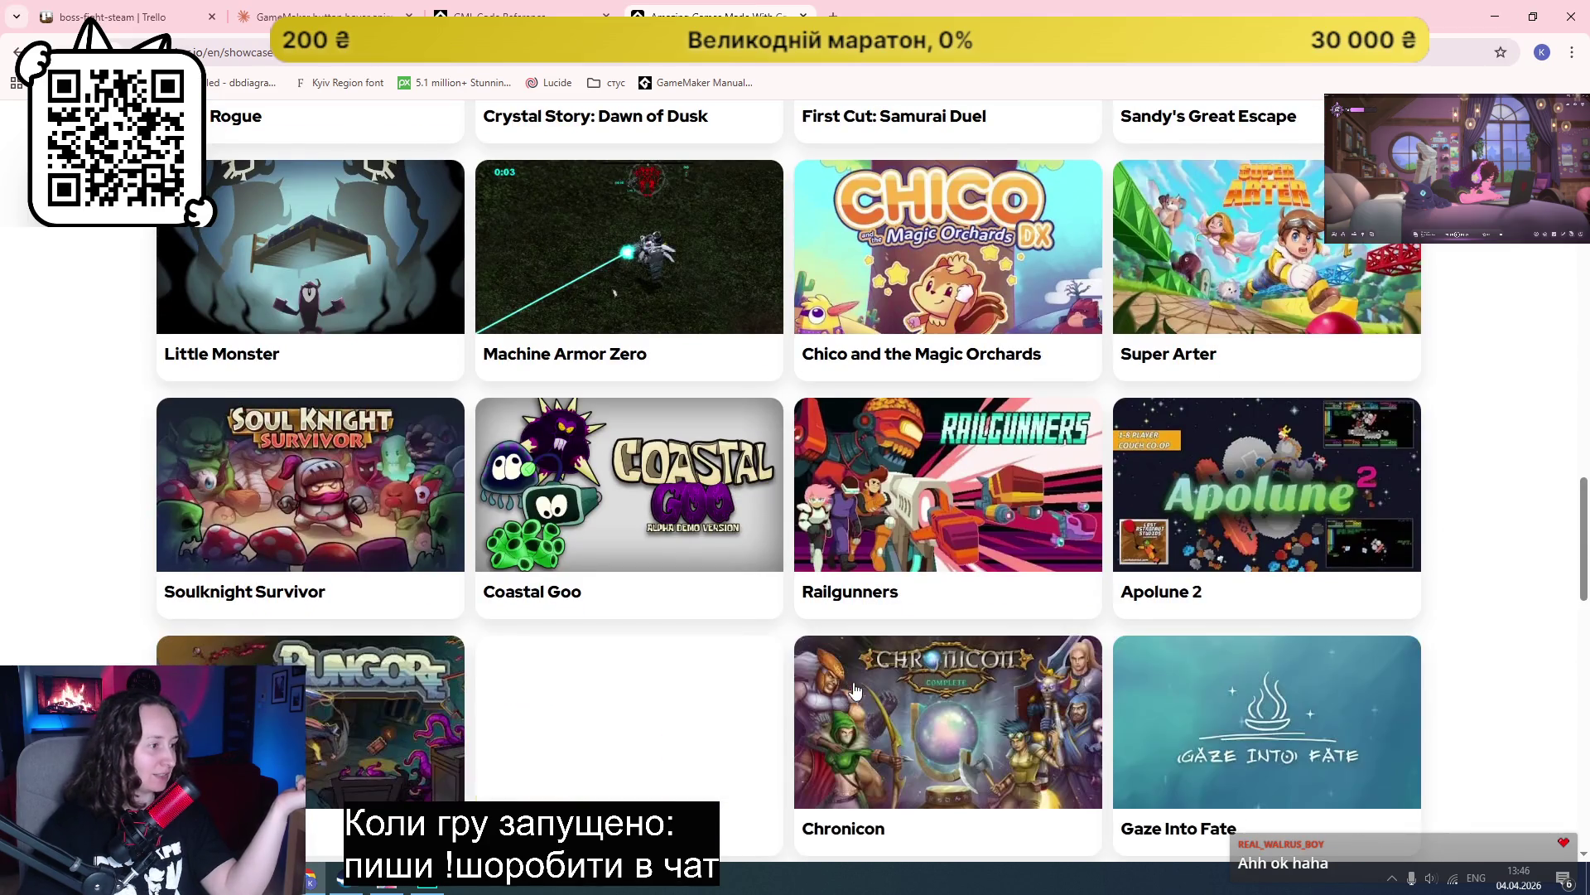
pyautogui.scroll(-3, 1462, 495)
pyautogui.scroll(-3, 1488, 479)
pyautogui.scroll(-3, 1488, 479)
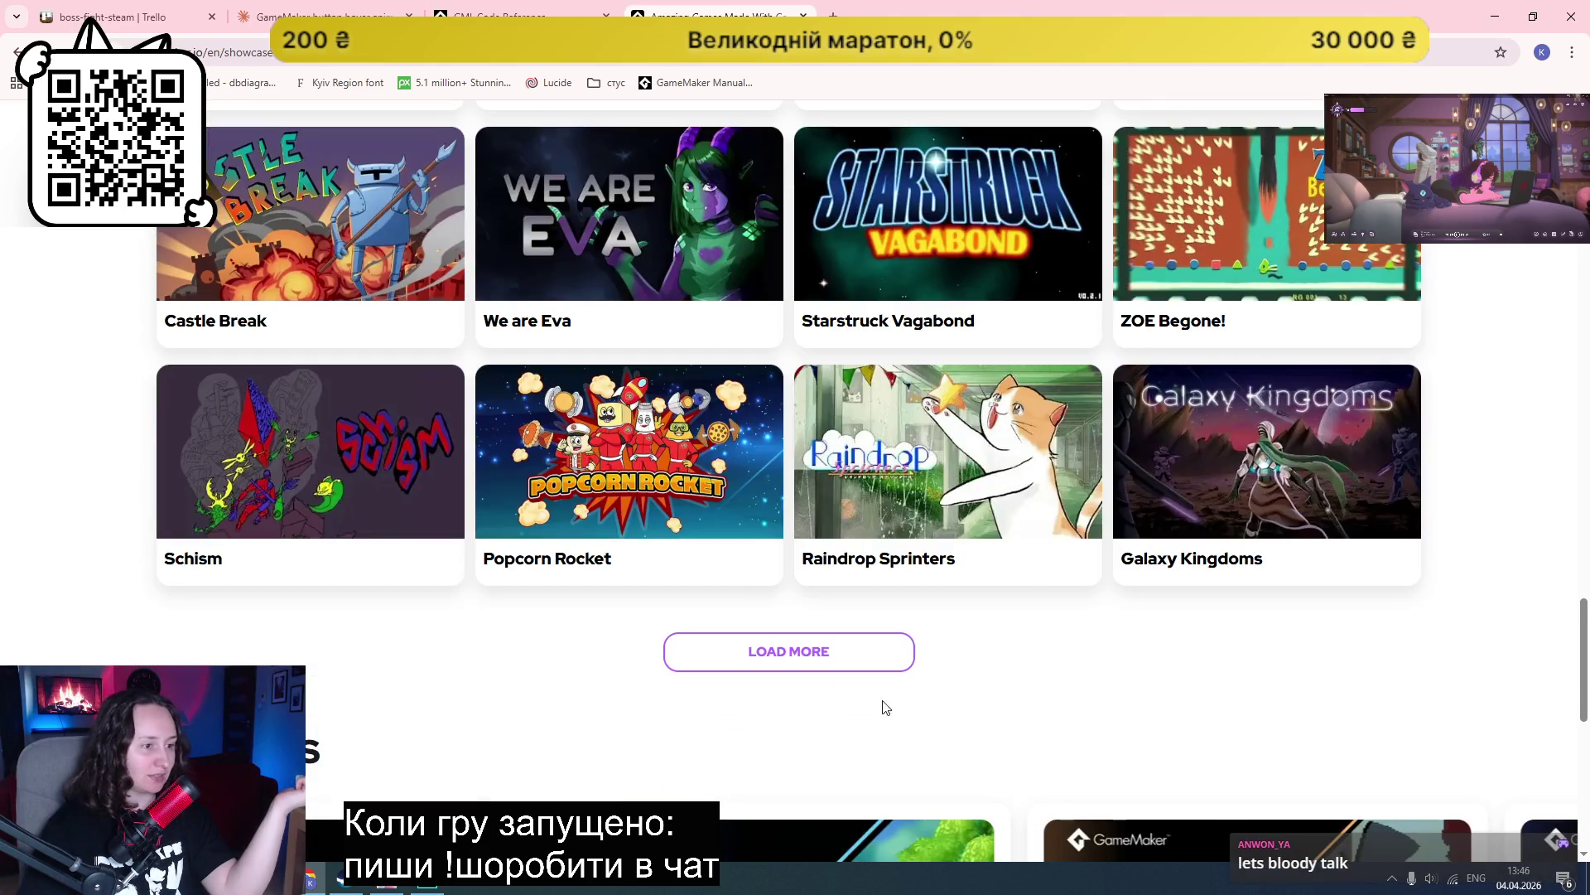
pyautogui.click(830, 659)
pyautogui.scroll(-4, 1555, 522)
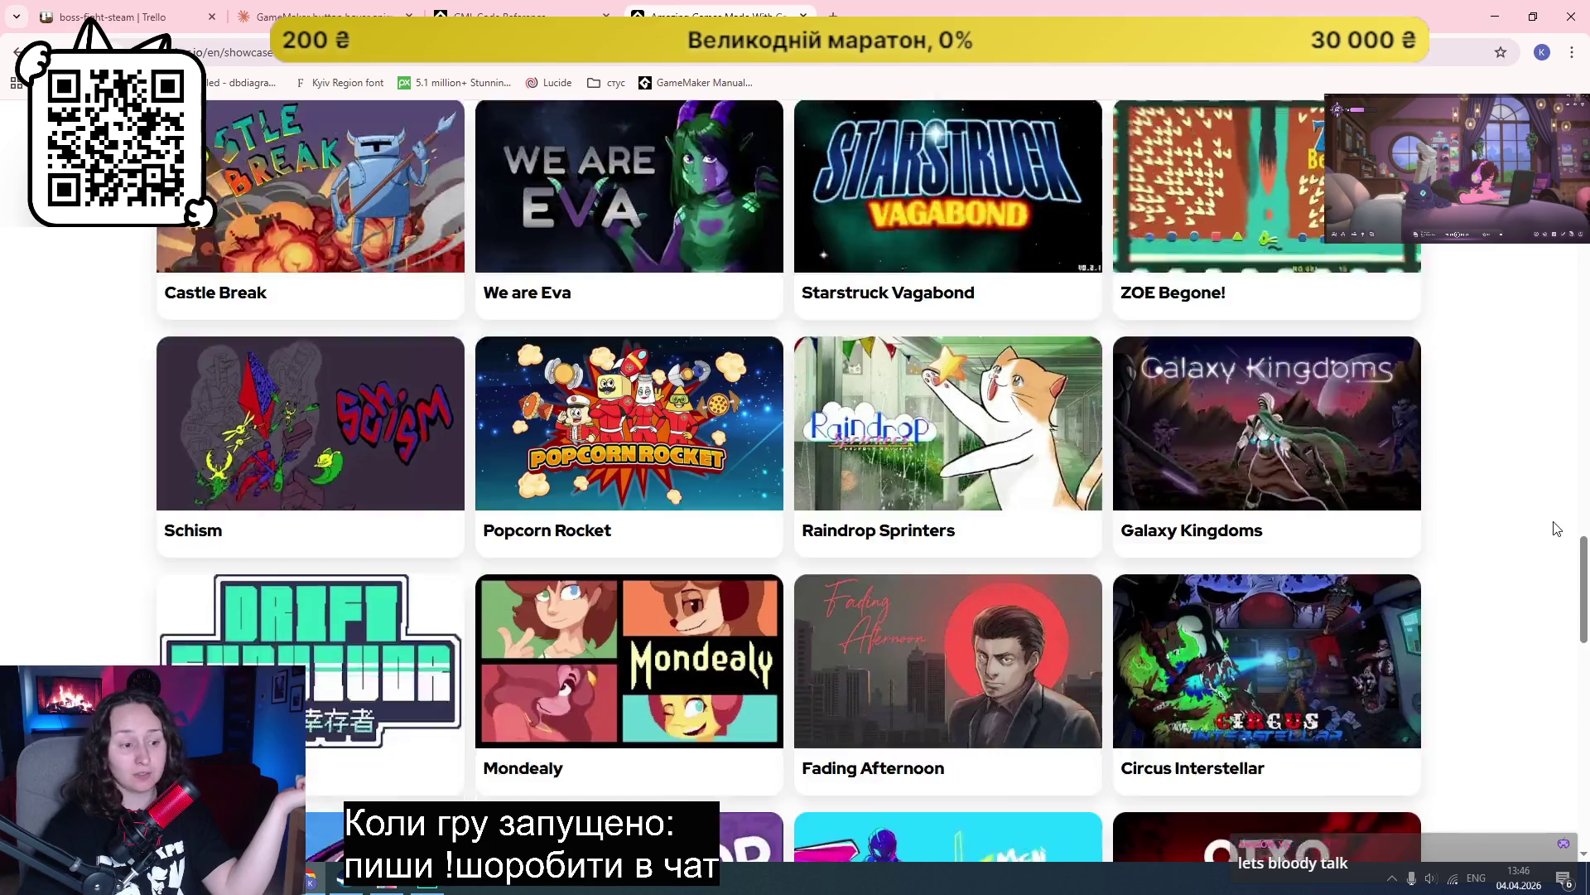
pyautogui.scroll(-3, 1555, 516)
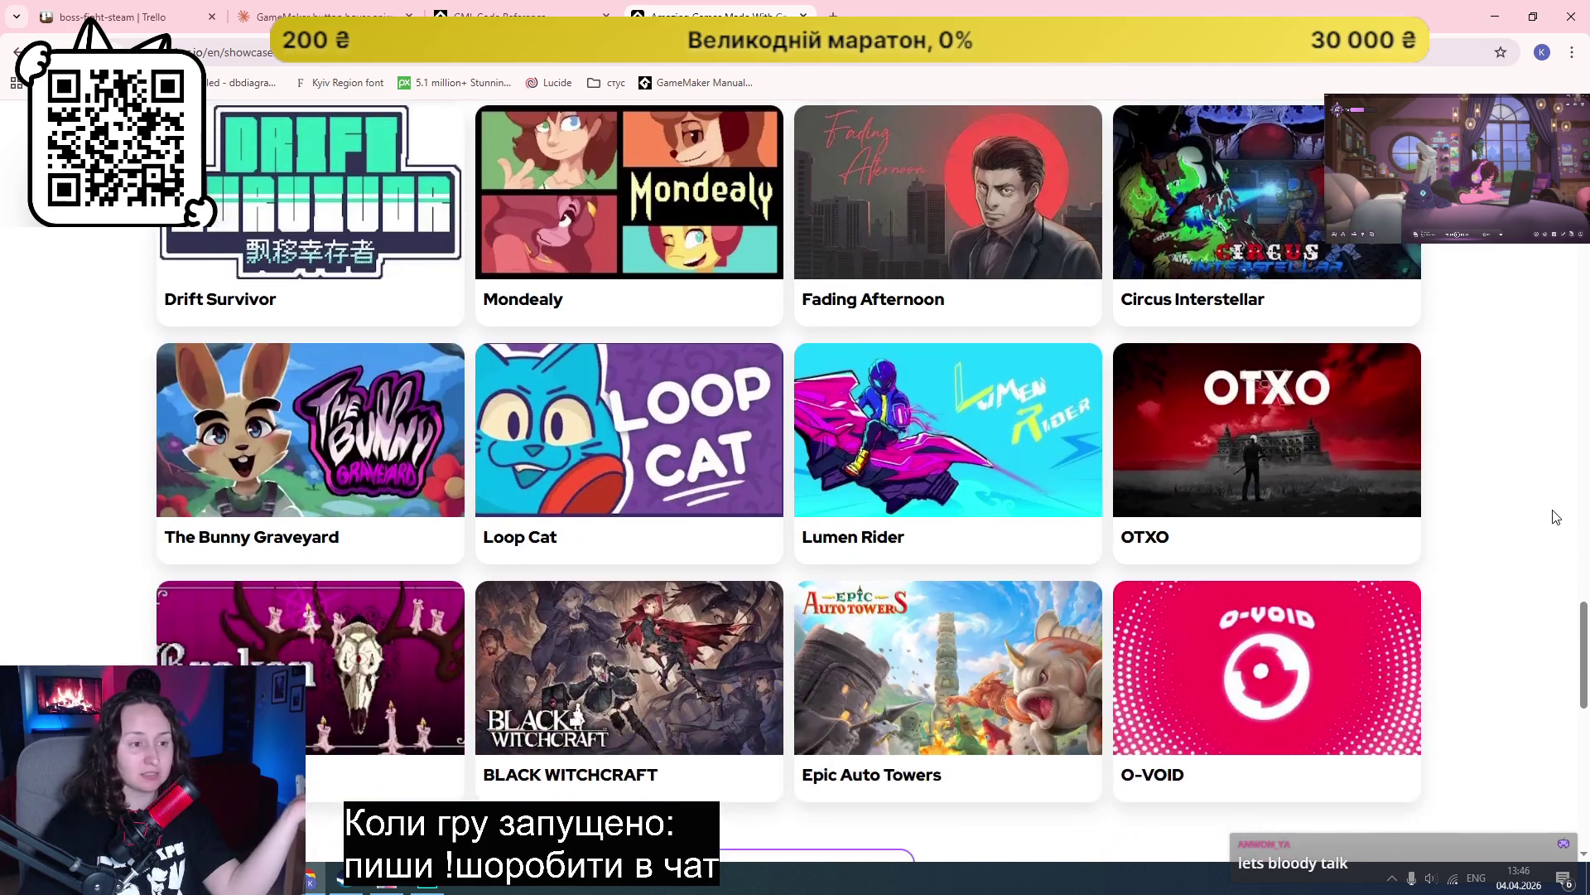
pyautogui.scroll(-3, 1157, 541)
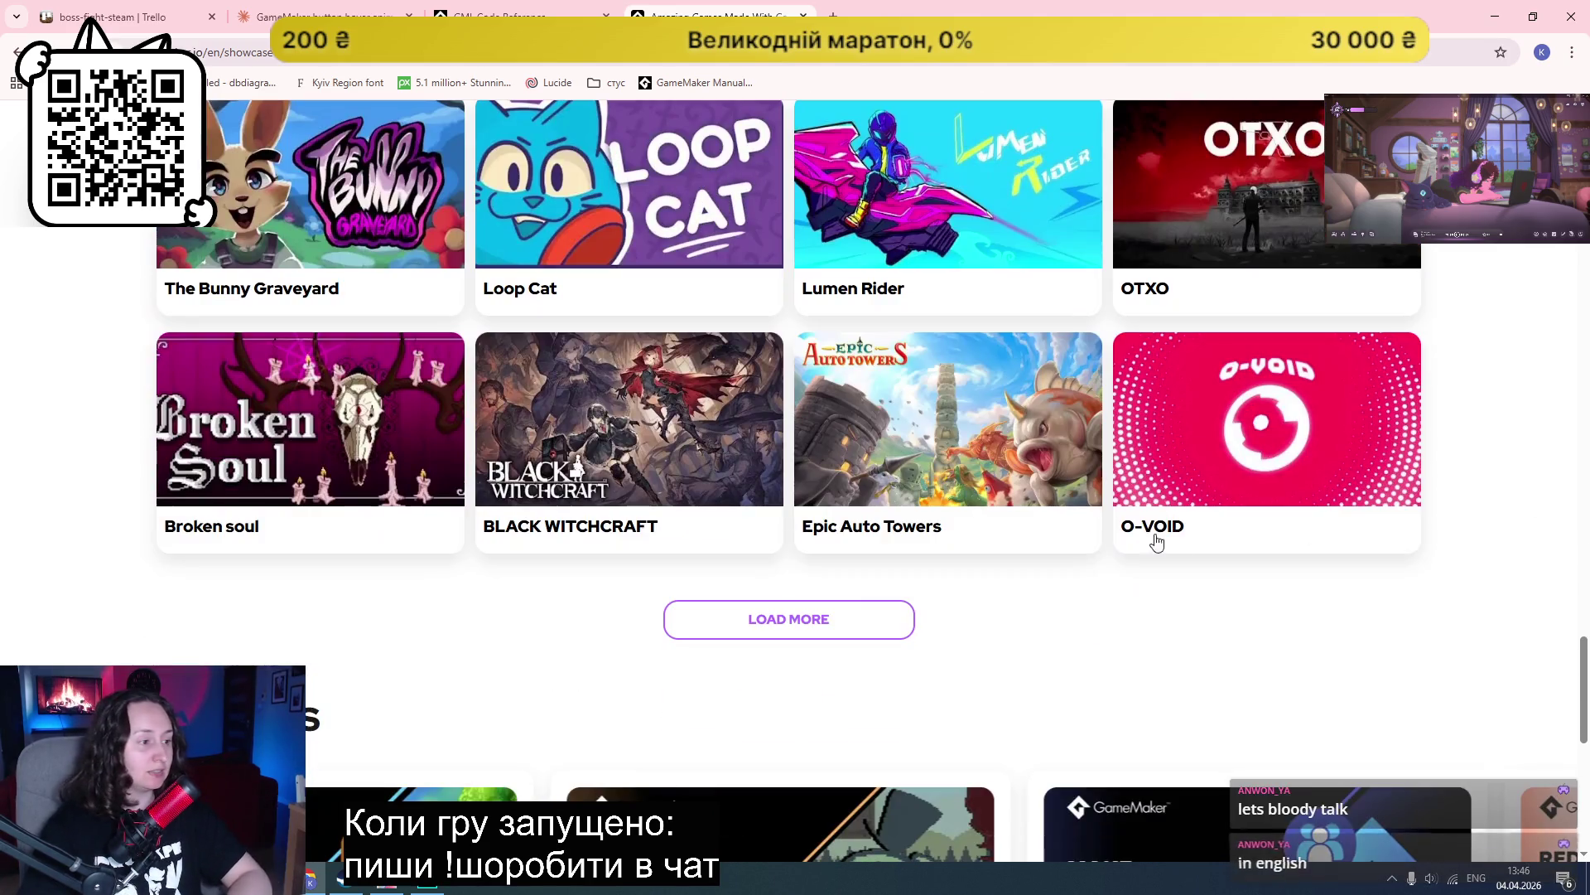
pyautogui.click(823, 617)
pyautogui.scroll(20, 823, 617)
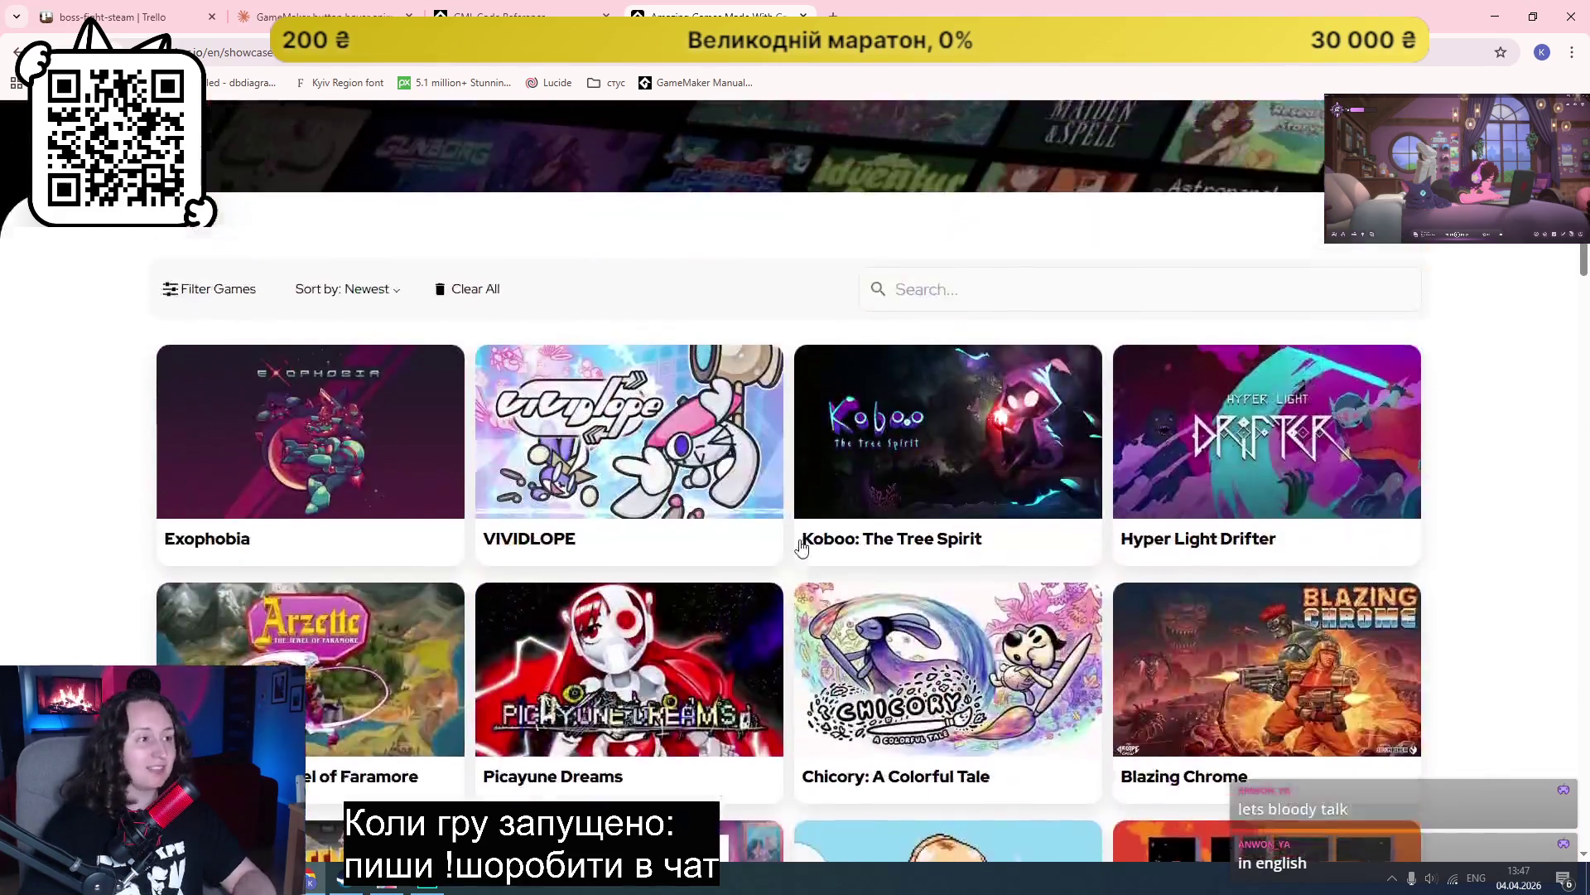
# Step: In a new tab, search Google for 'gamalytic' and open the Gamalytic site
pyautogui.hotkey('ctrl', 't')
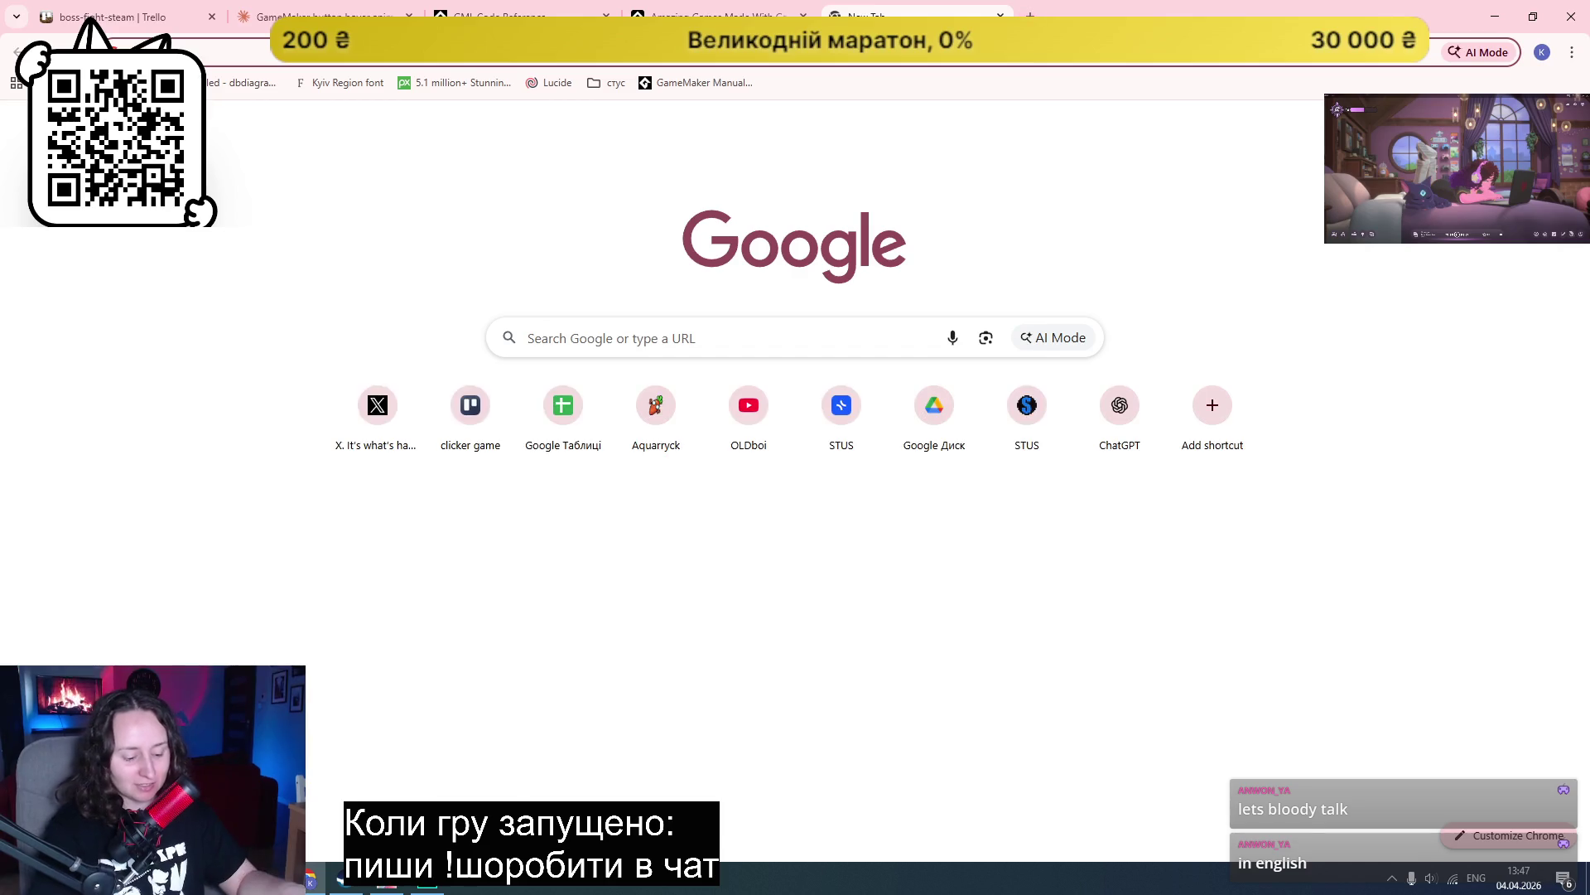
pyautogui.write('gamalytic')
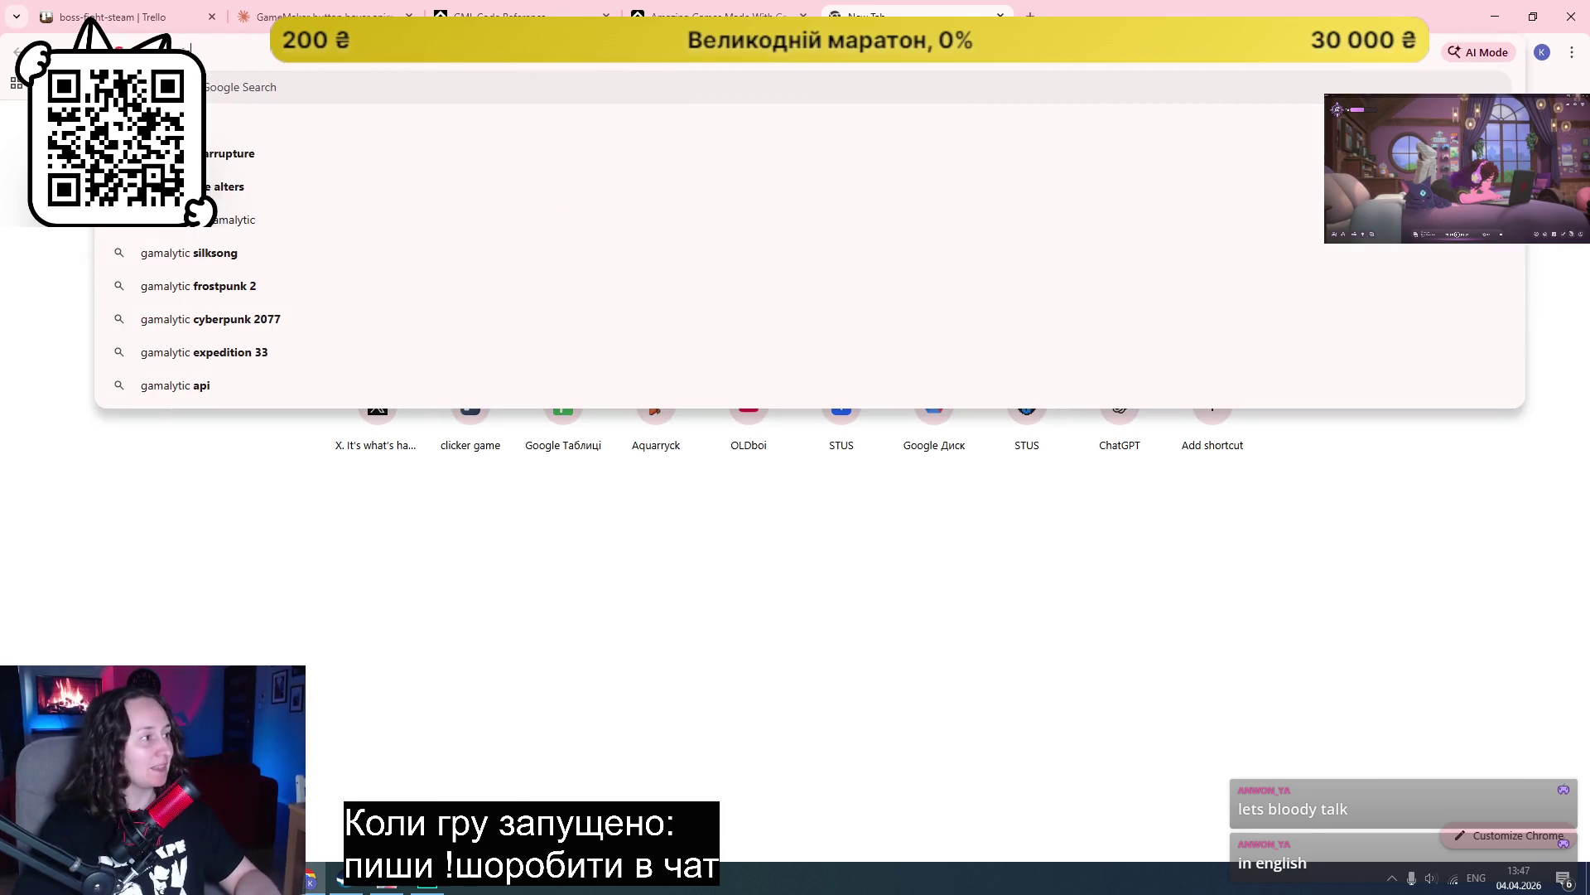
pyautogui.press('Return')
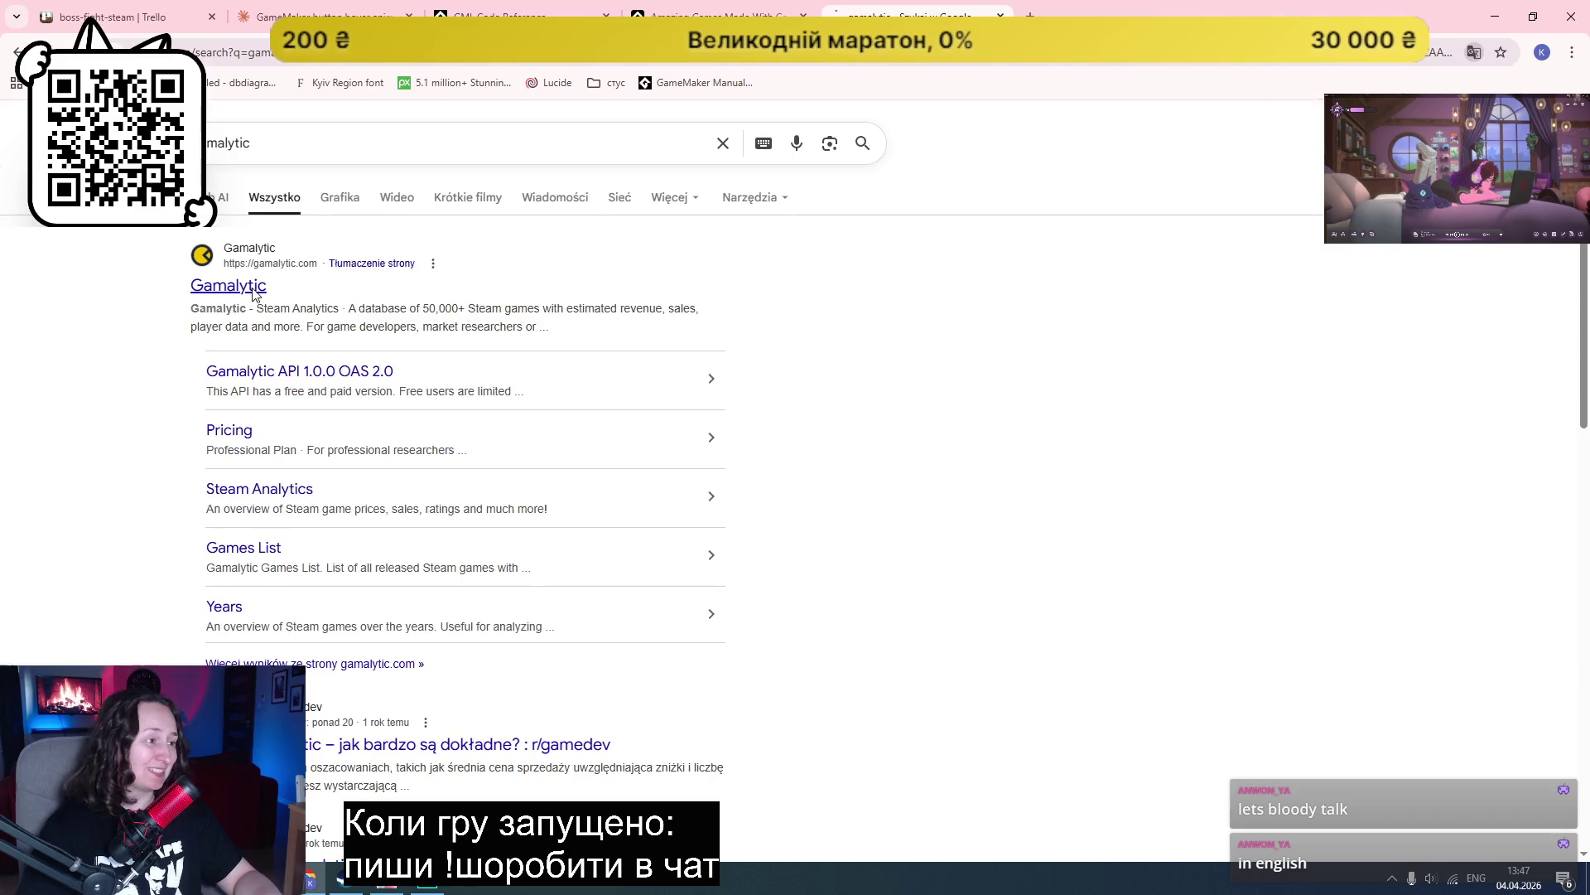
pyautogui.click(245, 284)
pyautogui.hotkey('ctrl', 'shift', 'Tab')
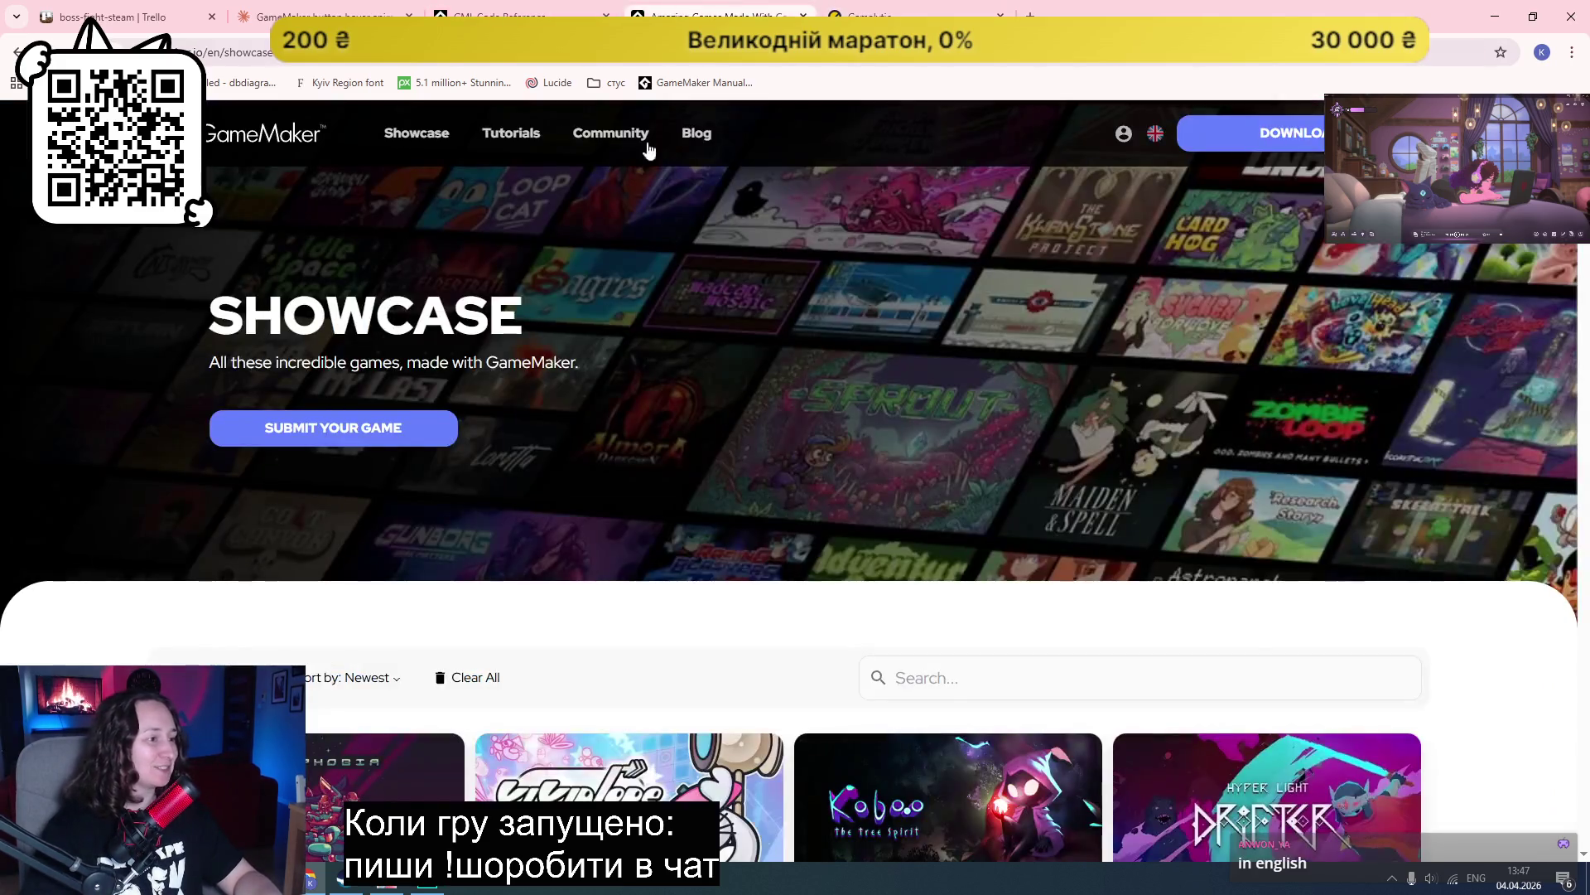
pyautogui.scroll(-5, 481, 524)
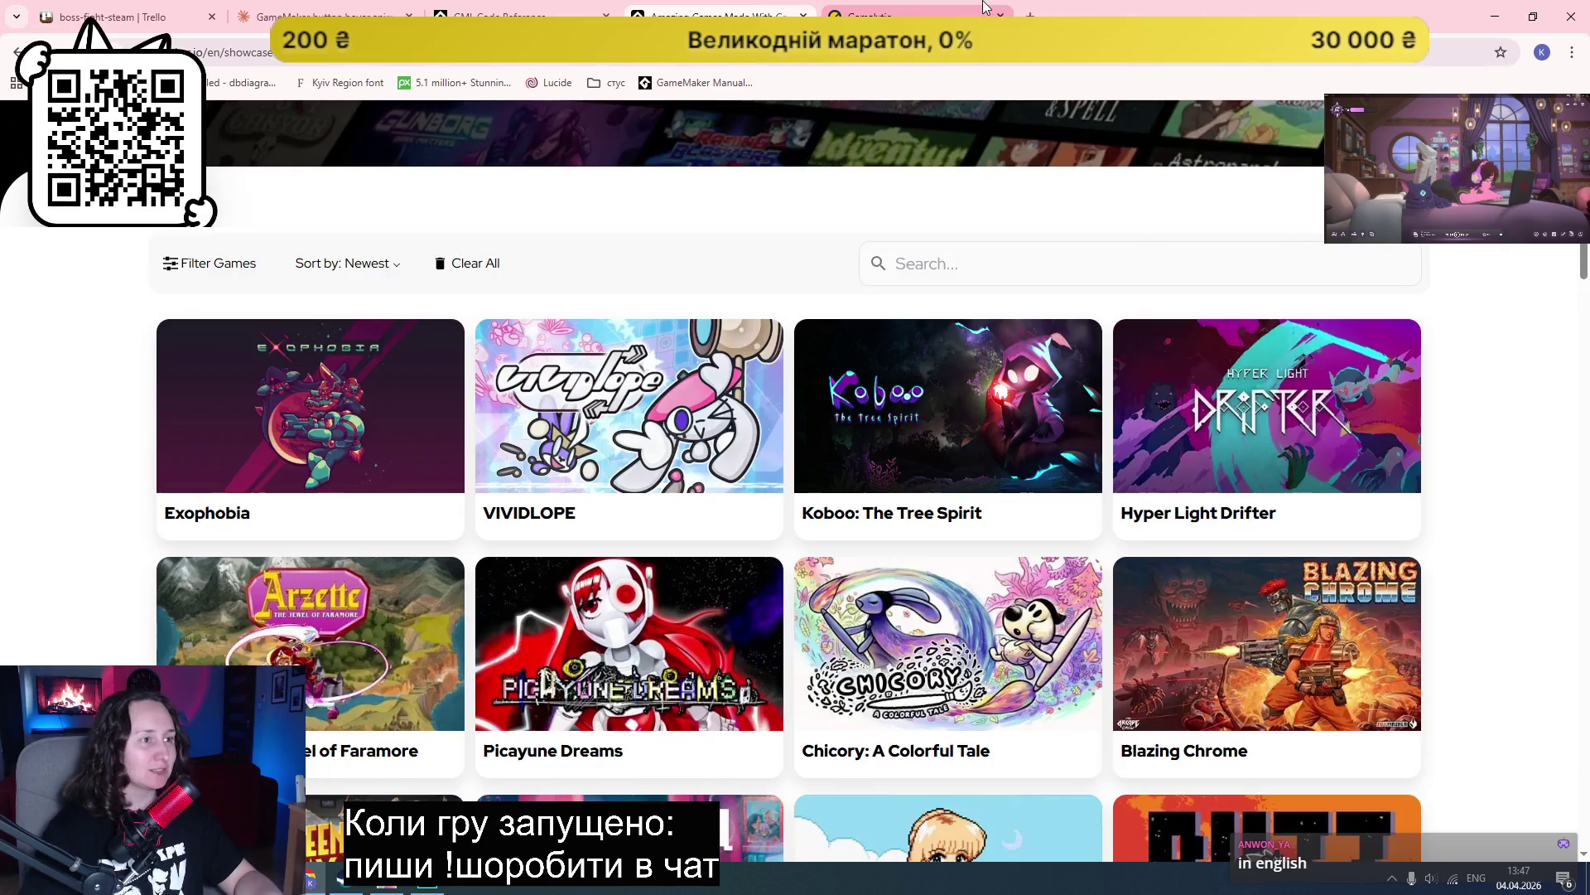
pyautogui.click(911, 15)
# Step: Look up Exophobia on Gamalytic (2.3k copies sold, $26.7k gross revenue), then return to the showcase
pyautogui.click(298, 134)
pyautogui.write('kop')
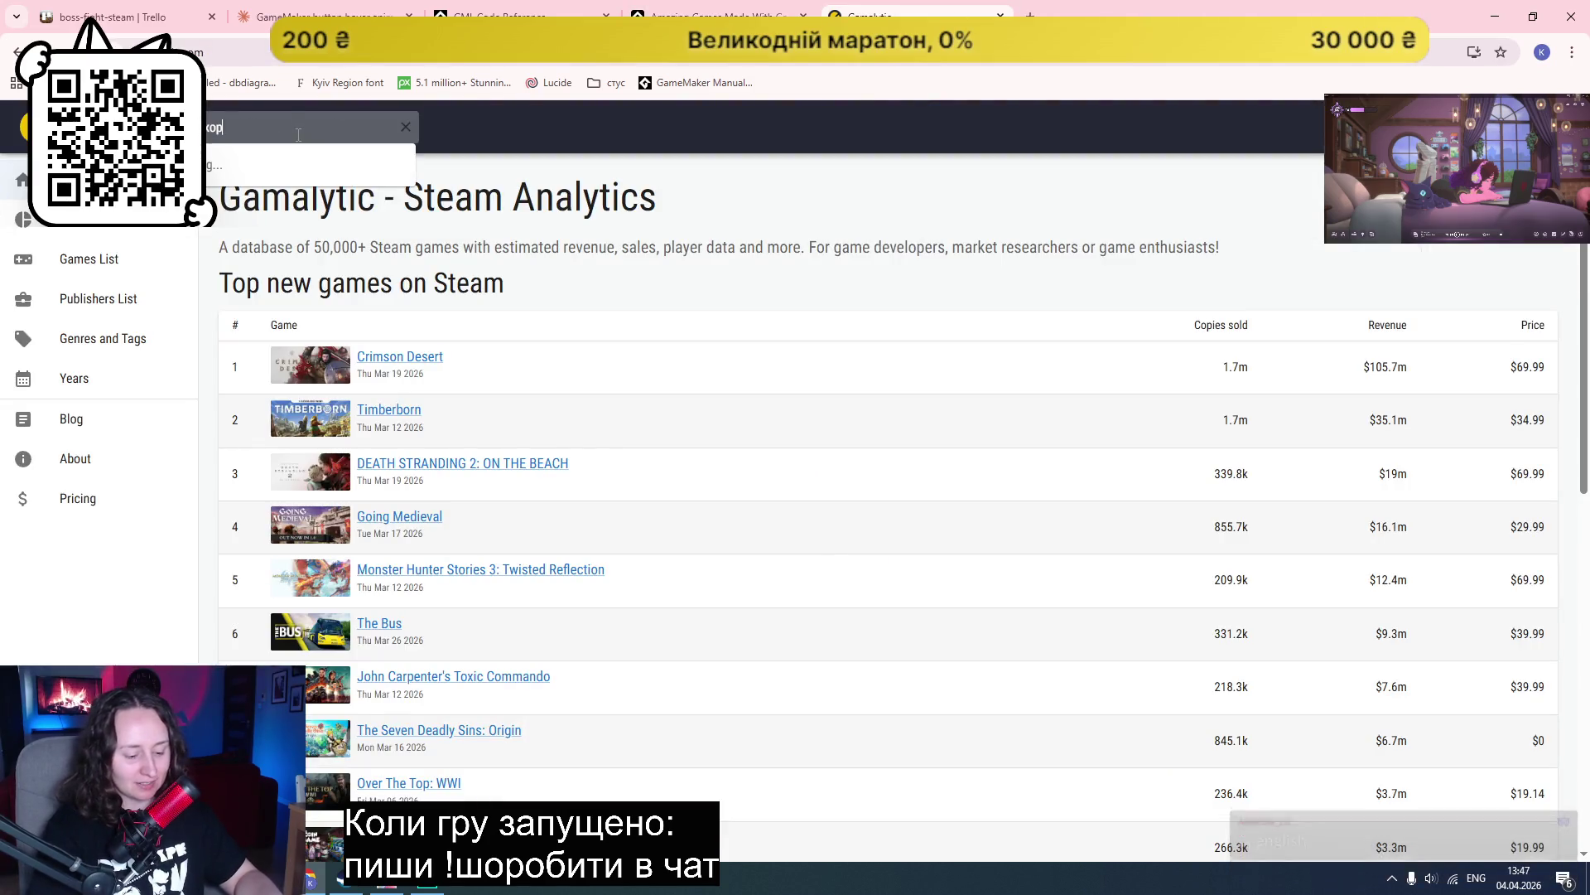
pyautogui.write('hobia')
pyautogui.press('Return')
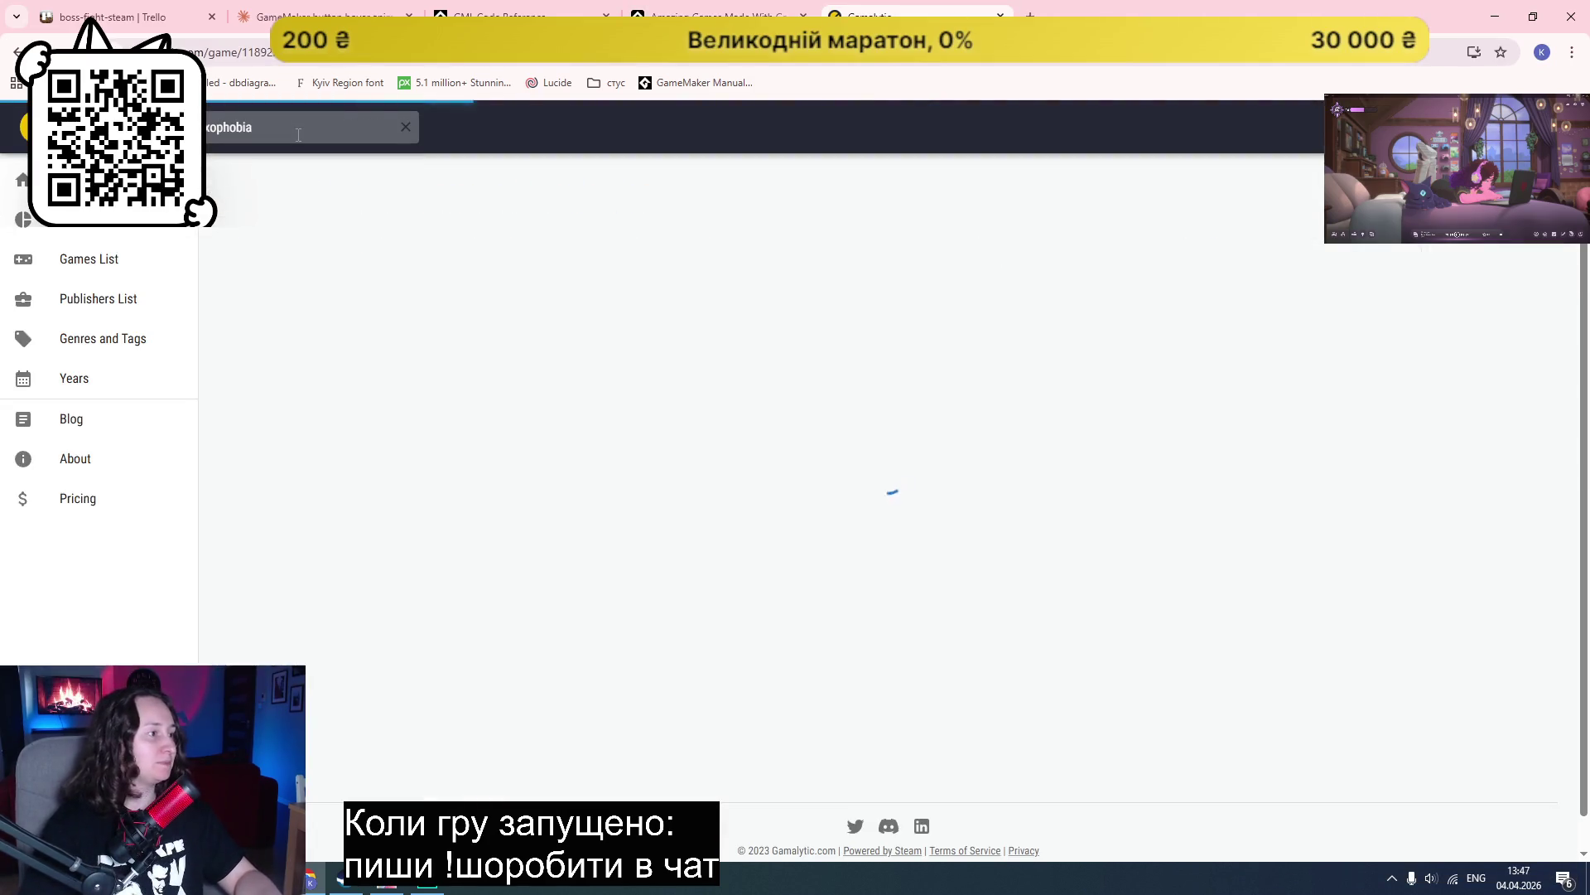
pyautogui.scroll(-4, 717, 400)
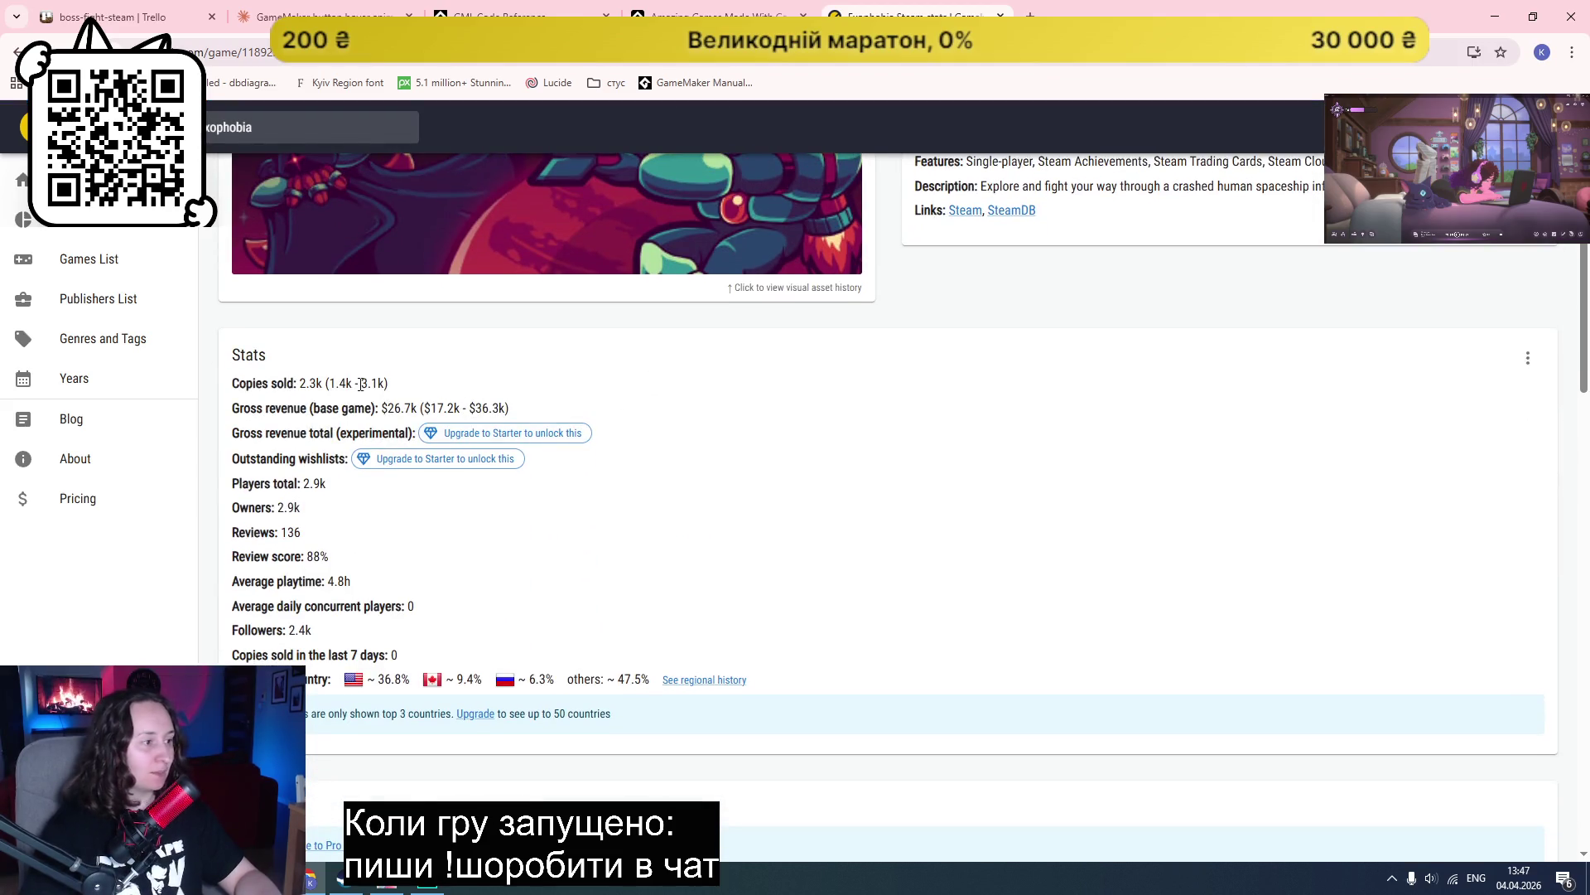
pyautogui.moveTo(320, 385)
pyautogui.moveTo(294, 385); pyautogui.dragTo(321, 386)
pyautogui.click(484, 379)
pyautogui.moveTo(509, 409); pyautogui.dragTo(222, 412)
pyautogui.click(879, 362)
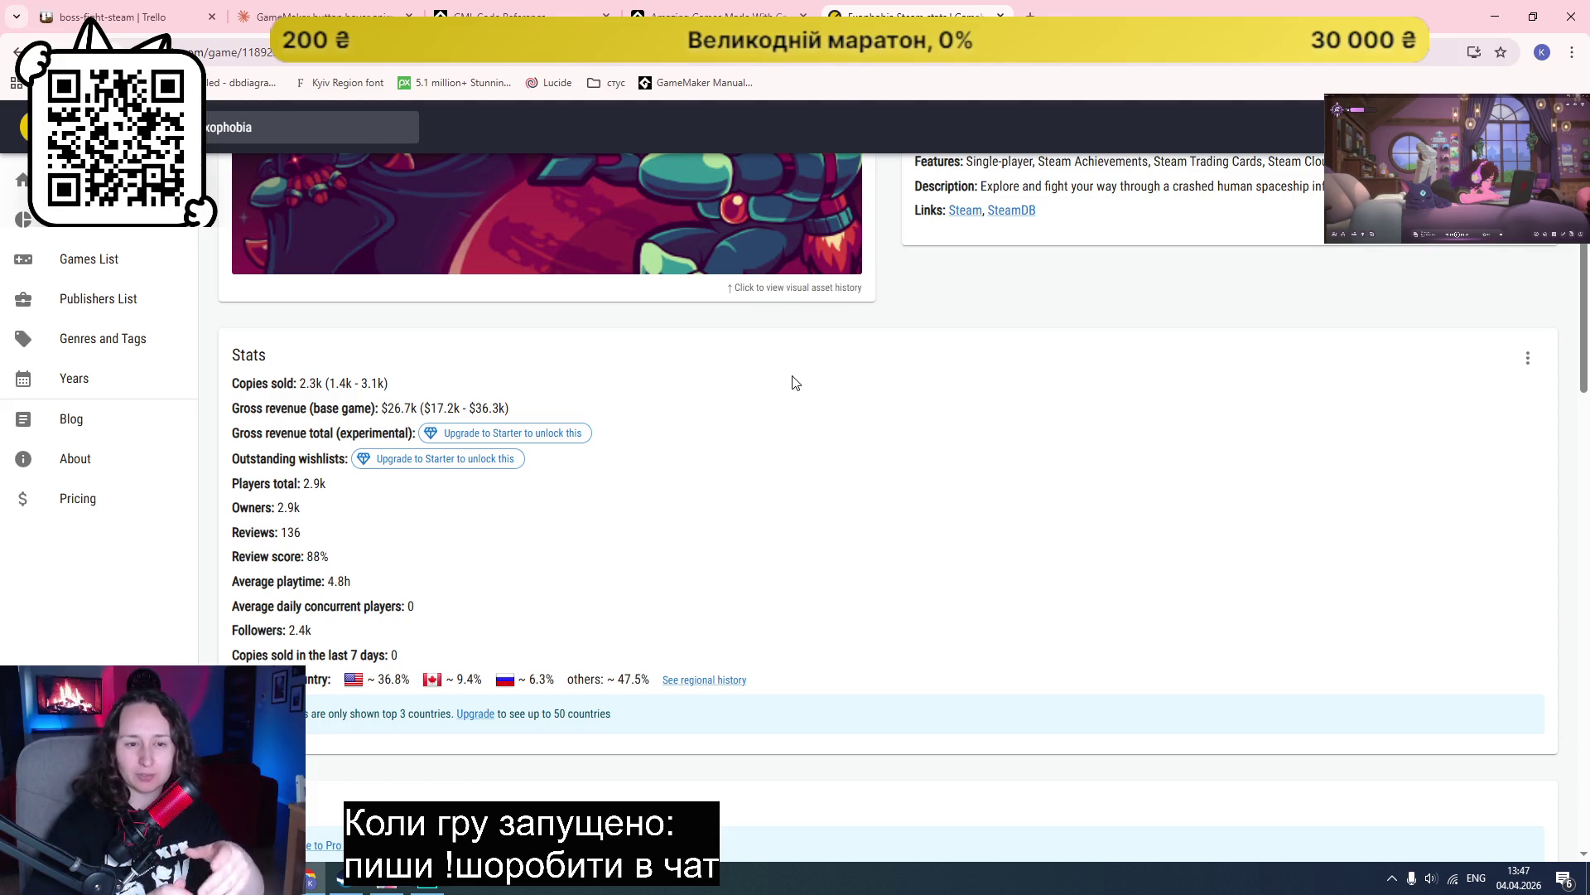
pyautogui.hotkey('ctrl', 'shift', 'Tab')
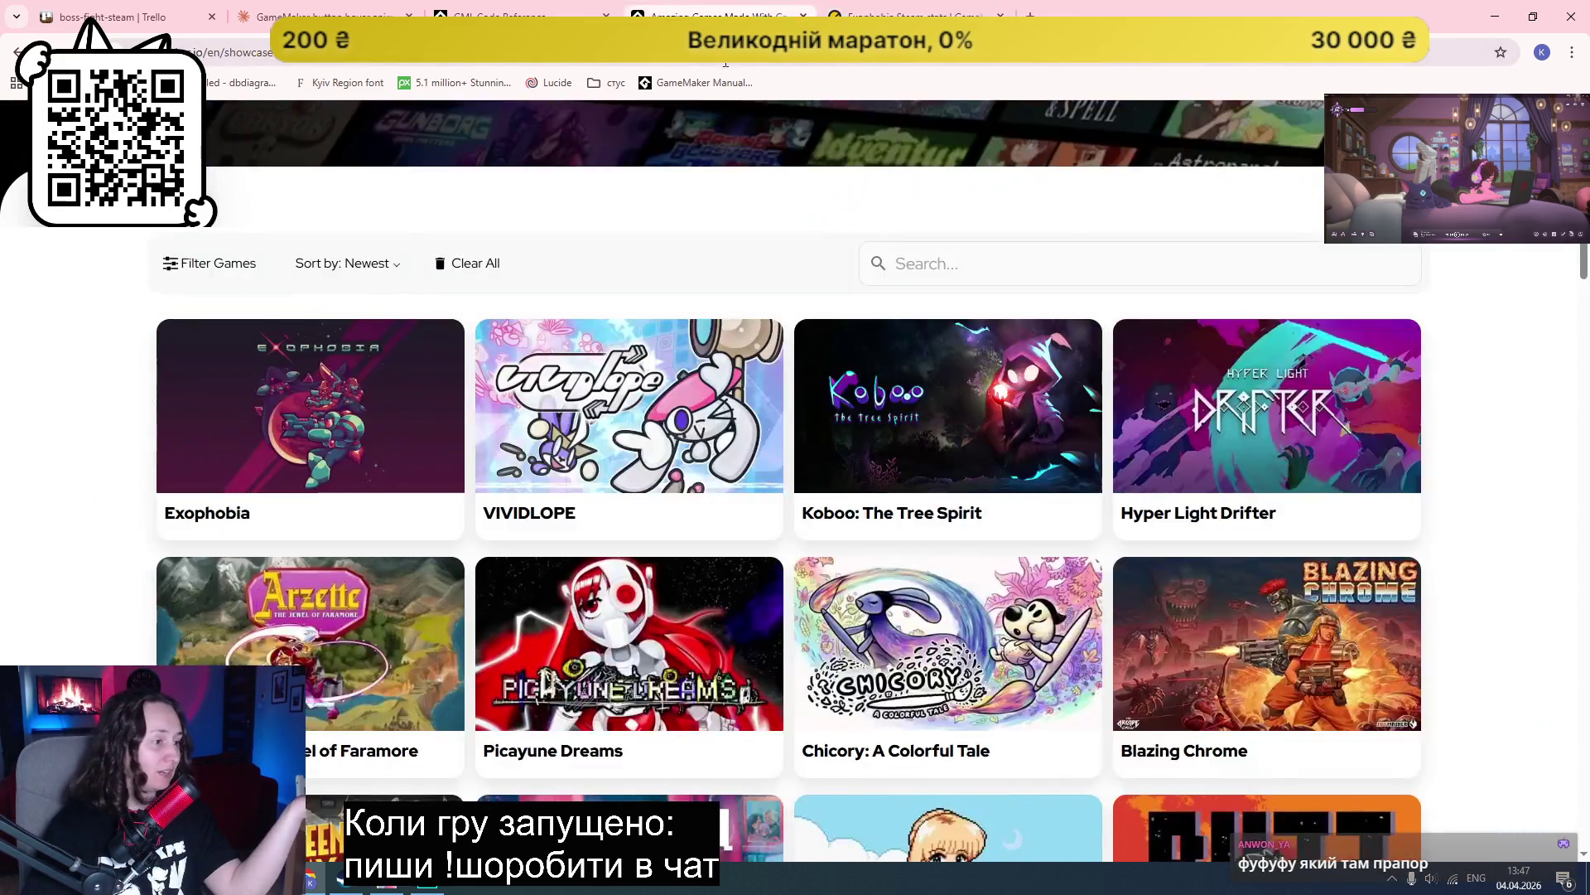
pyautogui.scroll(-20, 1394, 346)
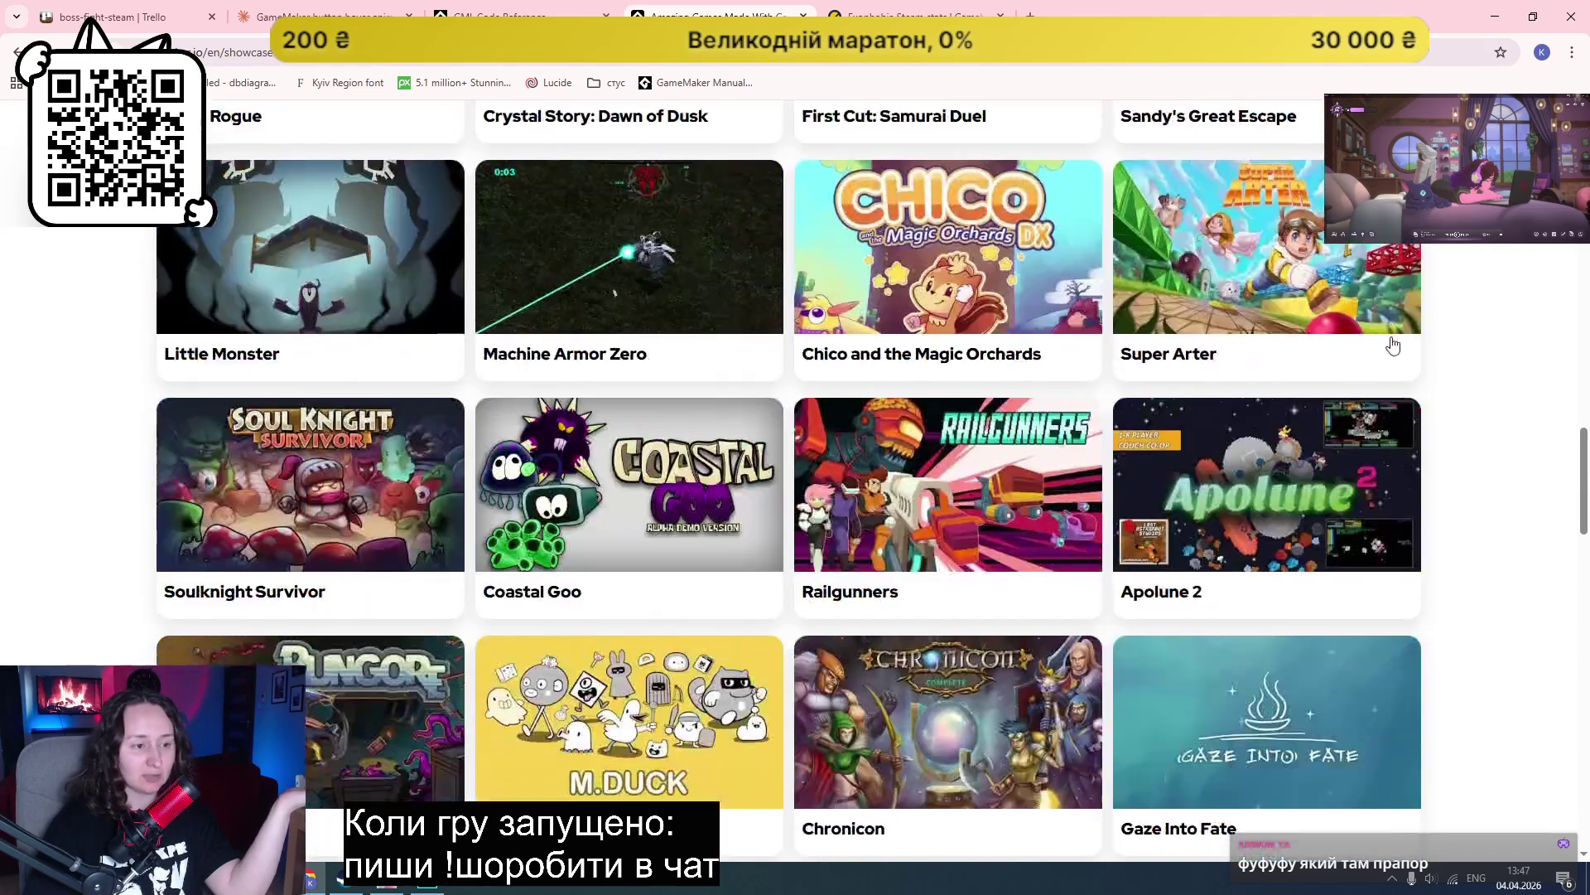
# Step: Load more showcase games, briefly checking the Exophobia stats tab in between
pyautogui.scroll(-9, 1394, 346)
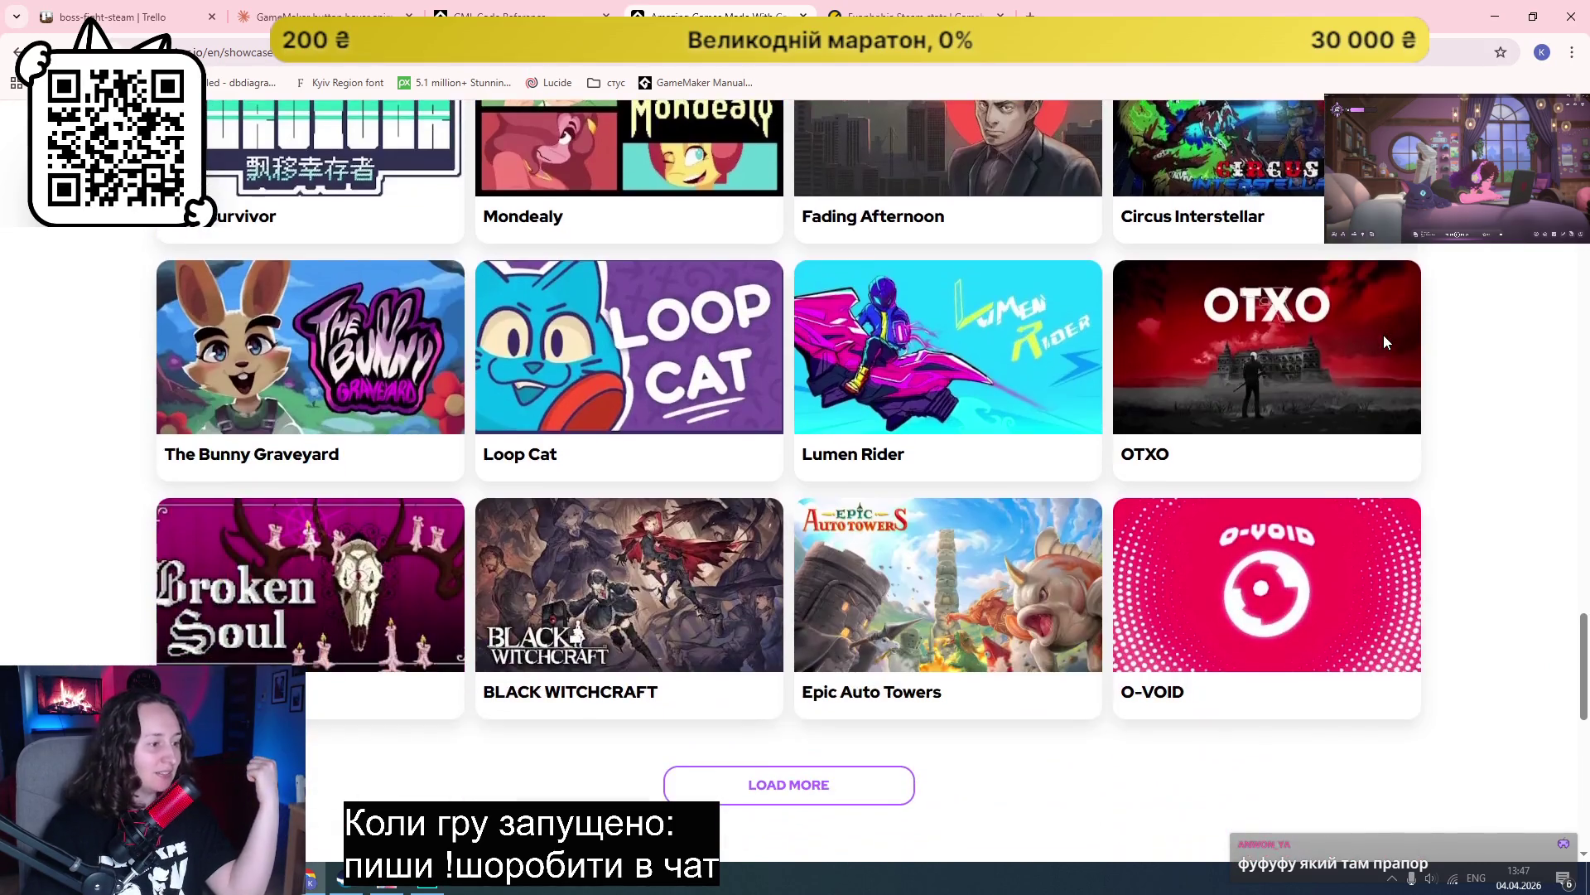
pyautogui.click(887, 785)
pyautogui.hotkey('ctrl', 'Tab')
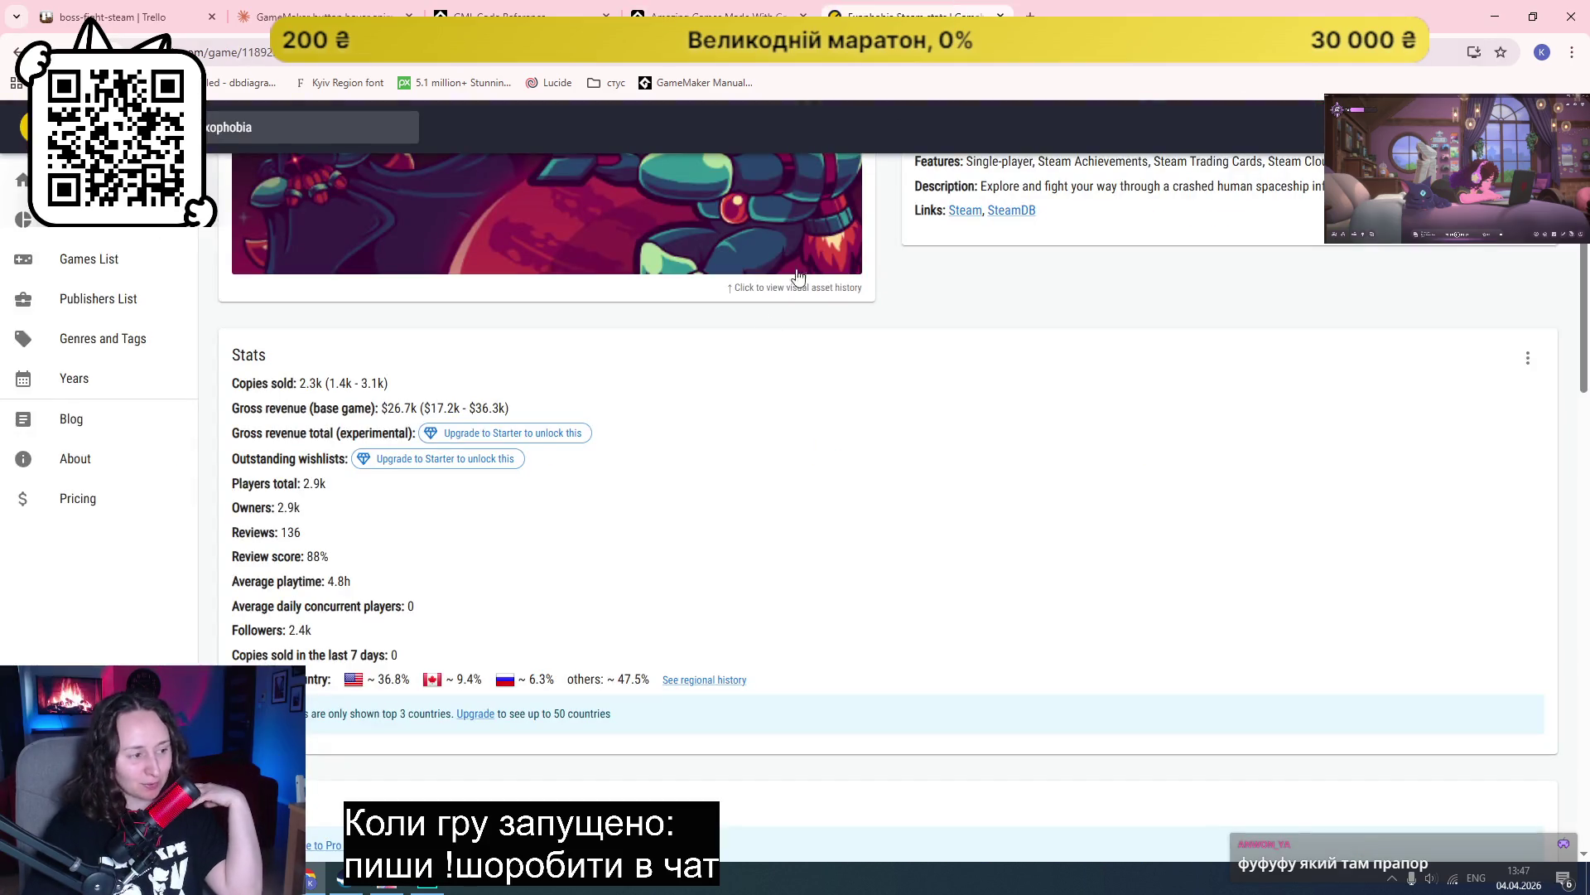
pyautogui.hotkey('ctrl', 'shift', 'Tab')
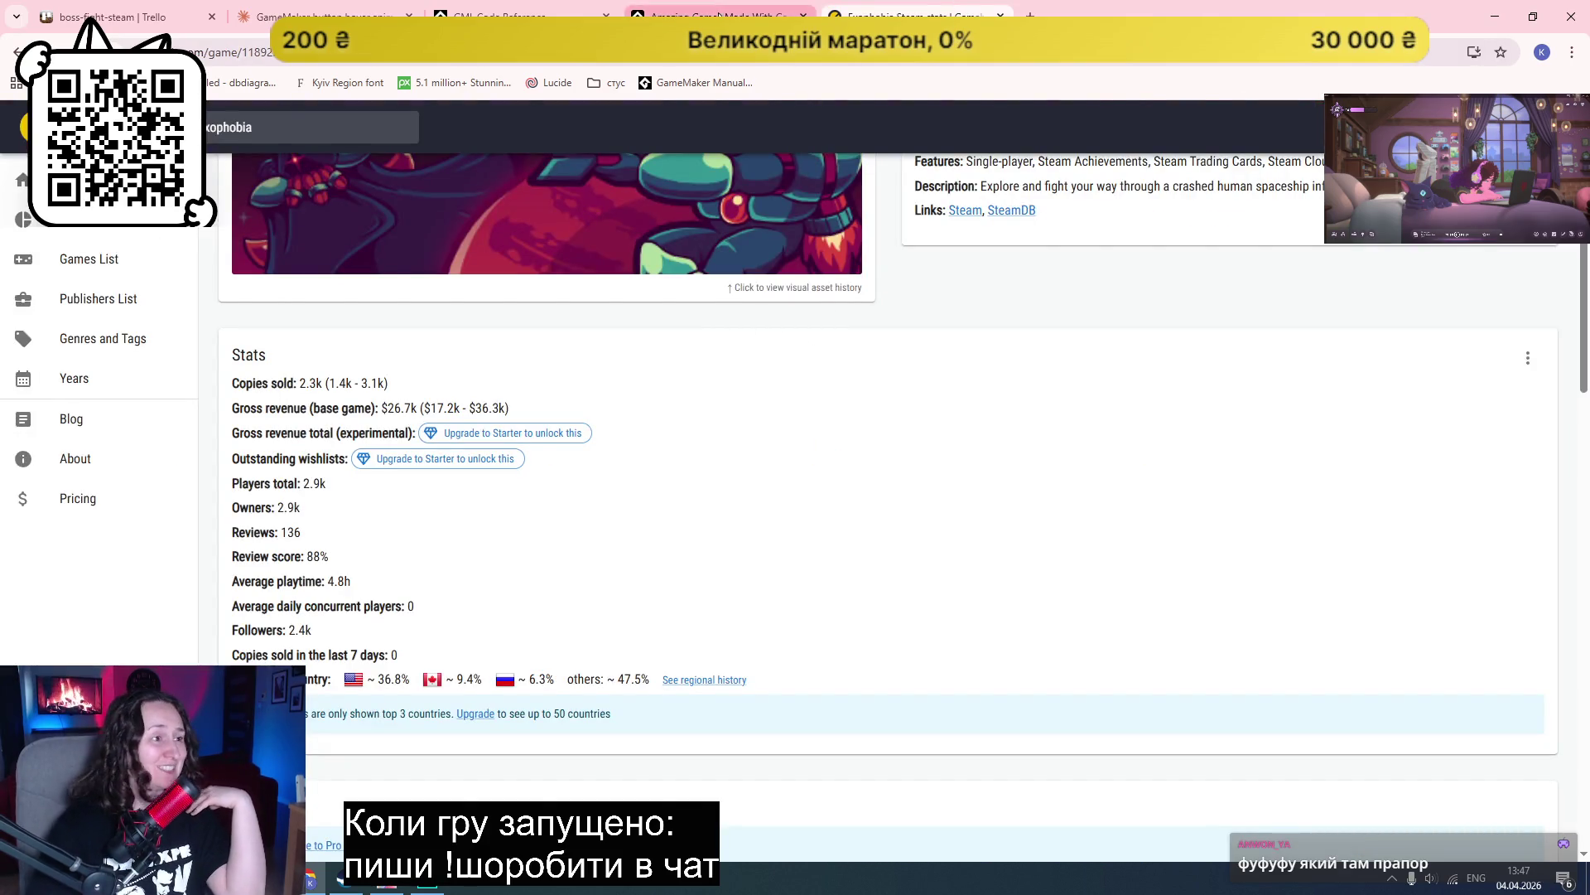
pyautogui.scroll(-3, 1456, 313)
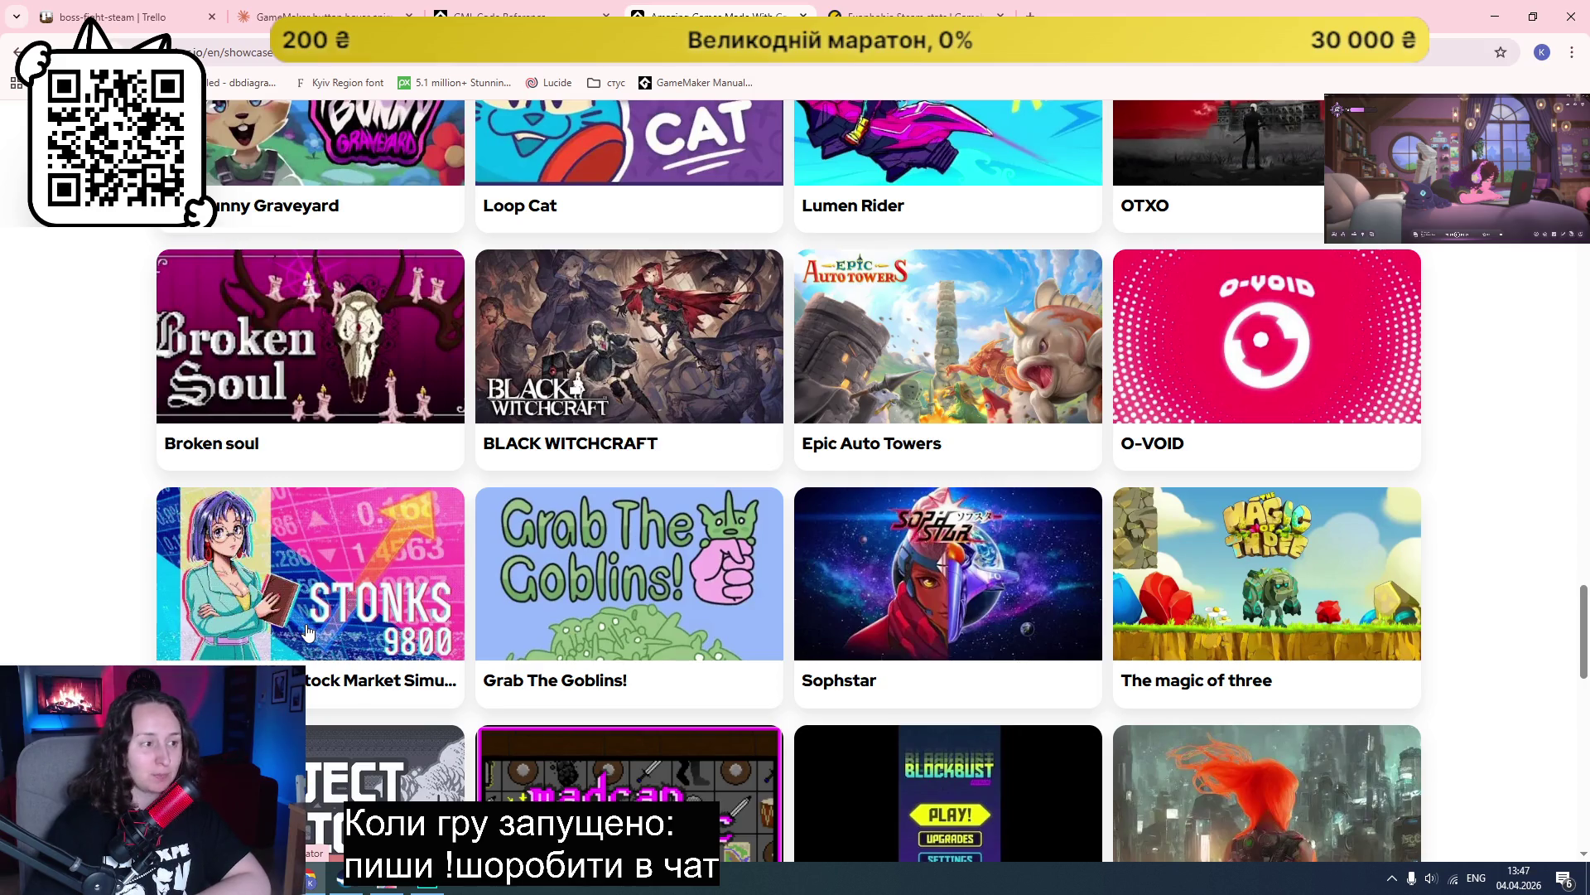
pyautogui.scroll(-3, 1426, 527)
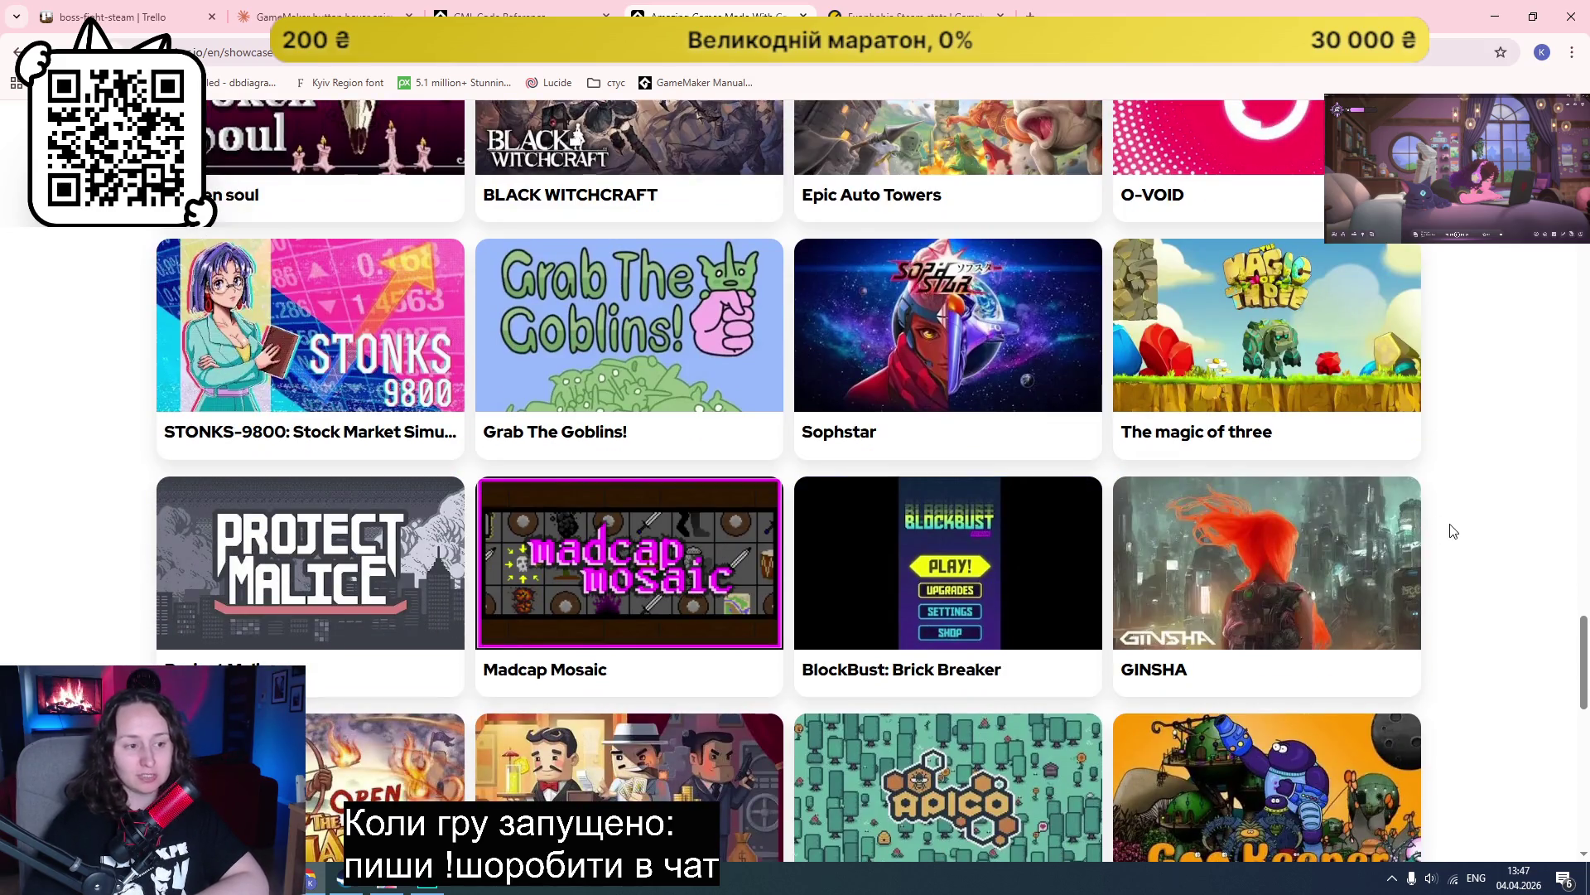
pyautogui.scroll(-4, 1452, 530)
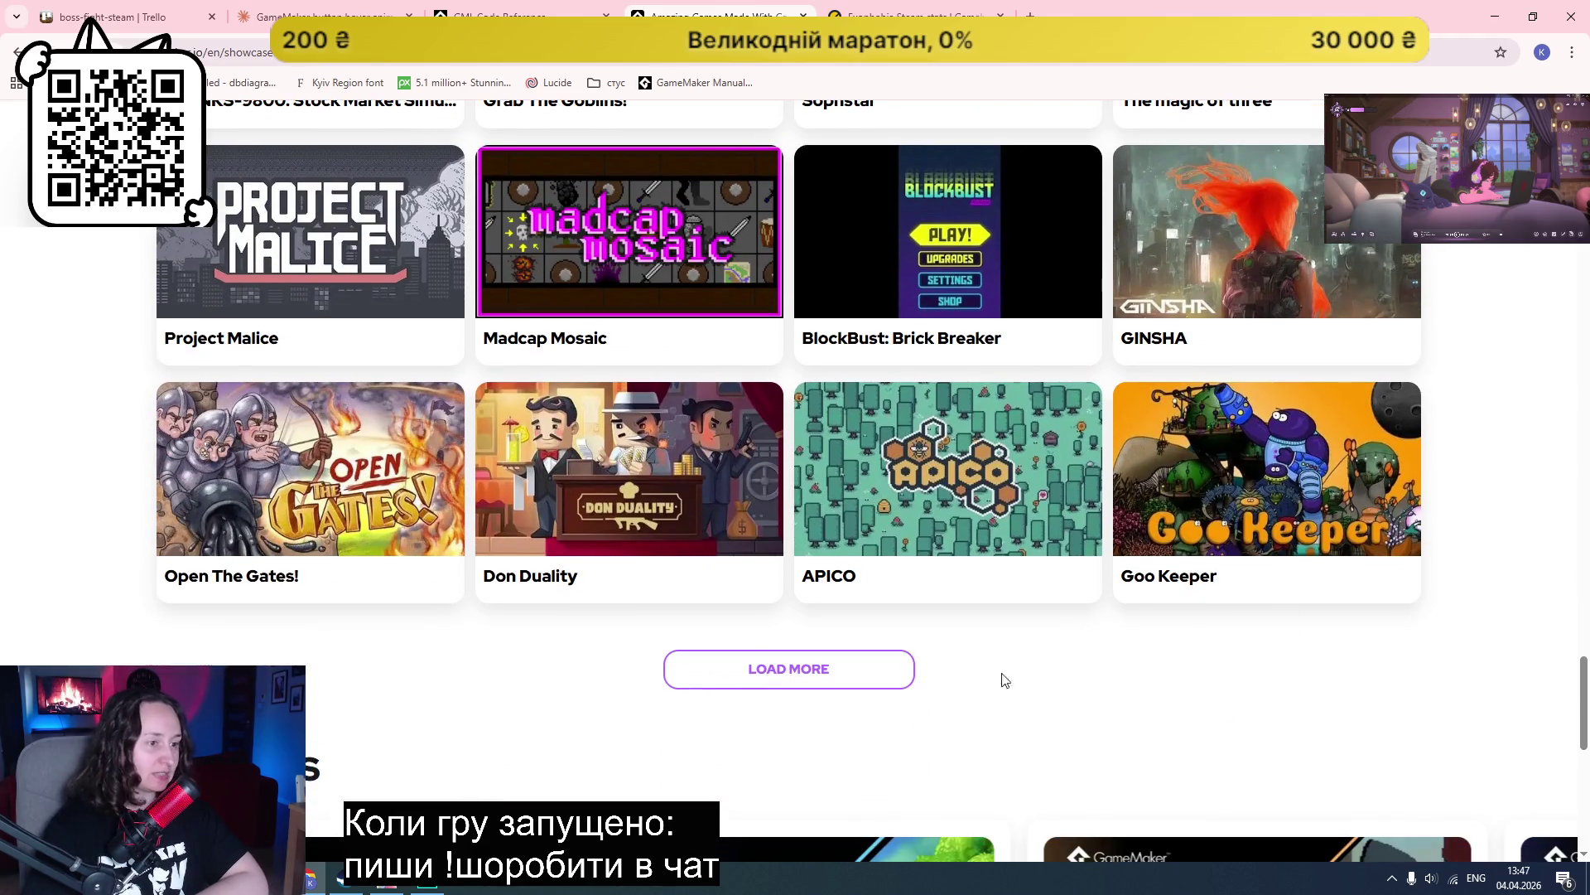
# Step: Load two more batches of showcase games and scroll through them
pyautogui.click(827, 658)
pyautogui.scroll(-3, 1408, 460)
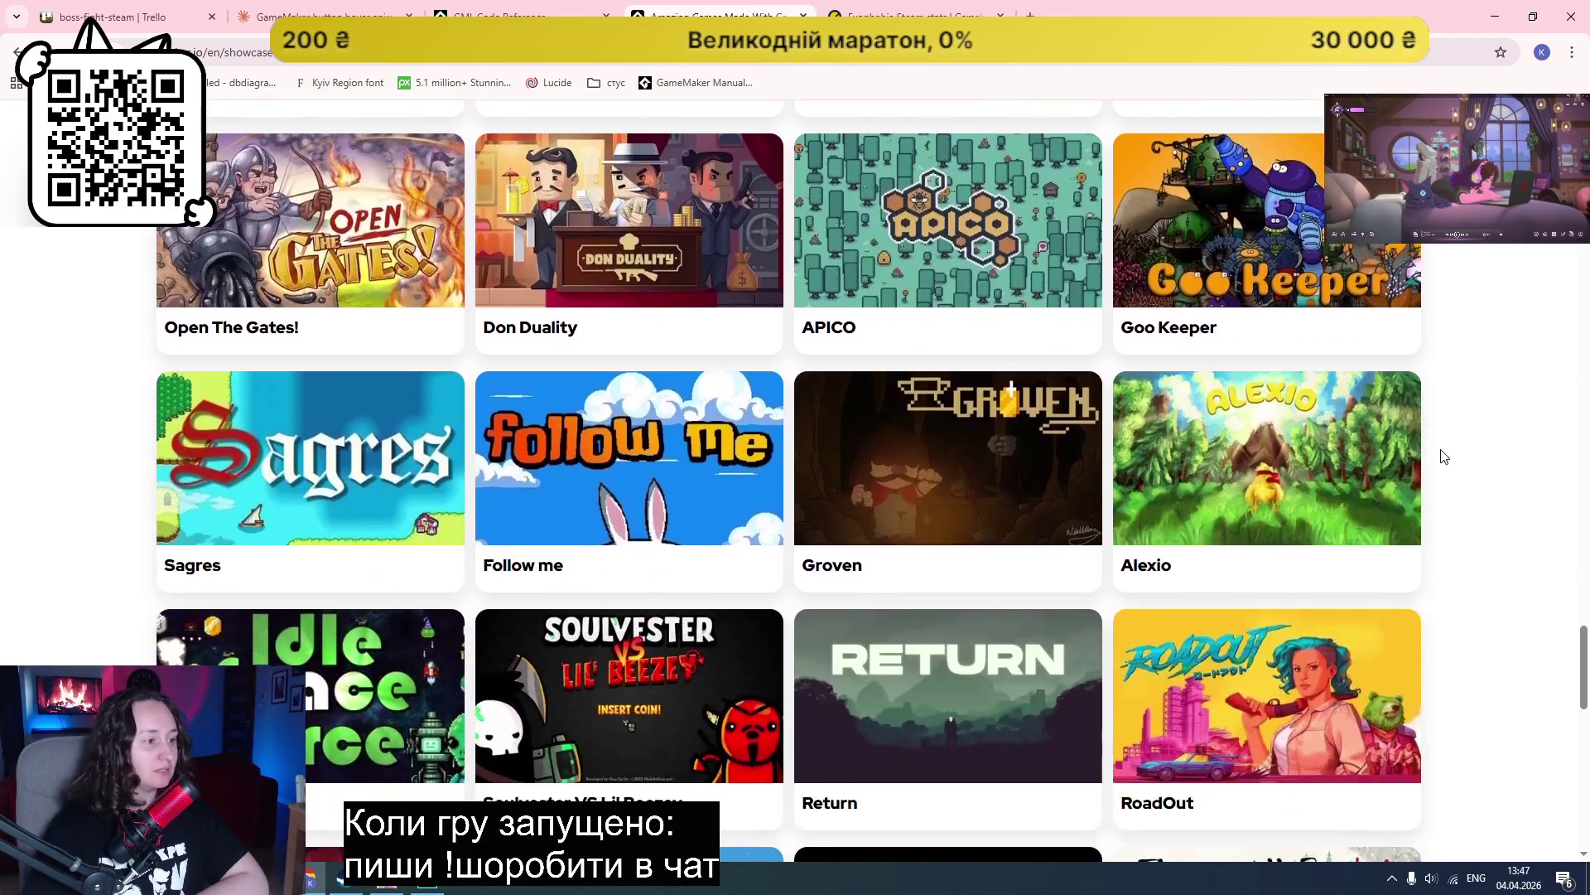
pyautogui.scroll(-3, 1482, 440)
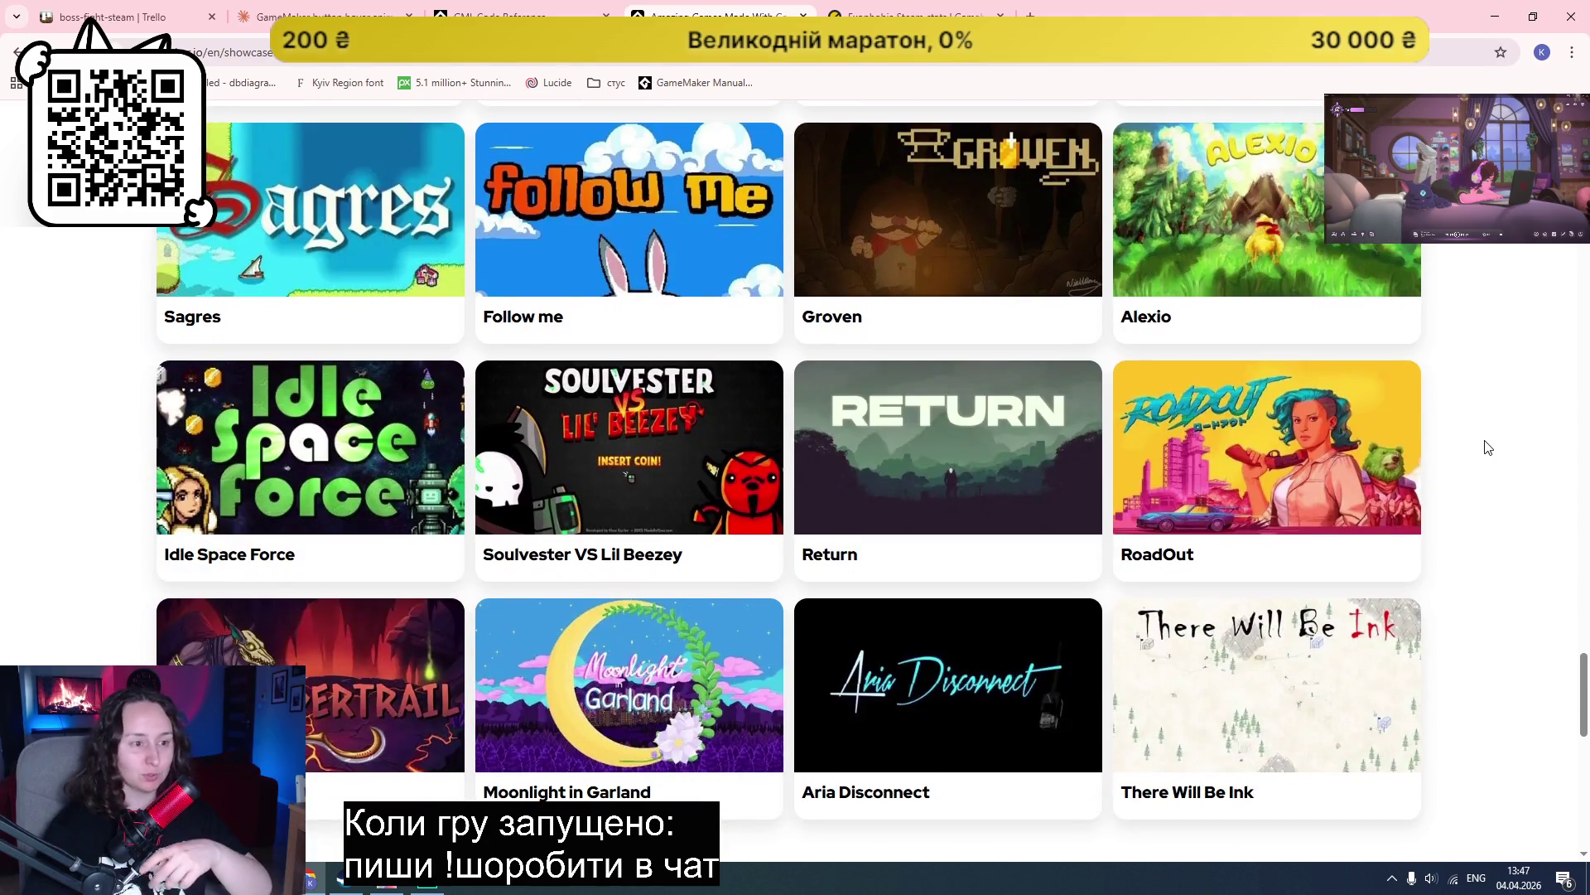
pyautogui.scroll(-3, 1488, 447)
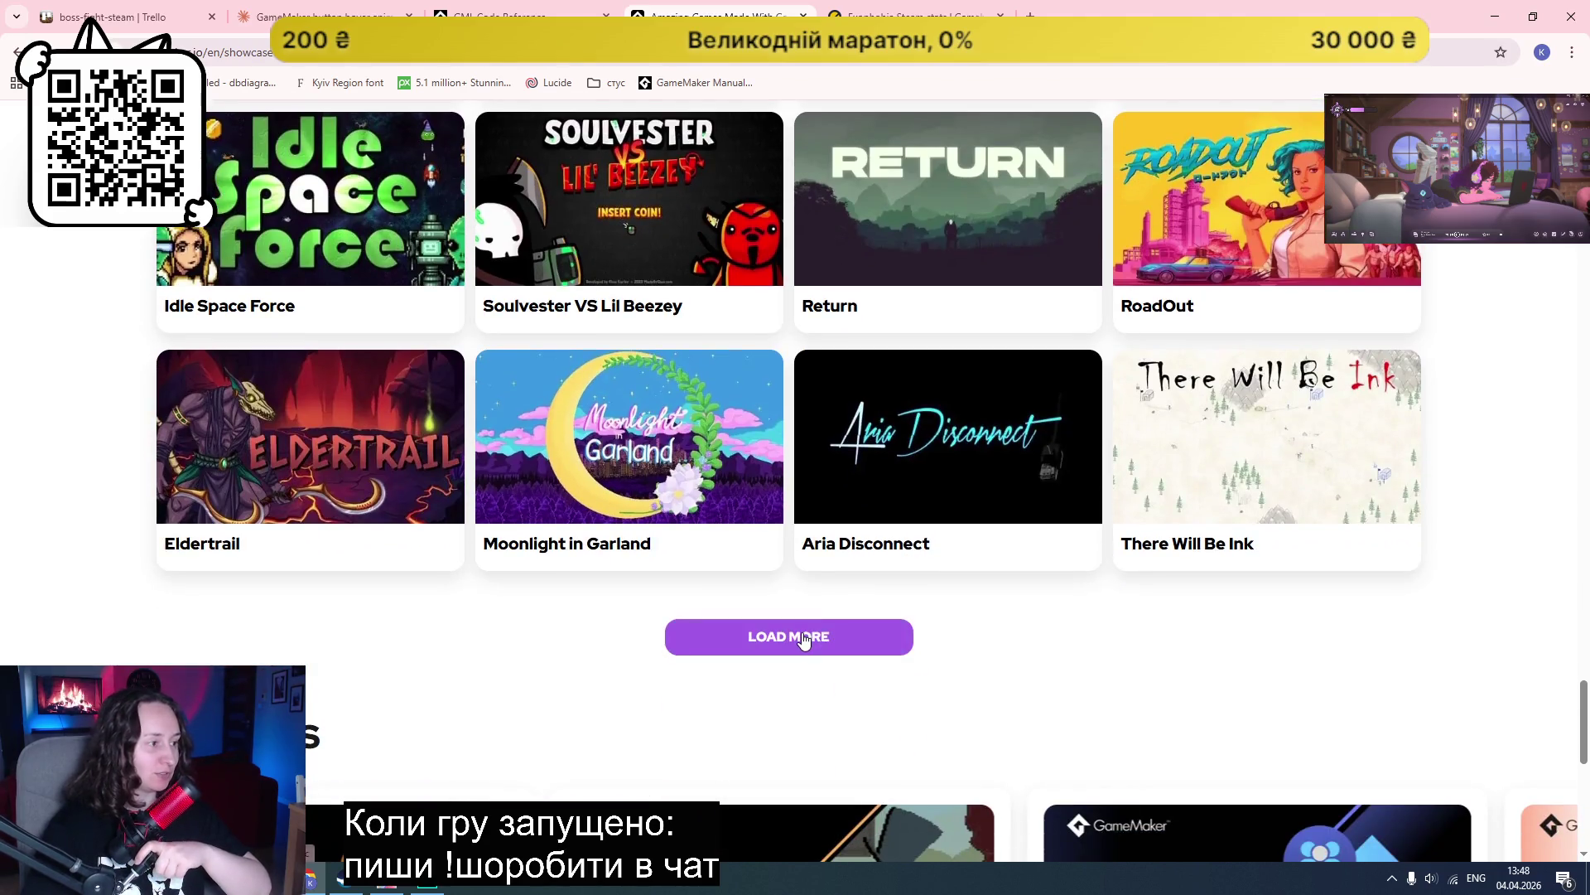
pyautogui.click(832, 638)
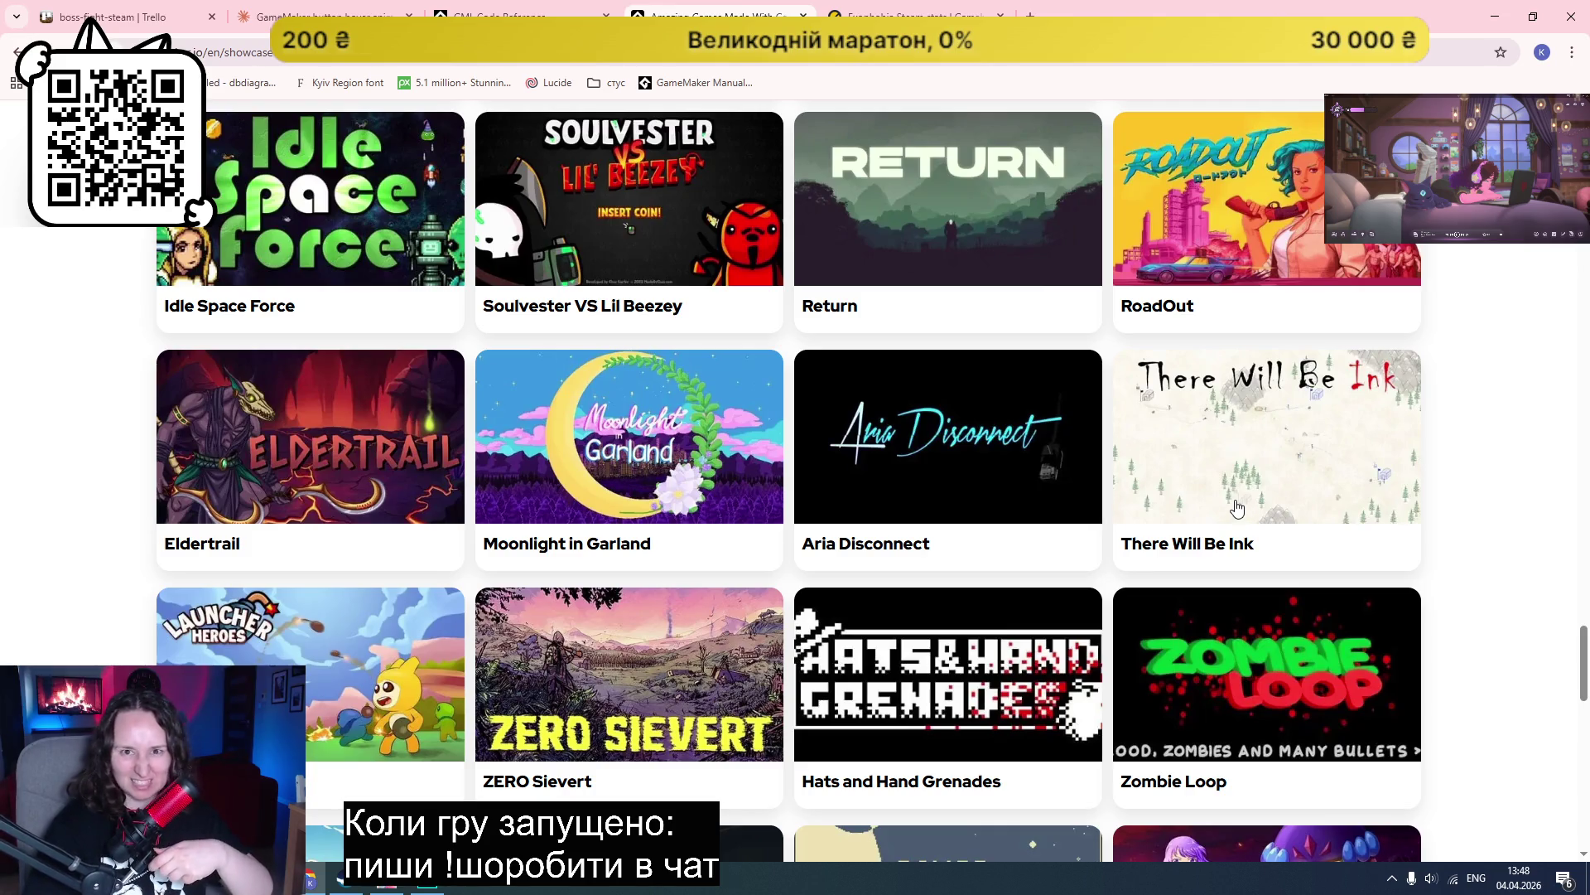
pyautogui.scroll(-3, 1409, 431)
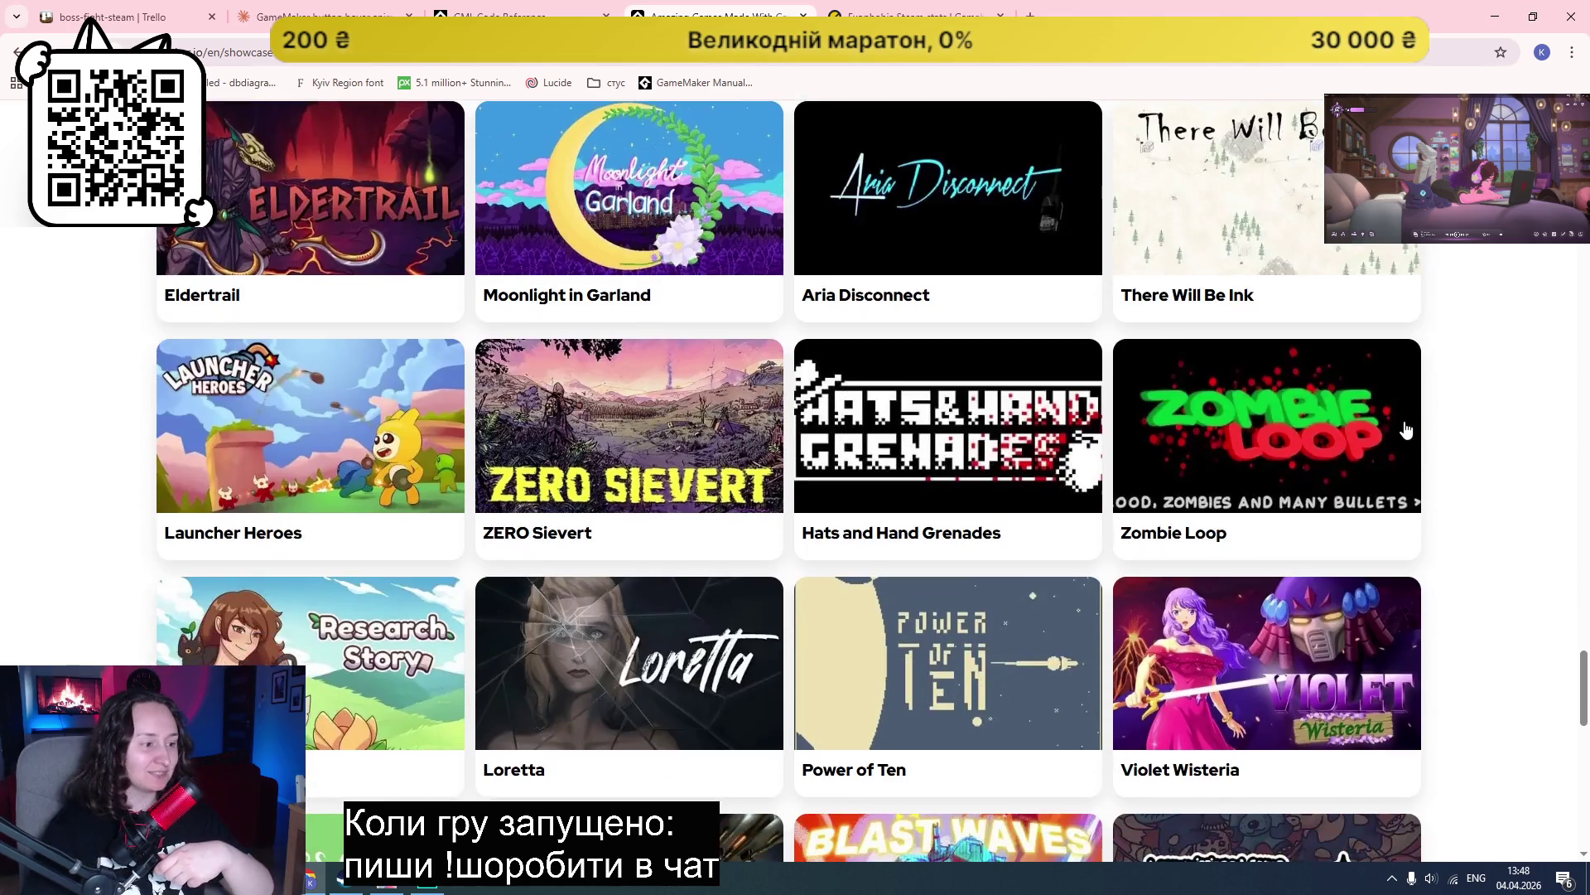
pyautogui.scroll(-4, 1462, 448)
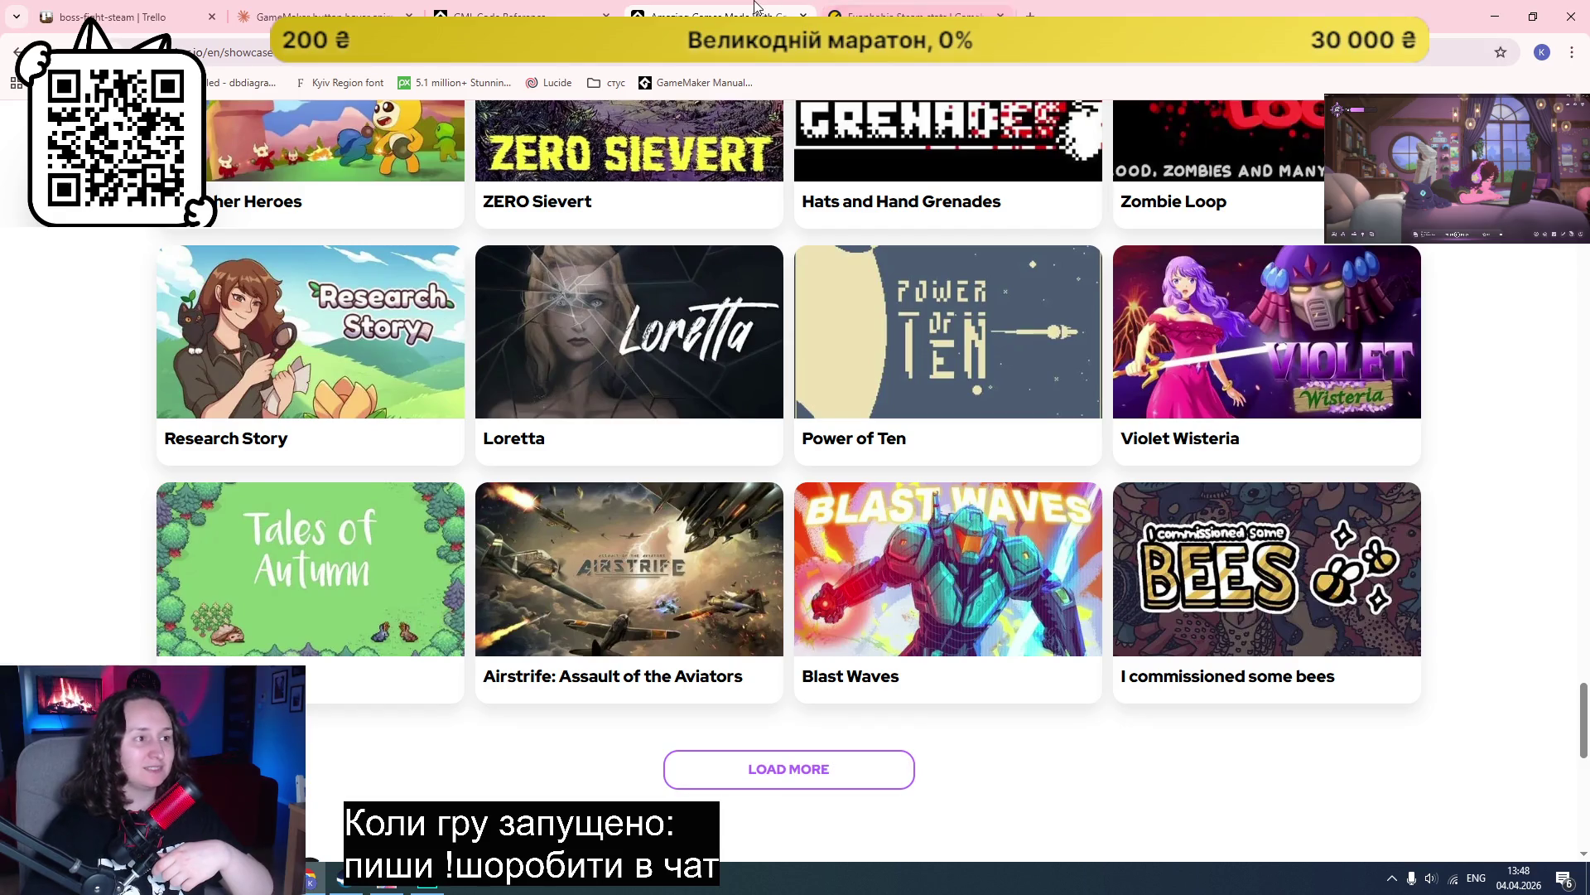
# Step: Close the showcase and Steam stats tabs, bringing the Claude hover-button chat forward
pyautogui.middleClick(638, 7)
pyautogui.middleClick(638, 7)
pyautogui.click(323, 16)
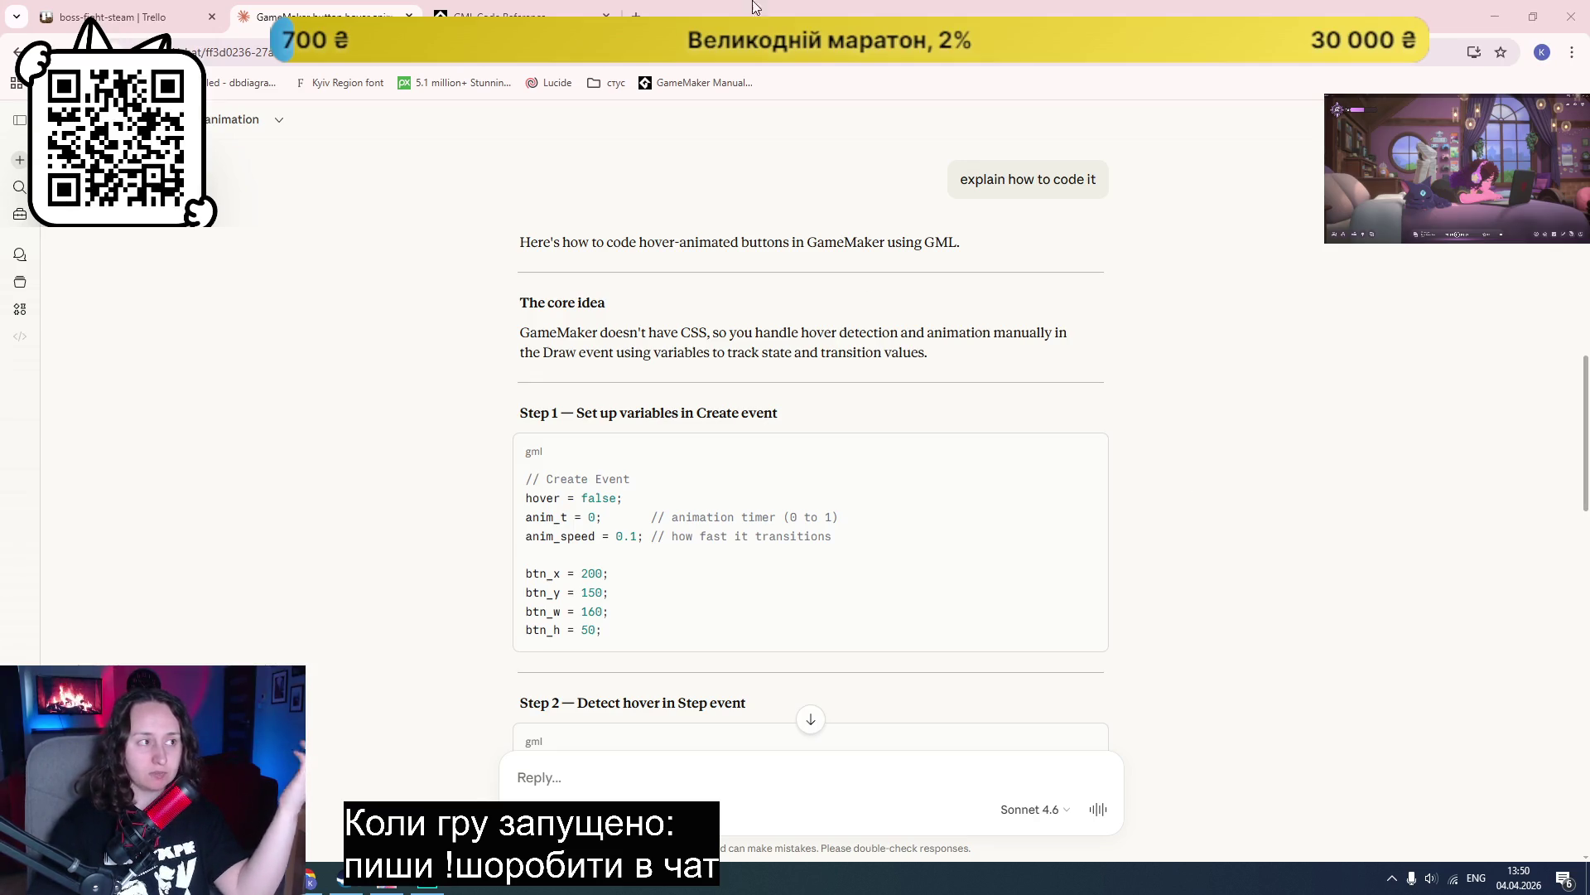
# Step: Open a new blank Chrome tab in front of the Claude GML chat
pyautogui.click(636, 14)
# Step: Search Google for 'windsurf', browse the windsurf.com homepage features, then close the tab
pyautogui.write('windsur')
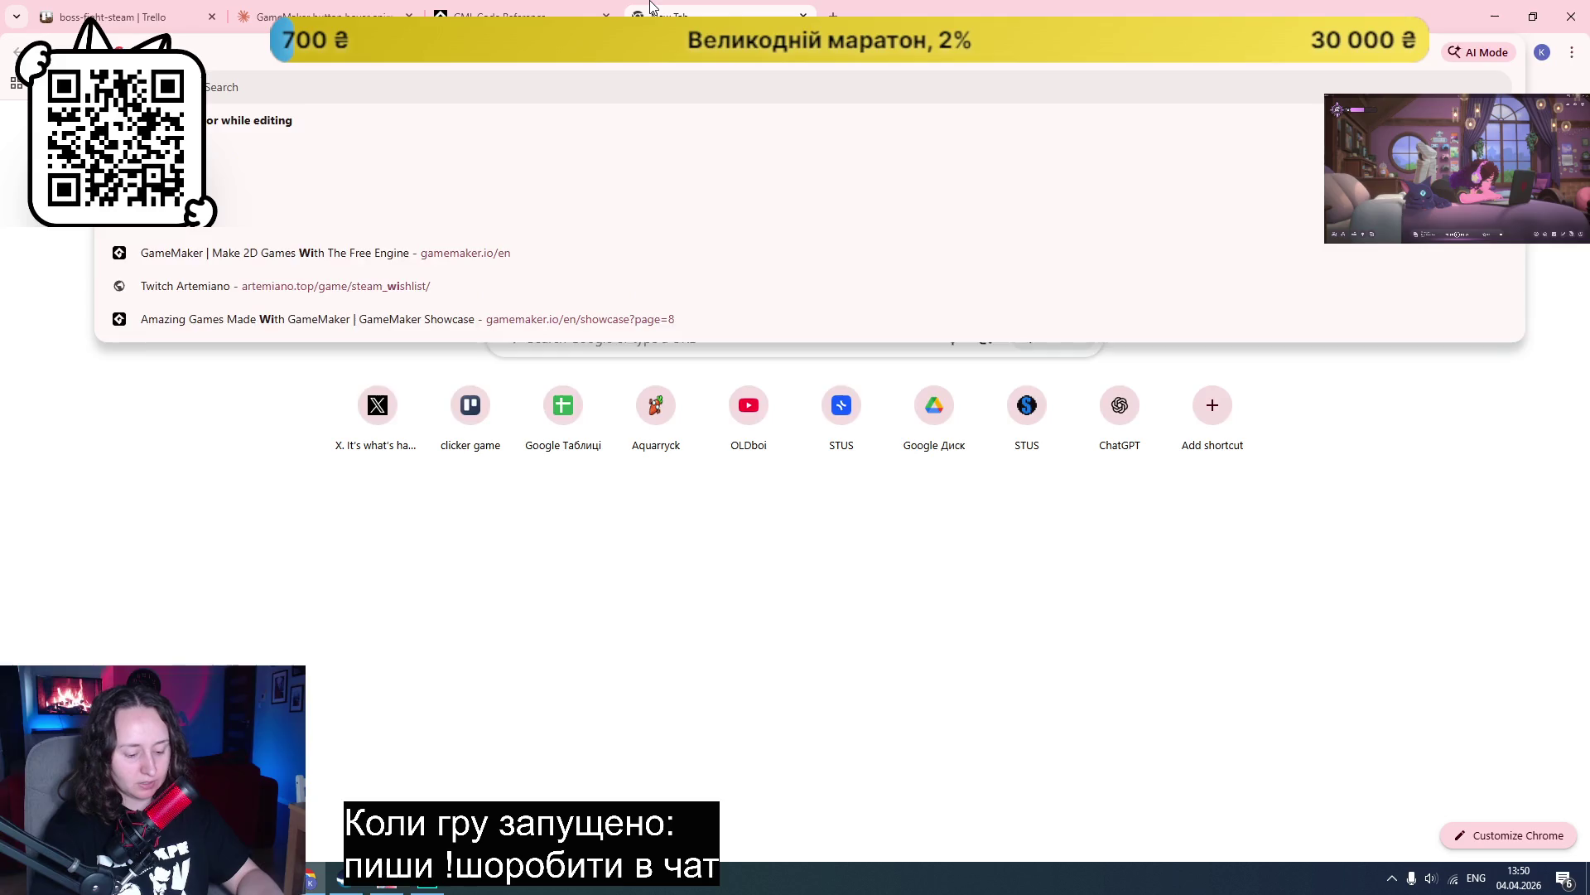
pyautogui.write('f')
pyautogui.press('Return')
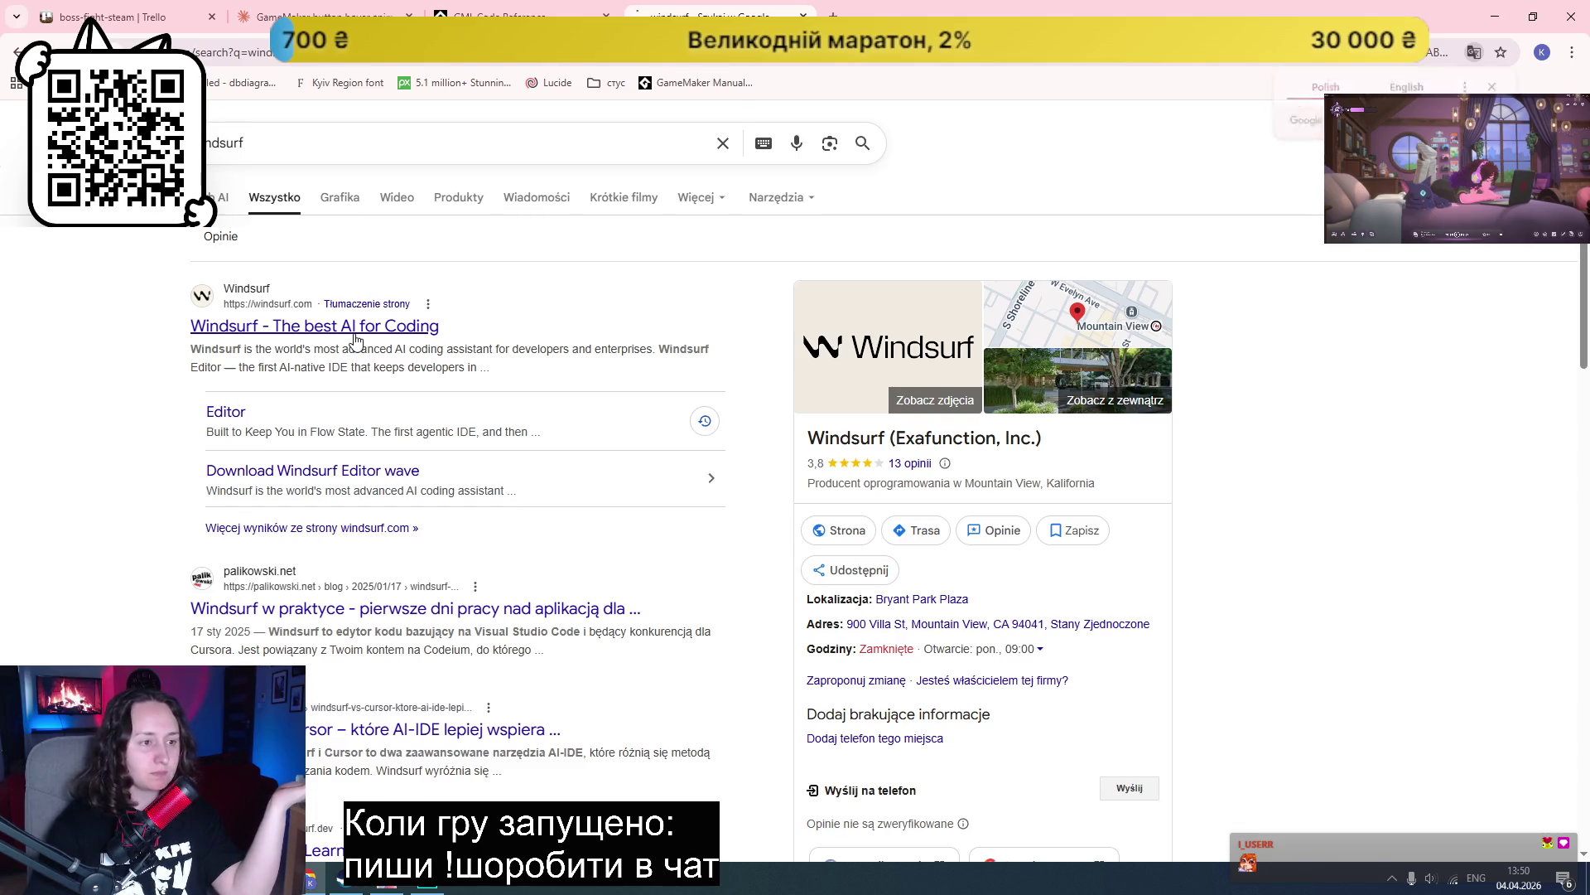
pyautogui.click(355, 330)
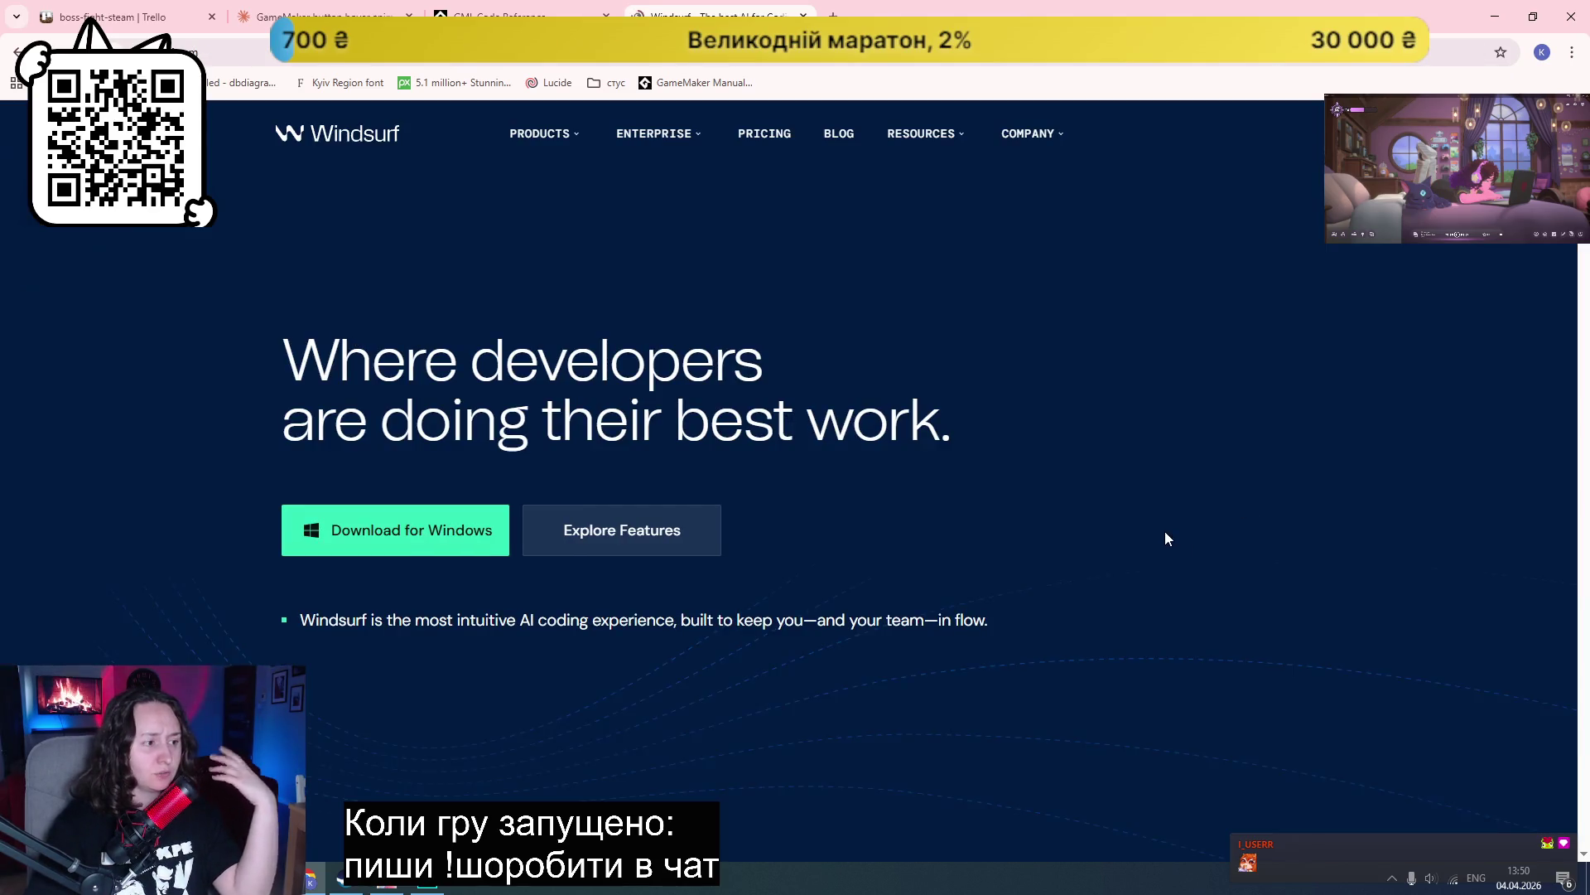
pyautogui.scroll(-10, 1156, 525)
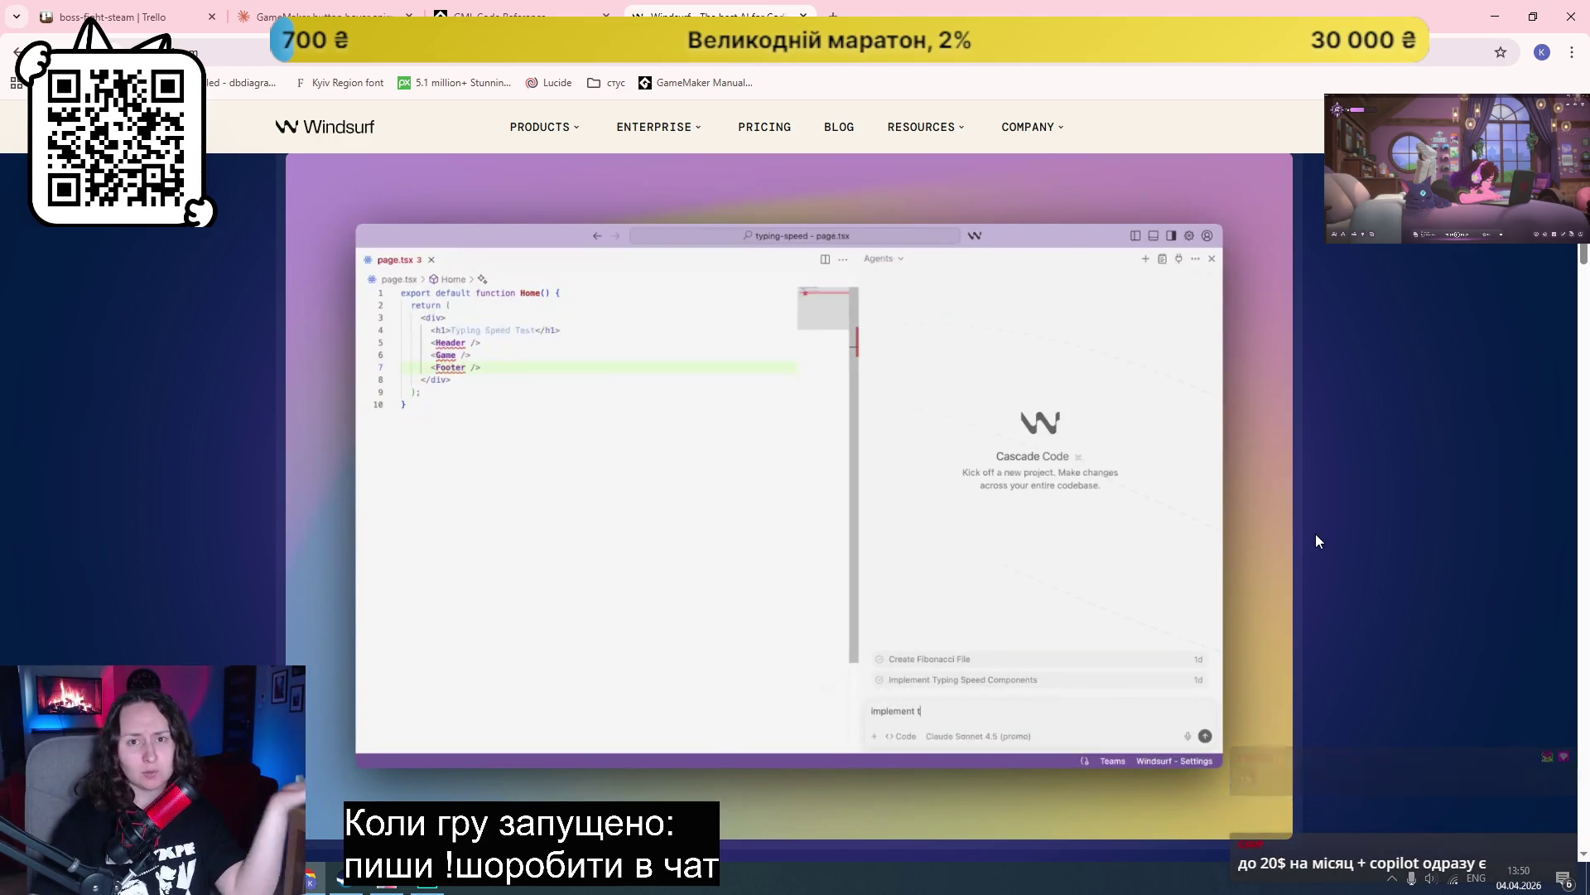
pyautogui.scroll(-10, 1316, 541)
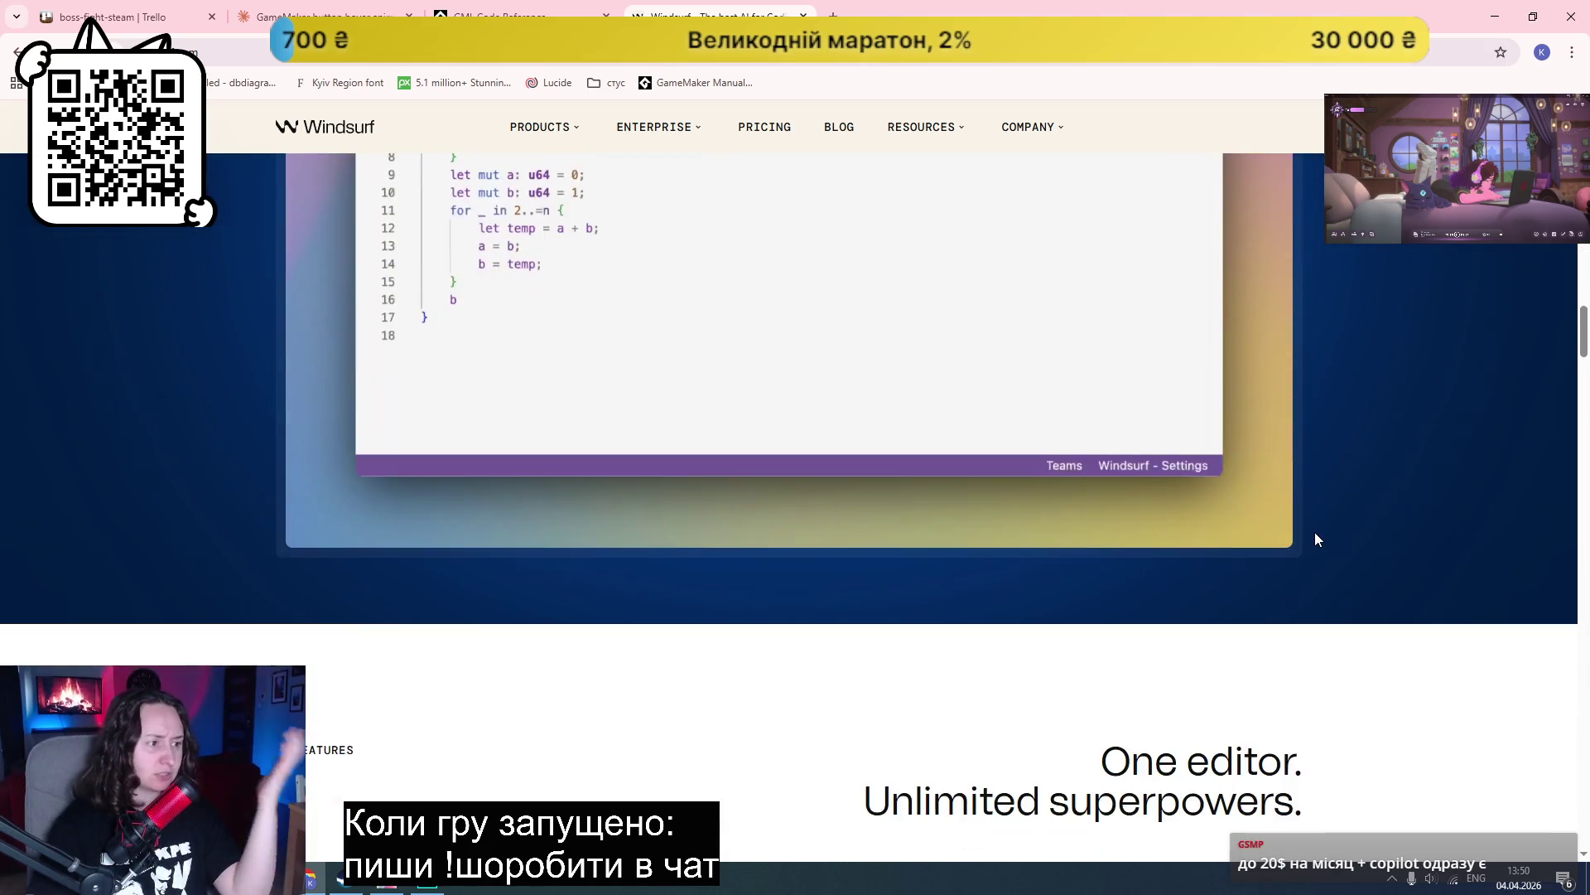
pyautogui.scroll(-10, 1315, 539)
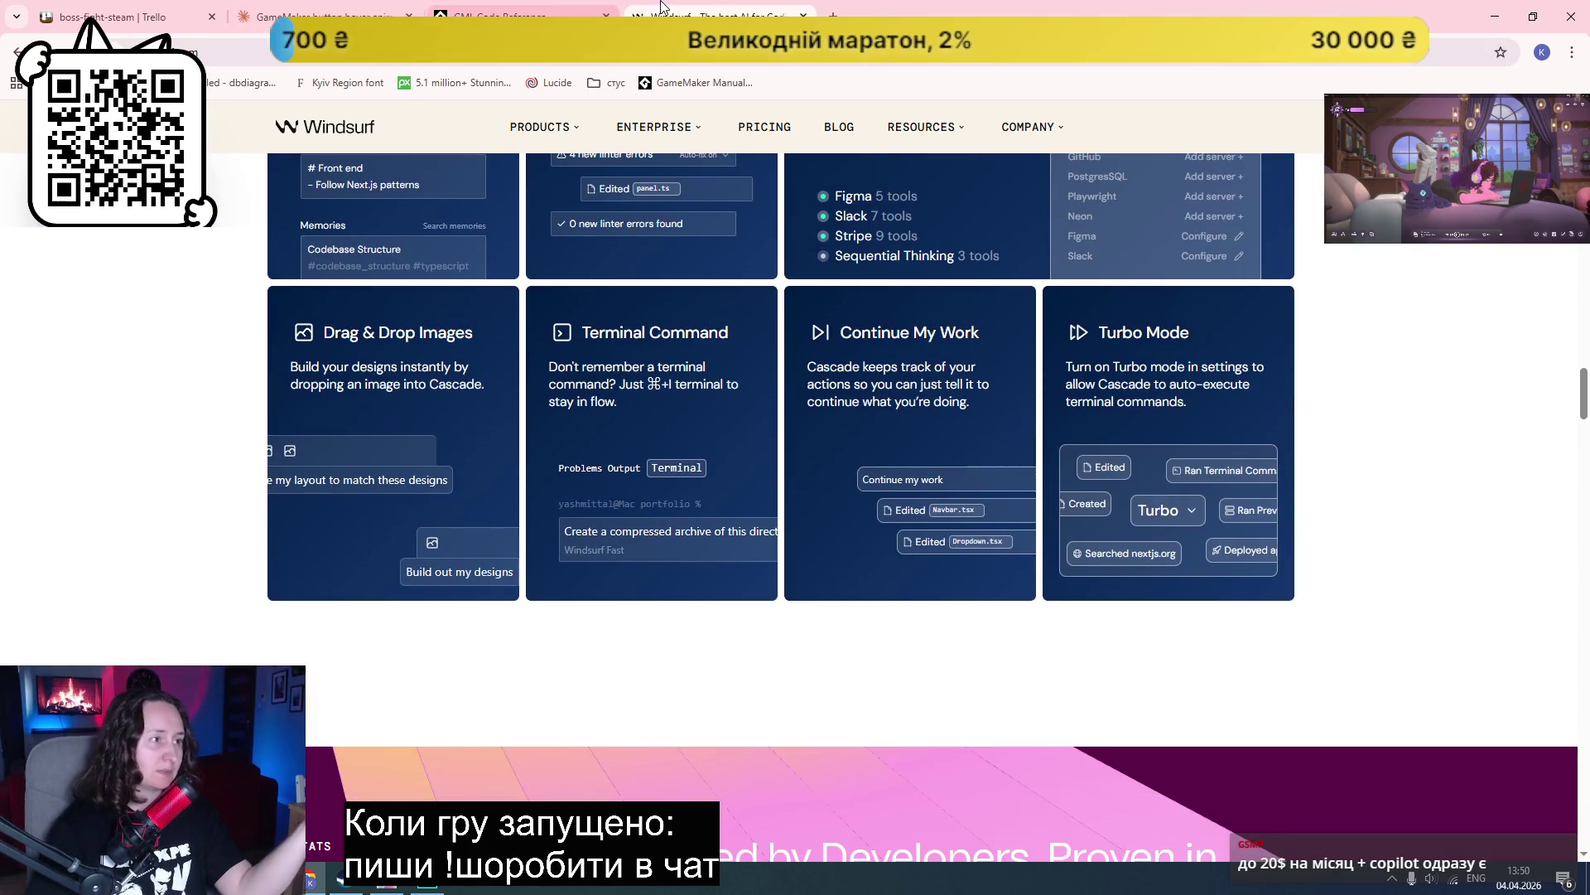
pyautogui.hotkey('ctrl', 'w')
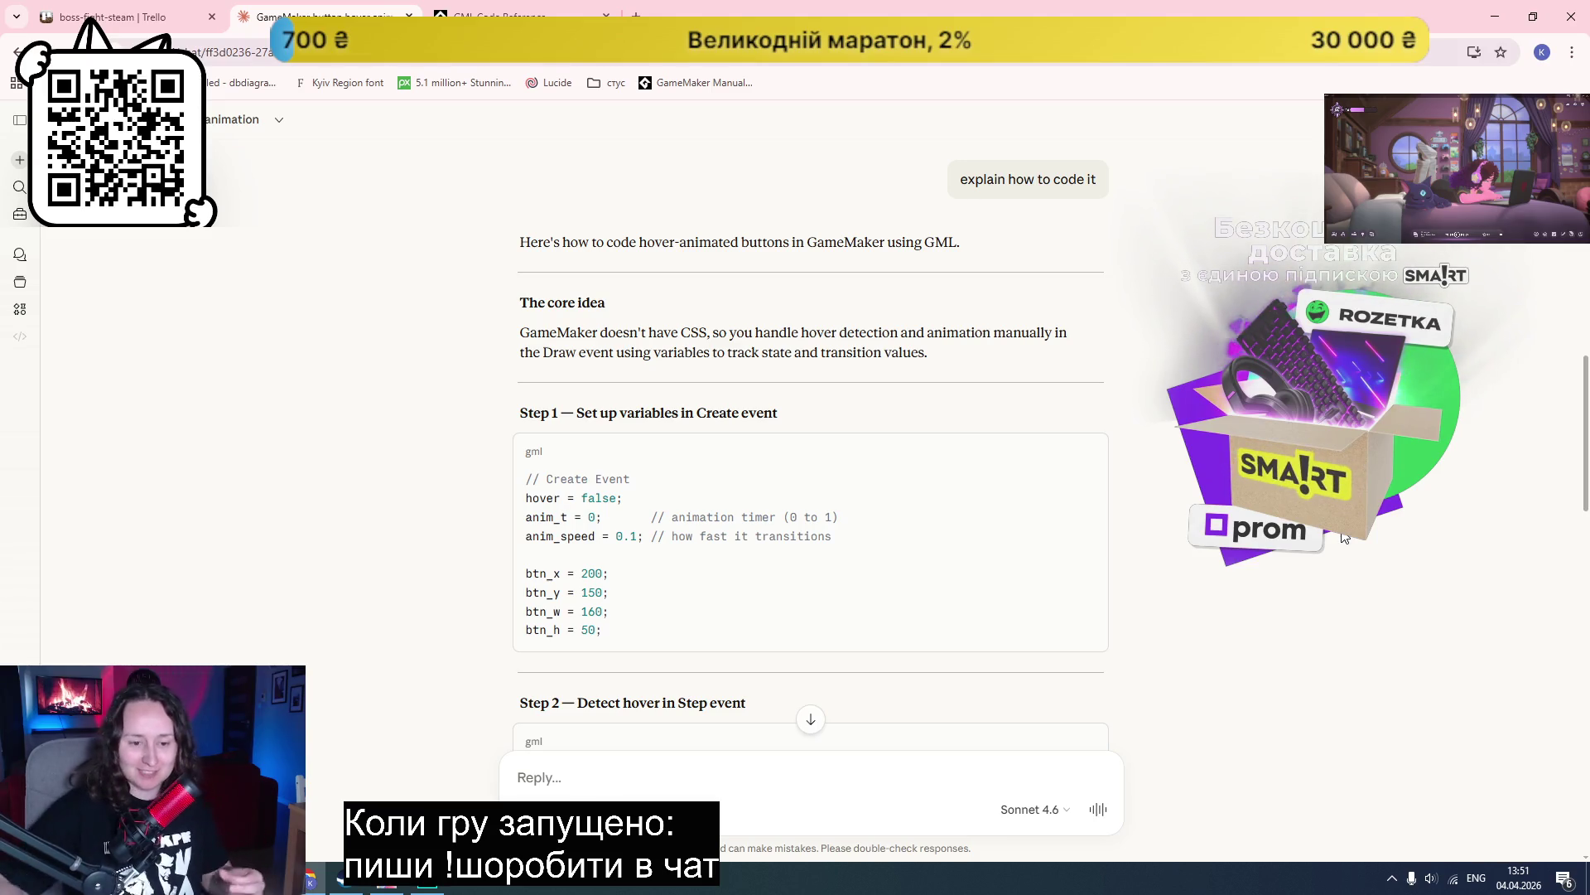
pyautogui.scroll(-1, 1455, 600)
pyautogui.scroll(-2, 1211, 490)
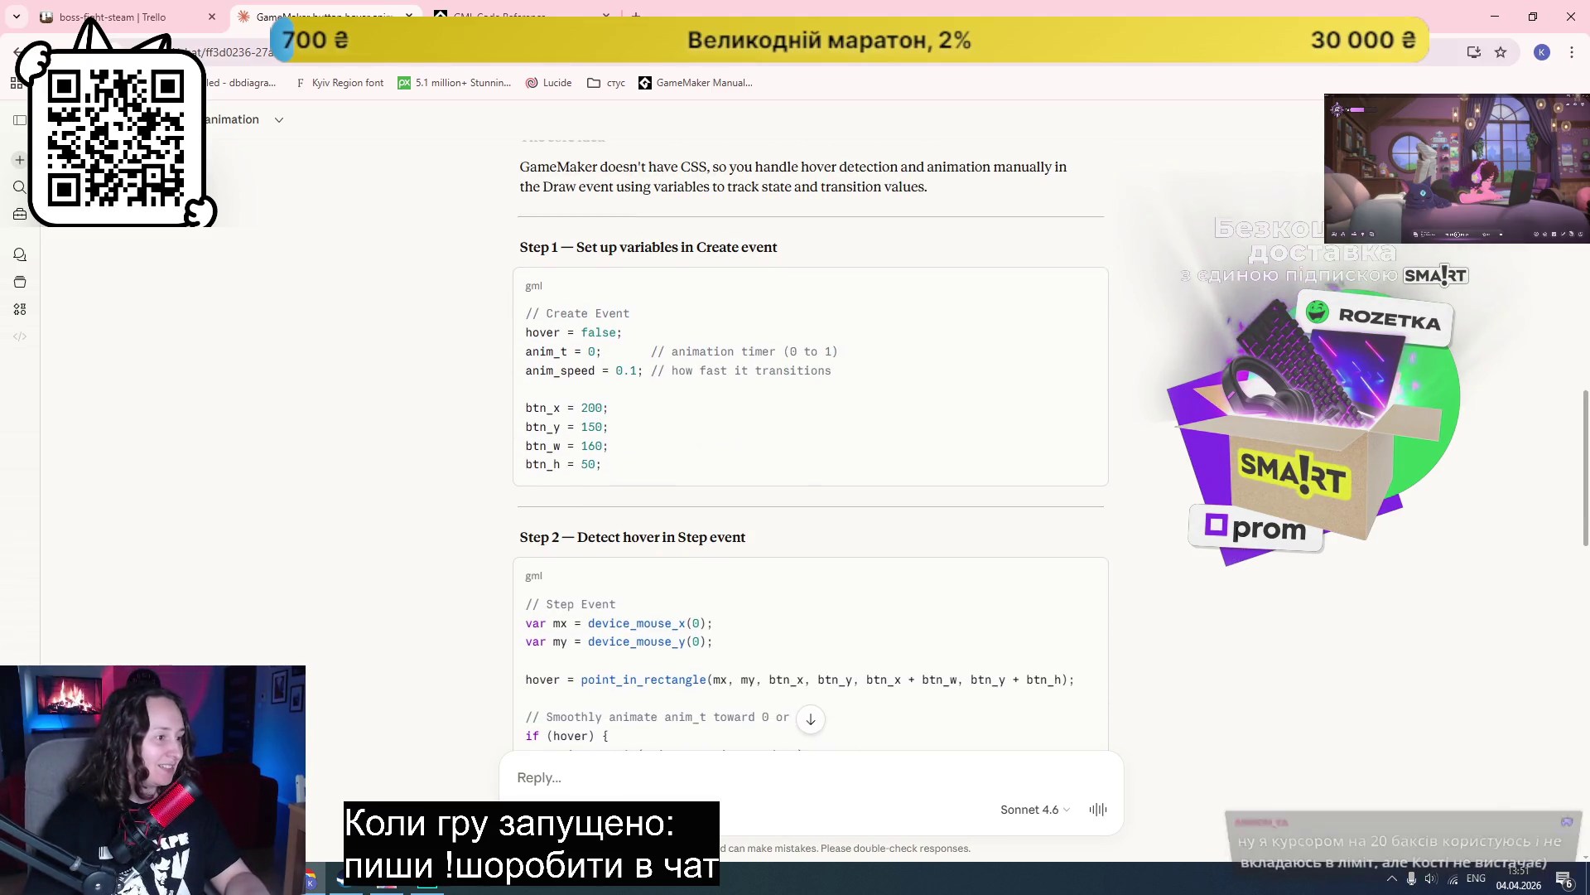
pyautogui.scroll(-2, 1211, 489)
pyautogui.scroll(-6, 1211, 489)
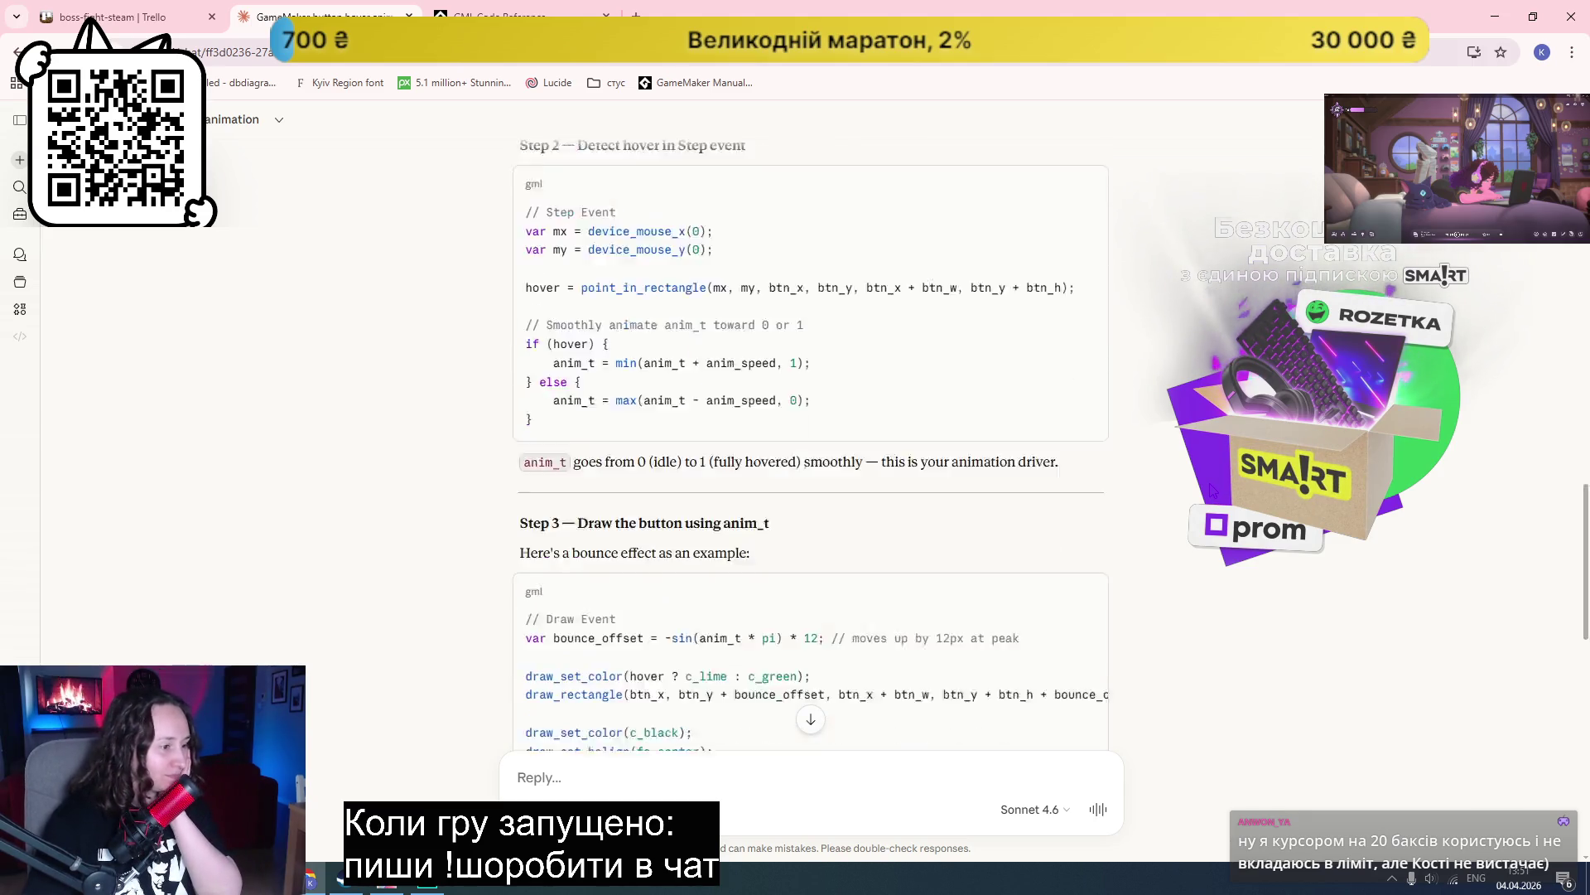
pyautogui.scroll(4, 1211, 490)
pyautogui.scroll(9, 1211, 490)
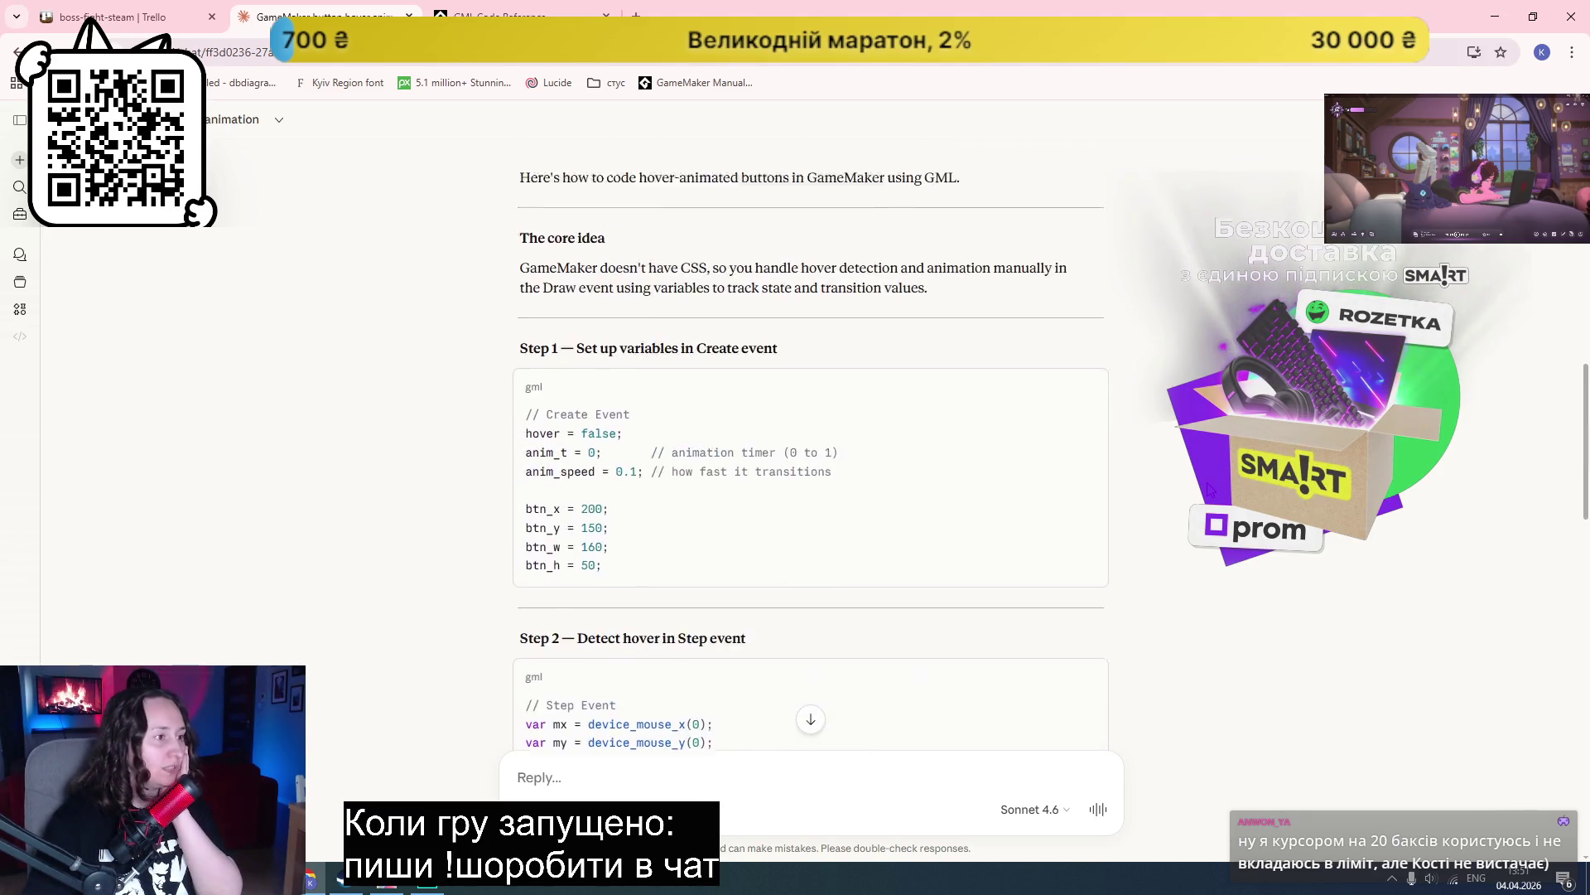
pyautogui.scroll(-3, 1210, 489)
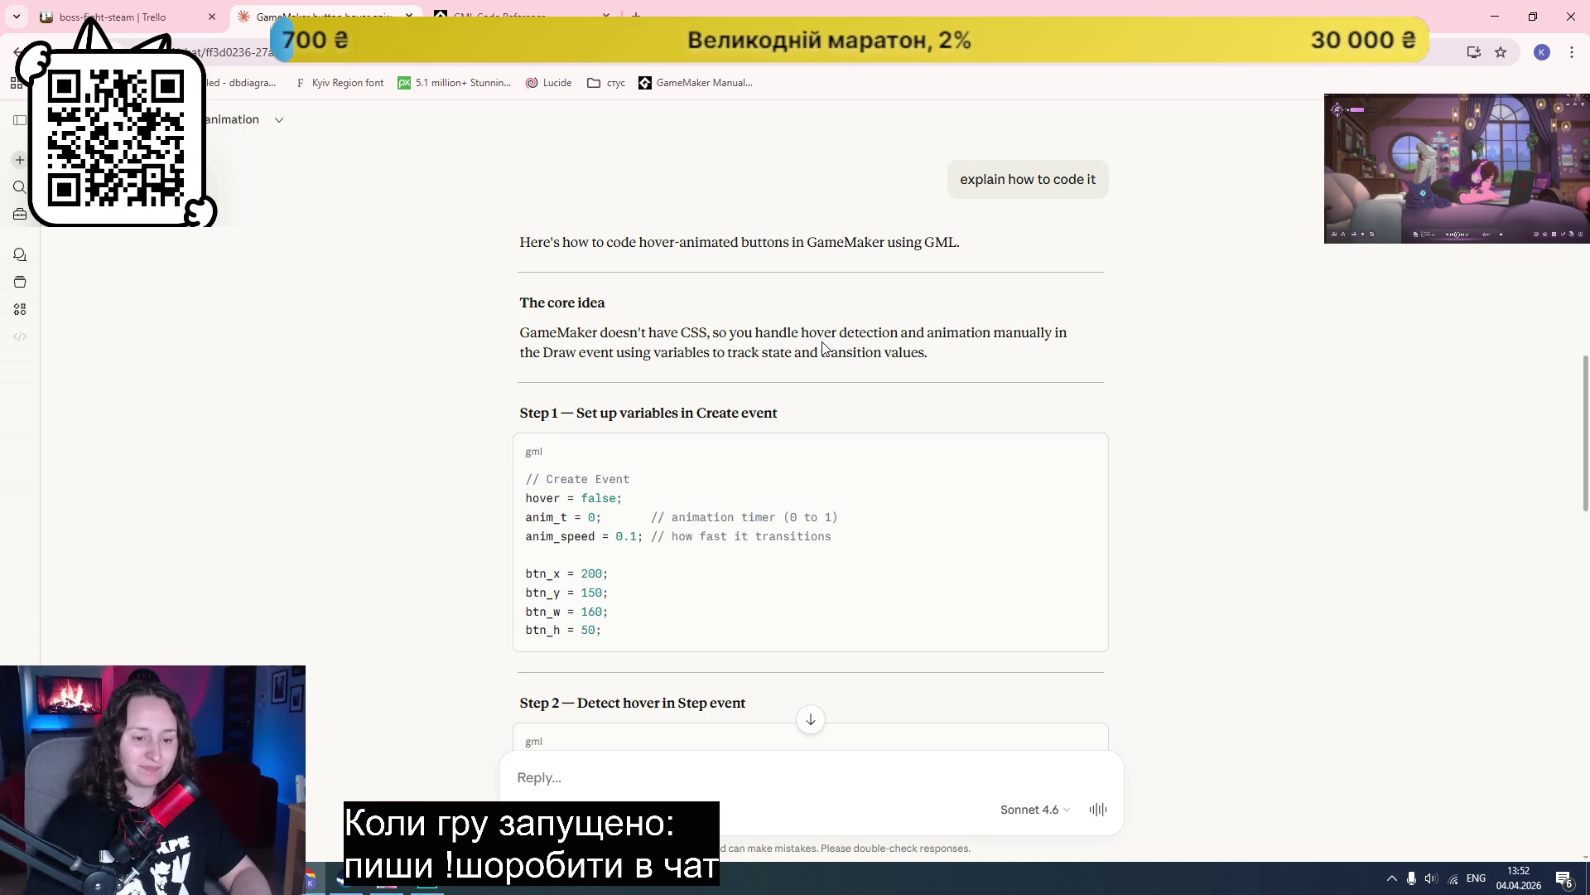
pyautogui.moveTo(1078, 447)
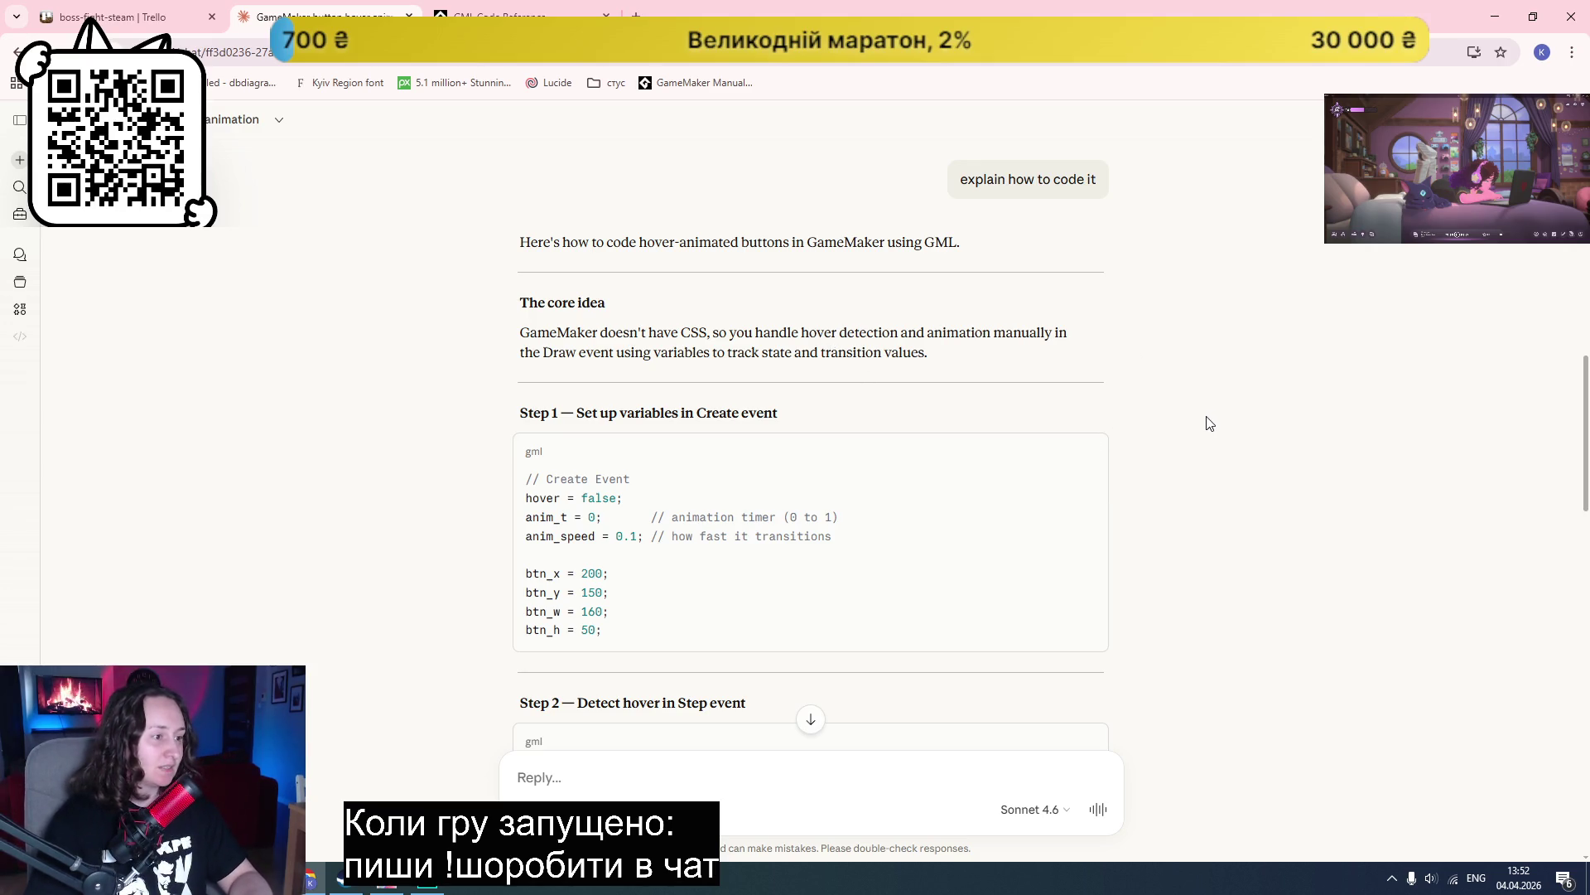
pyautogui.scroll(-2, 1209, 424)
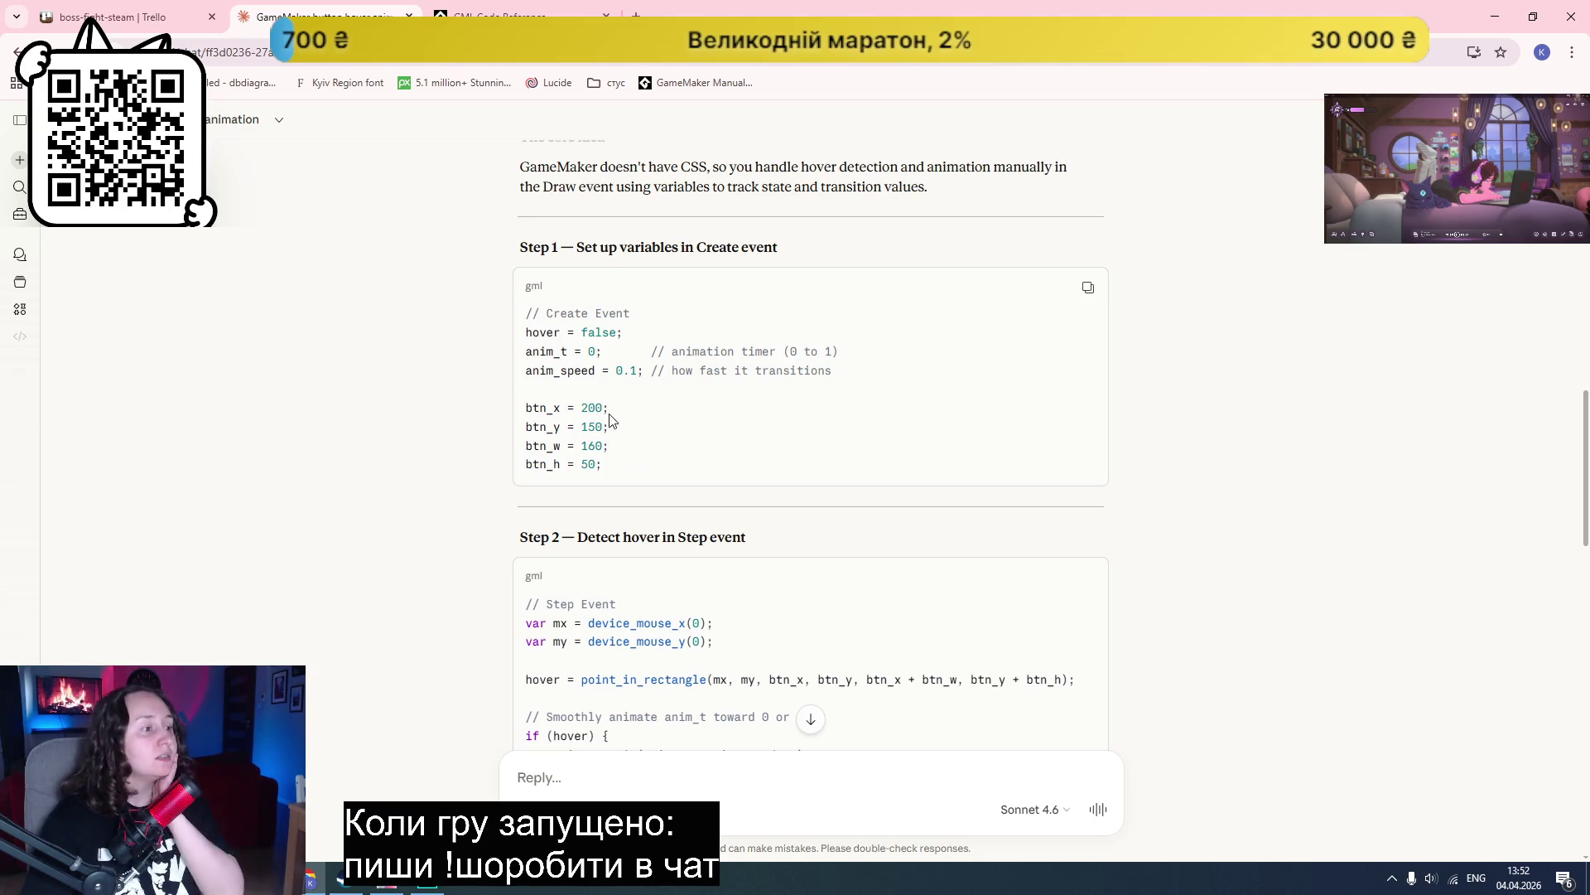
pyautogui.scroll(-1, 414, 447)
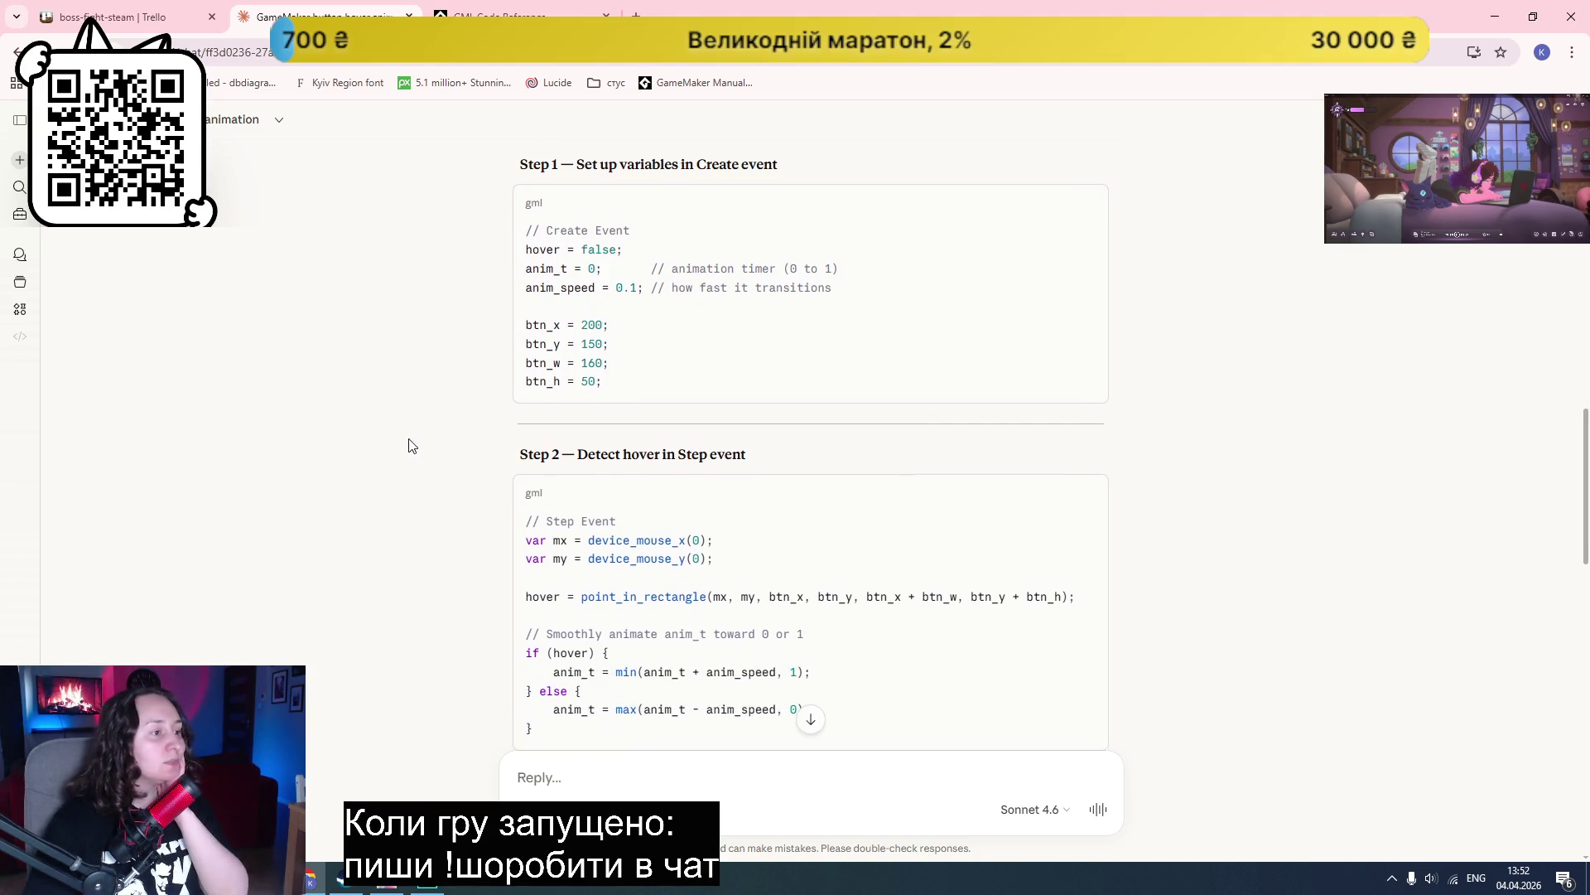
pyautogui.scroll(-2, 1152, 402)
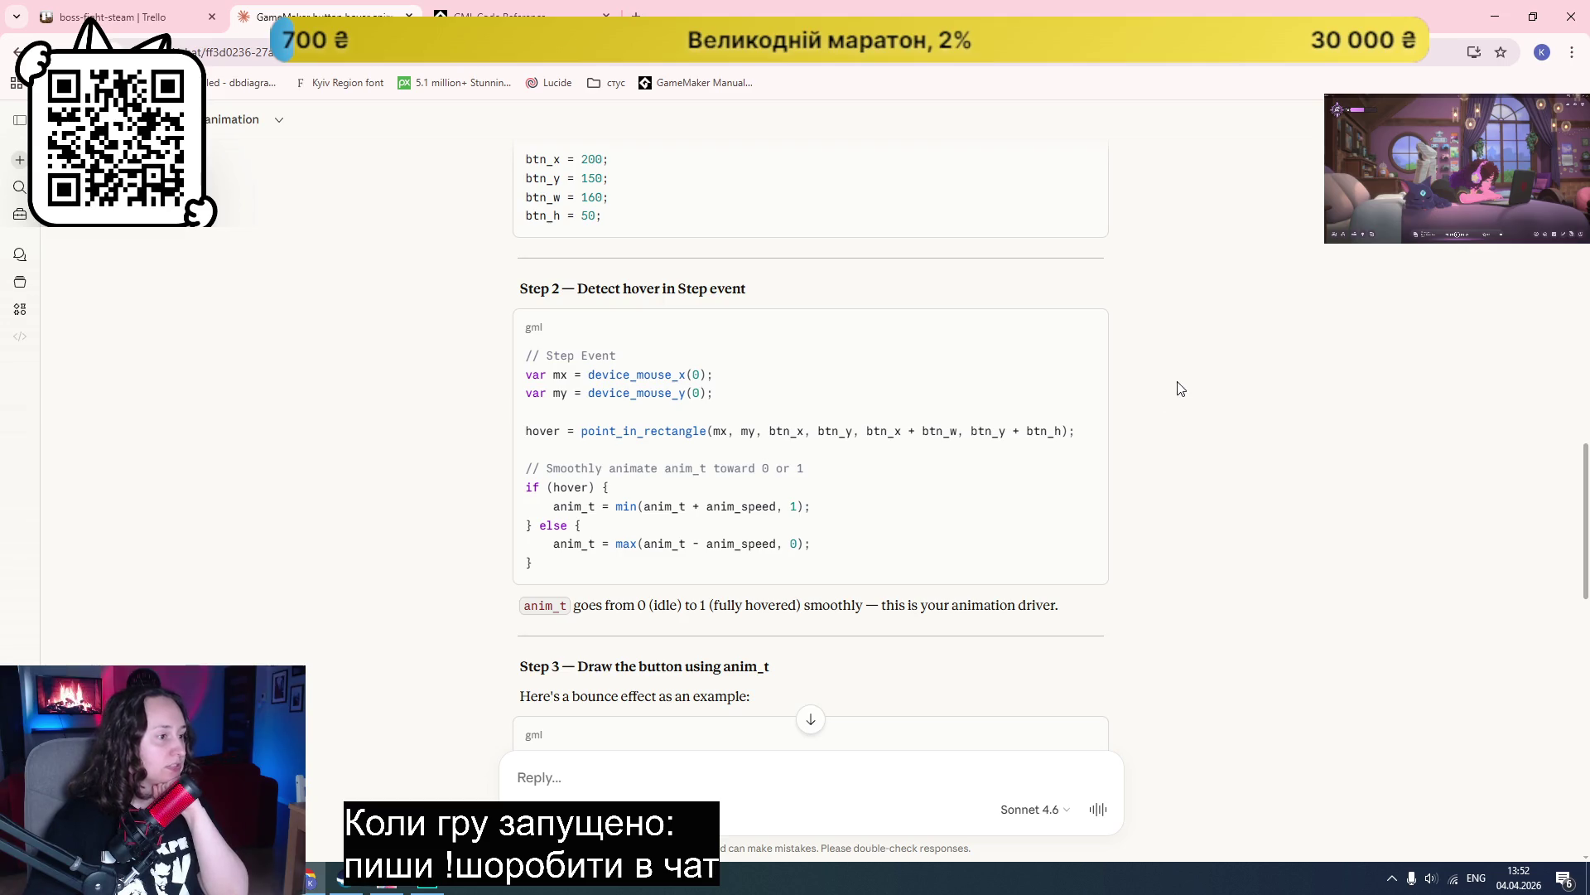
pyautogui.scroll(-1, 1189, 373)
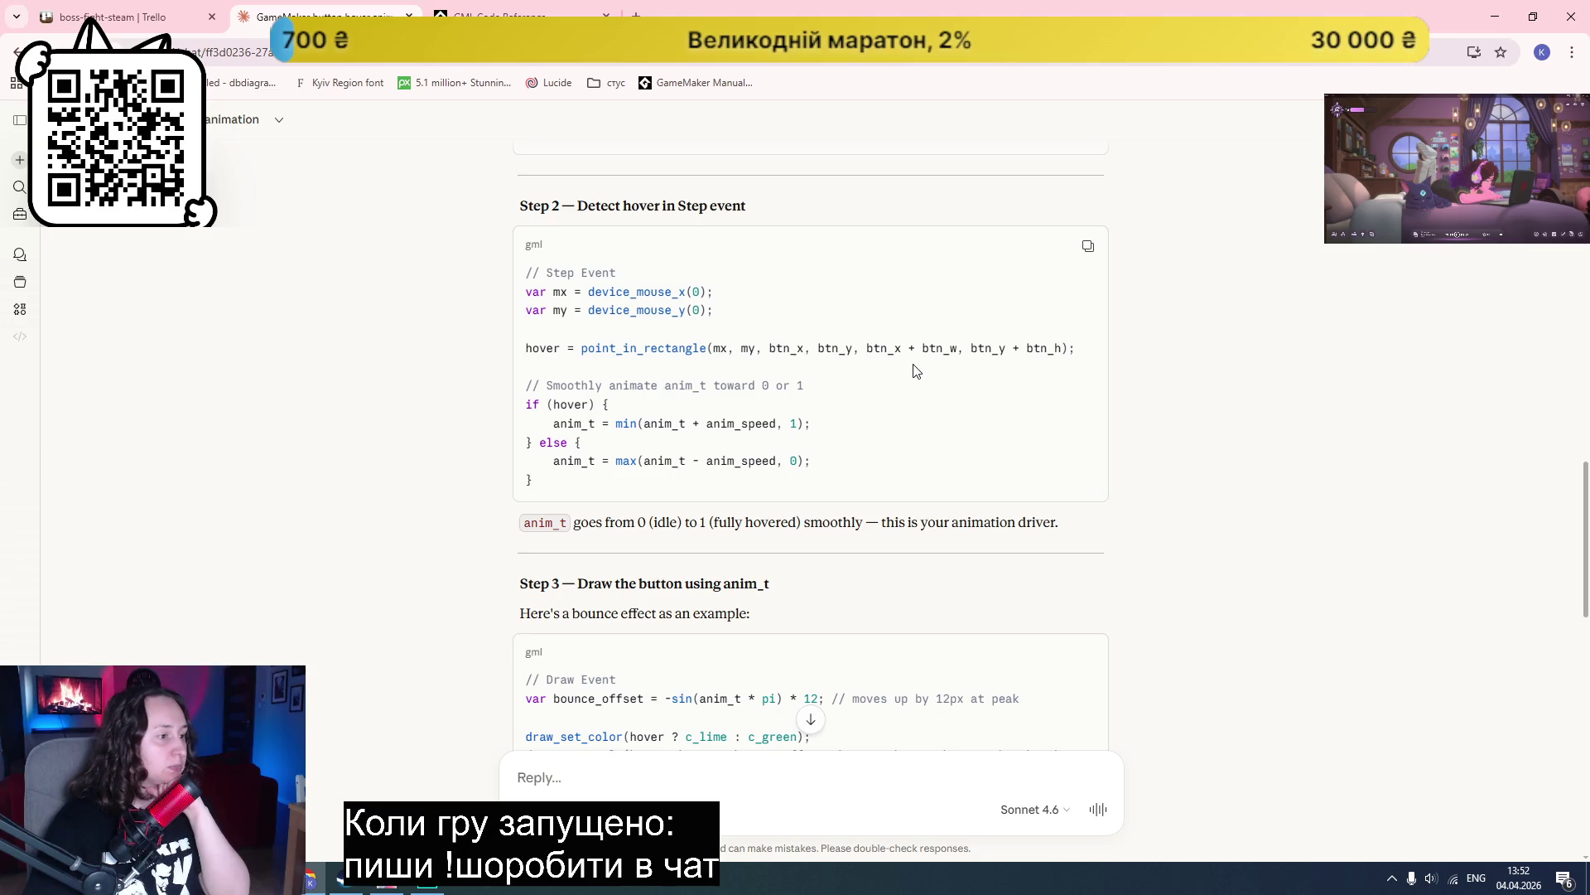
pyautogui.scroll(-1, 916, 370)
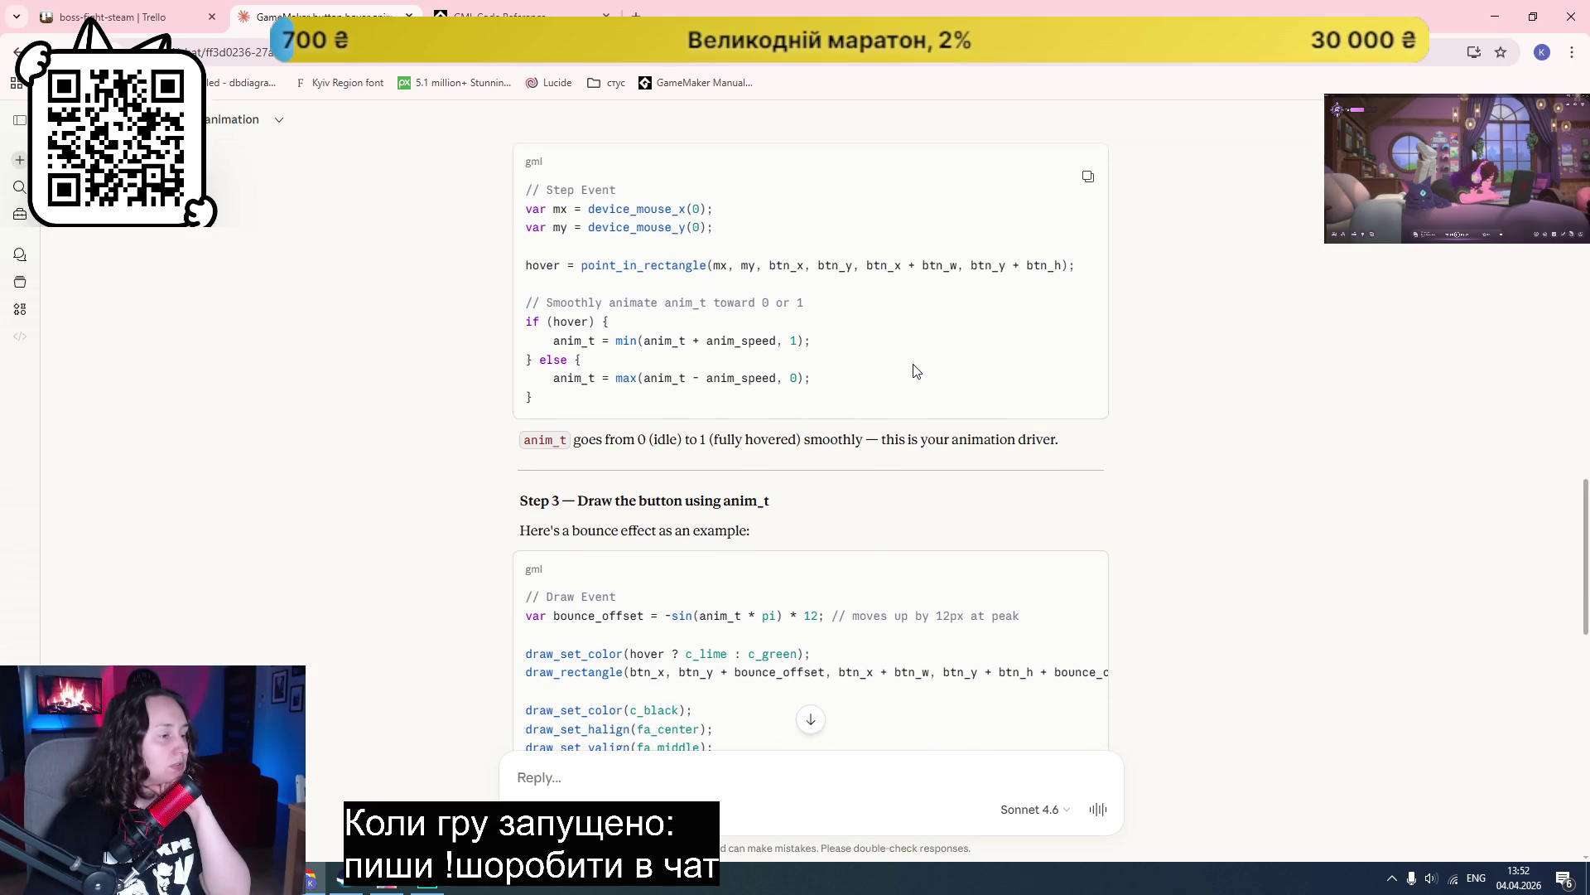
pyautogui.scroll(1, 916, 371)
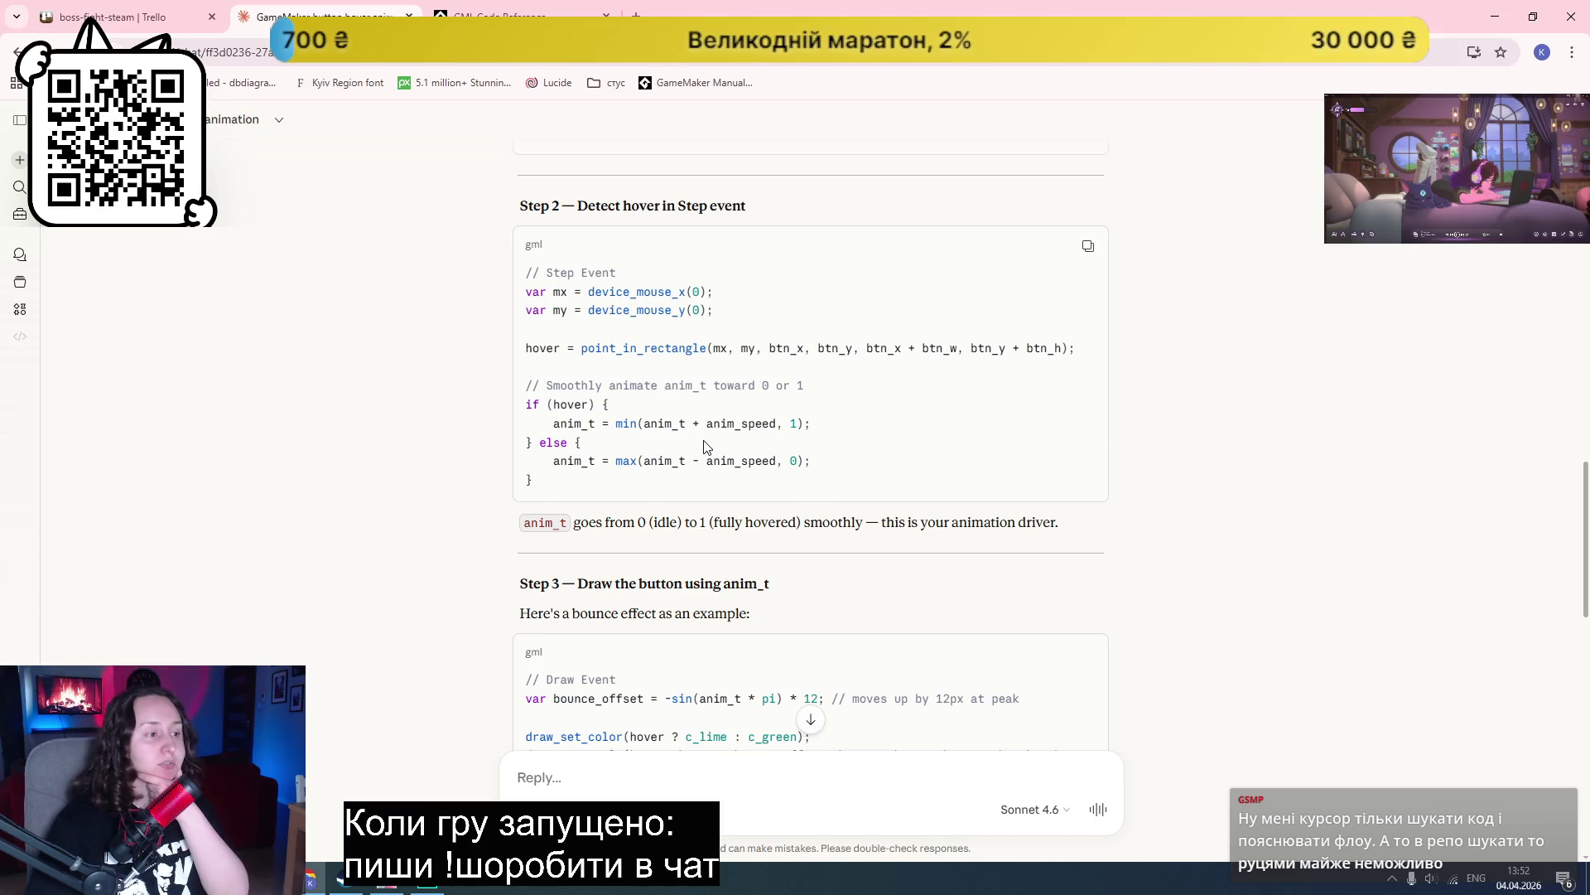
pyautogui.moveTo(700, 423); pyautogui.dragTo(740, 423)
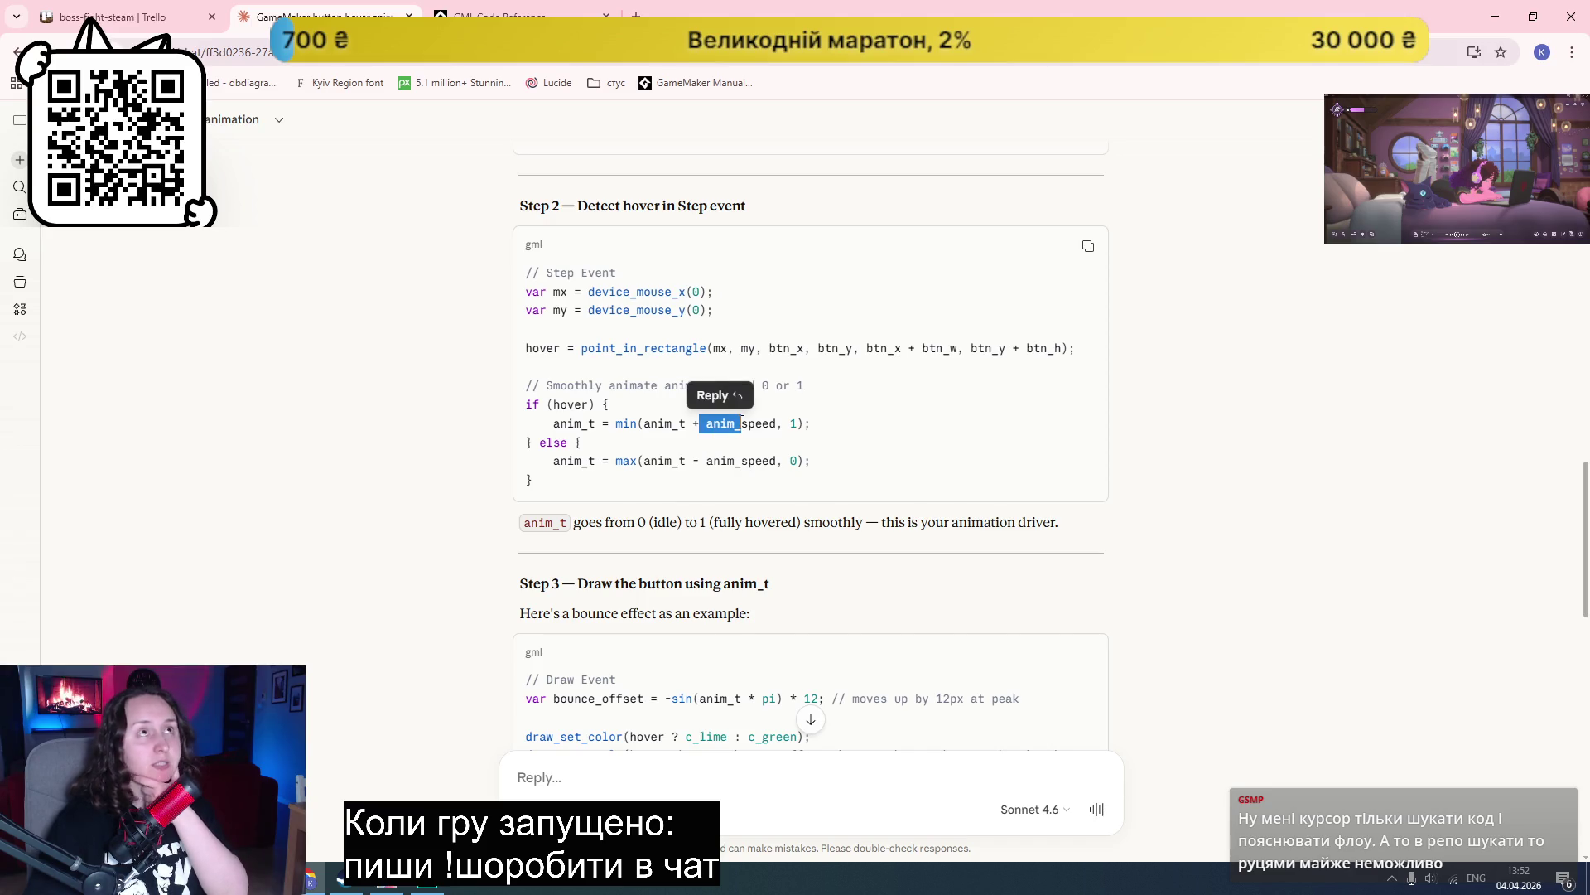
pyautogui.click(739, 423)
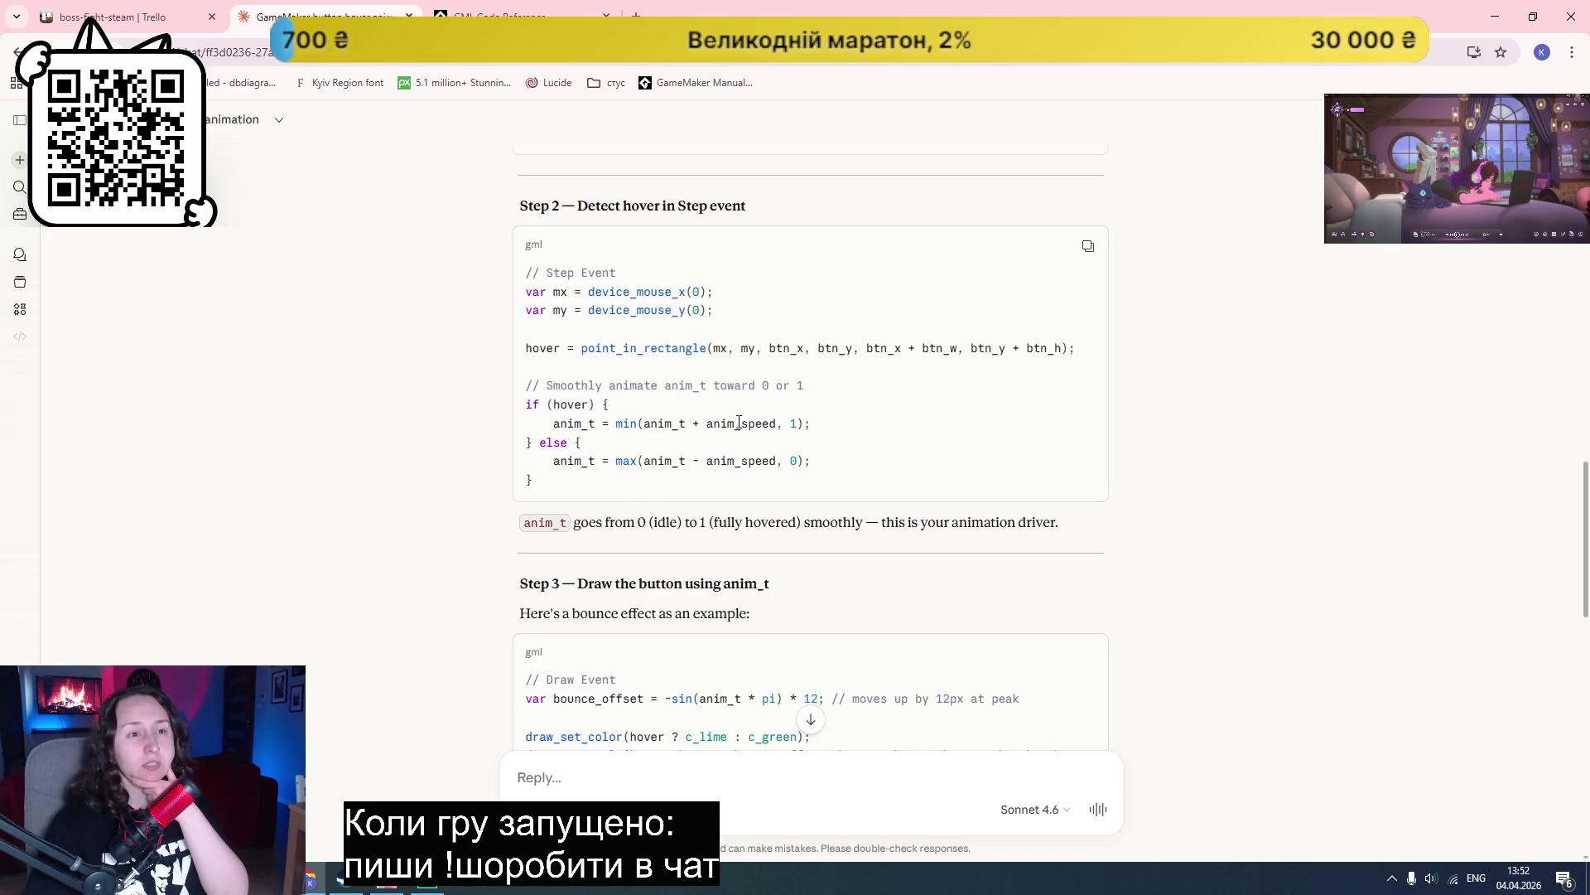